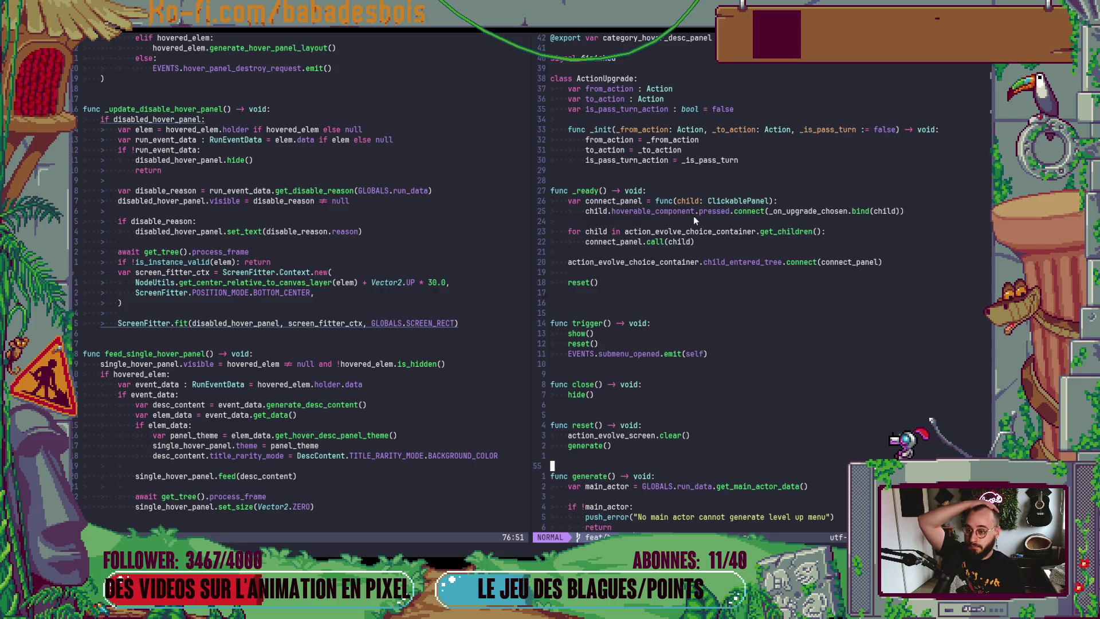
# Move to the hoverable_component connection in connect_panel and open a new line below it
pyautogui.press('2')
pyautogui.press('6')
pyautogui.press('k')
pyautogui.press('*')
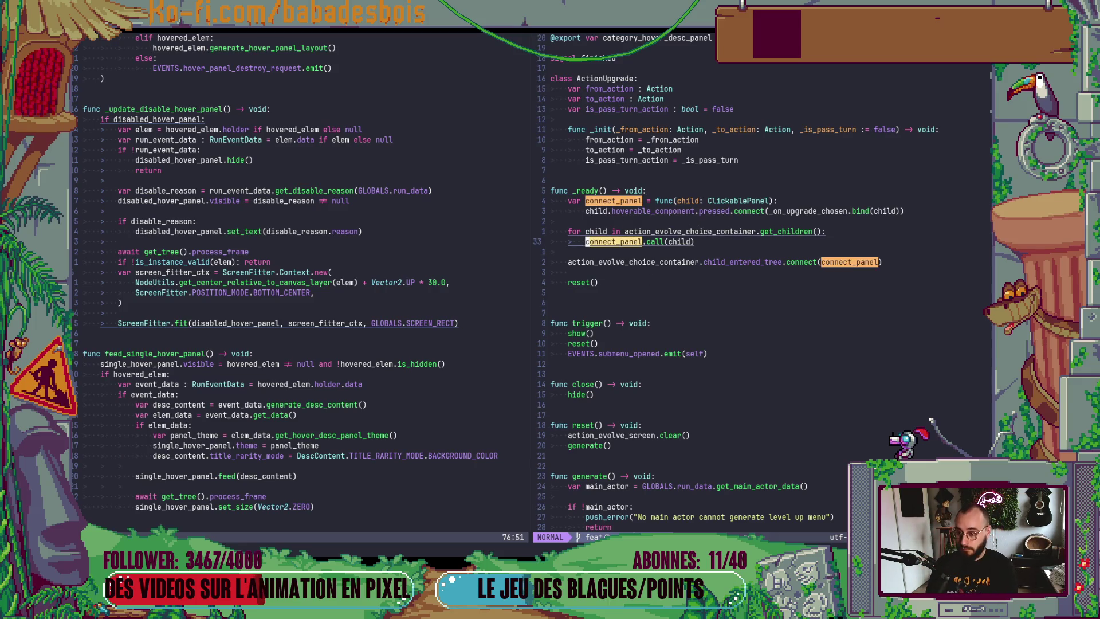
pyautogui.press('k')
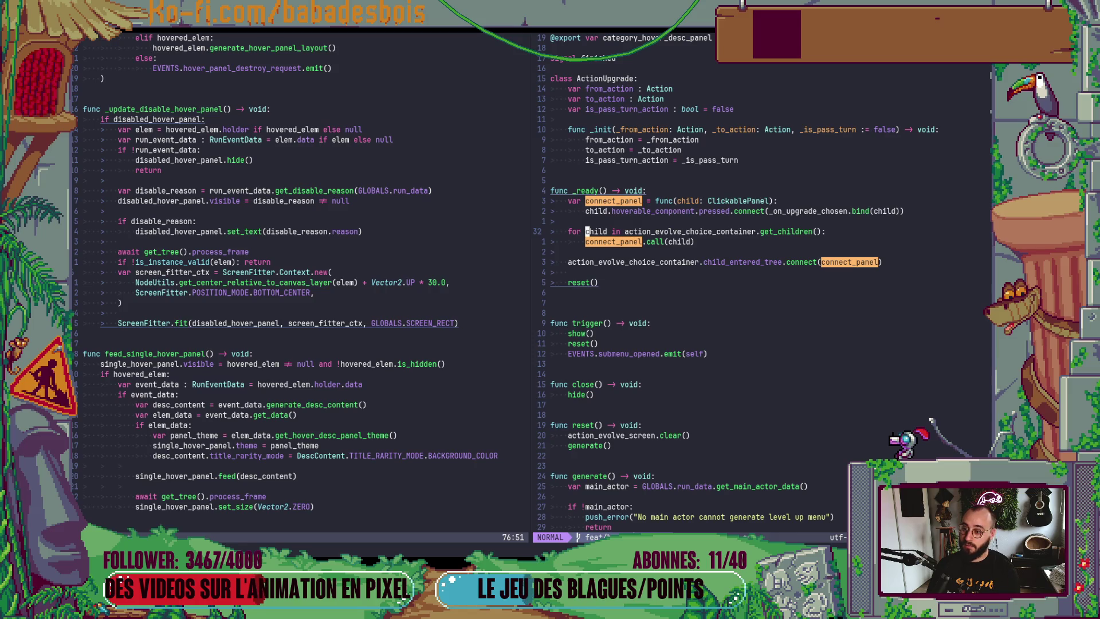
pyautogui.press('k')
pyautogui.press('k')
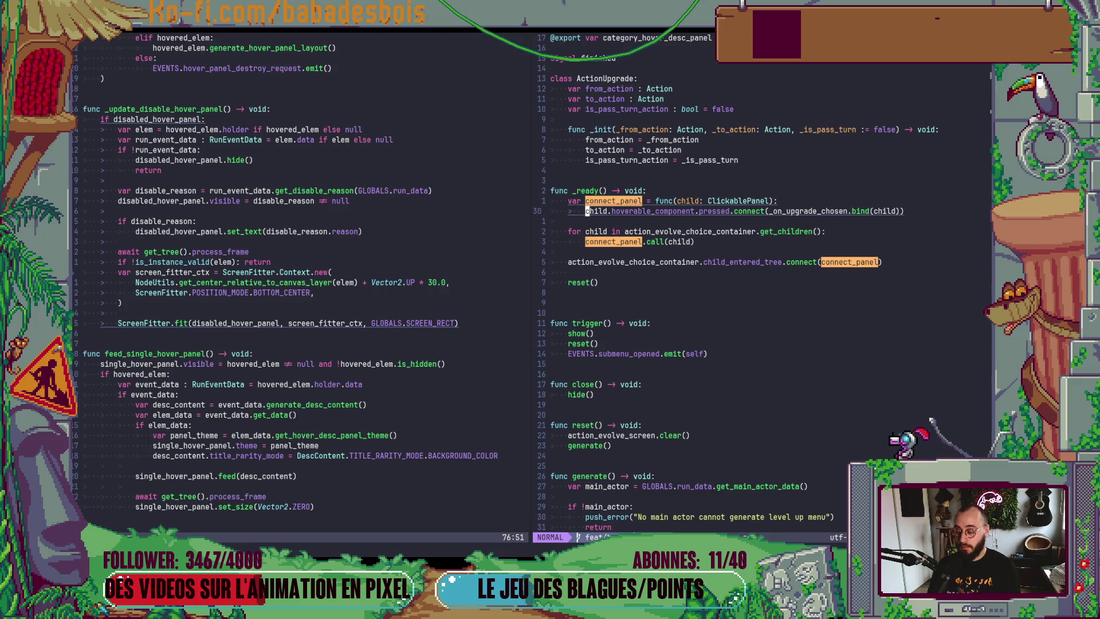
pyautogui.write('och')
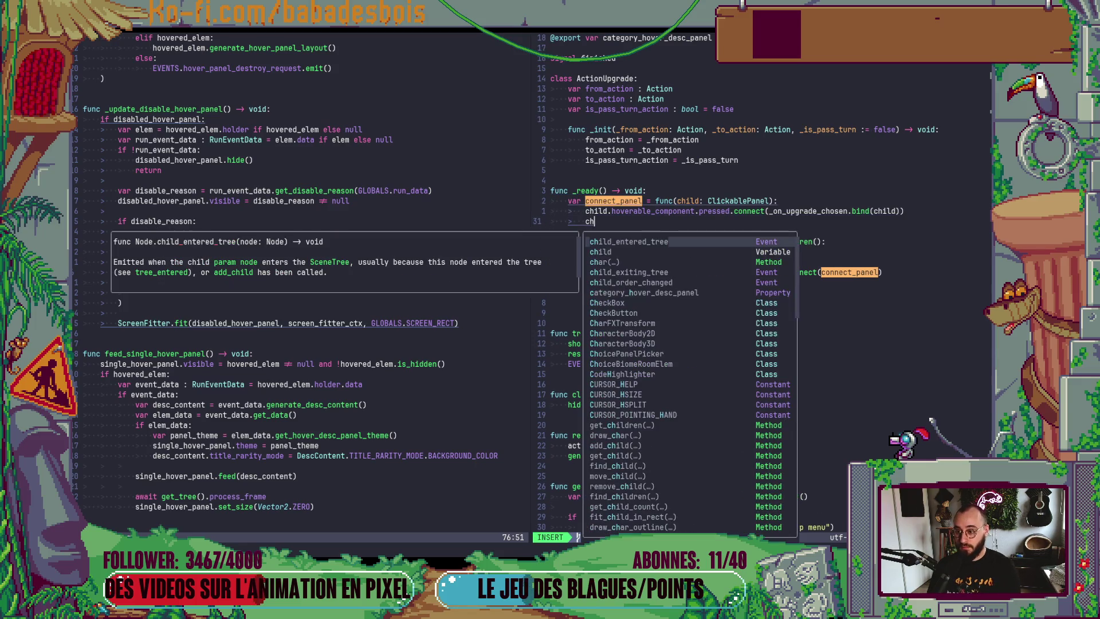
pyautogui.write('ild')
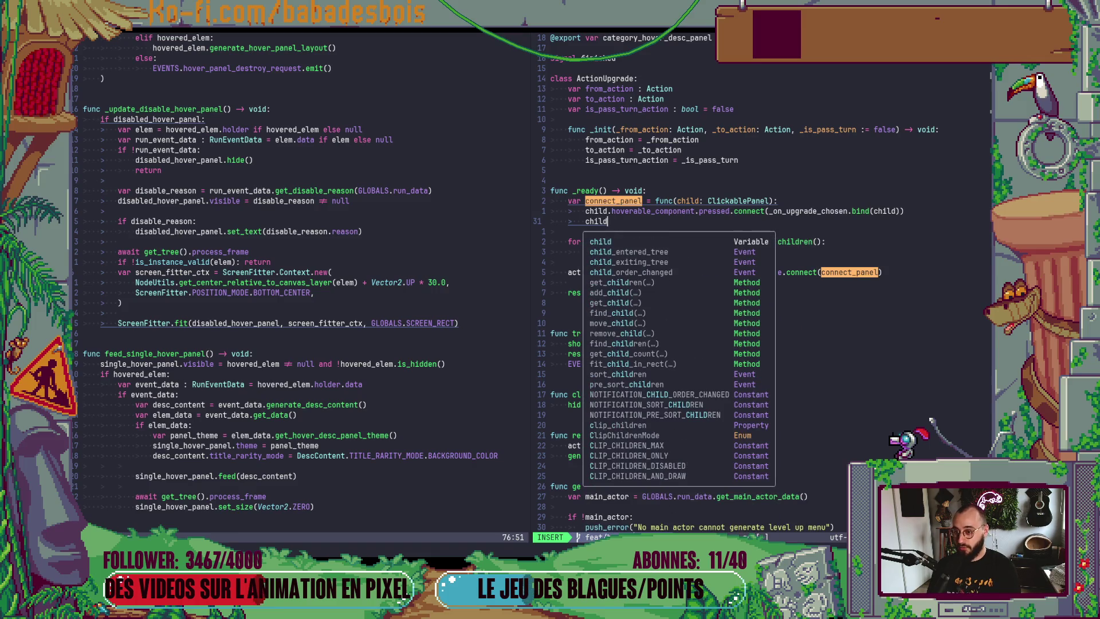
# Start a child.hoverable_component call on the new line, then erase the unfinished call
pyautogui.hotkey('alt', 'Tab')
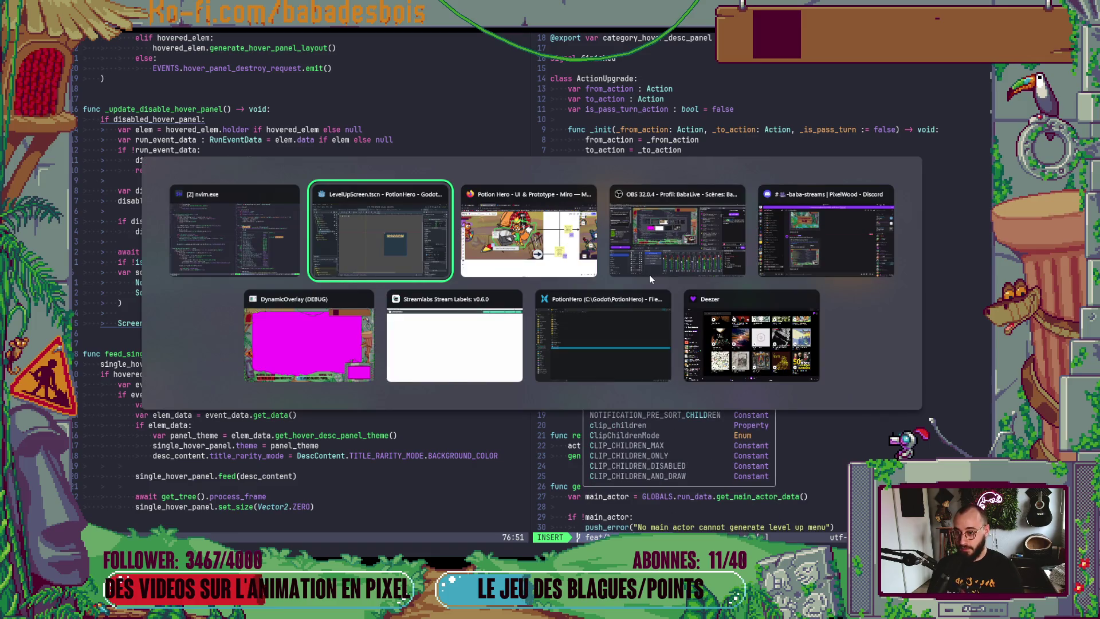
pyautogui.hotkey('alt', 'Tab')
pyautogui.hotkey('alt', 'Tab')
pyautogui.hotkey('alt', 'Tab')
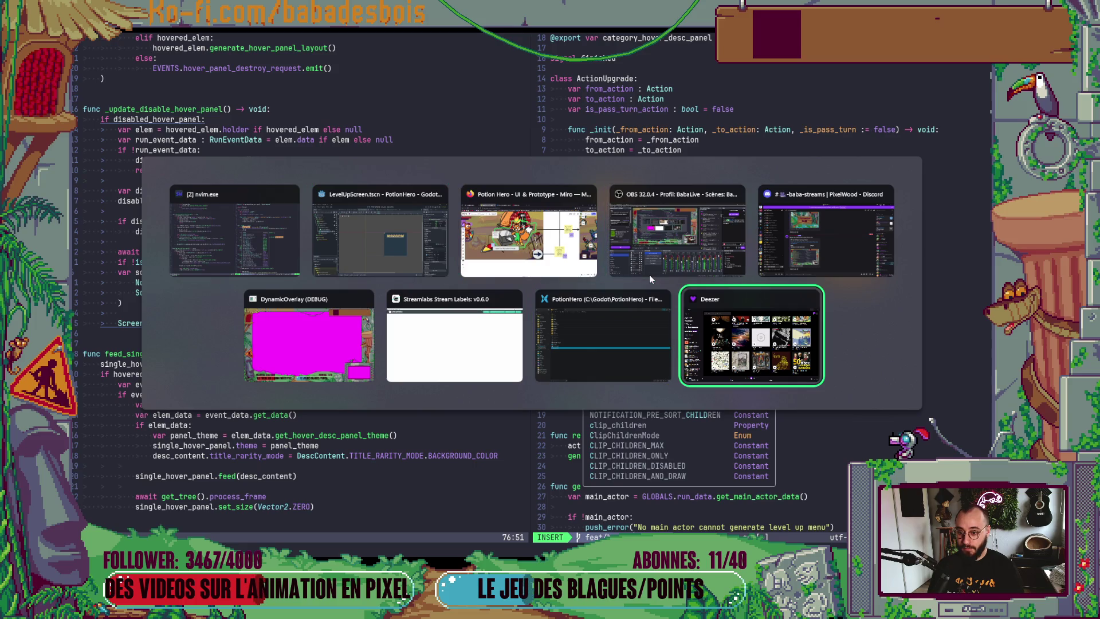
pyautogui.hotkey('alt', 'Tab')
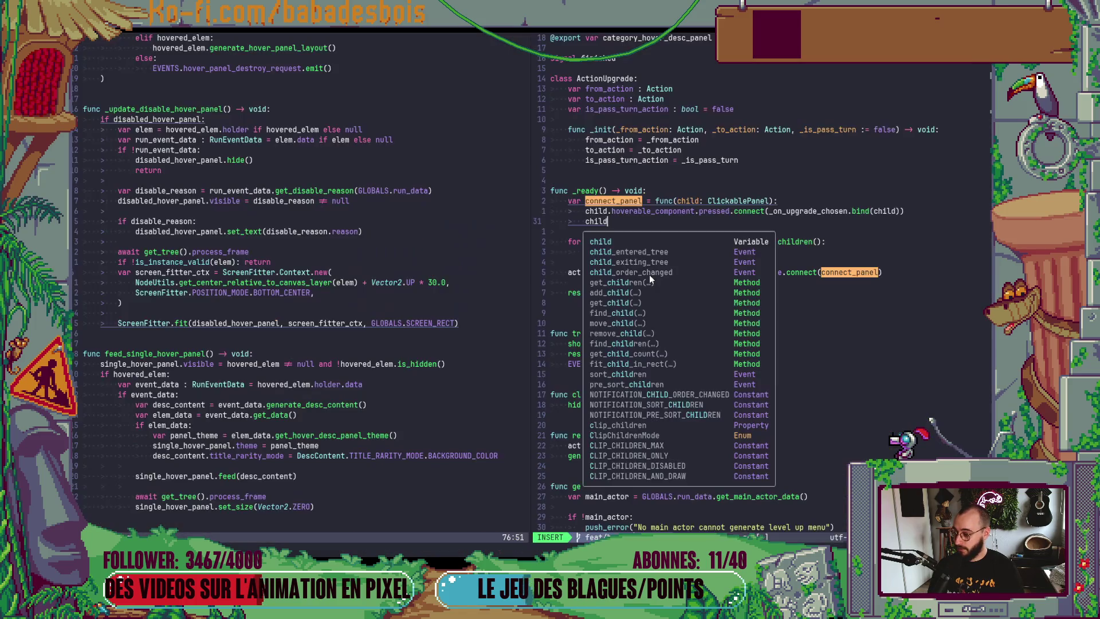
pyautogui.write('.h')
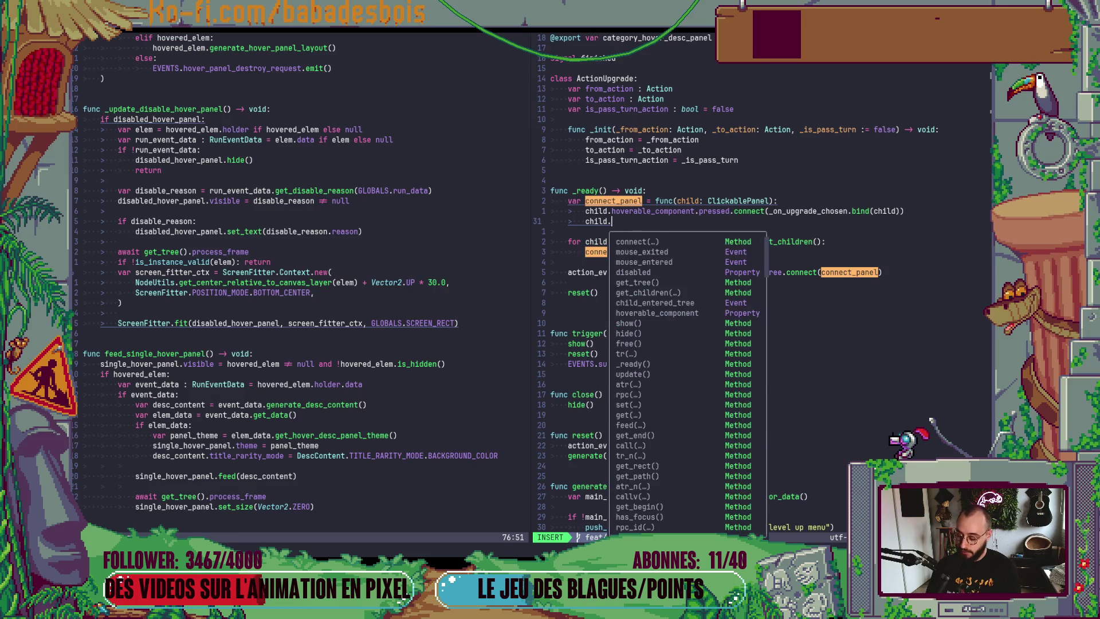
pyautogui.press('Tab')
pyautogui.press('Return')
pyautogui.write('.')
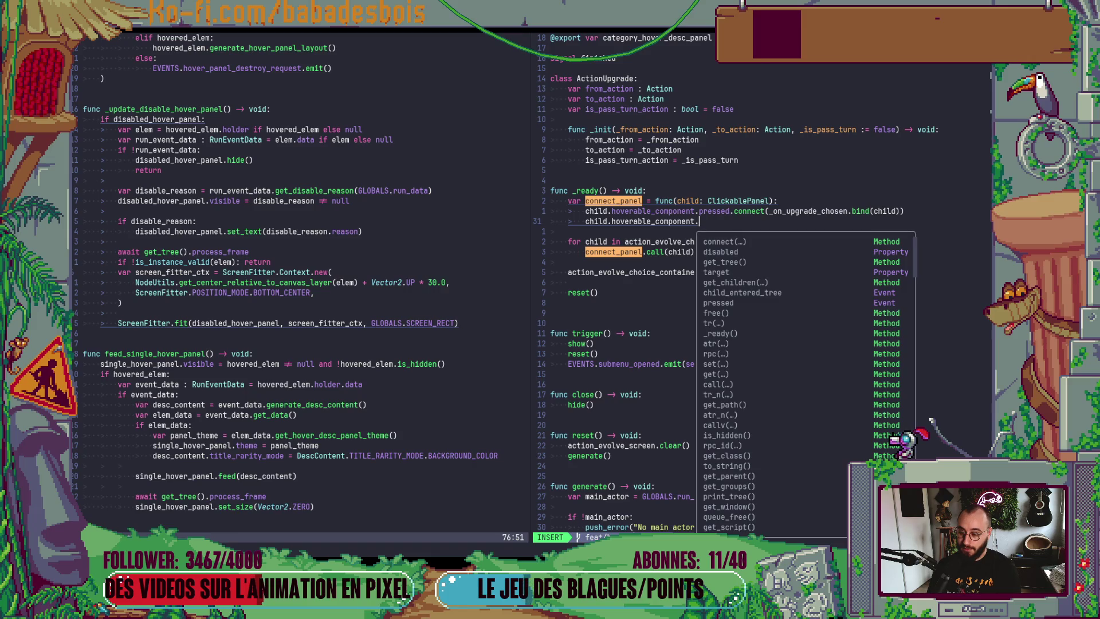
pyautogui.hotkey('ctrl', 'e')
pyautogui.hotkey('ctrl', 'w')
pyautogui.hotkey('ctrl', 'w')
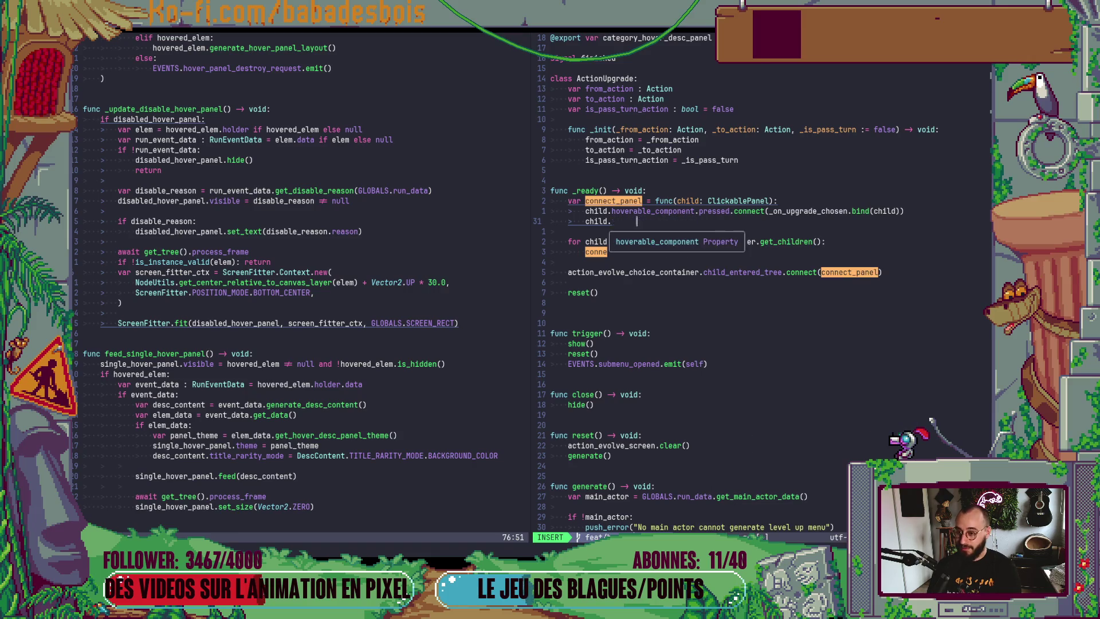
pyautogui.hotkey('ctrl', 'w')
pyautogui.hotkey('ctrl', 'w')
pyautogui.hotkey('alt', 'Tab')
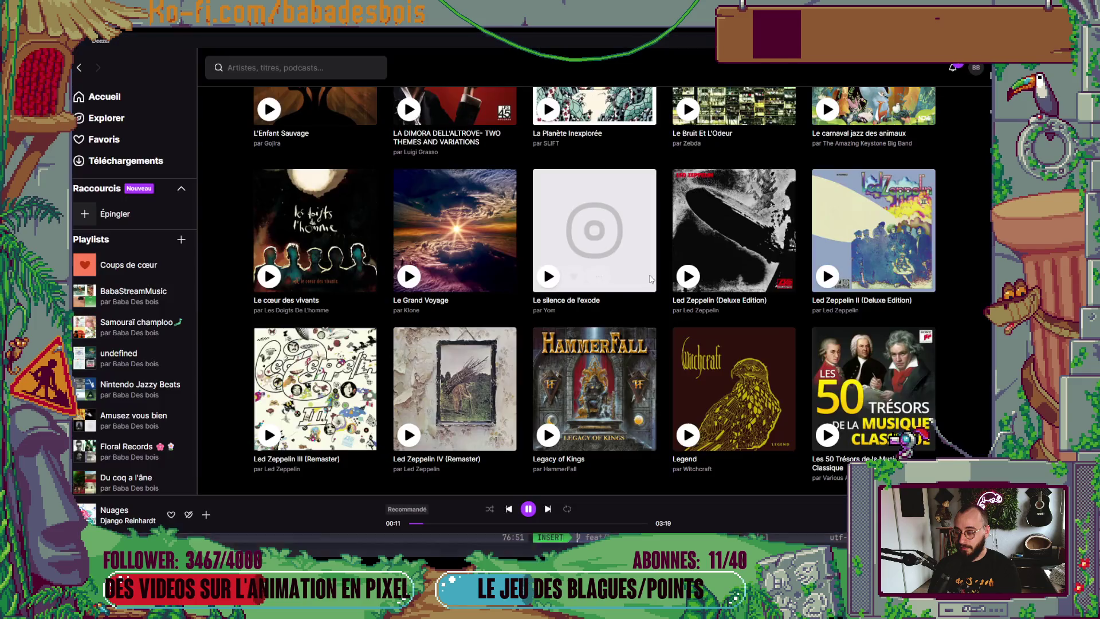
# Add a HoverManager child node under the inner MarginContainer
pyautogui.hotkey('alt', 'Tab')
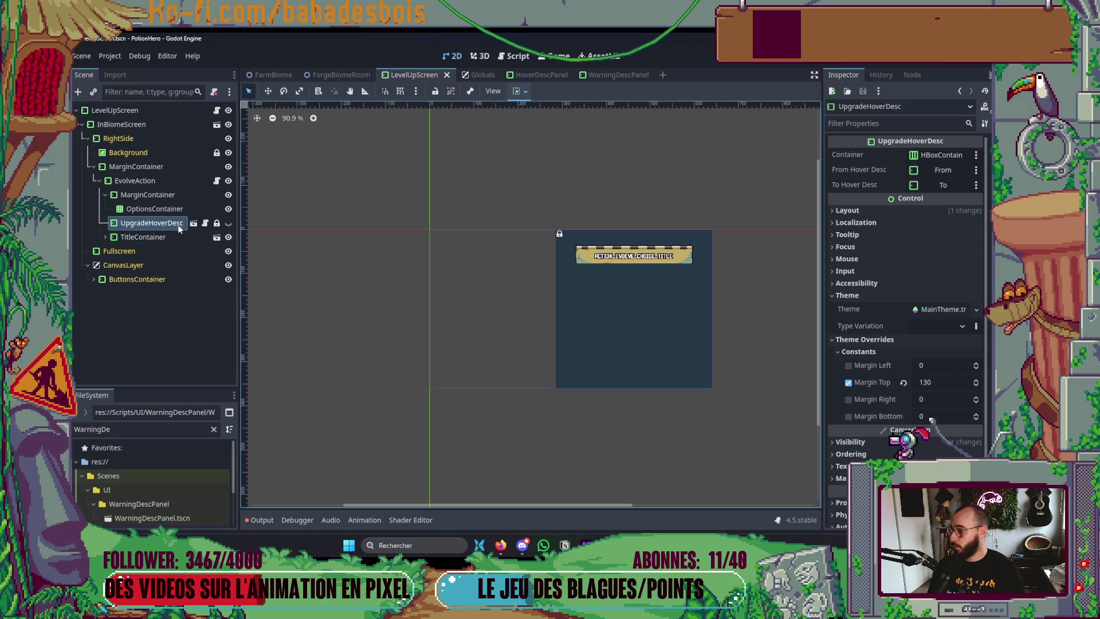
pyautogui.click(159, 207)
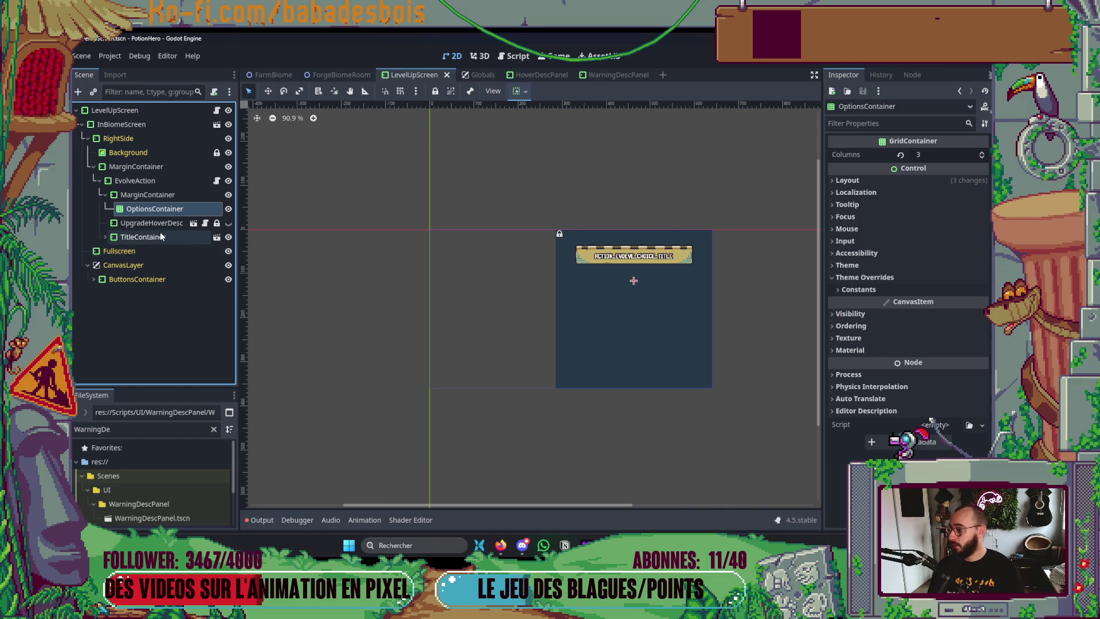
pyautogui.rightClick(165, 195)
pyautogui.click(203, 204)
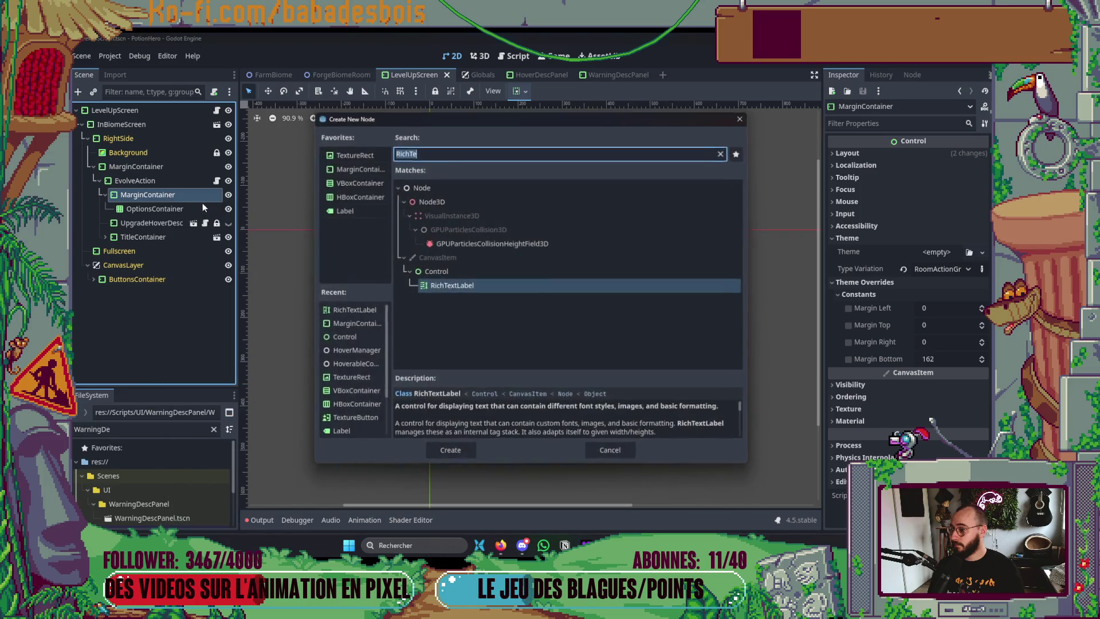
pyautogui.write('HoverMa')
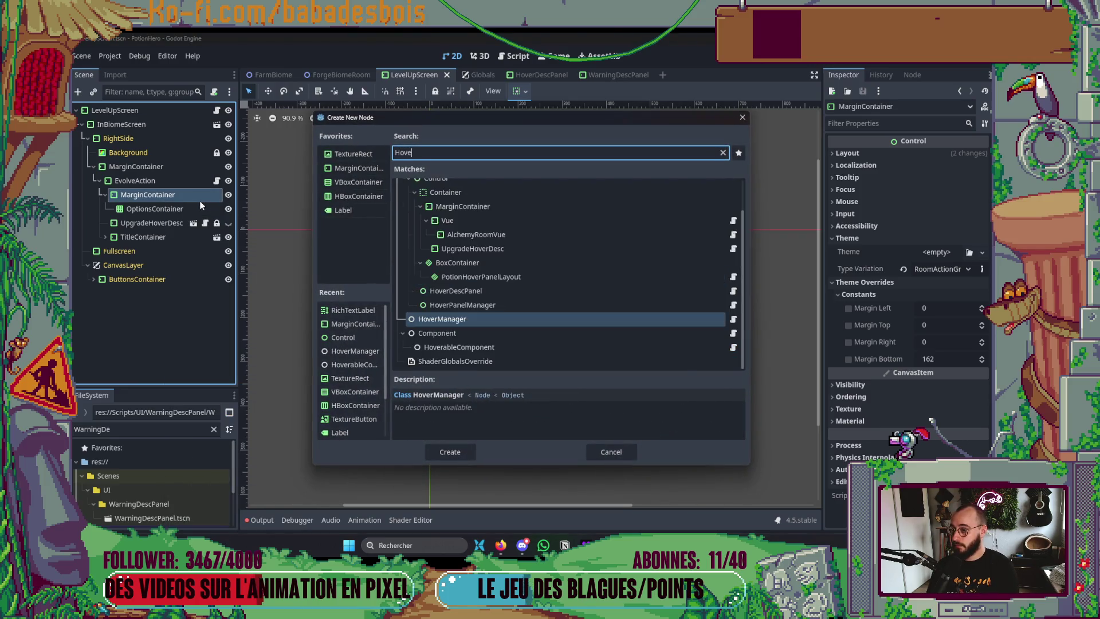
pyautogui.press('Return')
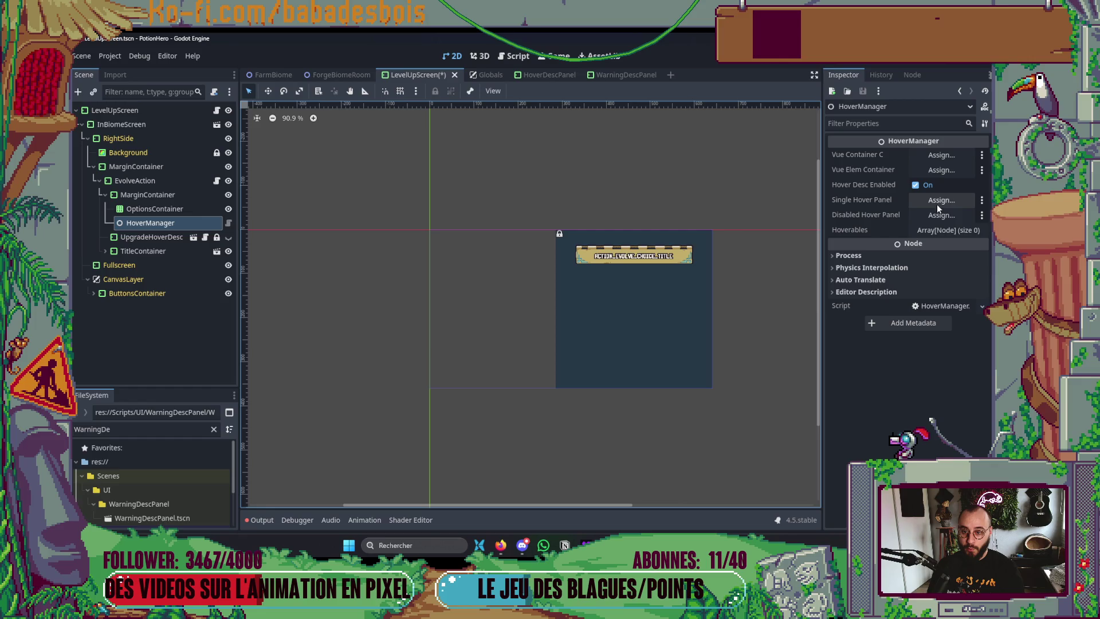
# Assign OptionsContainer as the HoverManager's Vue Elem Container
pyautogui.click(939, 174)
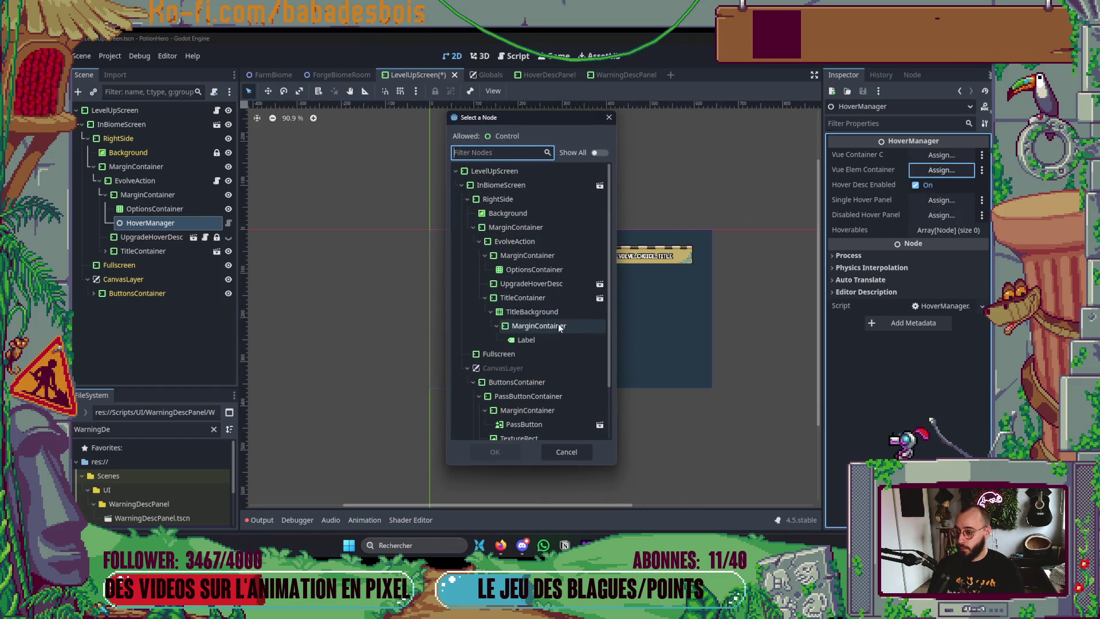
pyautogui.scroll(-2, 520, 355)
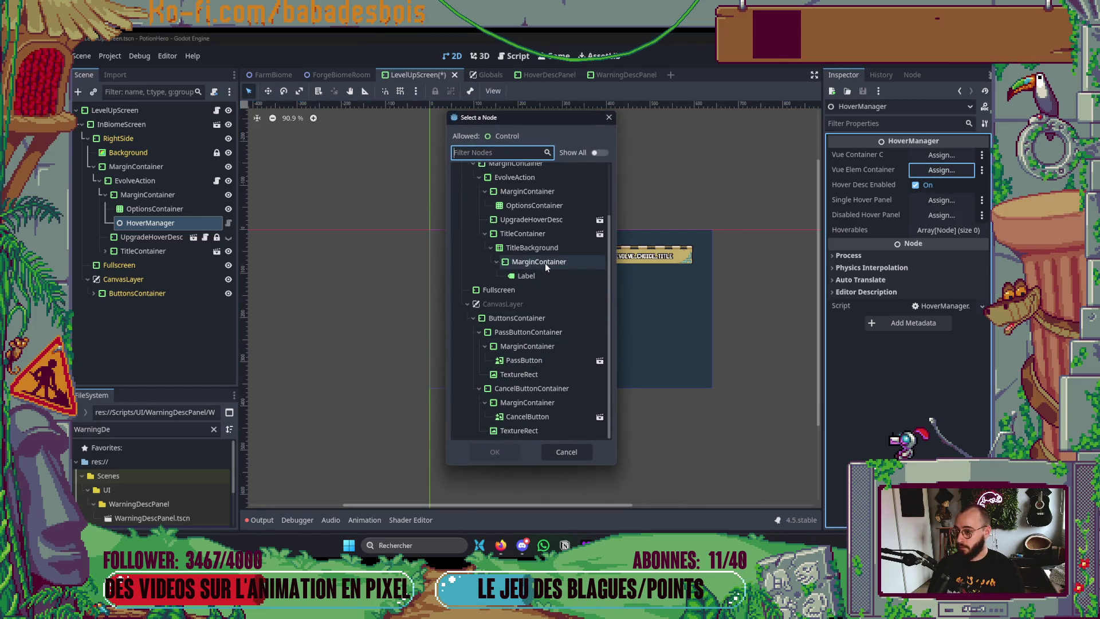
pyautogui.doubleClick(553, 204)
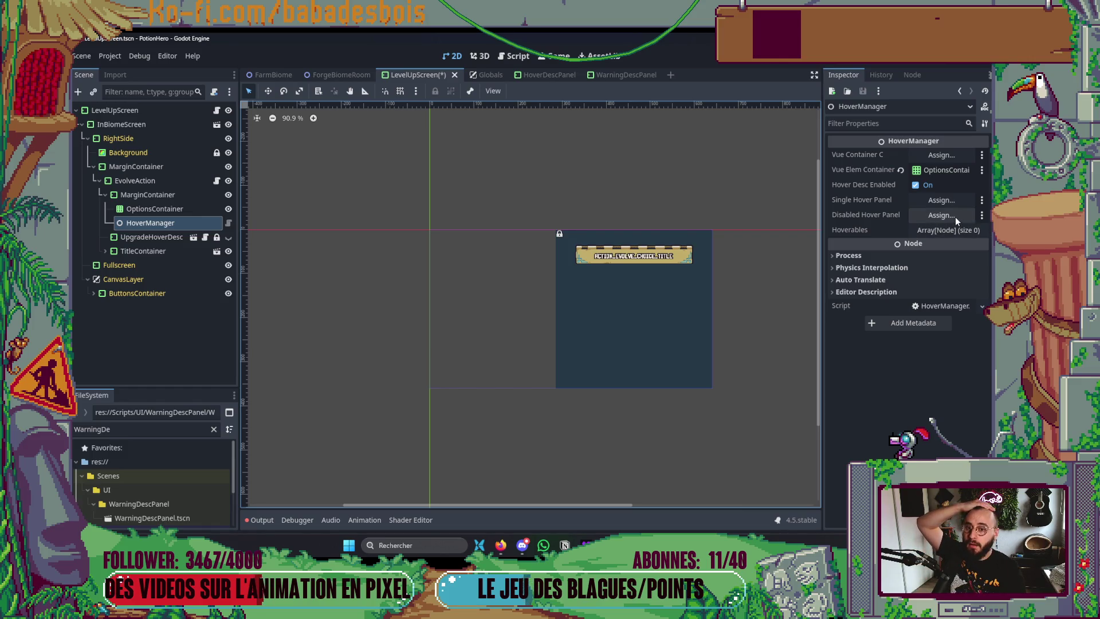
# Open and look through the UpgradeHoverDesc script
pyautogui.click(207, 238)
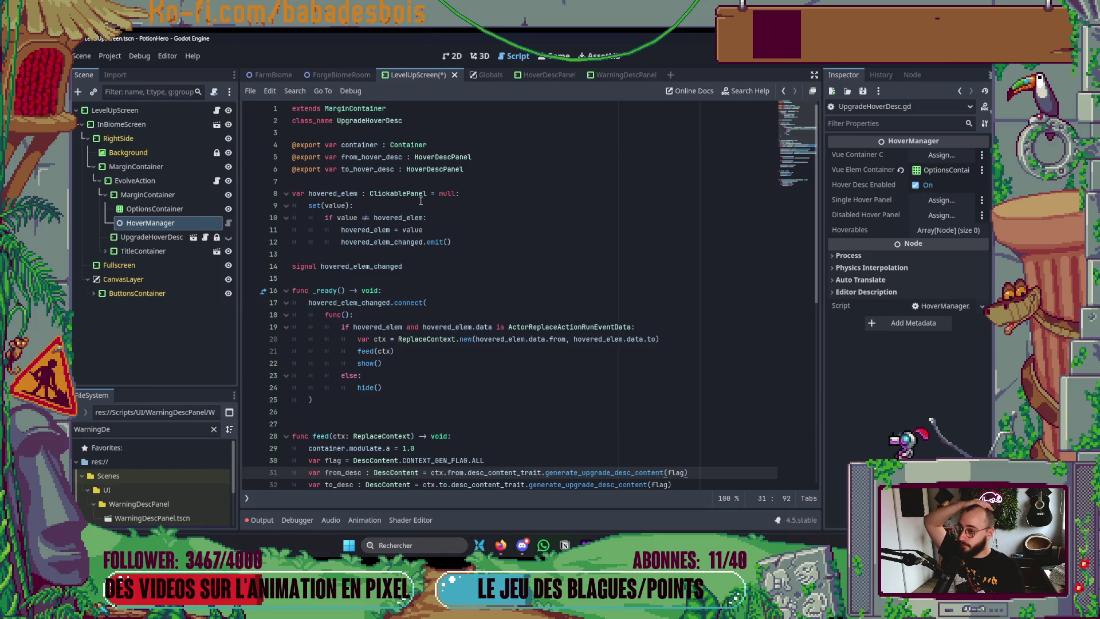
pyautogui.scroll(-10, 418, 202)
pyautogui.scroll(6, 401, 207)
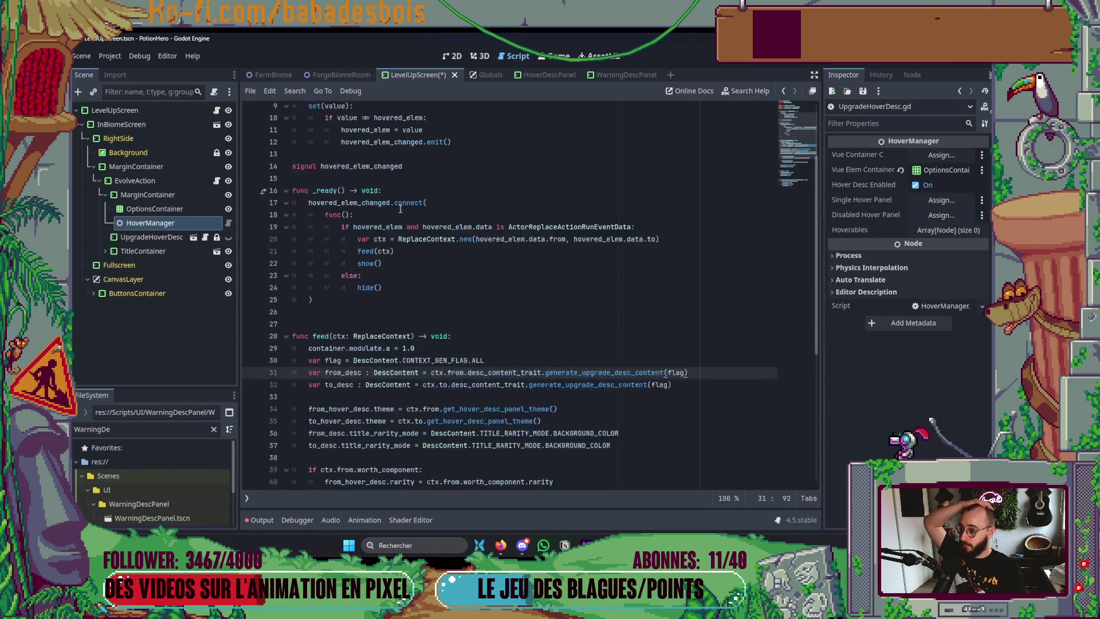
pyautogui.scroll(4, 430, 210)
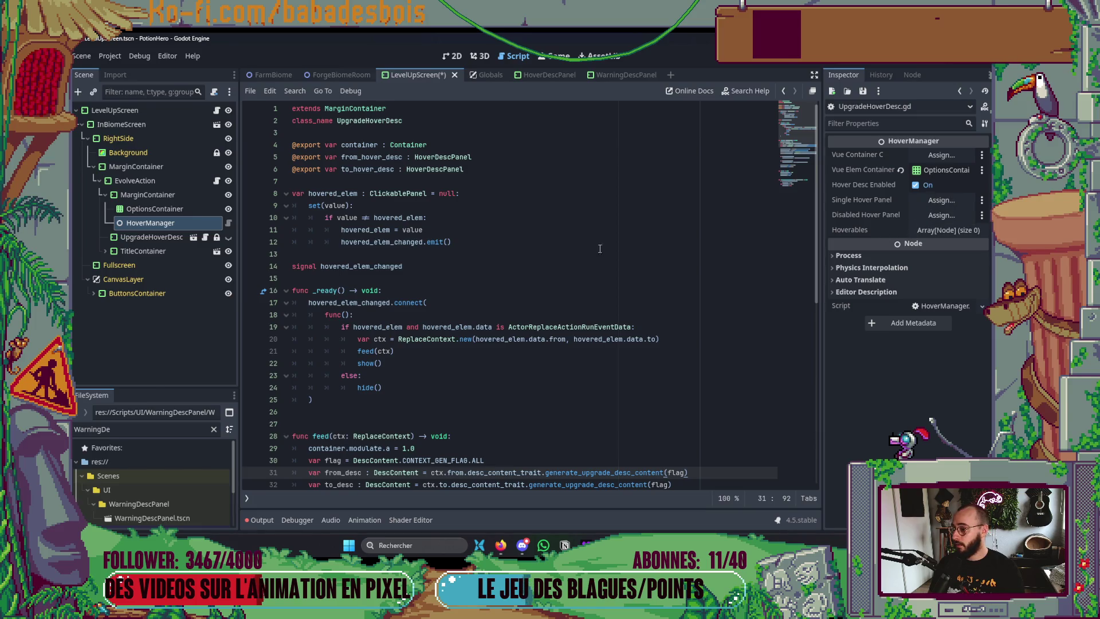
# Delete the HoverManager node and save the LevelUpScreen scene
pyautogui.click(184, 209)
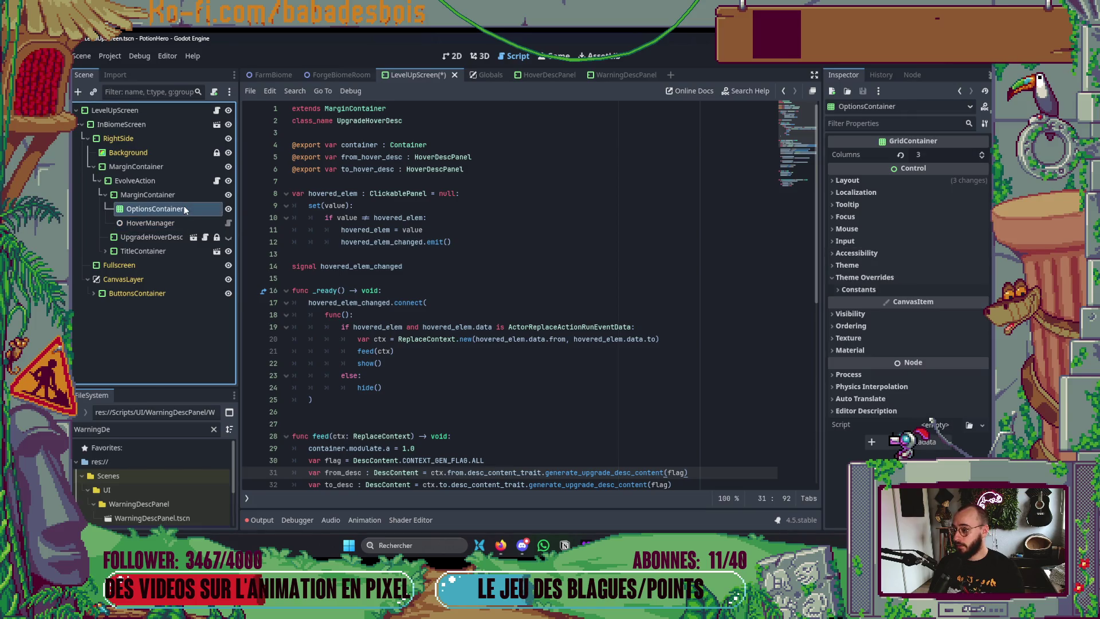
pyautogui.rightClick(182, 222)
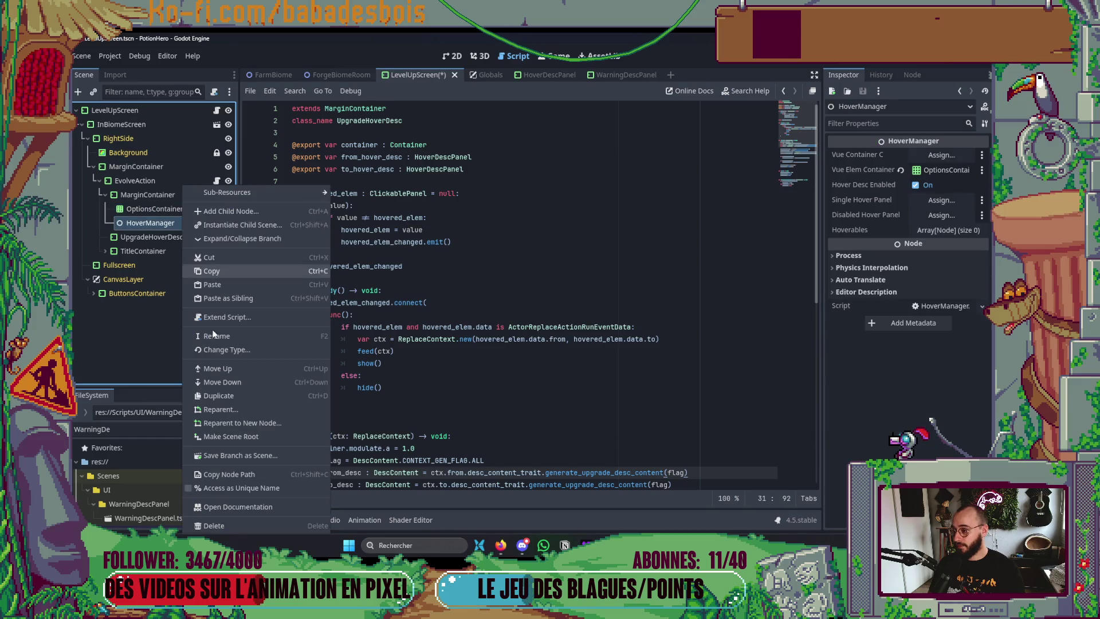
pyautogui.click(215, 523)
pyautogui.click(503, 303)
pyautogui.hotkey('ctrl', 's')
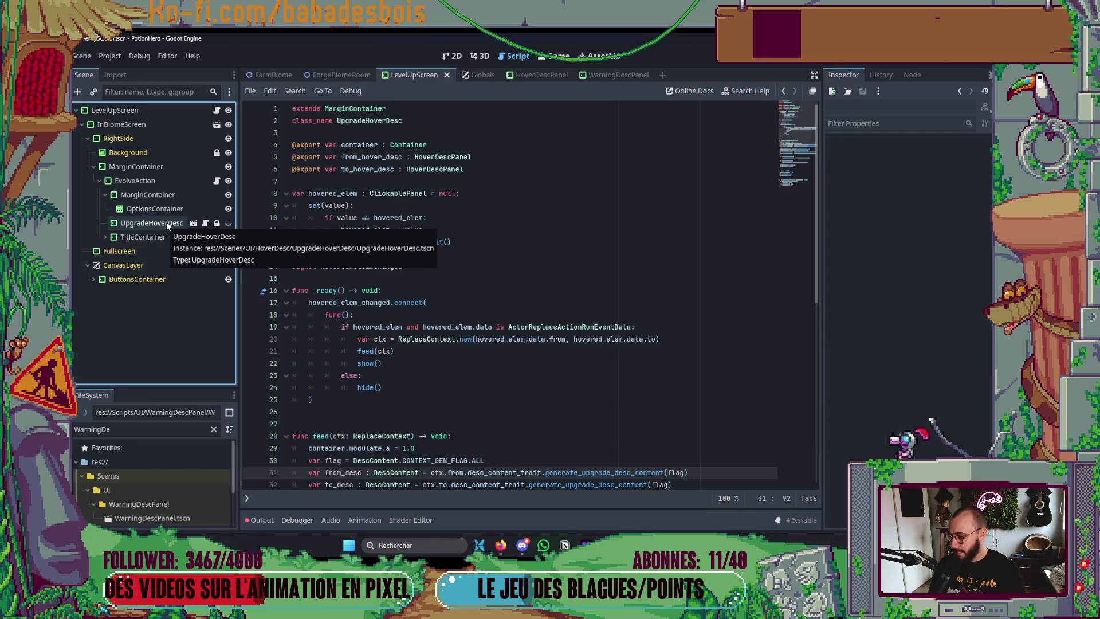
# Select UpgradeHoverDesc and collapse its Theme property groups in the Inspector
pyautogui.click(166, 222)
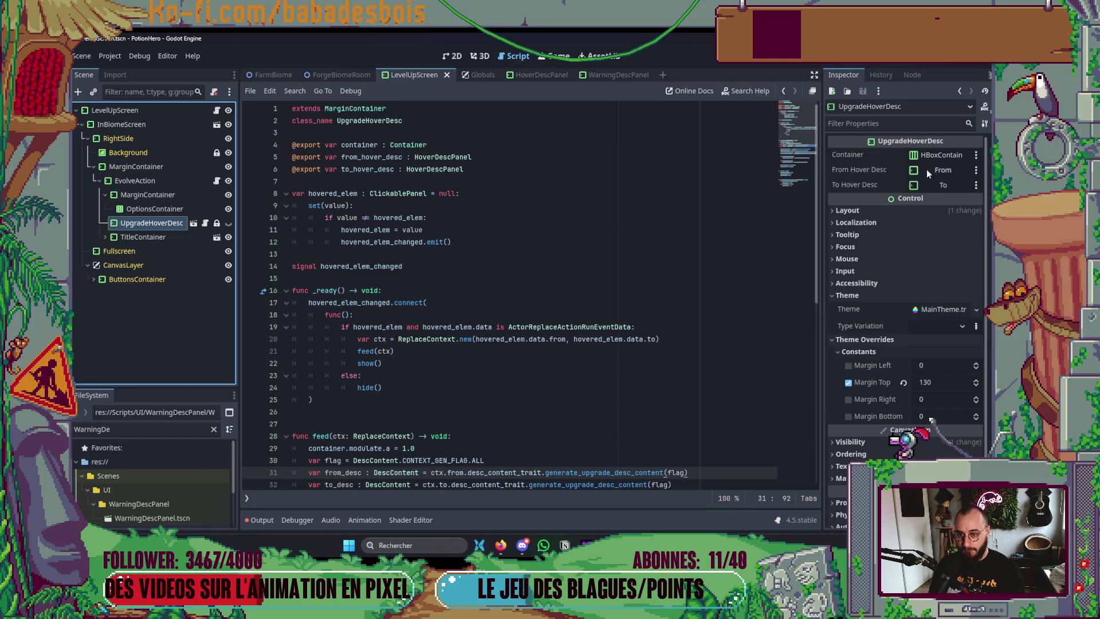
pyautogui.click(847, 295)
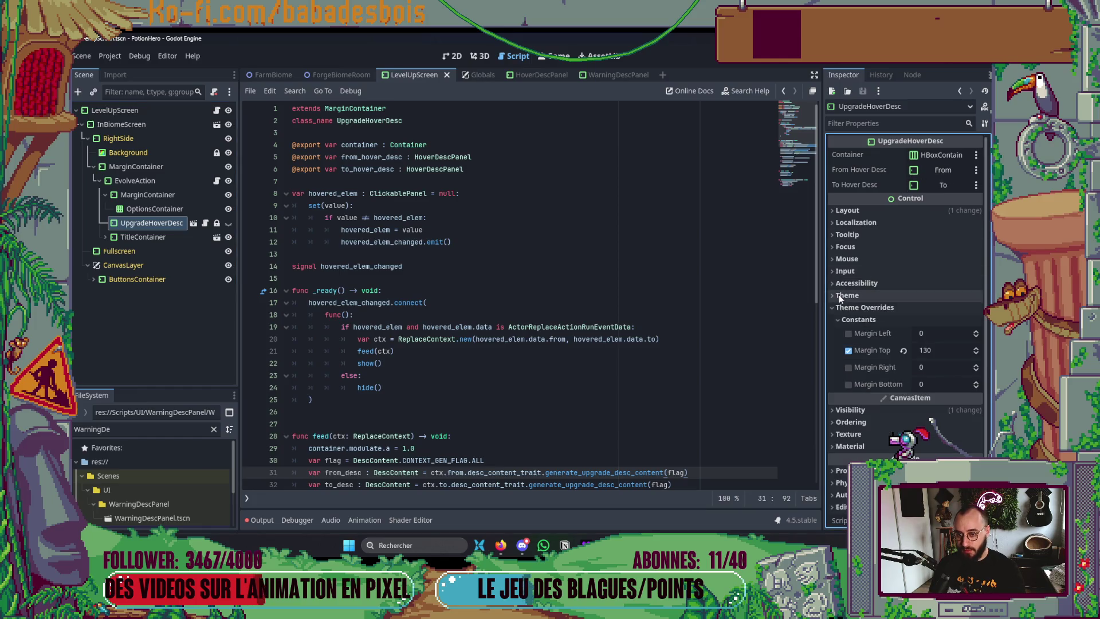
pyautogui.click(865, 307)
pyautogui.click(539, 298)
pyautogui.hotkey('alt', 'Tab')
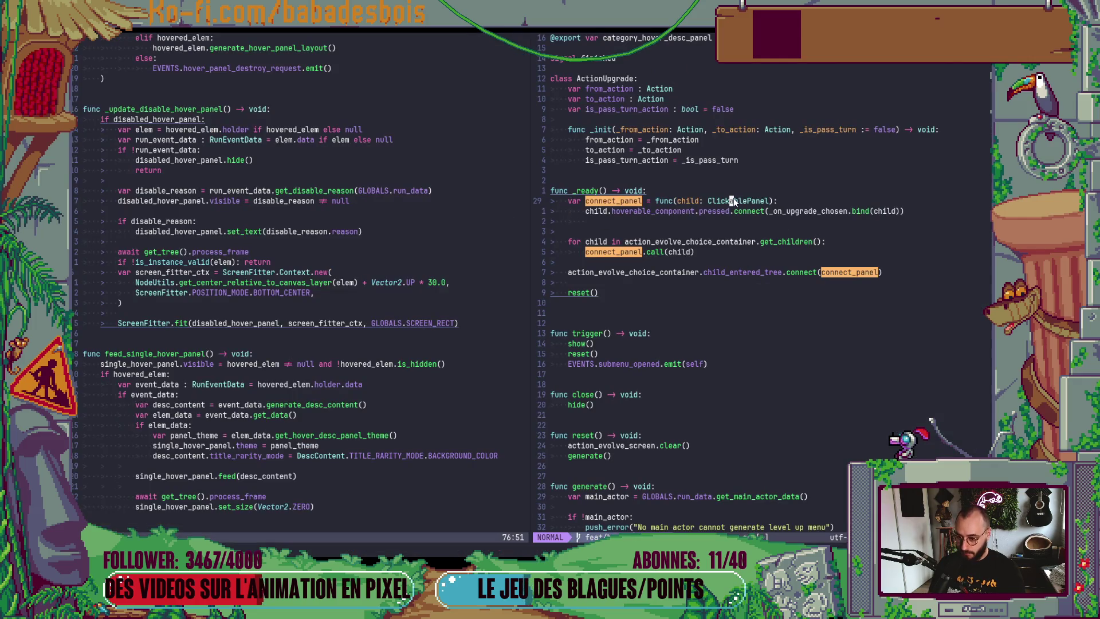
# Search the Neovim code for 'upgrade', then open the EvolveAction node's script in Godot
pyautogui.write('/upgrade')
pyautogui.press('Return')
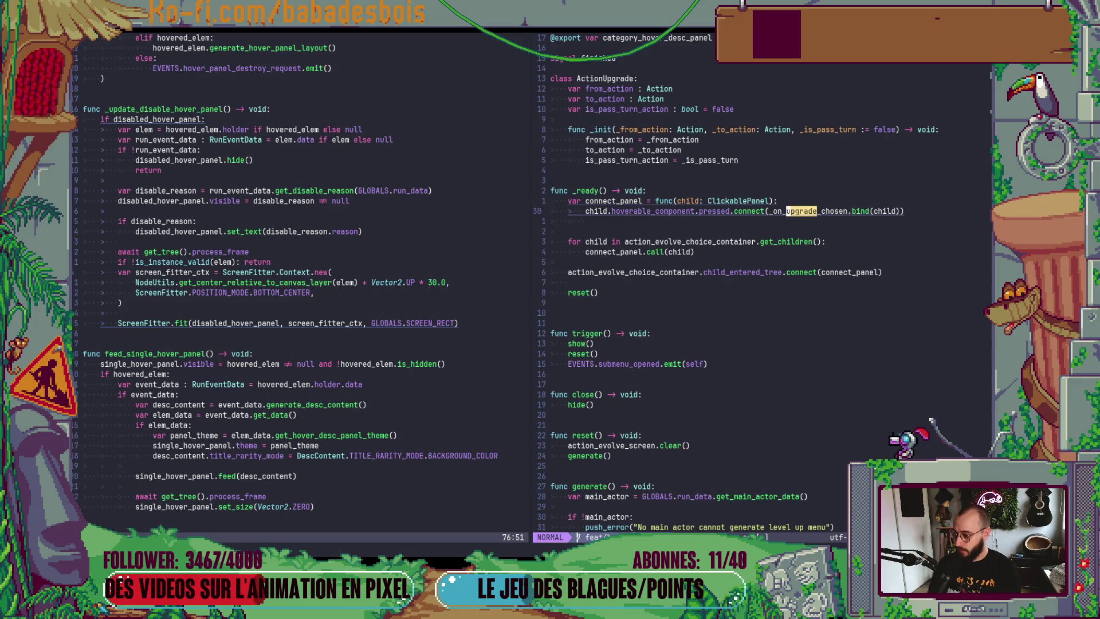
pyautogui.hotkey('alt', 'Tab')
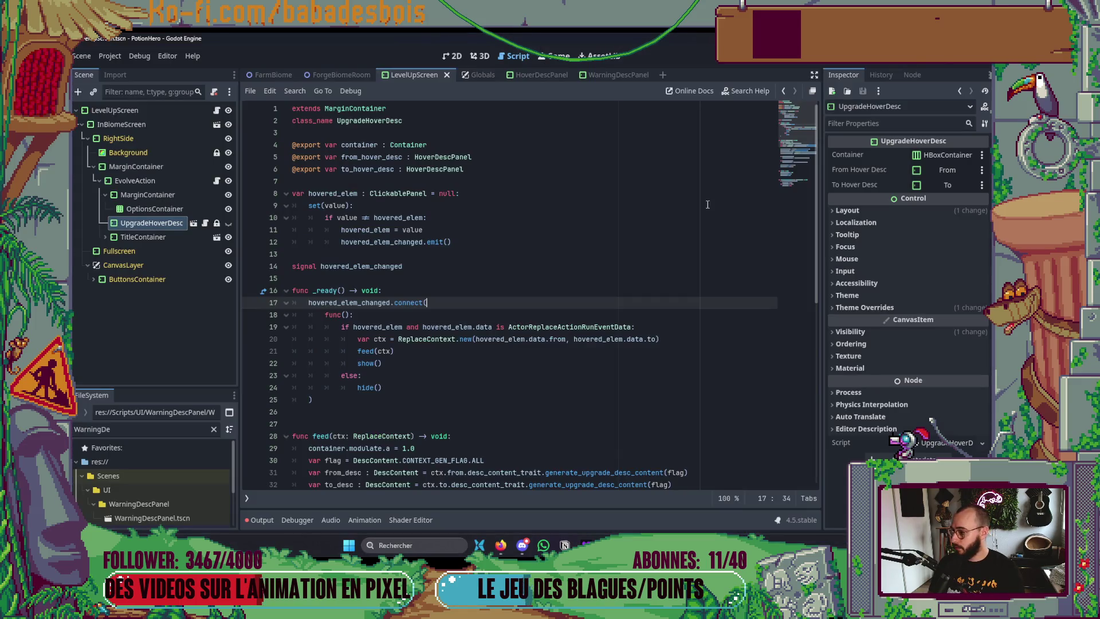
pyautogui.click(166, 182)
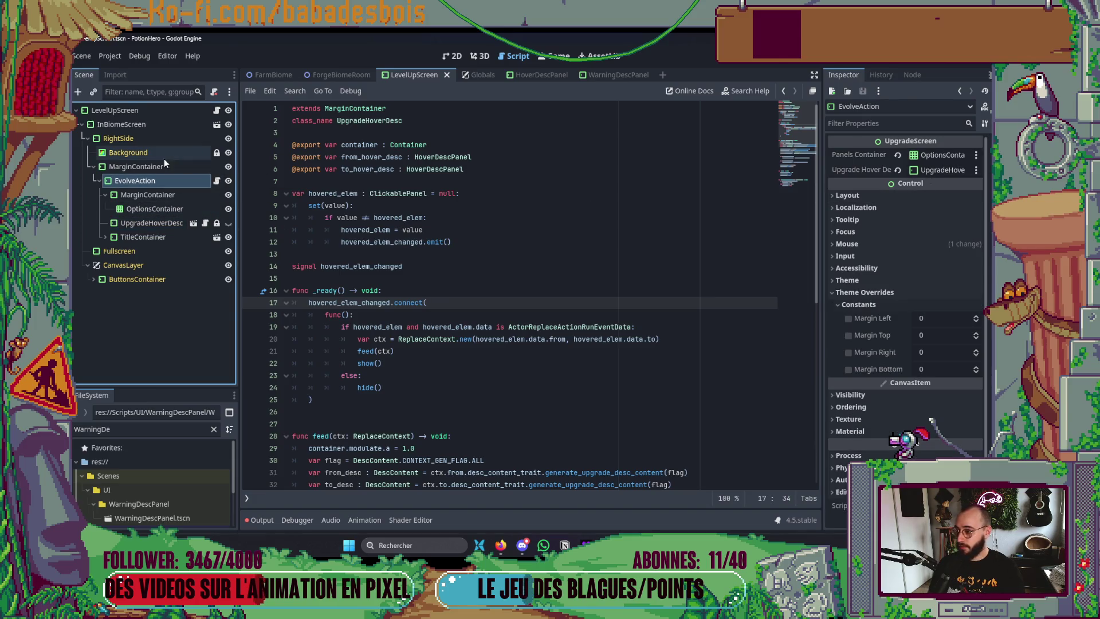
pyautogui.click(216, 180)
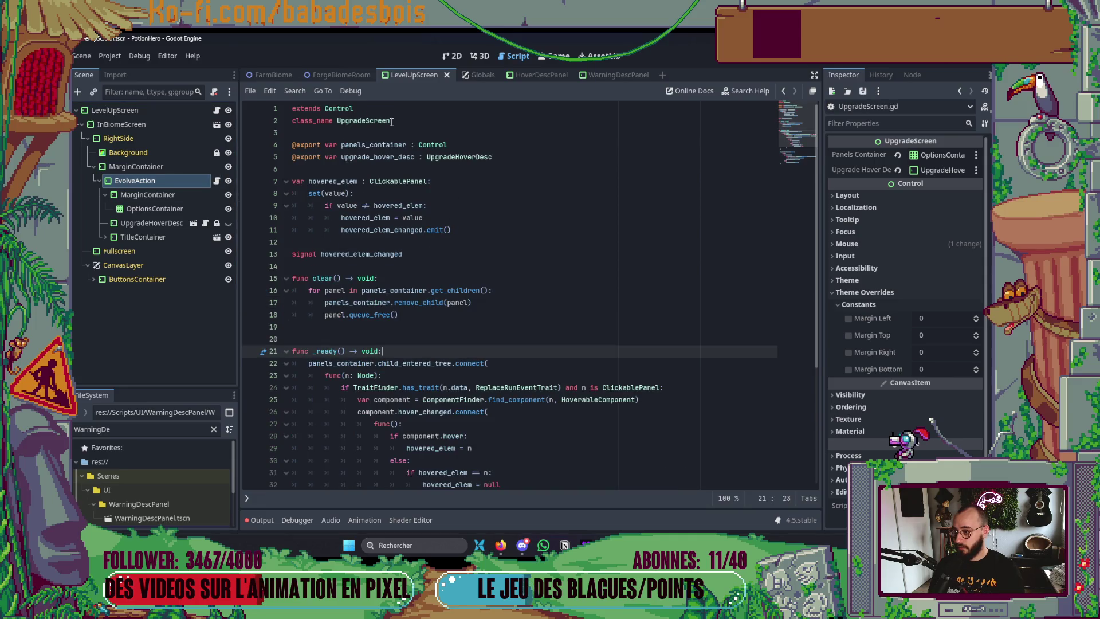
# Read through UpgradeScreen.gd, then put the Neovim cursor on the blank line
pyautogui.scroll(-3, 474, 337)
pyautogui.scroll(3, 474, 337)
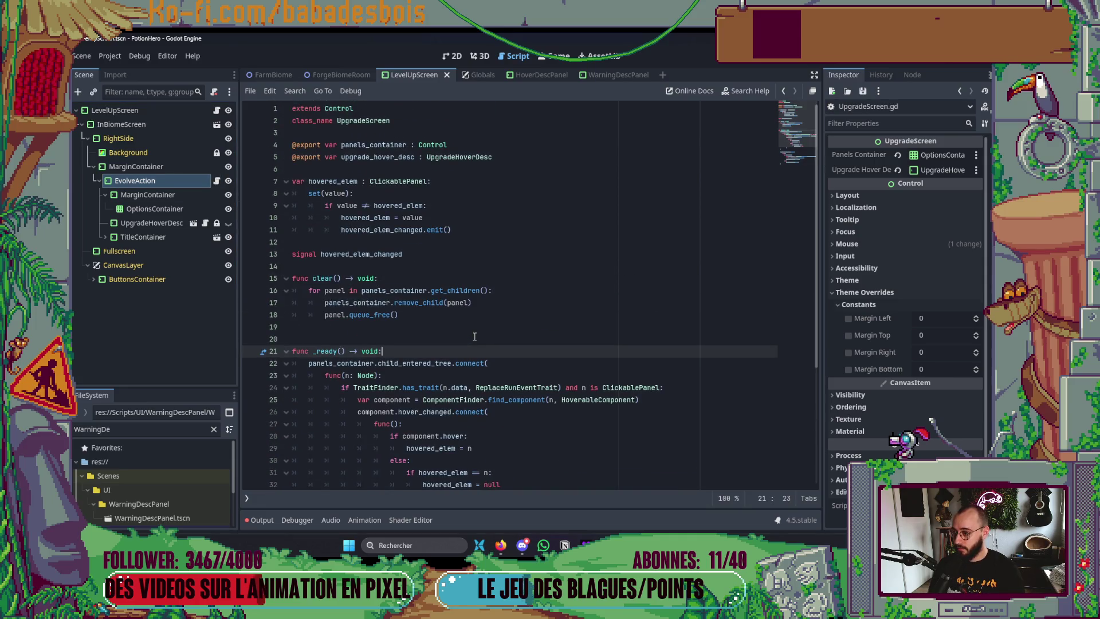
pyautogui.scroll(-2, 451, 318)
pyautogui.scroll(2, 450, 319)
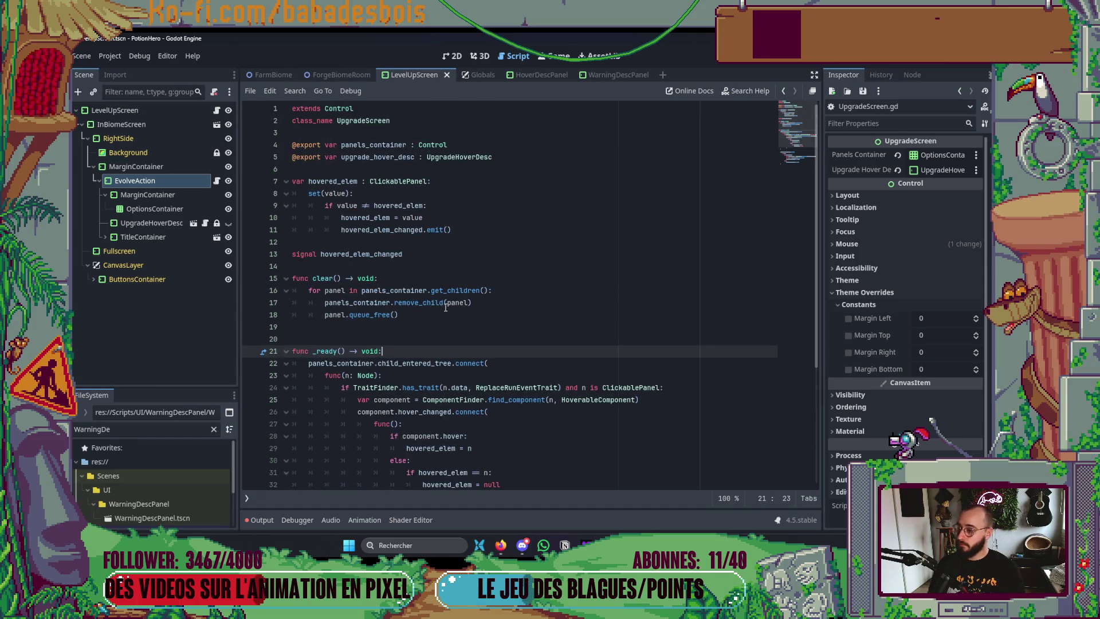
pyautogui.moveTo(444, 303)
pyautogui.scroll(-3, 343, 273)
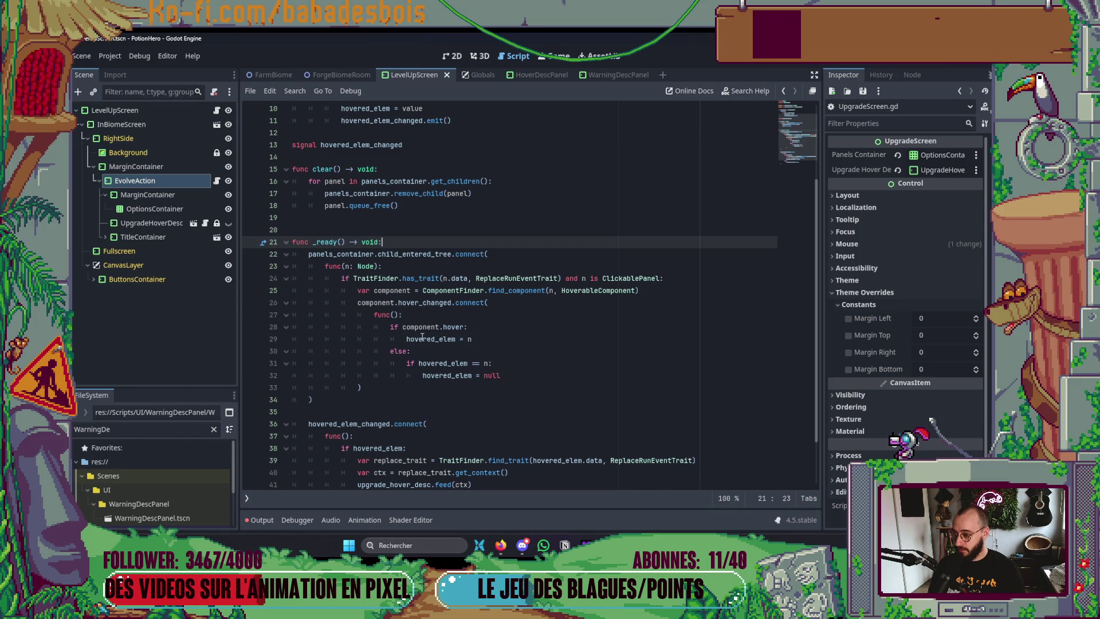
pyautogui.moveTo(420, 324)
pyautogui.scroll(-2, 420, 324)
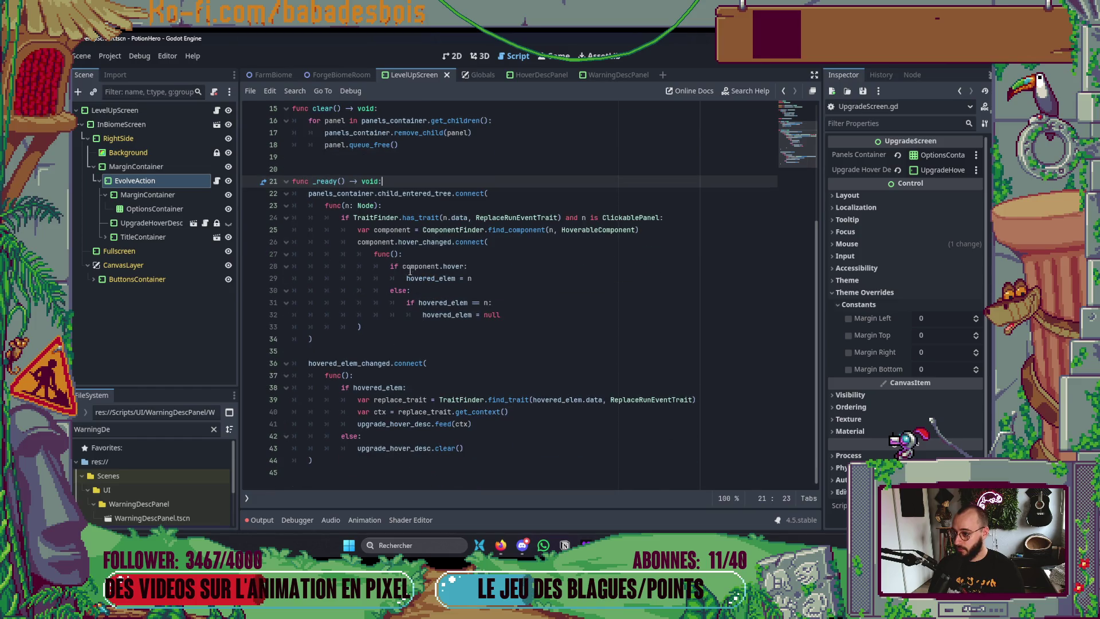
pyautogui.scroll(3, 390, 247)
pyautogui.hotkey('alt', 'Tab')
pyautogui.click(739, 265)
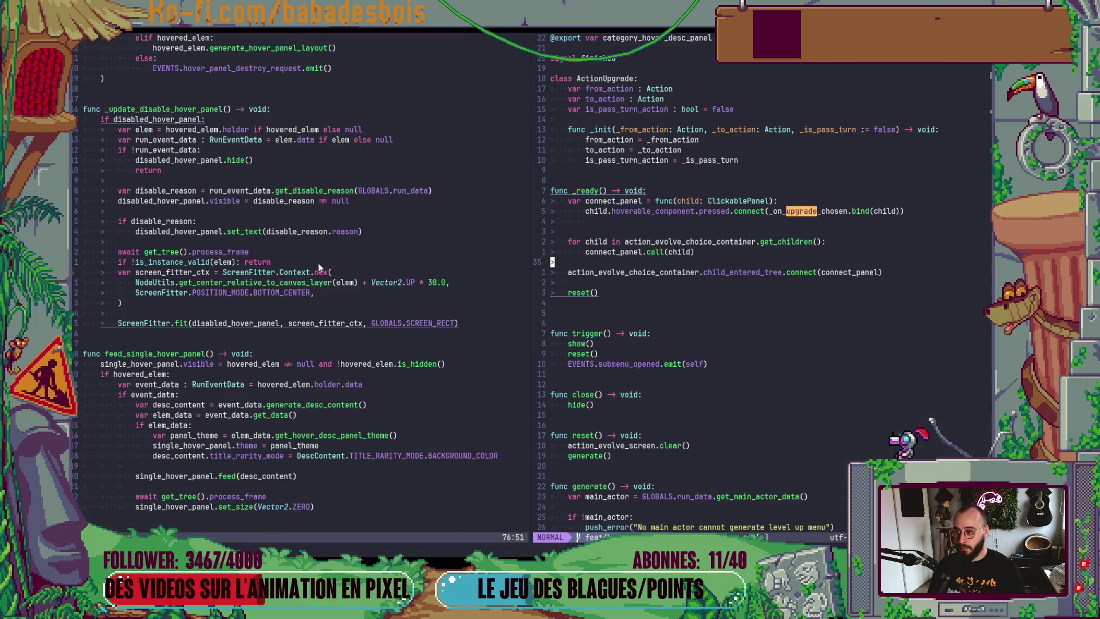
# Open UpgradeScreen.gd through the file finder and save it with :w
pyautogui.press('space')
pyautogui.press('f')
pyautogui.press('f')
pyautogui.write('U')
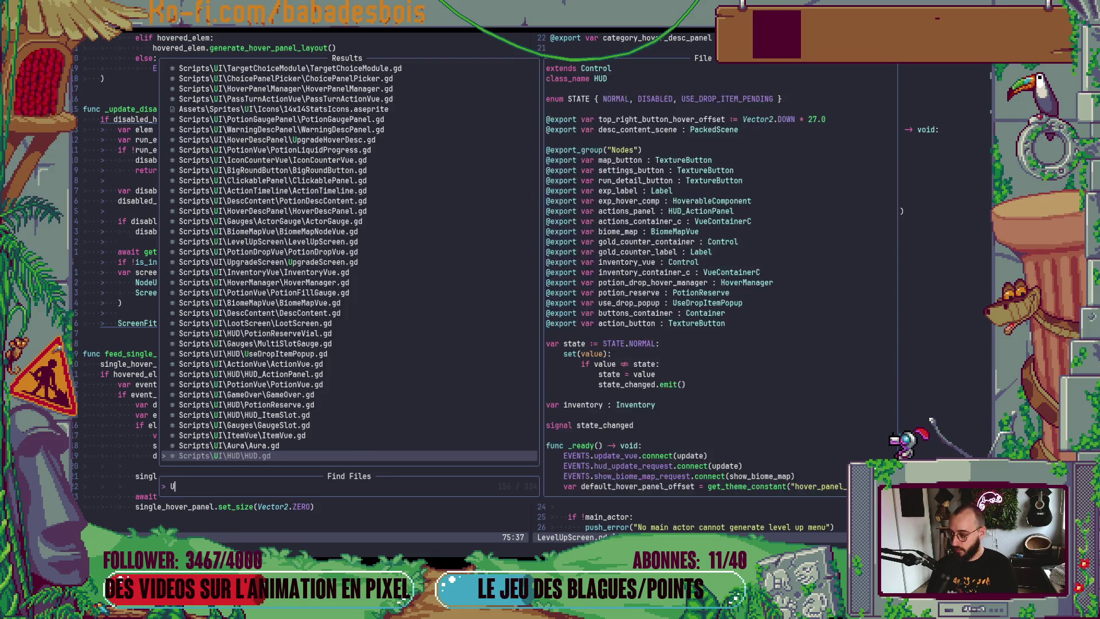
pyautogui.write('pgrade')
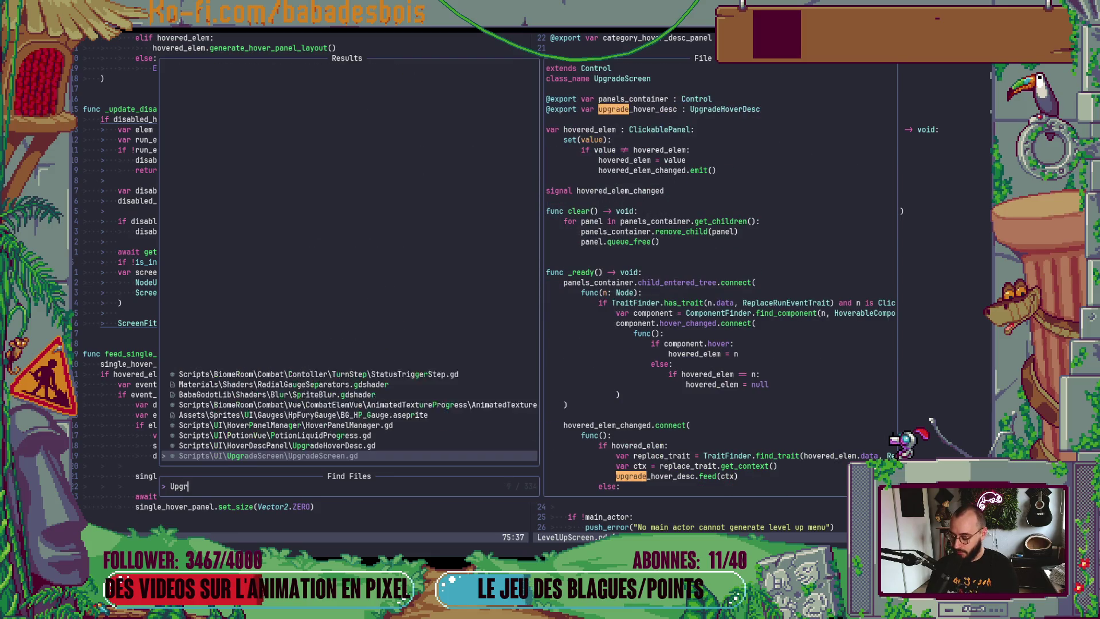
pyautogui.press('Return')
pyautogui.write('w')
pyautogui.press('Return')
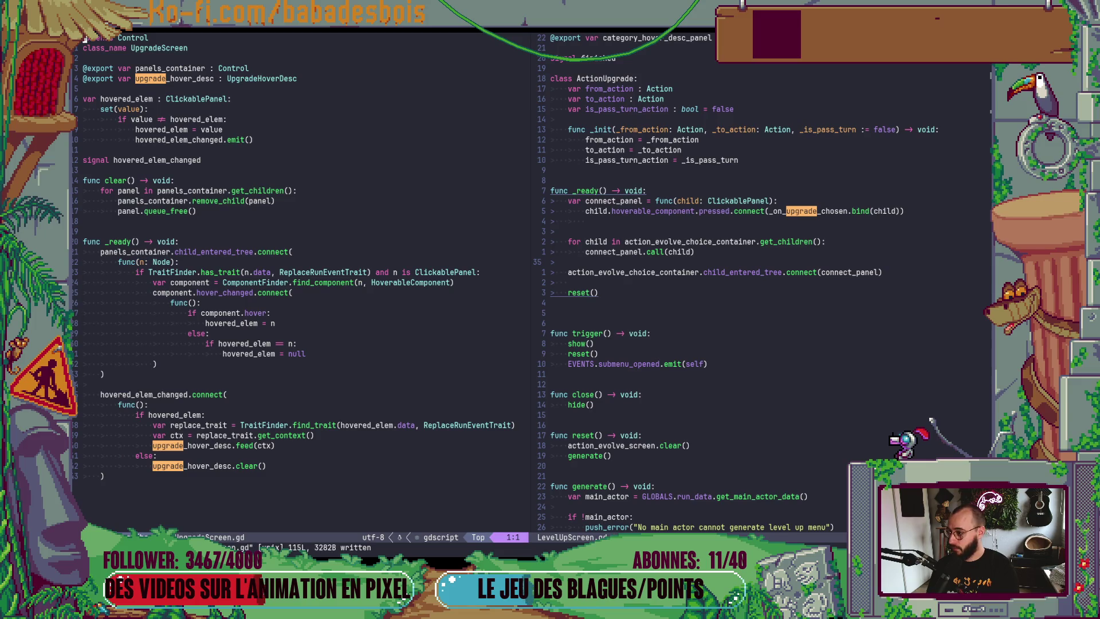
# Browse UpgradeScreen.gd from the _ready function to find the hover handling code
pyautogui.click(82, 282)
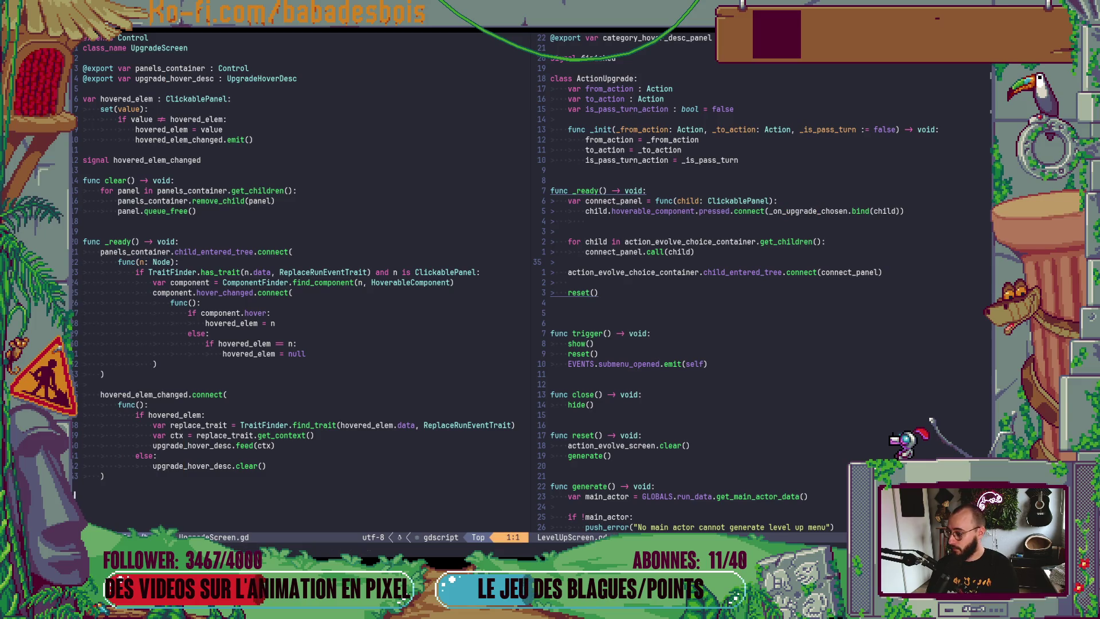
pyautogui.hotkey('ctrl', 'd')
pyautogui.hotkey('ctrl', 'u')
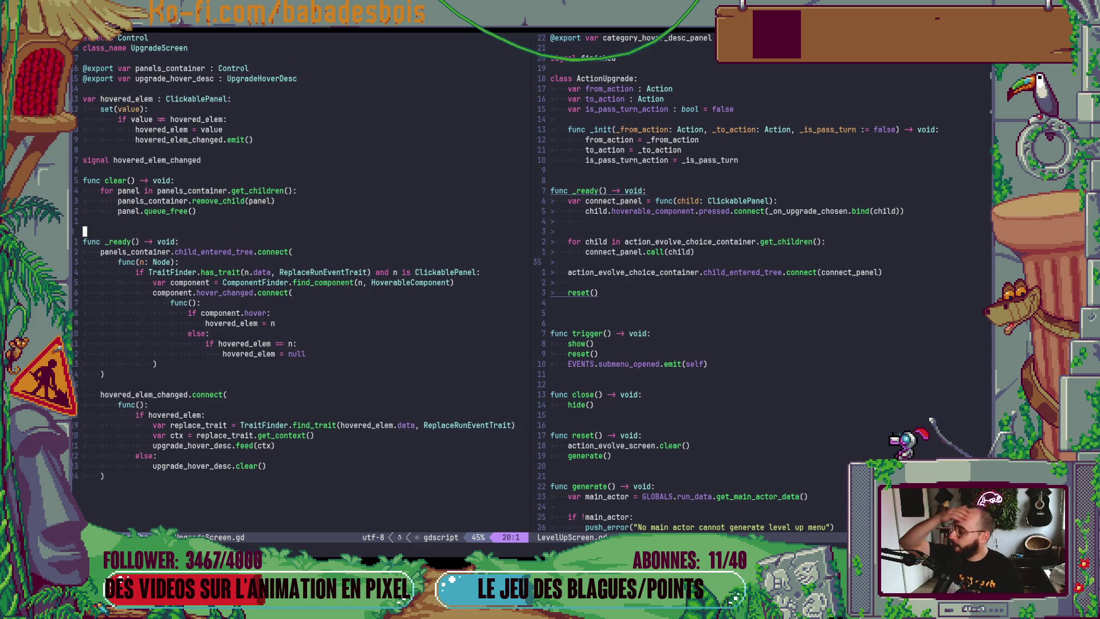
pyautogui.click(501, 545)
pyautogui.hotkey('alt', 'Tab')
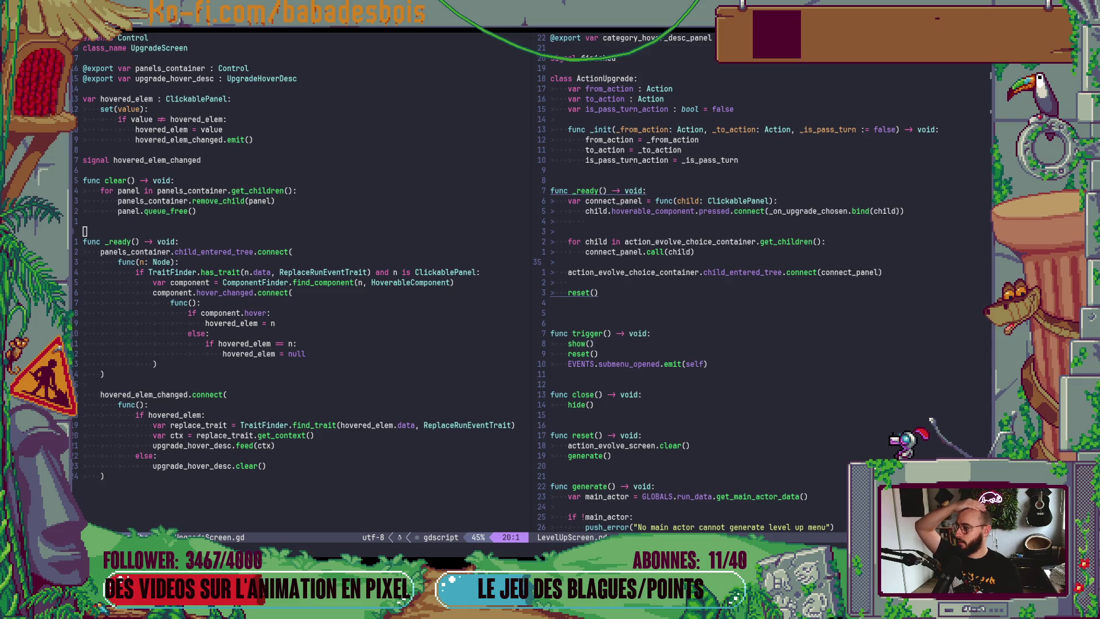
pyautogui.scroll(-2, 163, 265)
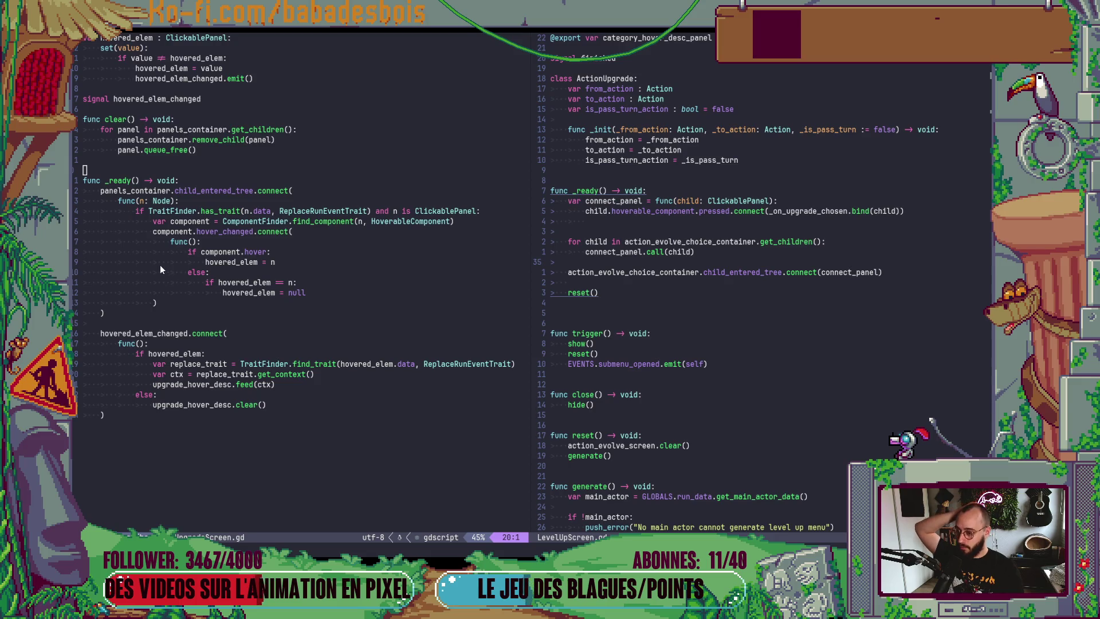
pyautogui.scroll(2, 158, 264)
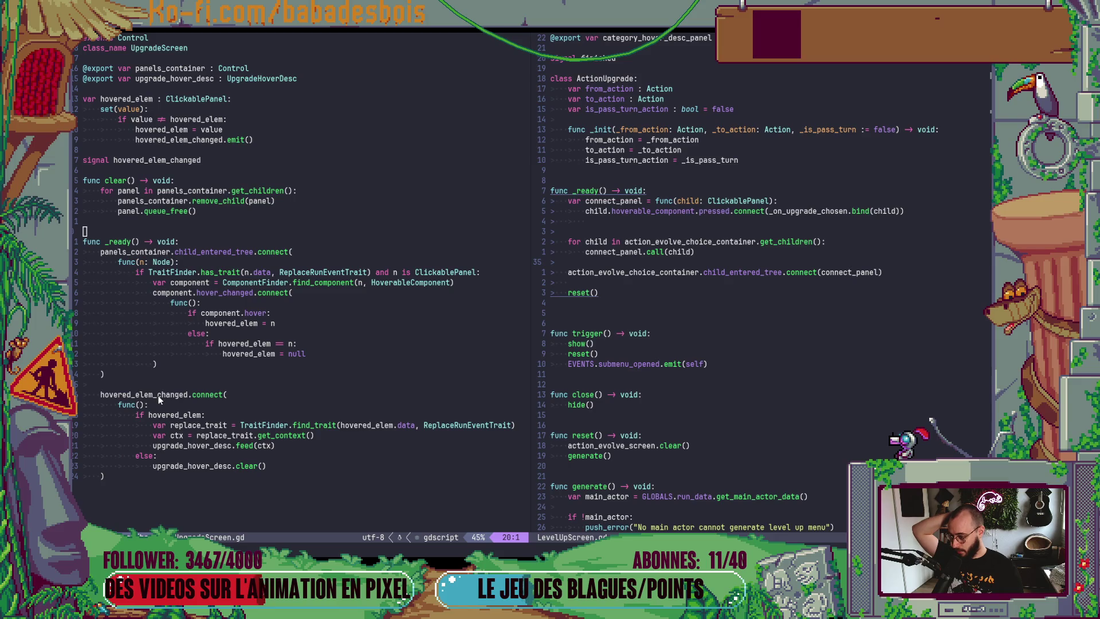
# Add upgrade_hover_desc.show() on a new line after feed(ctx)
pyautogui.click(274, 446)
pyautogui.press('Escape')
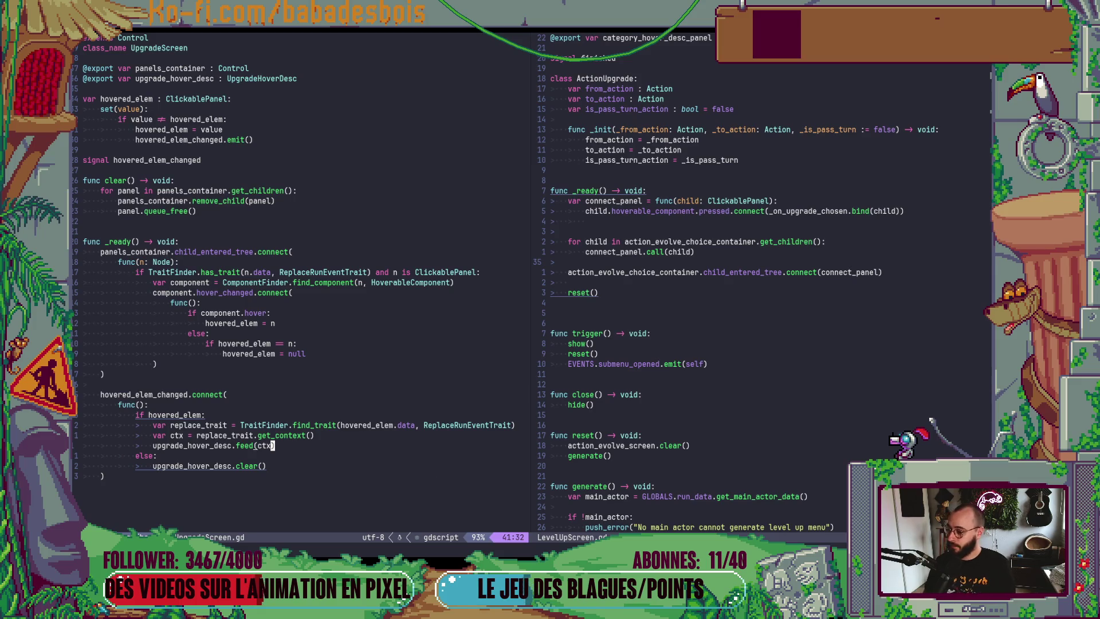
pyautogui.write('o')
pyautogui.write('upgrade_hover_desc.')
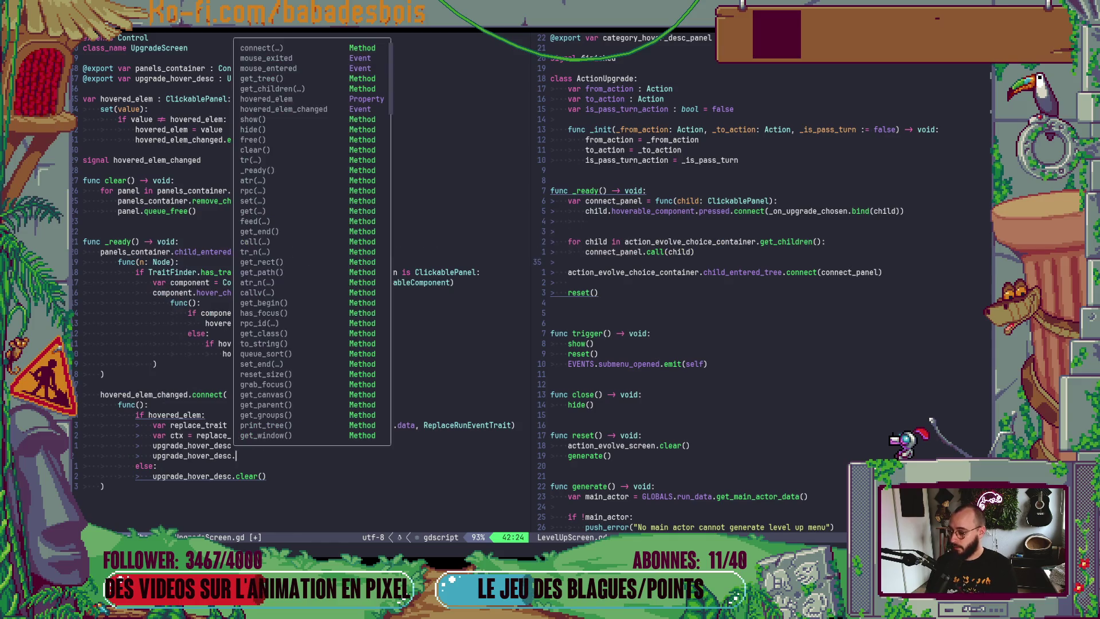
pyautogui.write('show')
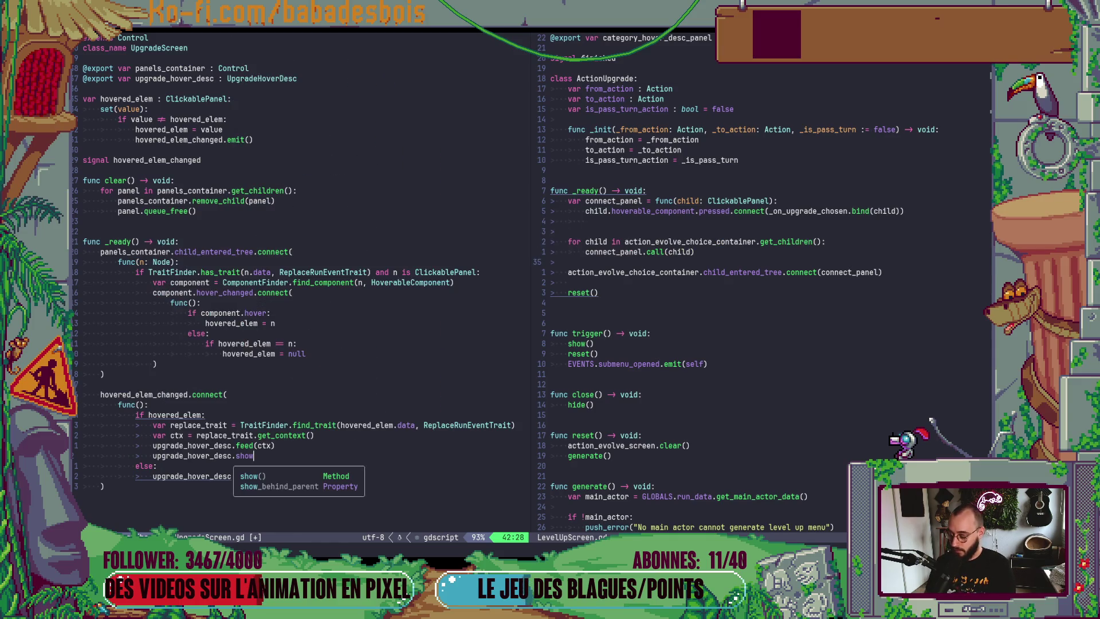
pyautogui.press('Return')
pyautogui.press('Escape')
# Copy that line below clear(), rewrite it as upgrade_hover_desc.hide(), and run the game with F5
pyautogui.press('j')
pyautogui.press('j')
pyautogui.press('j')
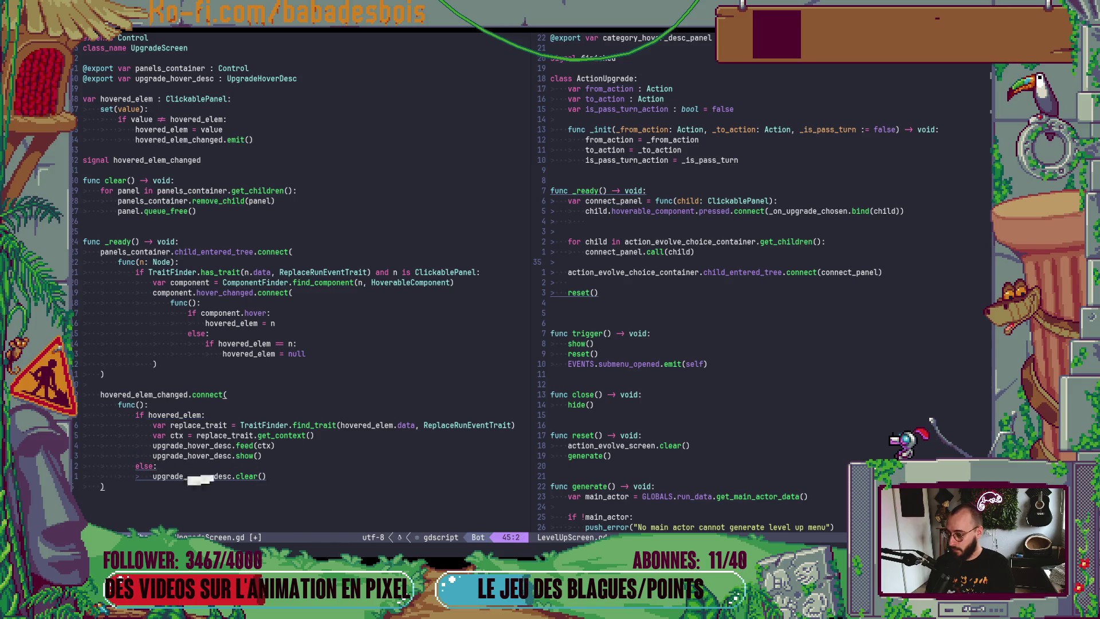
pyautogui.press('P')
pyautogui.press('f')
pyautogui.press('(')
pyautogui.press('b')
pyautogui.press('c')
pyautogui.press('i')
pyautogui.press('w')
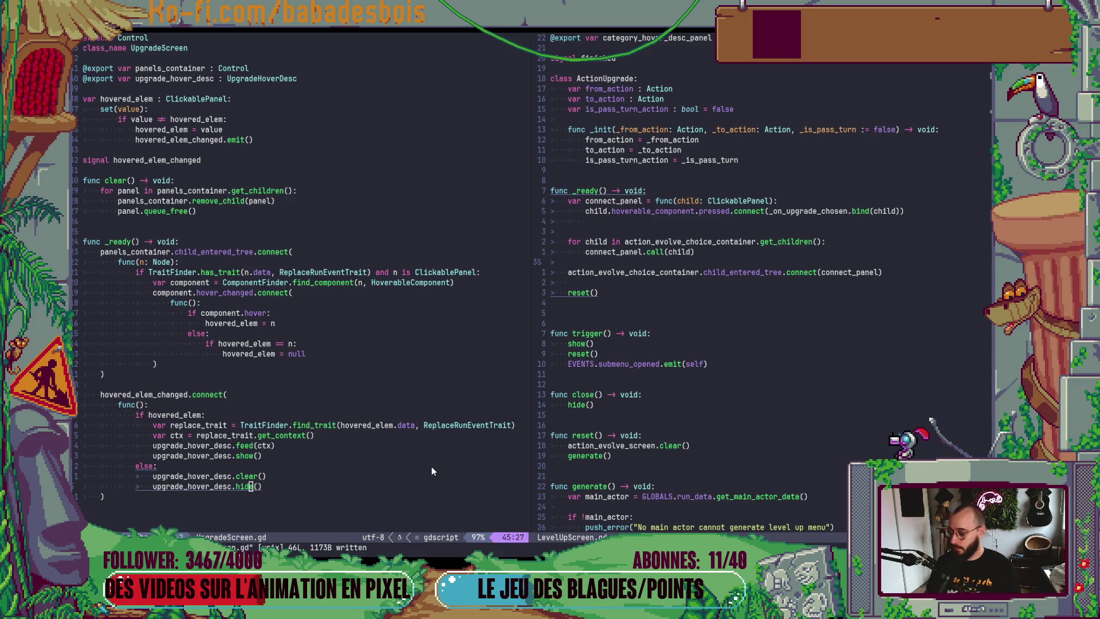
pyautogui.hotkey('alt', 'Tab')
pyautogui.hotkey('alt', 'Tab')
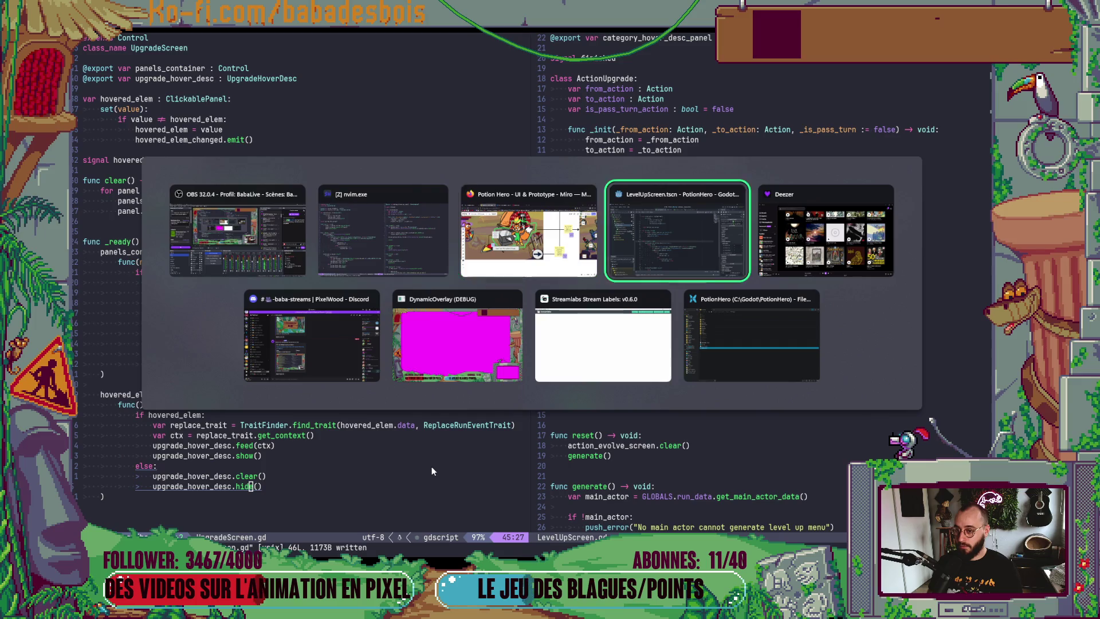
pyautogui.press('F5')
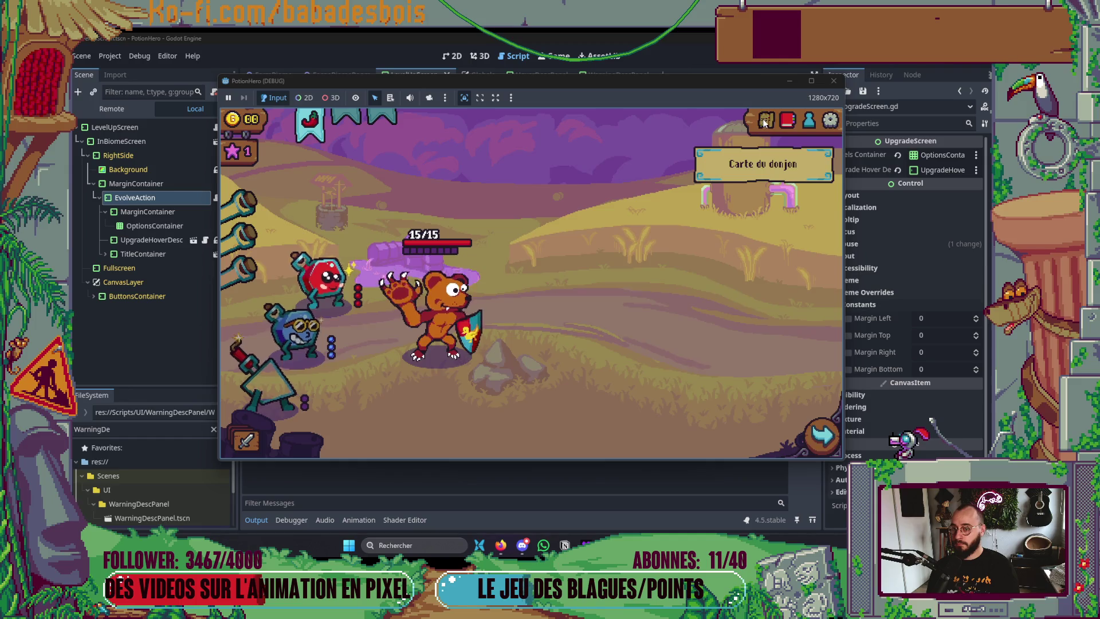
# Travel to the next room on the map and feed the chili to the bear
pyautogui.click(766, 120)
pyautogui.click(347, 296)
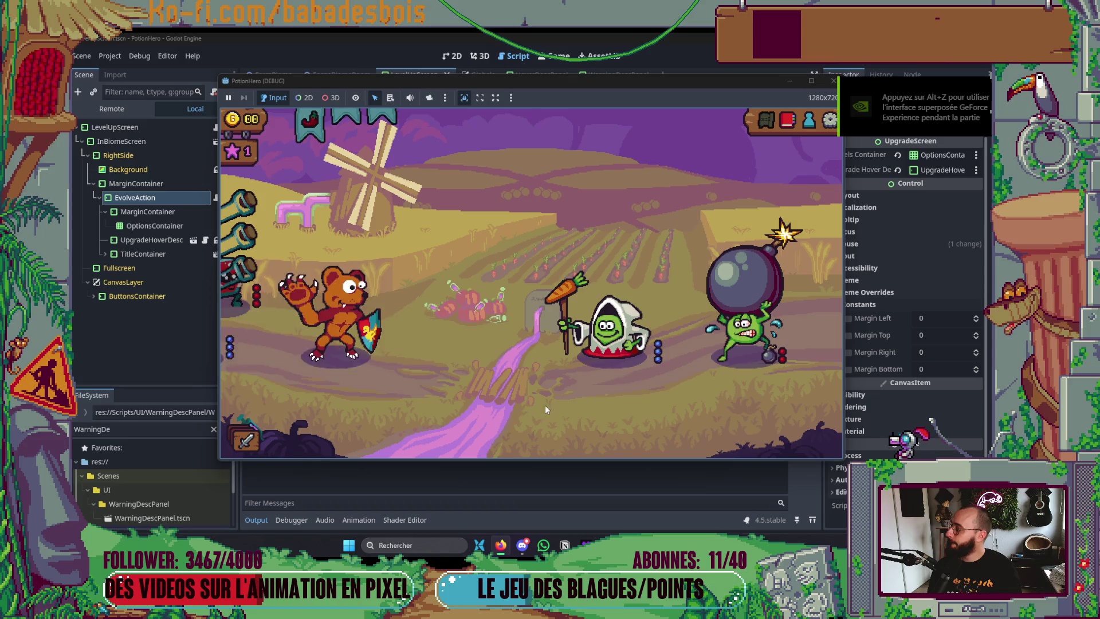
pyautogui.moveTo(732, 382)
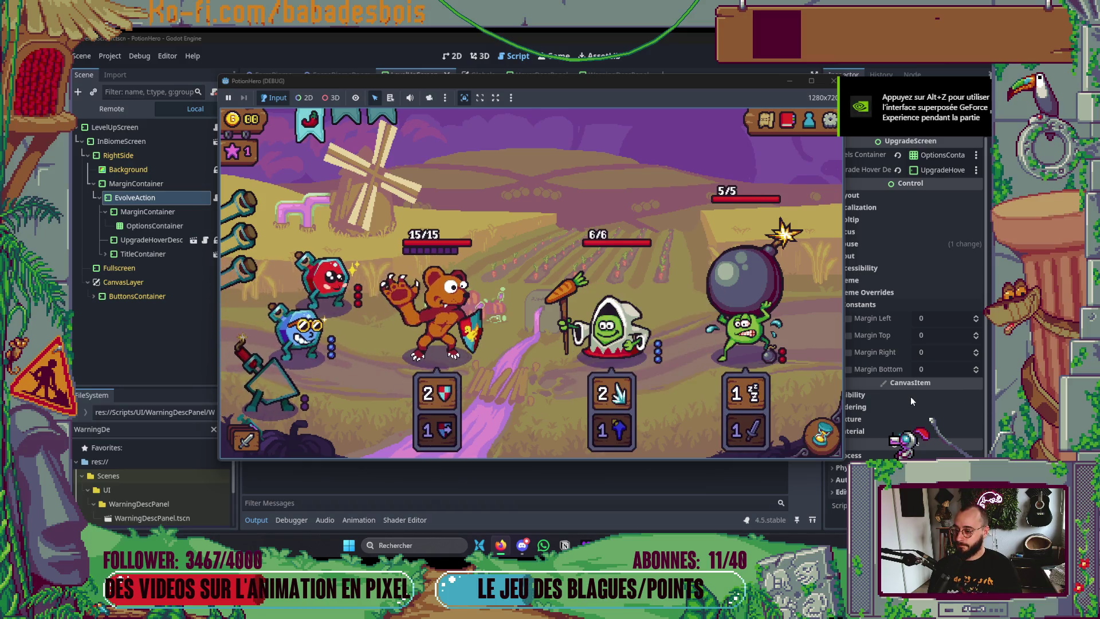
pyautogui.moveTo(308, 120)
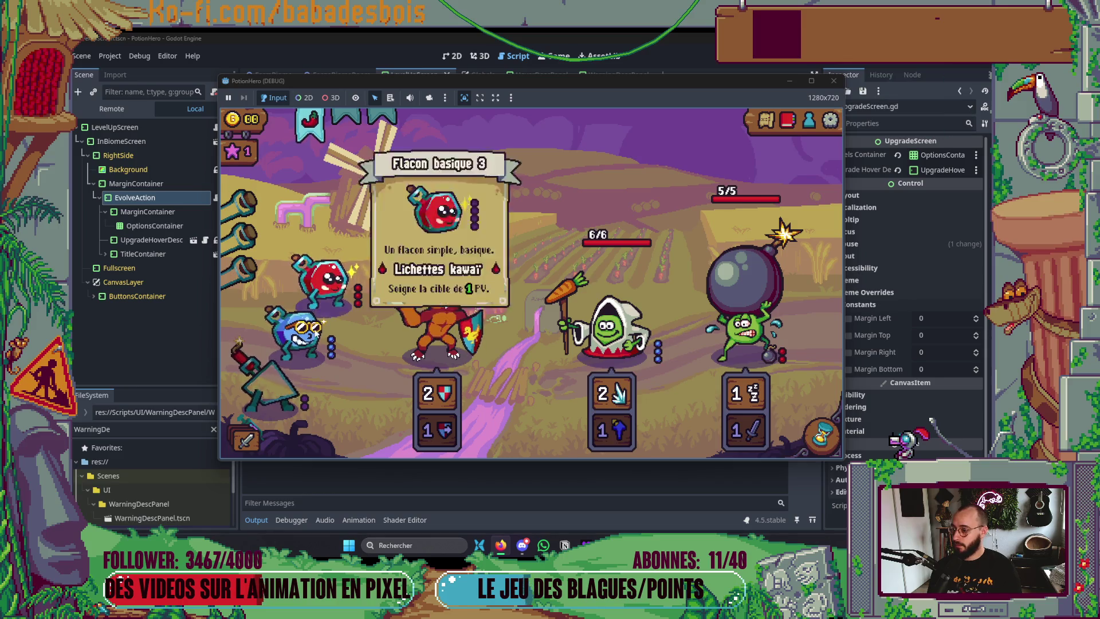
pyautogui.moveTo(308, 121); pyautogui.dragTo(436, 298)
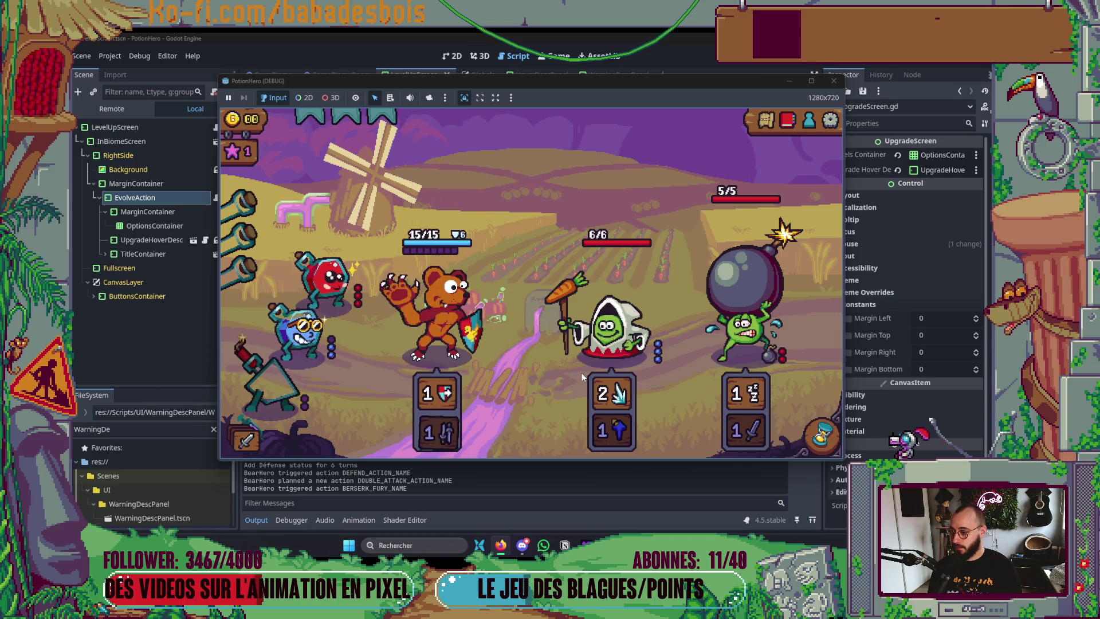
# End the turn, use the blue potion on the bear, and end the turn again
pyautogui.click(820, 436)
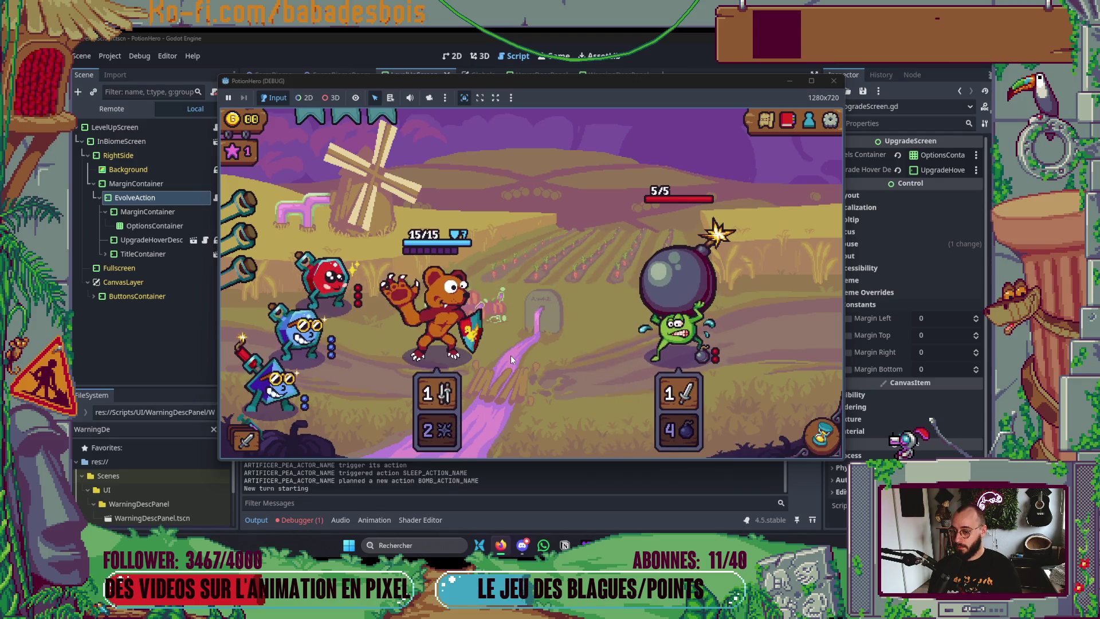
pyautogui.click(298, 335)
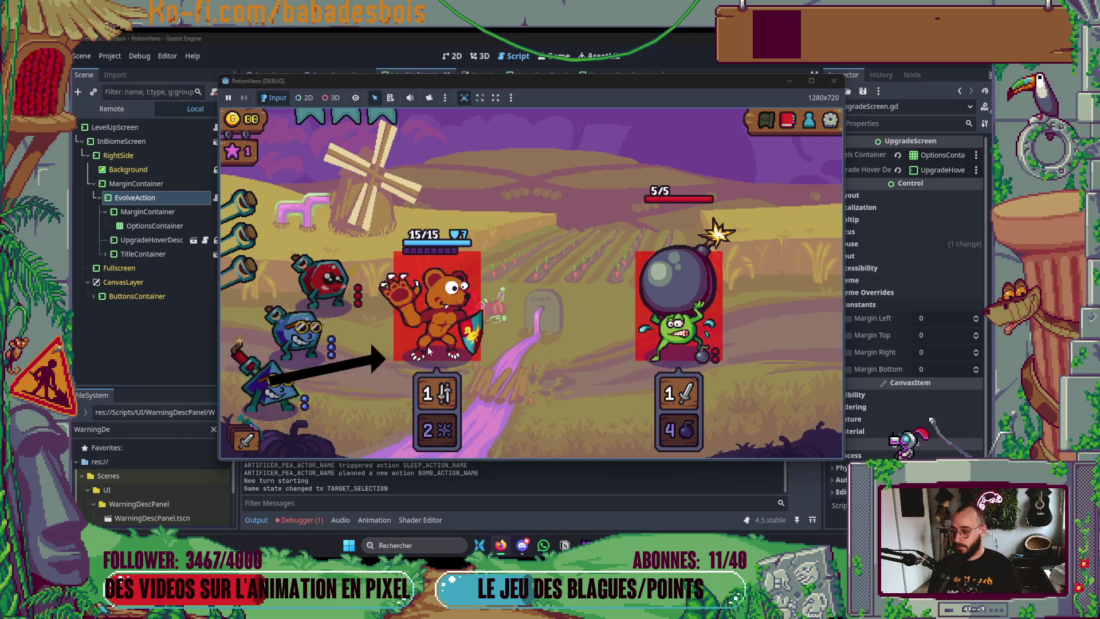
pyautogui.click(493, 338)
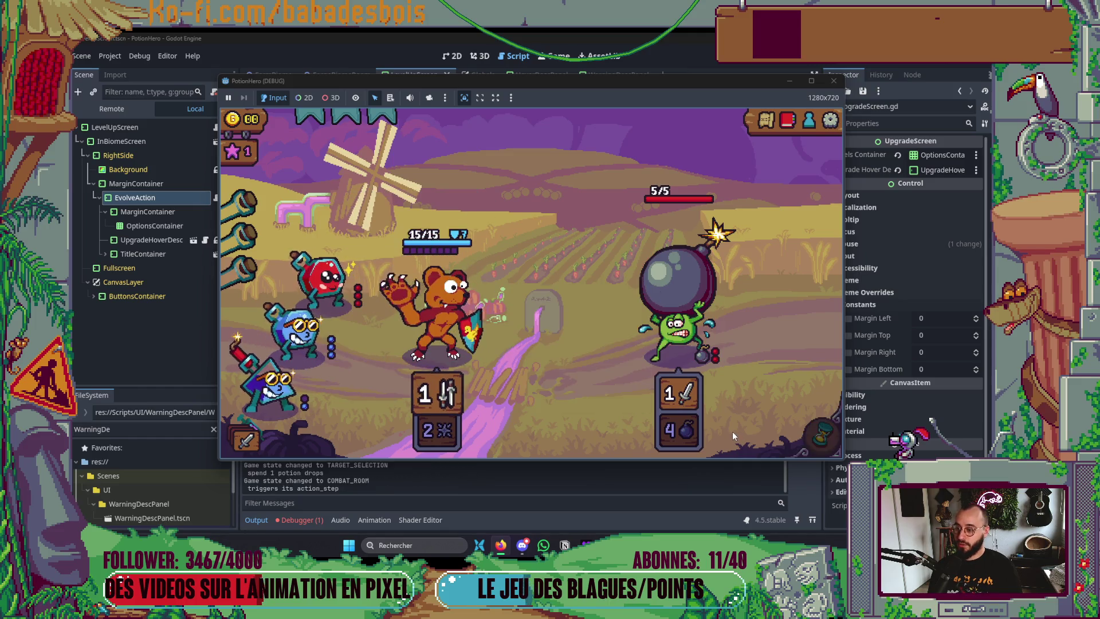
pyautogui.moveTo(450, 383)
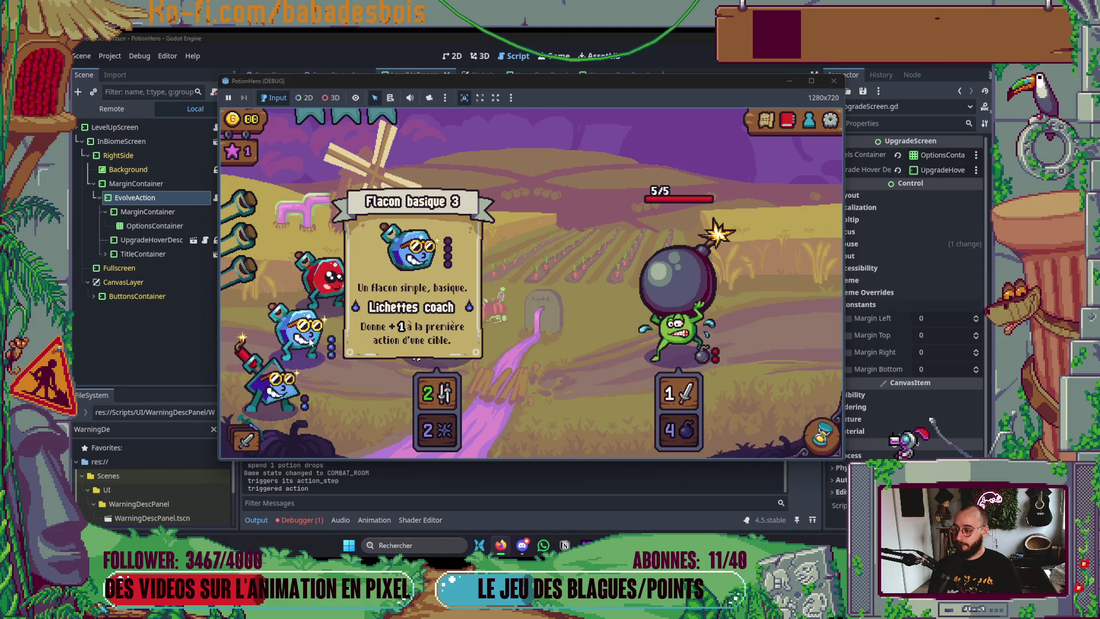
pyautogui.click(342, 354)
pyautogui.click(407, 308)
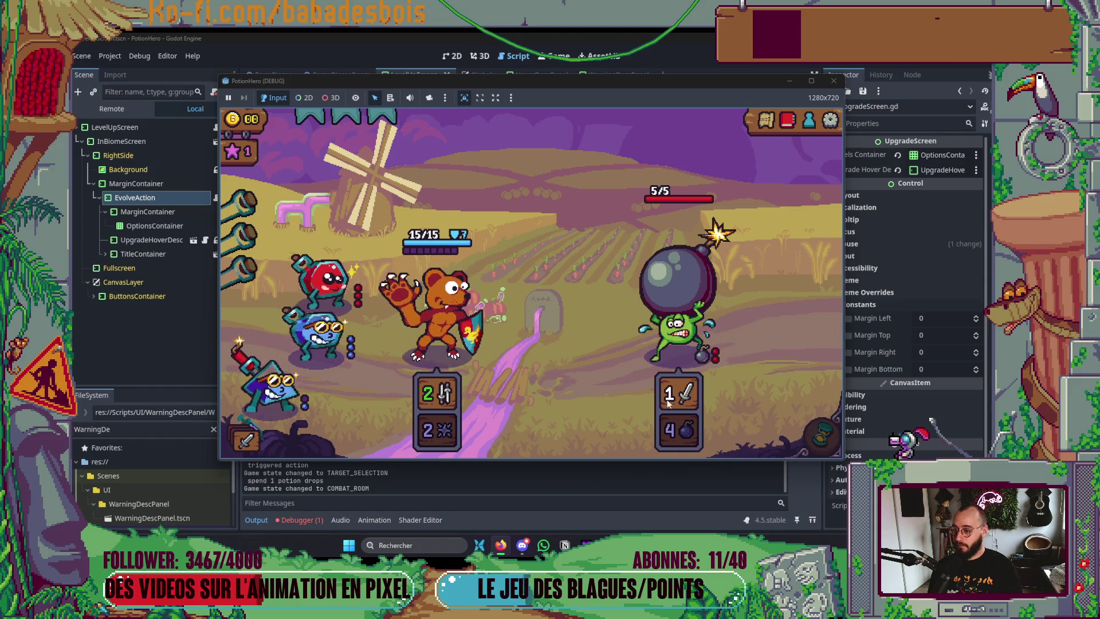
pyautogui.click(805, 421)
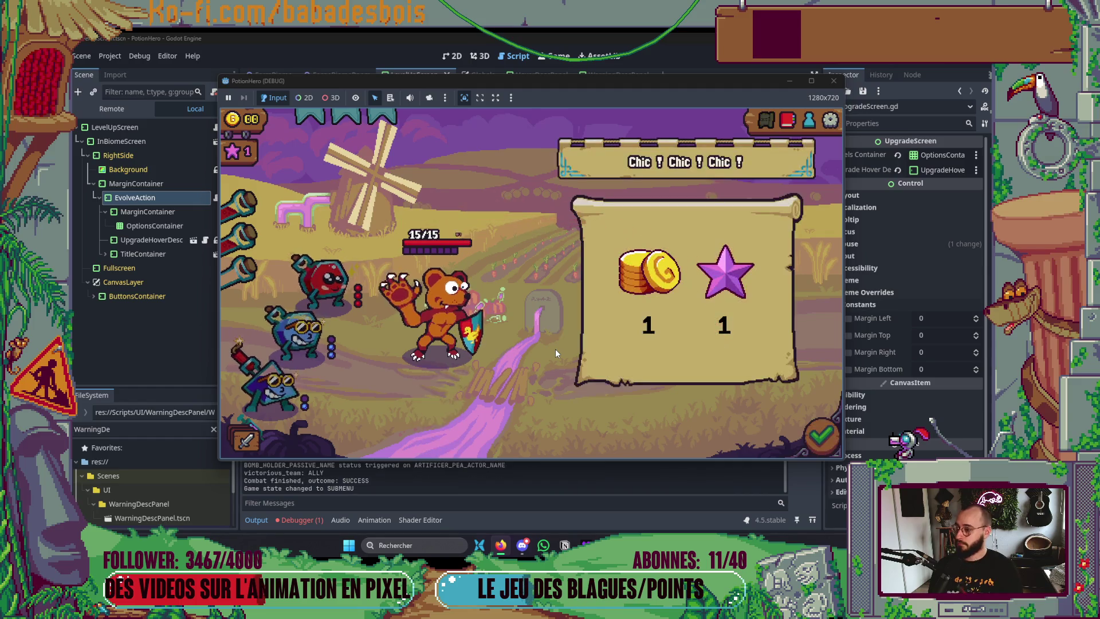
# Close the combat rewards and evolve the shield action
pyautogui.click(656, 370)
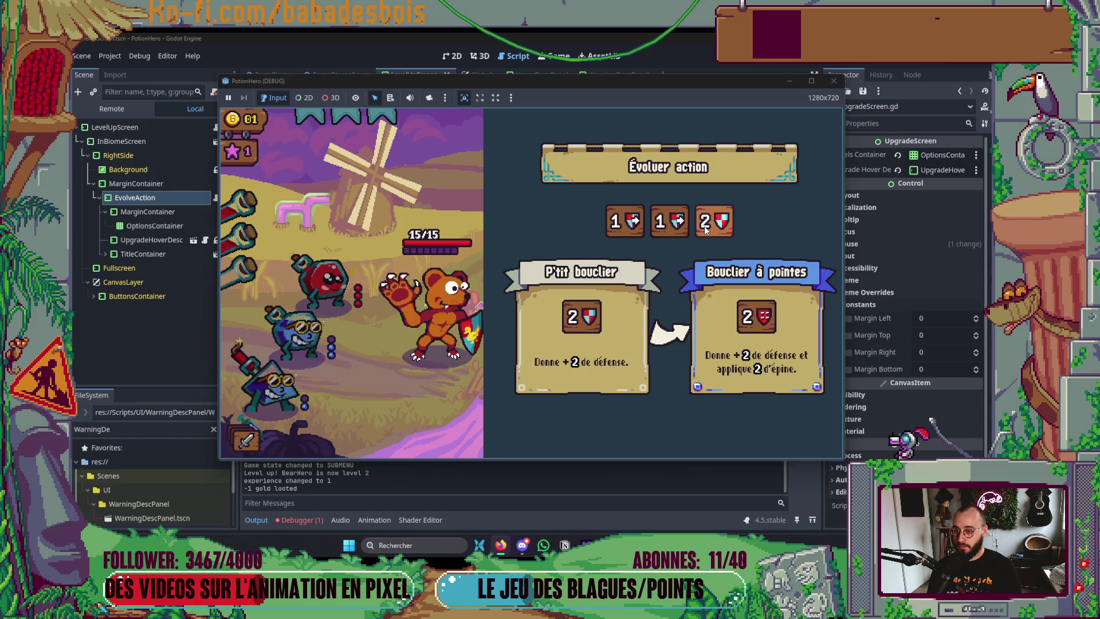
pyautogui.click(704, 228)
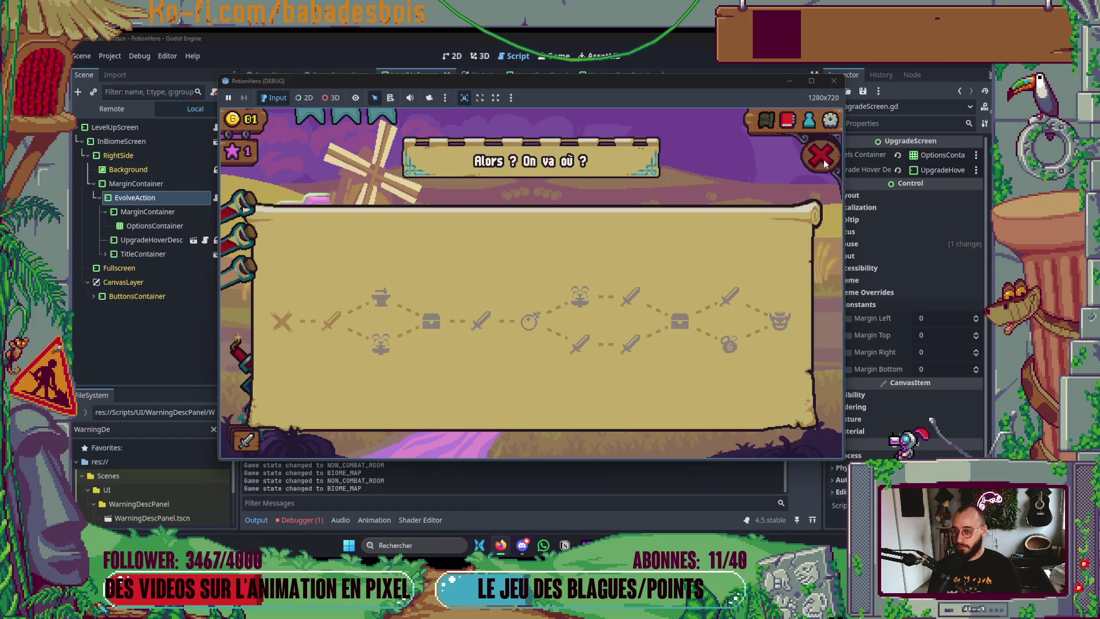
pyautogui.click(825, 164)
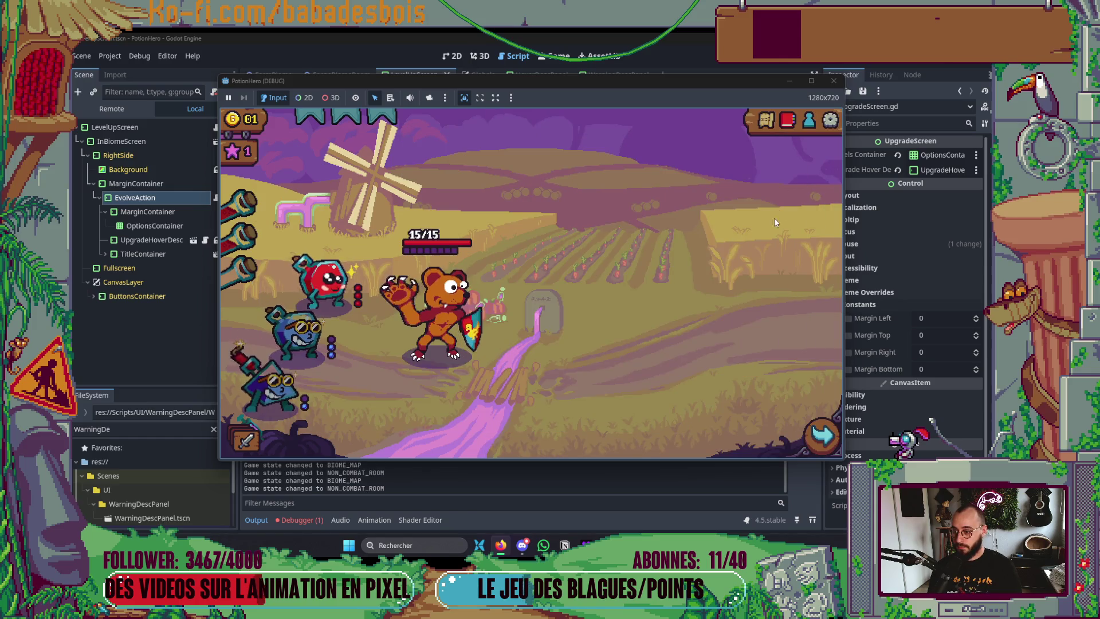
pyautogui.click(765, 124)
pyautogui.click(822, 152)
# Travel to the next map room, then stop the game and show the 2D view
pyautogui.press('m')
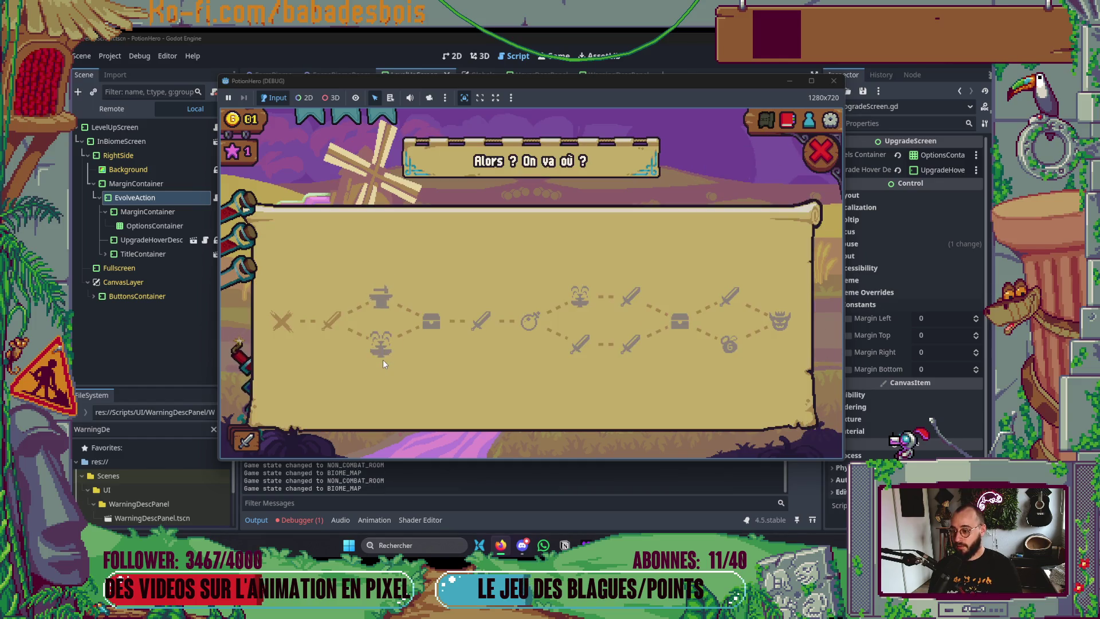
pyautogui.click(381, 293)
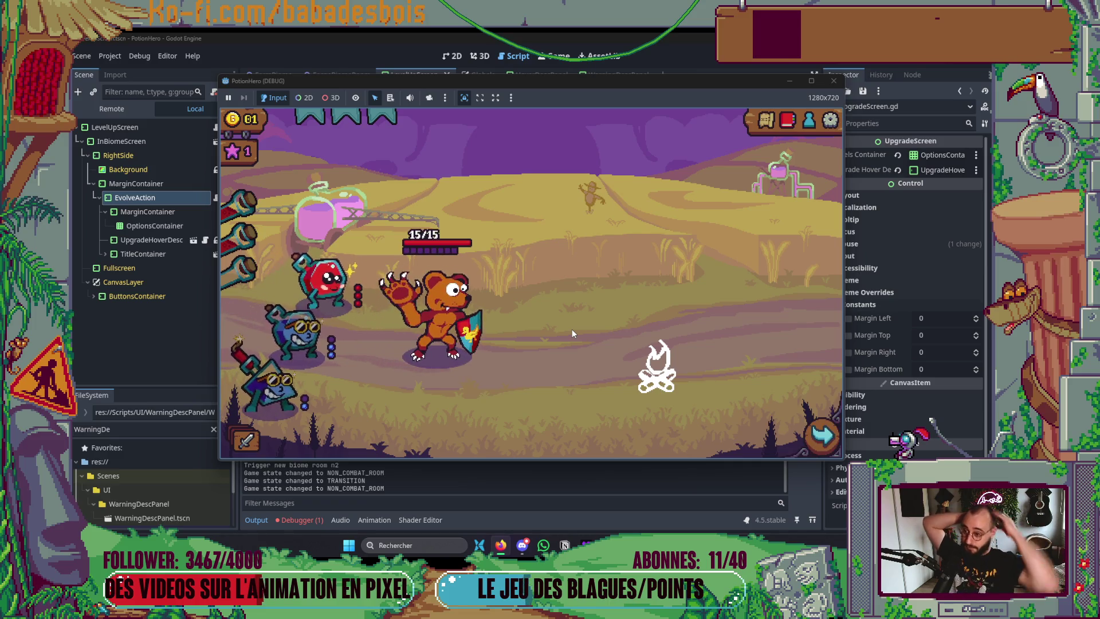
pyautogui.click(833, 81)
pyautogui.click(453, 56)
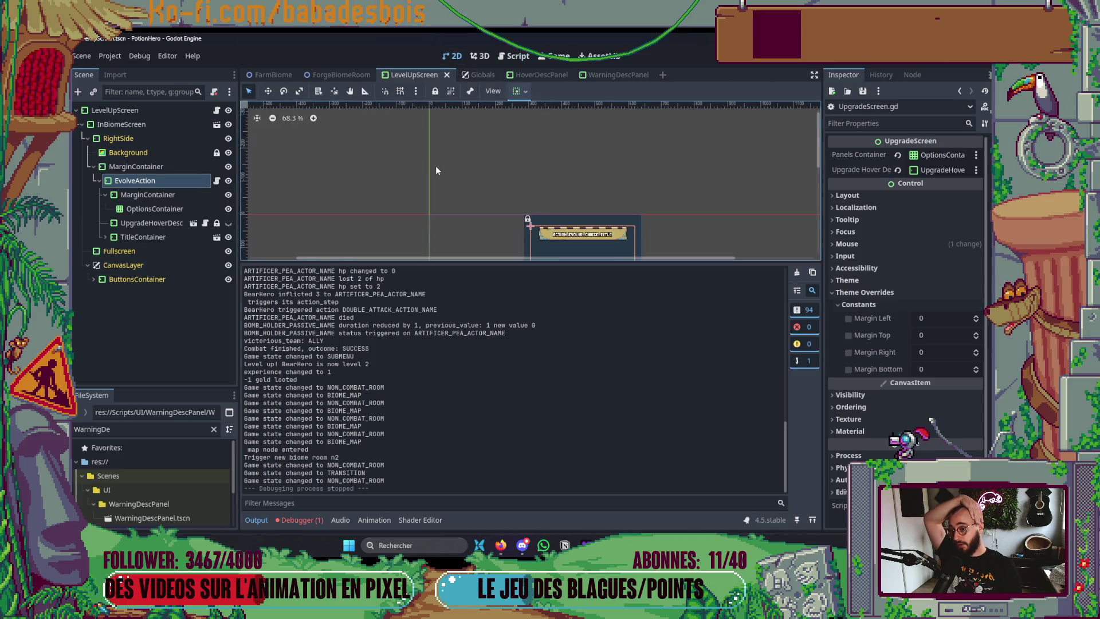
# Make the UpgradeHoverDesc cards visible in the LevelUpScreen scene and inspect them
pyautogui.click(234, 223)
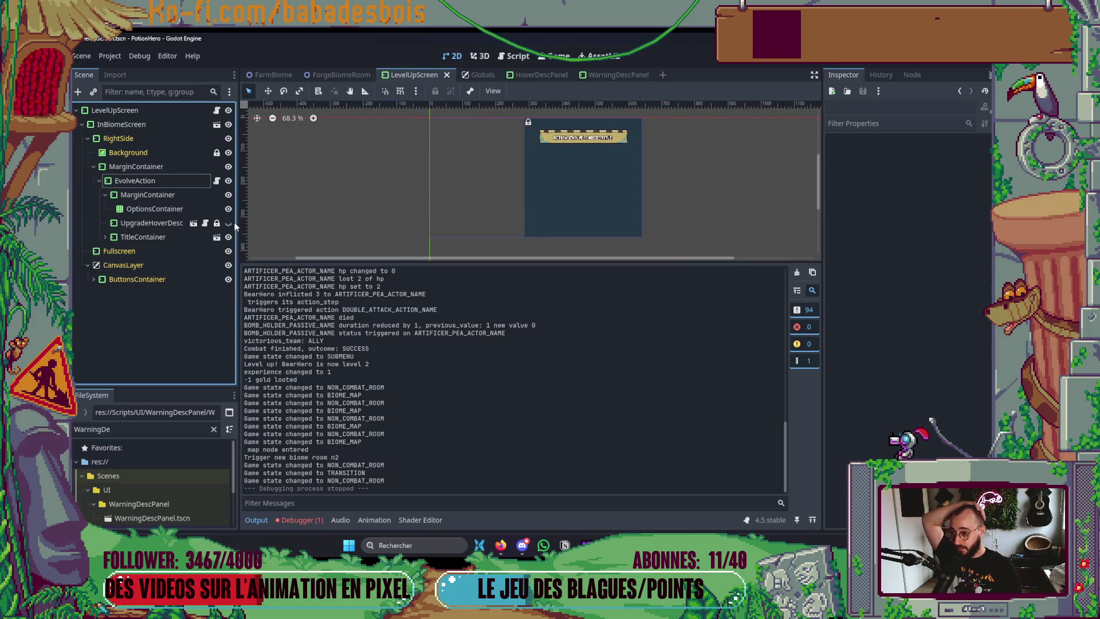
pyautogui.click(229, 223)
pyautogui.click(229, 223)
pyautogui.click(229, 222)
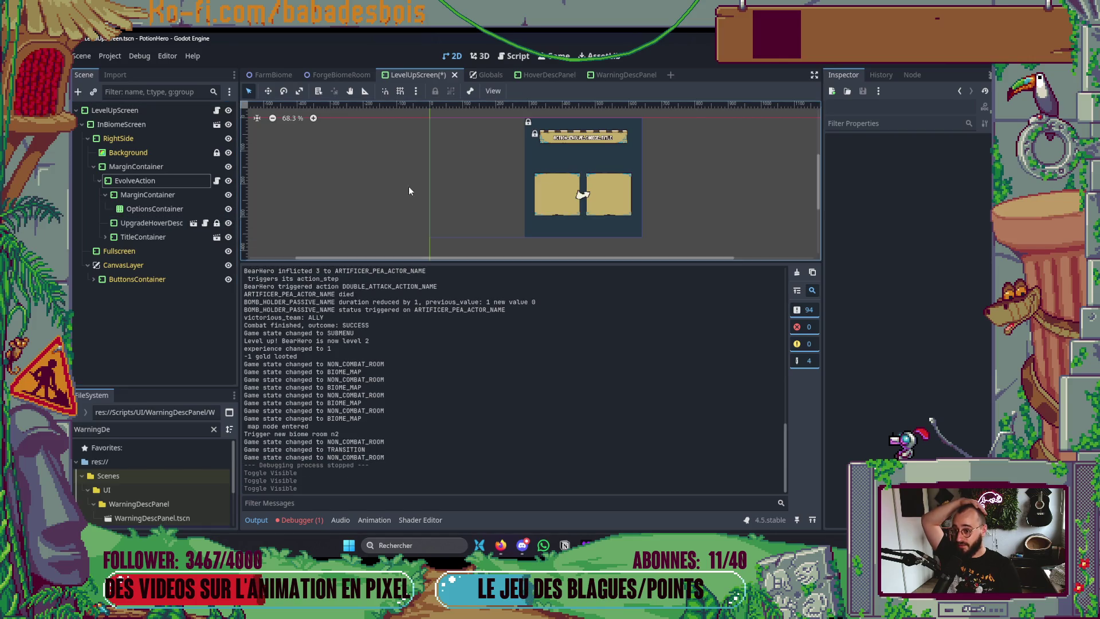
pyautogui.scroll(2, 581, 181)
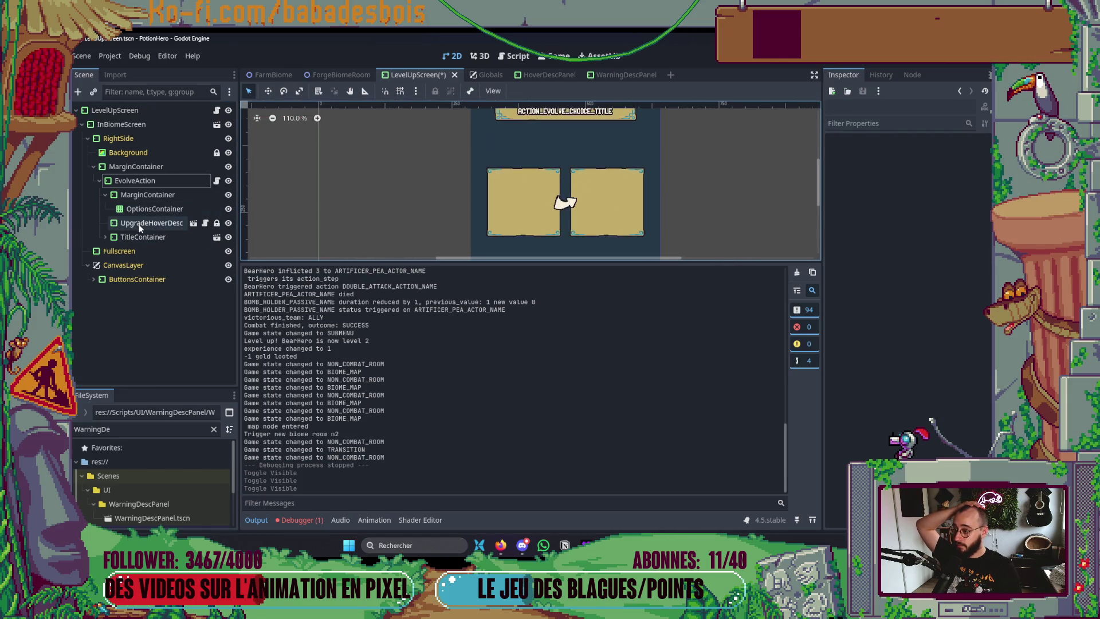
pyautogui.click(170, 207)
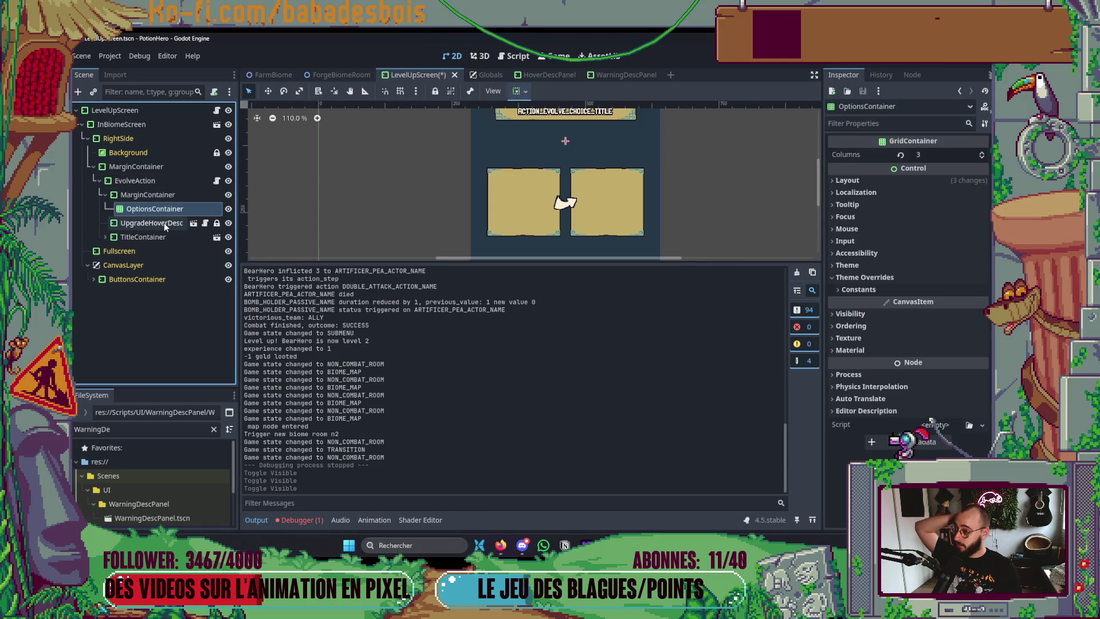
pyautogui.click(164, 222)
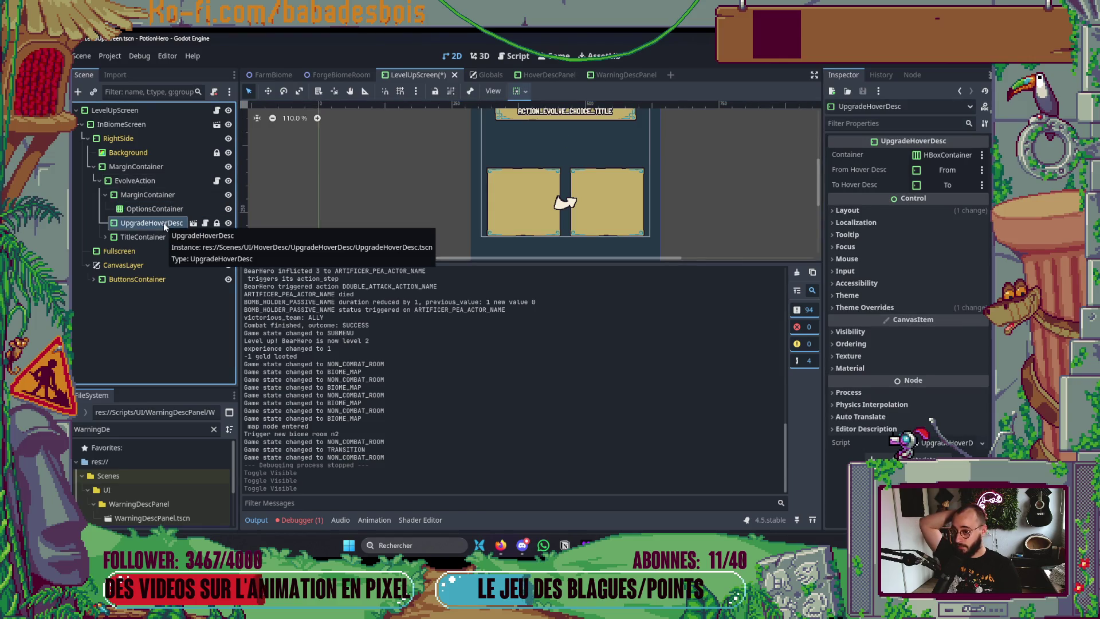
# In the UpgradeHoverDesc scene, set From and To minimum width to 130, then run the game
pyautogui.click(193, 222)
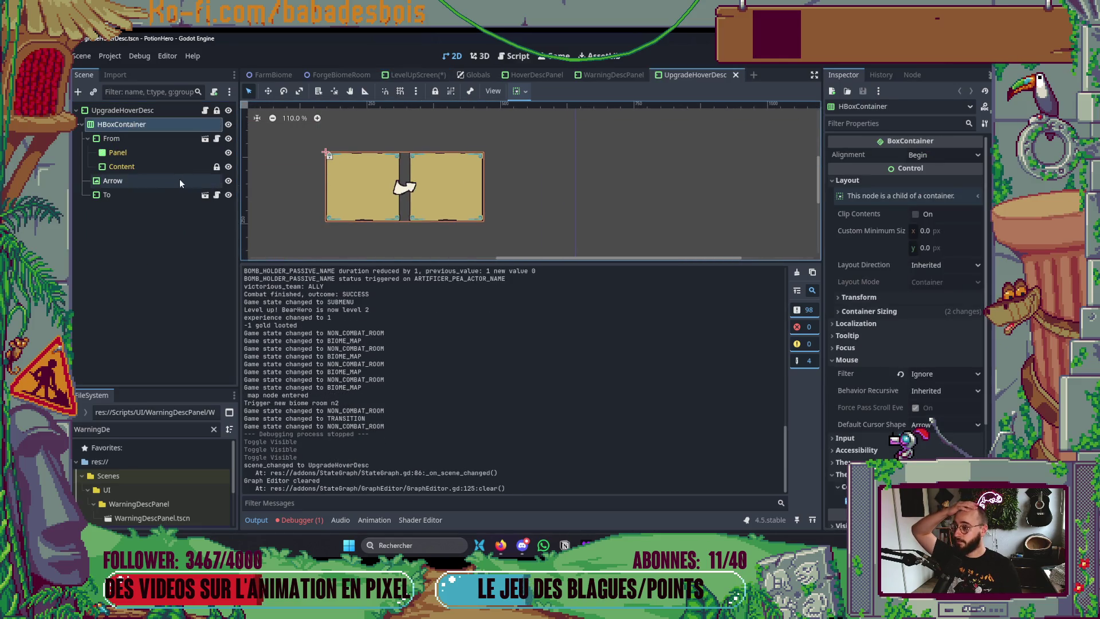
pyautogui.click(145, 139)
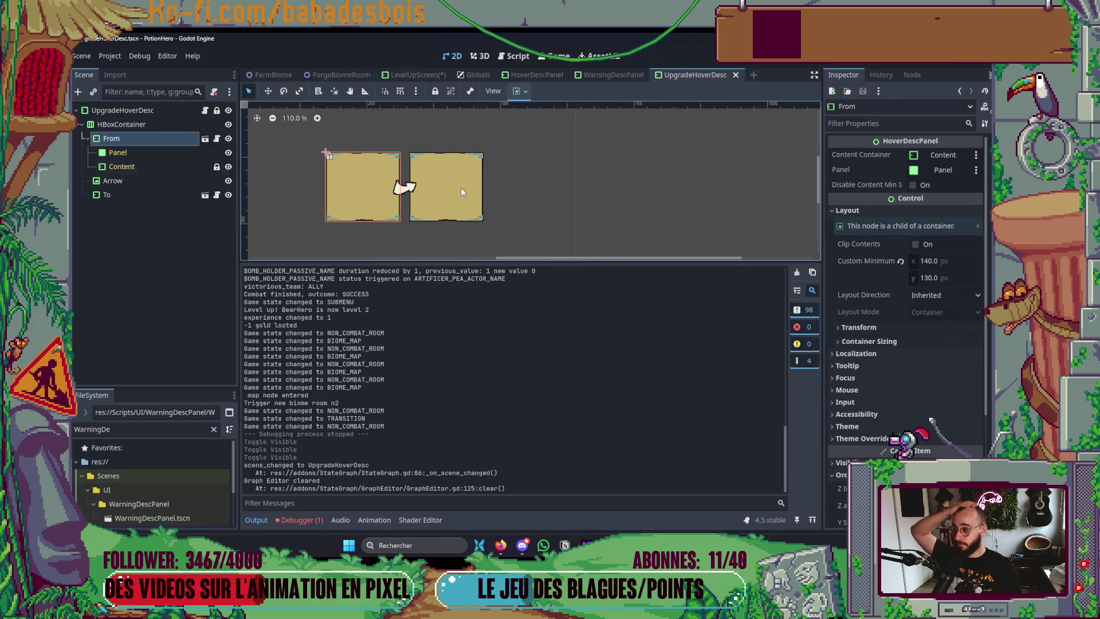
pyautogui.click(948, 263)
pyautogui.press('Tab')
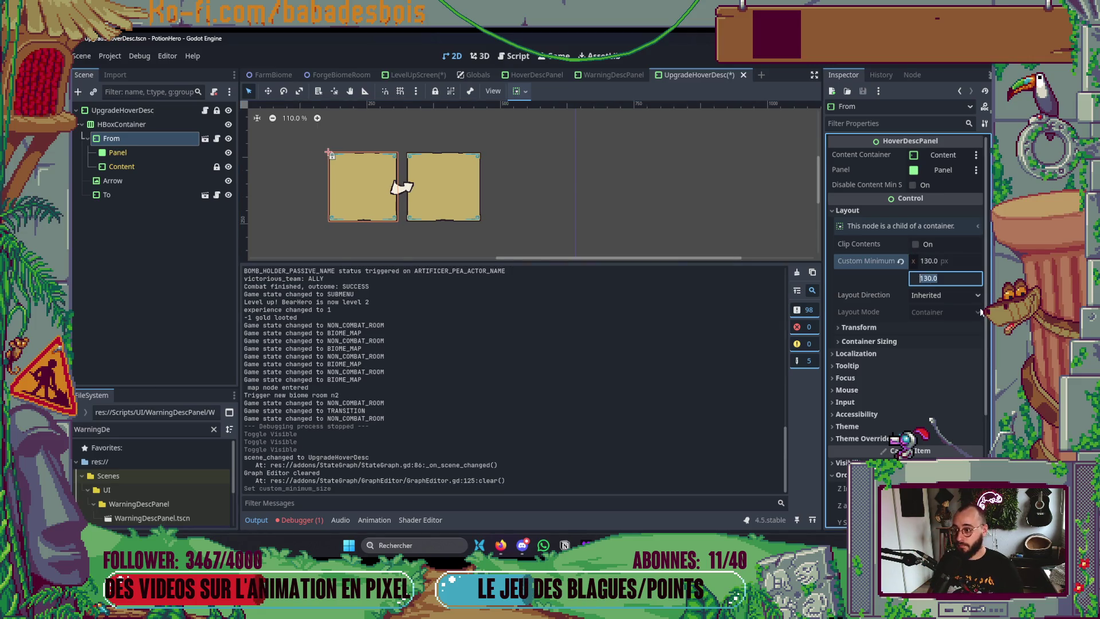
pyautogui.click(121, 196)
pyautogui.click(956, 263)
pyautogui.write('130')
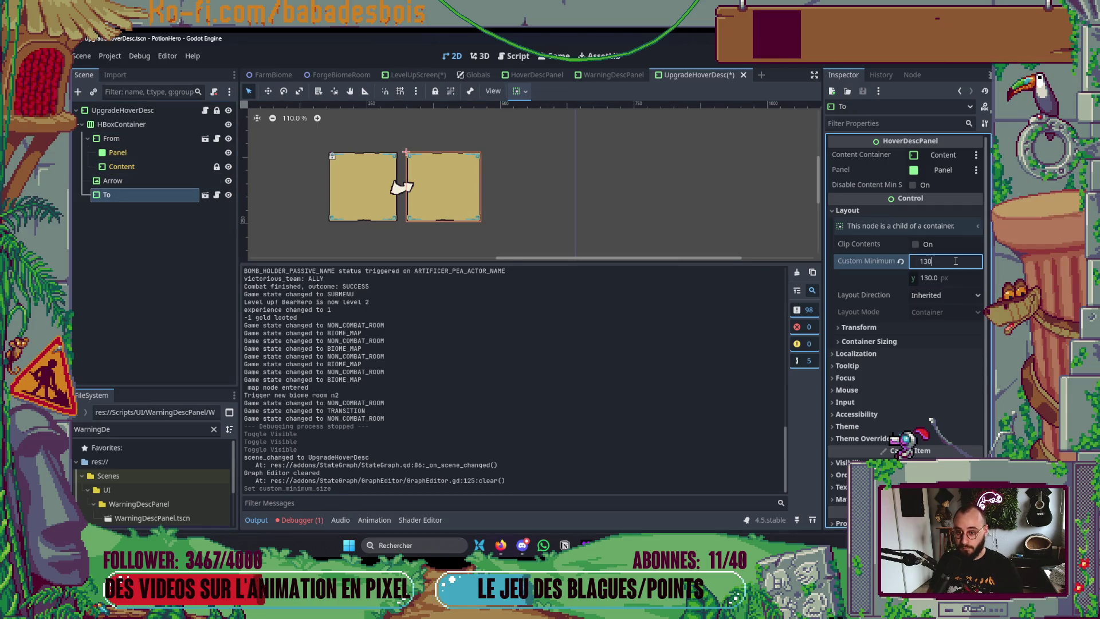
pyautogui.press('Return')
pyautogui.press('F5')
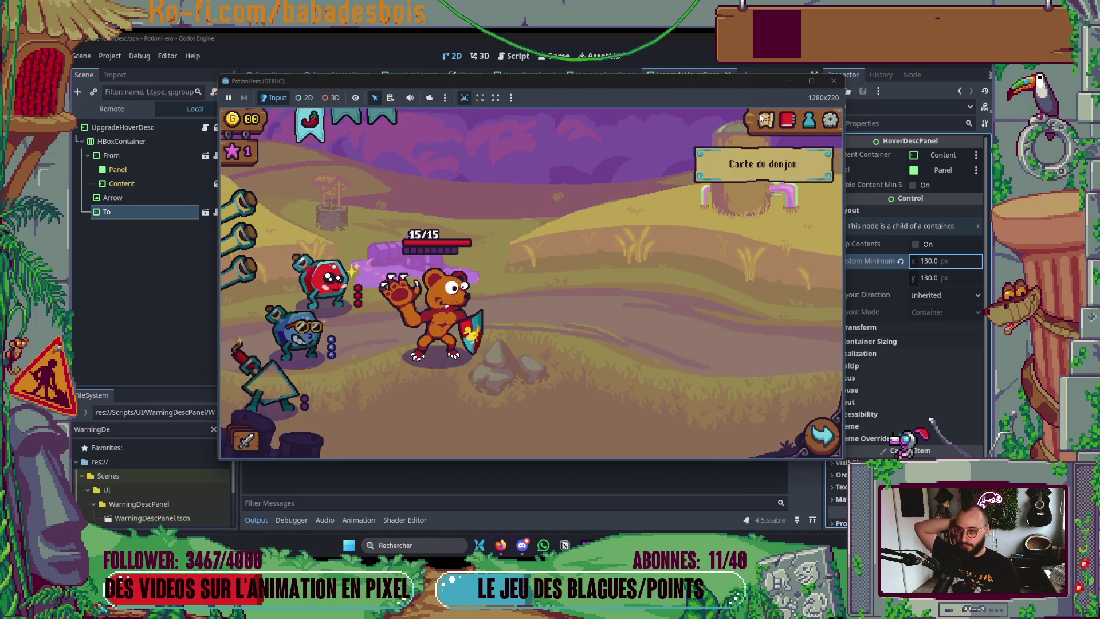
# Enter the next room, use the blue potion and chili on the bear, and pass turns
pyautogui.click(766, 120)
pyautogui.click(359, 320)
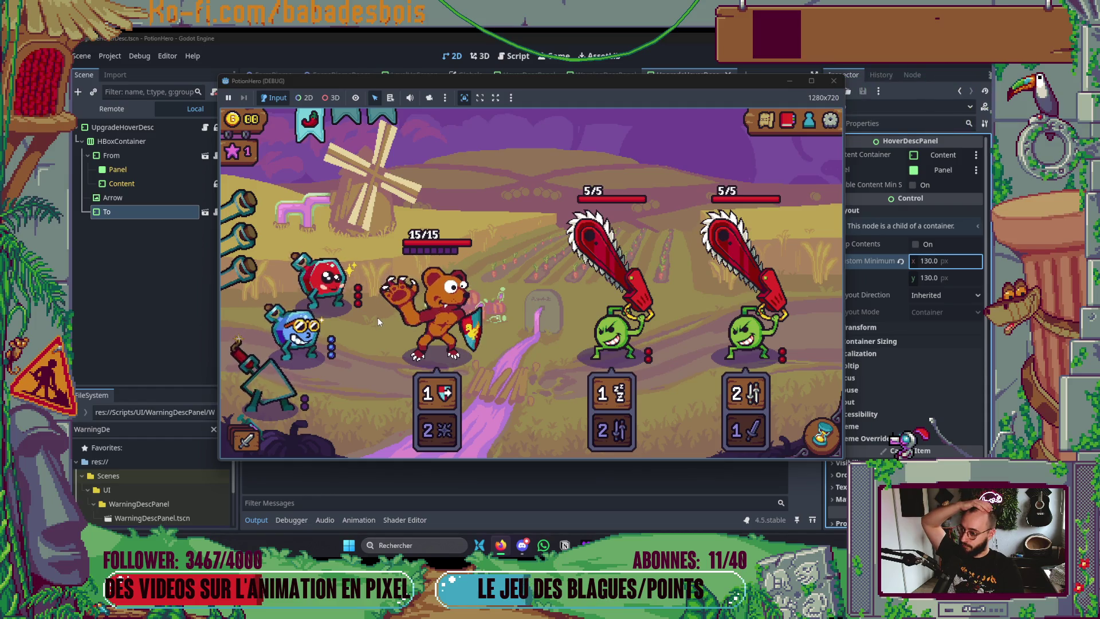
pyautogui.moveTo(299, 330); pyautogui.dragTo(431, 315)
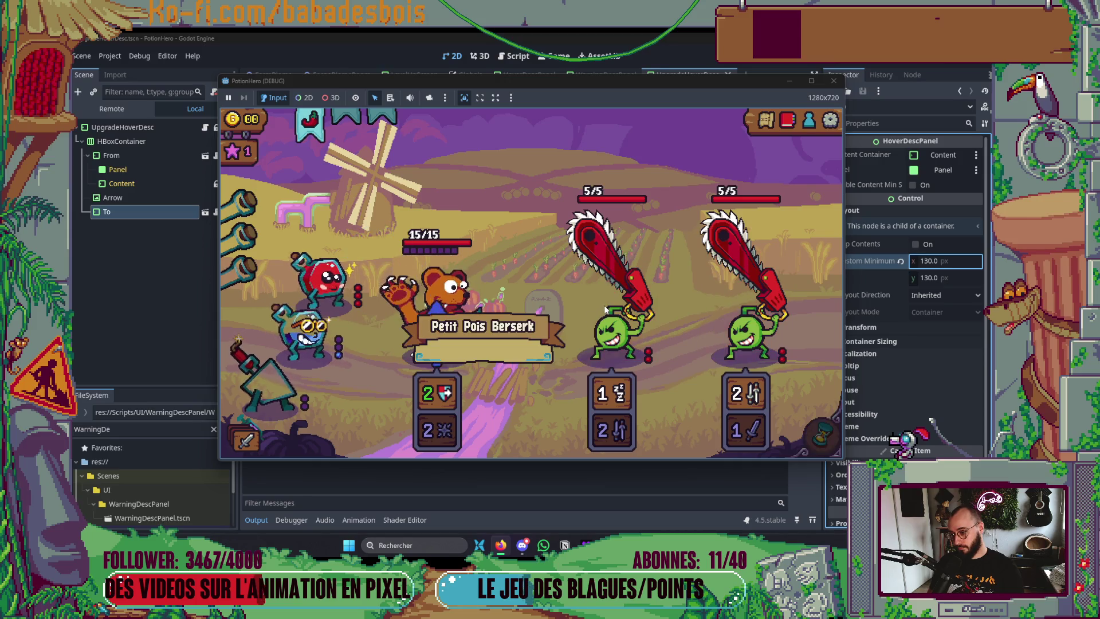
pyautogui.moveTo(309, 120); pyautogui.dragTo(436, 291)
pyautogui.moveTo(431, 325)
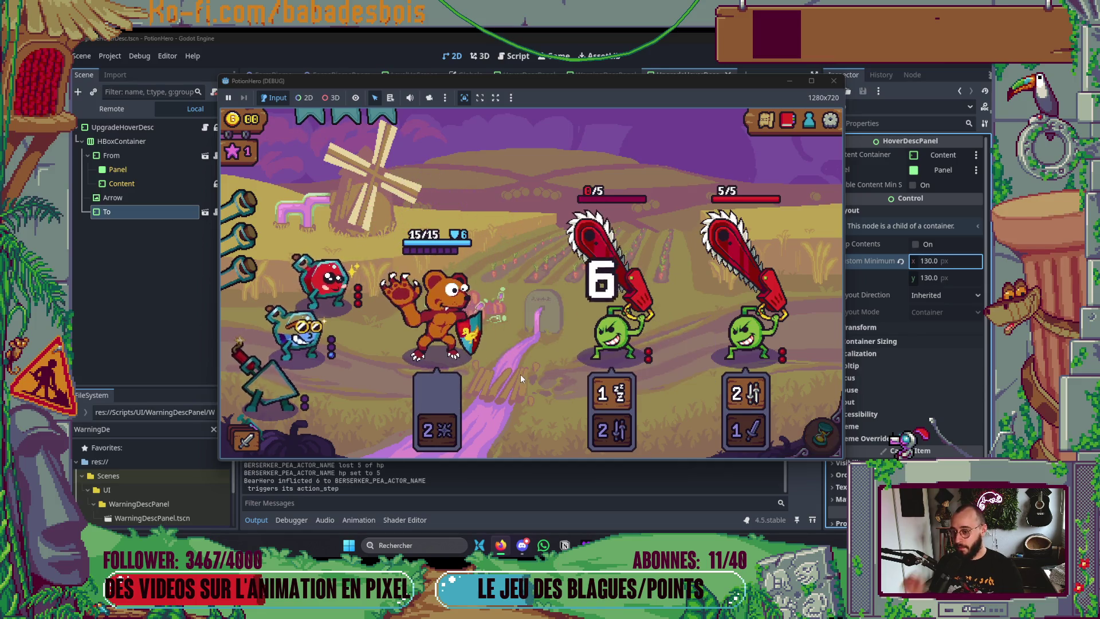
pyautogui.click(805, 429)
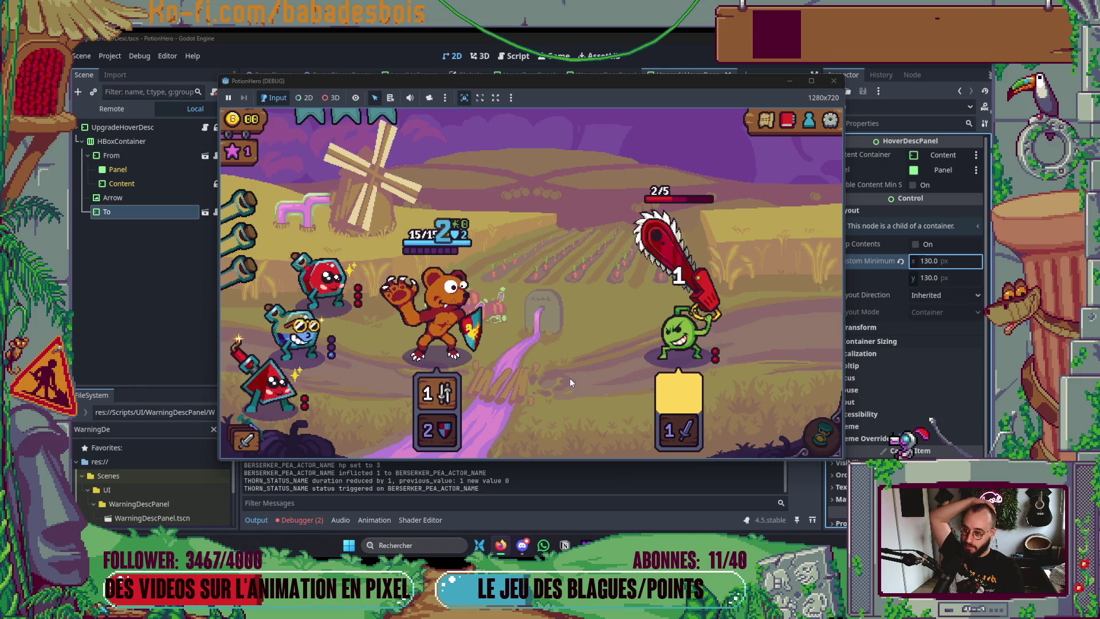
pyautogui.click(822, 435)
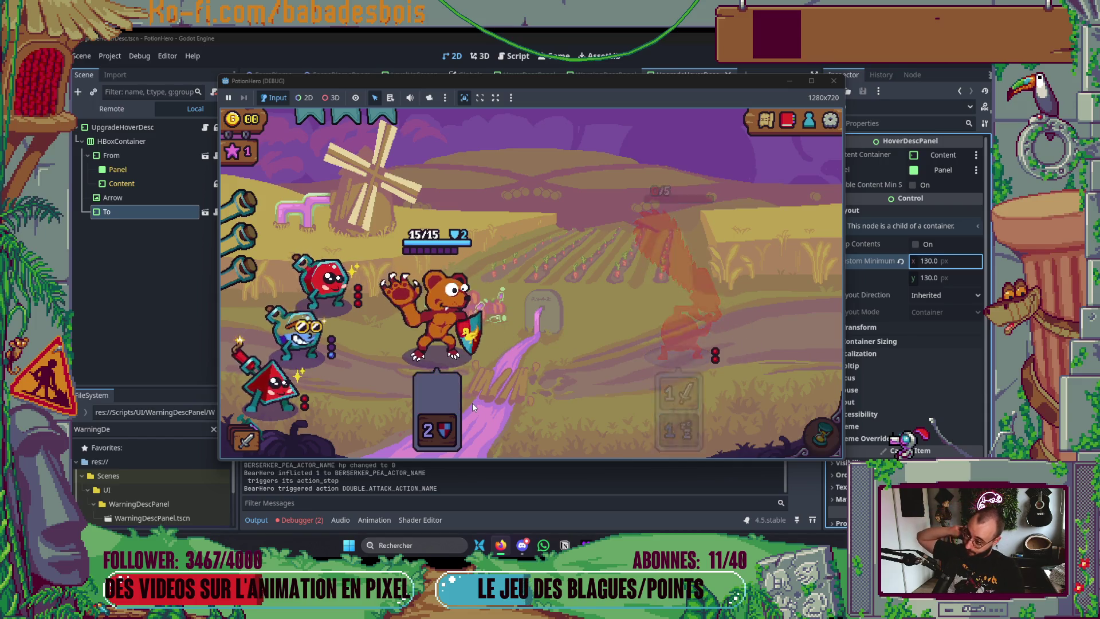
# Close the reward panel and check the resized cards on the three Évoluer actions
pyautogui.moveTo(474, 355)
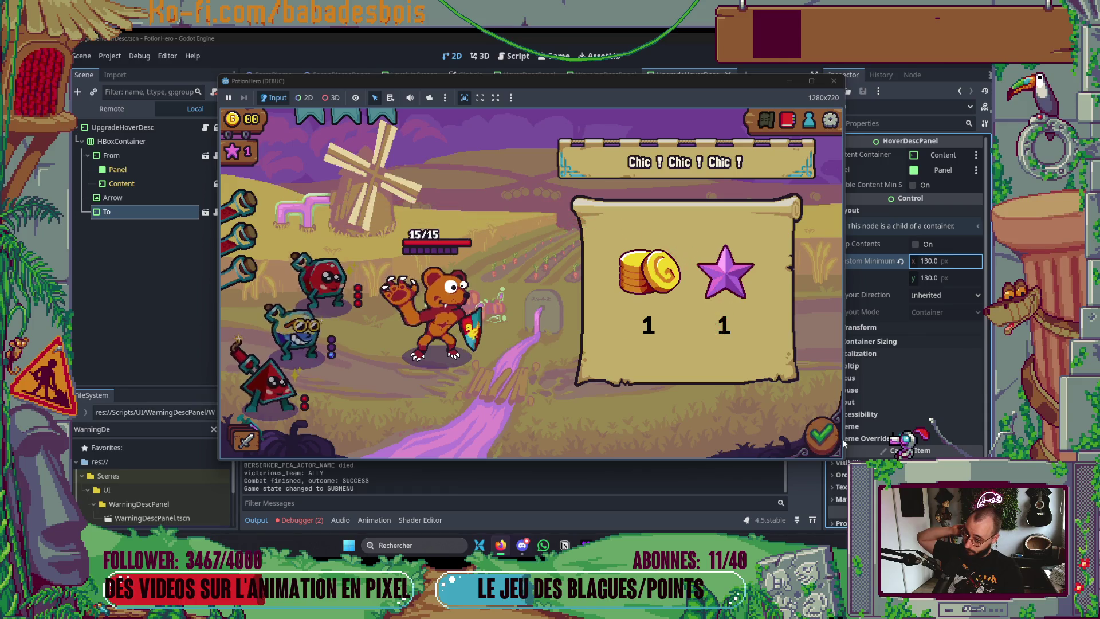
pyautogui.click(827, 439)
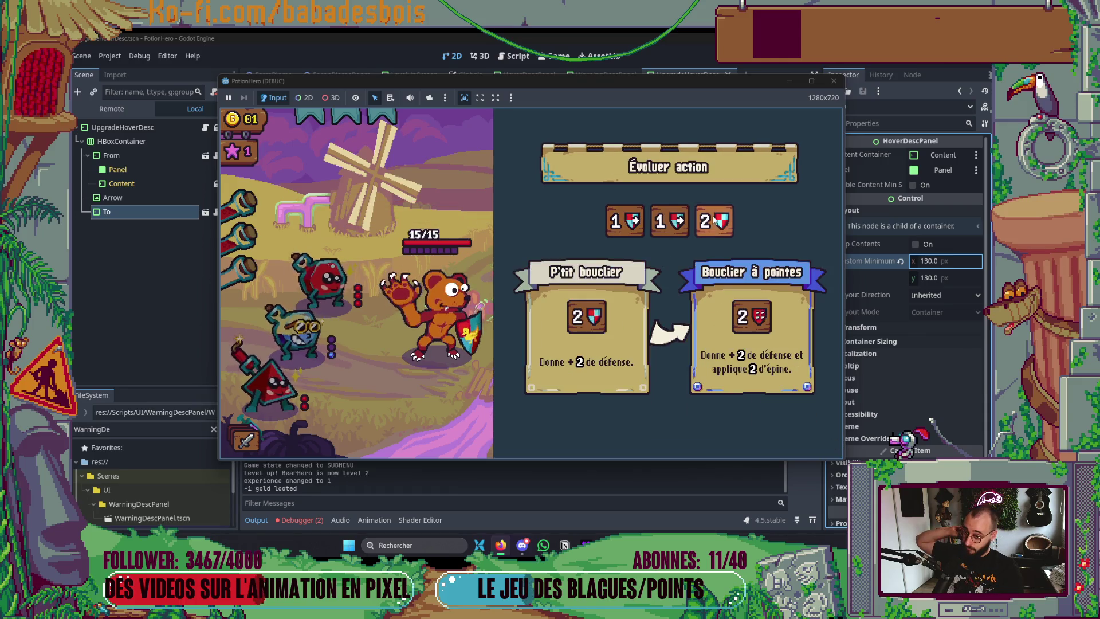
pyautogui.moveTo(642, 229)
pyautogui.moveTo(696, 229)
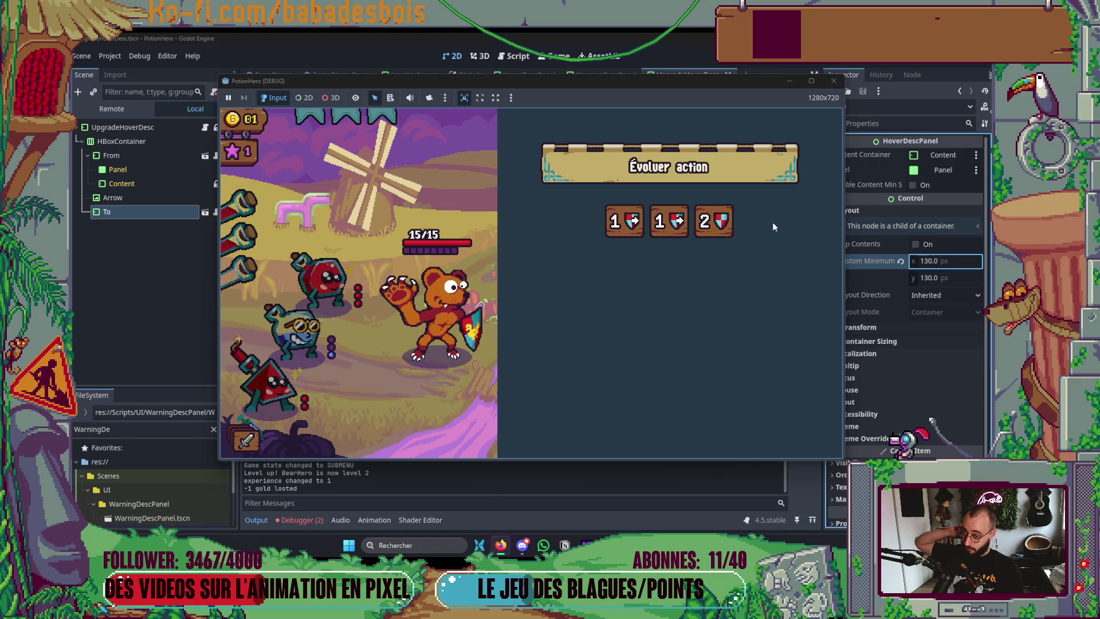
pyautogui.moveTo(729, 226)
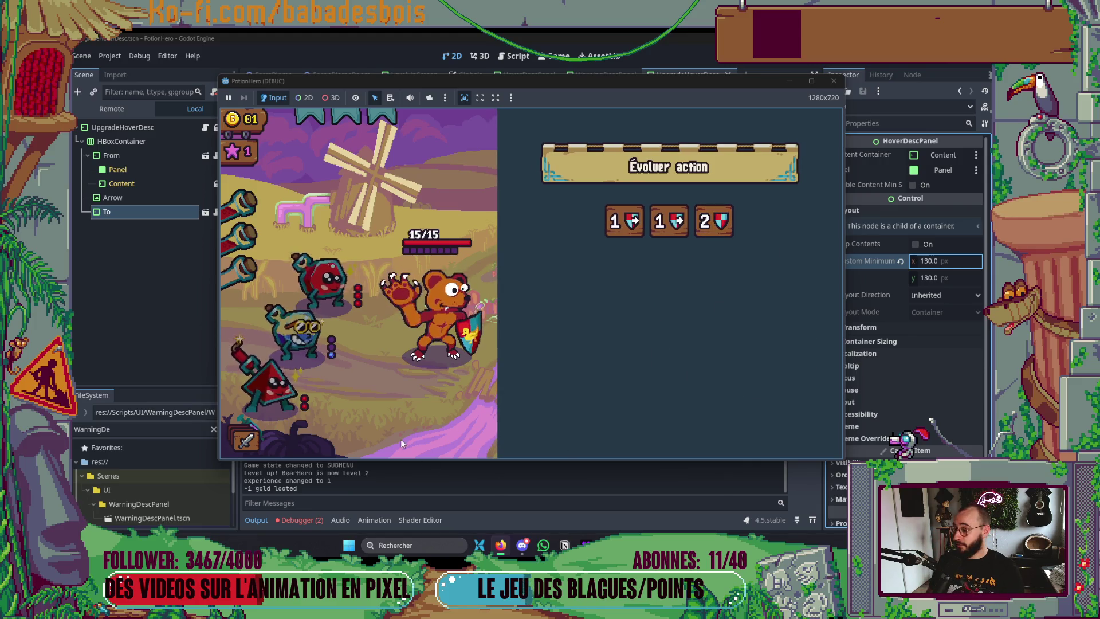
pyautogui.hotkey('alt', 'Tab')
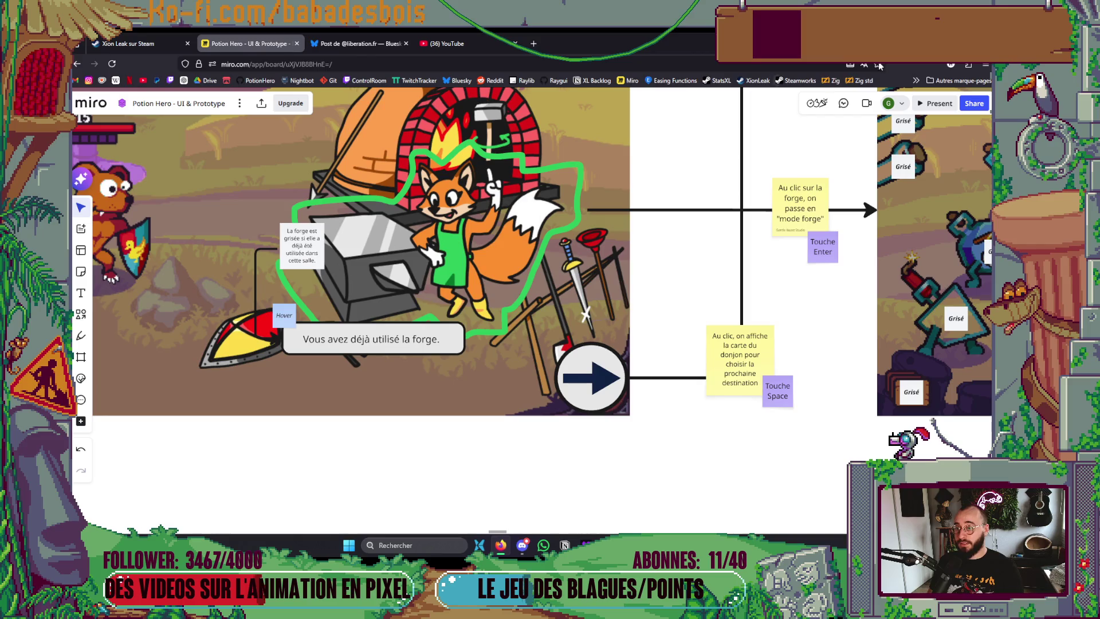
# Clear the LevelUpScreen MarginContainer's Margin Left and Margin Right overrides, then run the game with F5
pyautogui.hotkey('alt', 'Tab')
pyautogui.hotkey('alt', 'Tab')
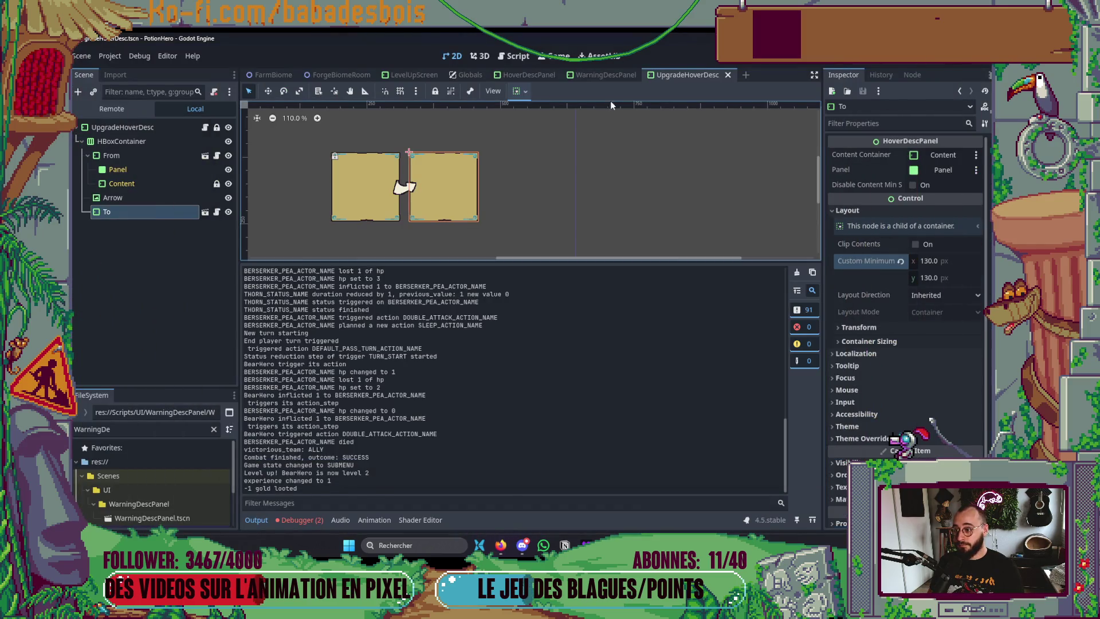
pyautogui.click(594, 78)
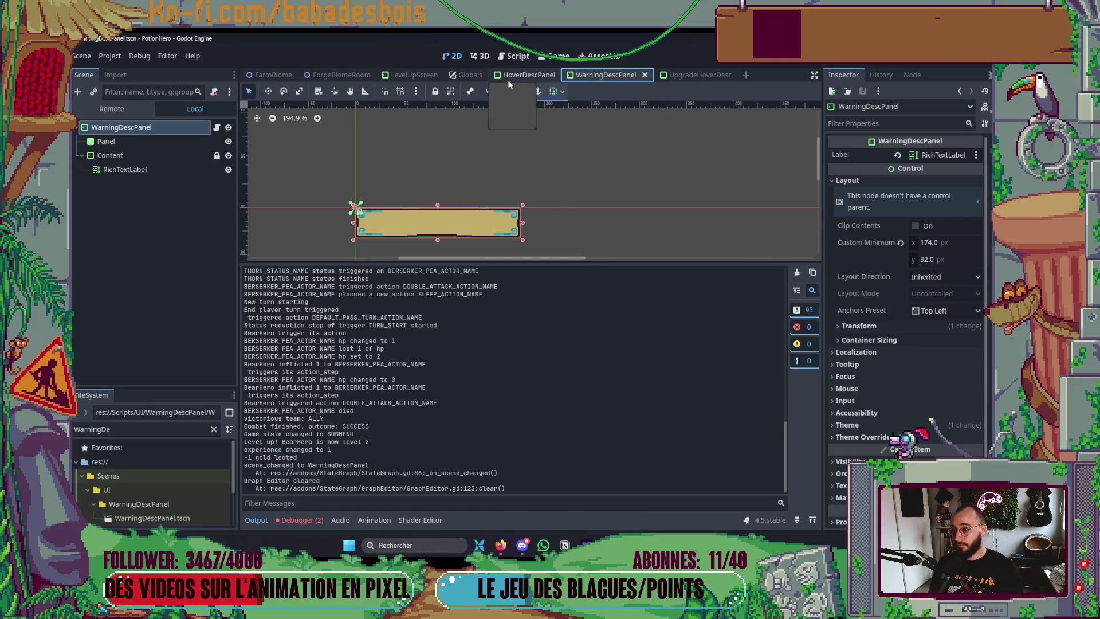
pyautogui.click(414, 75)
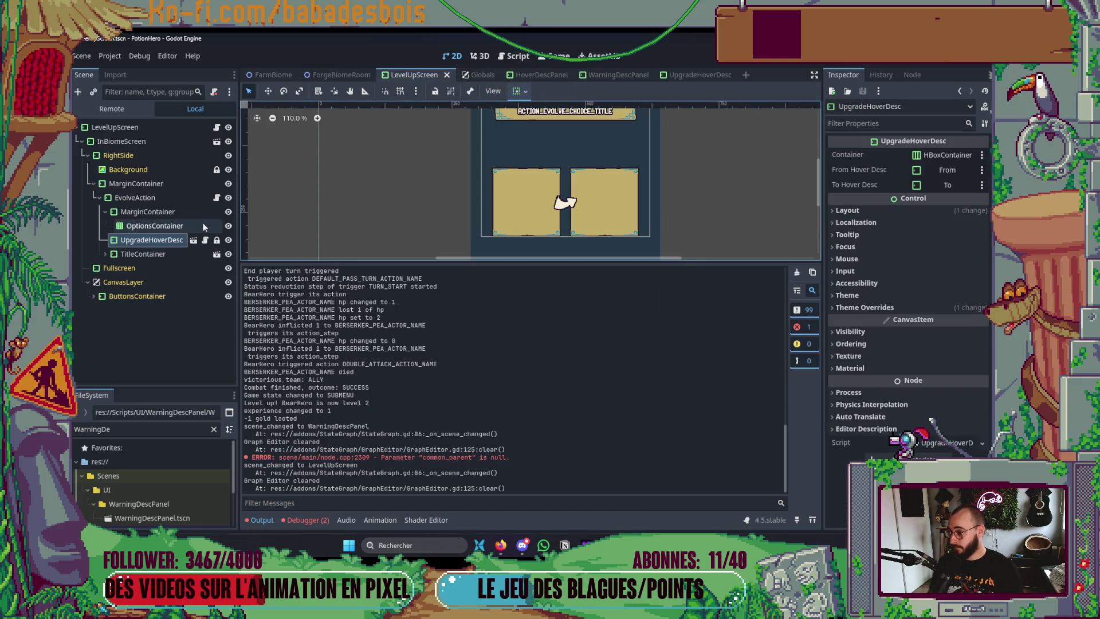
pyautogui.click(877, 308)
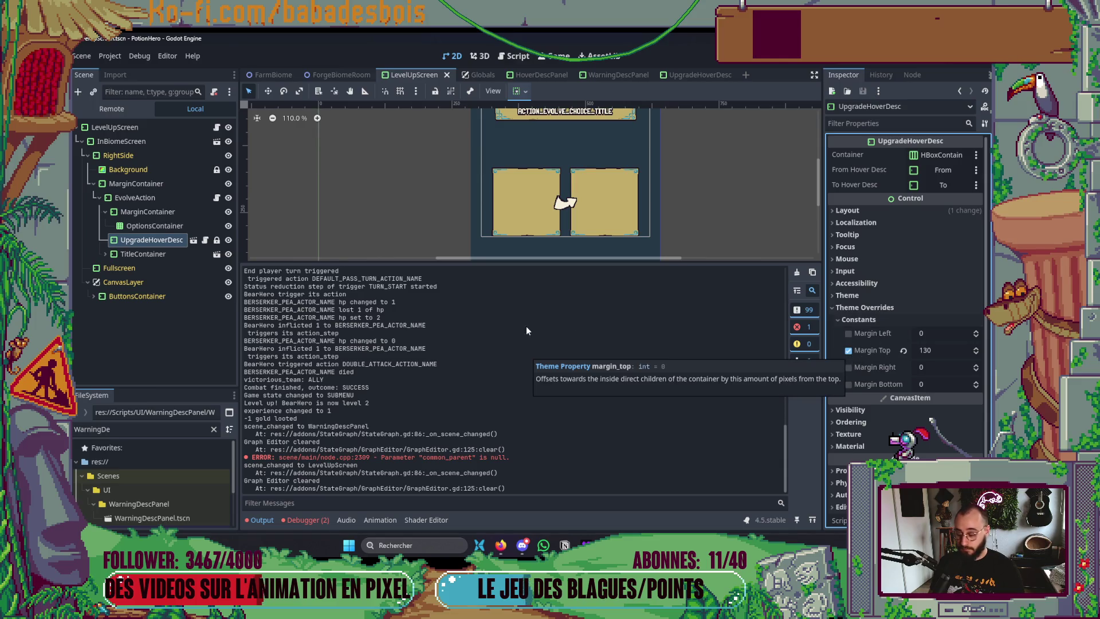
pyautogui.click(158, 199)
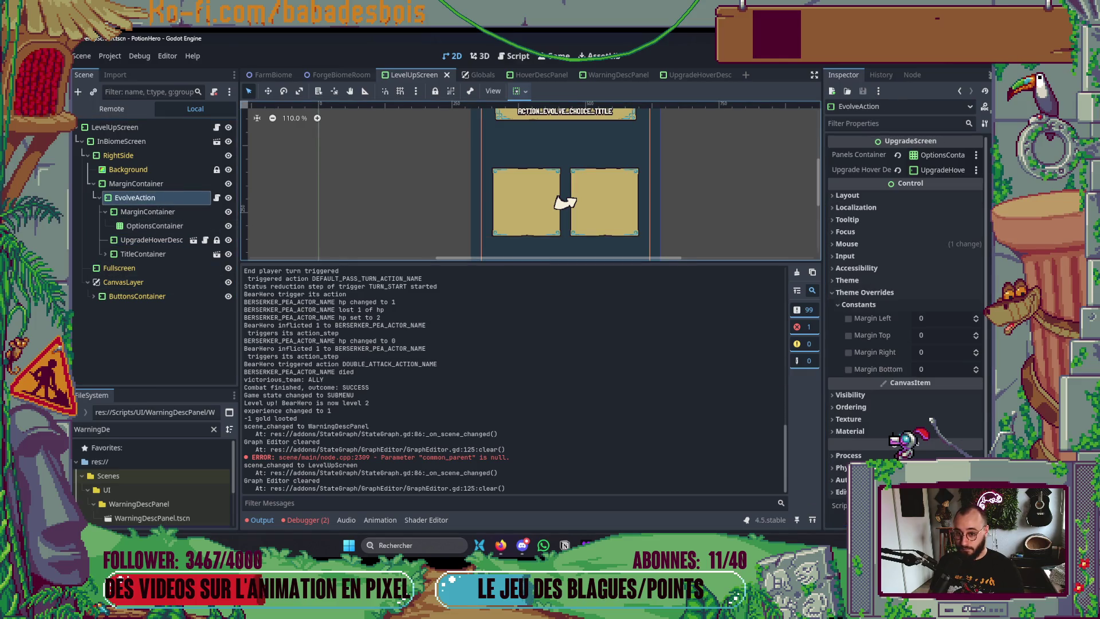
pyautogui.scroll(-3, 626, 180)
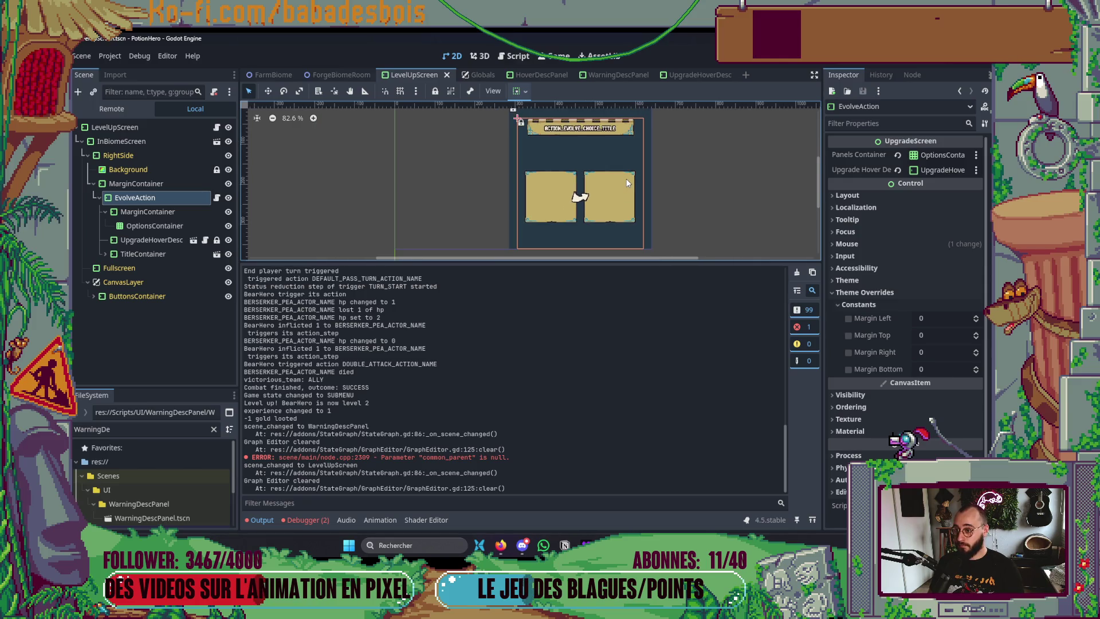
pyautogui.click(148, 185)
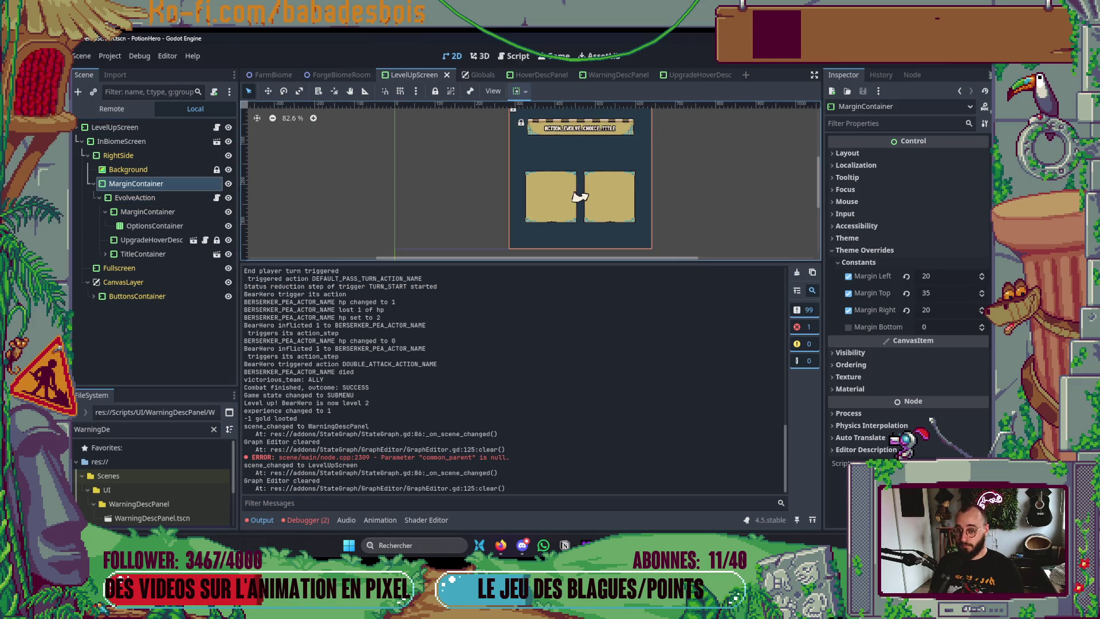
pyautogui.click(849, 277)
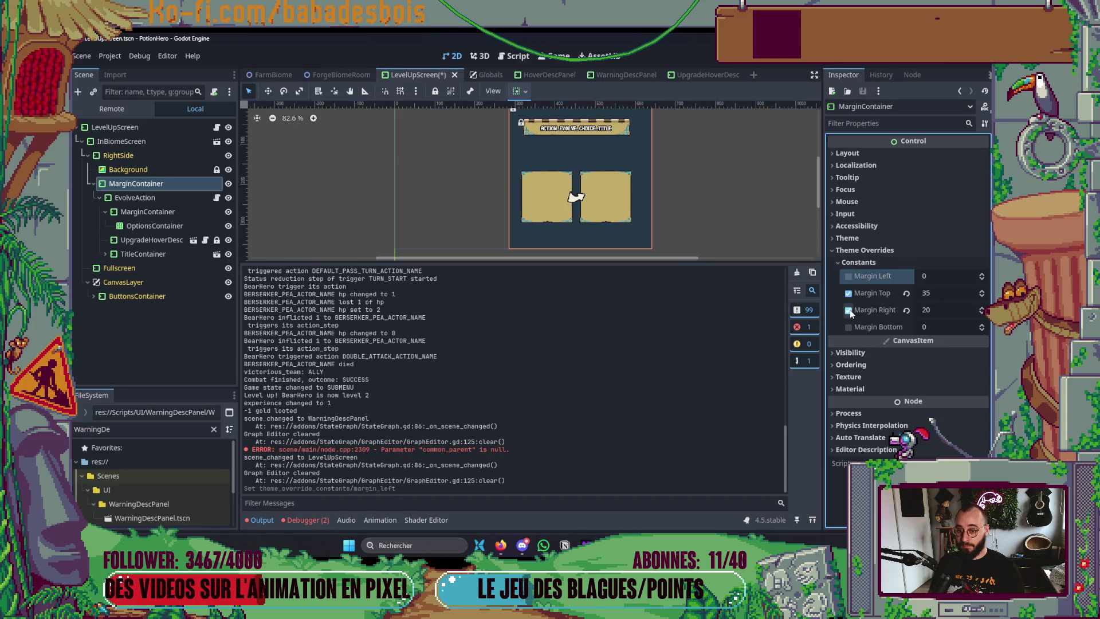
pyautogui.click(849, 310)
pyautogui.press('F5')
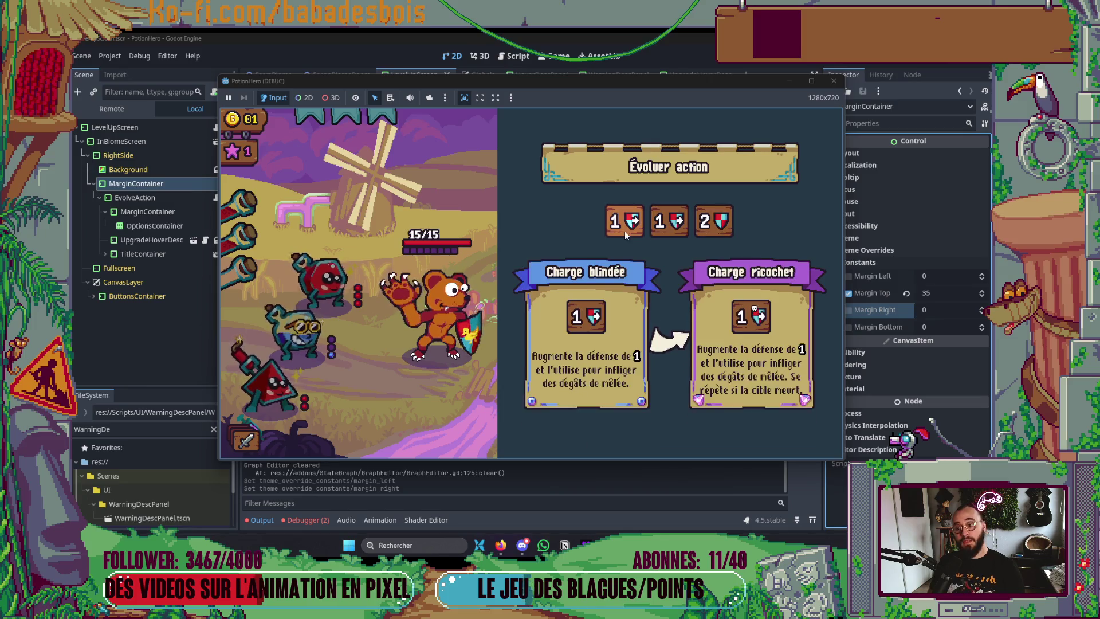
# Hide the UpgradeHoverDesc panel in the LevelUpScreen scene while the game keeps running
pyautogui.hotkey('alt', 'Tab')
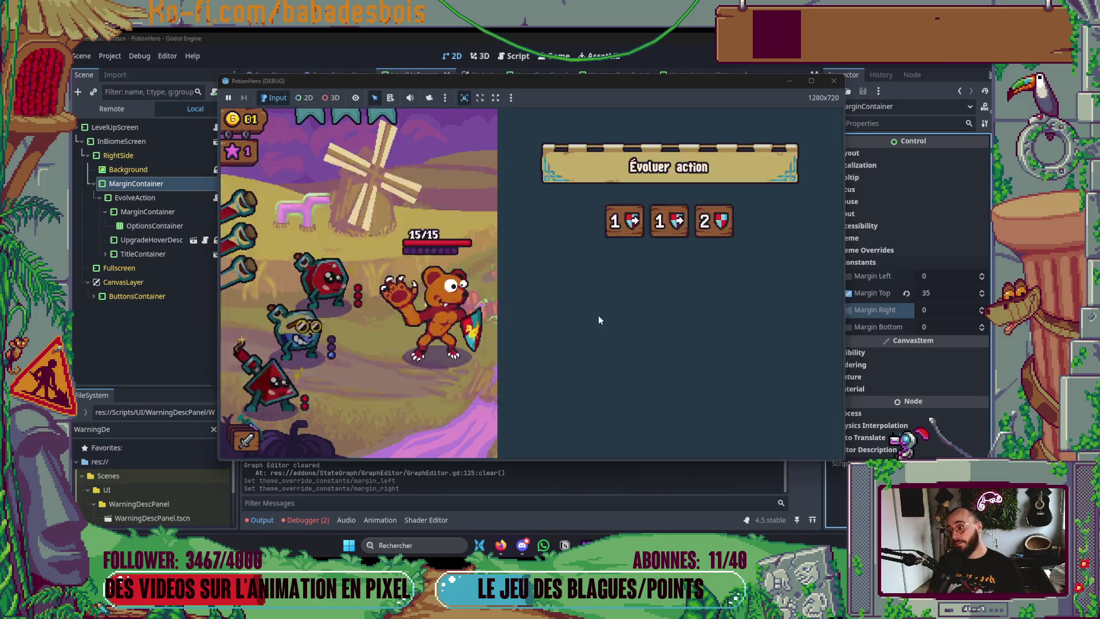
pyautogui.click(228, 240)
pyautogui.hotkey('alt', 'Tab')
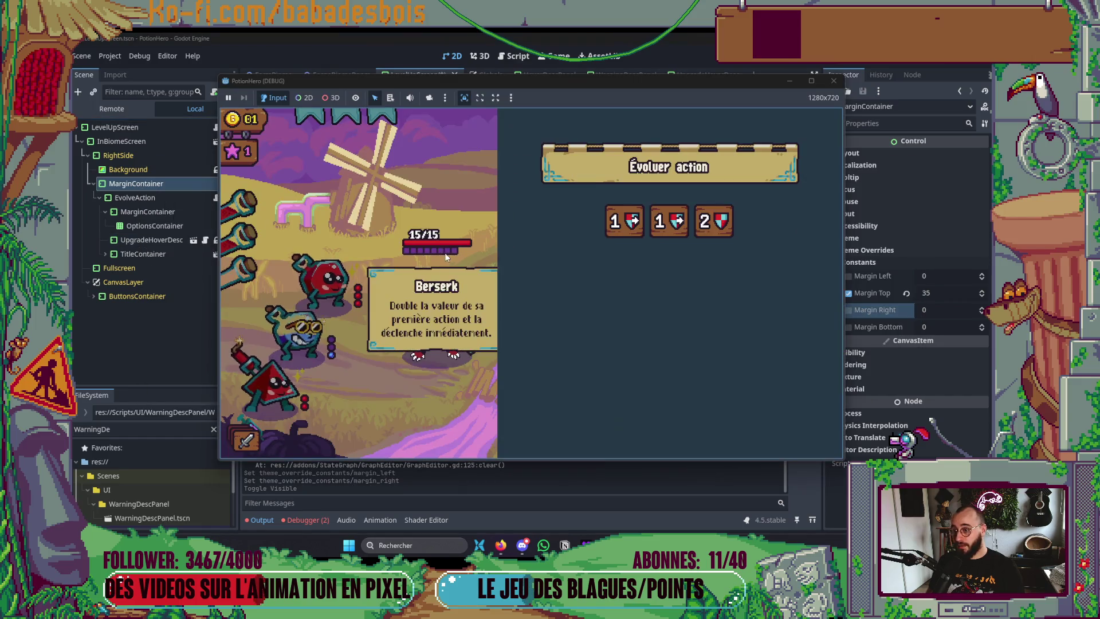
# Compare the upgrade cards in the game, pick an upgrade, then stop the game
pyautogui.moveTo(669, 220)
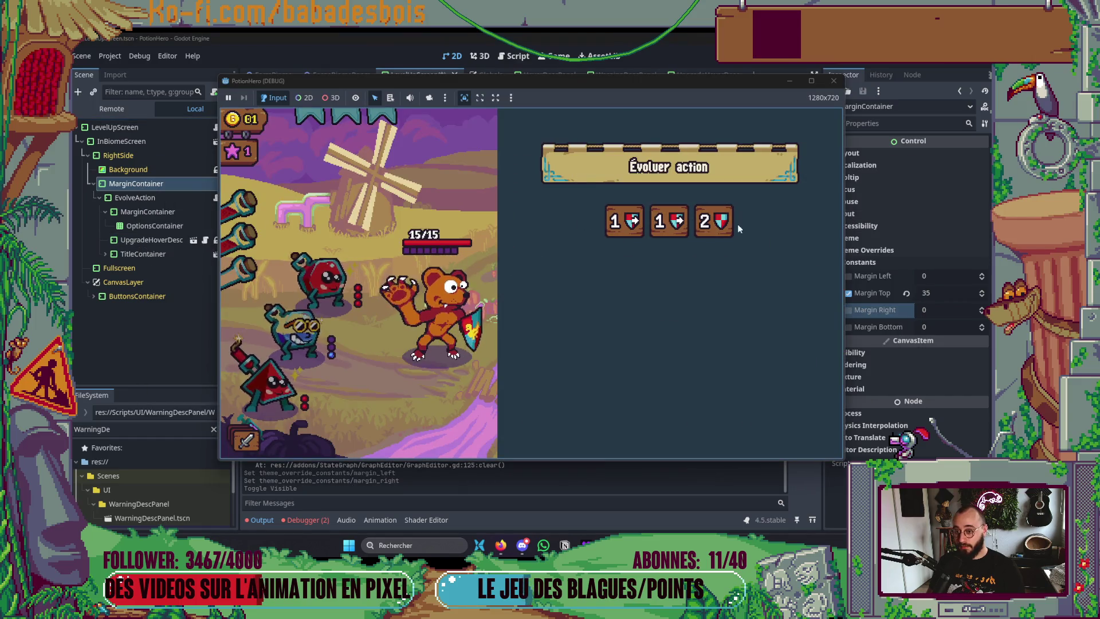
pyautogui.moveTo(621, 221)
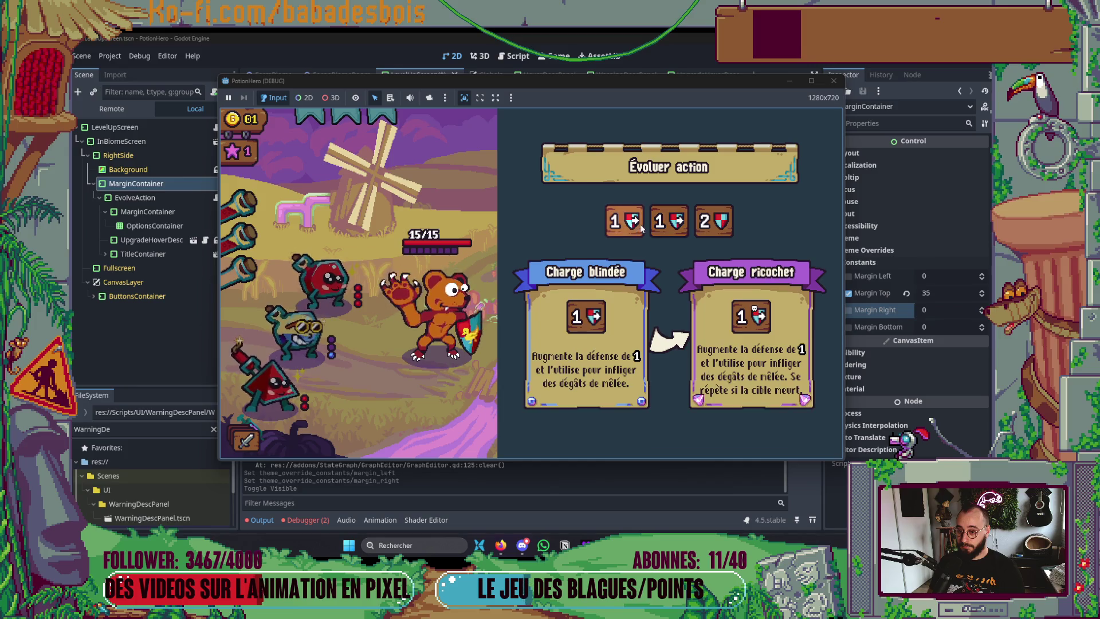
pyautogui.click(626, 230)
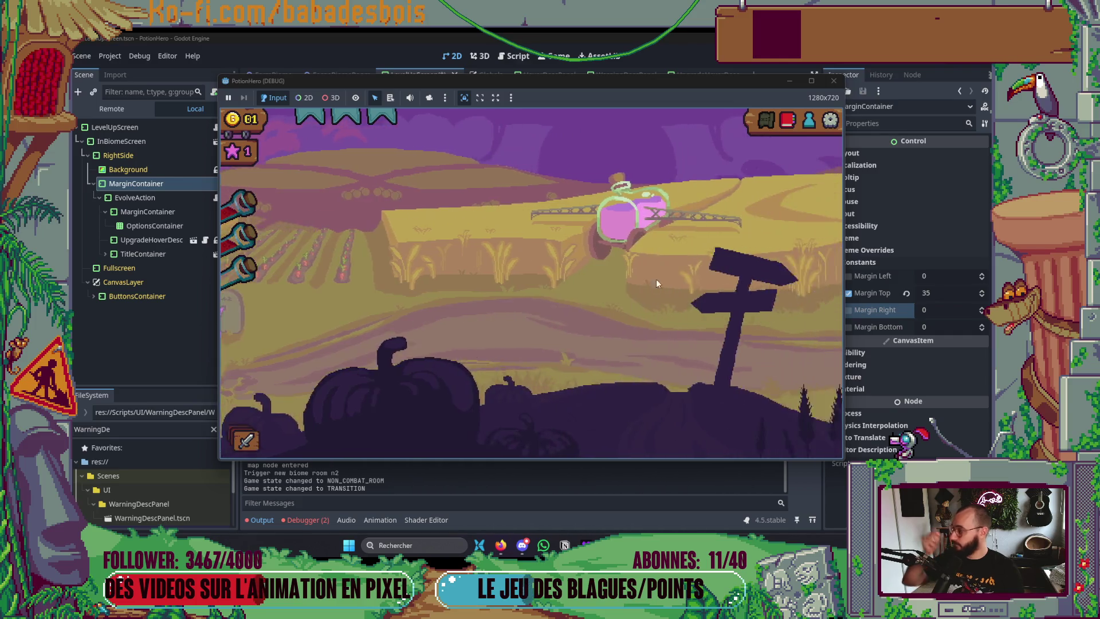
pyautogui.click(834, 81)
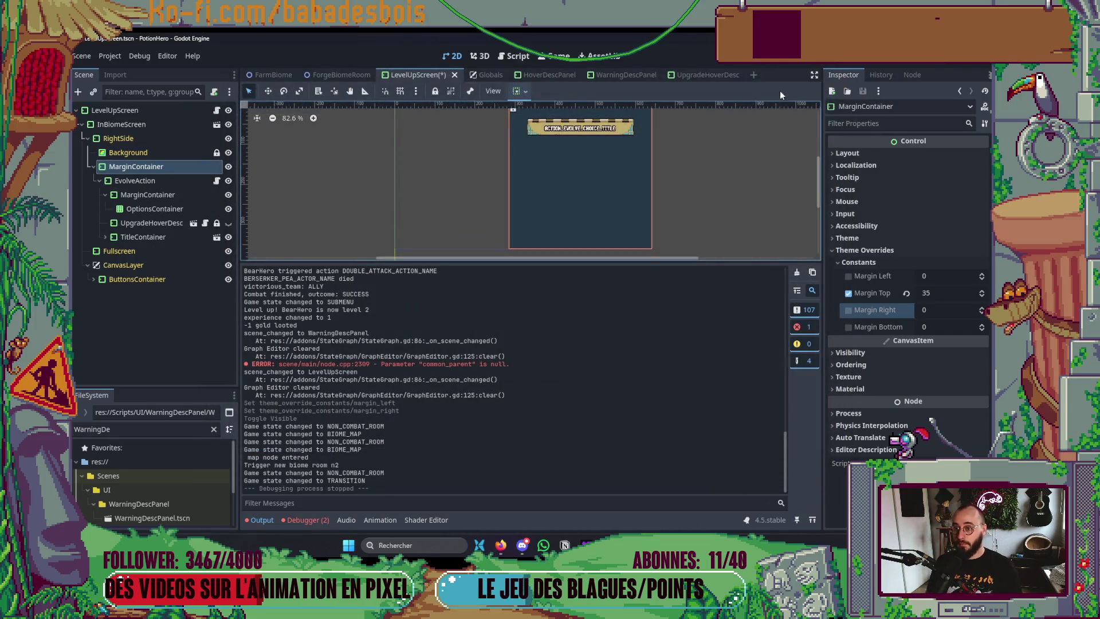
# Set the UpgradeHoverDesc To panel's custom minimum width to 140 and save the scene
pyautogui.click(698, 74)
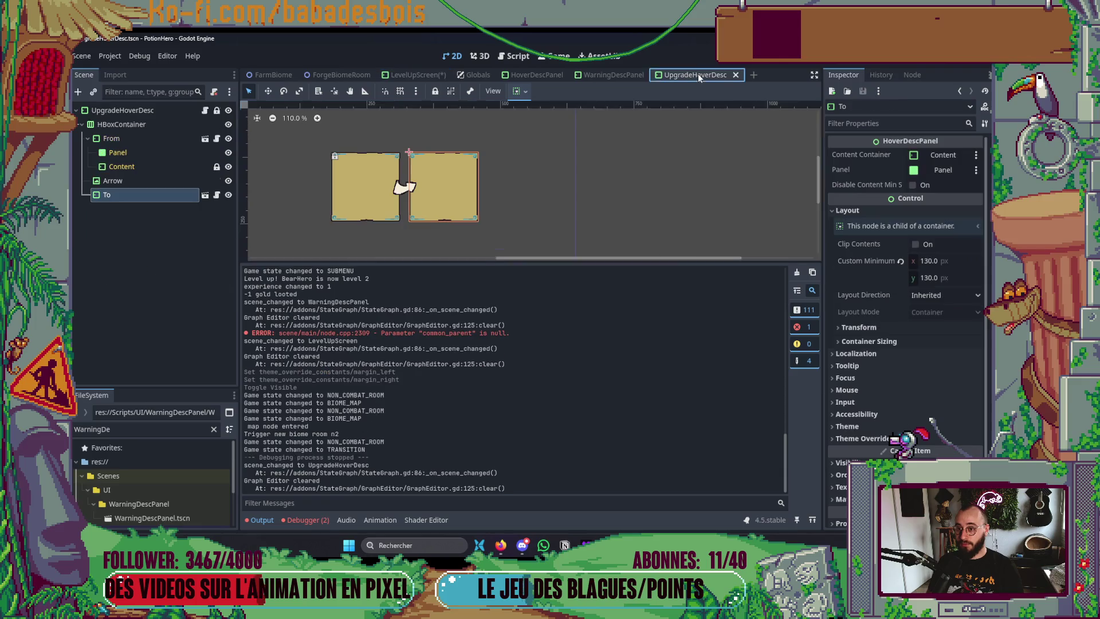
pyautogui.click(946, 260)
pyautogui.write('140')
pyautogui.press('Return')
pyautogui.hotkey('ctrl', 's')
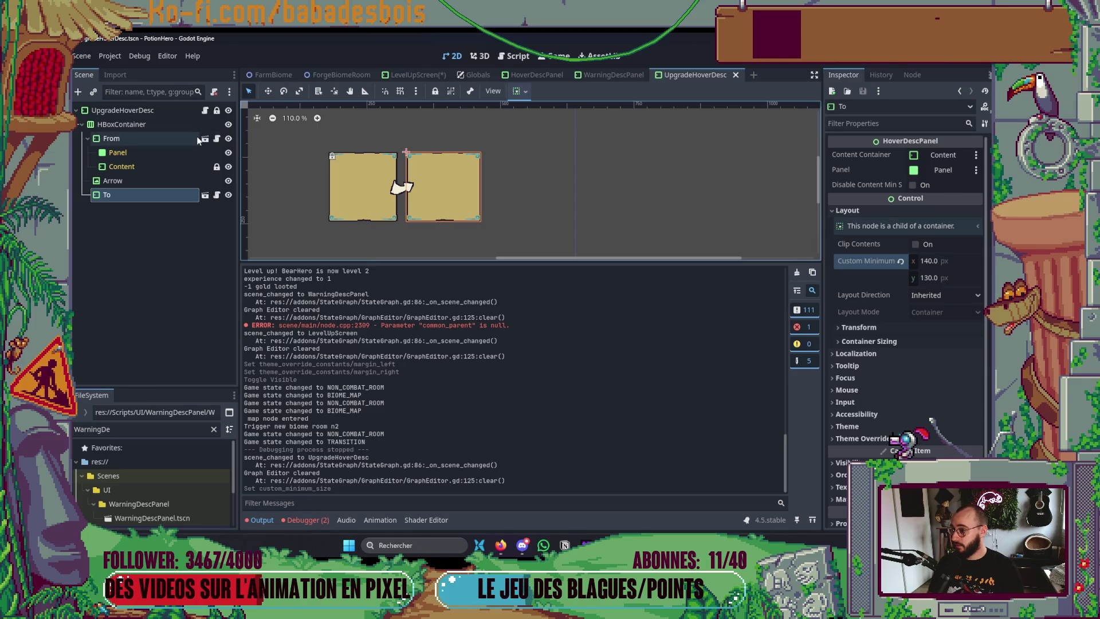
# Give the From panel a 140 minimum width too and launch the game
pyautogui.click(197, 141)
pyautogui.click(942, 261)
pyautogui.write('140')
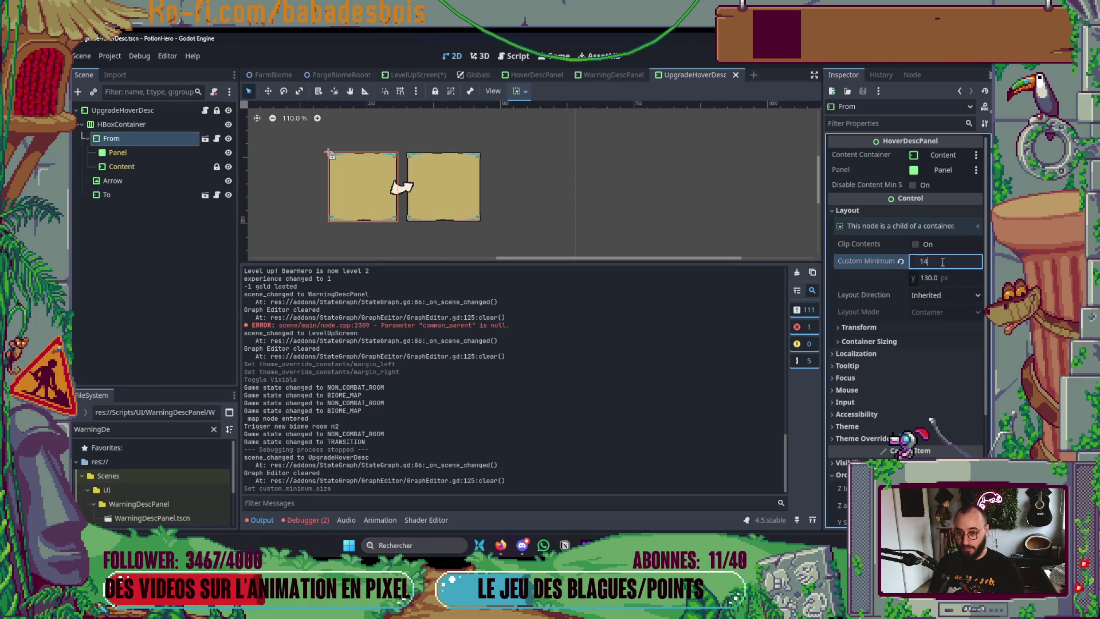
pyautogui.press('Return')
pyautogui.press('F6')
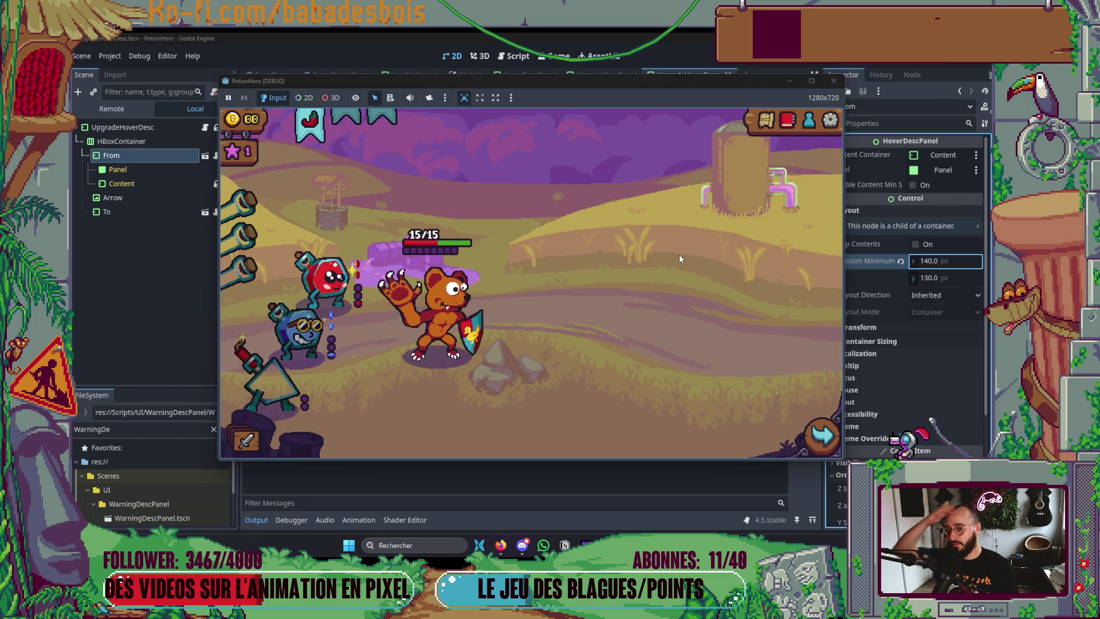
# Travel to the next room, use the potions, and end turns until the fight is won and Évoluer appears
pyautogui.click(764, 120)
pyautogui.click(335, 326)
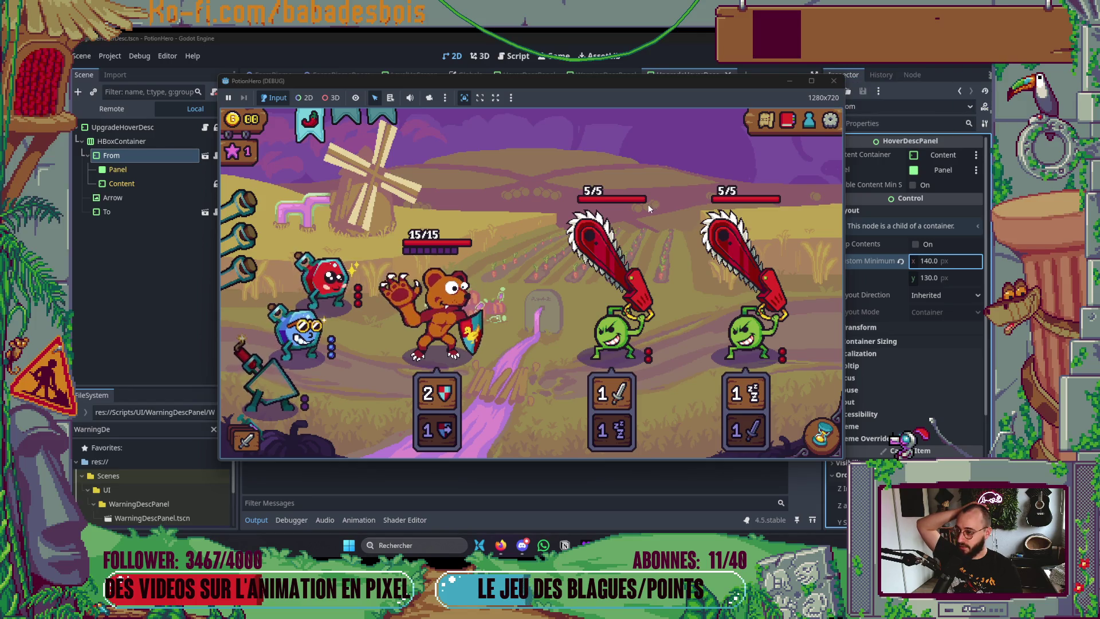
pyautogui.moveTo(308, 339)
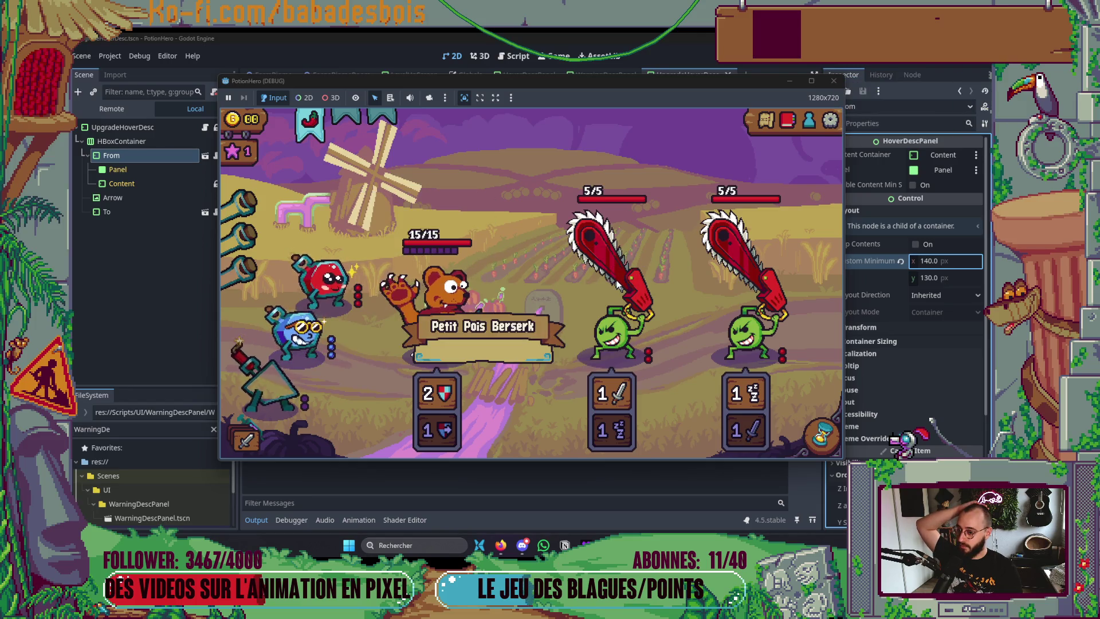
pyautogui.moveTo(324, 178)
pyautogui.mouseDown()
pyautogui.moveTo(421, 247)
pyautogui.moveTo(441, 298)
pyautogui.mouseUp()
pyautogui.moveTo(454, 344)
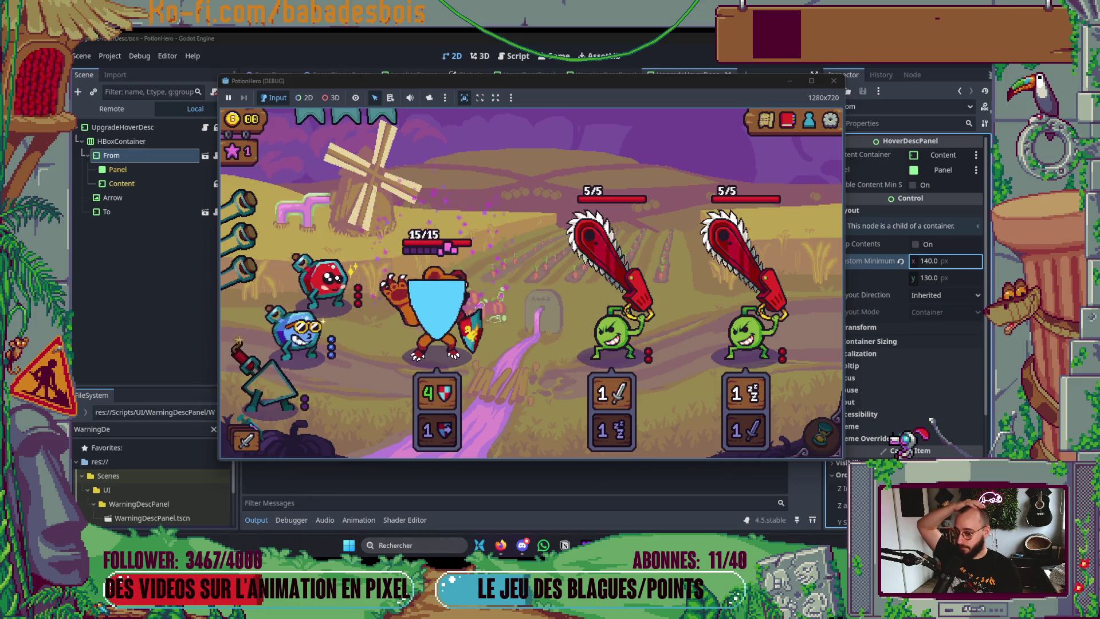
pyautogui.click(823, 427)
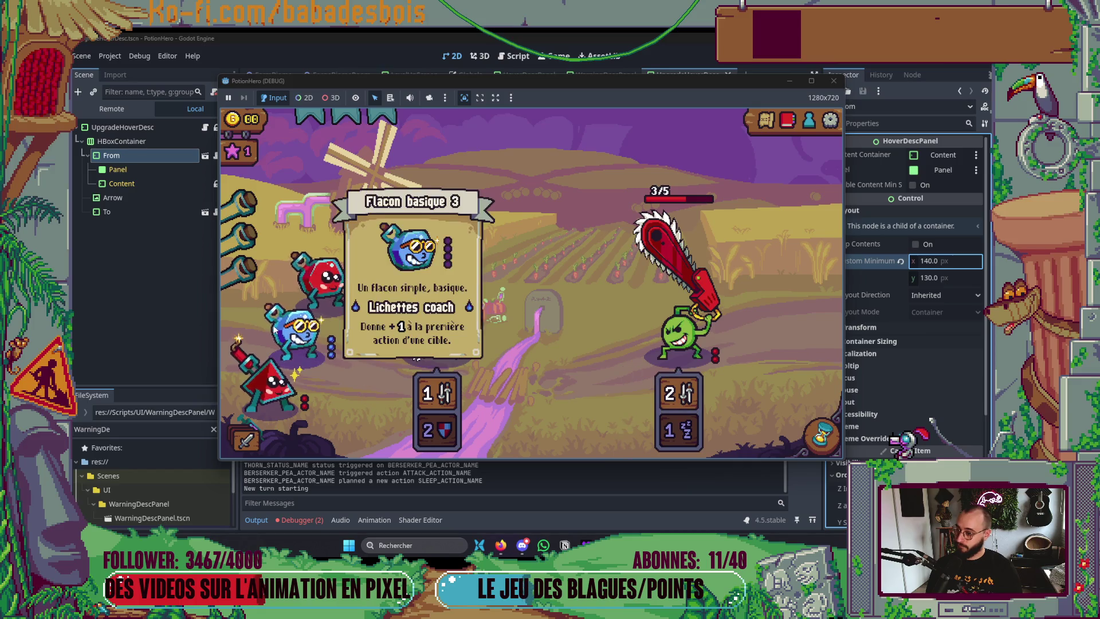
pyautogui.click(301, 329)
pyautogui.click(833, 449)
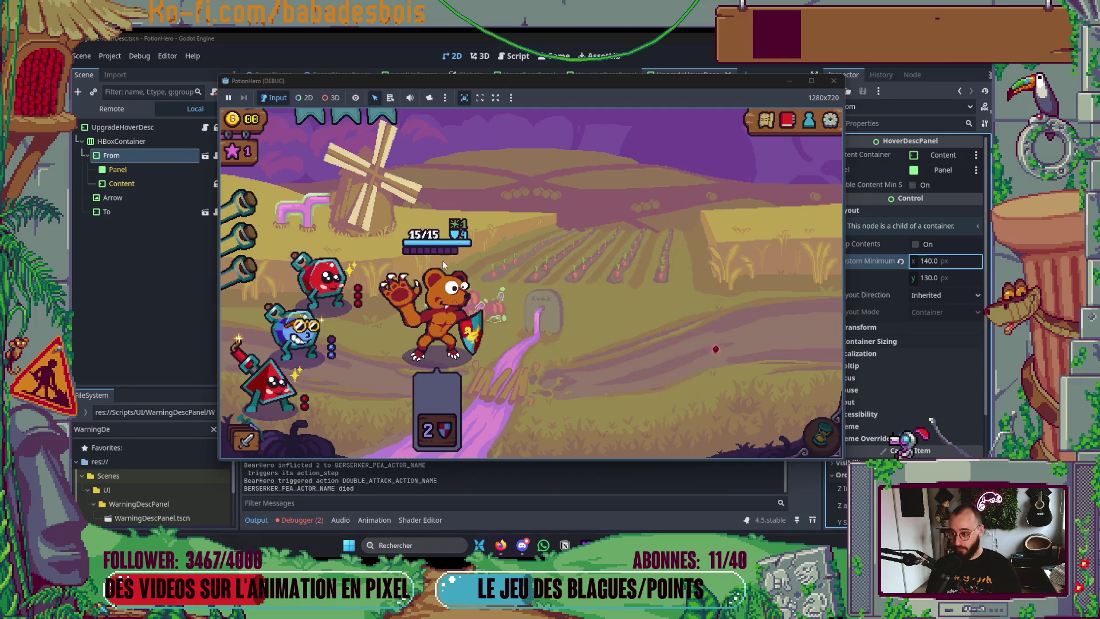
pyautogui.click(813, 431)
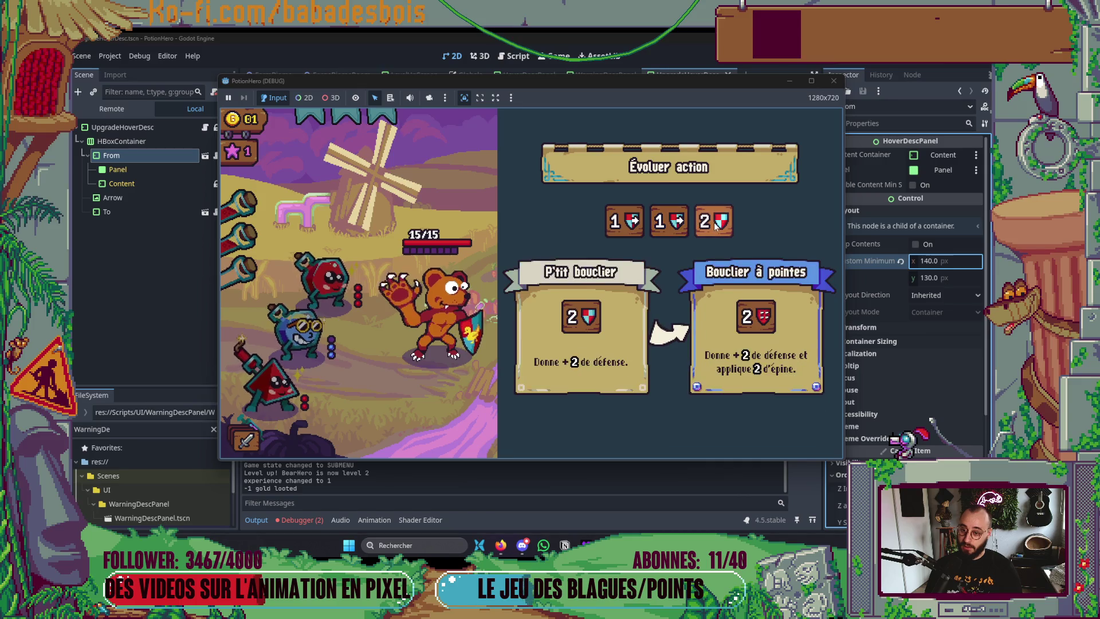
# Take the Bouclier à pointes upgrade, win the sword-node fight, and enter the next combat room
pyautogui.click(713, 222)
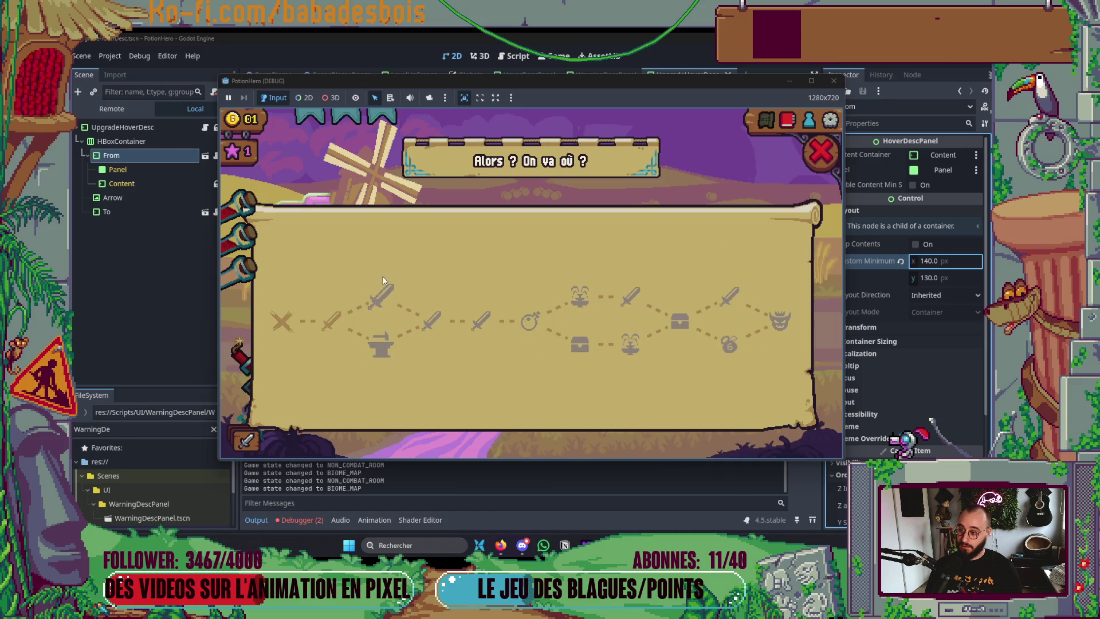
pyautogui.click(381, 298)
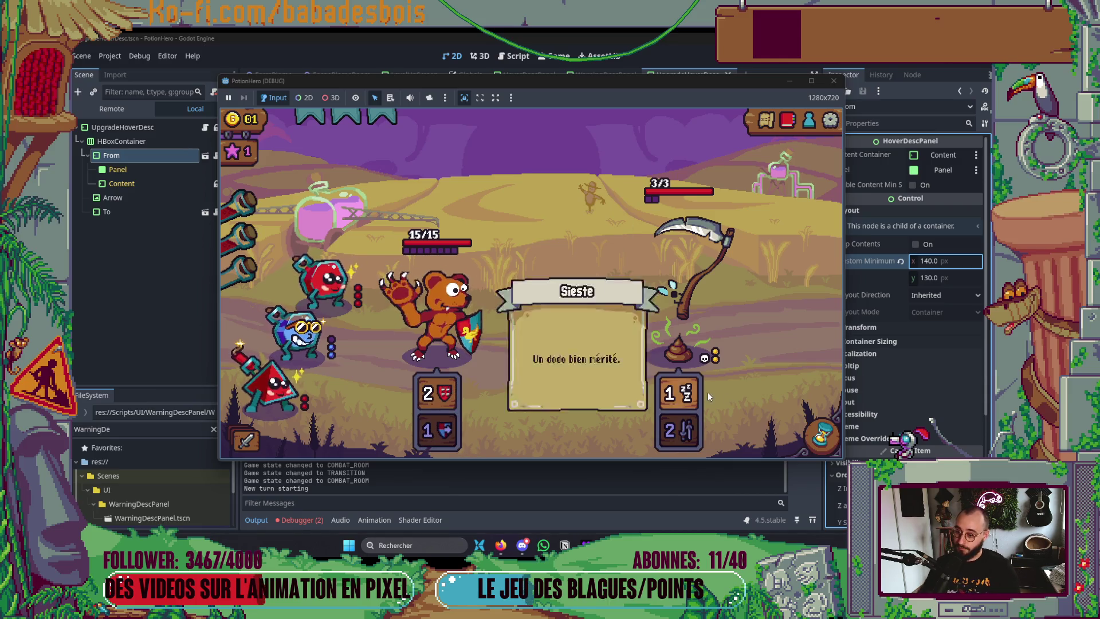
pyautogui.click(808, 438)
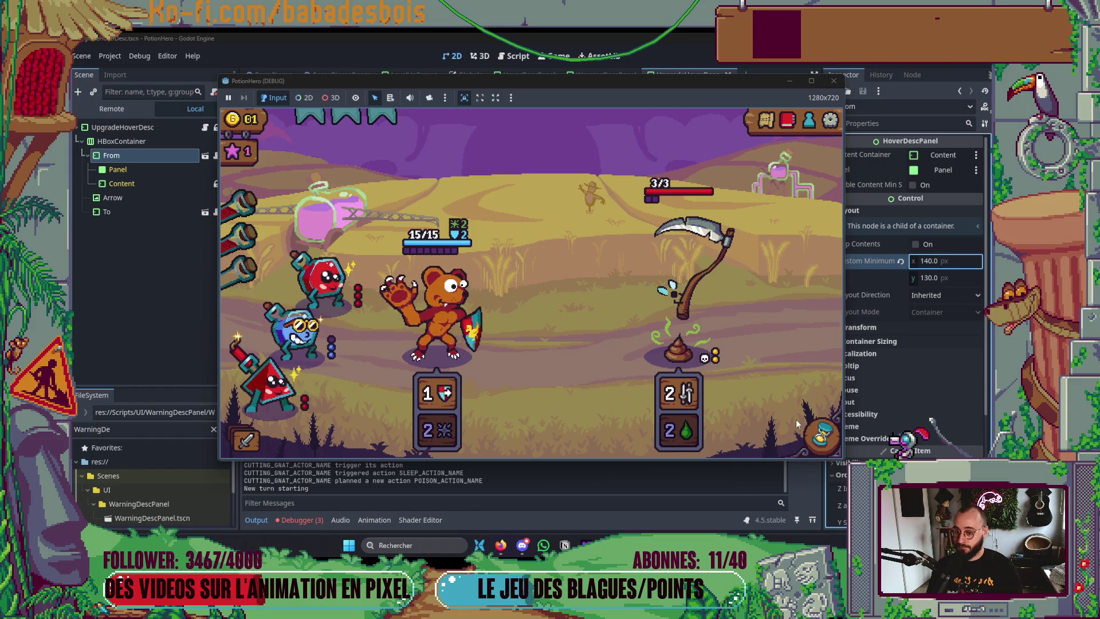
pyautogui.click(819, 435)
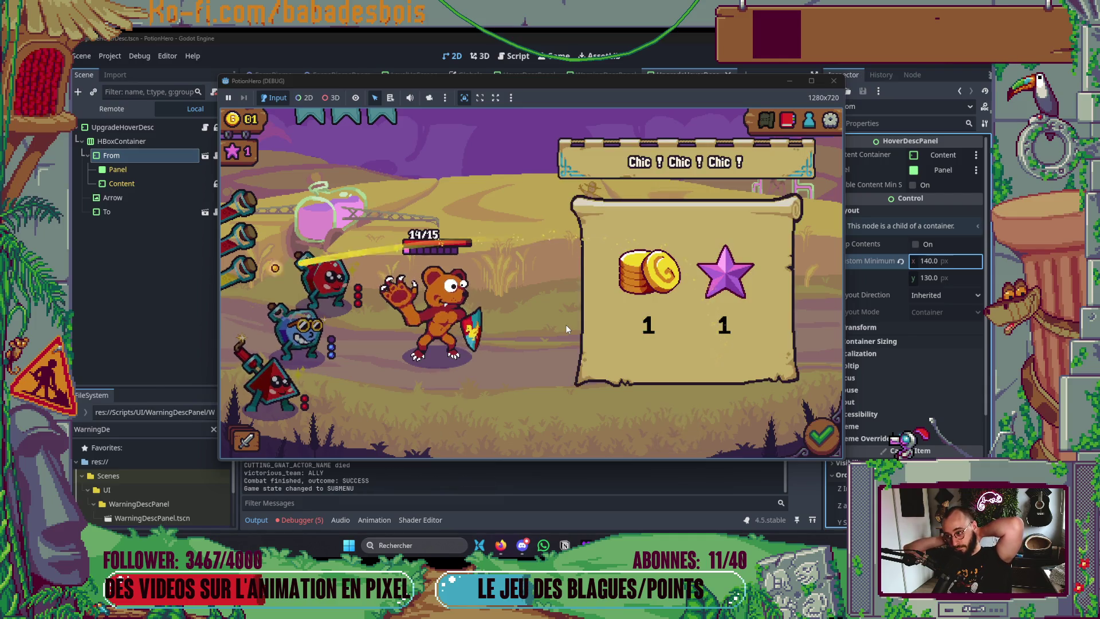
pyautogui.click(828, 439)
pyautogui.click(433, 321)
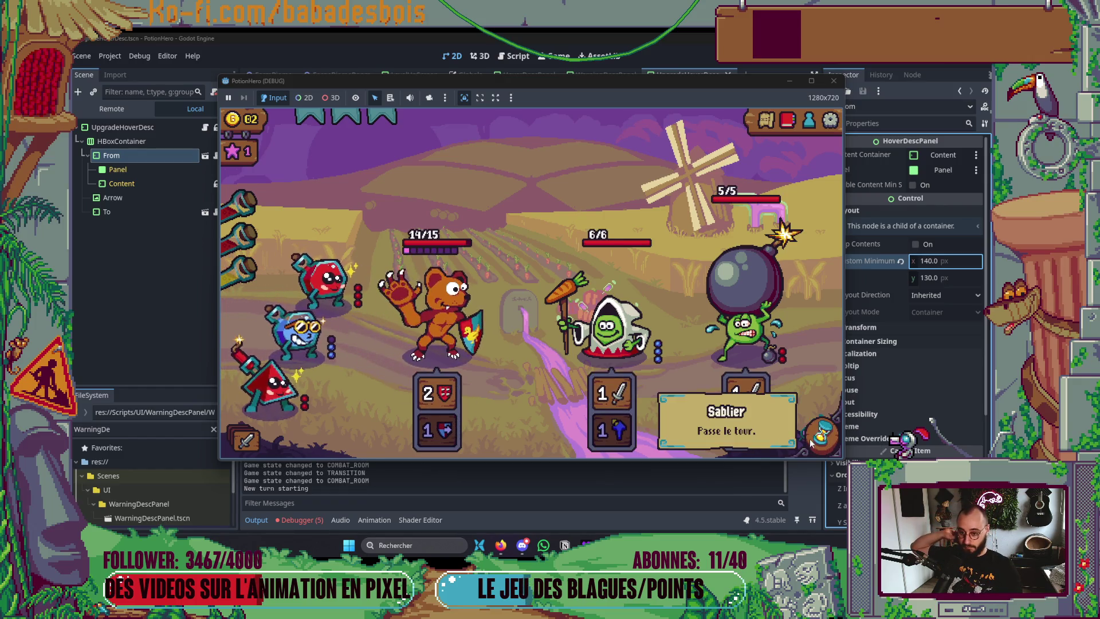
pyautogui.moveTo(442, 404)
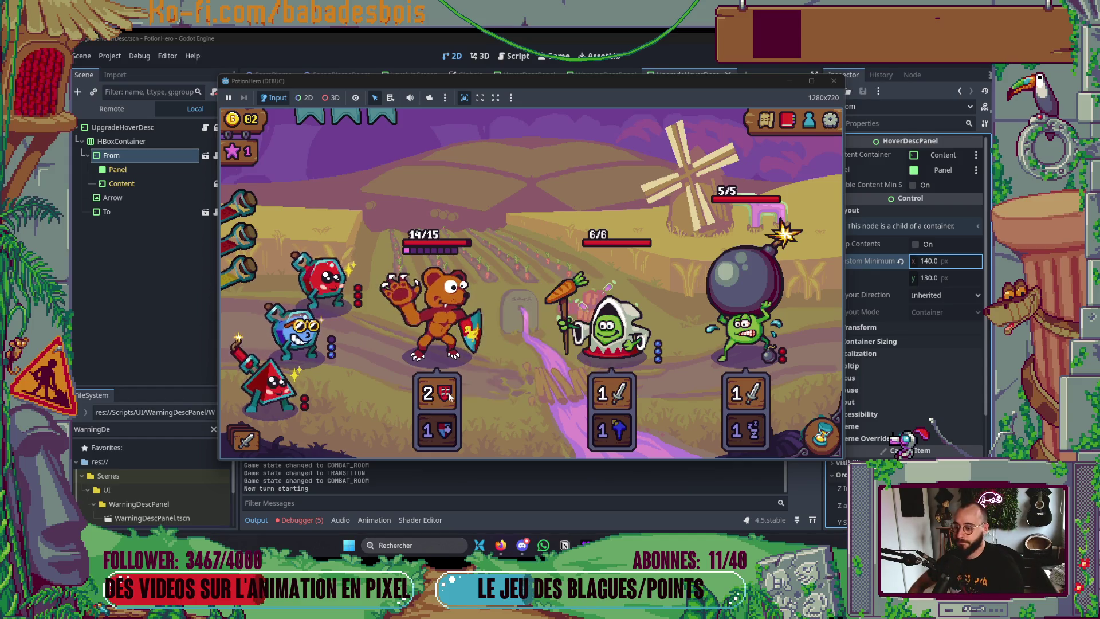
# Check the Bouclier à pointes hover description (+2 defense, 2 thorns), then stop the game with F8
pyautogui.moveTo(289, 378)
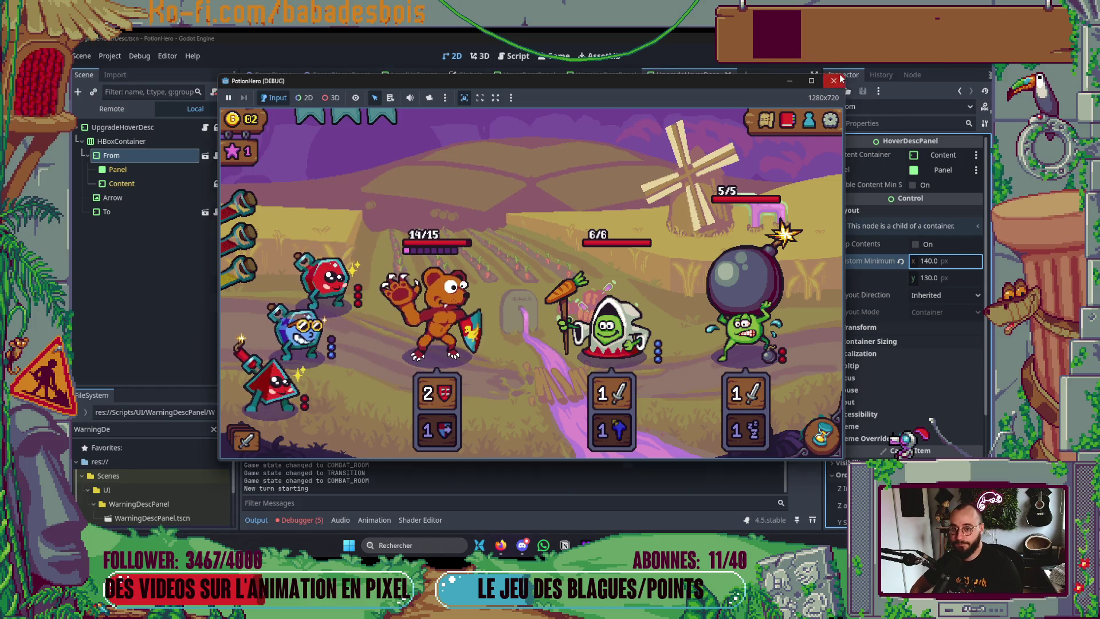
pyautogui.press('F8')
# List the debugger errors and expand the 'Stat named defense could not be found' stack trace
pyautogui.click(299, 520)
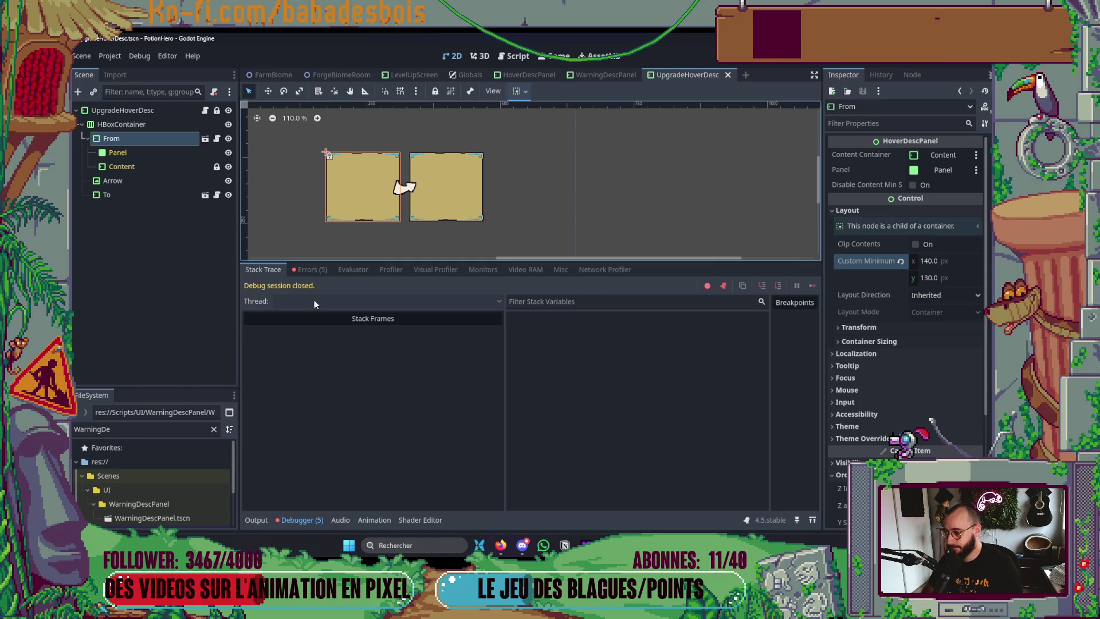
pyautogui.click(311, 271)
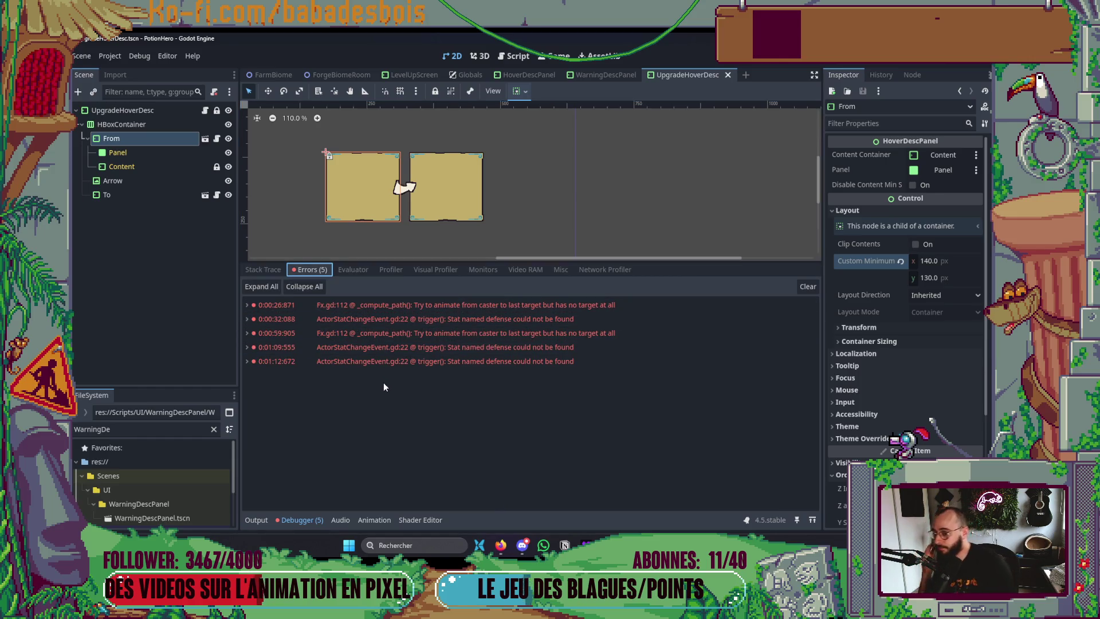
pyautogui.moveTo(363, 351)
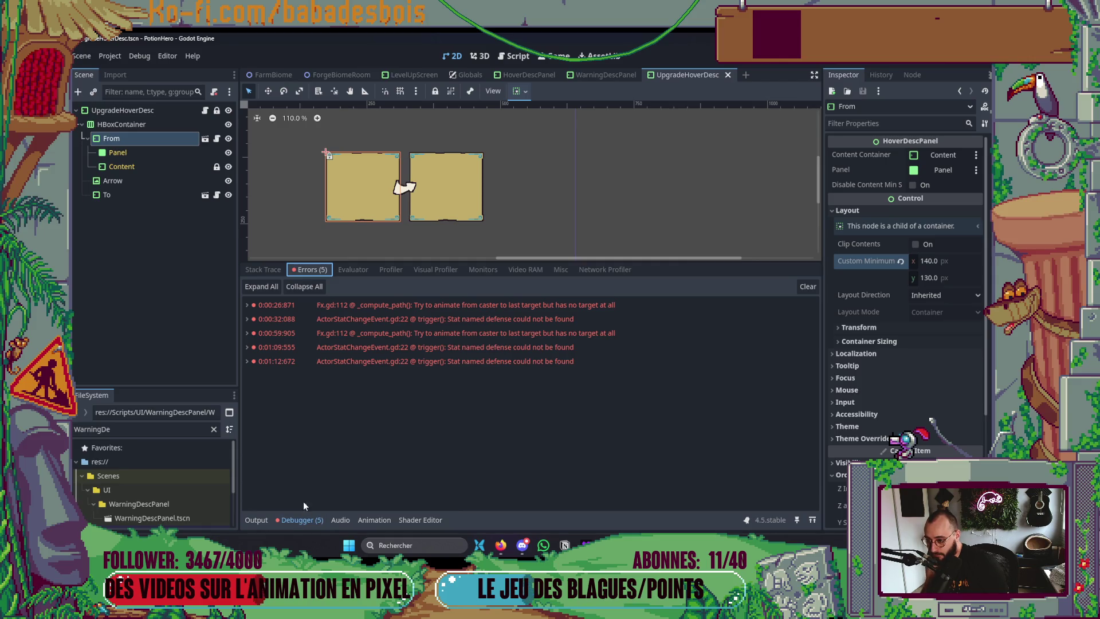
pyautogui.click(471, 347)
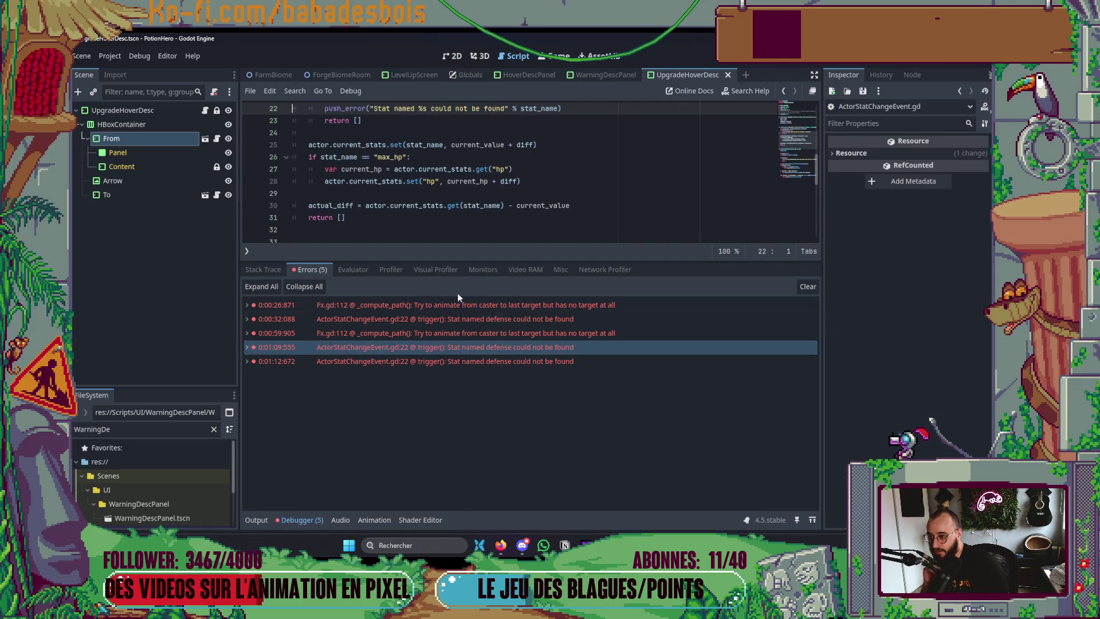
pyautogui.click(247, 347)
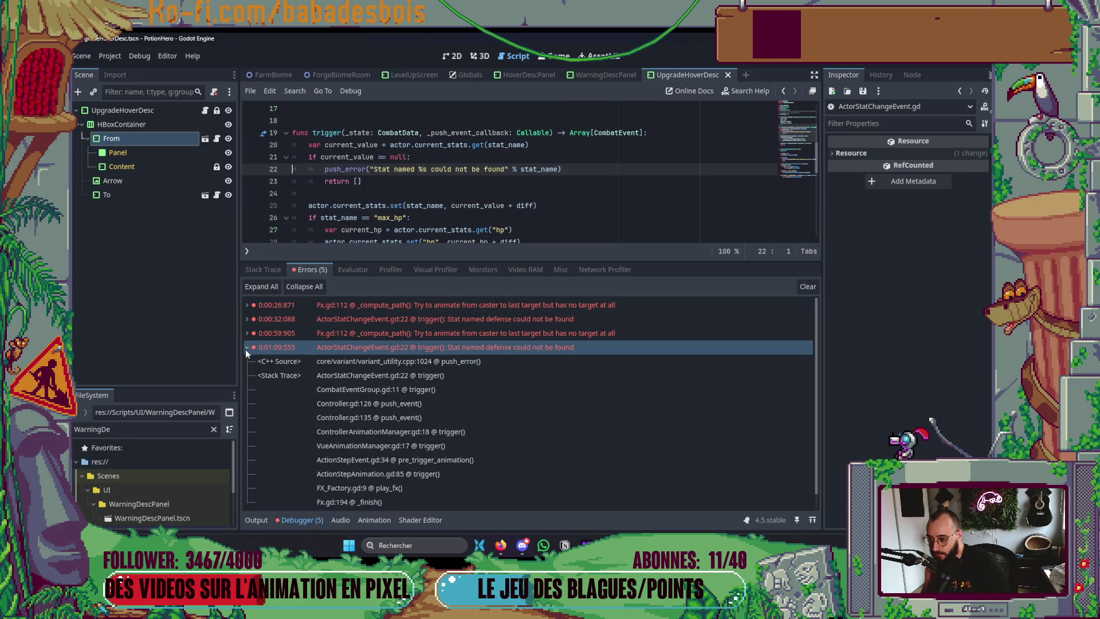
# Follow the stack trace to VueAnimationManager.gd, hide the debugger, and return to the 2D view
pyautogui.click(448, 432)
pyautogui.click(449, 450)
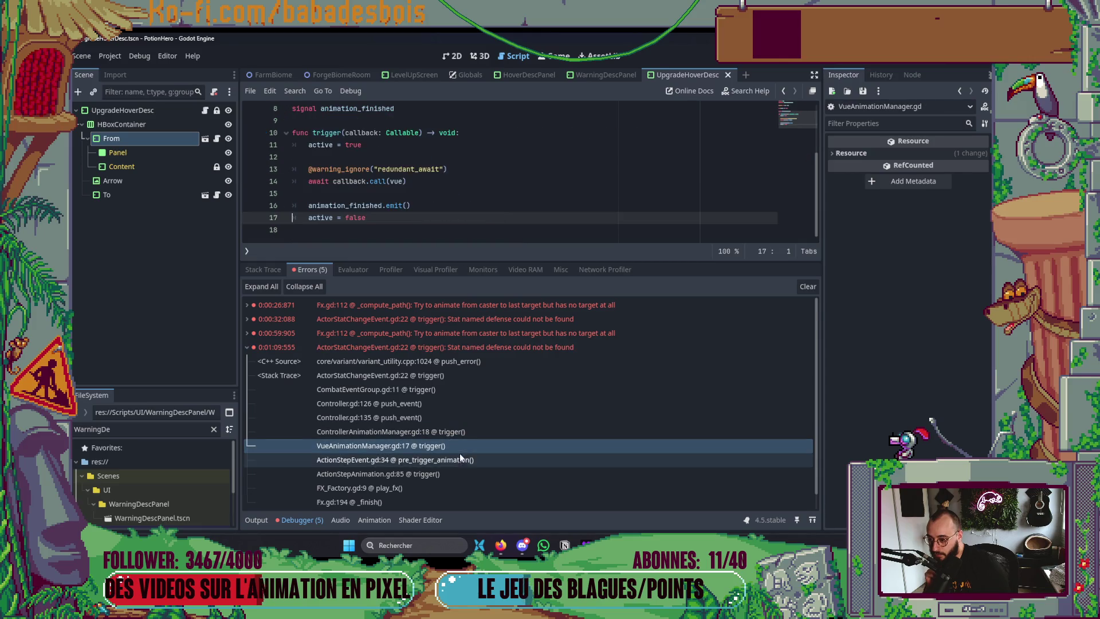
pyautogui.scroll(-1, 459, 452)
pyautogui.scroll(1, 472, 453)
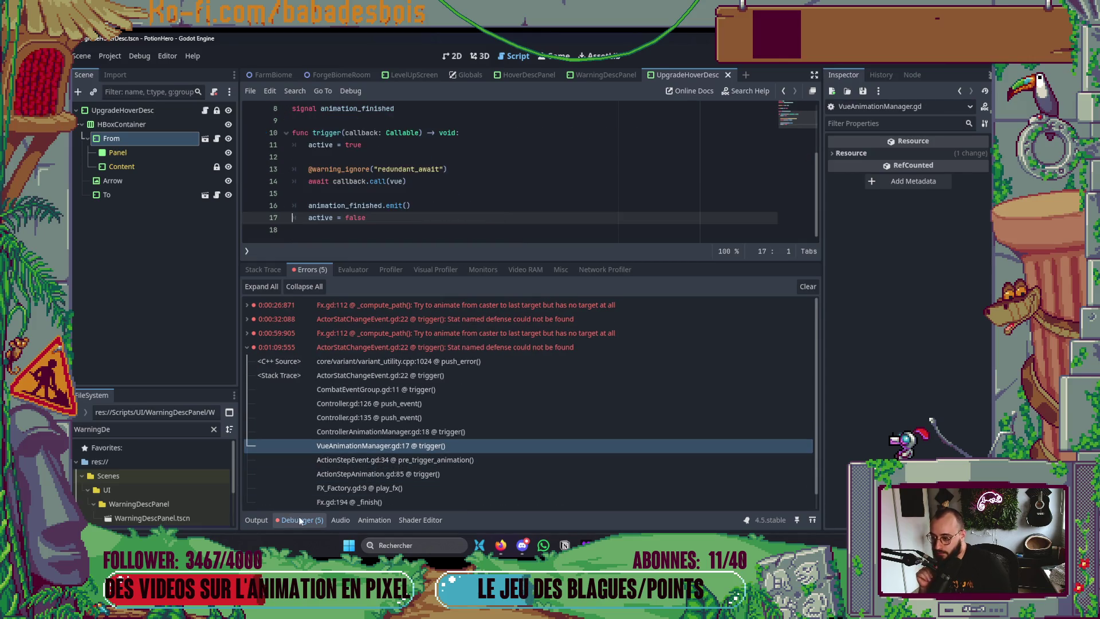
pyautogui.click(297, 515)
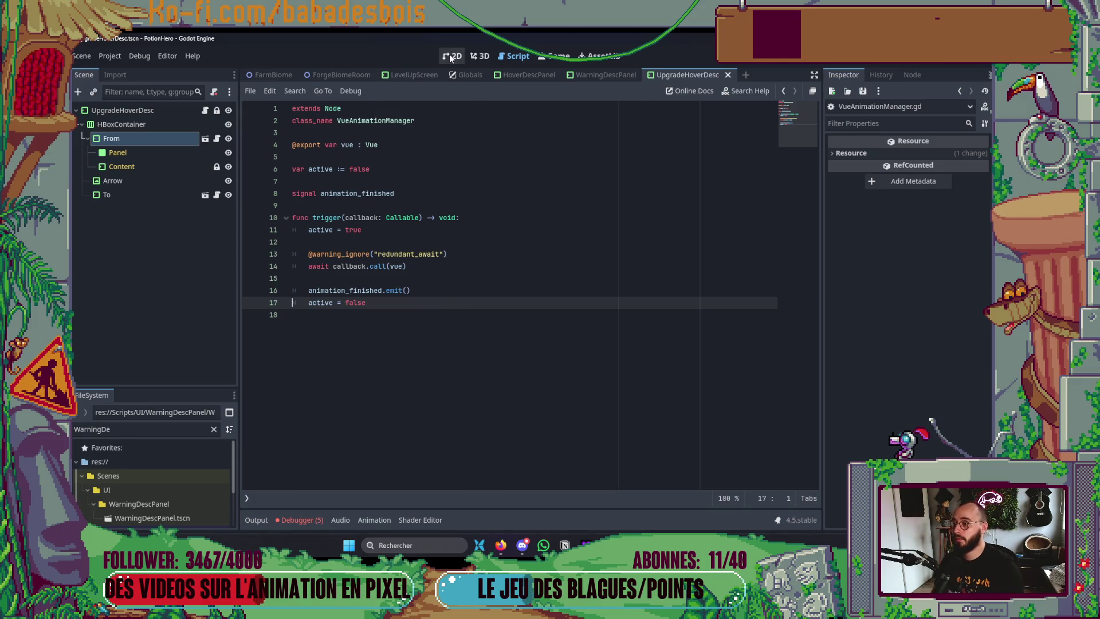
pyautogui.click(450, 55)
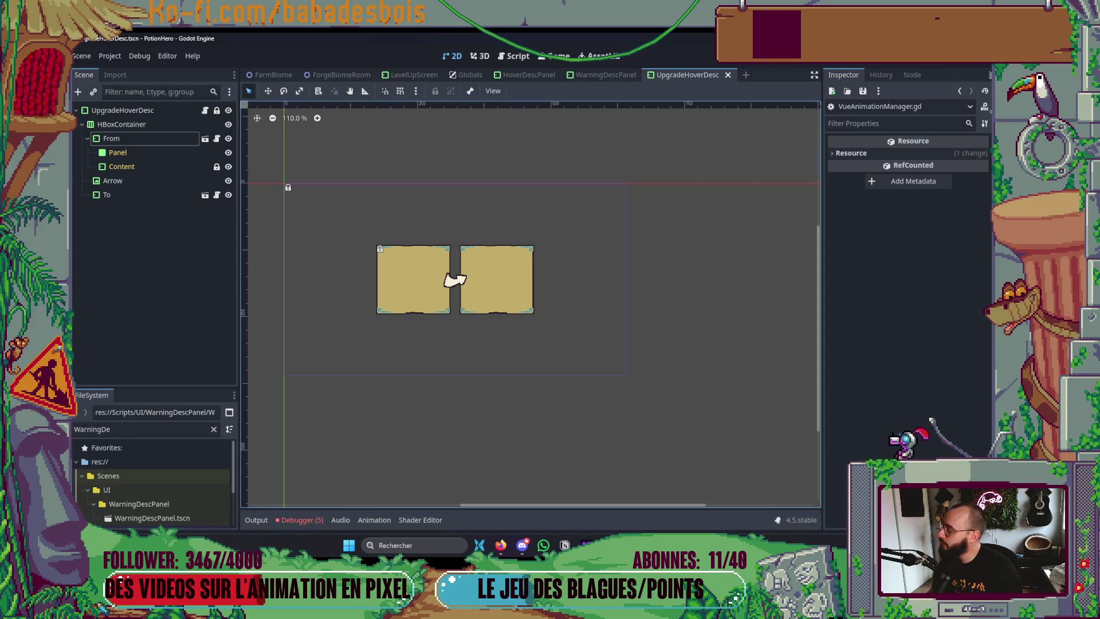
pyautogui.hotkey('alt', 'Tab')
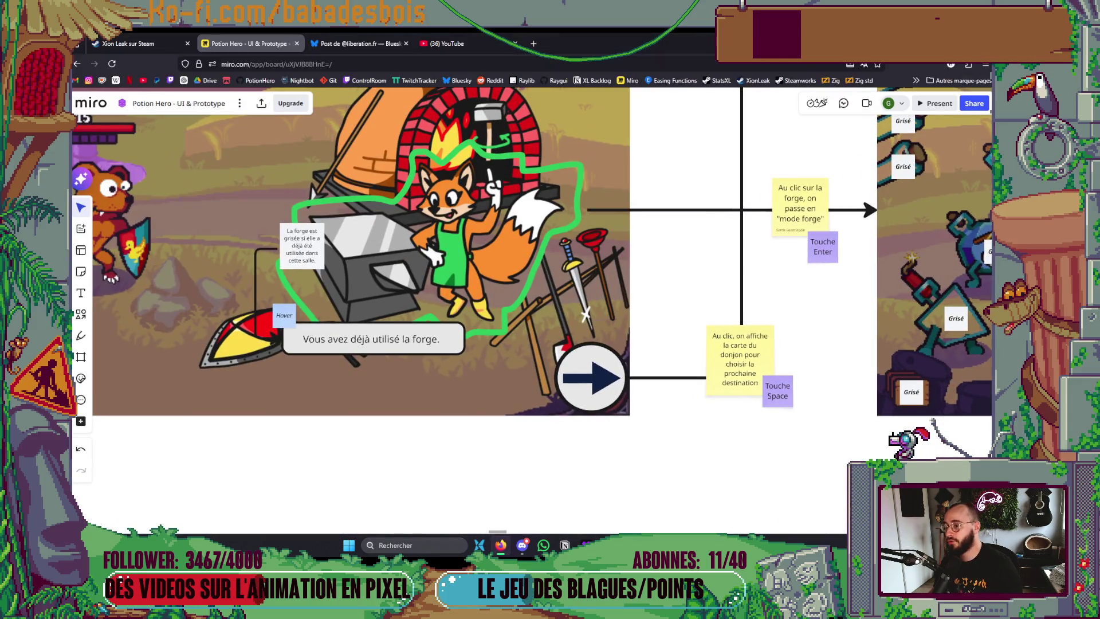
# Pan and scroll across the Miro UI & Prototype board's flow diagrams and right-hand mock-ups
pyautogui.scroll(-10, 518, 258)
pyautogui.moveTo(655, 265); pyautogui.dragTo(600, 301)
pyautogui.hscroll(5, 600, 302)
pyautogui.scroll(-3, 630, 292)
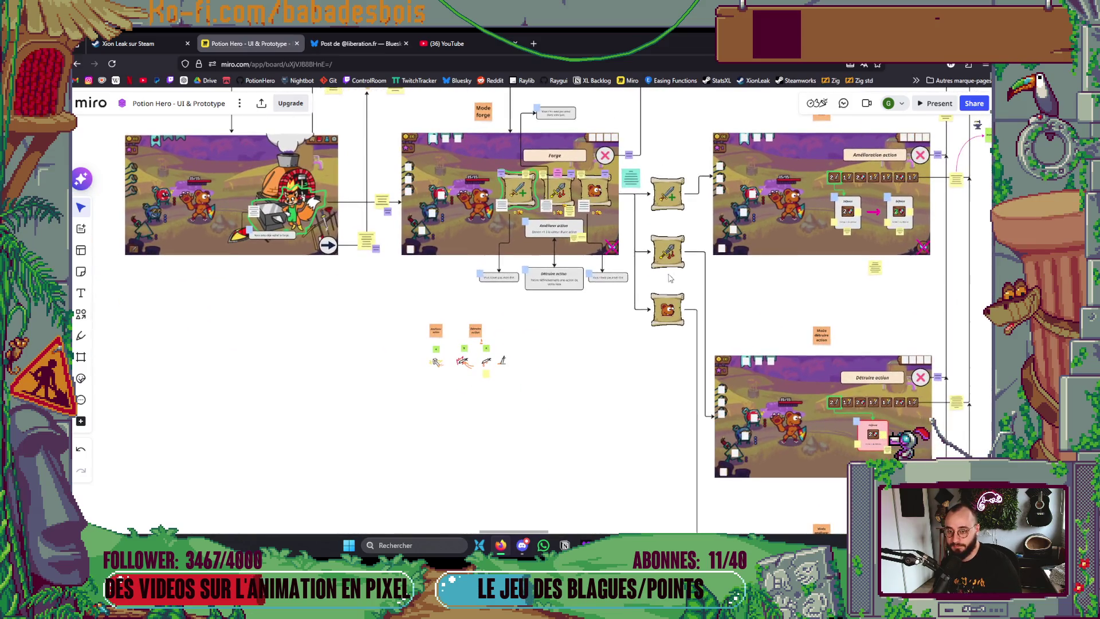
pyautogui.moveTo(673, 278); pyautogui.dragTo(371, 403)
pyautogui.scroll(-6, 601, 312)
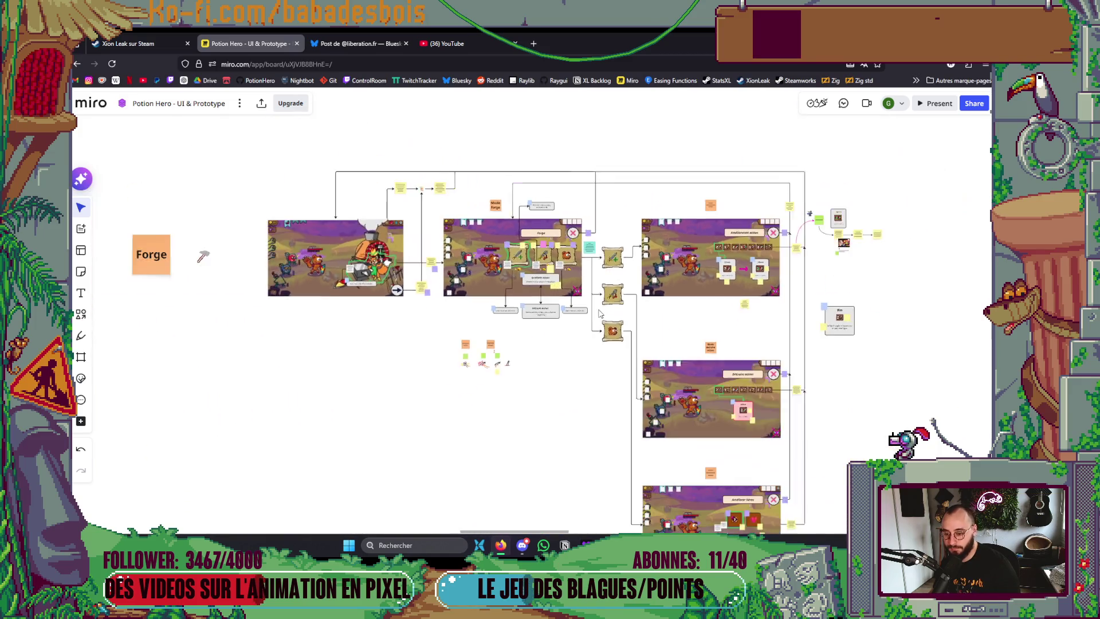
pyautogui.scroll(-3, 601, 312)
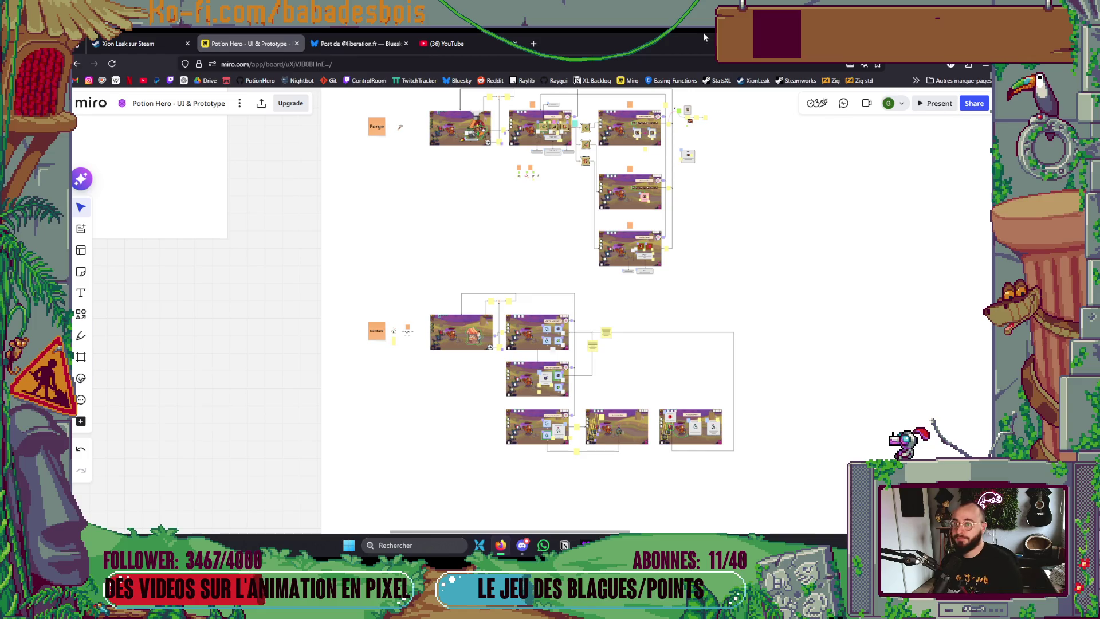
pyautogui.hotkey('alt', 'Tab')
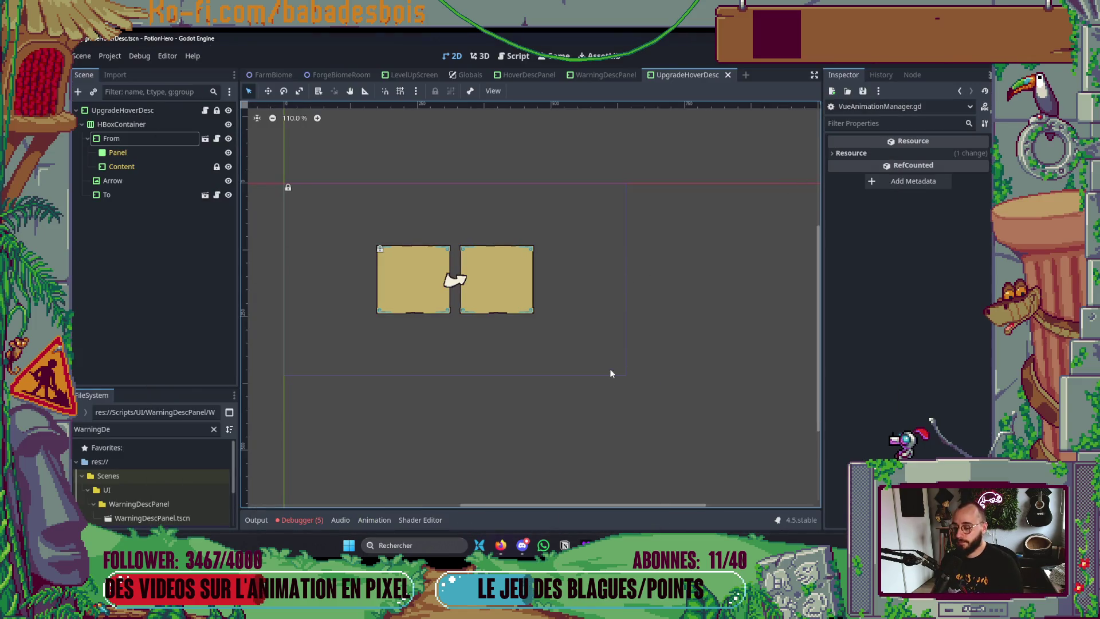
pyautogui.scroll(-2, 642, 354)
pyautogui.click(501, 546)
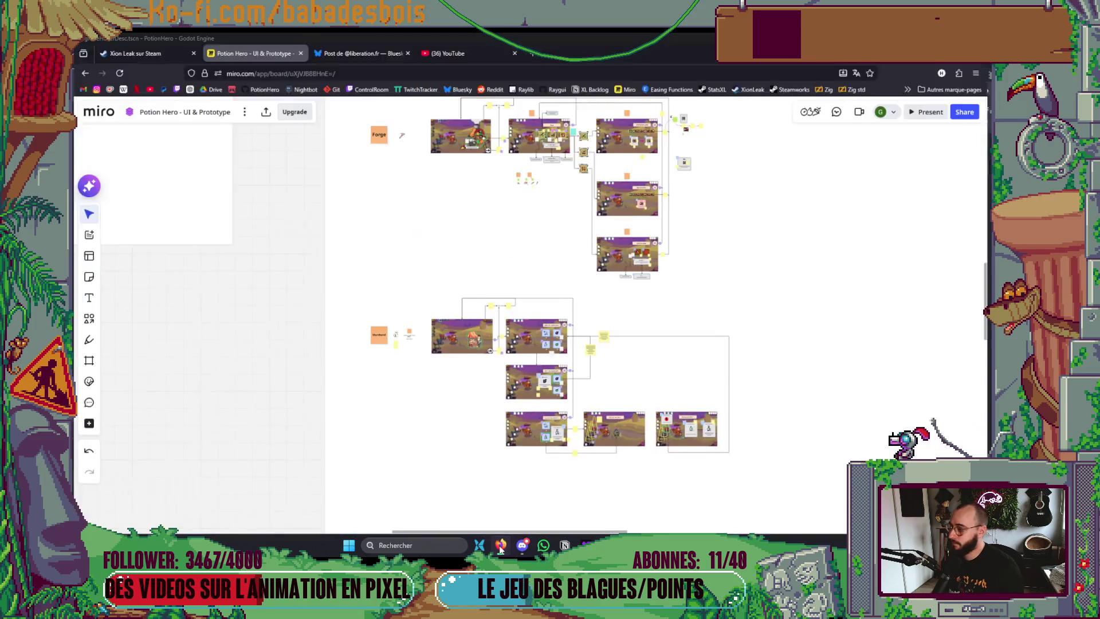
pyautogui.scroll(-3, 389, 212)
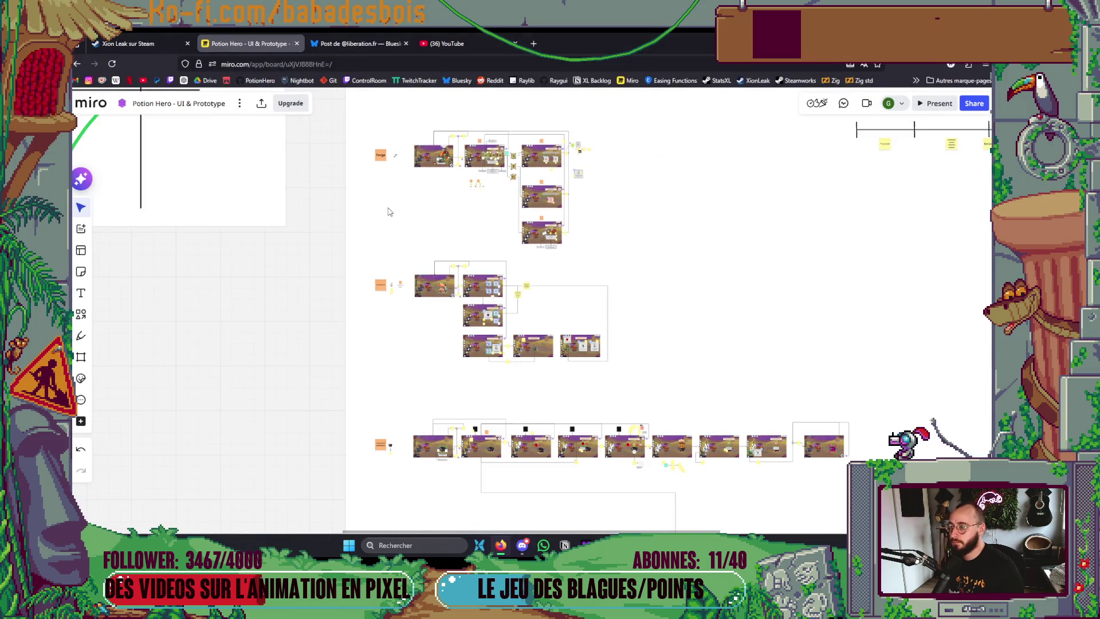
pyautogui.scroll(10, 514, 234)
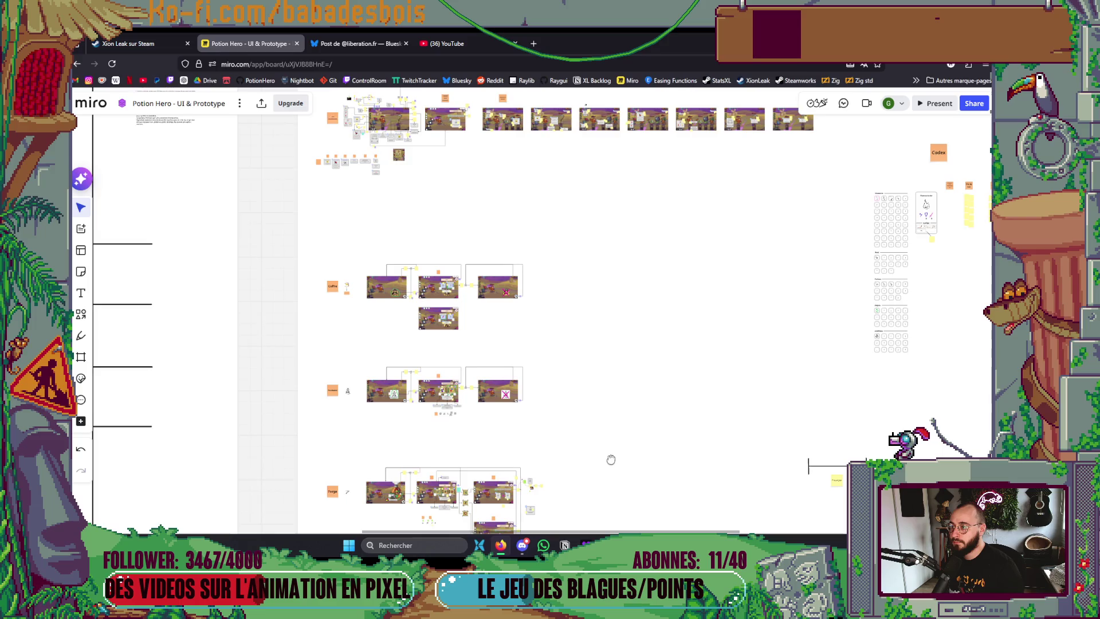
pyautogui.scroll(5, 611, 438)
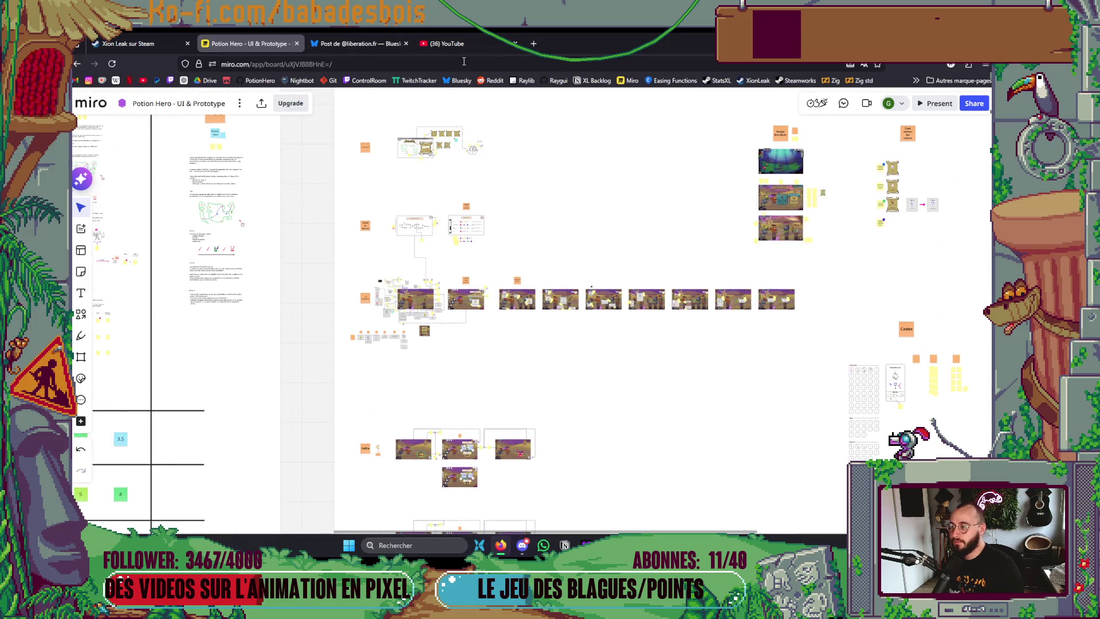
# Open the Potion Hero - Game Design board from the Miro dashboard in a new tab
pyautogui.click(535, 44)
pyautogui.click(630, 80)
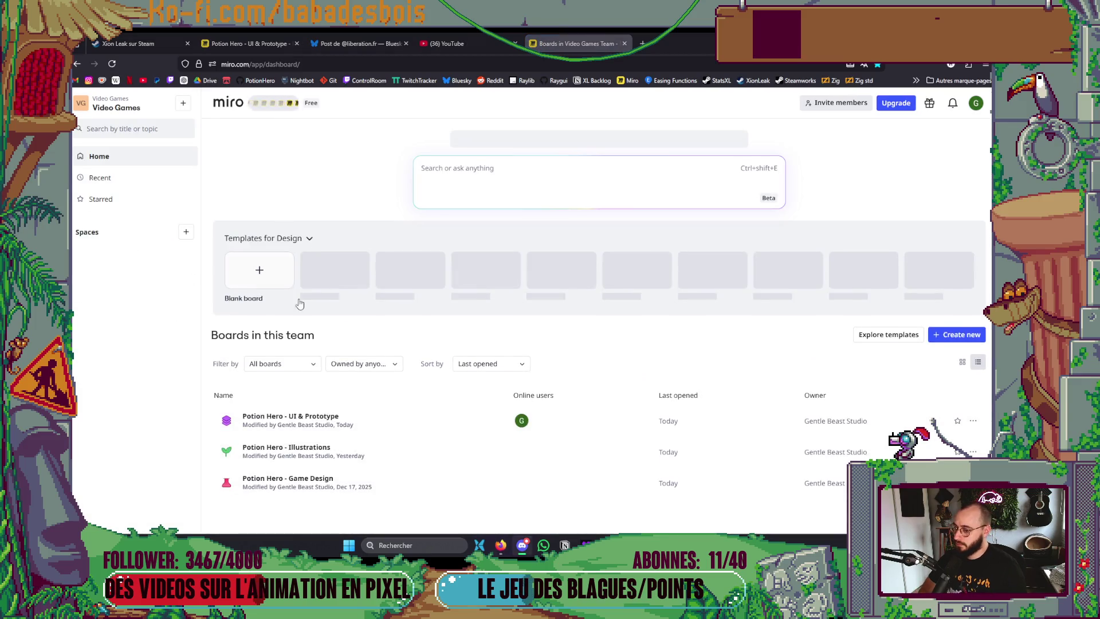
pyautogui.click(342, 483)
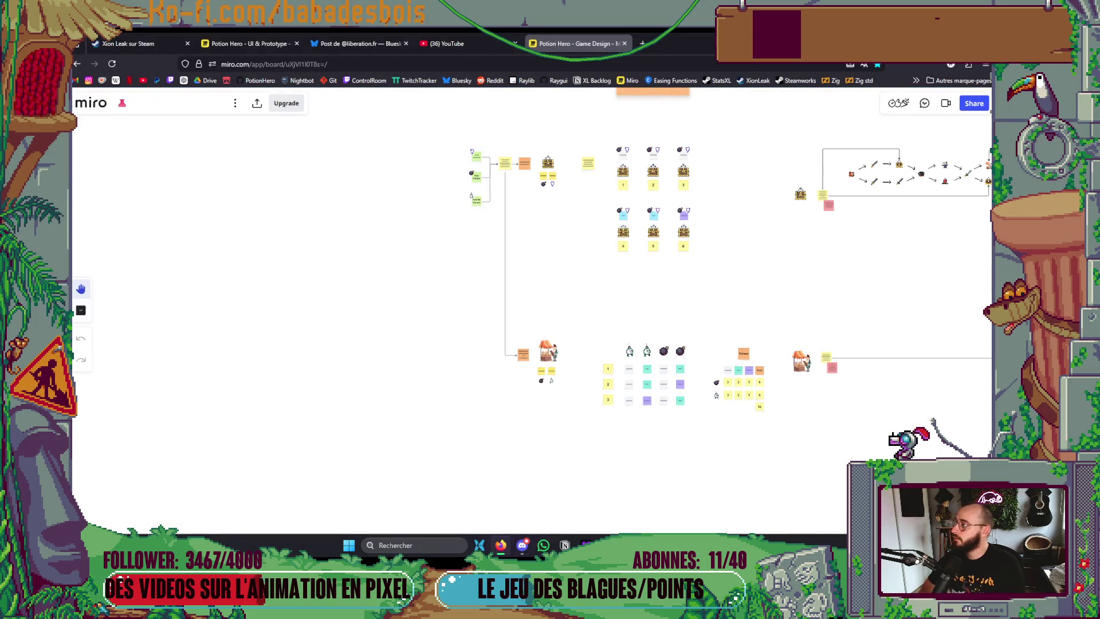
# Zoom and pan to the enemy columns, Mouton punk to Cochon Fermier, with traits, HP and action icons
pyautogui.scroll(-5, 756, 258)
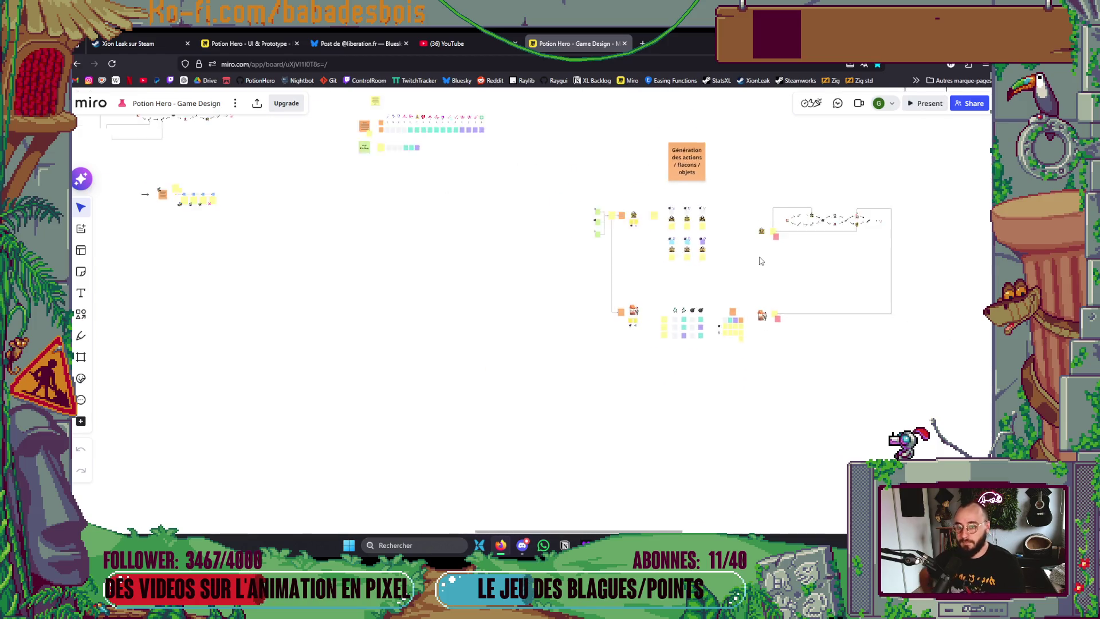
pyautogui.moveTo(762, 293)
pyautogui.mouseDown()
pyautogui.moveTo(643, 398)
pyautogui.moveTo(566, 387)
pyautogui.mouseUp()
pyautogui.scroll(5, 561, 395)
pyautogui.scroll(-2, 493, 280)
pyautogui.scroll(-3, 461, 269)
pyautogui.scroll(-3, 338, 245)
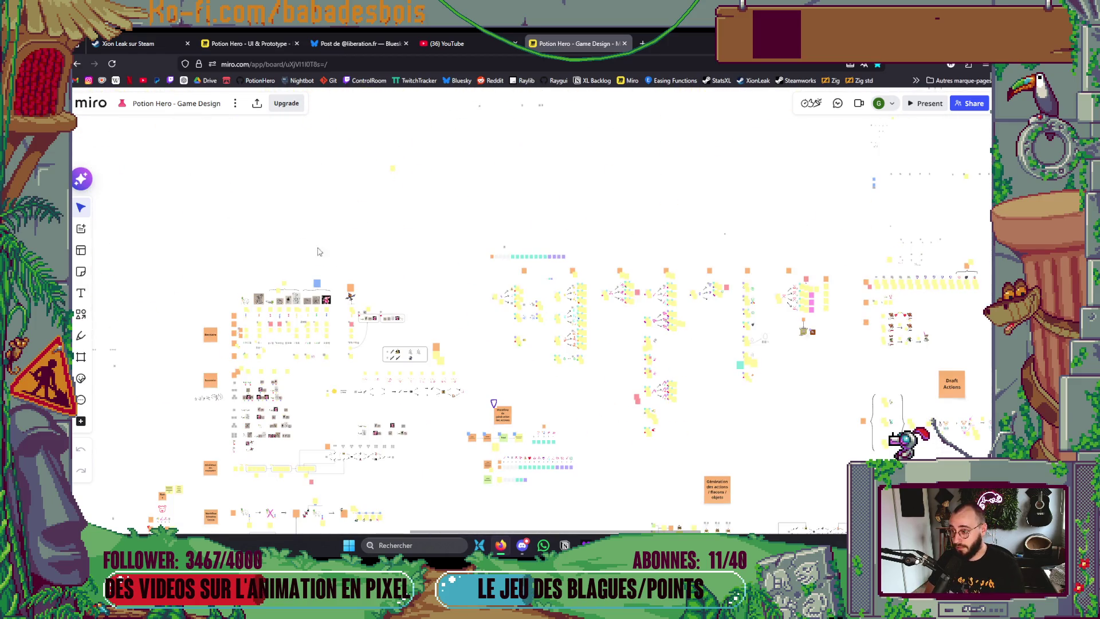
pyautogui.scroll(5, 331, 284)
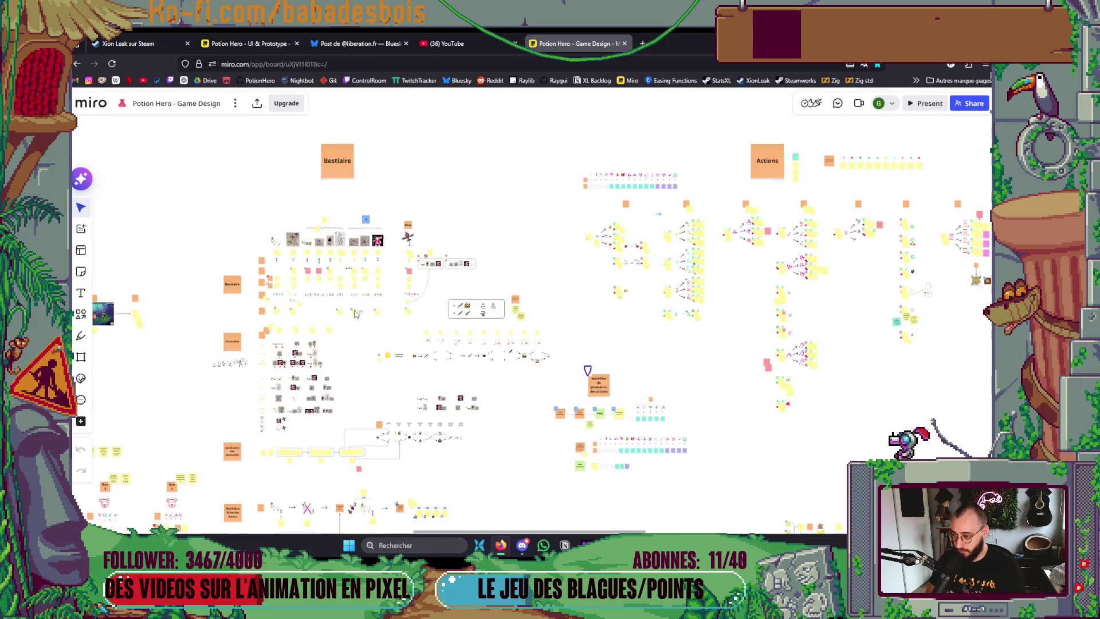
pyautogui.scroll(5, 351, 300)
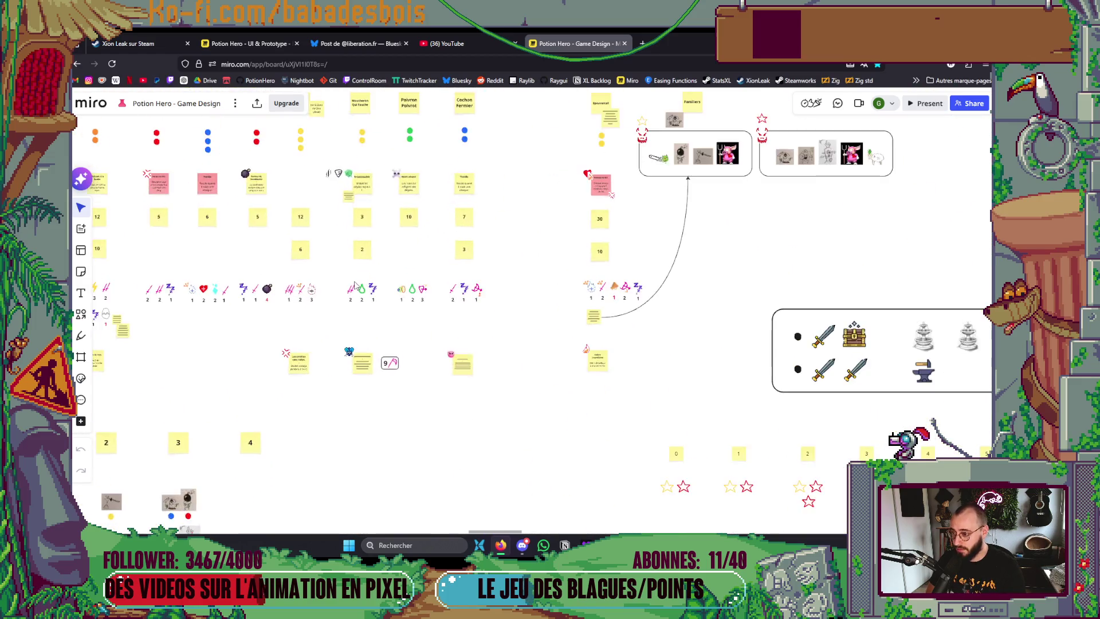
pyautogui.scroll(5, 362, 216)
pyautogui.scroll(-1, 355, 194)
pyautogui.scroll(2, 352, 188)
pyautogui.scroll(-2, 352, 187)
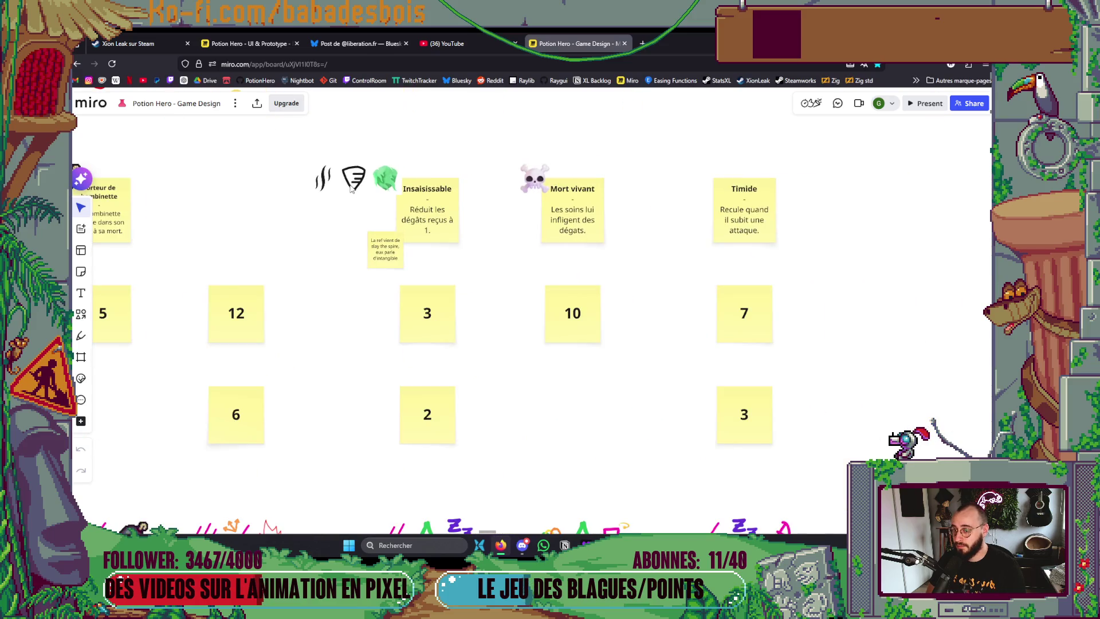
pyautogui.scroll(2, 401, 241)
pyautogui.scroll(2, 442, 256)
pyautogui.scroll(-2, 442, 255)
pyautogui.scroll(-3, 425, 256)
pyautogui.scroll(-3, 424, 256)
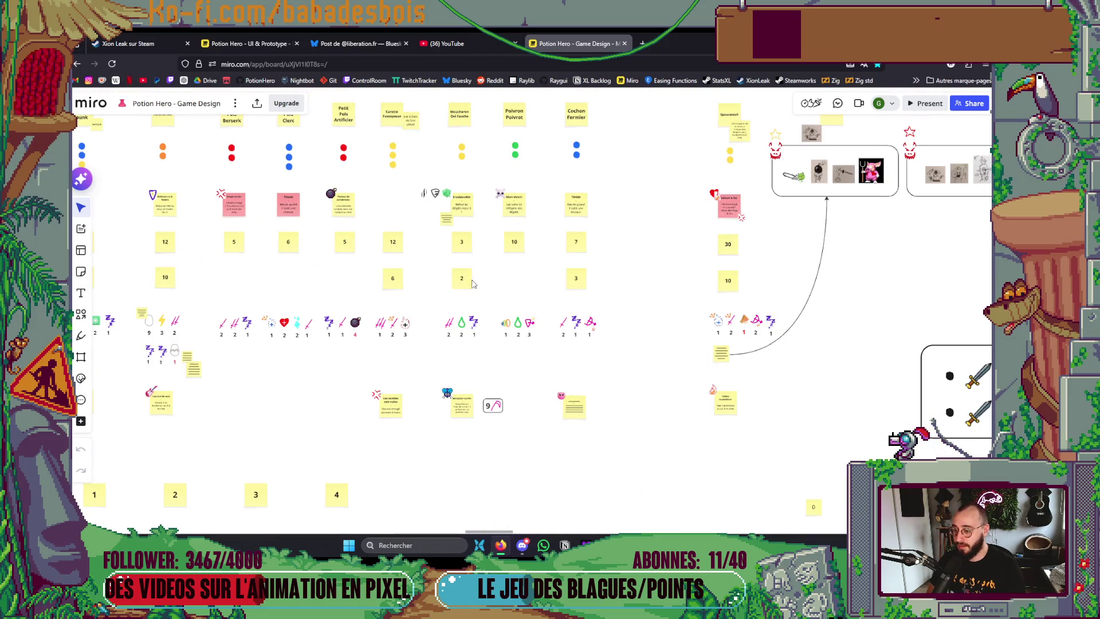
pyautogui.scroll(5, 455, 421)
pyautogui.scroll(-4, 441, 401)
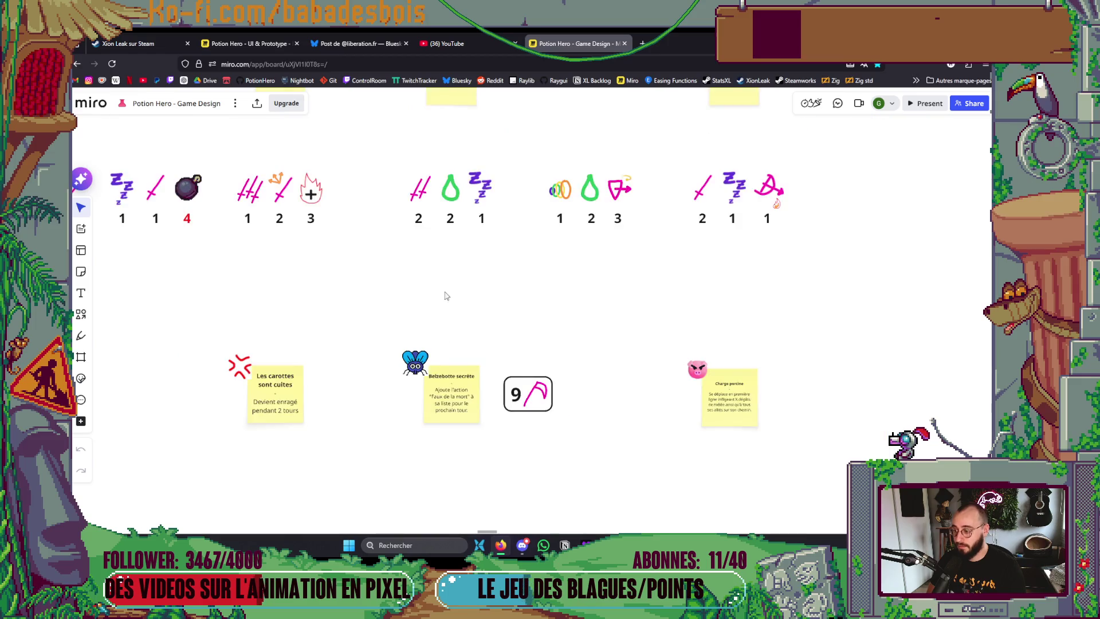
pyautogui.scroll(-2, 492, 355)
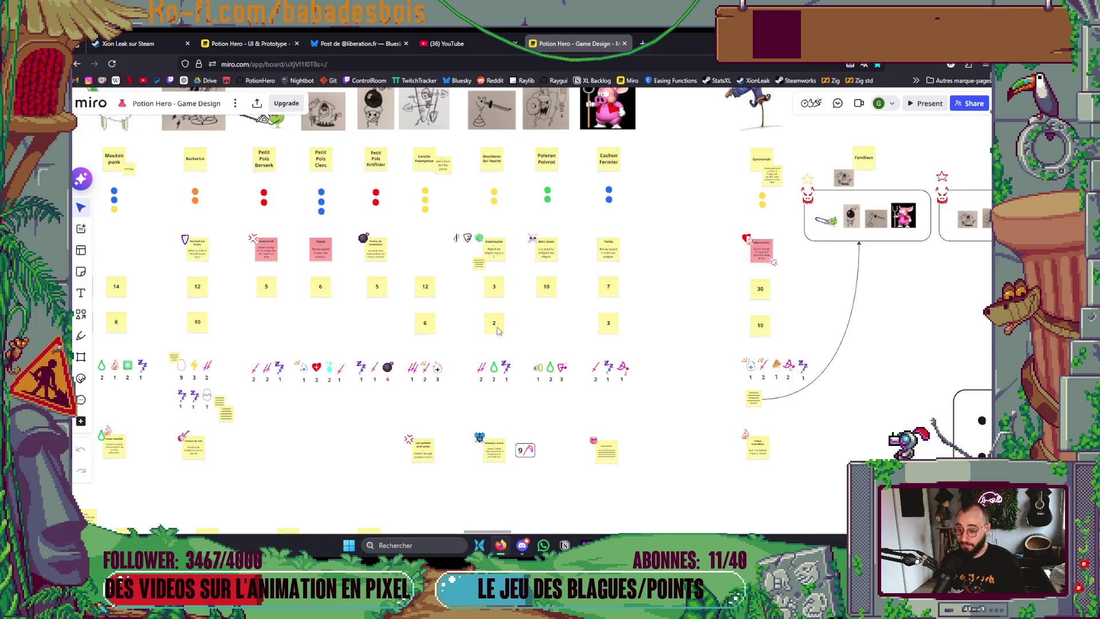
# Save the open Godot scene and cycle through the other open windows
pyautogui.hotkey('alt', 'Tab')
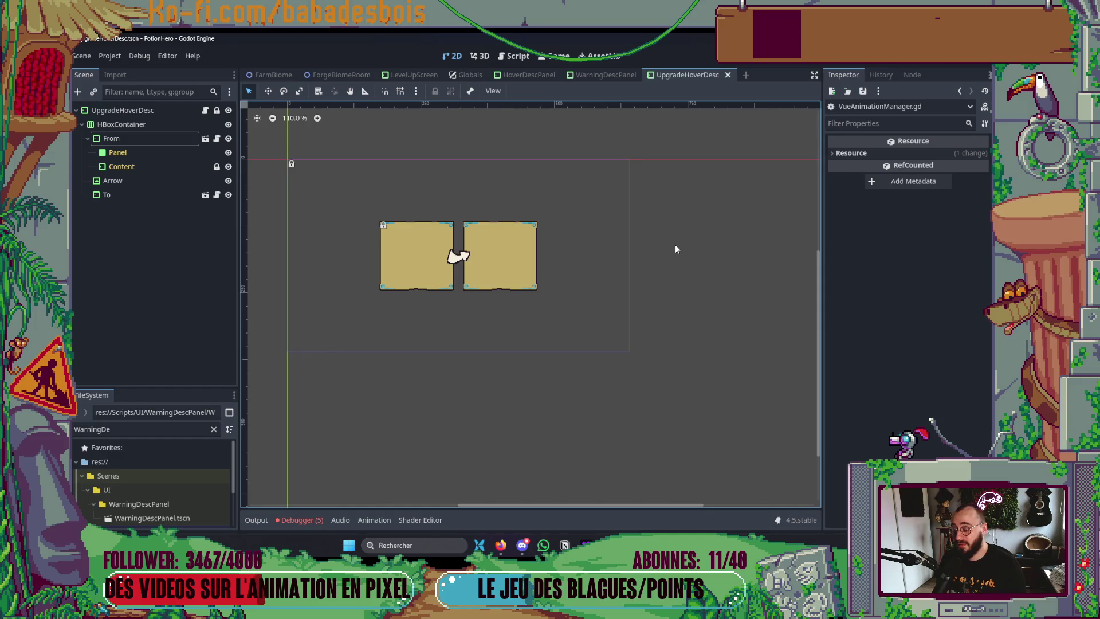
pyautogui.hotkey('ctrl', 's')
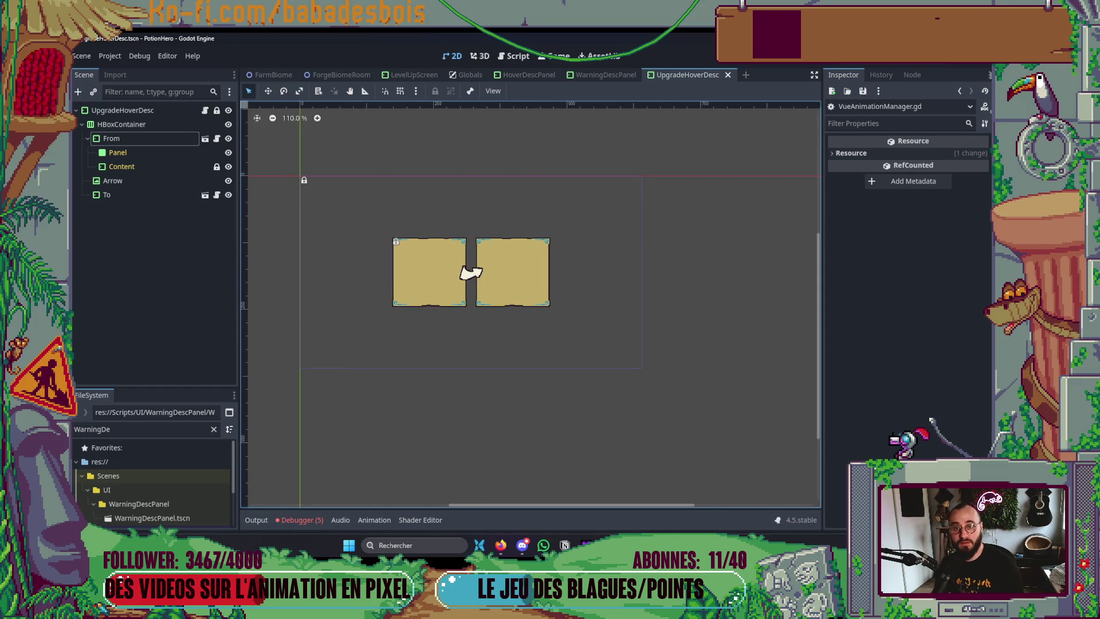
pyautogui.hotkey('alt', 'Tab')
pyautogui.click(793, 190)
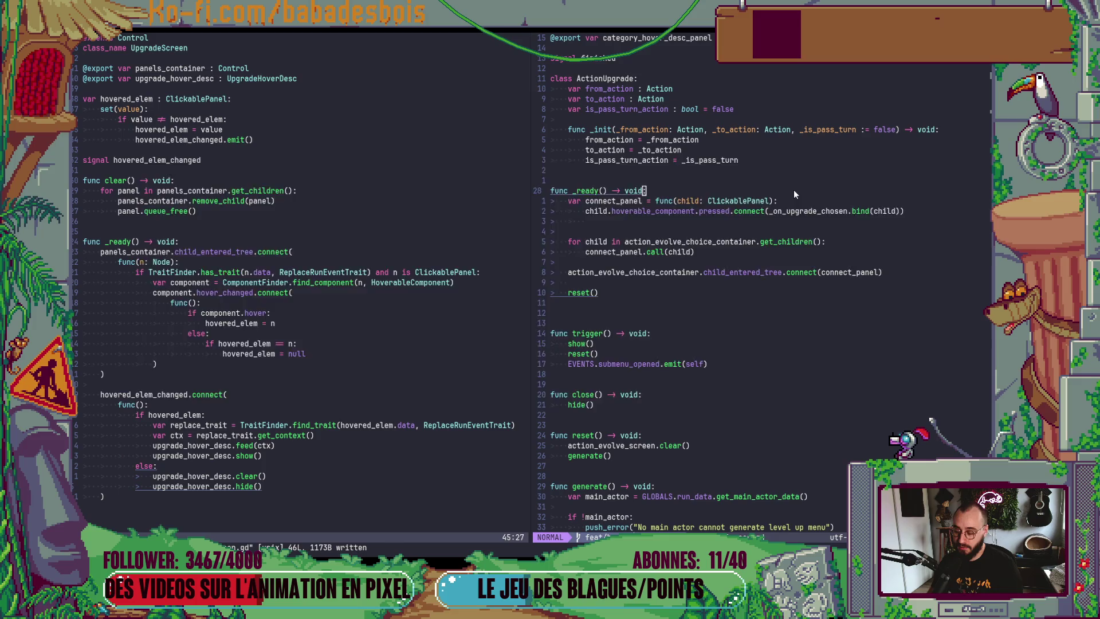
pyautogui.hotkey('alt', 'Tab')
pyautogui.hotkey('alt', 'Tab')
pyautogui.hotkey('alt', 'Tab')
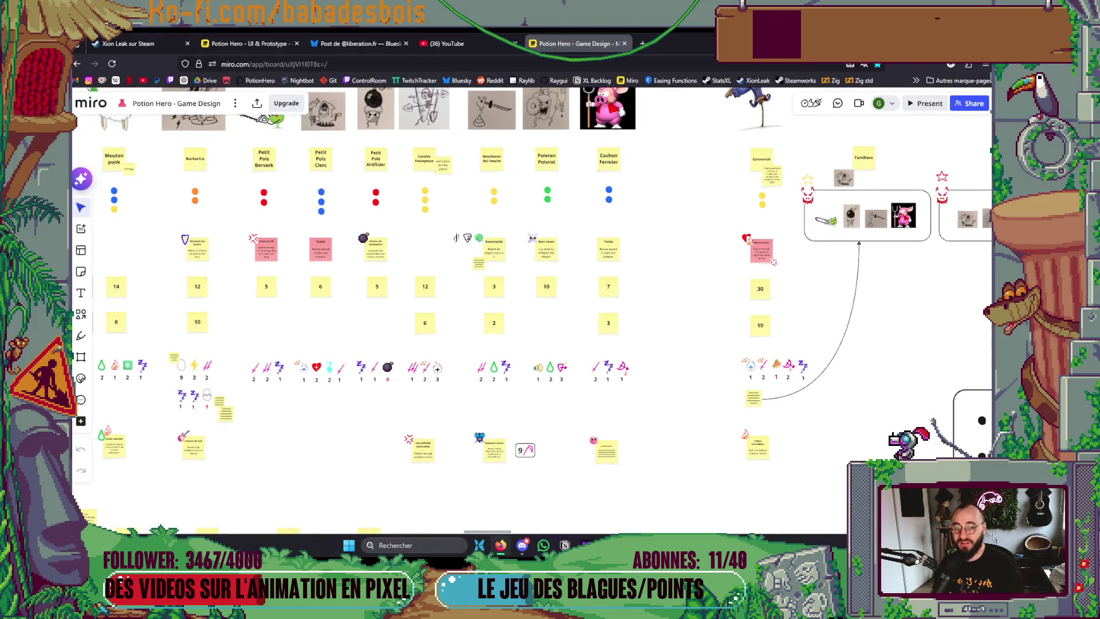
pyautogui.hotkey('alt', 'Tab')
pyautogui.hotkey('alt', 'Tab')
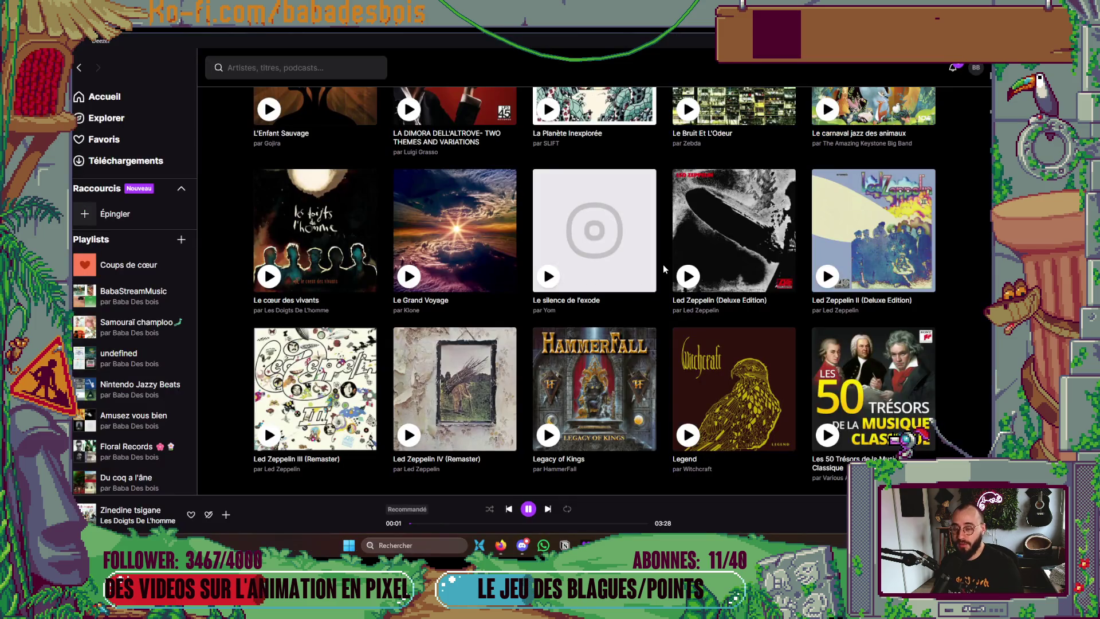
# Launch Aseprite from the desktop and open PassiveIcons.aseprite from PotionHeroAssets > UI > Icons
pyautogui.press('super+d')
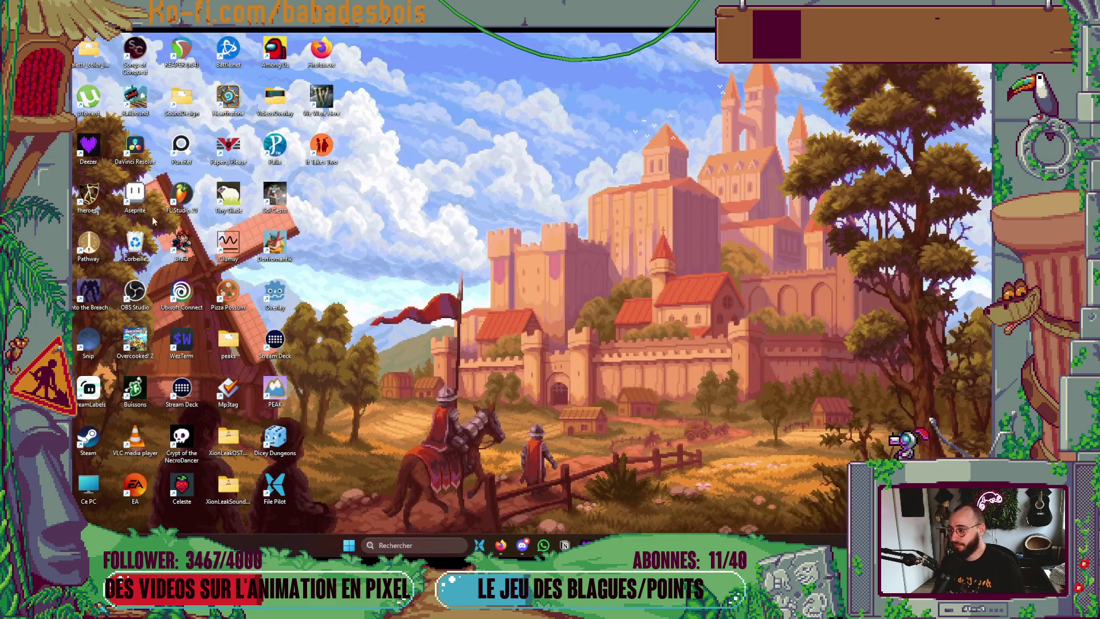
pyautogui.doubleClick(144, 197)
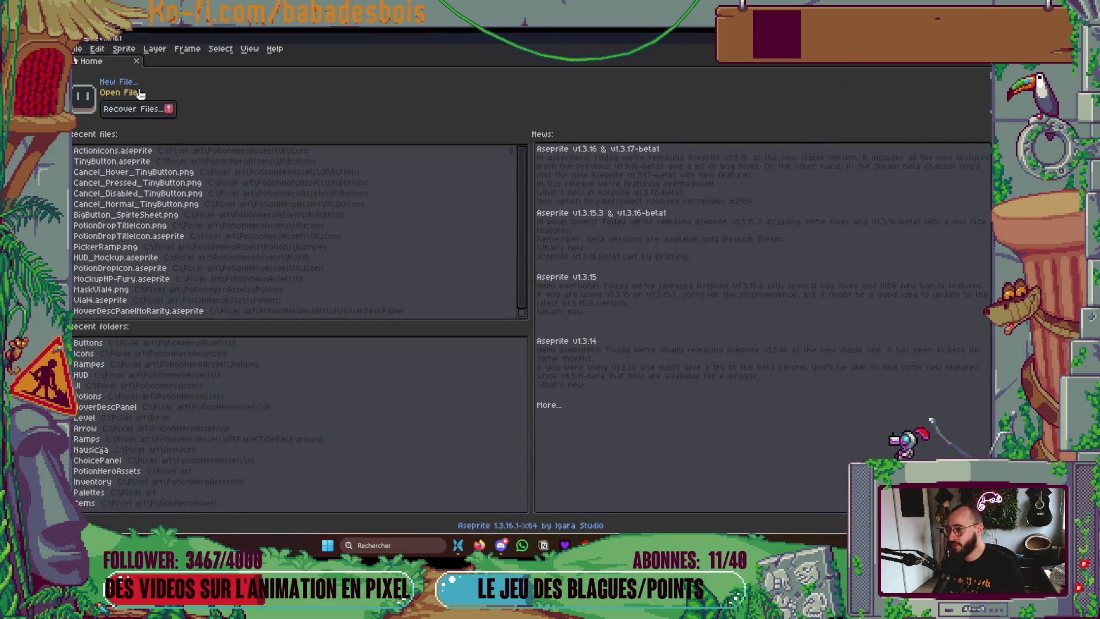
pyautogui.click(140, 93)
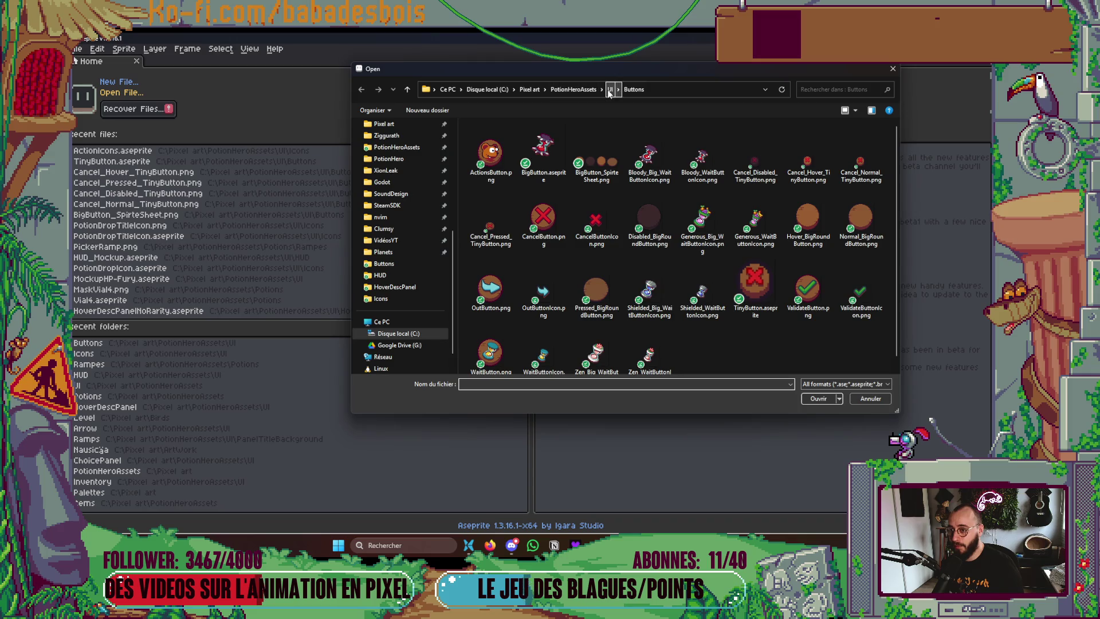
pyautogui.click(610, 90)
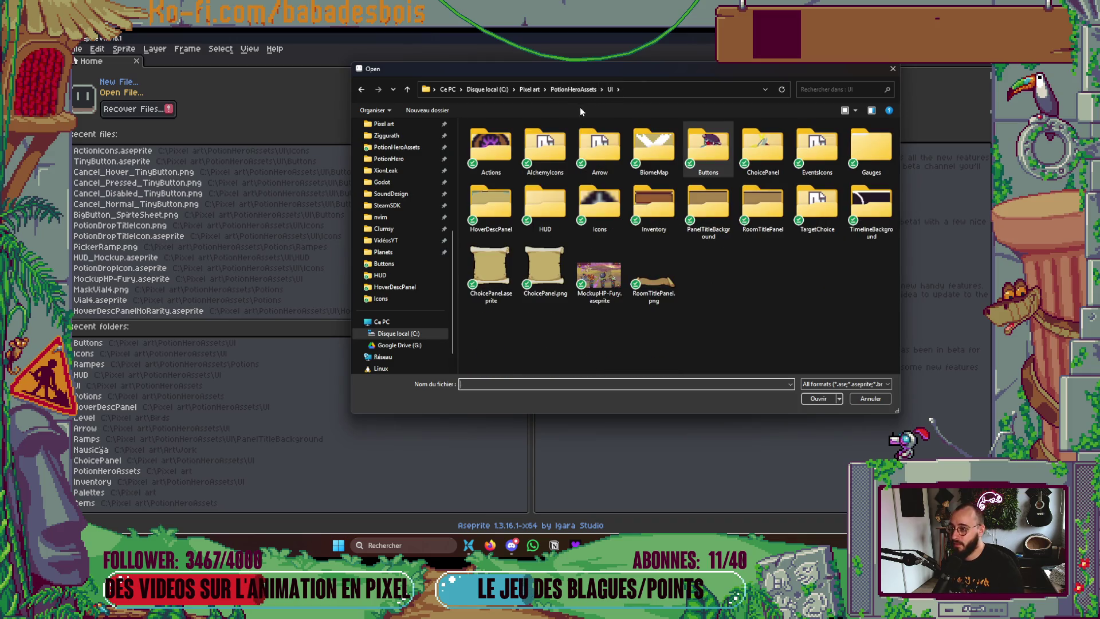
pyautogui.click(574, 90)
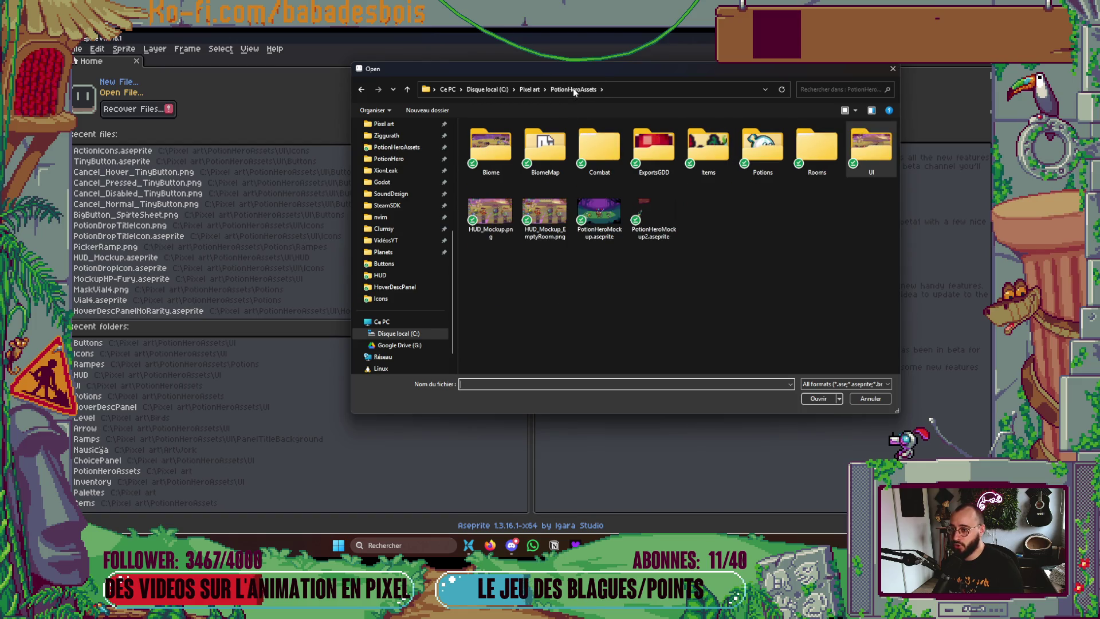
pyautogui.doubleClick(867, 150)
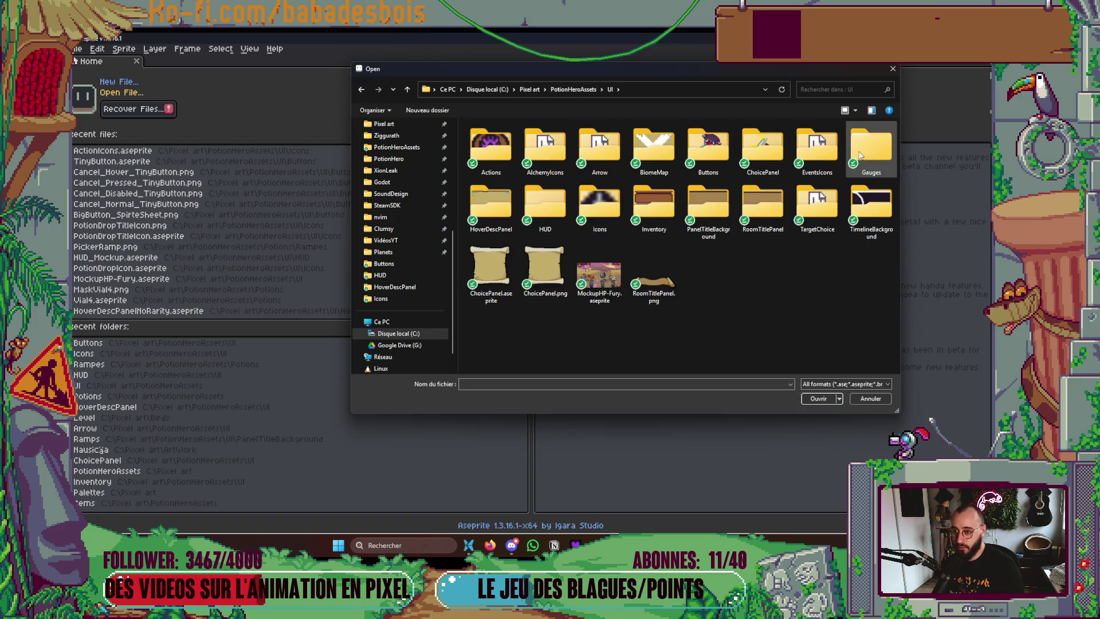
pyautogui.doubleClick(610, 212)
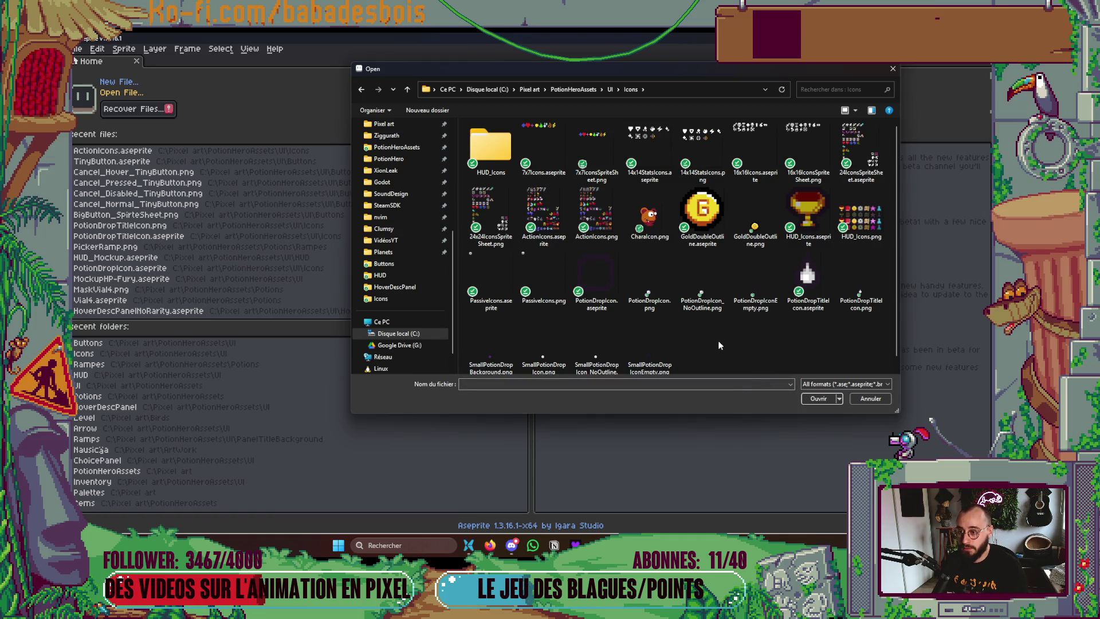
pyautogui.doubleClick(492, 273)
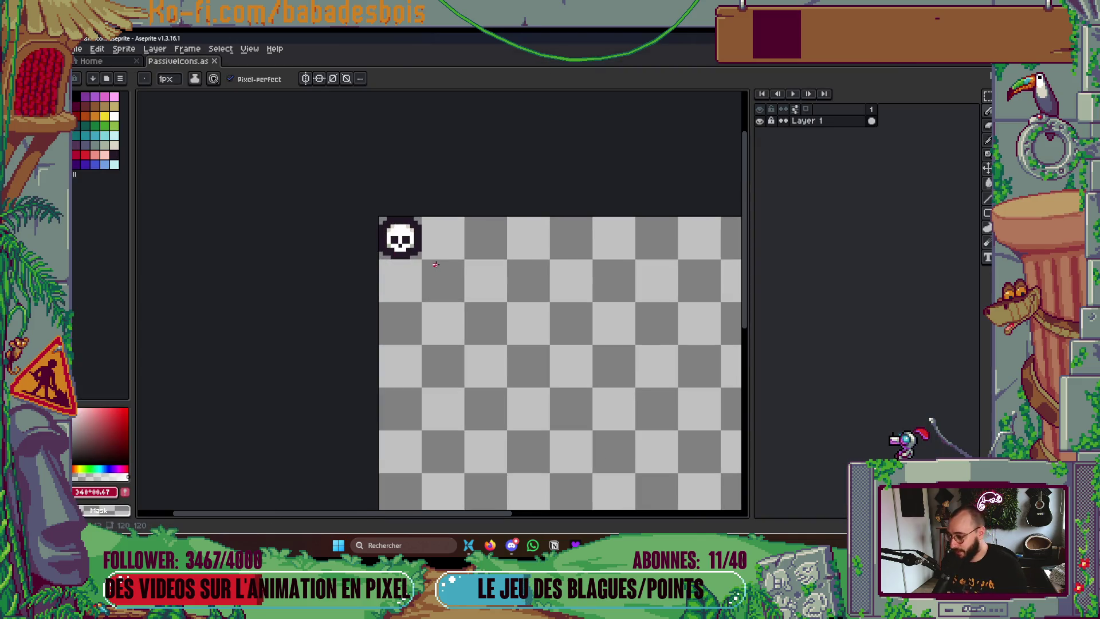
# Marquee-select the skull tile, then clear the selection
pyautogui.scroll(2, 435, 264)
pyautogui.press('m')
pyautogui.moveTo(358, 196); pyautogui.dragTo(412, 251)
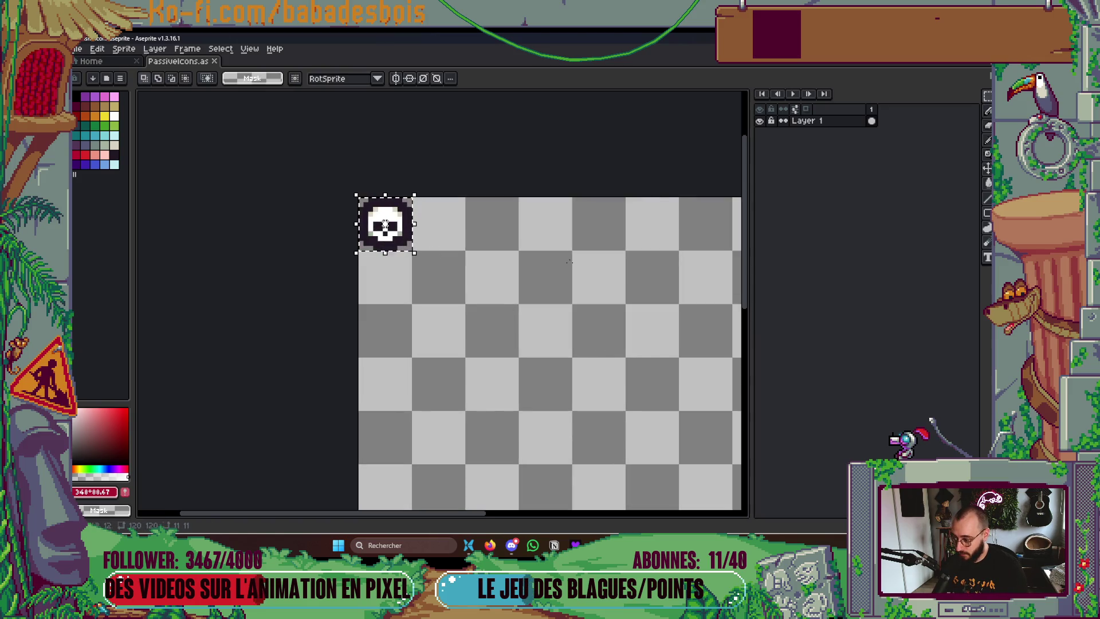
pyautogui.hotkey('ctrl', 'd')
# Check the Miro design board, then return to the Aseprite sprite sheet
pyautogui.scroll(2, 530, 159)
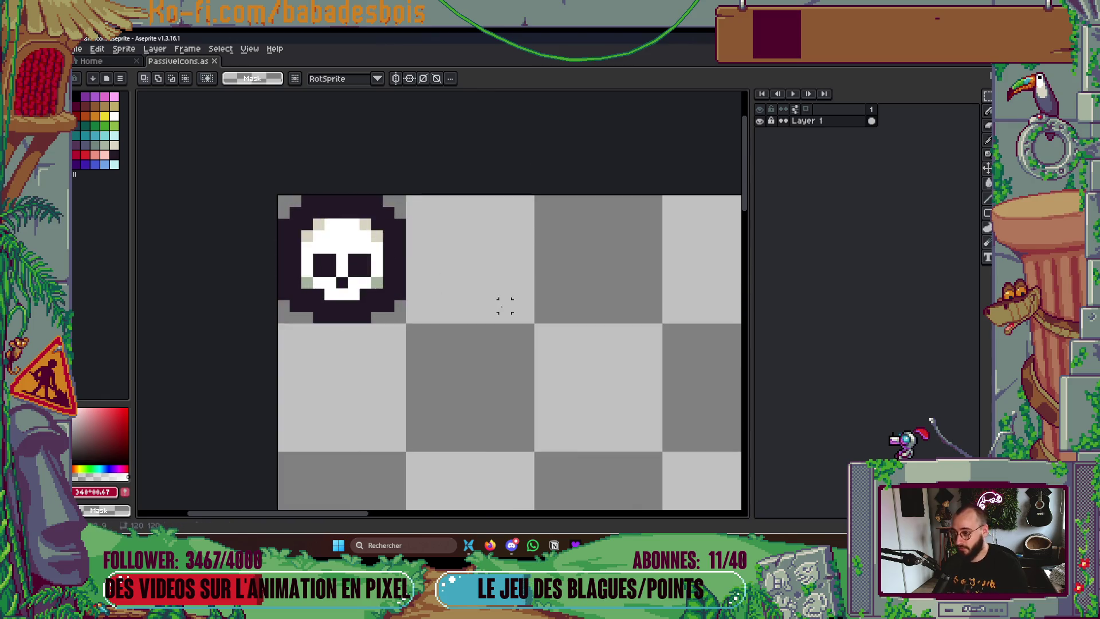
pyautogui.scroll(-2, 498, 298)
pyautogui.scroll(-2, 496, 292)
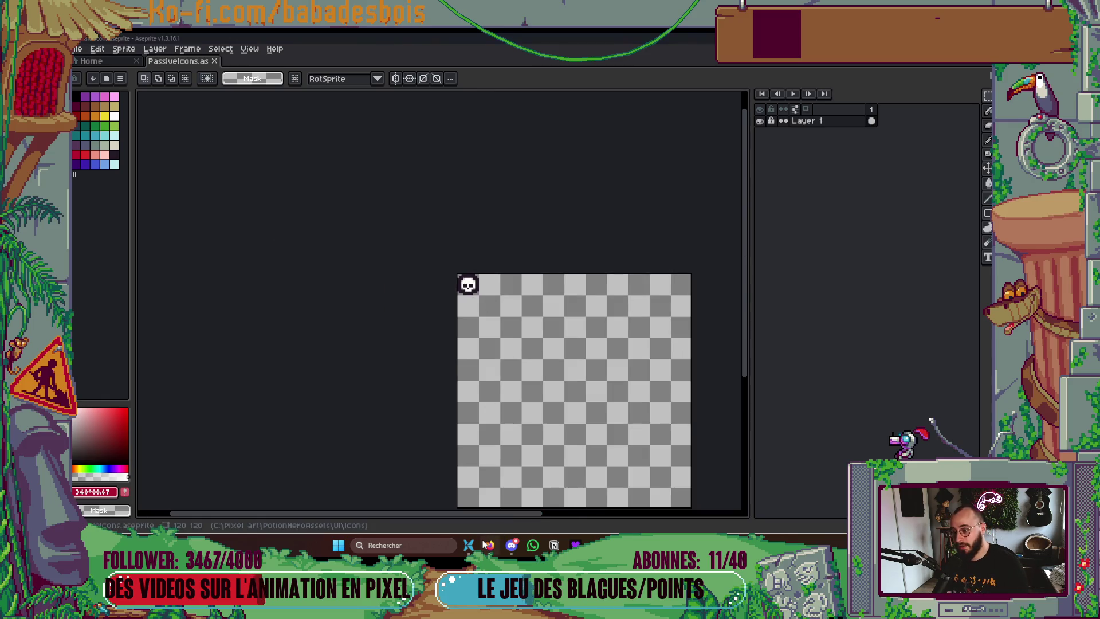
pyautogui.click(486, 544)
pyautogui.scroll(5, 481, 240)
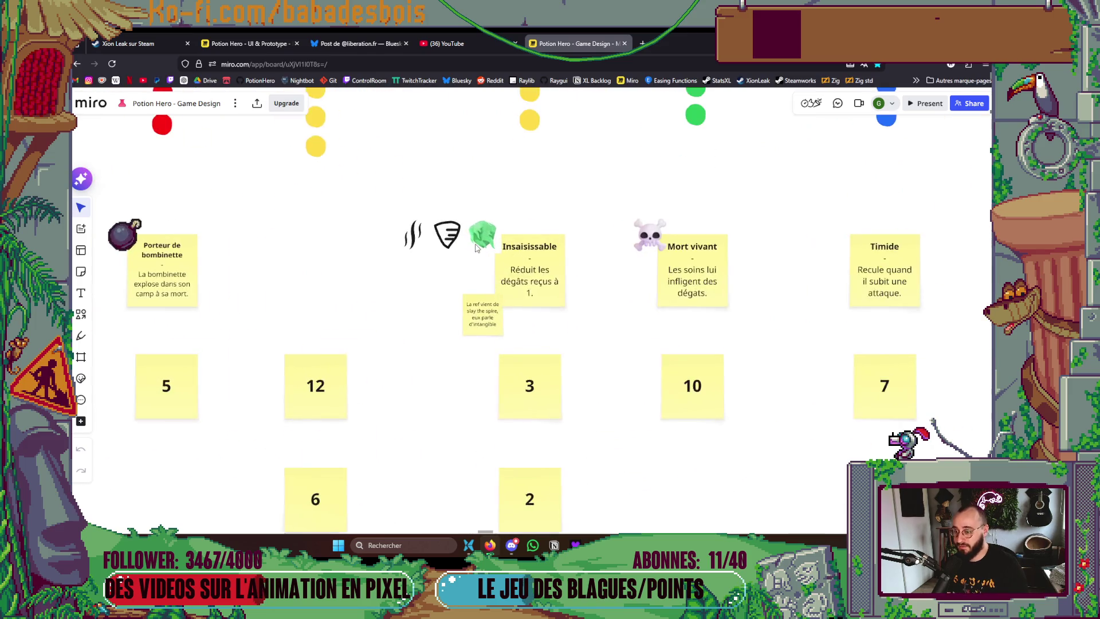
pyautogui.scroll(3, 470, 266)
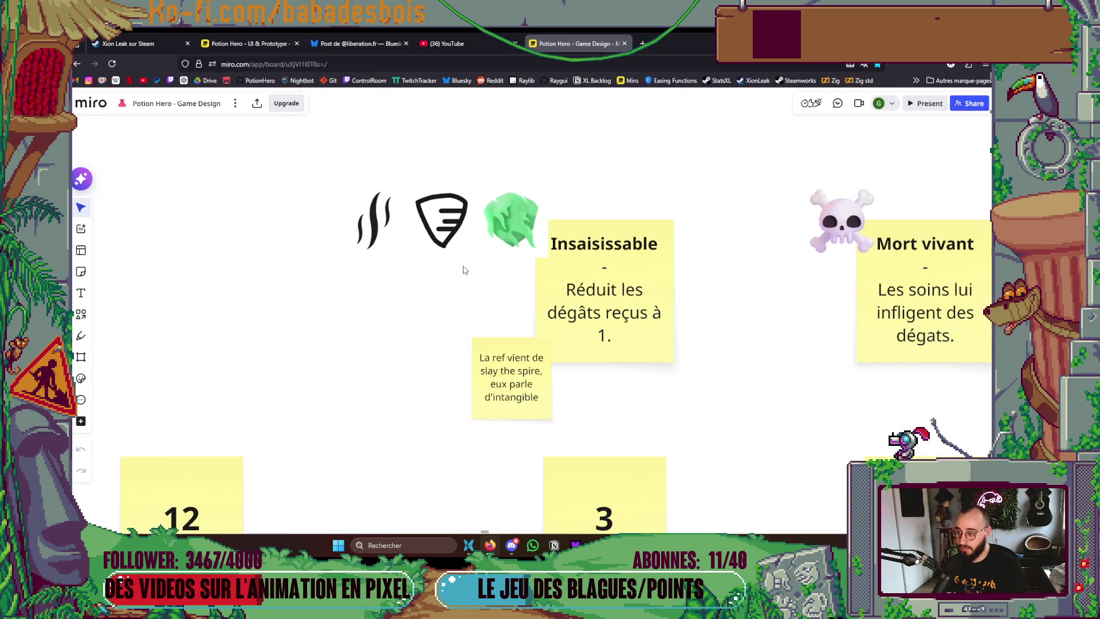
pyautogui.hotkey('alt', 'Tab')
# Pick the light green swatch and place a first Pencil pixel beside the skull
pyautogui.scroll(5, 492, 286)
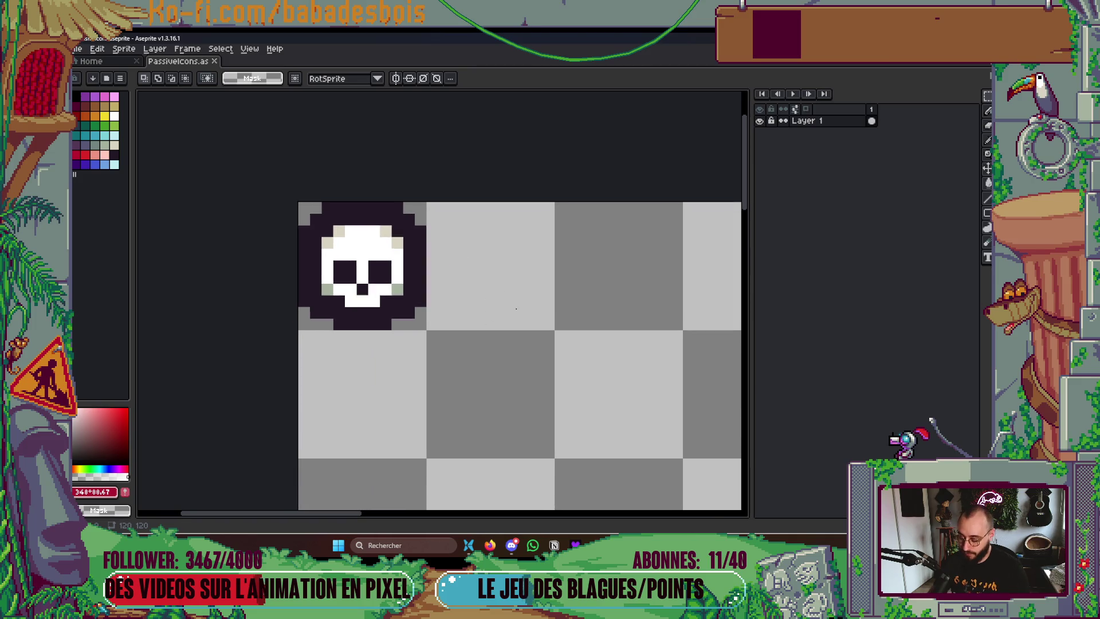
pyautogui.scroll(2, 480, 269)
pyautogui.click(115, 126)
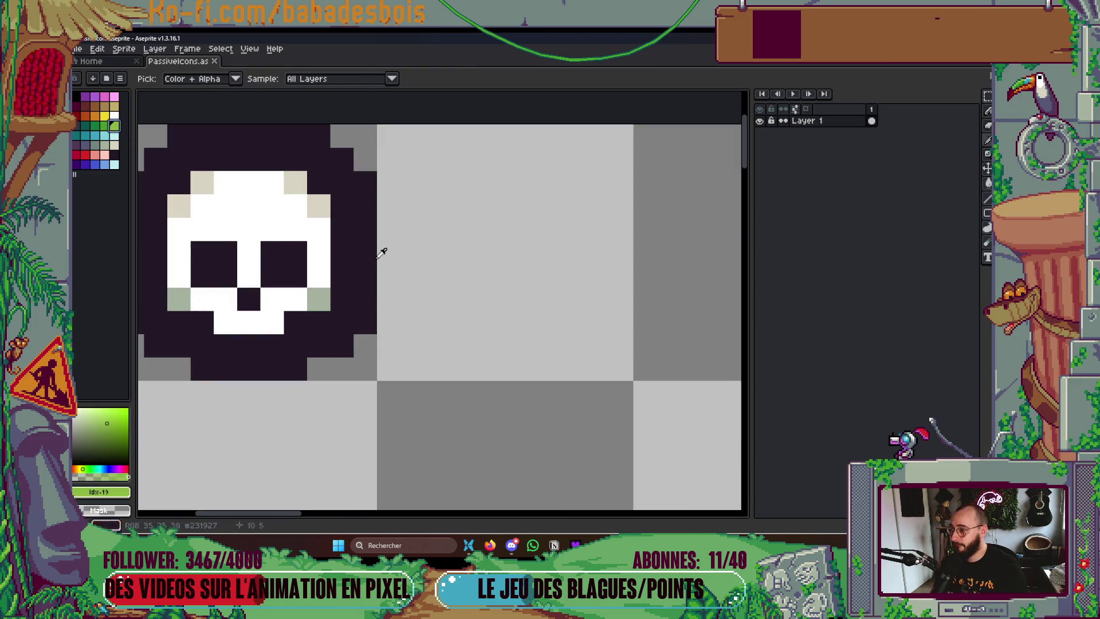
pyautogui.press('b')
pyautogui.click(498, 296)
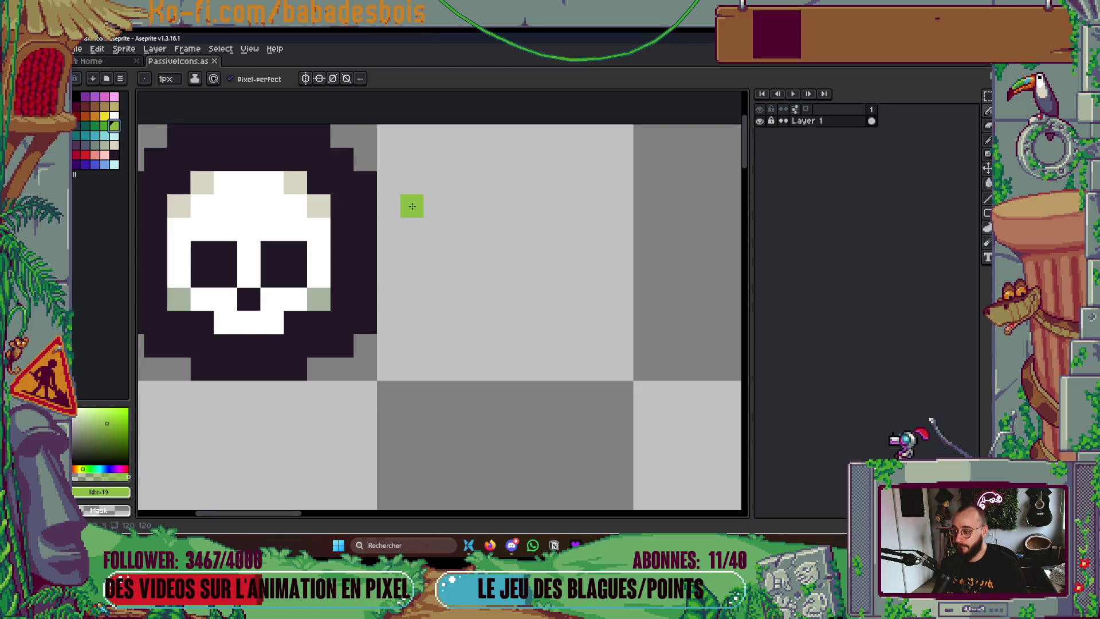
# Draw the light-green shield outline: left side, pointed bottom, right side and top edge
pyautogui.moveTo(435, 160)
pyautogui.mouseDown()
pyautogui.moveTo(459, 321)
pyautogui.moveTo(510, 361)
pyautogui.moveTo(527, 370)
pyautogui.moveTo(550, 345)
pyautogui.moveTo(593, 265)
pyautogui.mouseUp()
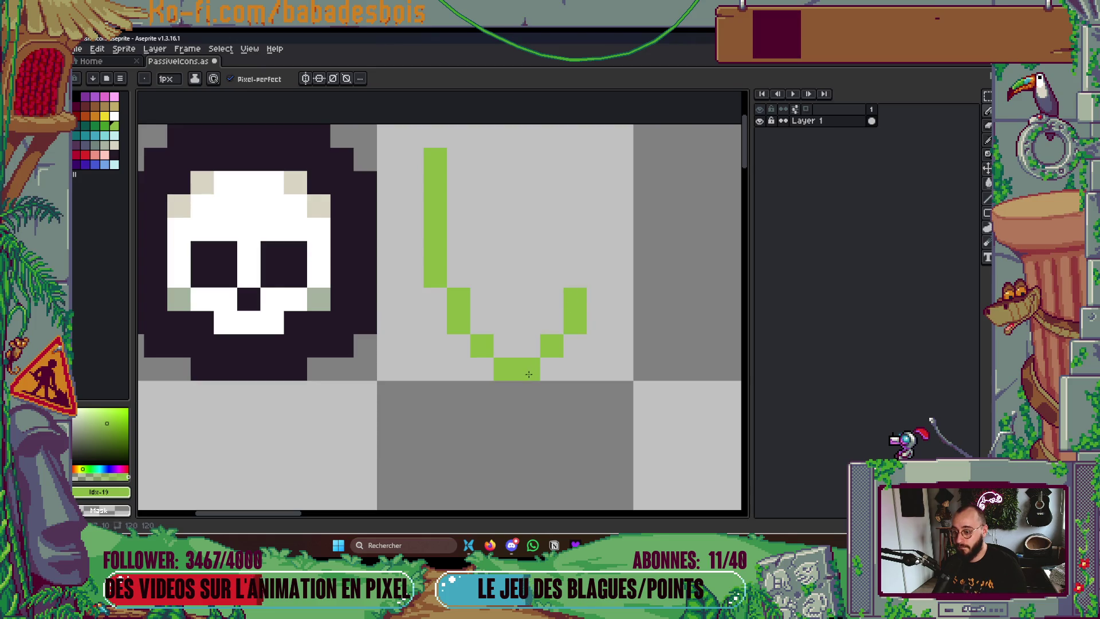
pyautogui.moveTo(532, 359)
pyautogui.mouseDown()
pyautogui.moveTo(553, 318)
pyautogui.moveTo(547, 343)
pyautogui.mouseUp()
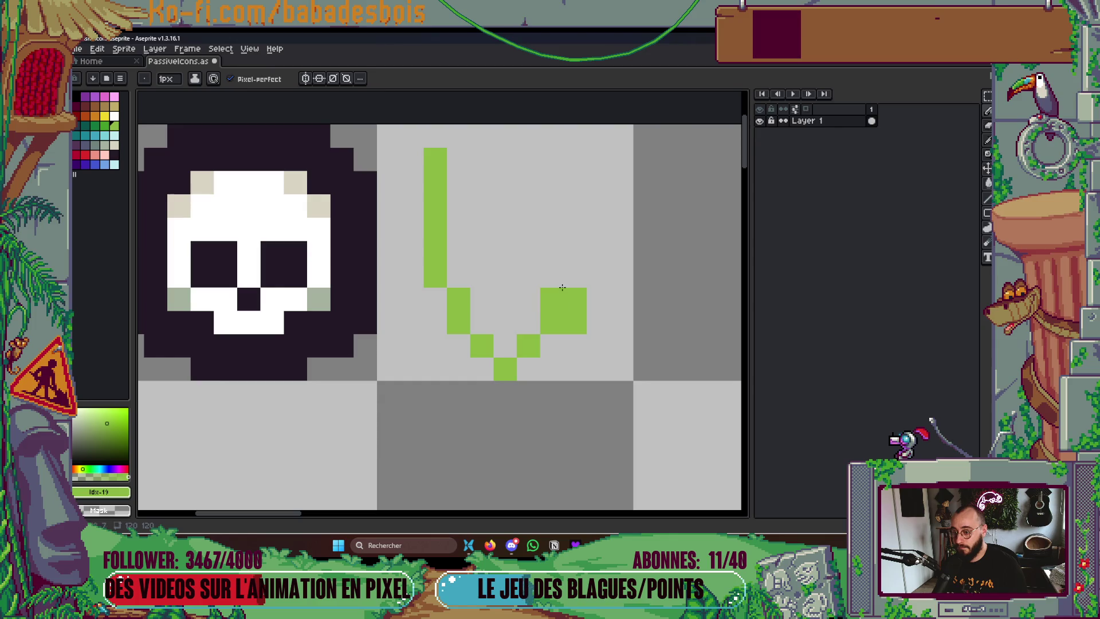
pyautogui.click(551, 299)
pyautogui.moveTo(576, 278)
pyautogui.mouseDown()
pyautogui.moveTo(570, 155)
pyautogui.moveTo(429, 159)
pyautogui.moveTo(598, 160)
pyautogui.mouseUp()
pyautogui.click(412, 159)
pyautogui.moveTo(459, 183); pyautogui.dragTo(557, 182)
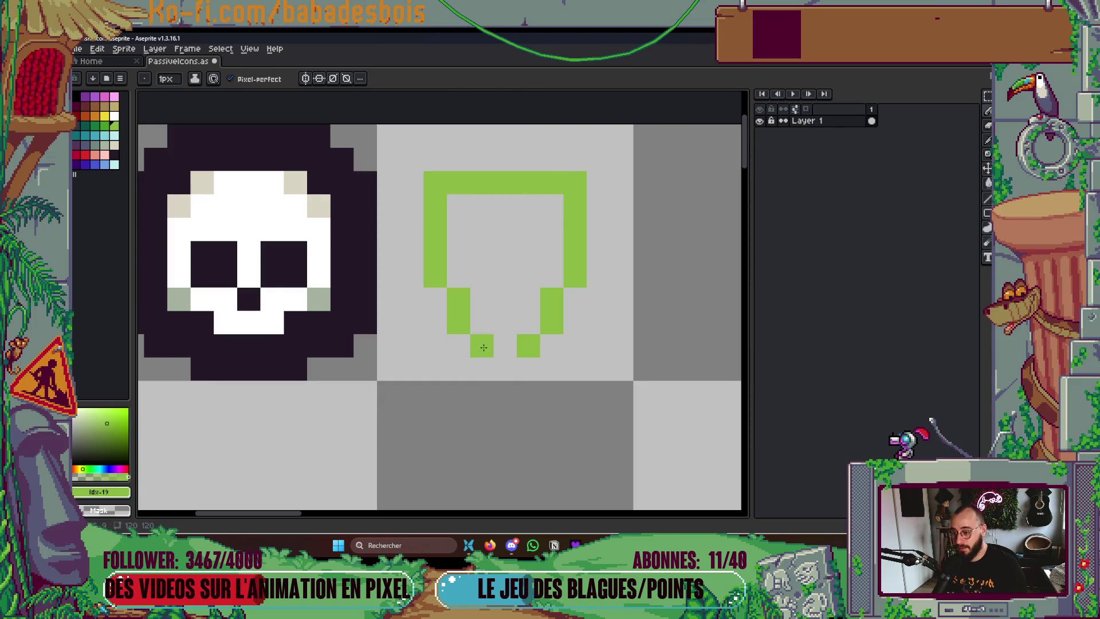
# Erase and redraw outline pixels to reshape the pointed bottom and narrow the lower sides
pyautogui.moveTo(481, 347); pyautogui.dragTo(522, 346)
pyautogui.moveTo(458, 324); pyautogui.dragTo(457, 276)
pyautogui.moveTo(552, 323); pyautogui.dragTo(547, 300)
pyautogui.click(527, 299)
pyautogui.click(506, 299)
pyautogui.click(482, 299)
pyautogui.click(458, 276)
pyautogui.click(547, 282)
pyautogui.click(565, 275)
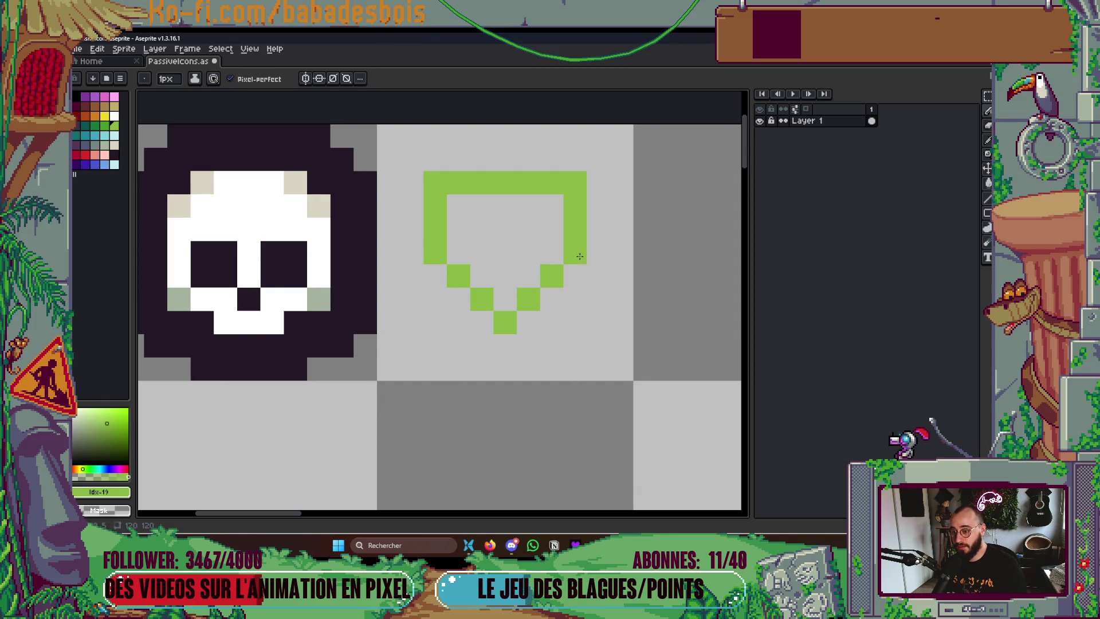
pyautogui.rightClick(577, 254)
pyautogui.click(551, 253)
pyautogui.click(413, 253)
pyautogui.rightClick(412, 253)
pyautogui.rightClick(435, 253)
pyautogui.click(460, 249)
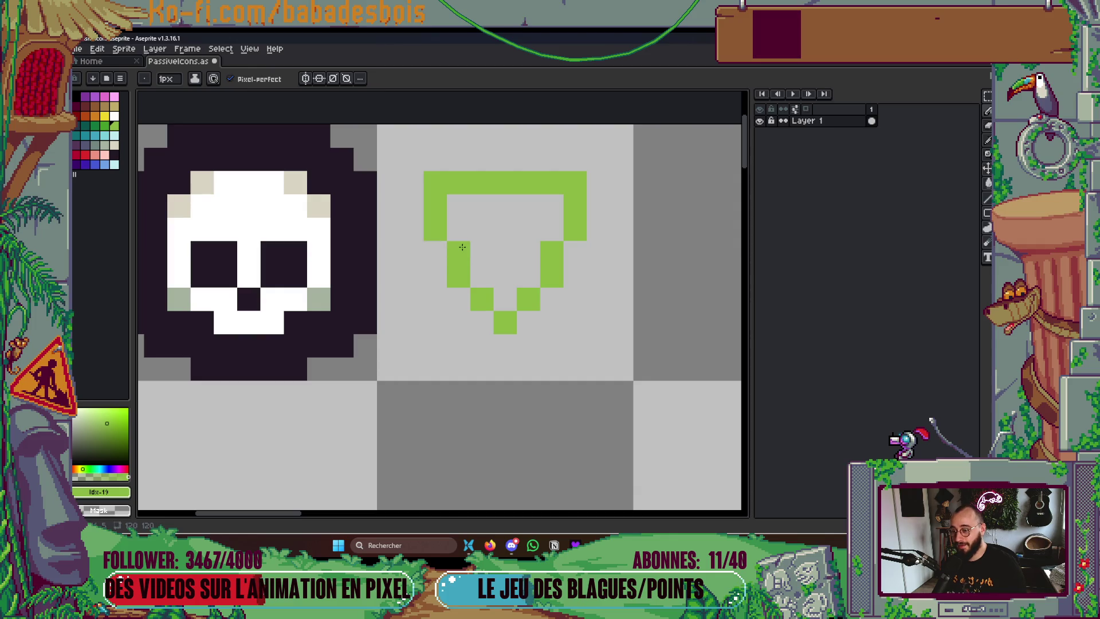
# Pick a darker green and paint an inner stroke pattern inside the shield
pyautogui.scroll(-5, 622, 316)
pyautogui.scroll(-2, 564, 319)
pyautogui.scroll(7, 509, 335)
pyautogui.scroll(-2, 455, 283)
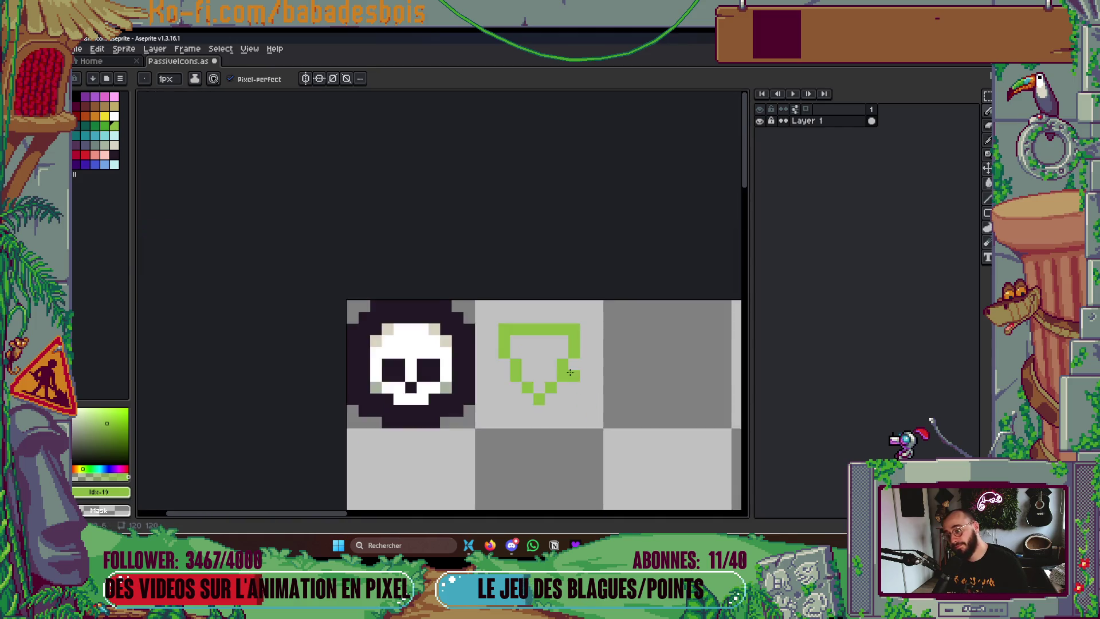
pyautogui.scroll(3, 528, 300)
pyautogui.click(523, 331)
pyautogui.hotkey('ctrl', 'z')
pyautogui.click(214, 203)
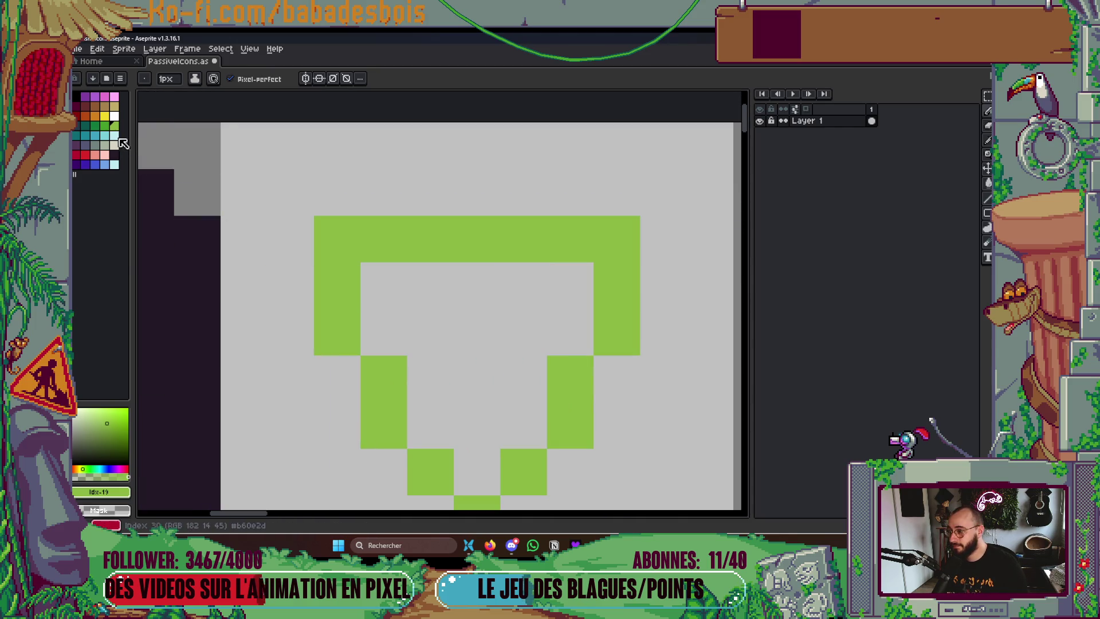
pyautogui.click(104, 125)
pyautogui.moveTo(505, 330)
pyautogui.mouseDown()
pyautogui.moveTo(572, 293)
pyautogui.moveTo(619, 292)
pyautogui.moveTo(665, 346)
pyautogui.mouseUp()
pyautogui.moveTo(526, 437); pyautogui.dragTo(553, 431)
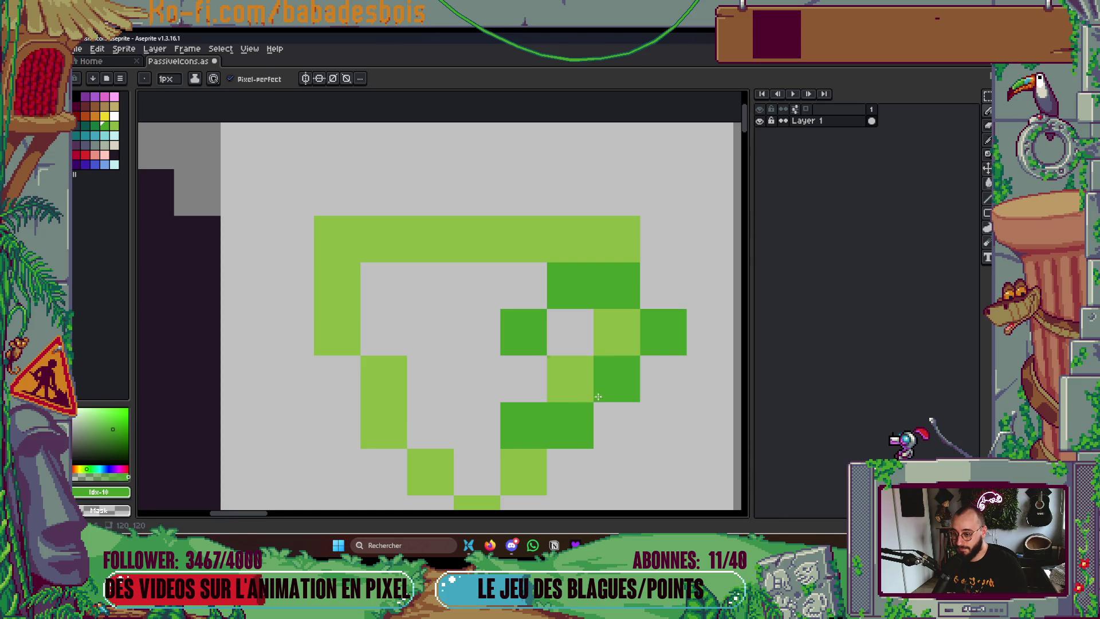
pyautogui.moveTo(590, 409)
pyautogui.mouseDown()
pyautogui.moveTo(572, 386)
pyautogui.moveTo(613, 424)
pyautogui.mouseUp()
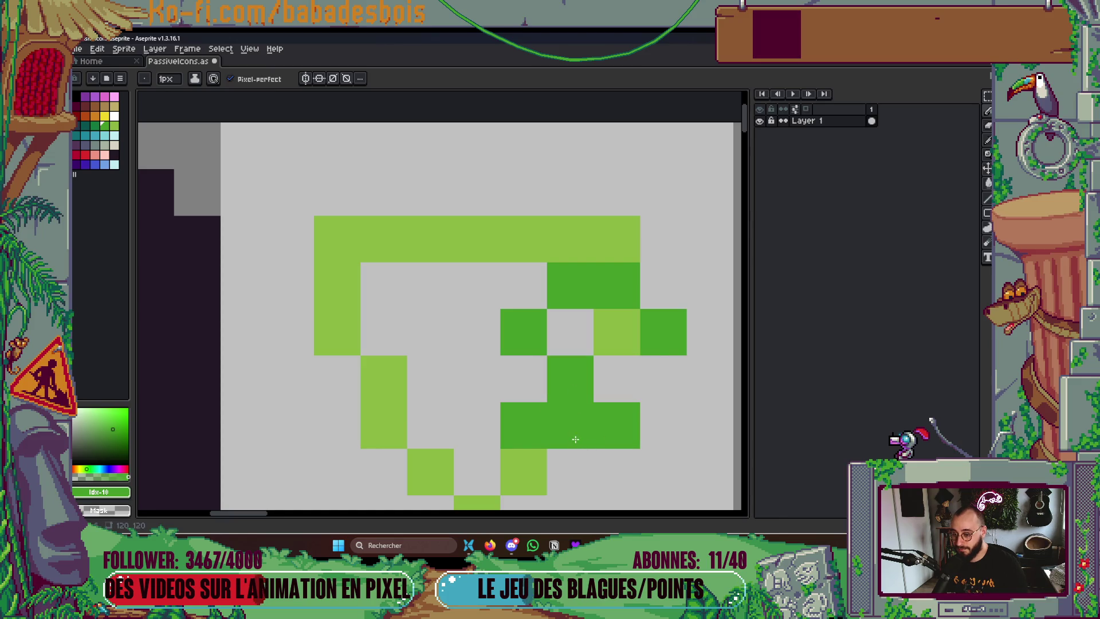
pyautogui.scroll(-6, 578, 443)
pyautogui.scroll(-4, 541, 321)
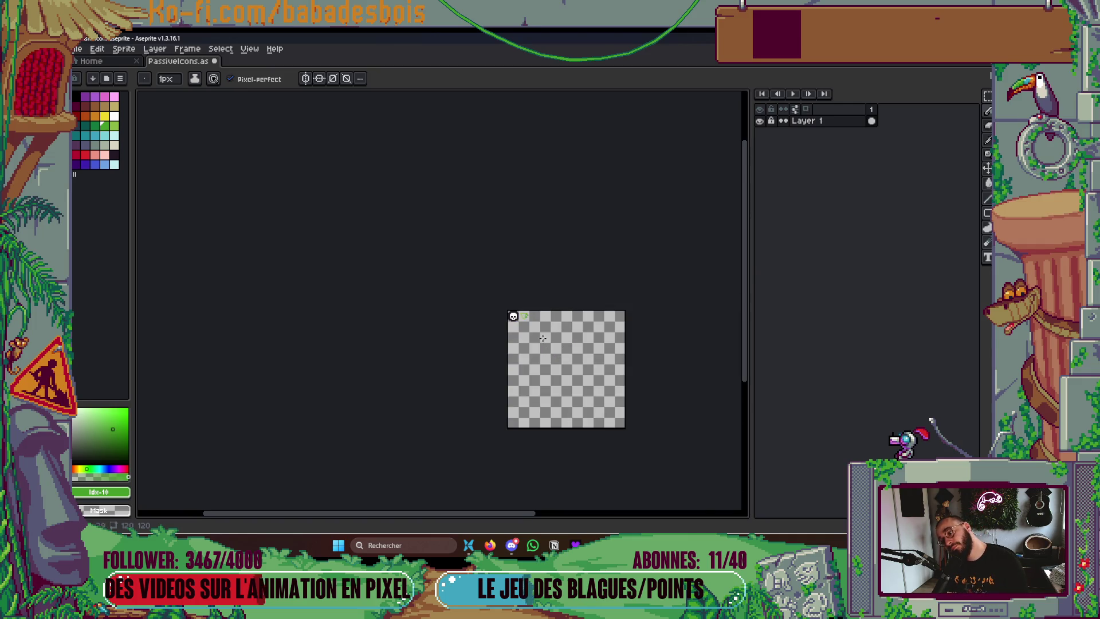
# Fill the shield's interior light green with the Paint Bucket set to Contiguous
pyautogui.scroll(4, 543, 342)
pyautogui.moveTo(517, 310)
pyautogui.mouseDown()
pyautogui.moveTo(535, 253)
pyautogui.moveTo(501, 353)
pyautogui.mouseUp()
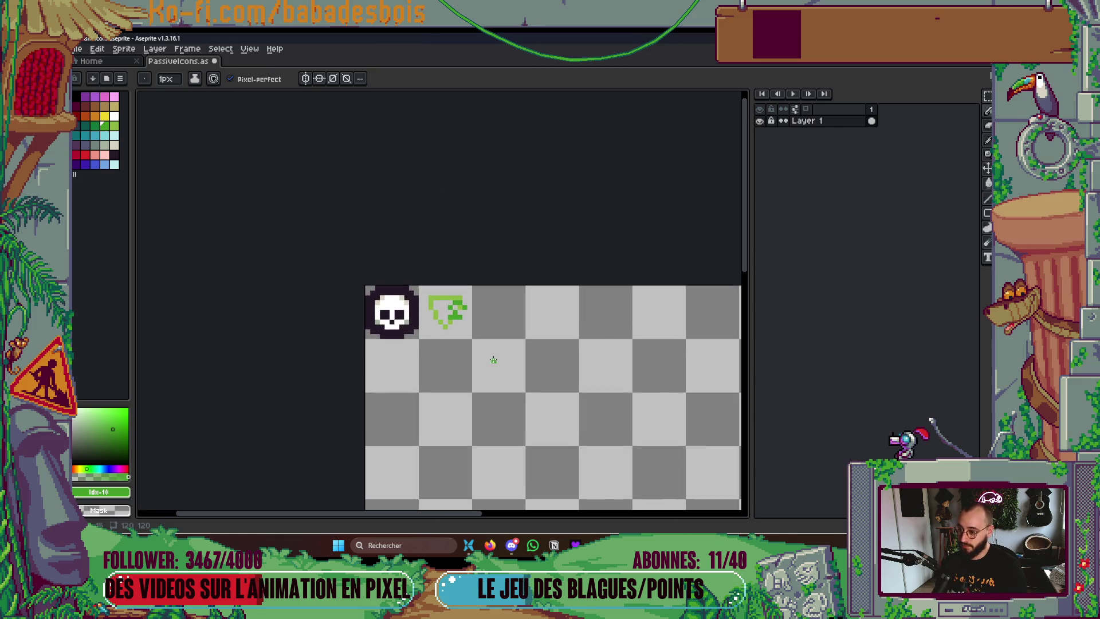
pyautogui.scroll(-2, 493, 359)
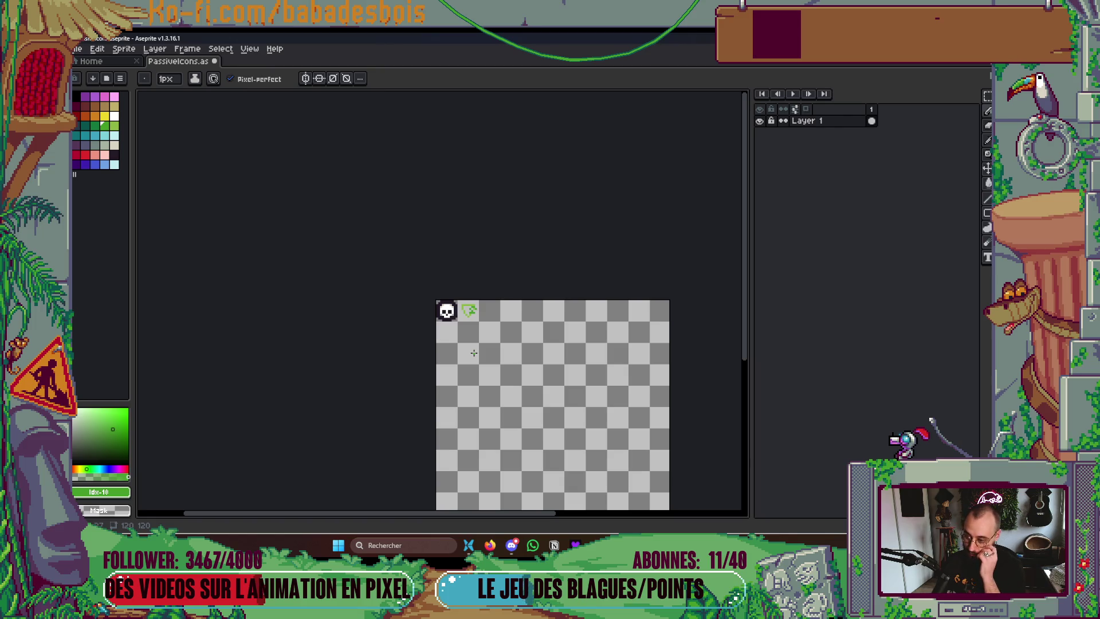
pyautogui.scroll(5, 418, 308)
pyautogui.press('g')
pyautogui.keyDown('alt'); pyautogui.click(457, 275); pyautogui.keyUp('alt')
pyautogui.click(482, 277)
pyautogui.hotkey('ctrl', 'z')
pyautogui.click(239, 79)
pyautogui.click(481, 269)
# Recolour the stray dark-green edge pixel light green, then move the icon diagonally down-right
pyautogui.press('b')
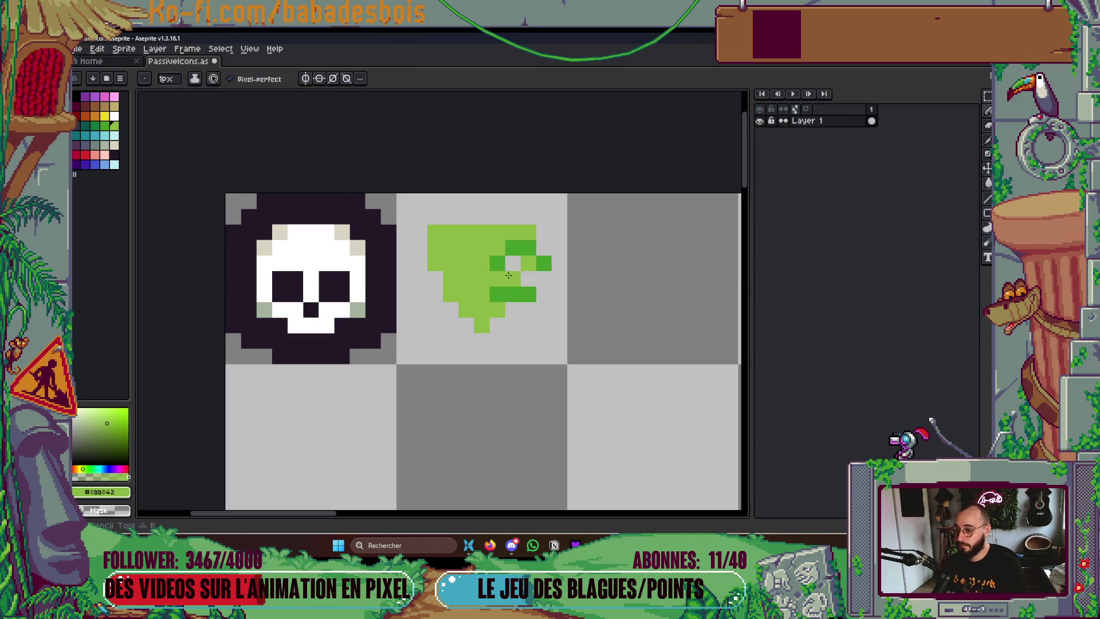
pyautogui.scroll(-2, 527, 275)
pyautogui.click(548, 283)
pyautogui.scroll(2, 548, 283)
pyautogui.scroll(-1, 524, 253)
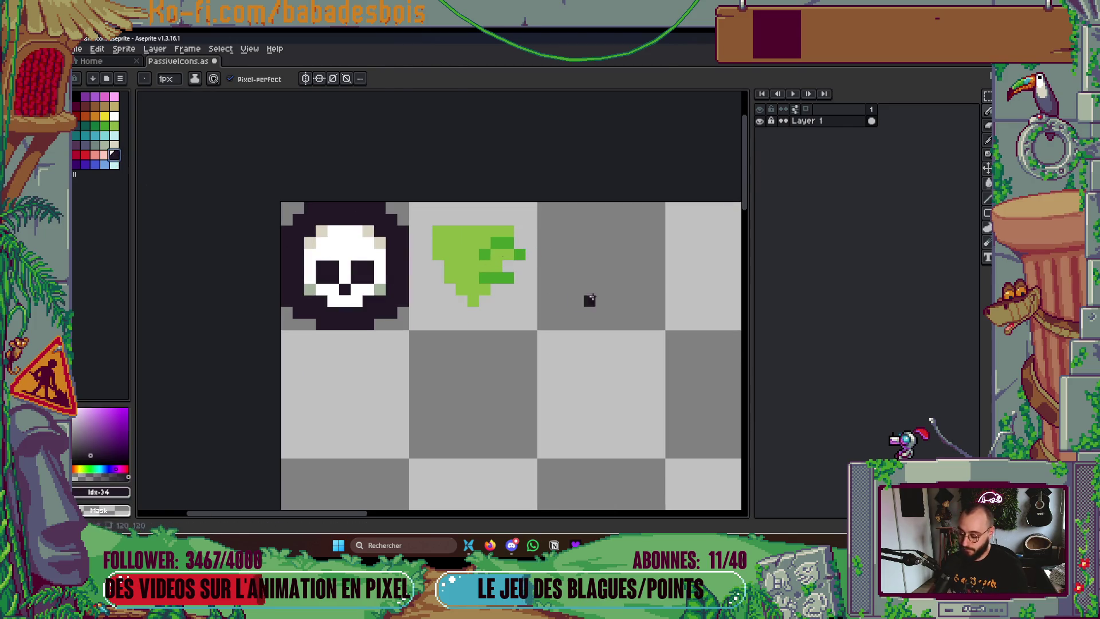
pyautogui.press('m')
pyautogui.moveTo(496, 303)
pyautogui.mouseDown()
pyautogui.moveTo(473, 267)
pyautogui.moveTo(473, 395)
pyautogui.moveTo(594, 400)
pyautogui.mouseUp()
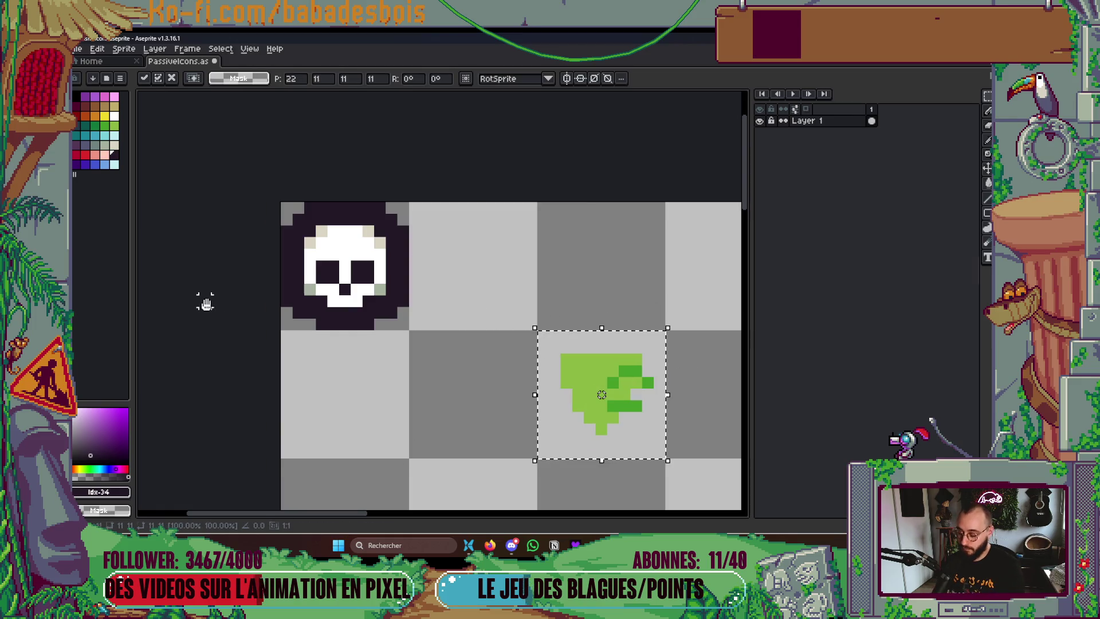
# Apply the Outline effect twice to the shield, first with the circle matrix, then the square matrix
pyautogui.hotkey('shift', 'o')
pyautogui.click(789, 209)
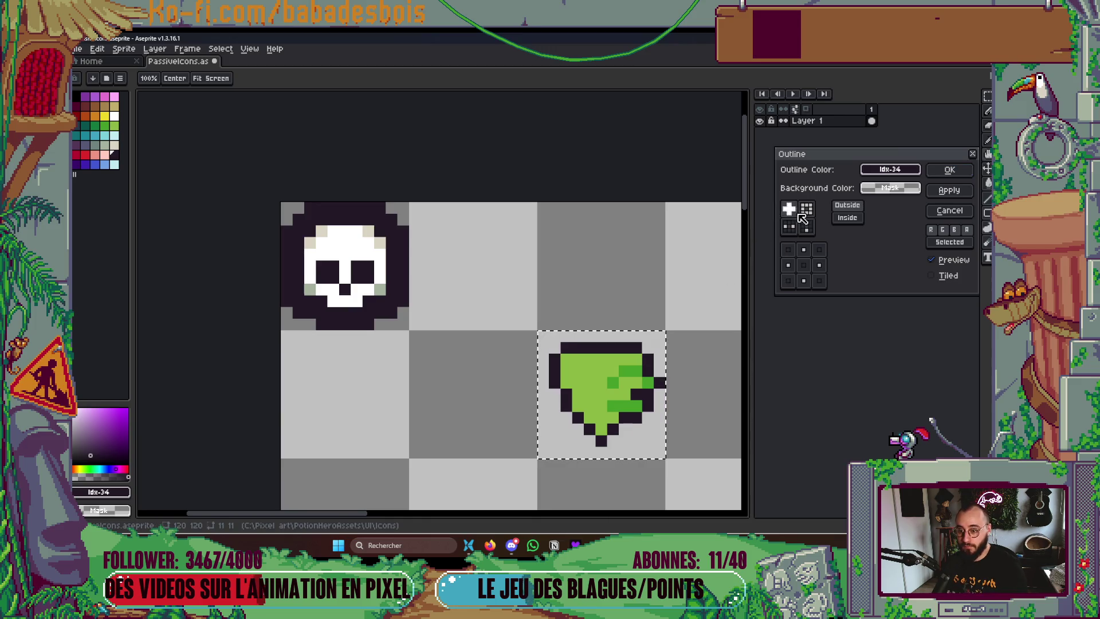
pyautogui.click(951, 175)
pyautogui.hotkey('shift', 'o')
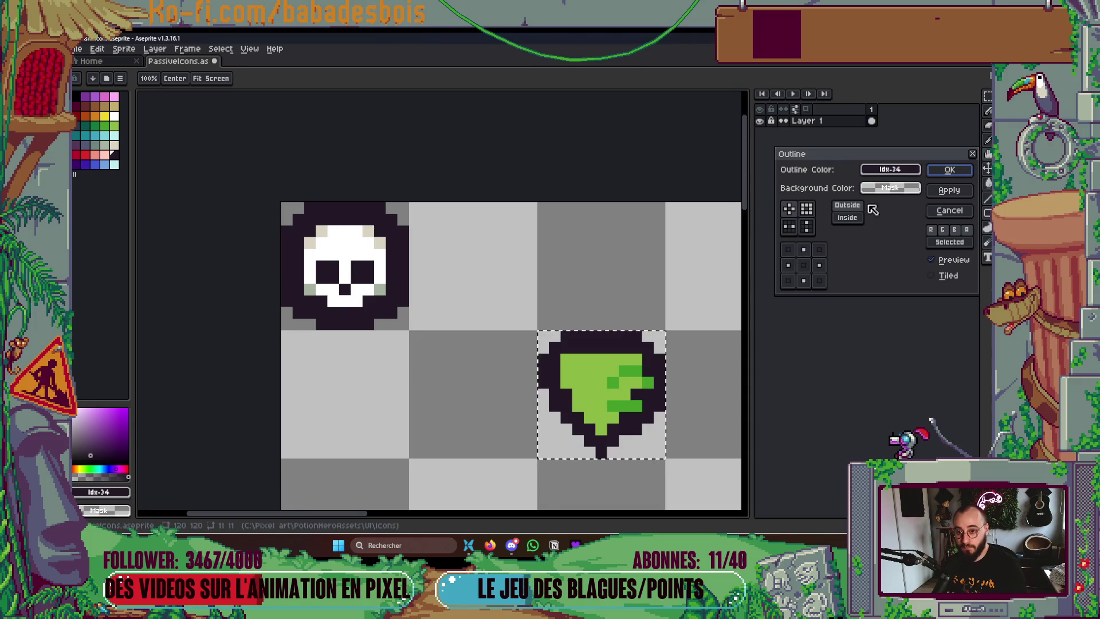
pyautogui.click(806, 209)
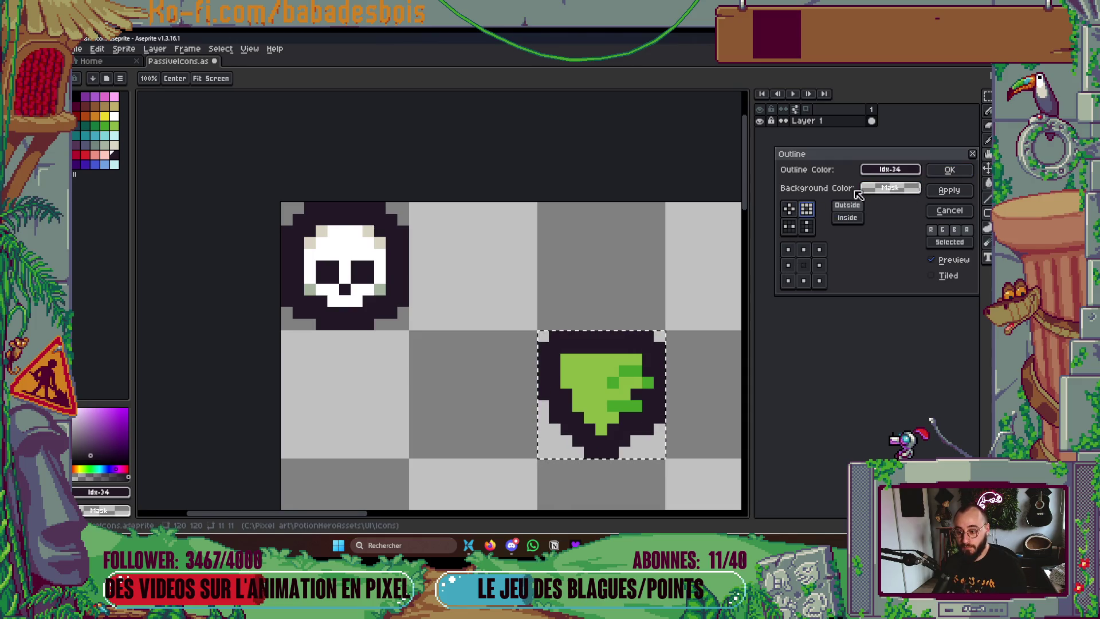
pyautogui.click(949, 170)
pyautogui.scroll(2, 584, 303)
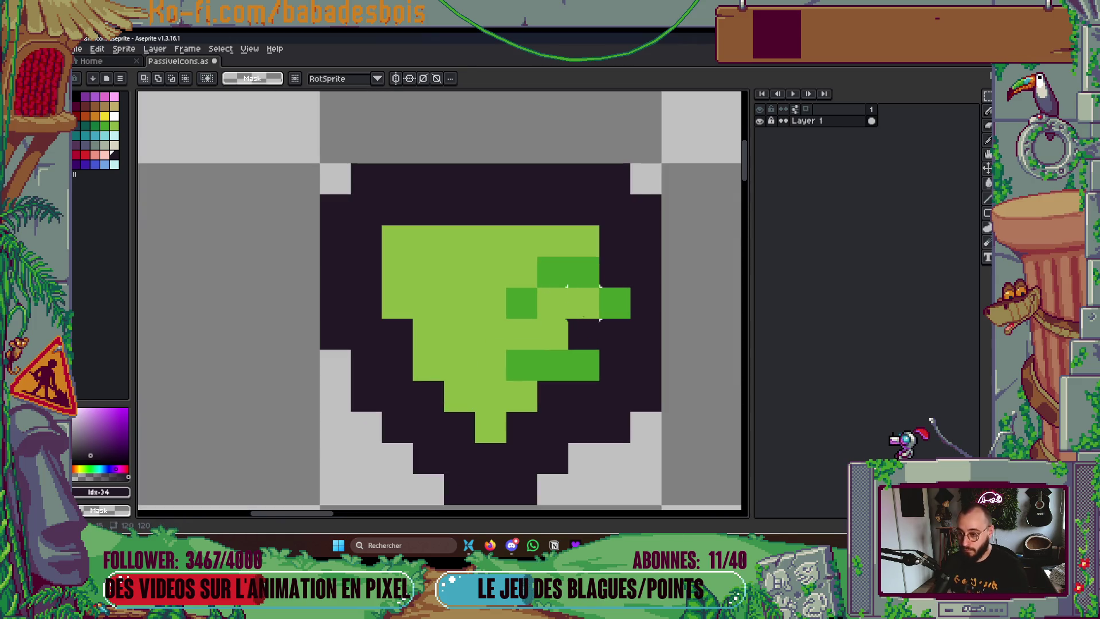
pyautogui.scroll(-6, 584, 334)
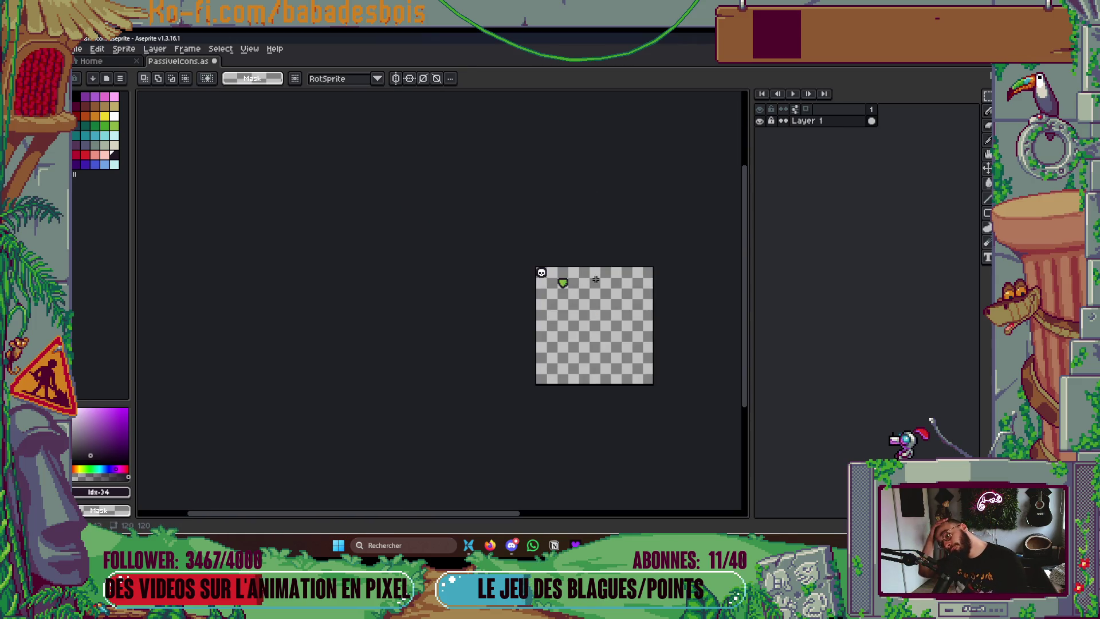
pyautogui.scroll(5, 574, 284)
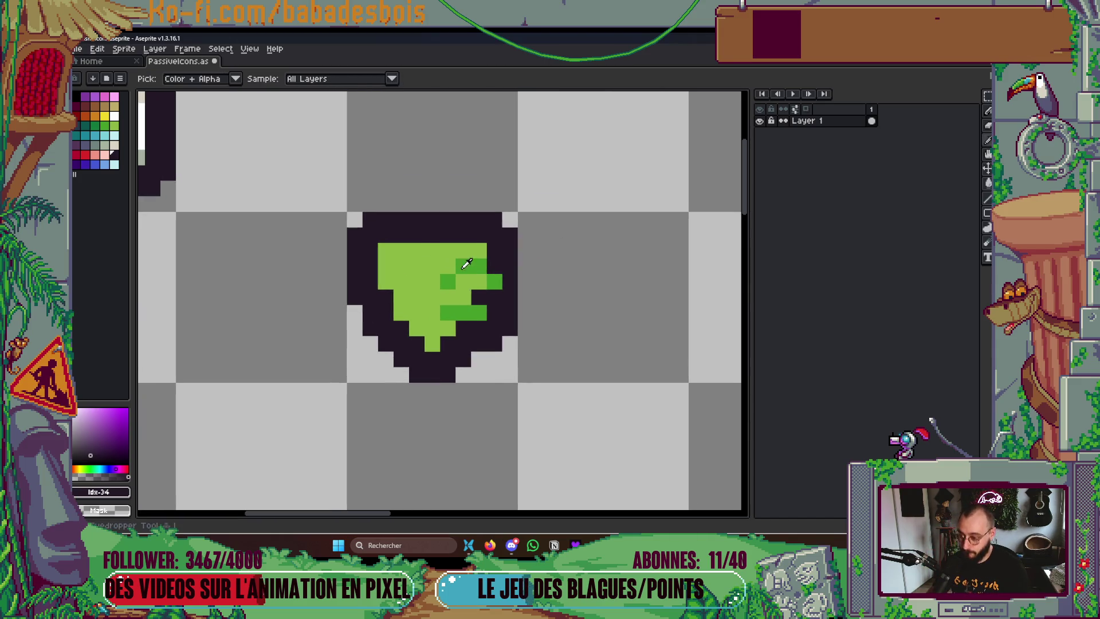
# Paint dark-green shading across the shield's top and right side, and darken an edge pixel
pyautogui.keyDown('alt'); pyautogui.click(473, 259); pyautogui.keyUp('alt')
pyautogui.click(447, 245)
pyautogui.moveTo(465, 237); pyautogui.dragTo(506, 245)
pyautogui.moveTo(482, 297)
pyautogui.mouseDown()
pyautogui.moveTo(463, 296)
pyautogui.moveTo(464, 312)
pyautogui.mouseUp()
pyautogui.click(494, 312)
pyautogui.keyDown('alt'); pyautogui.click(484, 318); pyautogui.keyUp('alt')
pyautogui.click(482, 281)
pyautogui.scroll(-6, 483, 281)
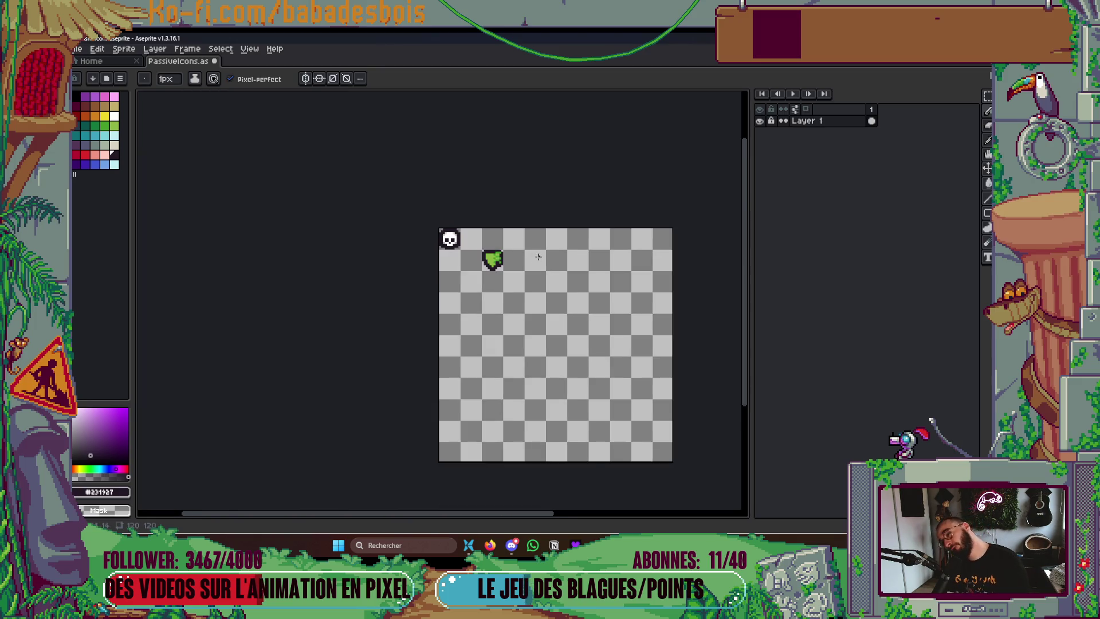
pyautogui.scroll(6, 534, 258)
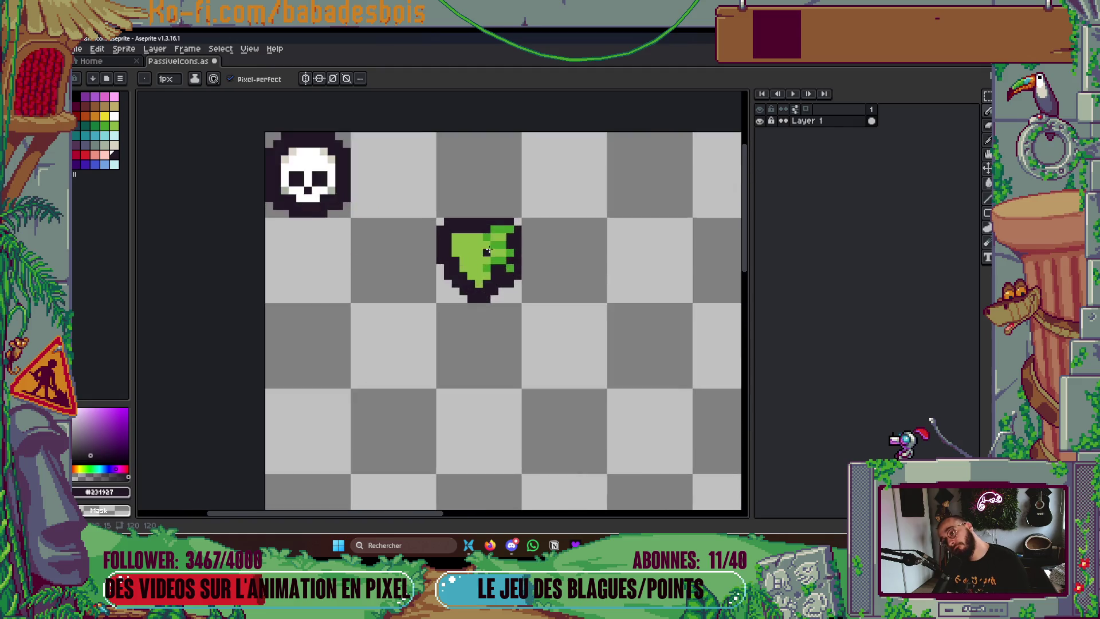
pyautogui.scroll(1, 509, 264)
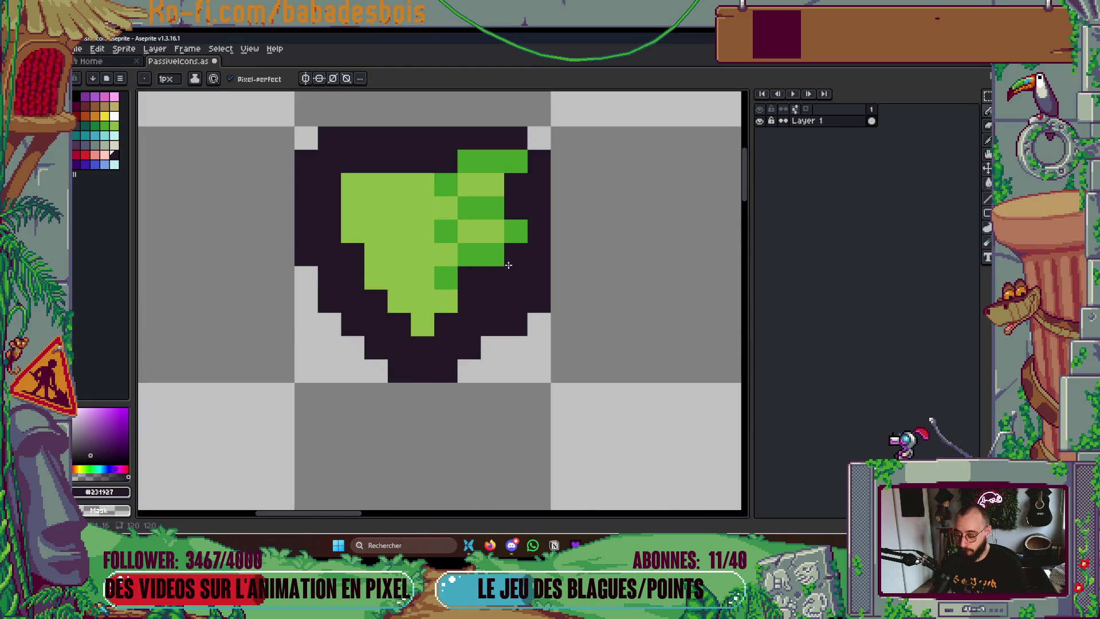
# Turn one outline pixel light green and add more dark-green shading pixels on the right
pyautogui.keyDown('alt'); pyautogui.click(498, 227); pyautogui.keyUp('alt')
pyautogui.click(494, 276)
pyautogui.keyDown('alt'); pyautogui.click(492, 255); pyautogui.keyUp('alt')
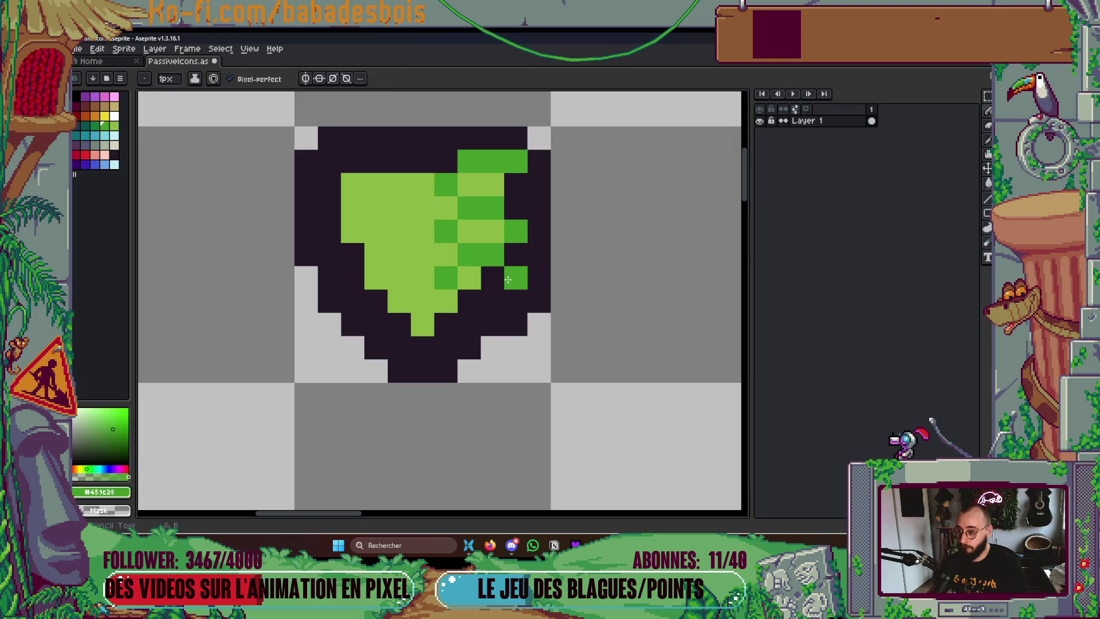
pyautogui.scroll(-7, 554, 261)
pyautogui.scroll(7, 553, 260)
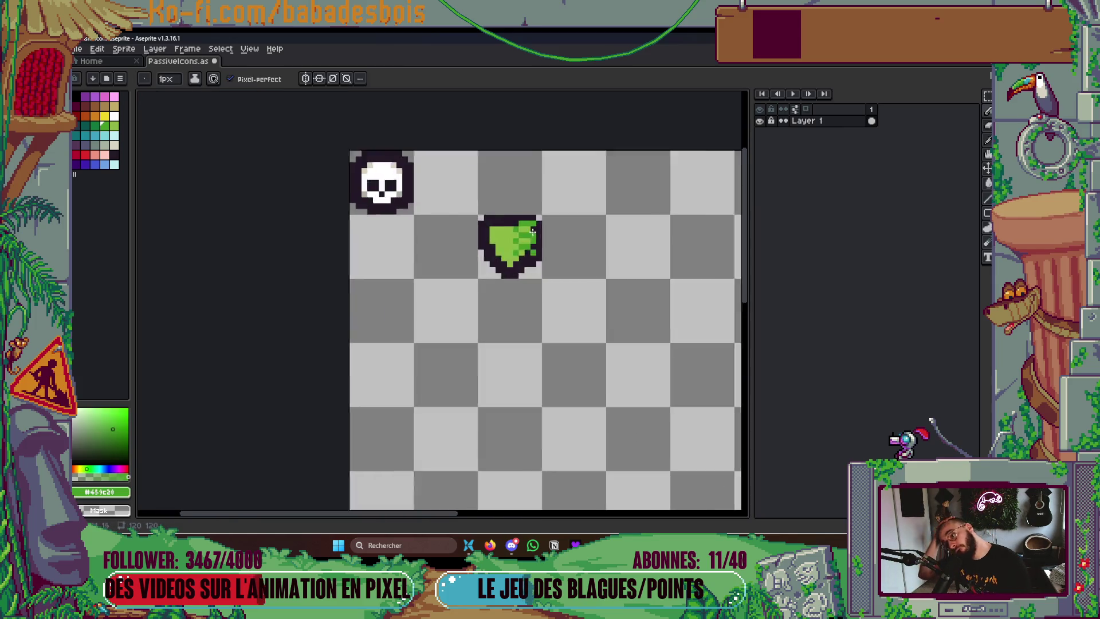
pyautogui.click(533, 230)
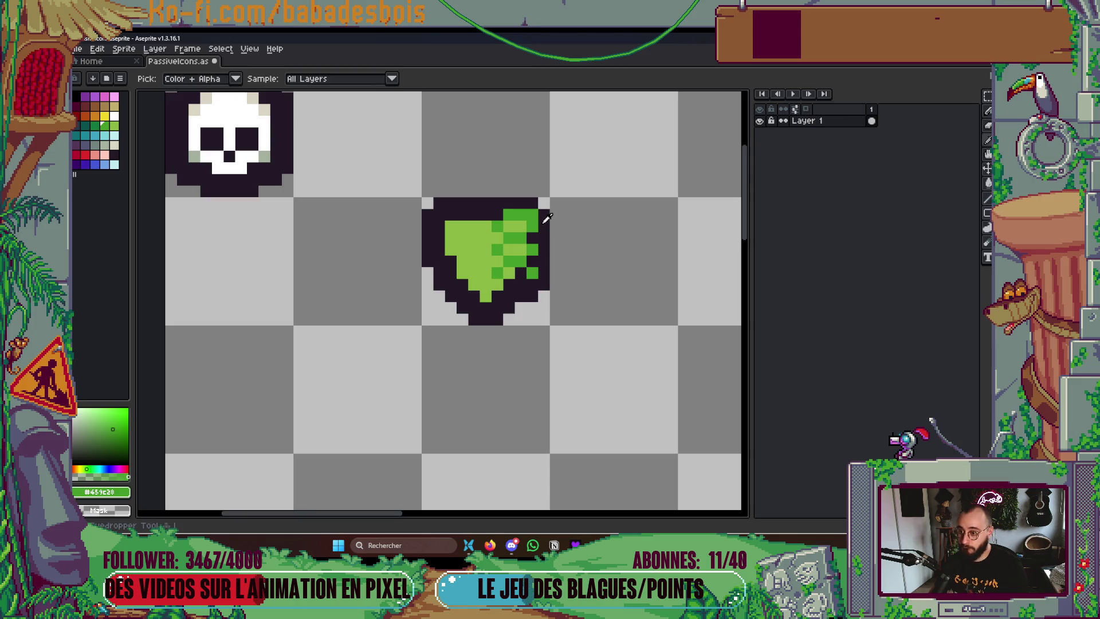
pyautogui.keyDown('alt'); pyautogui.click(544, 217); pyautogui.keyUp('alt')
pyautogui.scroll(-8, 556, 235)
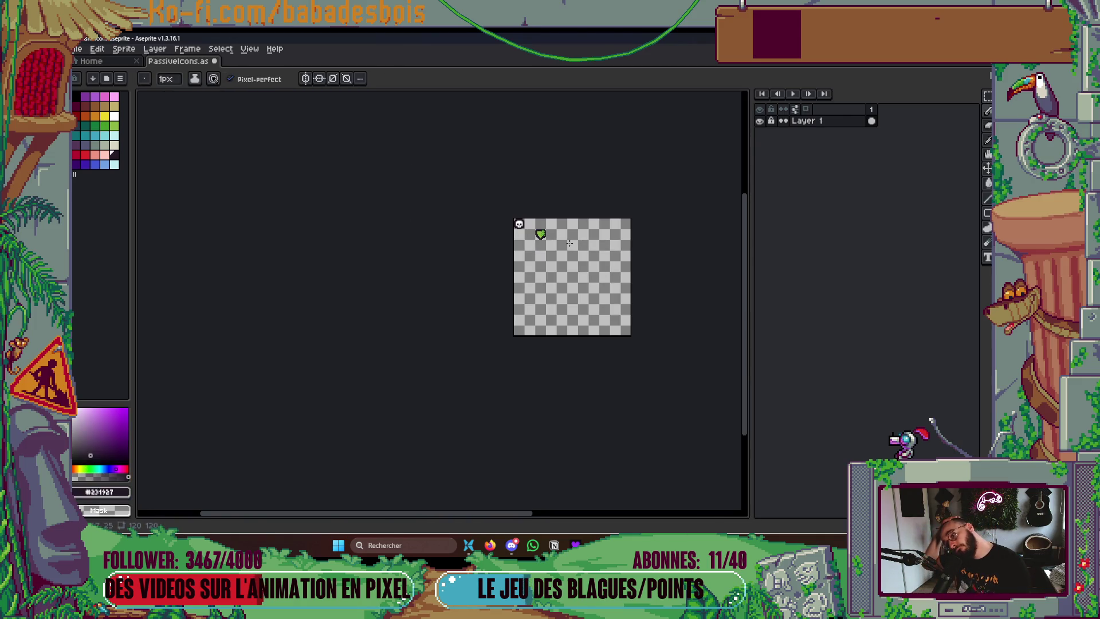
pyautogui.moveTo(566, 244); pyautogui.dragTo(551, 290)
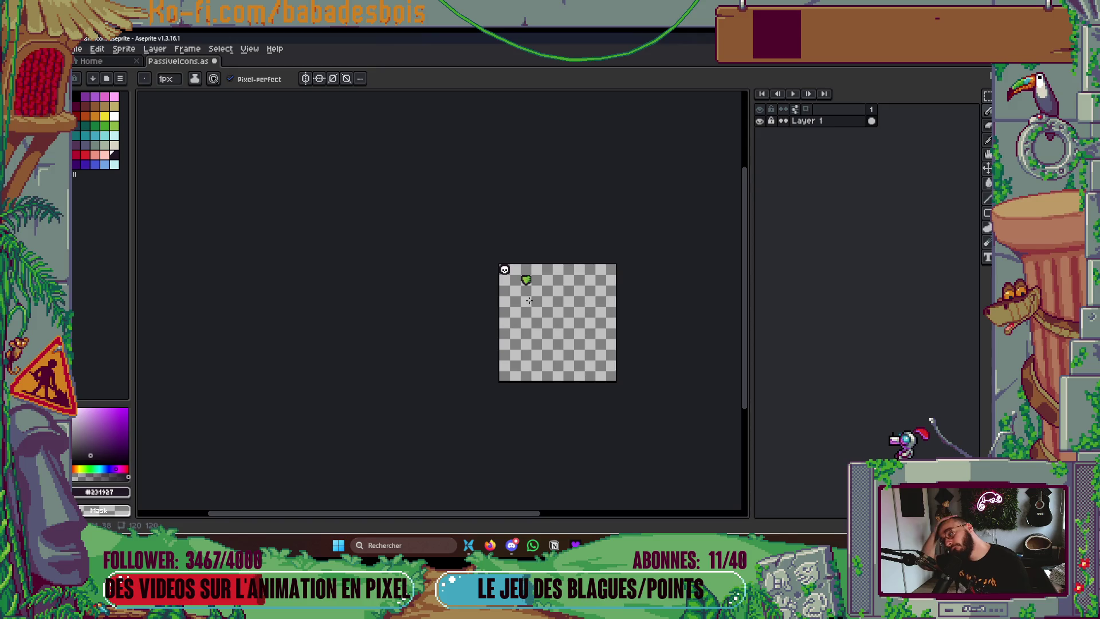
pyautogui.scroll(2, 522, 255)
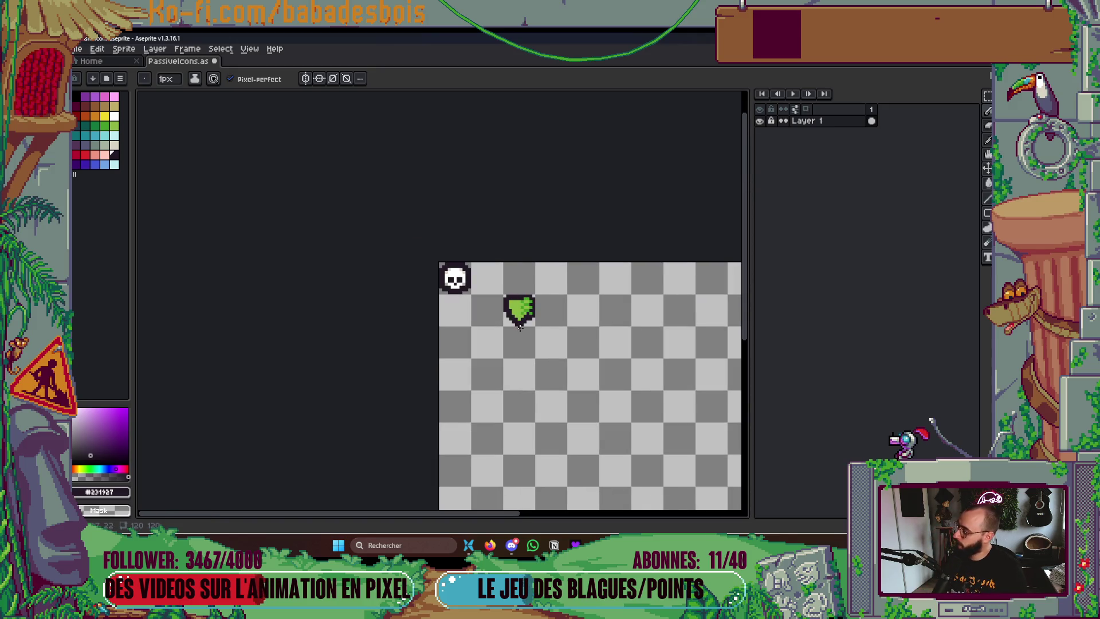
pyautogui.scroll(3, 519, 326)
# Nudge the shield left and up so it sits directly beside the skull
pyautogui.press('m')
pyautogui.moveTo(519, 277); pyautogui.dragTo(481, 238)
pyautogui.press('Left')
pyautogui.press('Up')
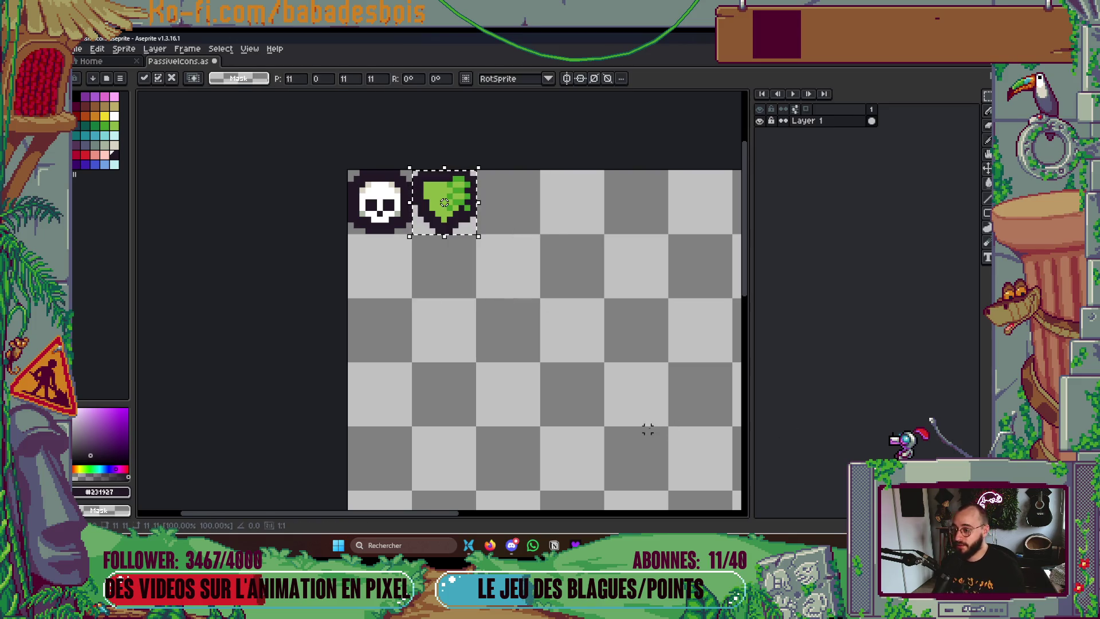
pyautogui.press('Return')
pyautogui.scroll(-2, 601, 430)
# Select the skull and shield together and shift them down and right on the grid
pyautogui.moveTo(417, 255); pyautogui.dragTo(505, 300)
pyautogui.press('Down')
pyautogui.press('Down')
pyautogui.press('Right')
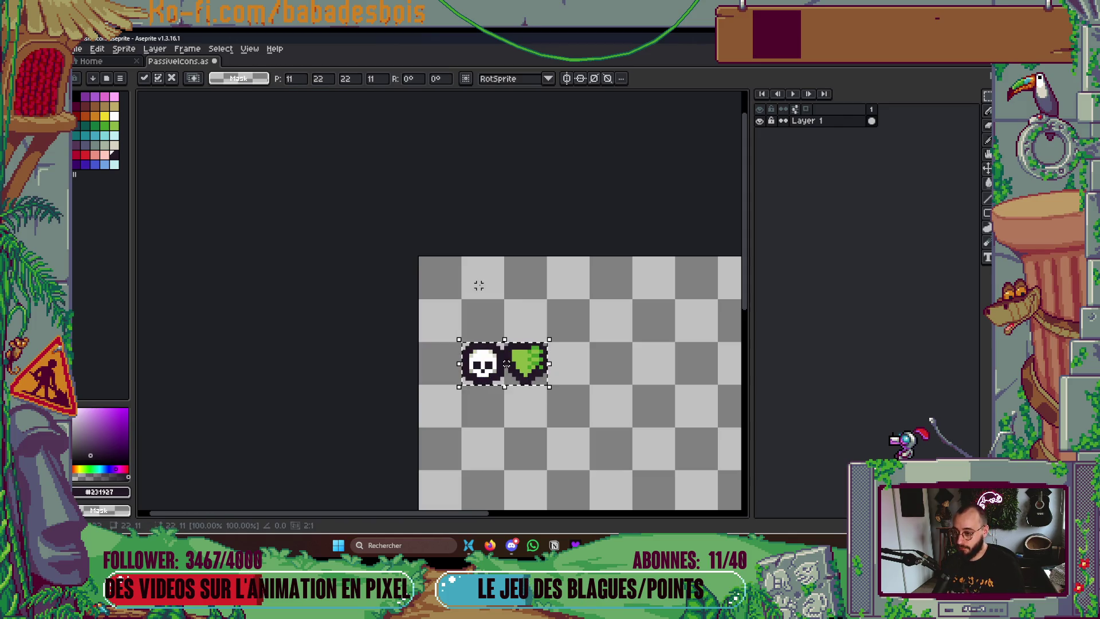
pyautogui.press('Down')
pyautogui.press('Return')
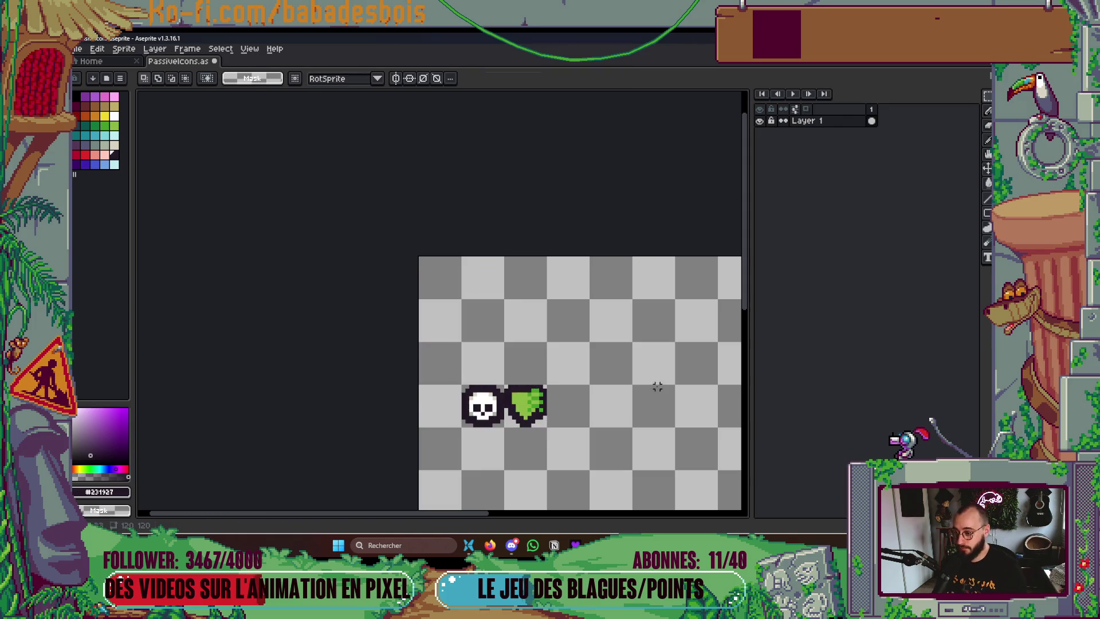
pyautogui.scroll(2, 481, 327)
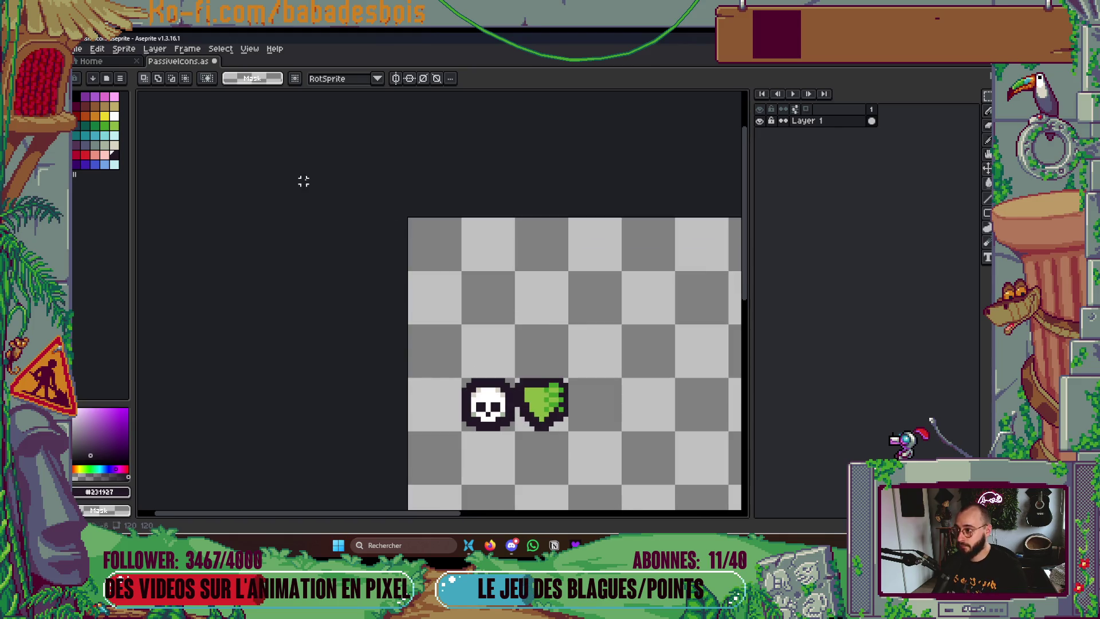
pyautogui.click(154, 49)
# Open PotionDropTitleIcon.aseprite from the start page's file browser
pyautogui.moveTo(135, 51)
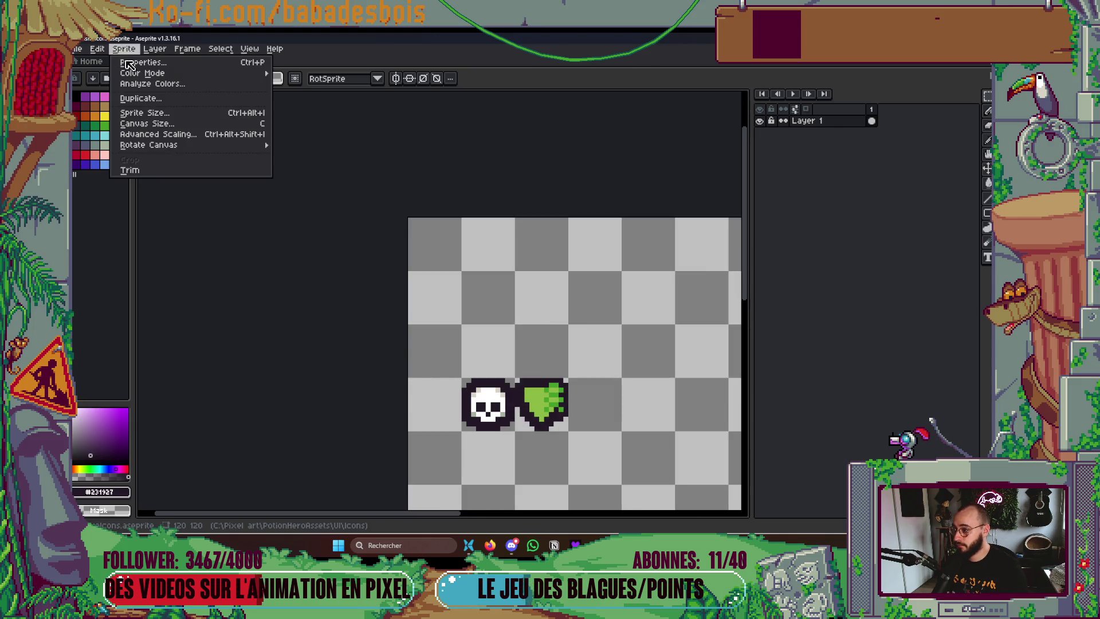
pyautogui.moveTo(172, 75)
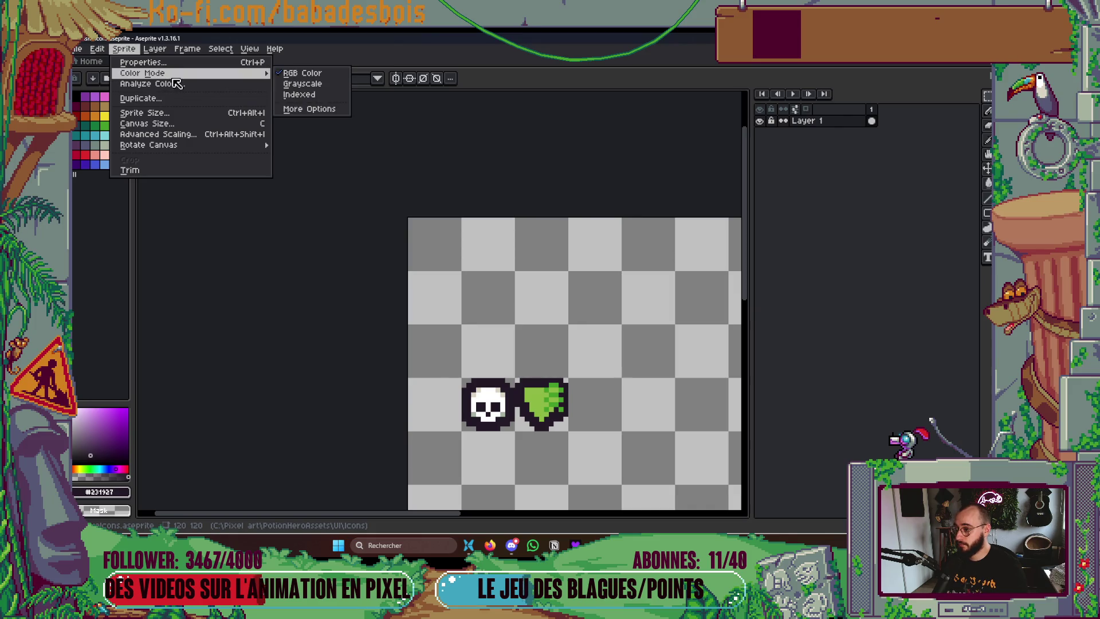
pyautogui.press('Escape')
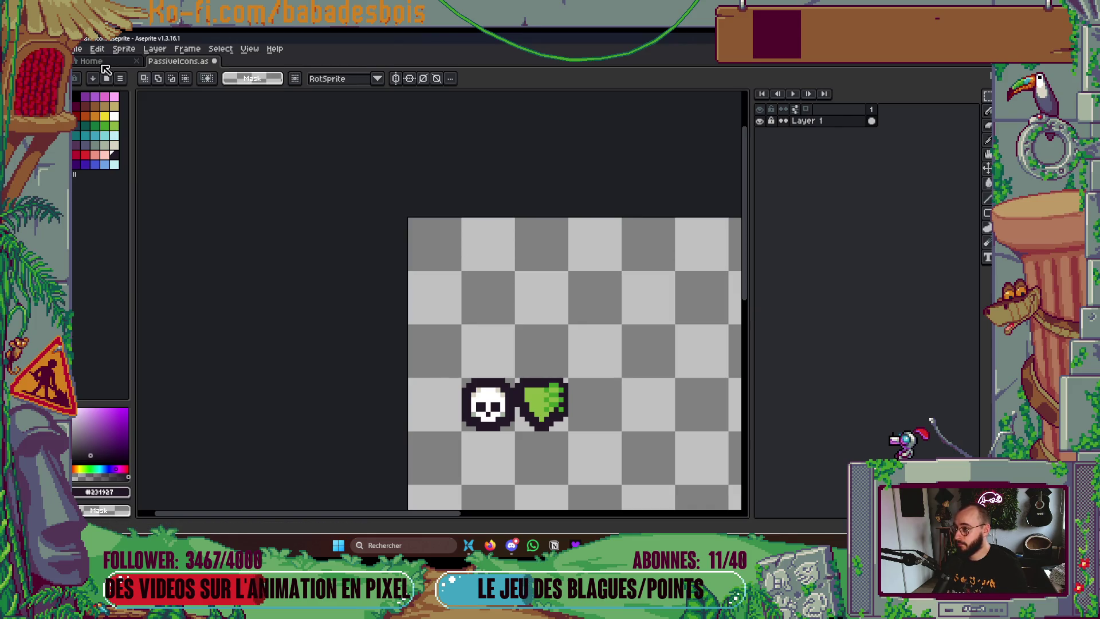
pyautogui.click(103, 62)
pyautogui.click(122, 92)
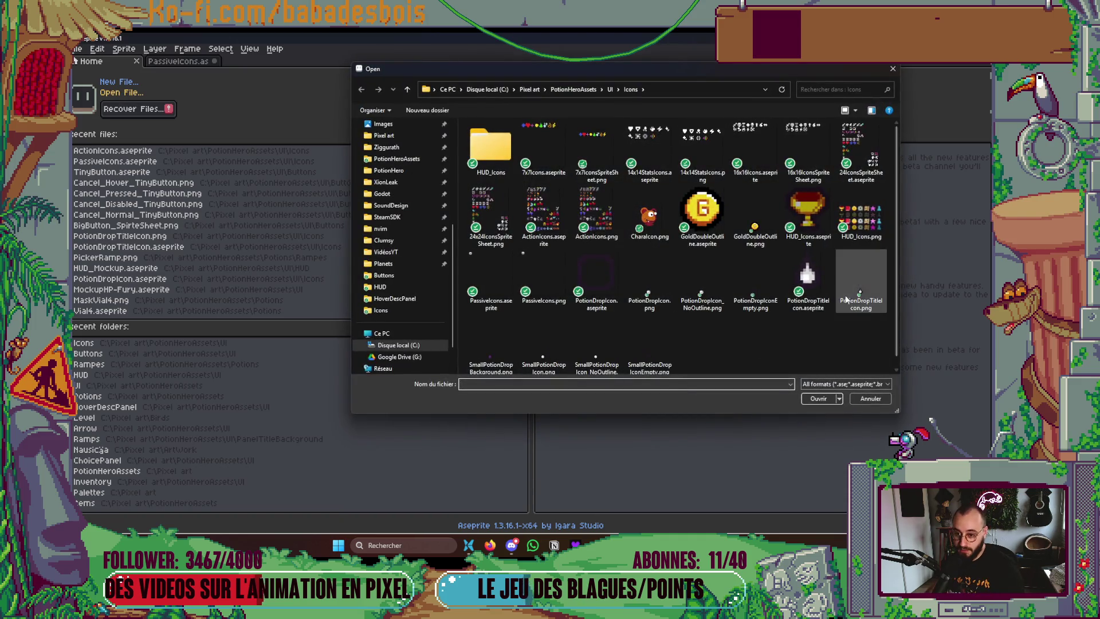
pyautogui.doubleClick(807, 277)
pyautogui.scroll(5, 442, 298)
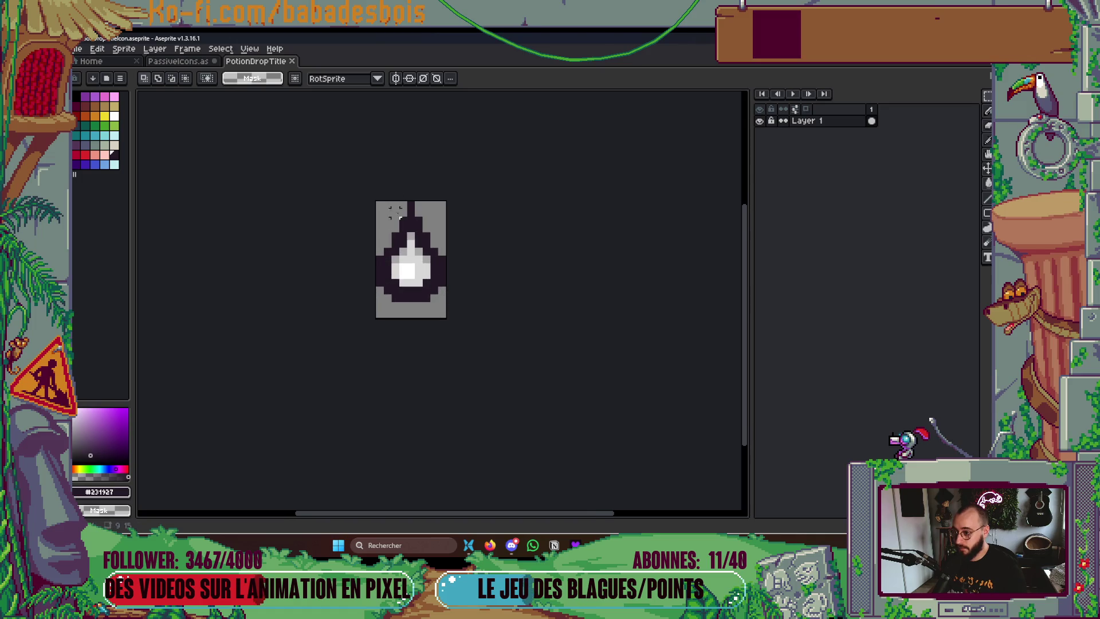
# Return to the PassiveIcons sheet, pick the Text tool and open the View menu
pyautogui.click(180, 61)
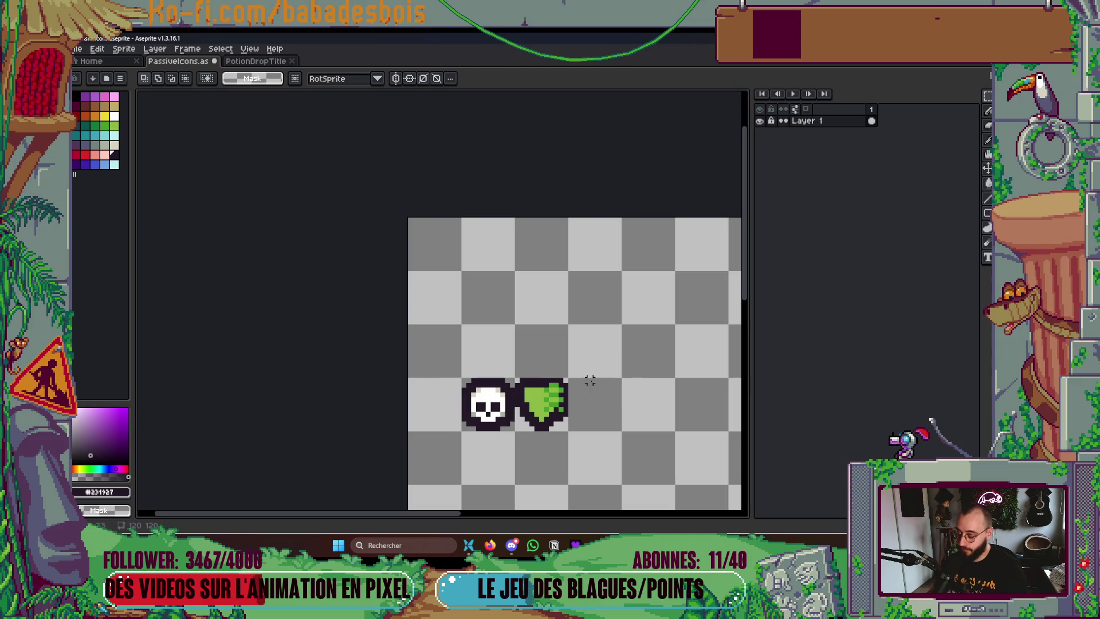
pyautogui.press('t')
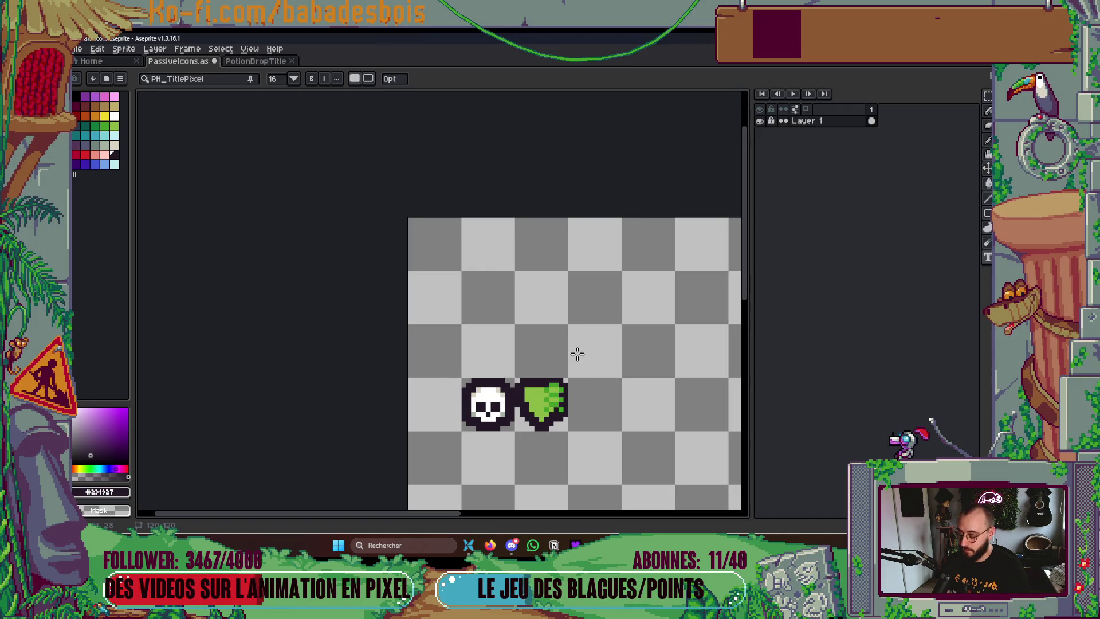
pyautogui.click(250, 50)
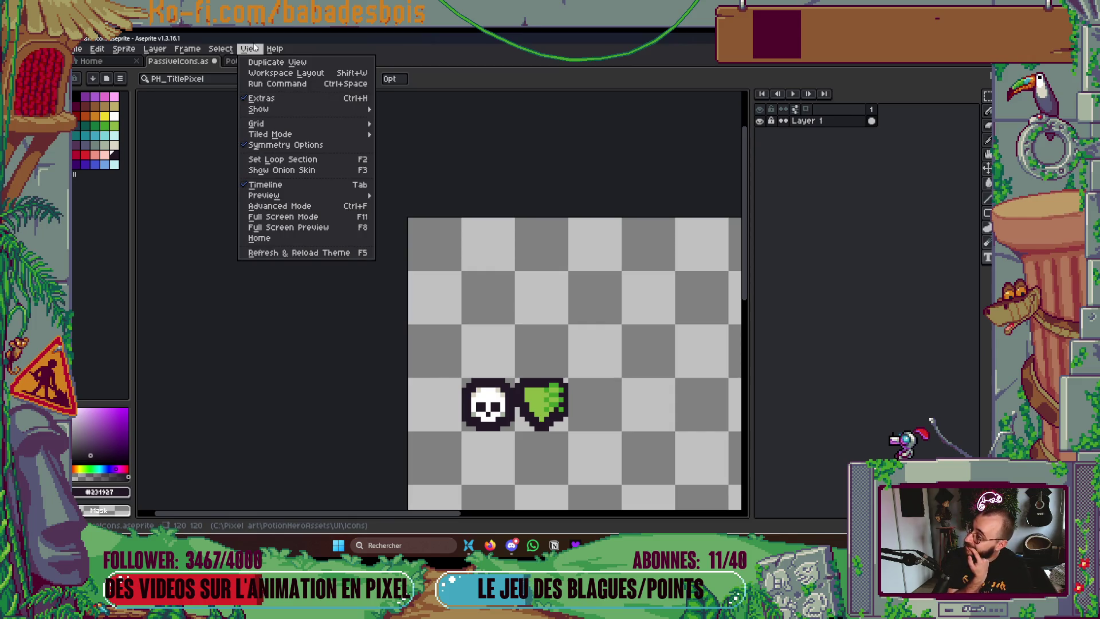
# Set the grid cell width and height to 16 px in Grid Settings
pyautogui.moveTo(353, 125)
pyautogui.click(395, 123)
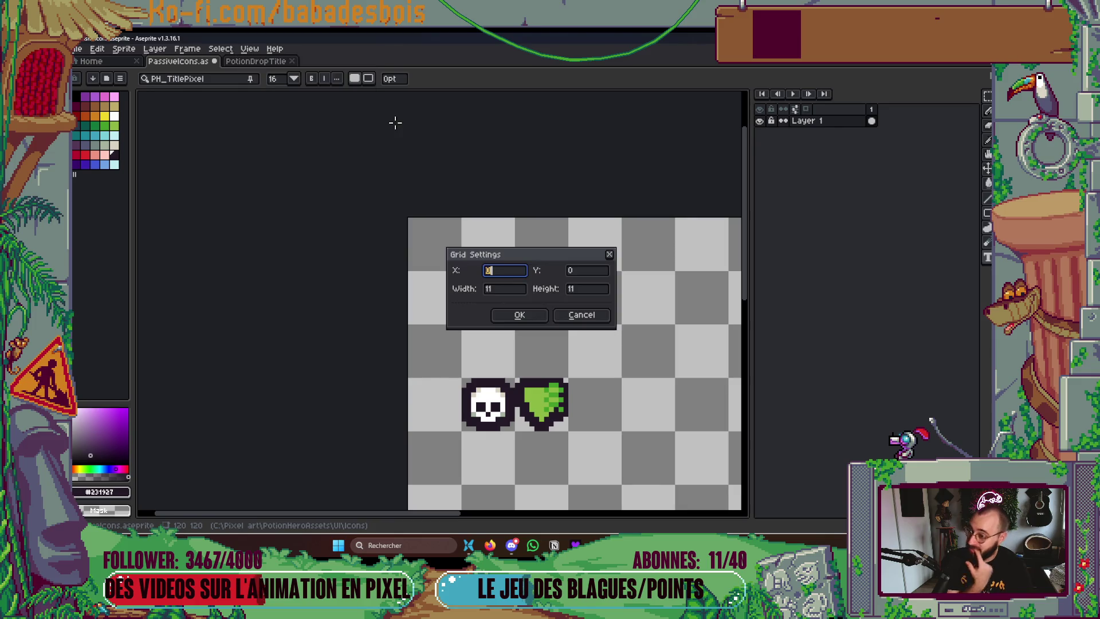
pyautogui.click(519, 290)
pyautogui.write('16')
pyautogui.press('Tab')
pyautogui.write('16')
pyautogui.press('Return')
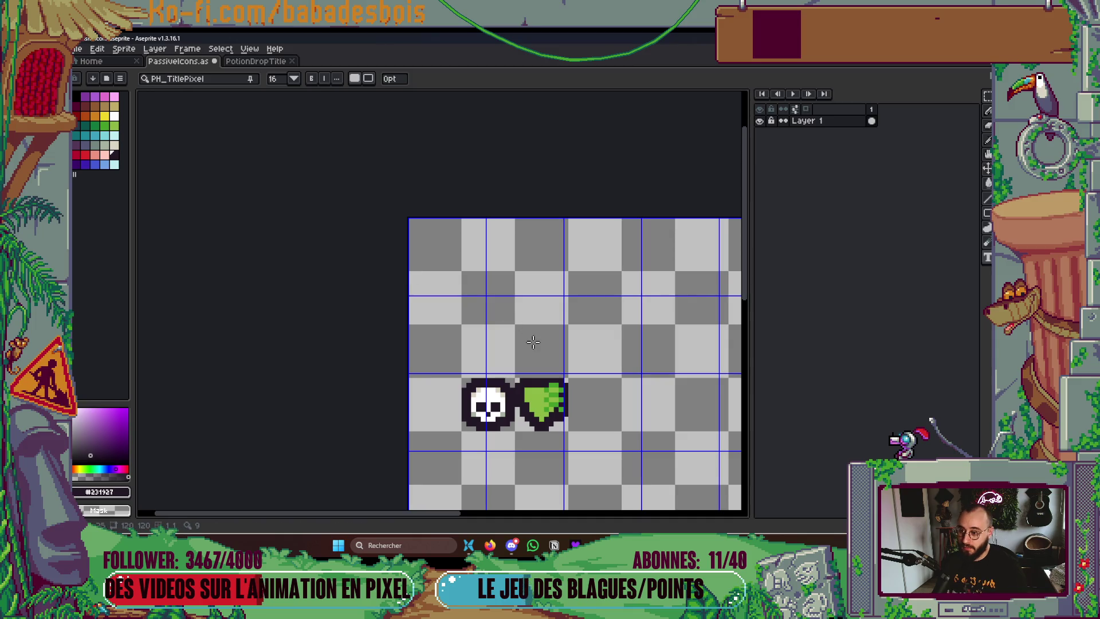
# Save PassiveIcons.aseprite, look through the File menu, then switch to the Deezer music player
pyautogui.hotkey('ctrl', 's')
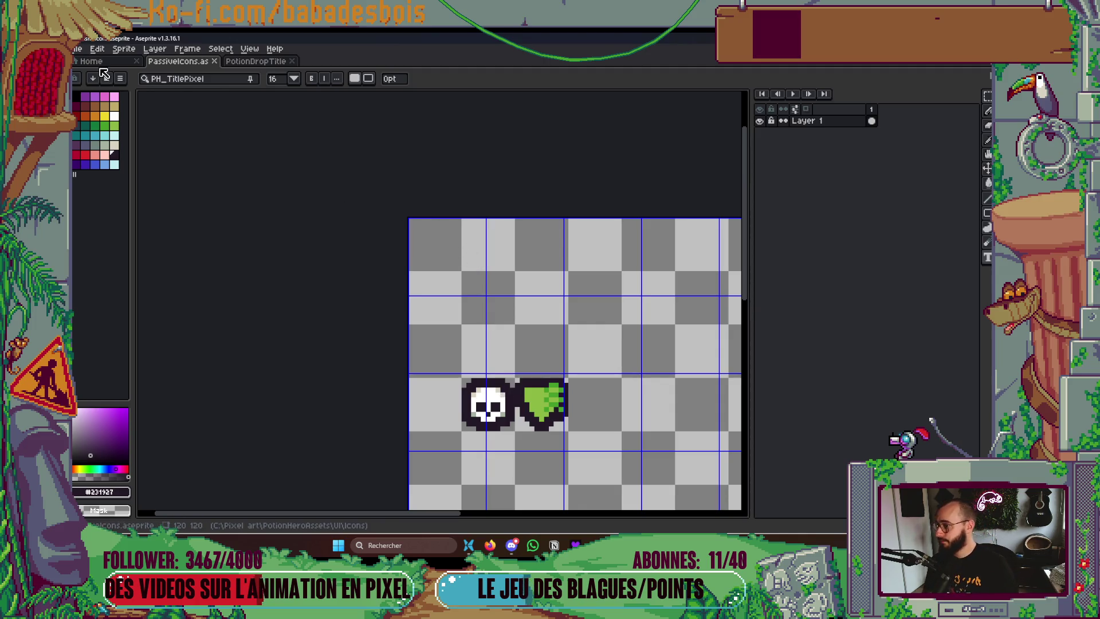
pyautogui.click(78, 49)
pyautogui.moveTo(285, 51)
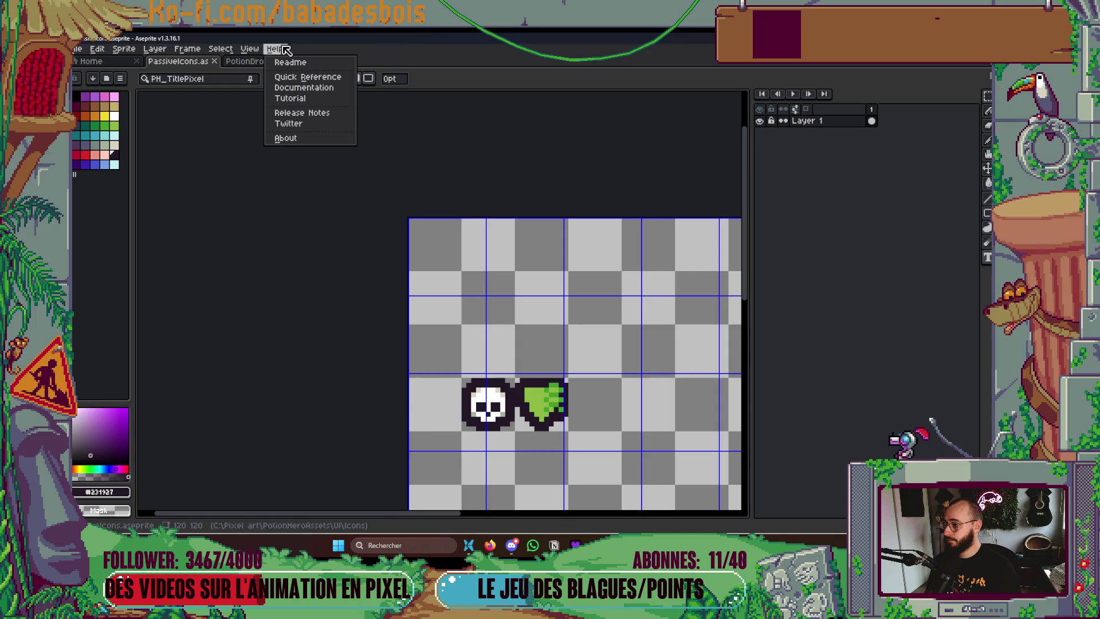
pyautogui.moveTo(247, 52)
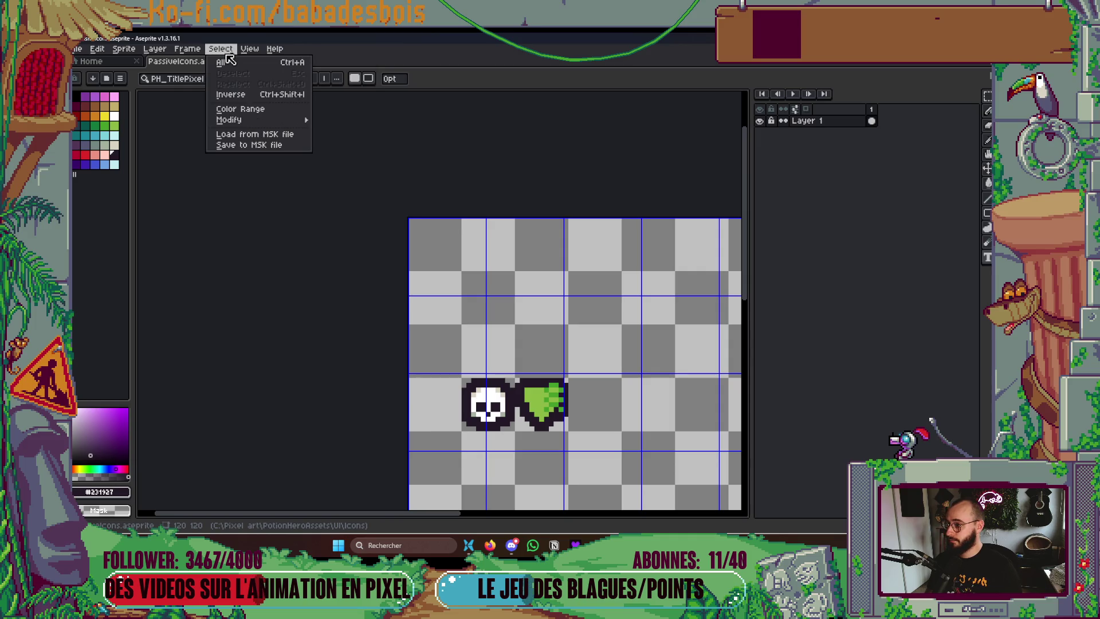
pyautogui.moveTo(191, 49)
pyautogui.moveTo(86, 51)
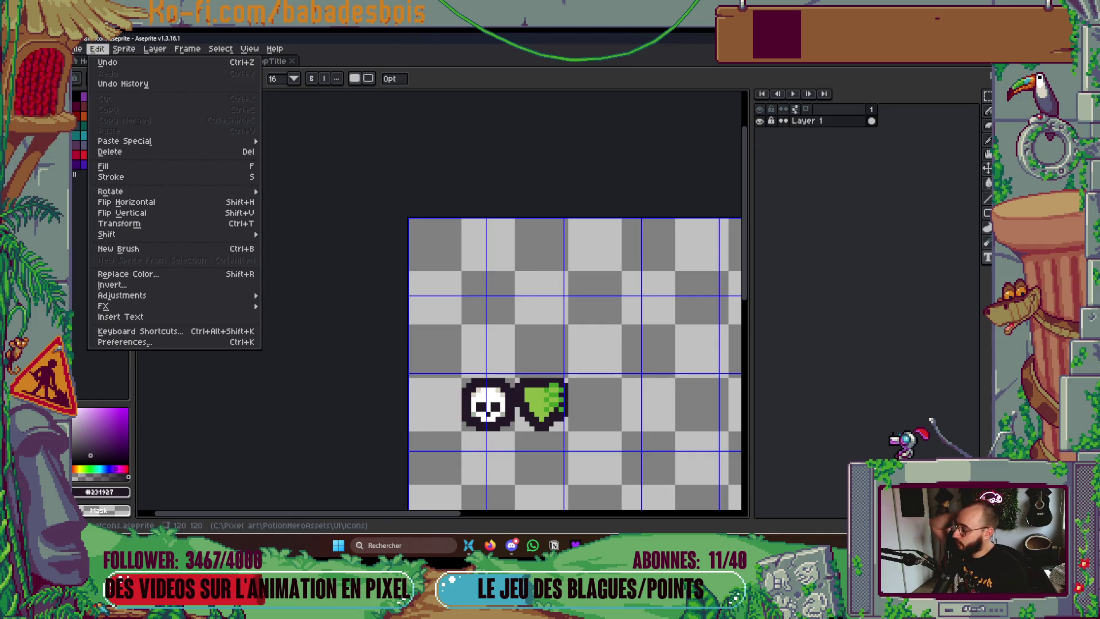
pyautogui.hotkey('alt', 'Tab')
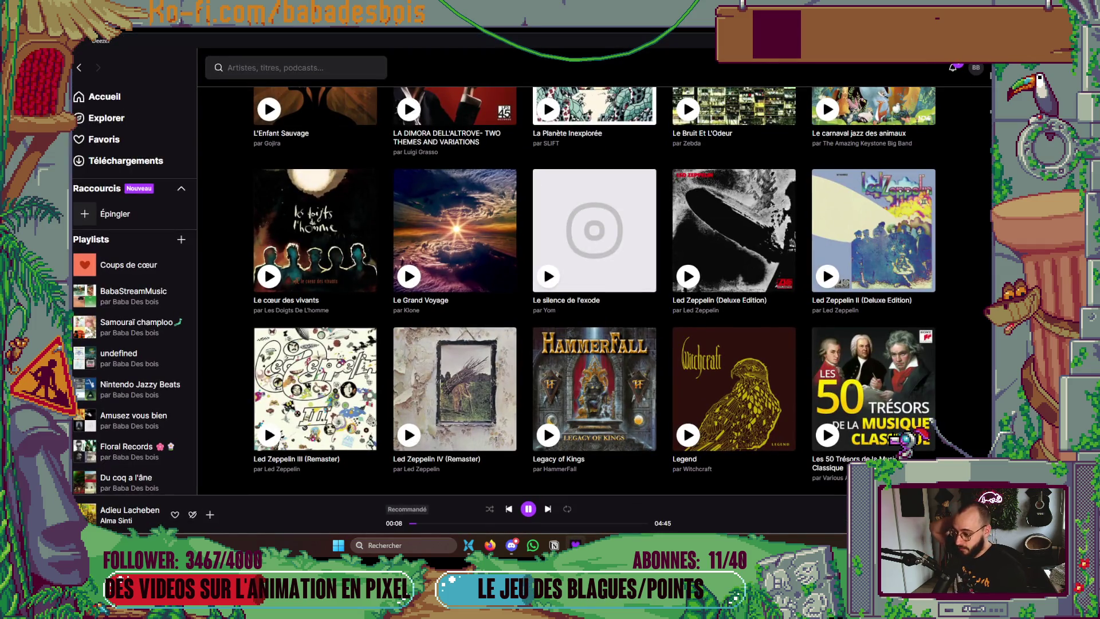
# Find the Love of Humanity album in Deezer's album grid, start it playing, and return to Aseprite
pyautogui.scroll(-4, 511, 327)
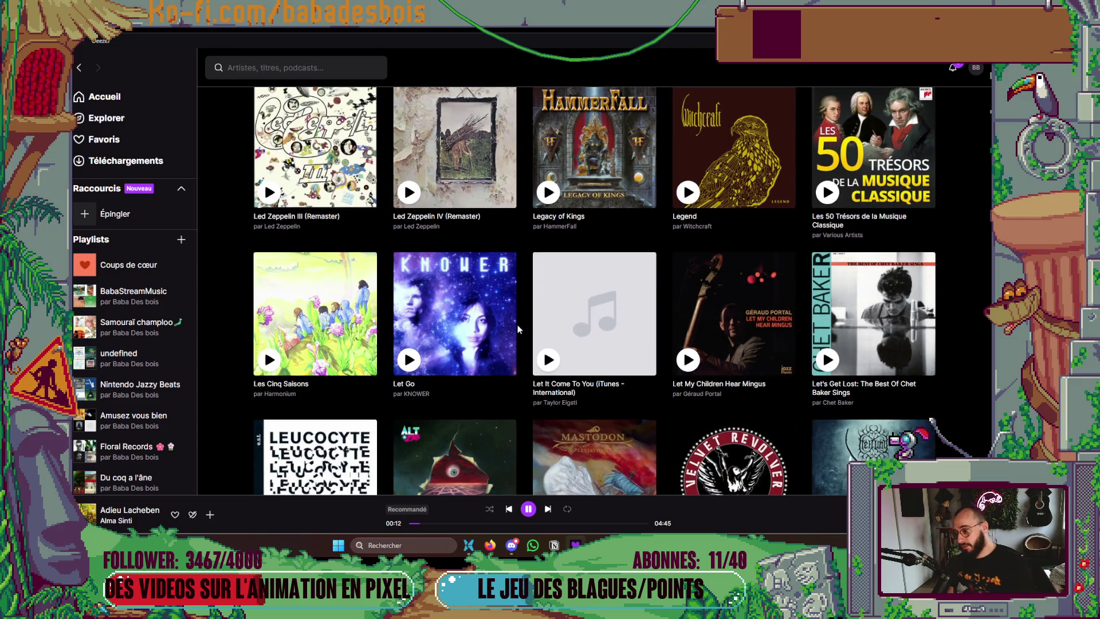
pyautogui.scroll(-3, 479, 321)
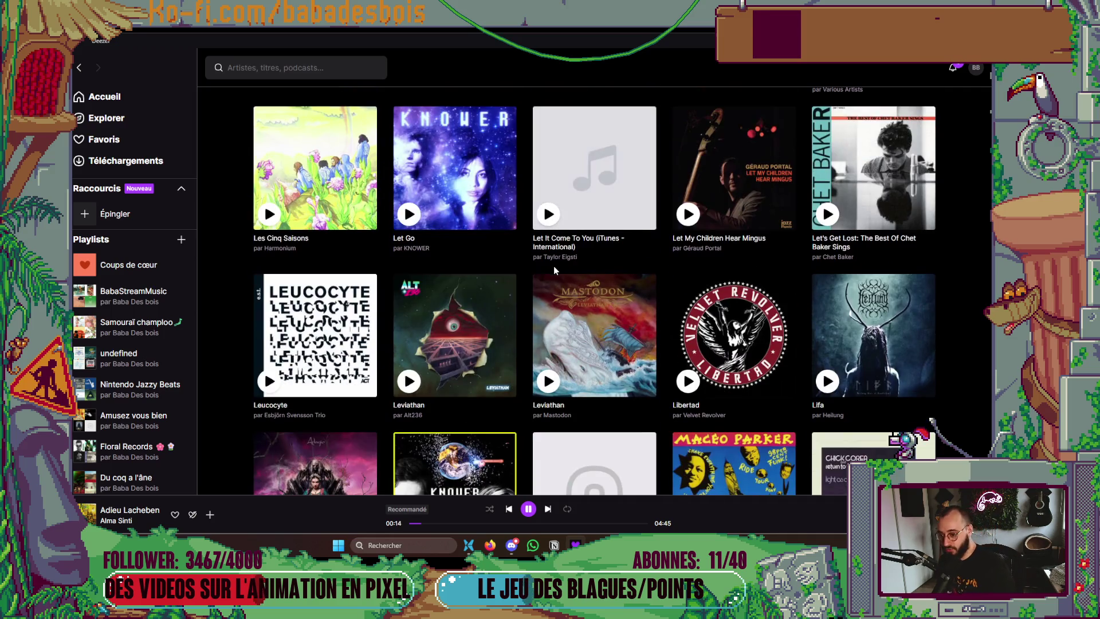
pyautogui.scroll(-8, 555, 263)
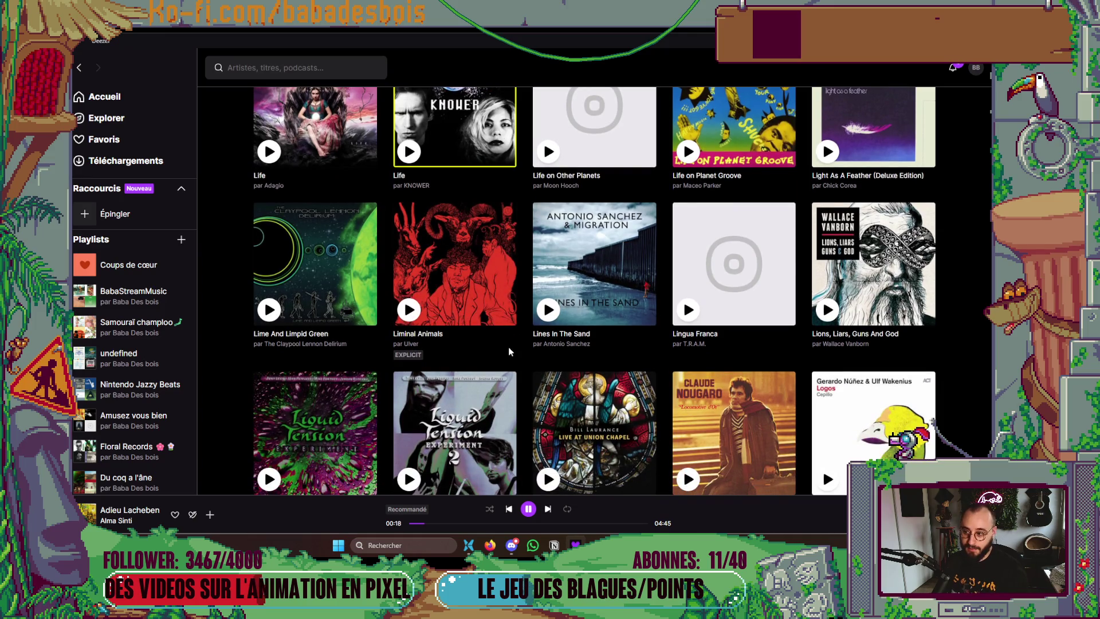
pyautogui.scroll(-4, 538, 436)
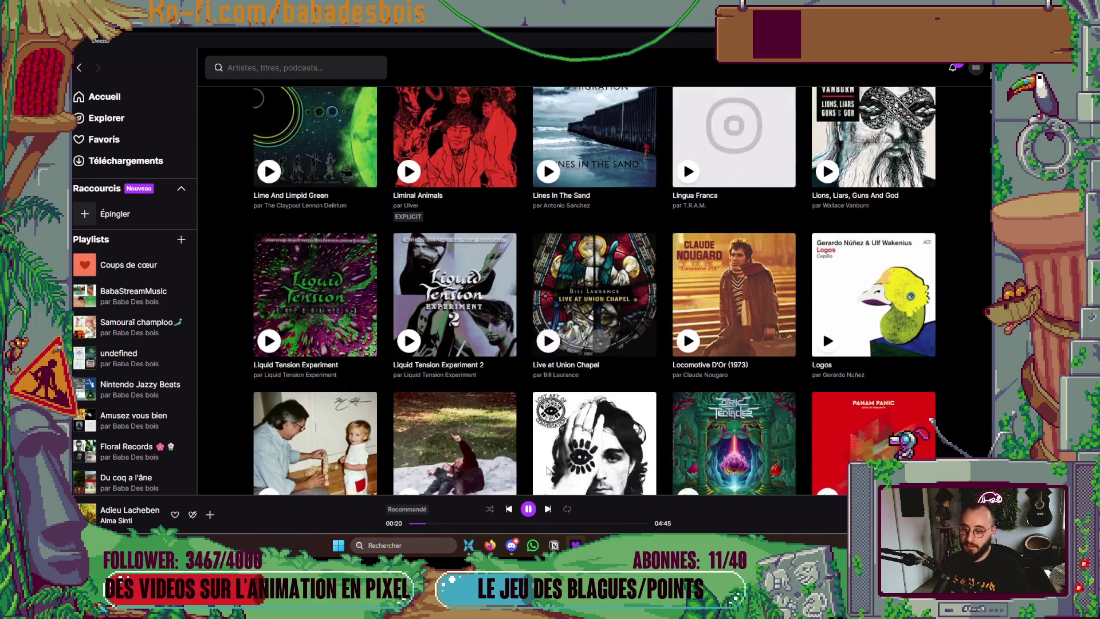
pyautogui.scroll(-3, 539, 475)
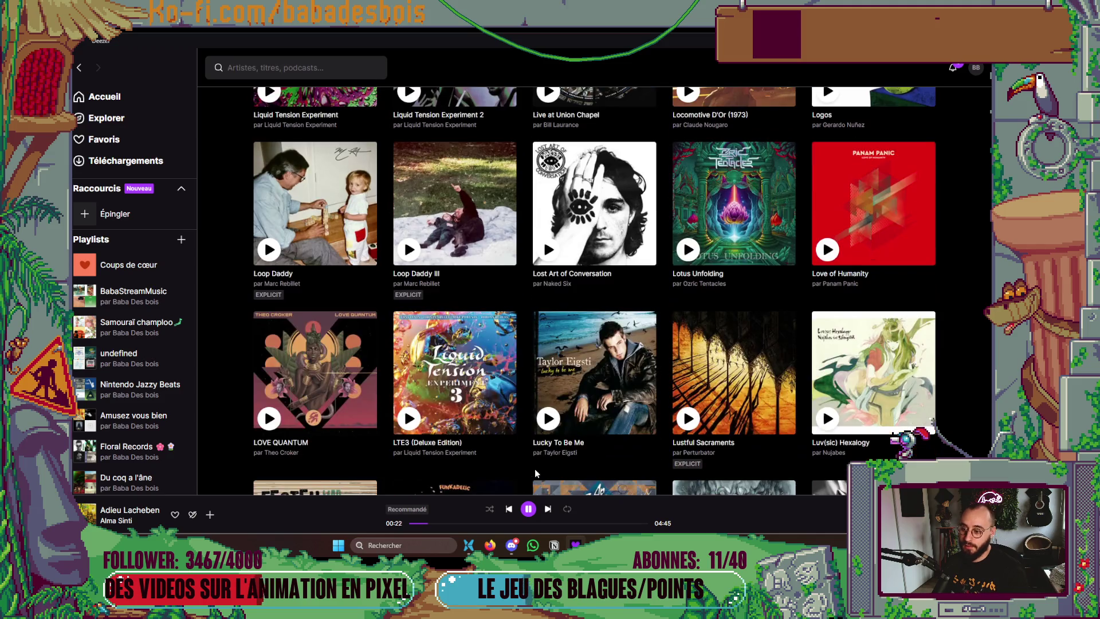
pyautogui.scroll(3, 529, 455)
pyautogui.scroll(-6, 527, 451)
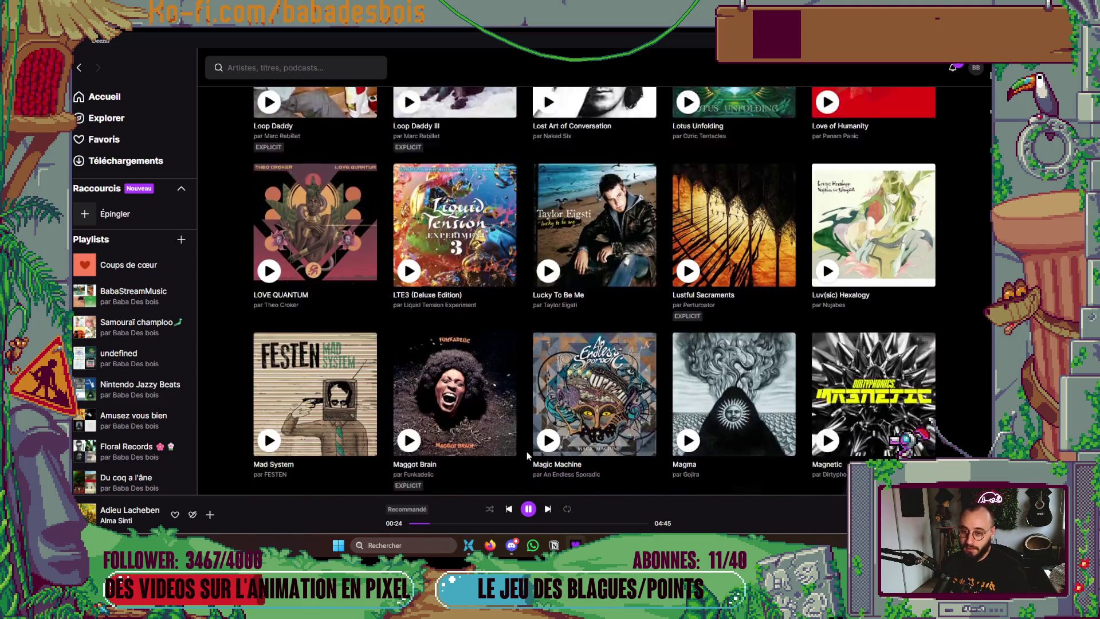
pyautogui.scroll(3, 527, 453)
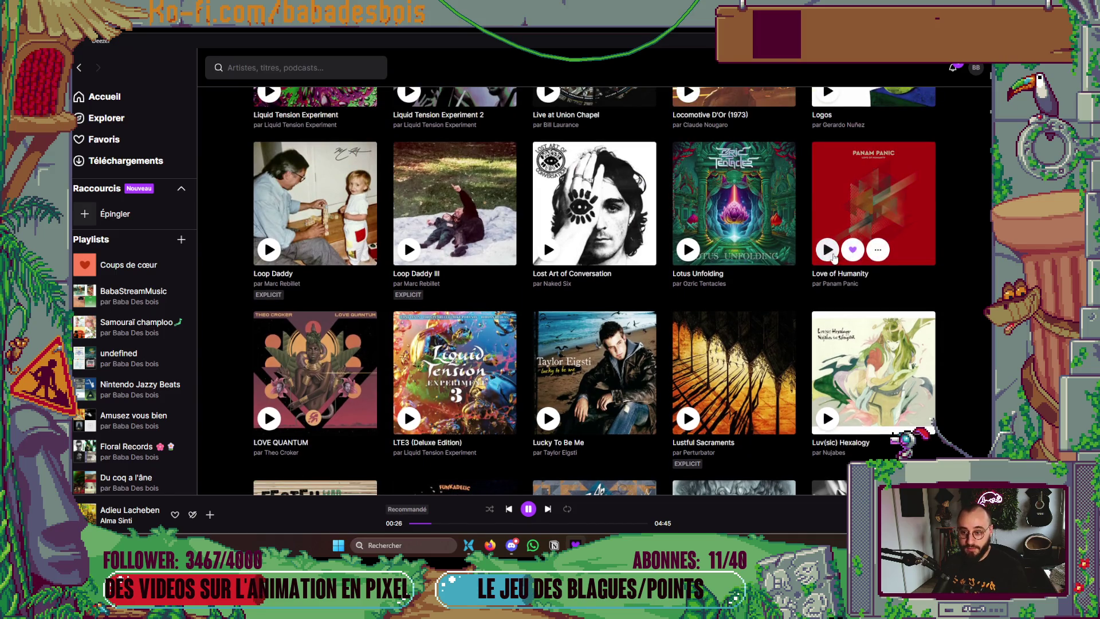
pyautogui.click(828, 250)
pyautogui.hotkey('alt', 'Tab')
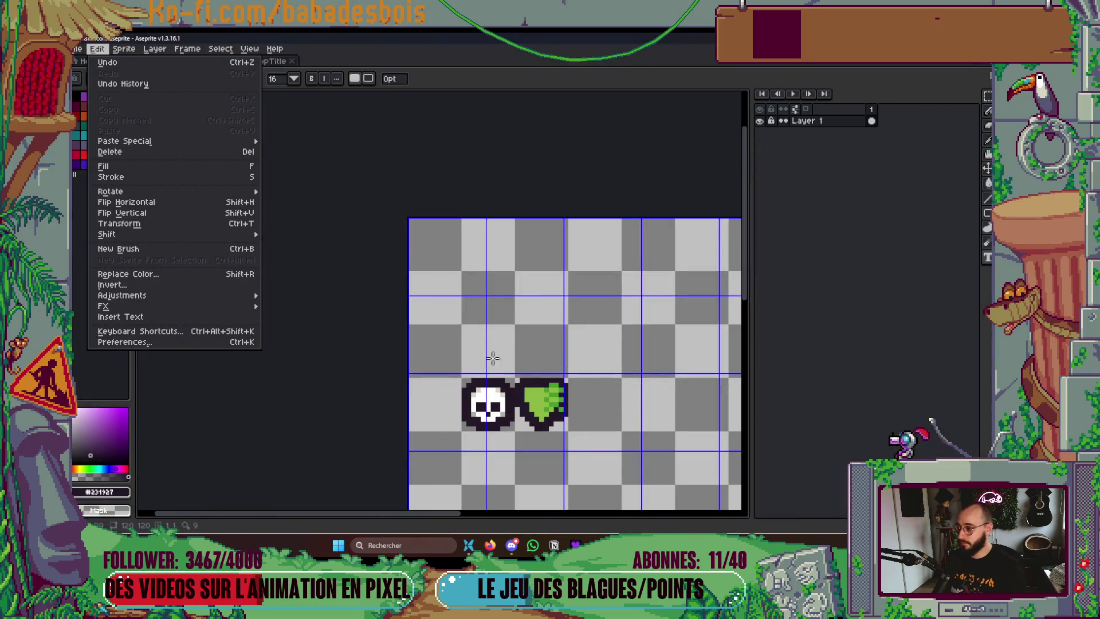
# Open PotionDropTitleIcon from the Home page's recent files, then close that document
pyautogui.click(492, 317)
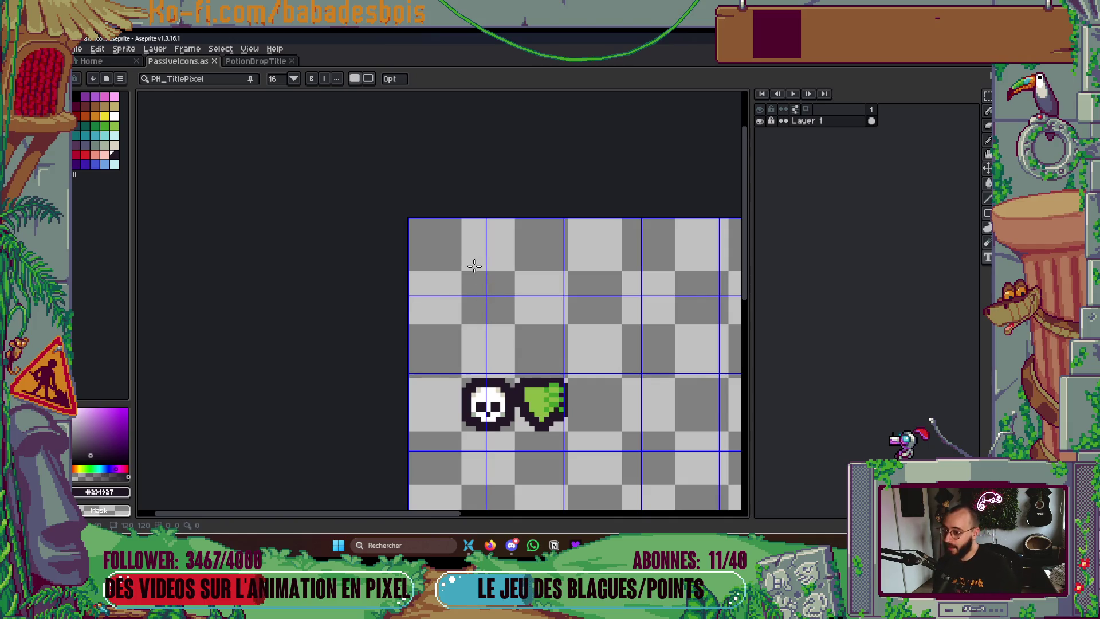
pyautogui.scroll(-1, 476, 297)
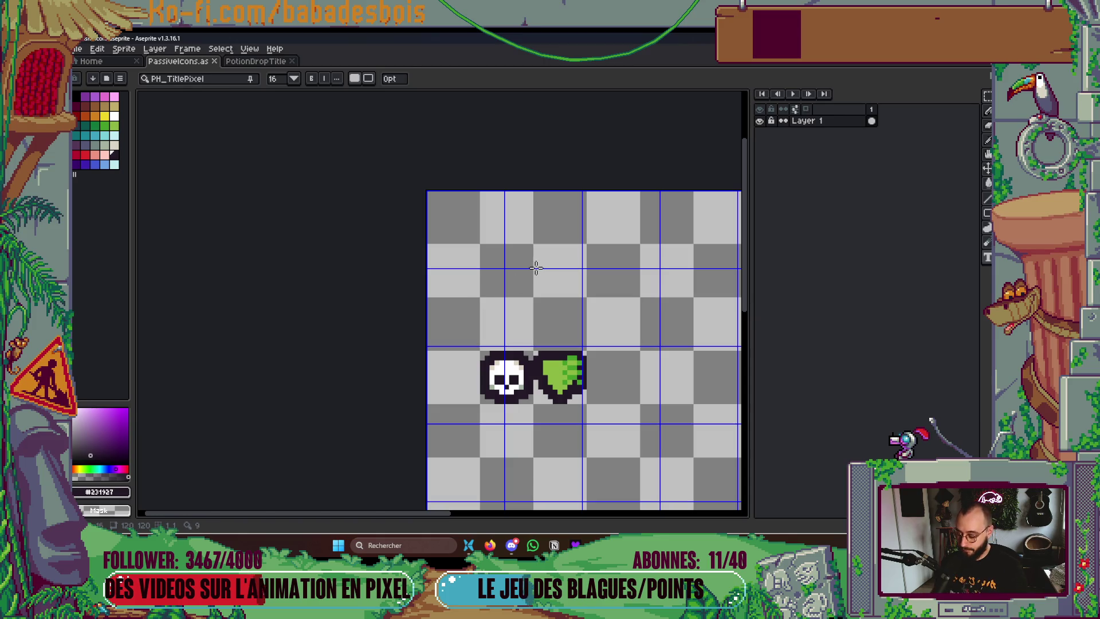
pyautogui.click(87, 61)
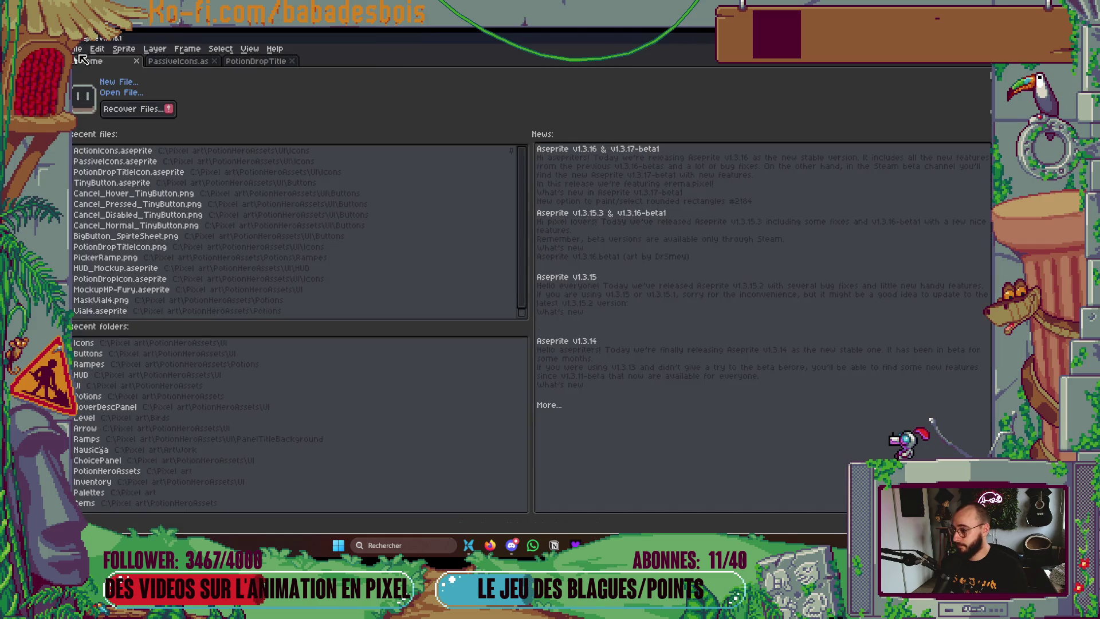
pyautogui.click(128, 172)
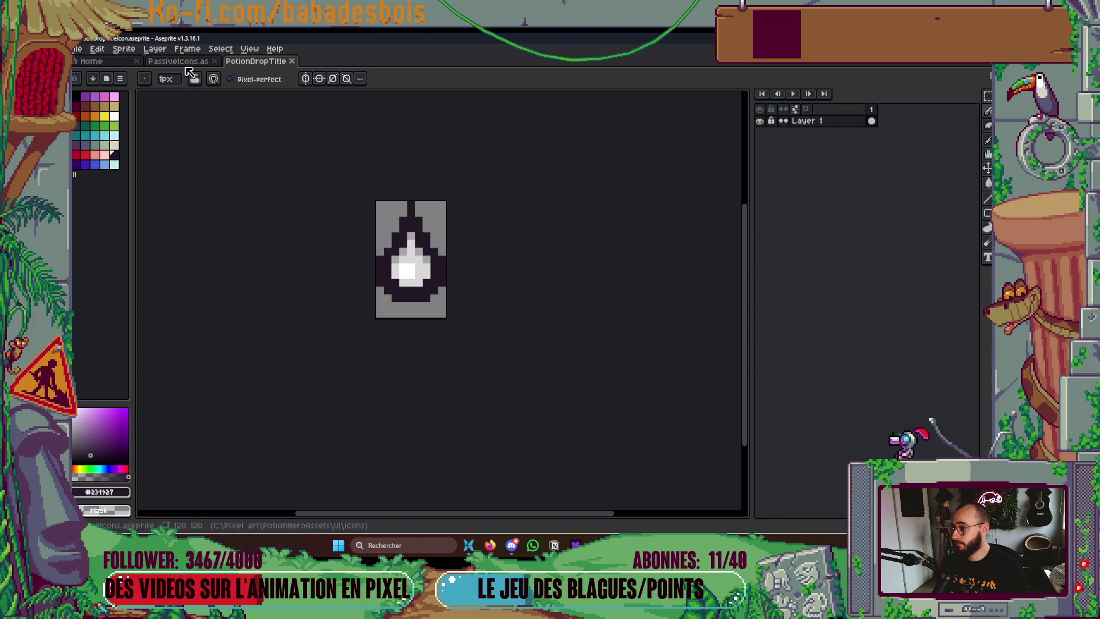
pyautogui.click(291, 61)
# Bring up Aseprite's Preferences on the General page with Ctrl+K
pyautogui.hotkey('alt', 'f')
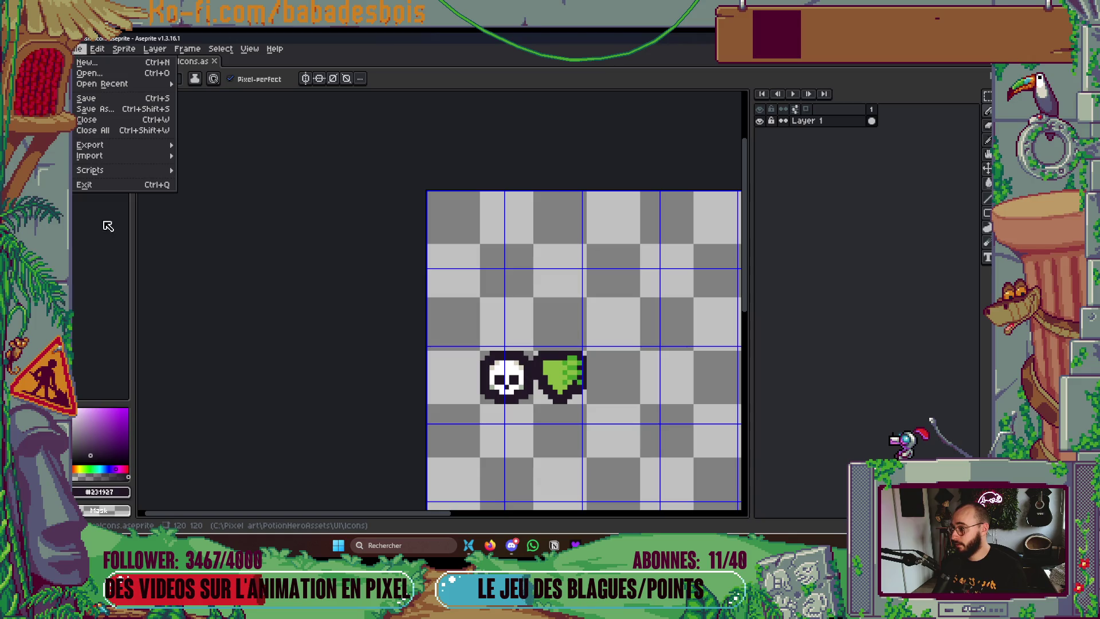
pyautogui.click(469, 311)
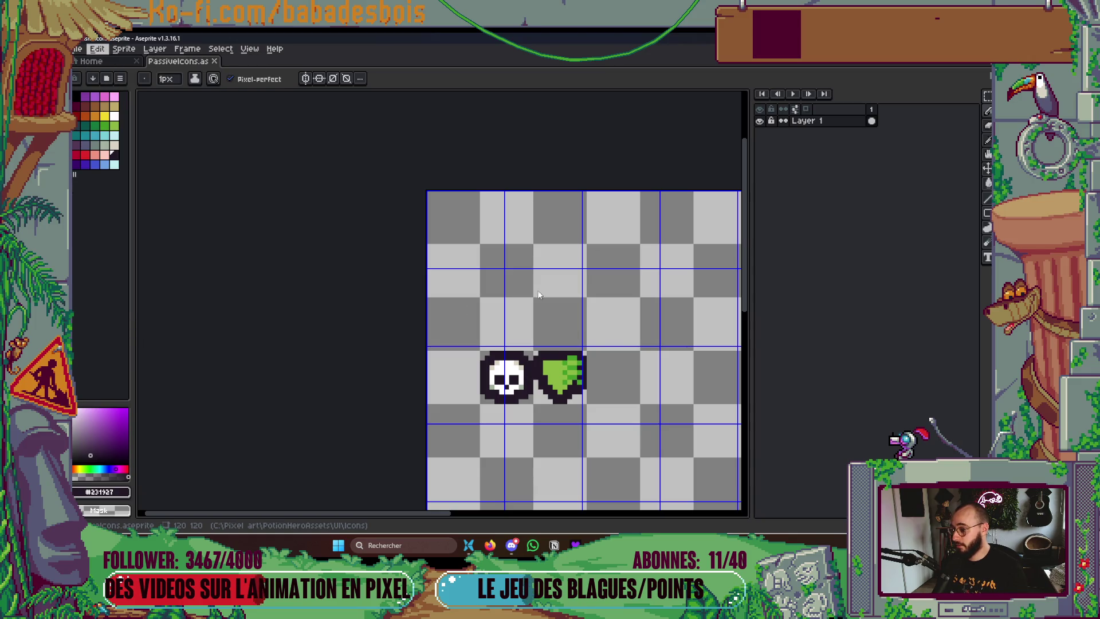
pyautogui.hotkey('ctrl', 'k')
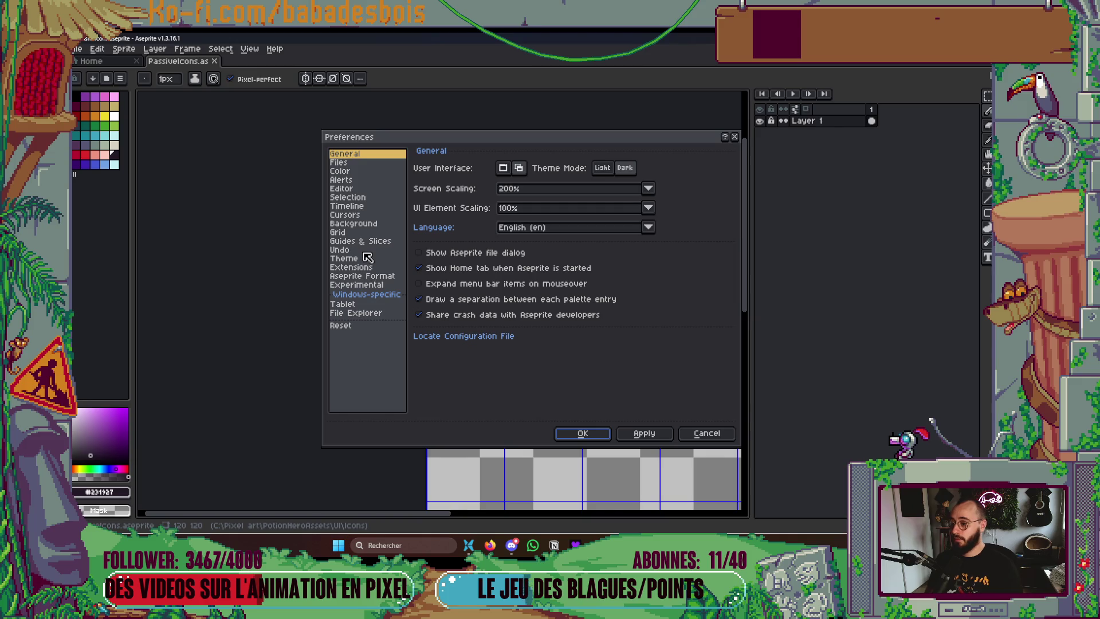
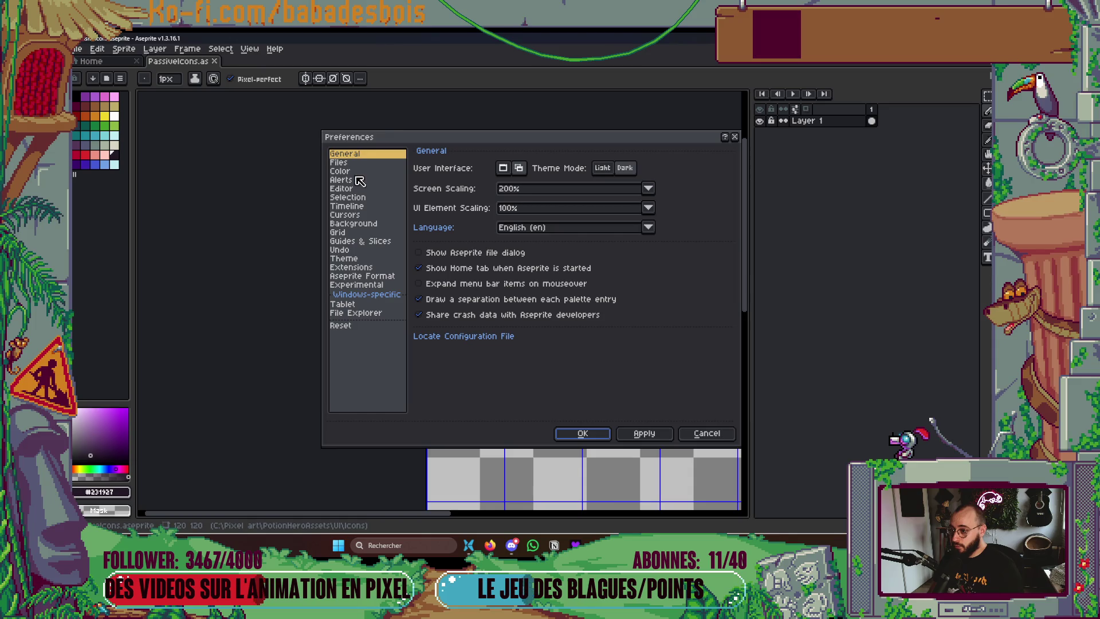
# Set the transparency checkerboard size to 16 x 16 px in Preferences > Background
pyautogui.click(360, 224)
pyautogui.doubleClick(516, 192)
pyautogui.press('Tab')
pyautogui.write('16')
pyautogui.press('Return')
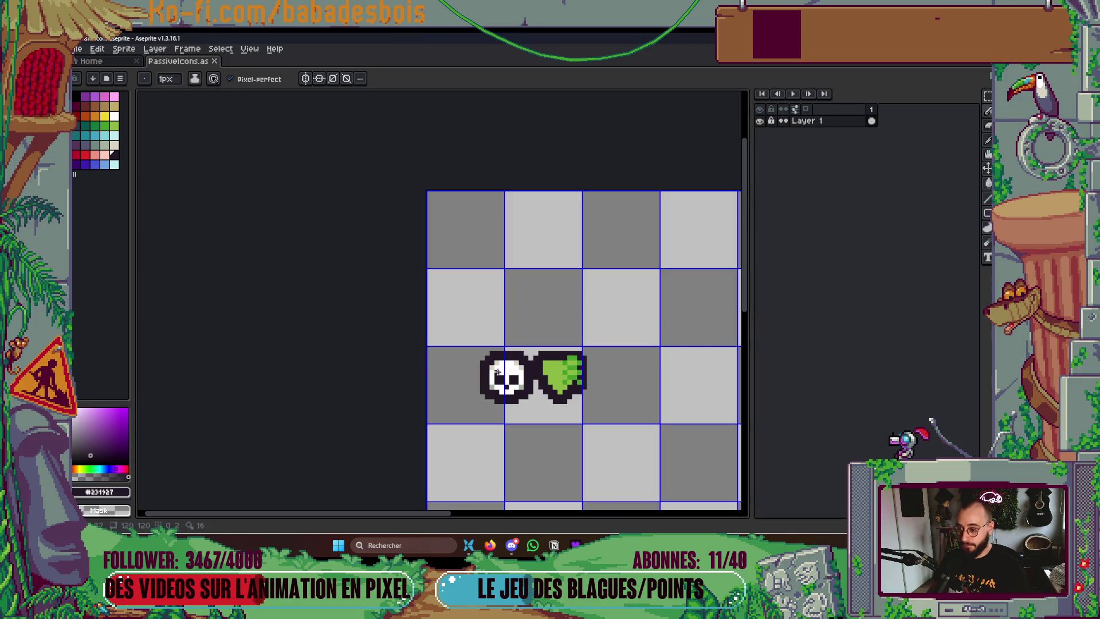
# Select the skull in the top-left tile with the Rectangular Marquee (M)
pyautogui.press('m')
pyautogui.moveTo(466, 342)
pyautogui.mouseDown()
pyautogui.moveTo(533, 419)
pyautogui.moveTo(489, 352)
pyautogui.moveTo(480, 248)
pyautogui.mouseUp()
pyautogui.scroll(3, 525, 275)
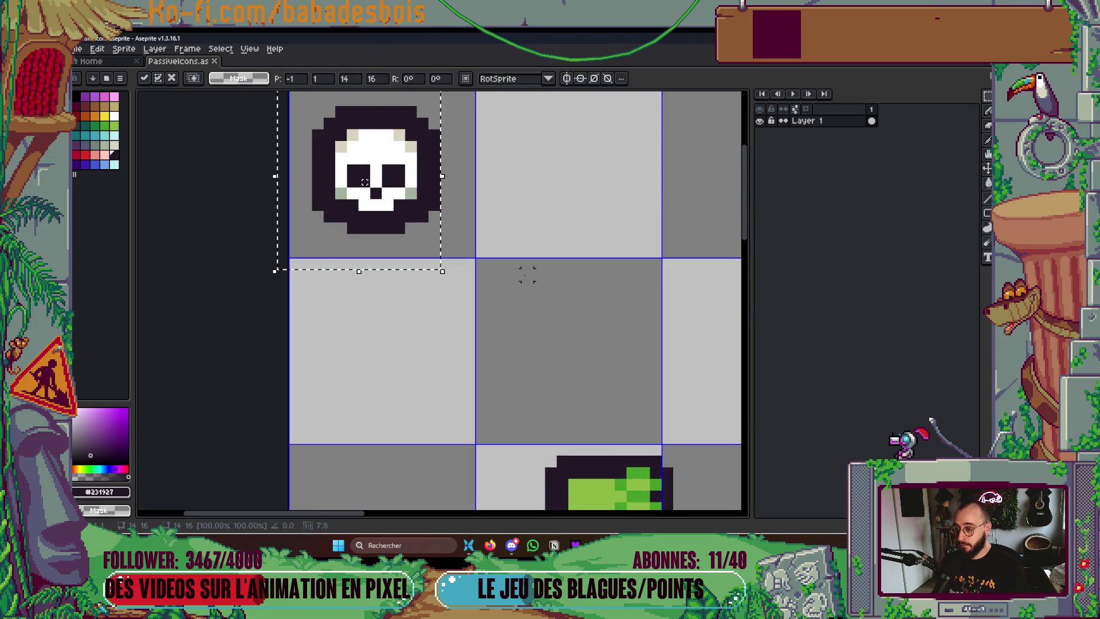
pyautogui.click(527, 274)
pyautogui.scroll(3, 474, 285)
pyautogui.moveTo(336, 149)
pyautogui.mouseDown()
pyautogui.moveTo(490, 290)
pyautogui.moveTo(481, 300)
pyautogui.moveTo(468, 293)
pyautogui.mouseUp()
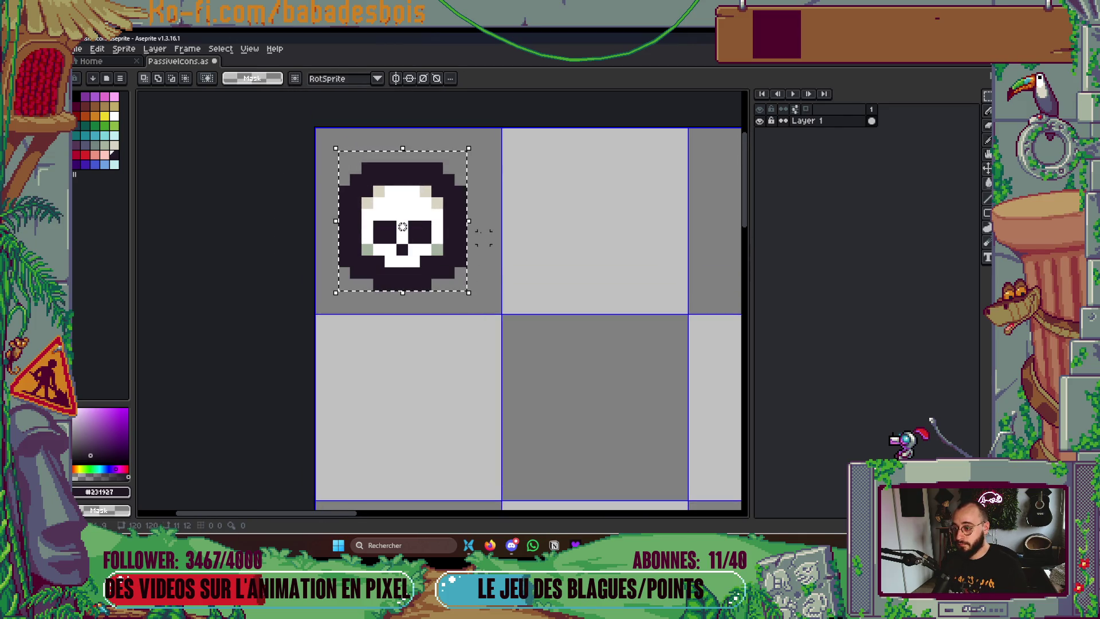
pyautogui.click(528, 233)
pyautogui.moveTo(404, 203)
pyautogui.mouseDown()
pyautogui.moveTo(597, 231)
pyautogui.moveTo(606, 410)
pyautogui.moveTo(596, 304)
pyautogui.moveTo(401, 218)
pyautogui.moveTo(370, 226)
pyautogui.moveTo(403, 215)
pyautogui.mouseUp()
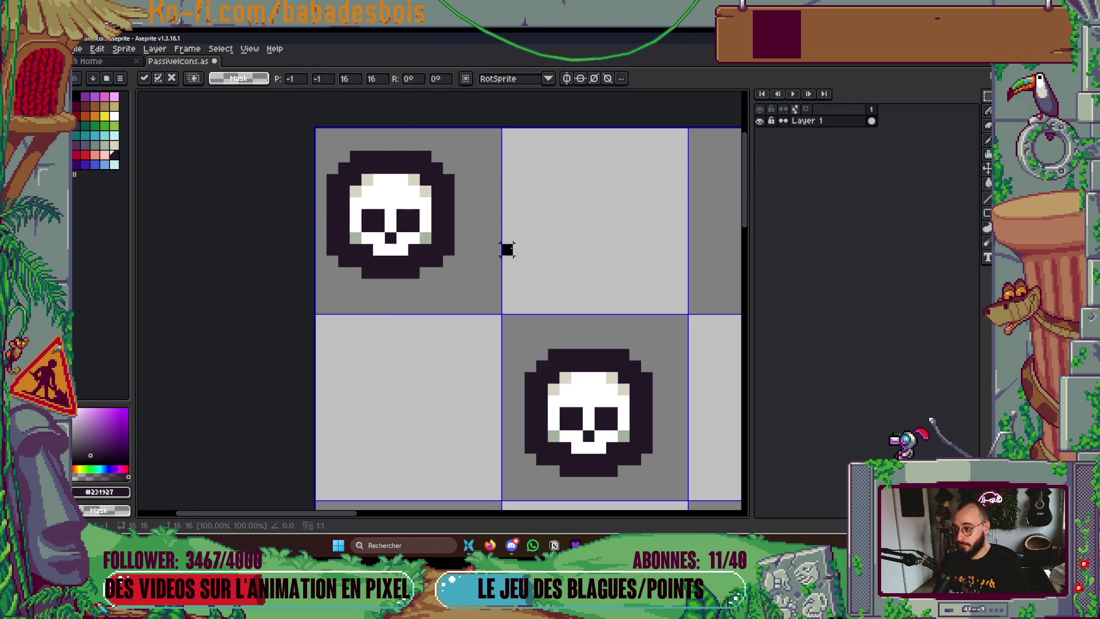
pyautogui.click(507, 249)
# Nudge the whole skull one pixel right, commit the move, and switch to a white Pencil
pyautogui.moveTo(383, 137); pyautogui.dragTo(457, 281)
pyautogui.moveTo(302, 140); pyautogui.dragTo(481, 289)
pyautogui.moveTo(441, 259); pyautogui.dragTo(452, 260)
pyautogui.press('Return')
pyautogui.hotkey('ctrl', 'd')
pyautogui.press('b')
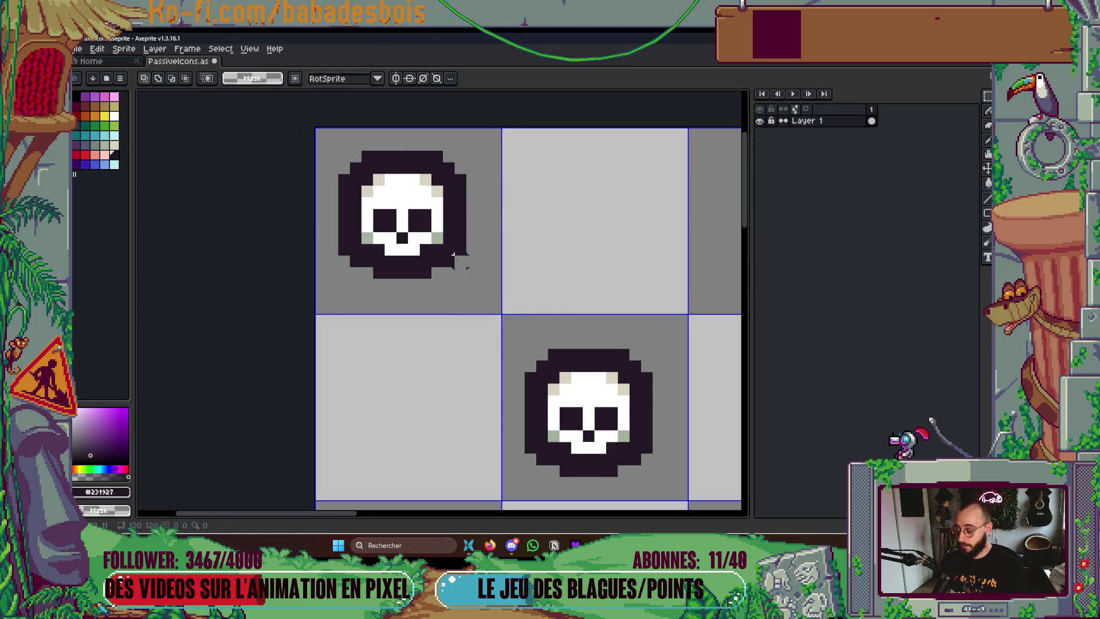
pyautogui.keyDown('alt'); pyautogui.click(409, 189); pyautogui.keyUp('alt')
# Paint a white bone end at the skull's lower-right corner
pyautogui.click(449, 273)
pyautogui.click(460, 261)
pyautogui.click(460, 272)
pyautogui.click(459, 281)
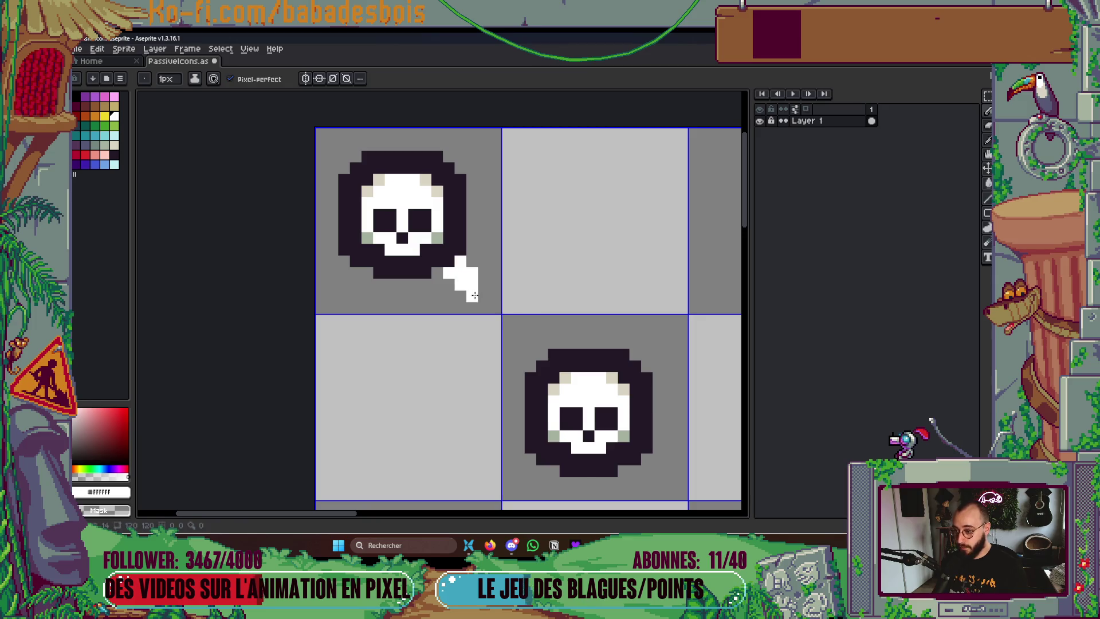
pyautogui.click(485, 273)
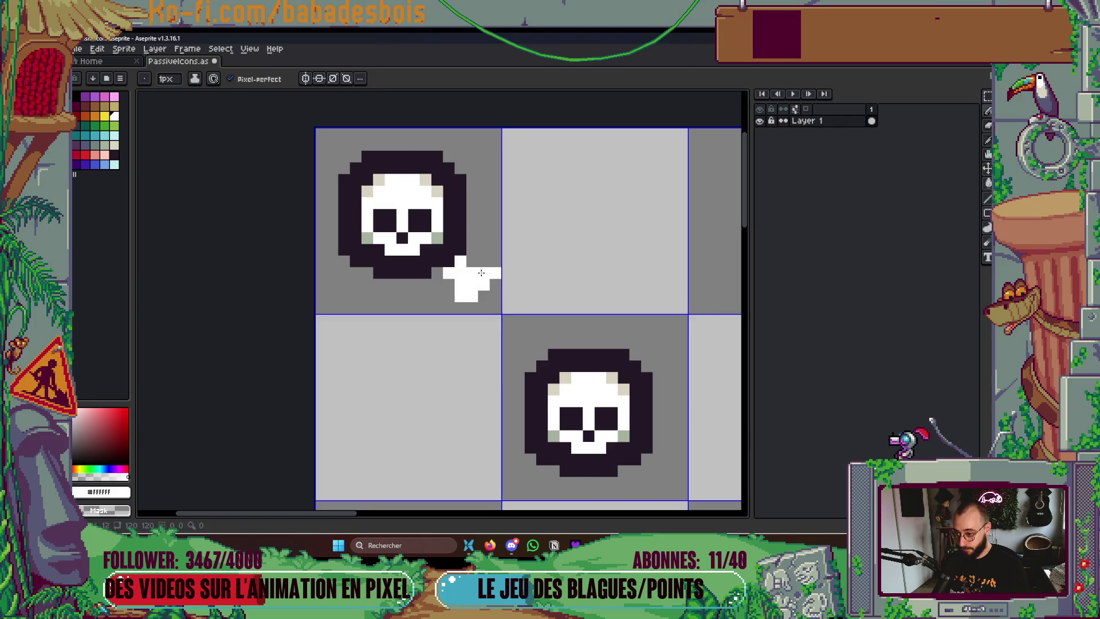
pyautogui.scroll(2, 485, 273)
pyautogui.hscroll(-3, 486, 273)
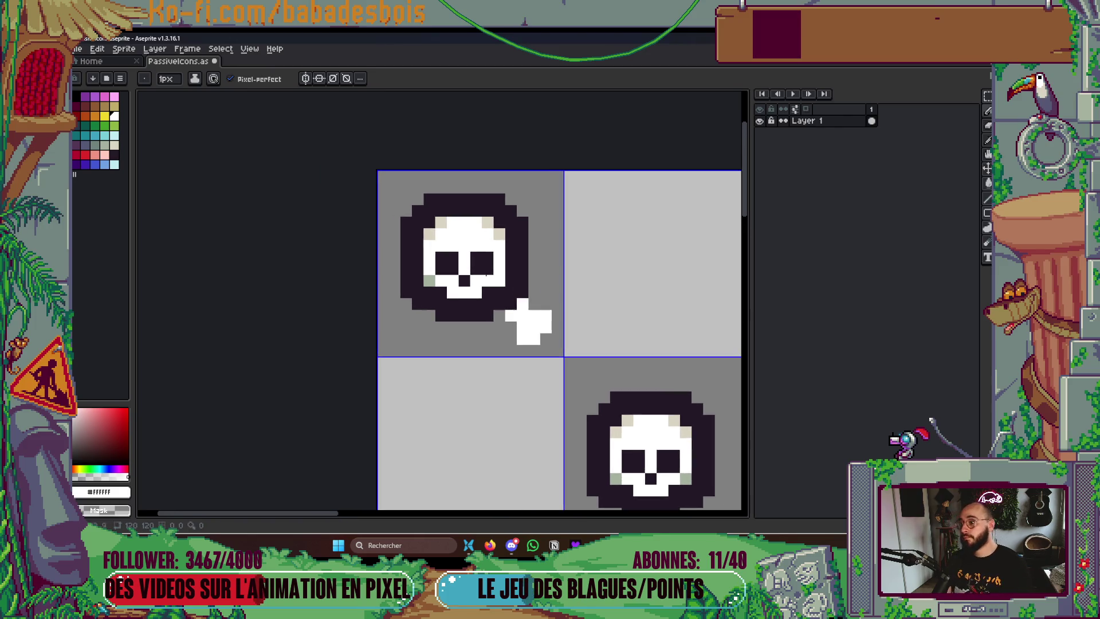
# Paint and shape a white bone end at the skull's top-left corner
pyautogui.click(406, 211)
pyautogui.click(417, 199)
pyautogui.click(394, 199)
pyautogui.scroll(-5, 426, 190)
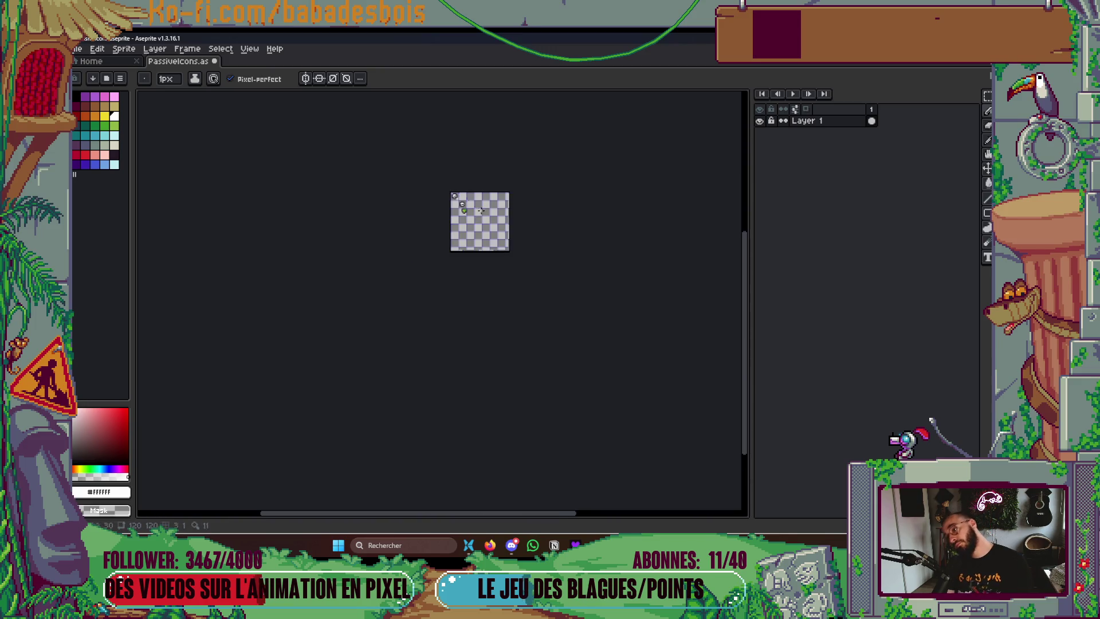
pyautogui.scroll(4, 454, 195)
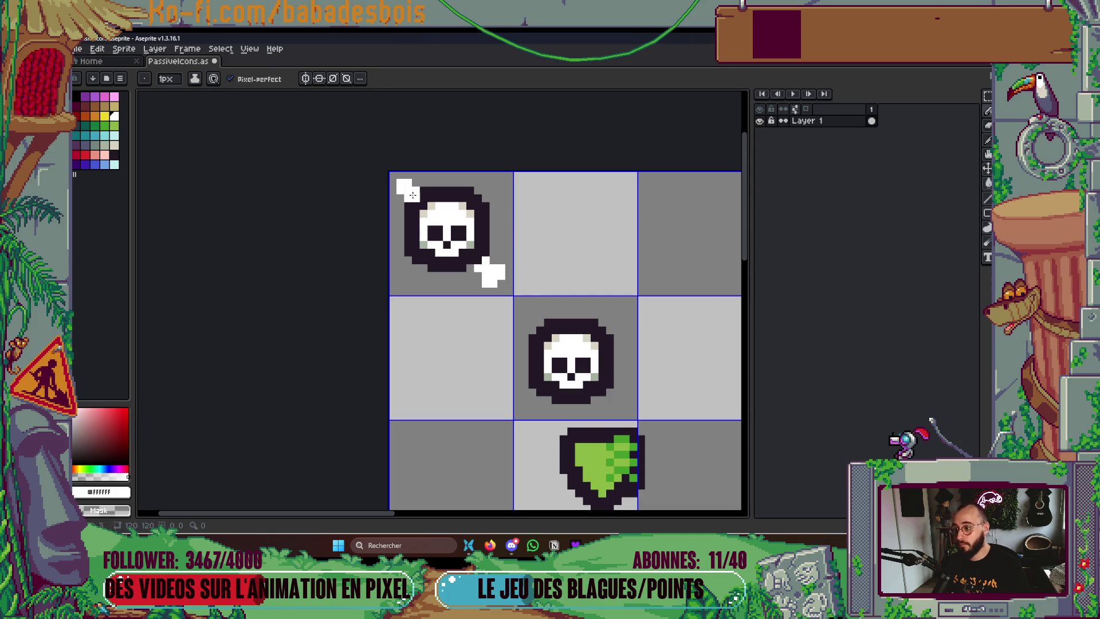
pyautogui.scroll(2, 401, 188)
pyautogui.click(397, 189)
pyautogui.click(396, 209)
pyautogui.rightClick(398, 178)
pyautogui.click(429, 178)
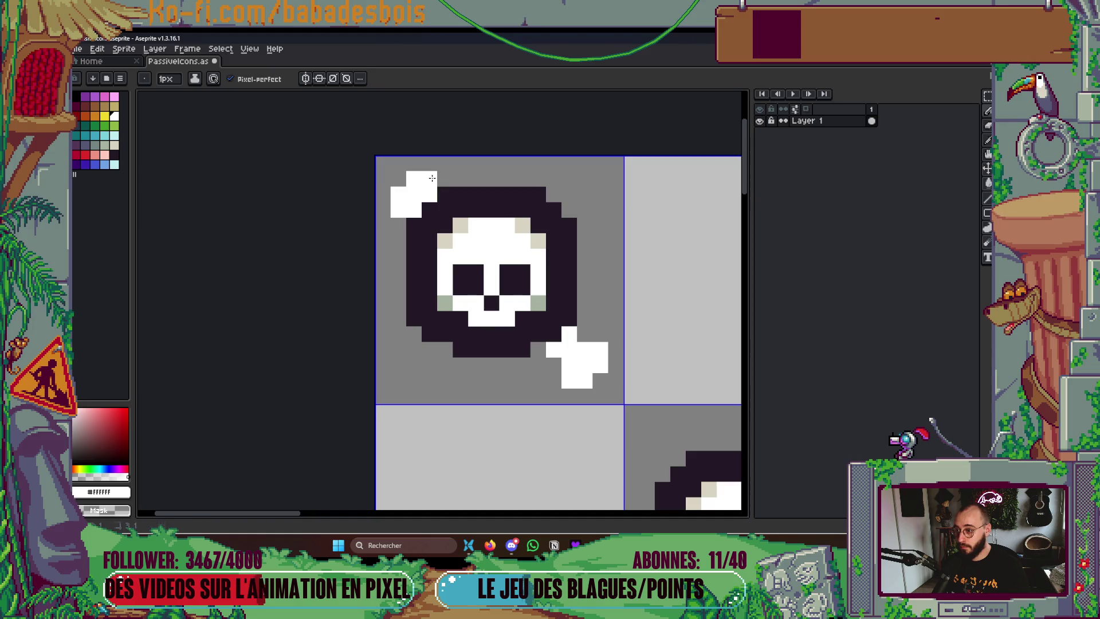
# Reshape the lower-right bone end, erasing stray pixels and adding white ones
pyautogui.rightClick(599, 349)
pyautogui.rightClick(600, 365)
pyautogui.rightClick(585, 380)
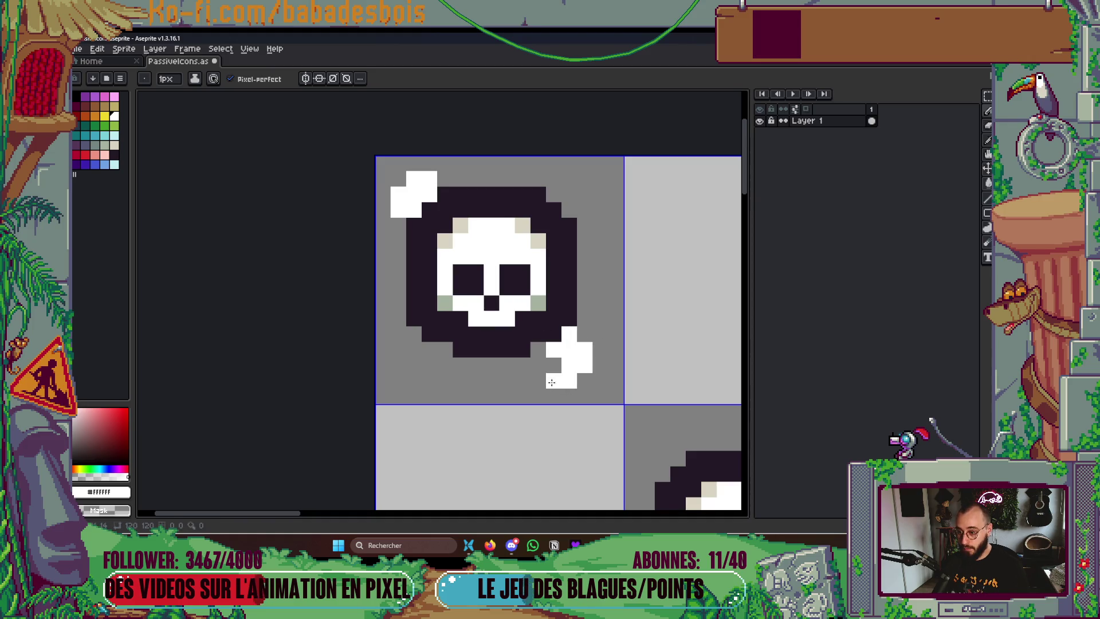
pyautogui.click(556, 370)
pyautogui.rightClick(569, 380)
pyautogui.click(600, 319)
pyautogui.click(615, 350)
pyautogui.scroll(-4, 626, 306)
pyautogui.scroll(4, 552, 314)
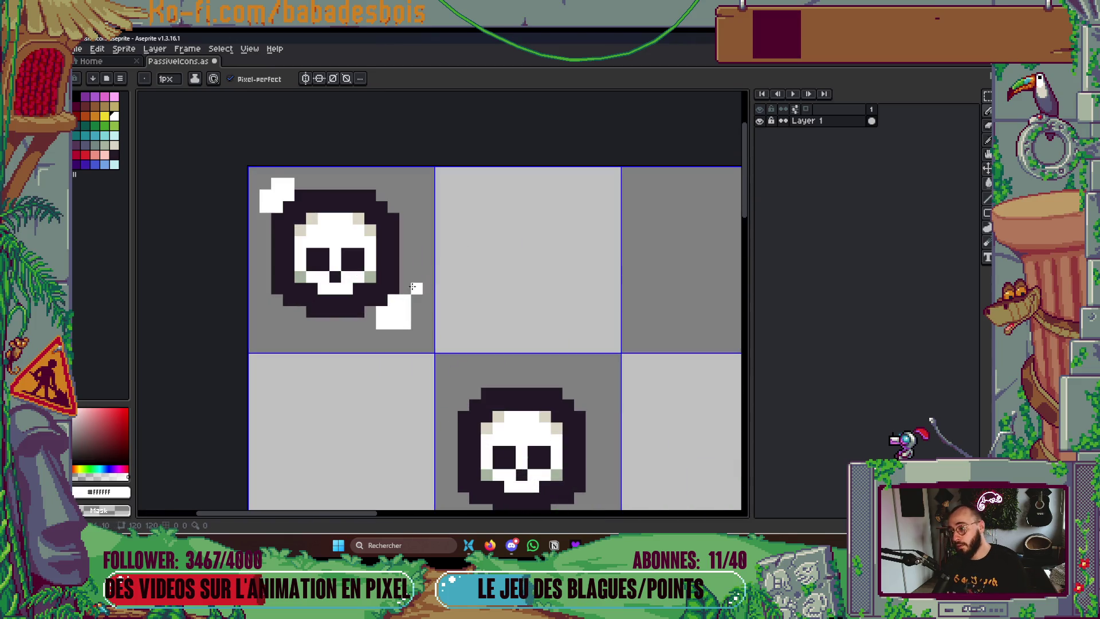
pyautogui.scroll(-5, 407, 325)
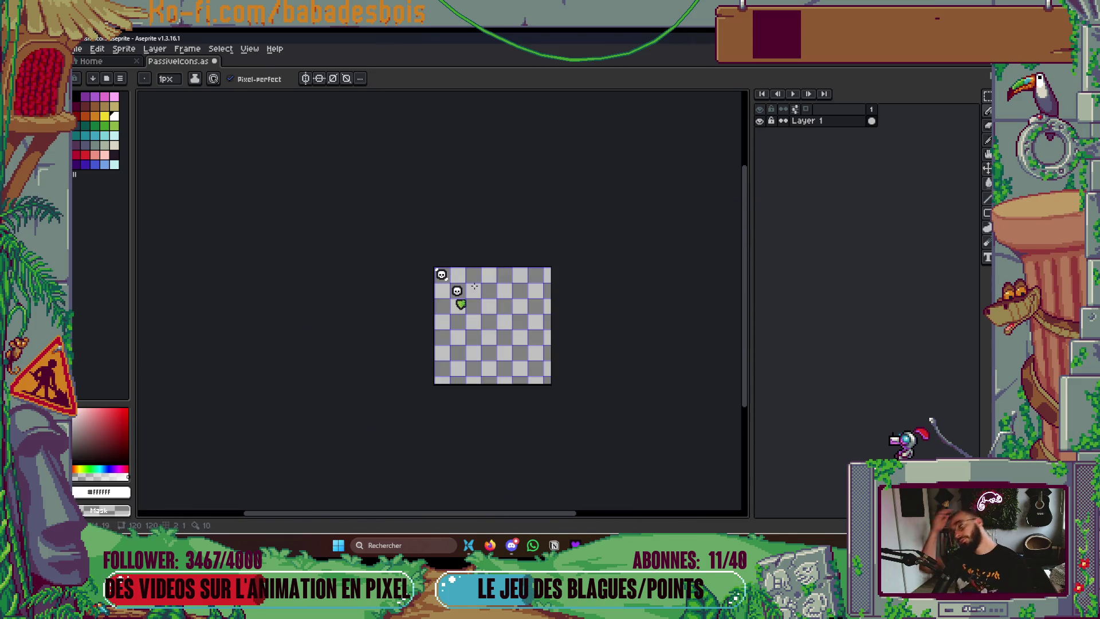
pyautogui.scroll(5, 503, 270)
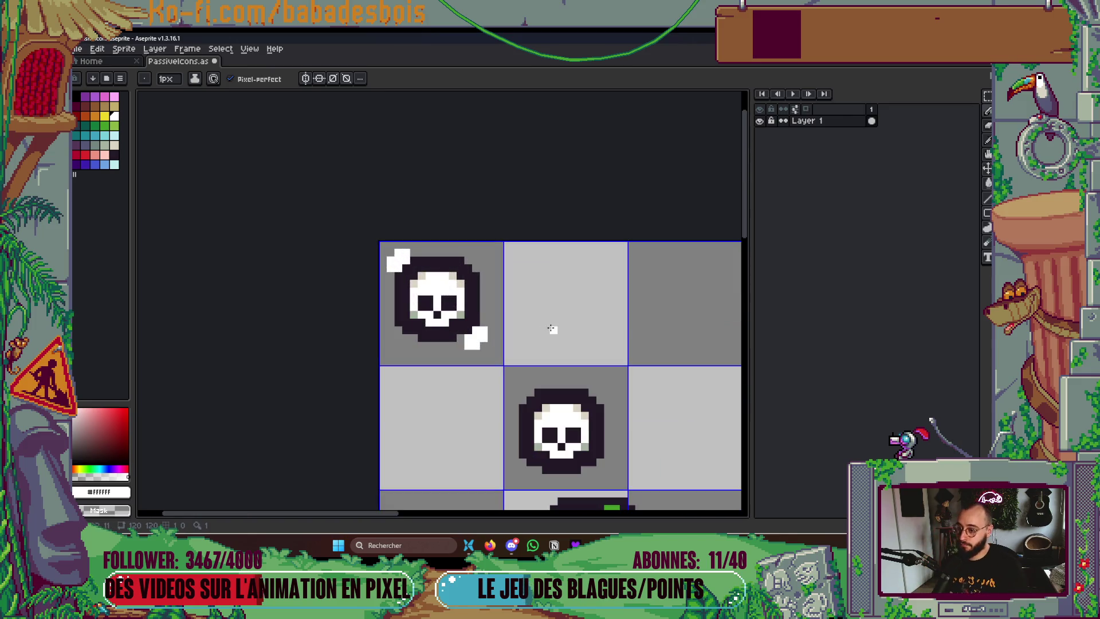
pyautogui.scroll(2, 473, 274)
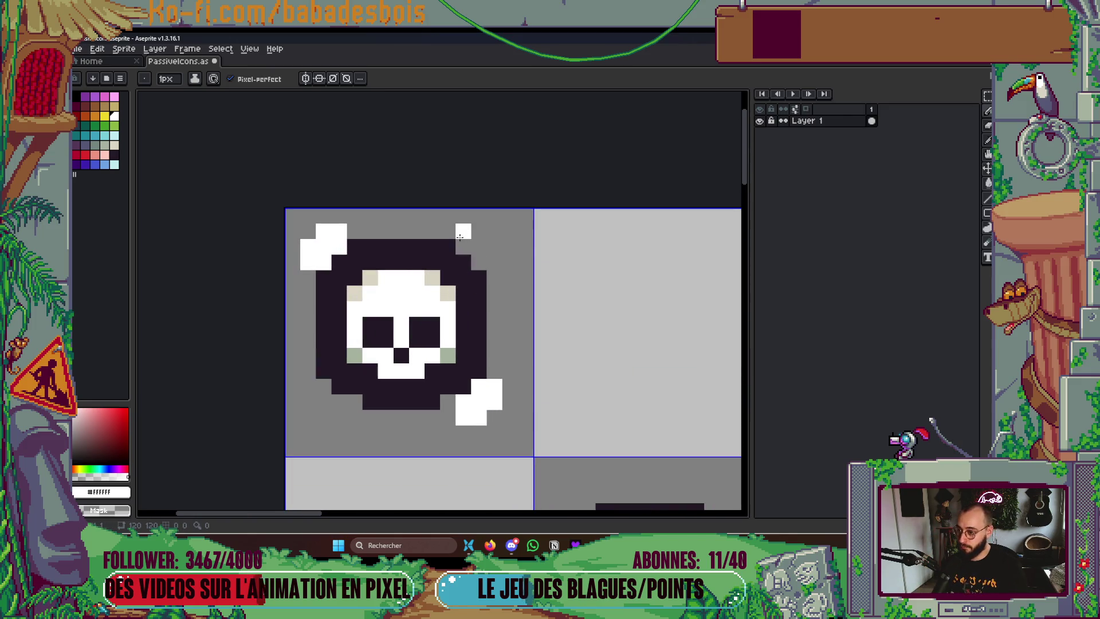
# Paint the white top-right bone end, undoing a trial bottom-left stroke
pyautogui.click(479, 263)
pyautogui.click(494, 263)
pyautogui.click(494, 247)
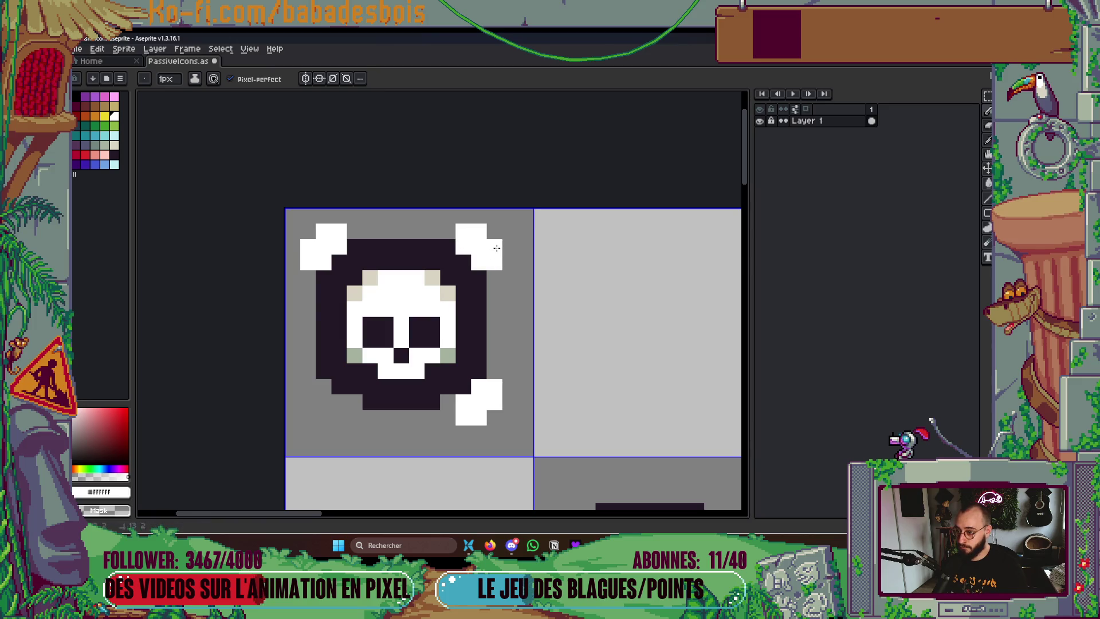
pyautogui.moveTo(464, 310); pyautogui.dragTo(557, 249)
pyautogui.moveTo(421, 338); pyautogui.dragTo(447, 295)
pyautogui.hotkey('ctrl', 'z')
pyautogui.moveTo(479, 251); pyautogui.dragTo(475, 237)
pyautogui.scroll(-3, 475, 236)
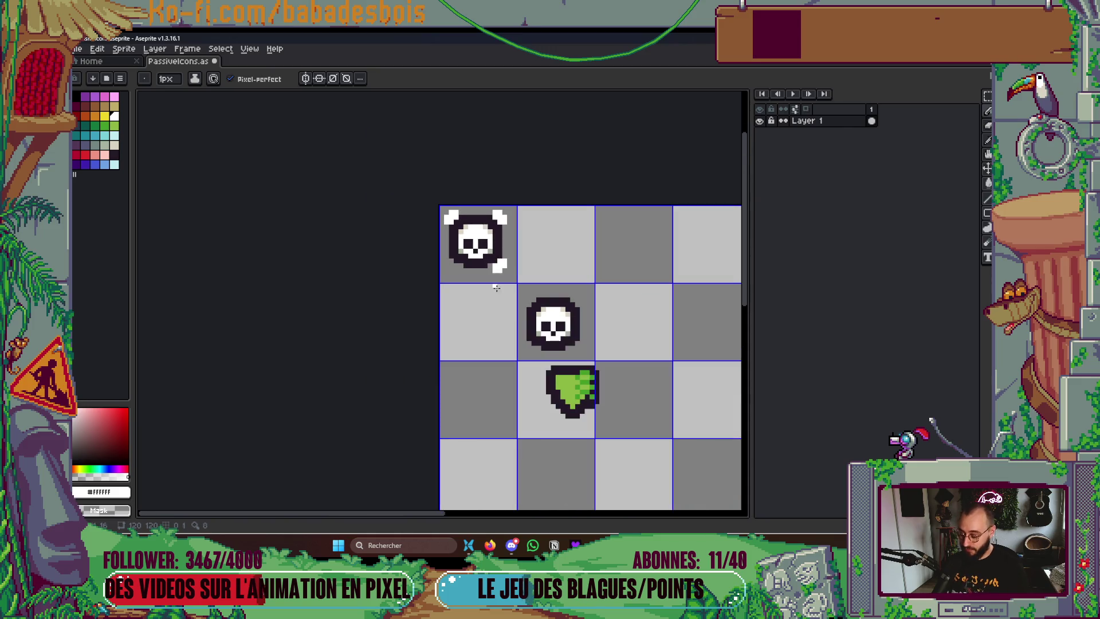
# Check the Canvas Size dialog twice, closing it without resizing
pyautogui.hotkey('ctrl', 'alt', 'c')
pyautogui.press('Escape')
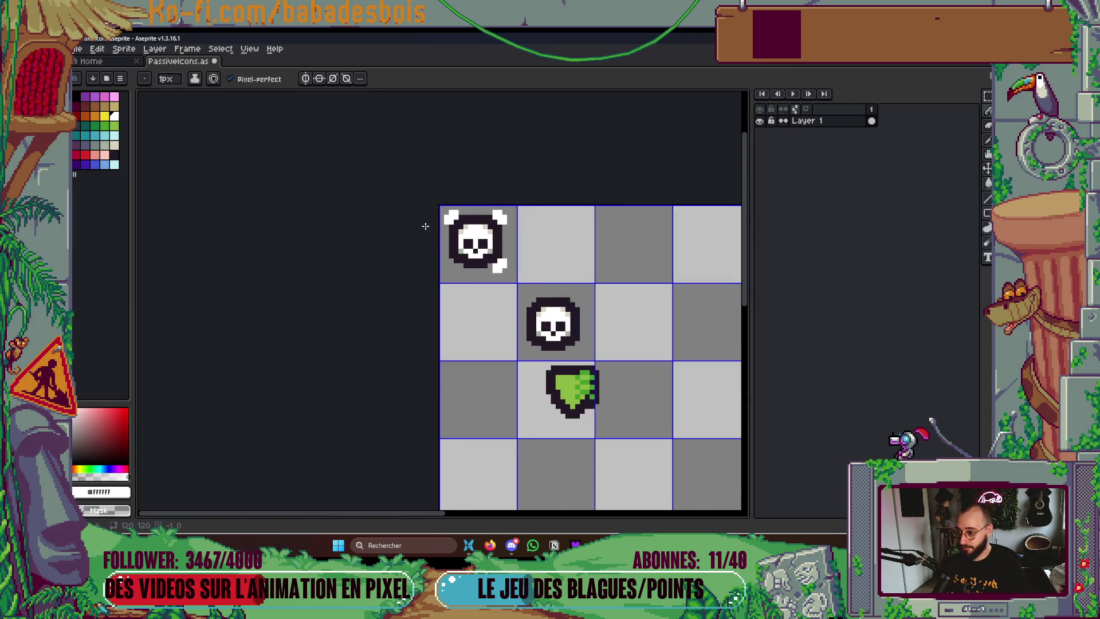
pyautogui.scroll(2, 492, 300)
pyautogui.scroll(2, 491, 301)
pyautogui.scroll(-2, 432, 326)
pyautogui.hotkey('ctrl', 'alt', 'c')
pyautogui.press('Escape')
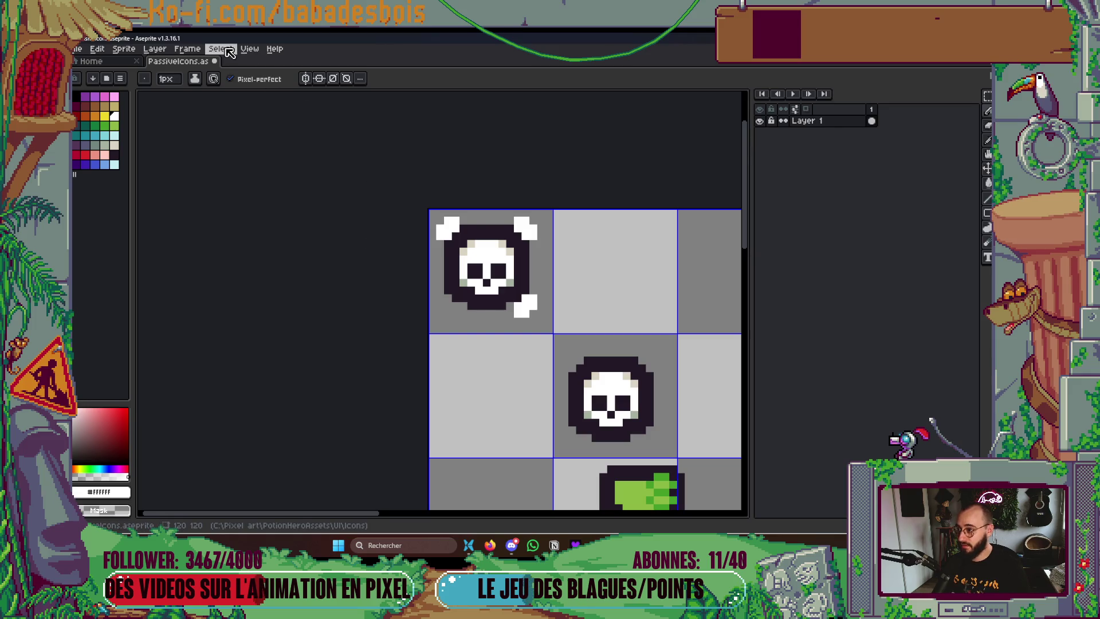
pyautogui.click(252, 50)
# Set the grid size to 17 x 17 px in Grid Settings
pyautogui.moveTo(289, 125)
pyautogui.click(407, 128)
pyautogui.press('Tab')
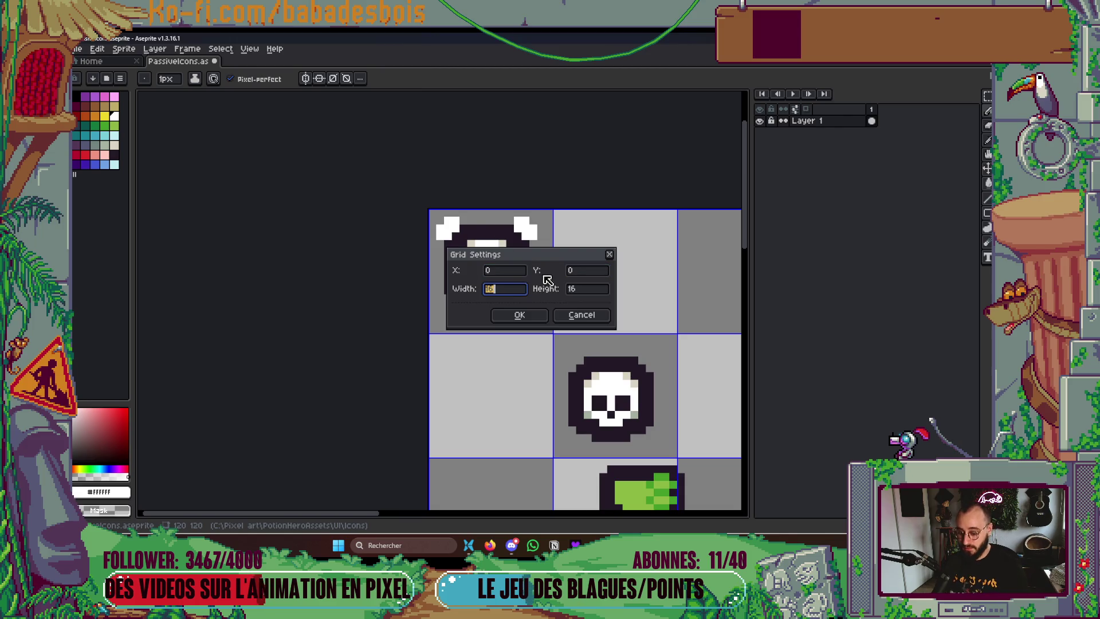
pyautogui.press('Tab')
pyautogui.write('17')
pyautogui.press('Return')
pyautogui.moveTo(540, 274); pyautogui.dragTo(389, 277)
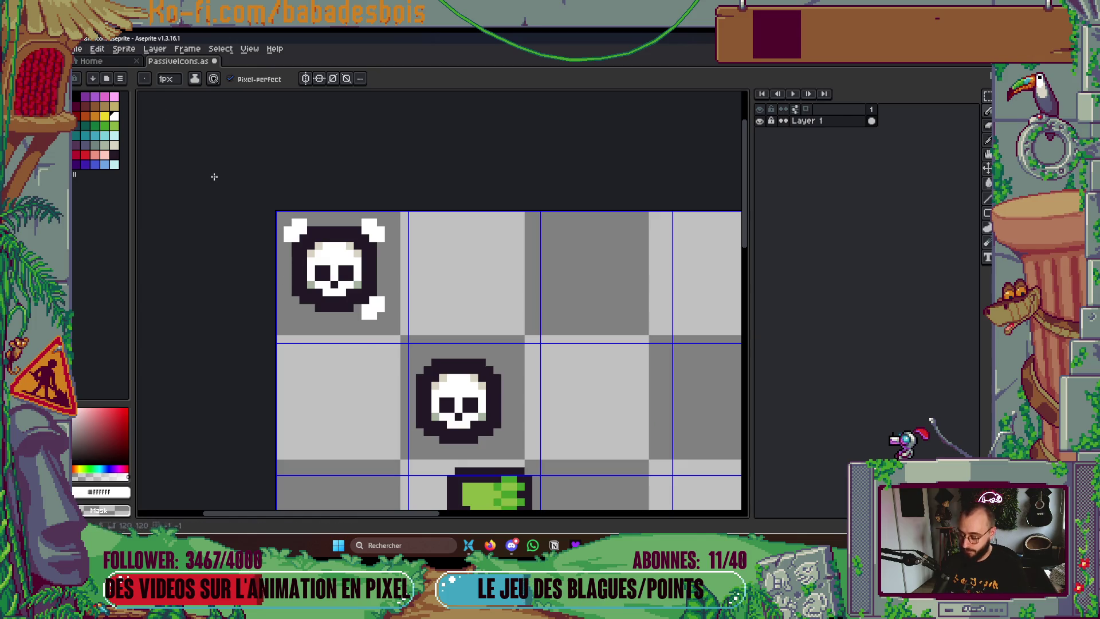
# Return to the PassiveIcons sprite and set the checkerboard size to 17 px
pyautogui.click(91, 61)
pyautogui.click(181, 61)
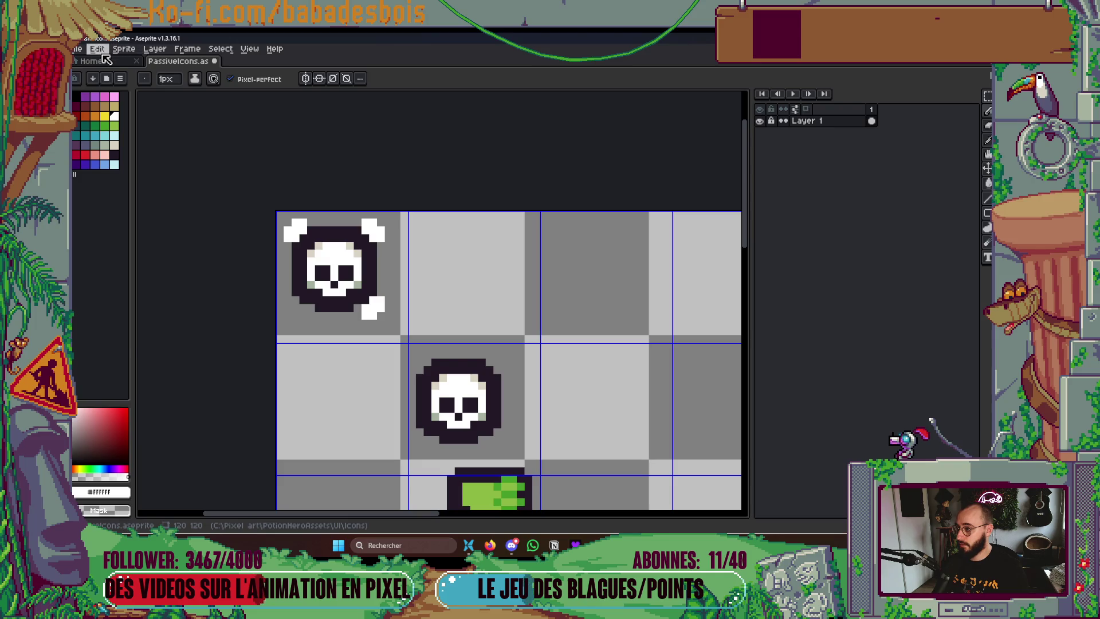
pyautogui.click(101, 51)
pyautogui.click(167, 345)
pyautogui.click(541, 186)
pyautogui.write('17')
pyautogui.press('Tab')
pyautogui.press('Return')
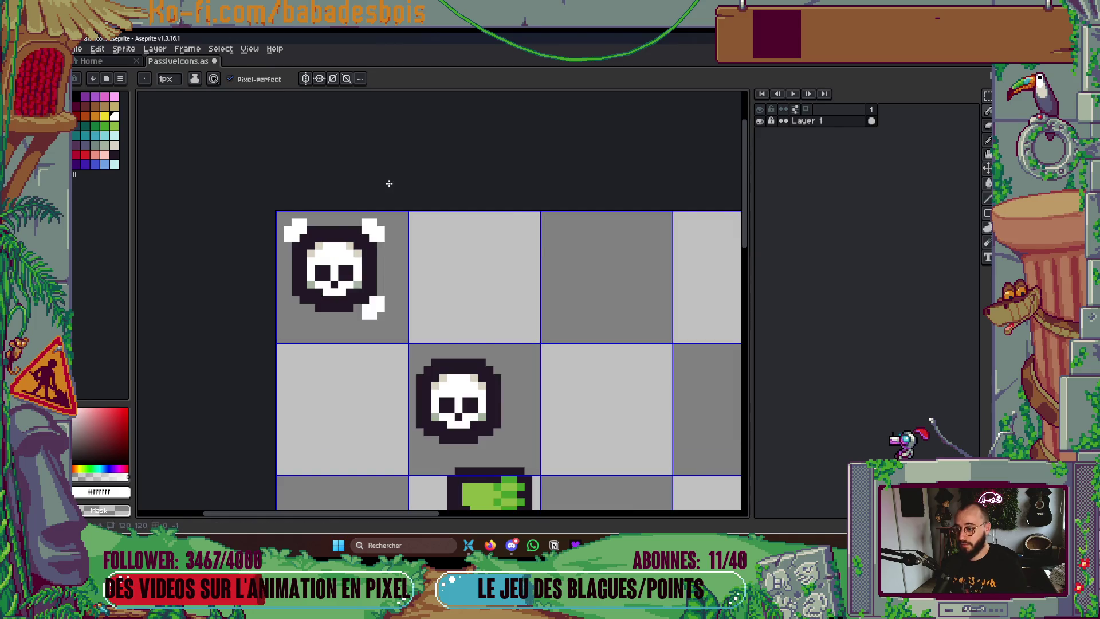
# Select the top-left skull and nudge it right and down
pyautogui.press('m')
pyautogui.scroll(1, 359, 313)
pyautogui.moveTo(245, 167)
pyautogui.mouseDown()
pyautogui.moveTo(418, 313)
pyautogui.moveTo(400, 319)
pyautogui.mouseUp()
pyautogui.moveTo(366, 279); pyautogui.dragTo(377, 291)
# Draw the white bottom-left bone end with a 2 px Pencil
pyautogui.press('i')
pyautogui.hscroll(-3, 483, 346)
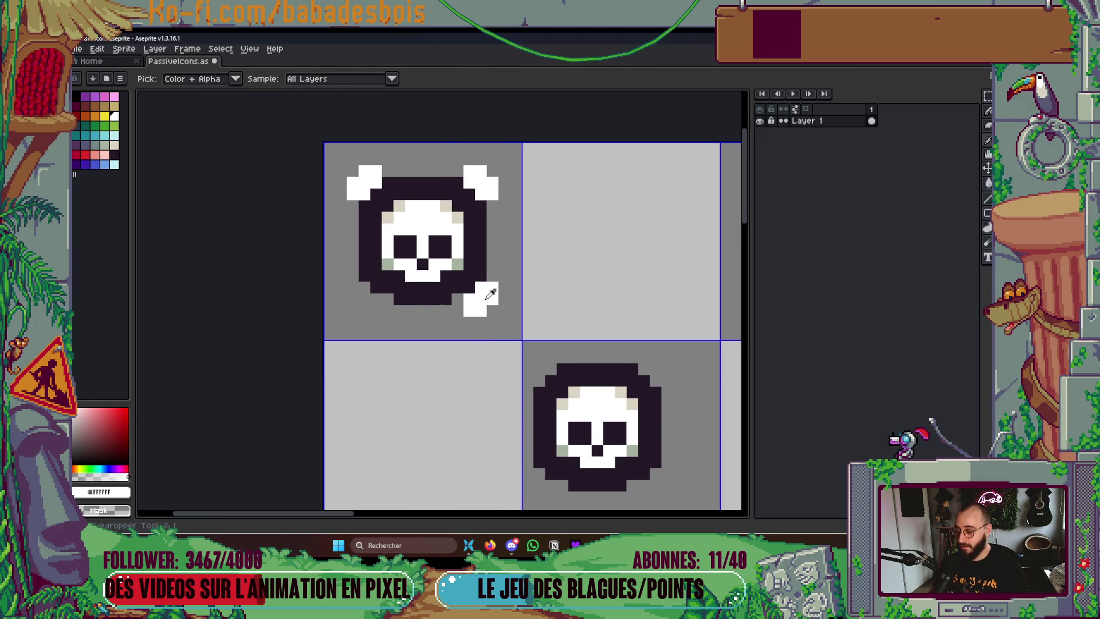
pyautogui.press('b')
pyautogui.press('+')
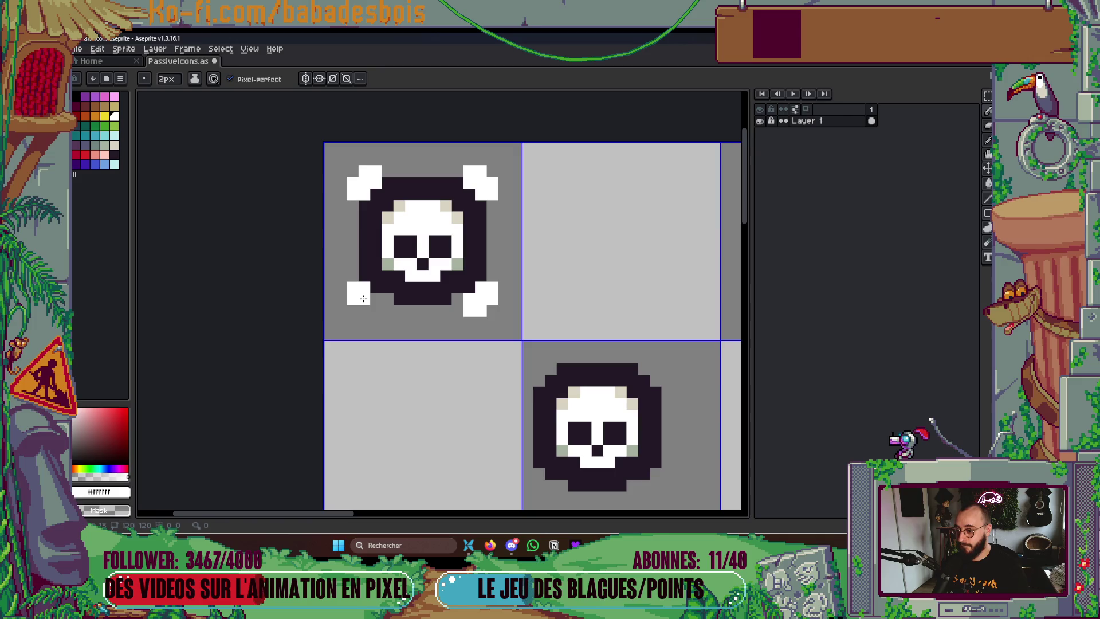
pyautogui.moveTo(363, 298); pyautogui.dragTo(380, 311)
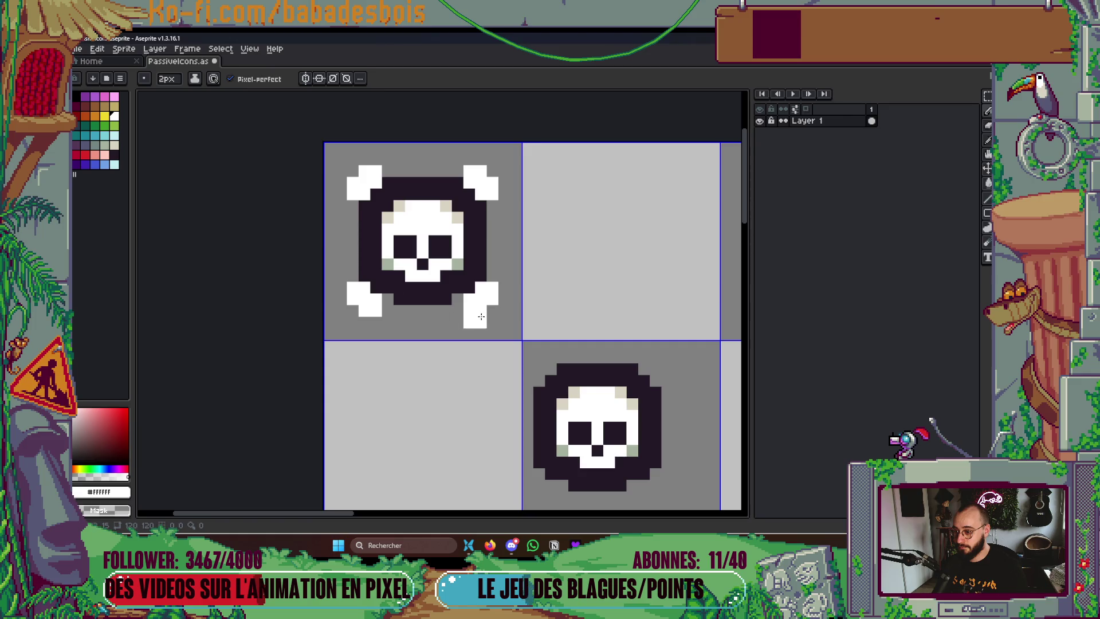
# Pick the dark outline colour and turn on vertical symmetry
pyautogui.scroll(-4, 504, 304)
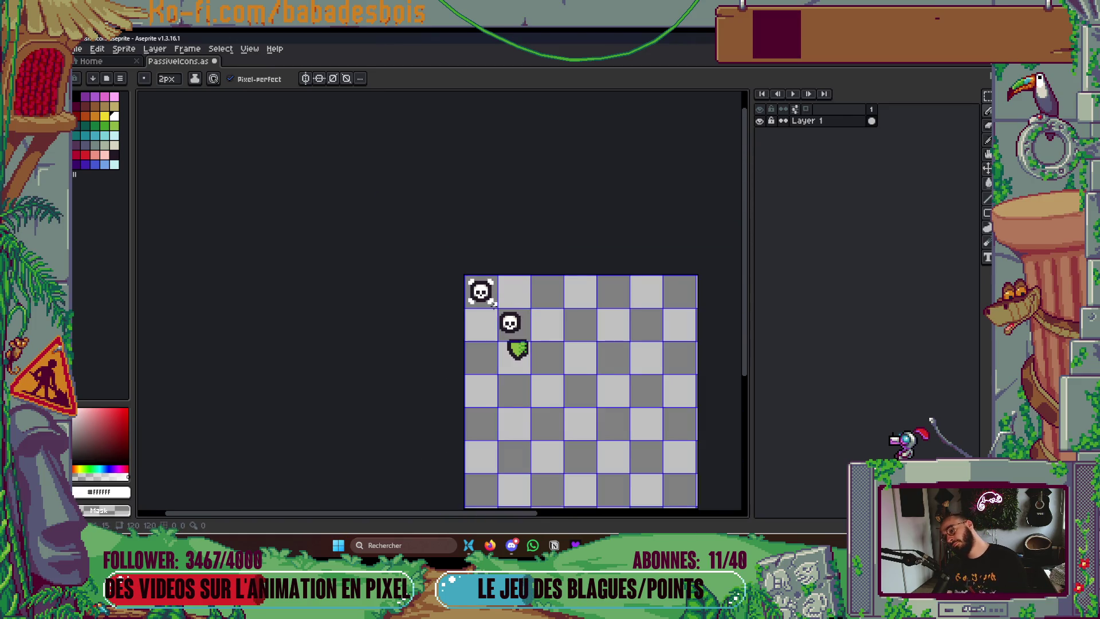
pyautogui.scroll(4, 502, 303)
pyautogui.scroll(1, 431, 360)
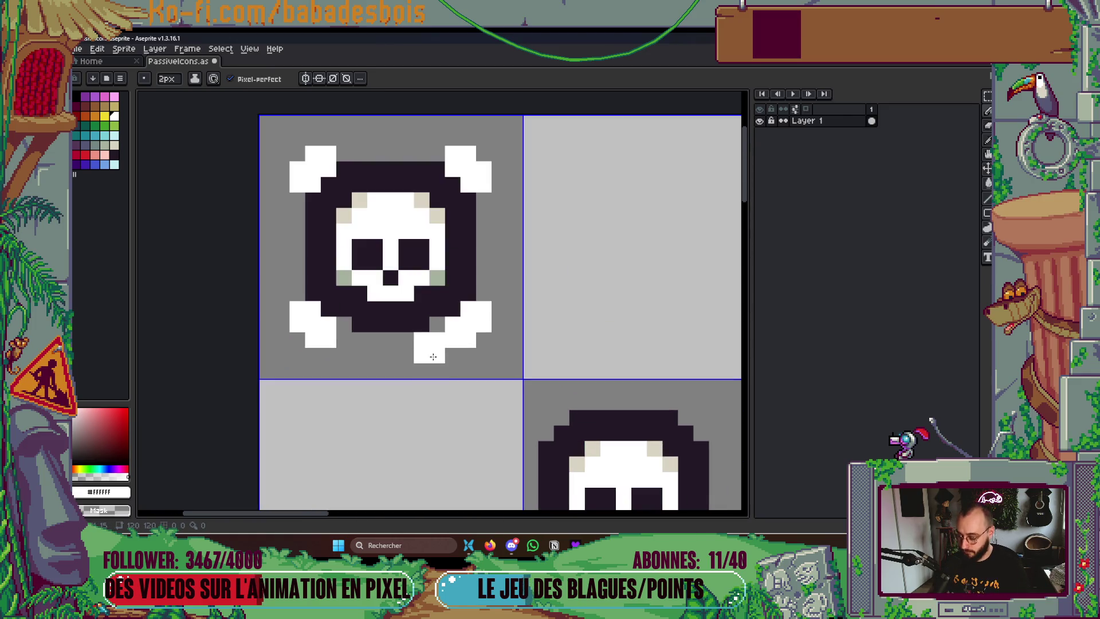
pyautogui.keyDown('alt'); pyautogui.click(433, 341); pyautogui.keyUp('alt')
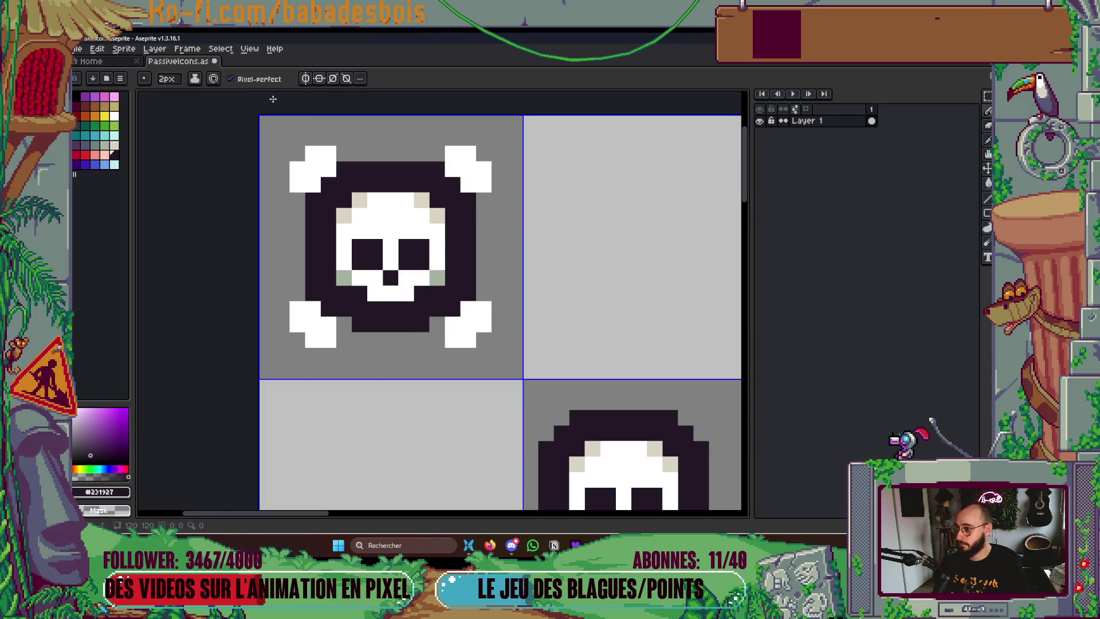
pyautogui.click(318, 80)
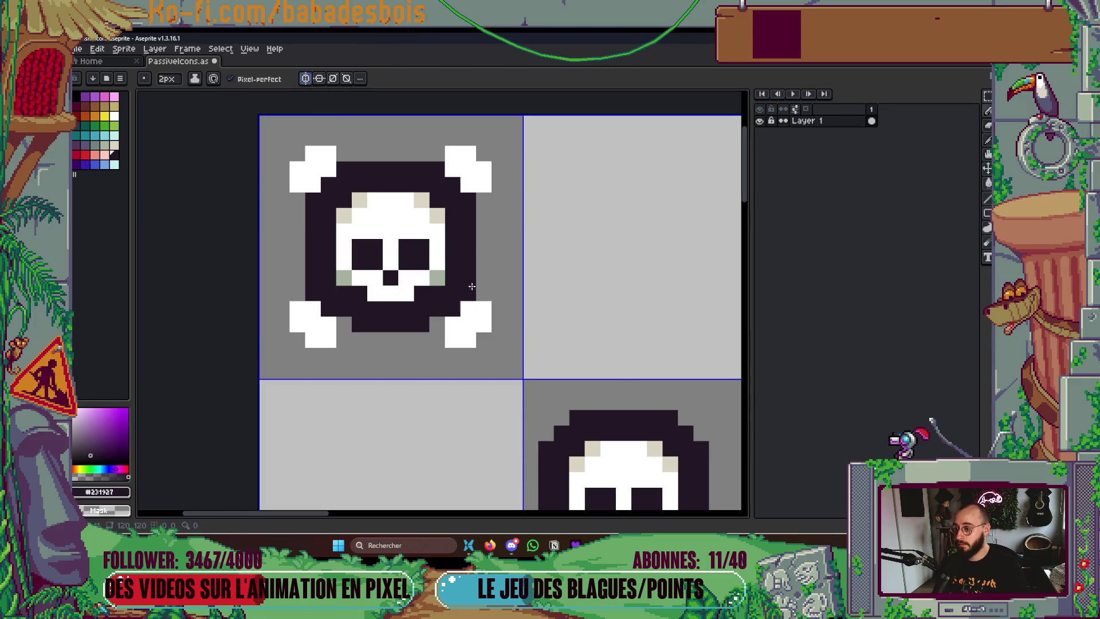
# Move the symmetry axis and paint dark #231927 outline along the lower edges, bone ends and shoulders
pyautogui.scroll(-4, 608, 162)
pyautogui.moveTo(582, 166)
pyautogui.mouseDown()
pyautogui.moveTo(423, 166)
pyautogui.moveTo(481, 191)
pyautogui.mouseUp()
pyautogui.scroll(4, 436, 227)
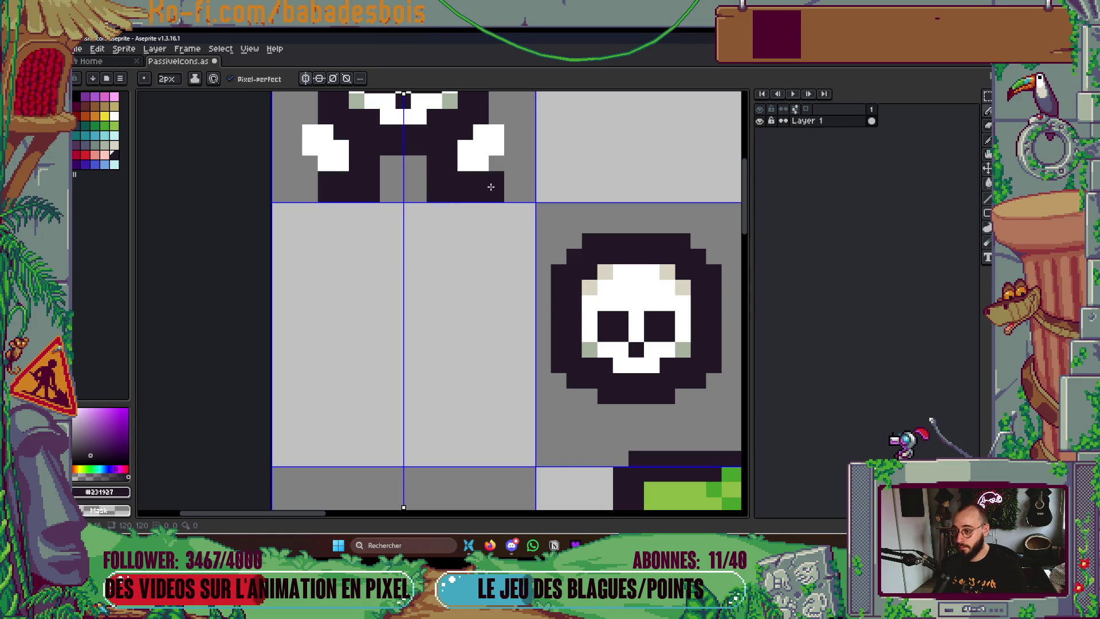
pyautogui.rightClick(430, 196)
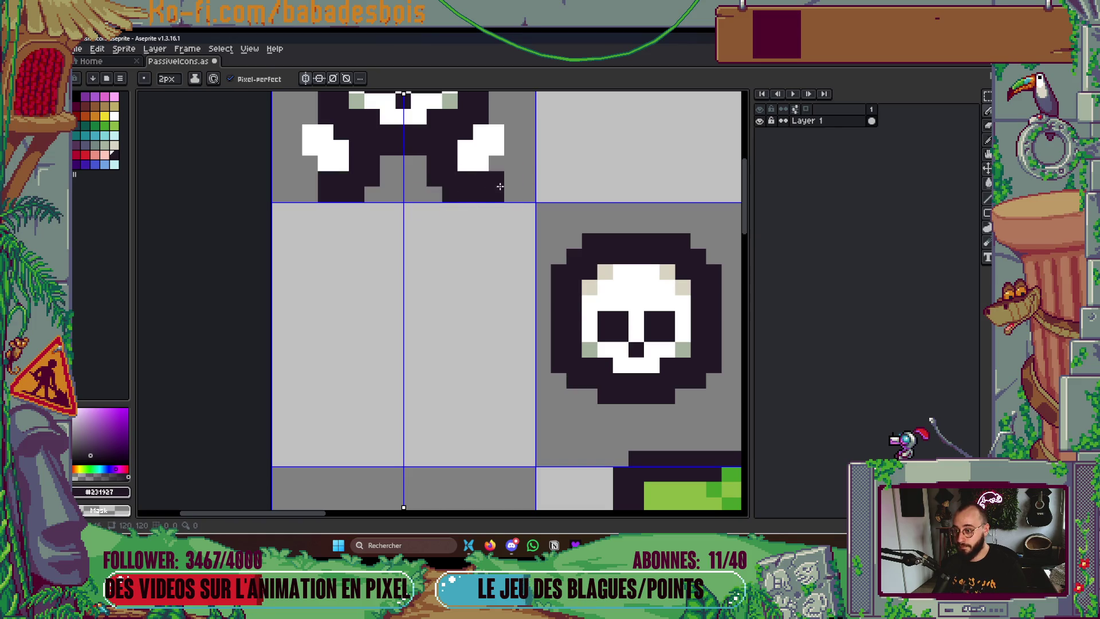
pyautogui.click(496, 192)
pyautogui.click(519, 155)
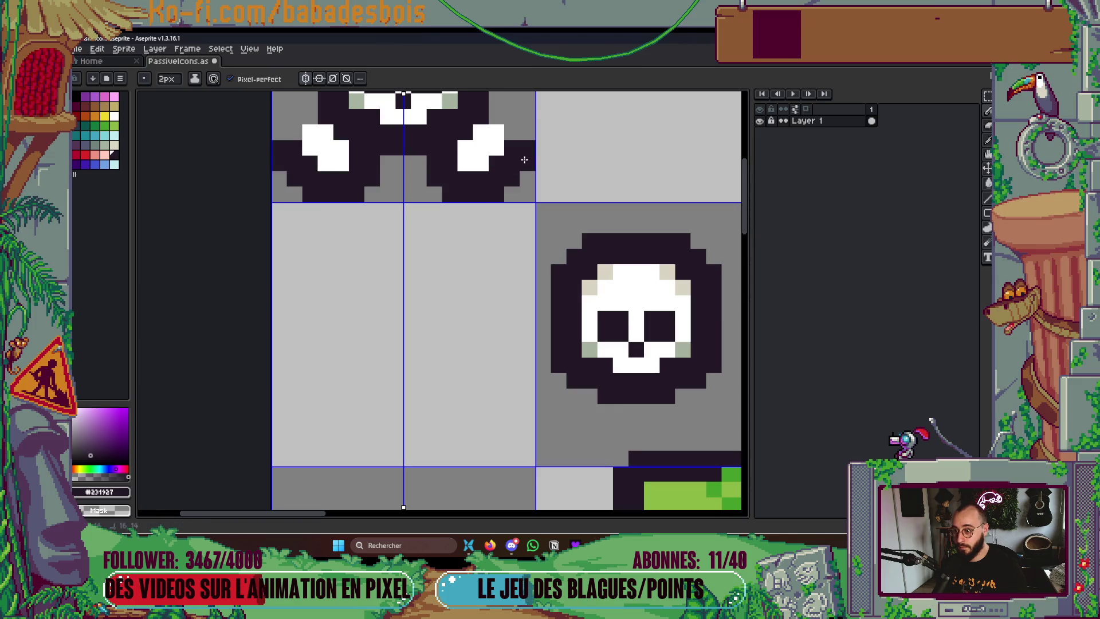
pyautogui.scroll(2, 534, 257)
pyautogui.rightClick(533, 258)
pyautogui.moveTo(520, 260)
pyautogui.mouseDown()
pyautogui.moveTo(504, 226)
pyautogui.moveTo(516, 238)
pyautogui.mouseUp()
# Darken the skull's sides, the outer edge column and the grey top band
pyautogui.scroll(-4, 527, 244)
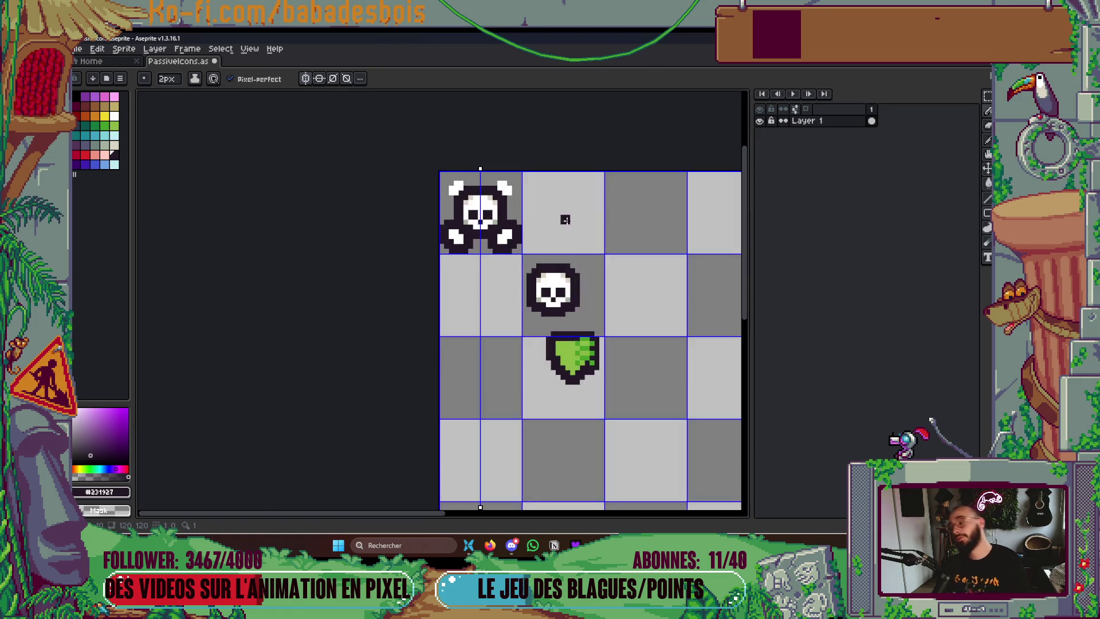
pyautogui.scroll(3, 447, 220)
pyautogui.scroll(1, 446, 219)
pyautogui.click(449, 287)
pyautogui.click(461, 287)
pyautogui.moveTo(478, 295); pyautogui.dragTo(480, 249)
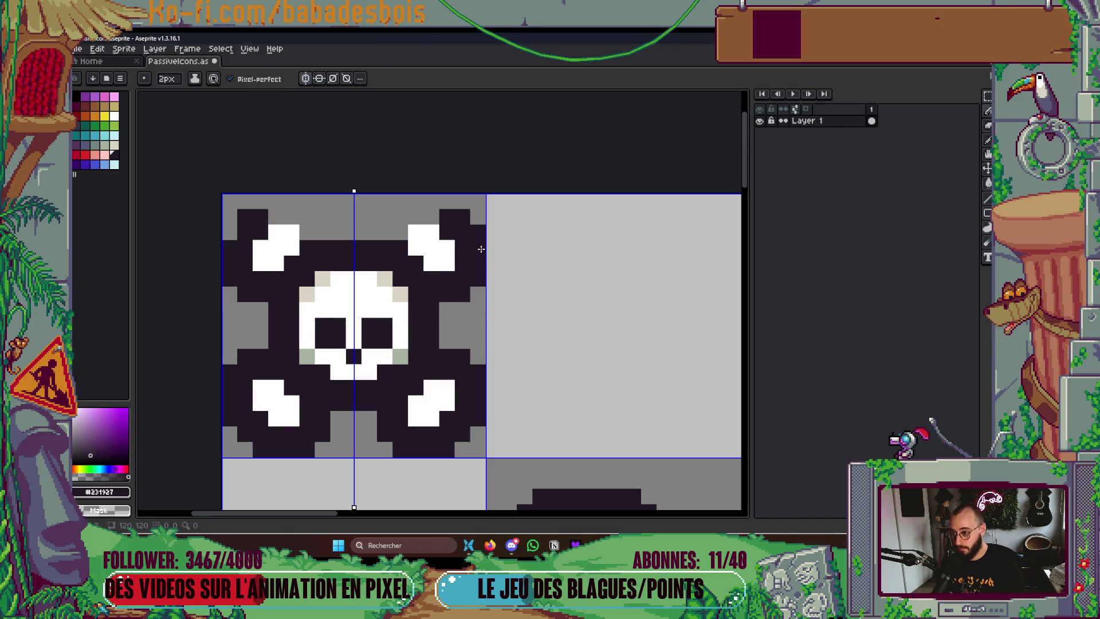
pyautogui.click(441, 213)
pyautogui.moveTo(441, 214)
pyautogui.mouseDown()
pyautogui.moveTo(393, 228)
pyautogui.moveTo(416, 220)
pyautogui.mouseUp()
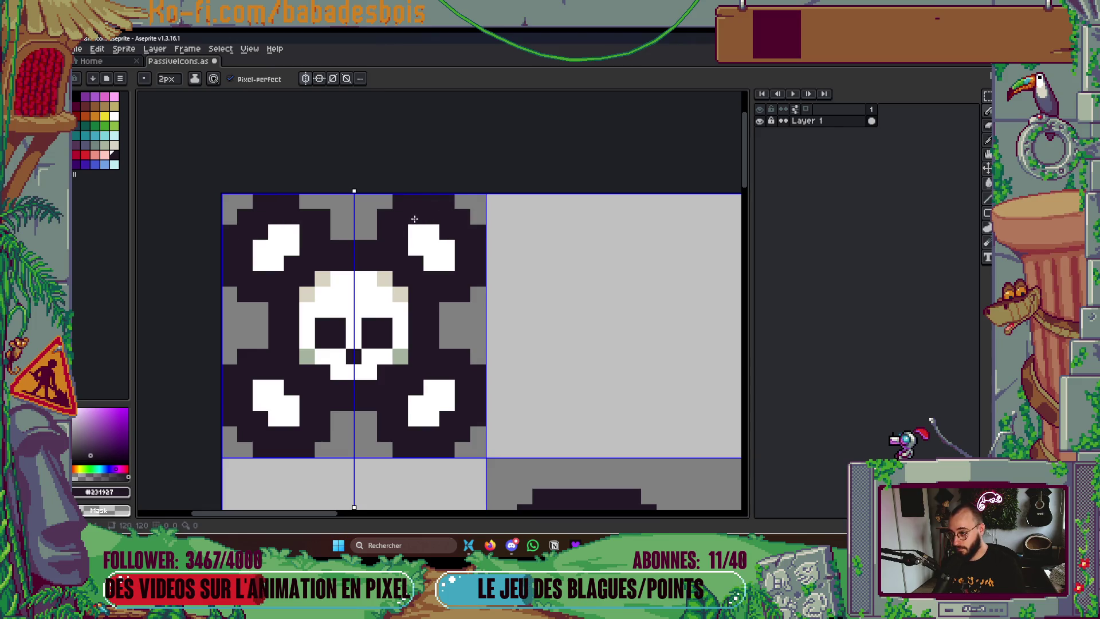
pyautogui.scroll(-5, 412, 213)
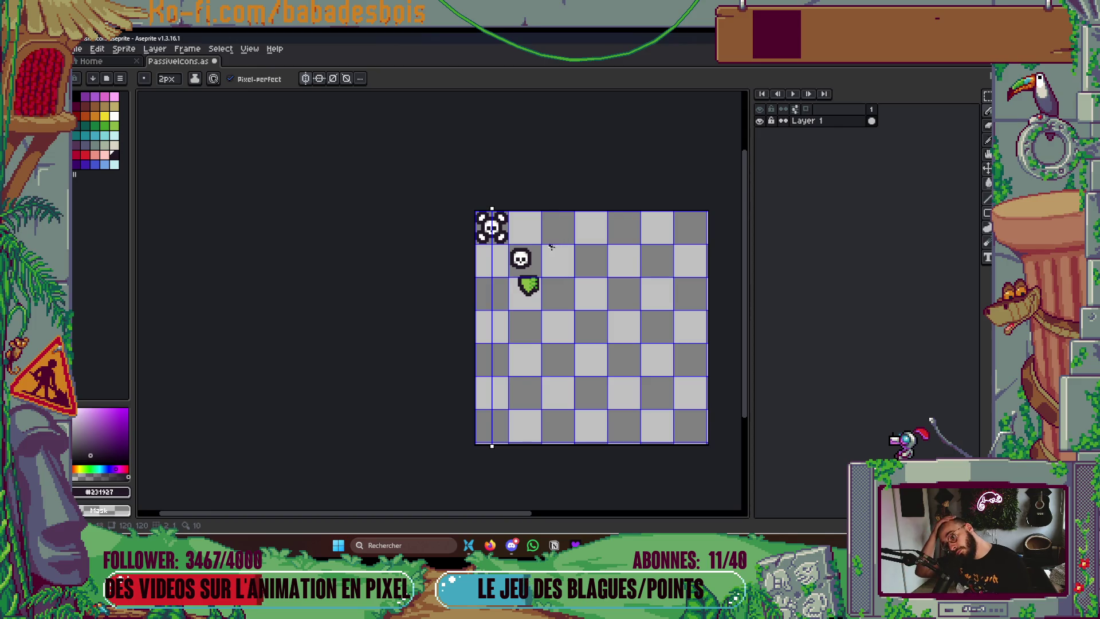
pyautogui.scroll(3, 551, 244)
# Turn off symmetry and fill the upper bone ends with grey-green
pyautogui.click(305, 78)
pyautogui.click(104, 146)
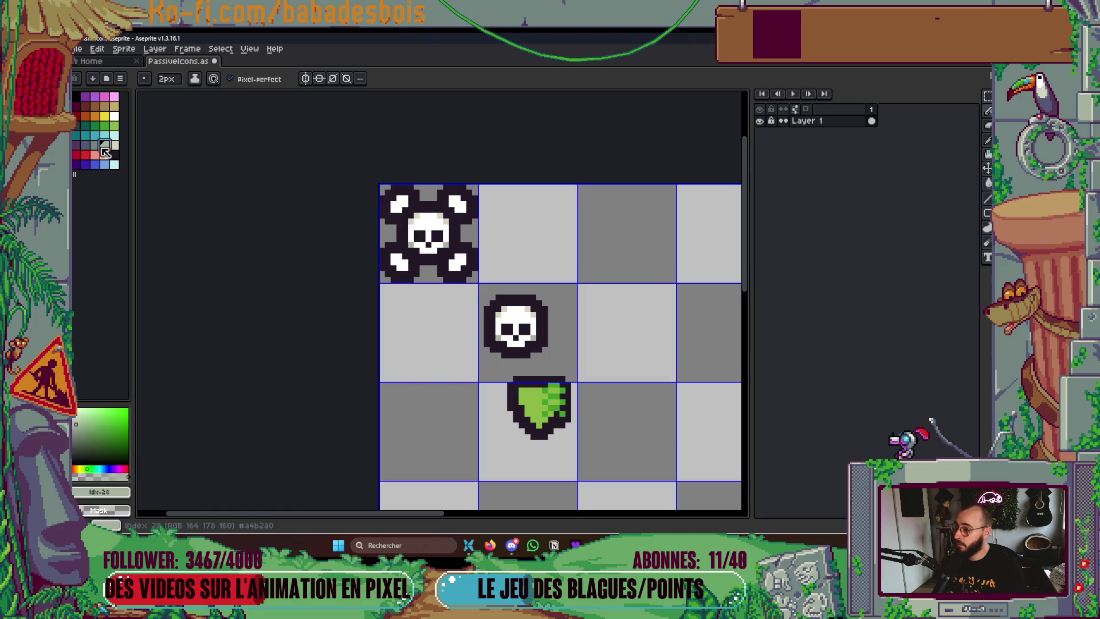
pyautogui.click(95, 146)
pyautogui.press('g')
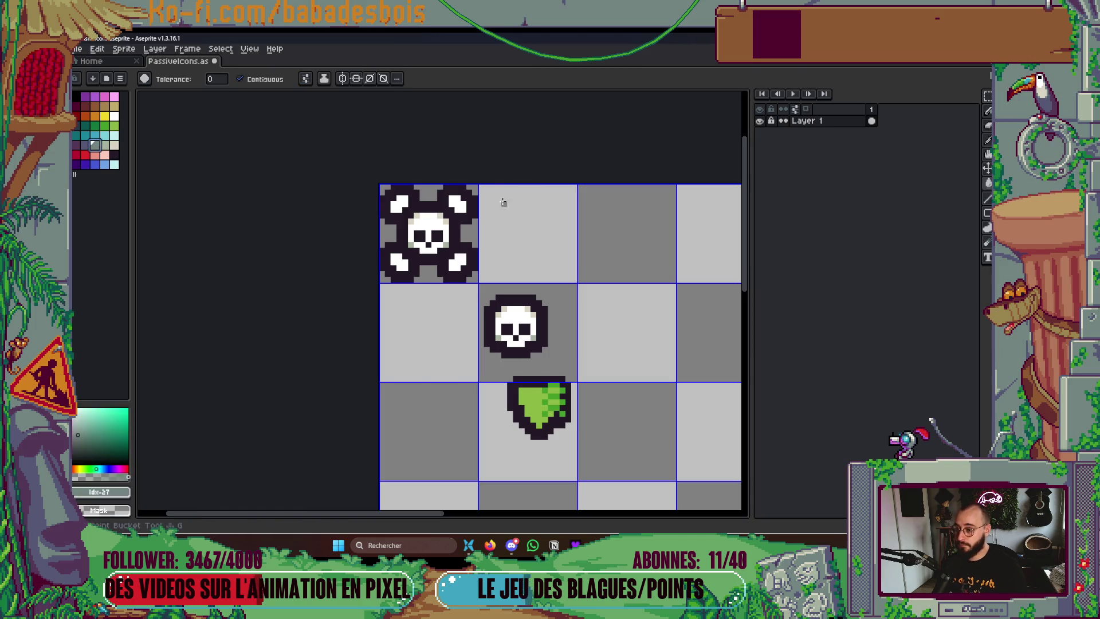
pyautogui.click(398, 198)
pyautogui.scroll(3, 451, 257)
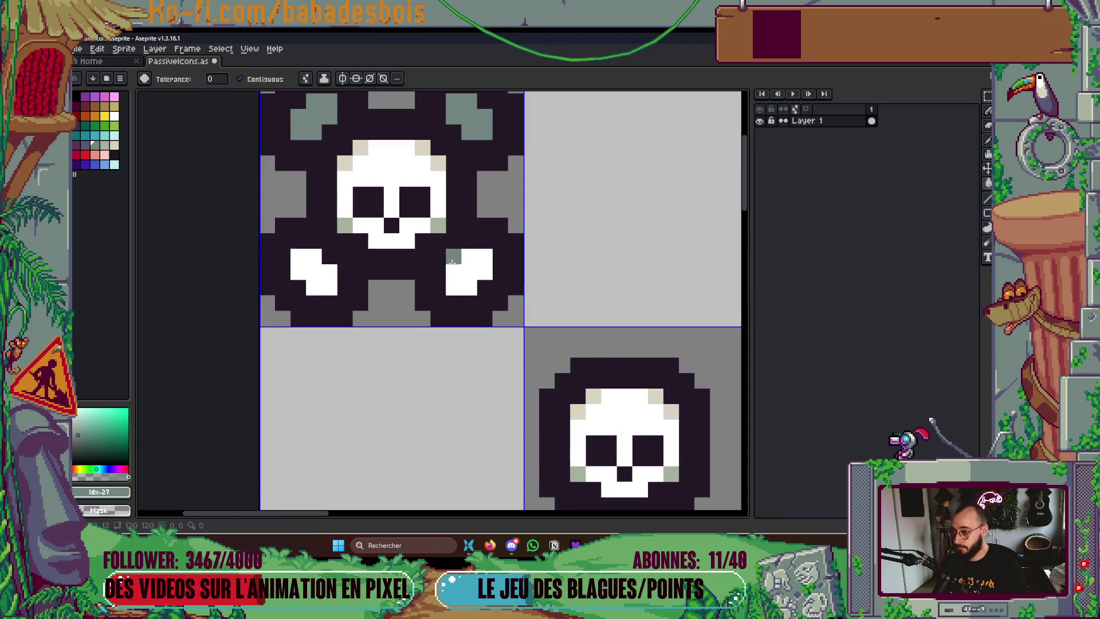
# Paint a grey-green pixel on the left bone, sampling the shade from a bone end
pyautogui.press('b')
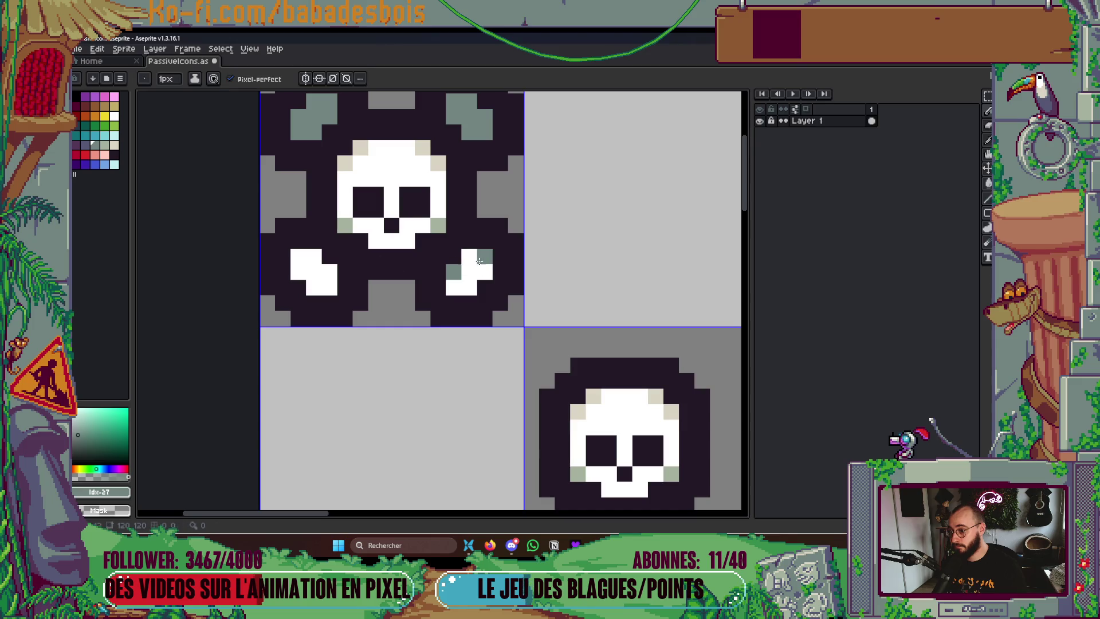
pyautogui.click(114, 145)
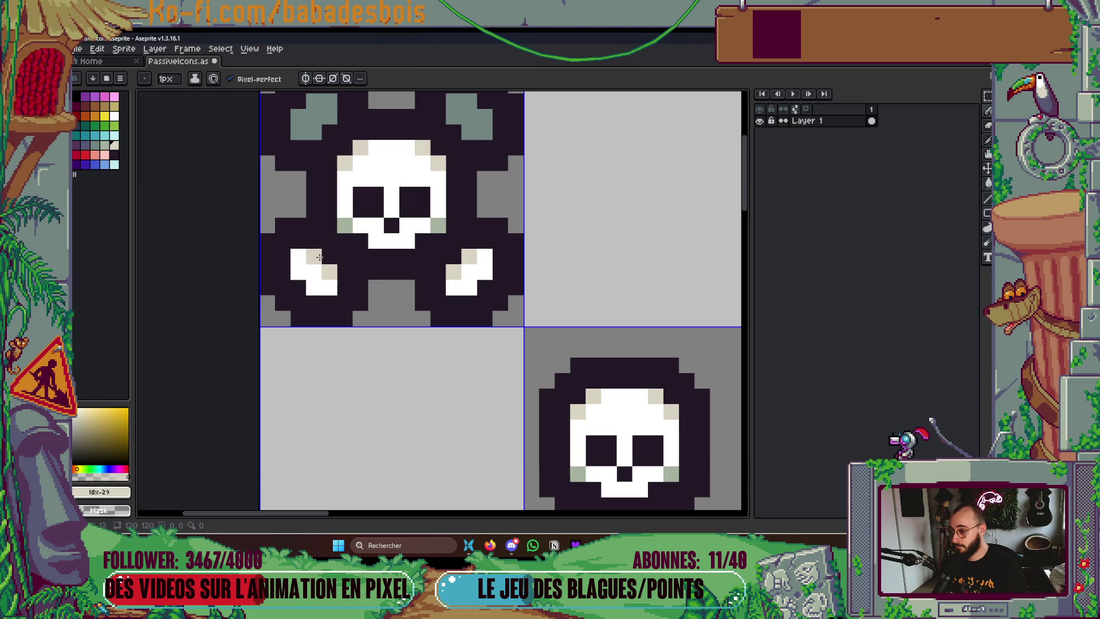
pyautogui.scroll(-5, 454, 200)
pyautogui.scroll(-2, 453, 201)
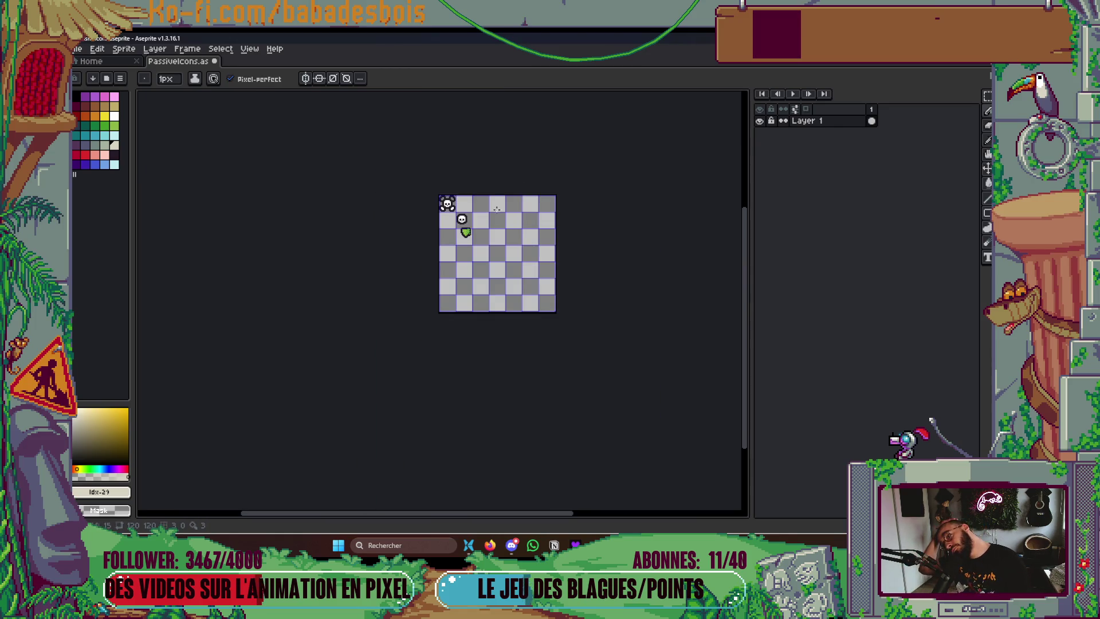
pyautogui.scroll(6, 494, 209)
pyautogui.click(108, 145)
pyautogui.click(113, 145)
pyautogui.scroll(-8, 450, 195)
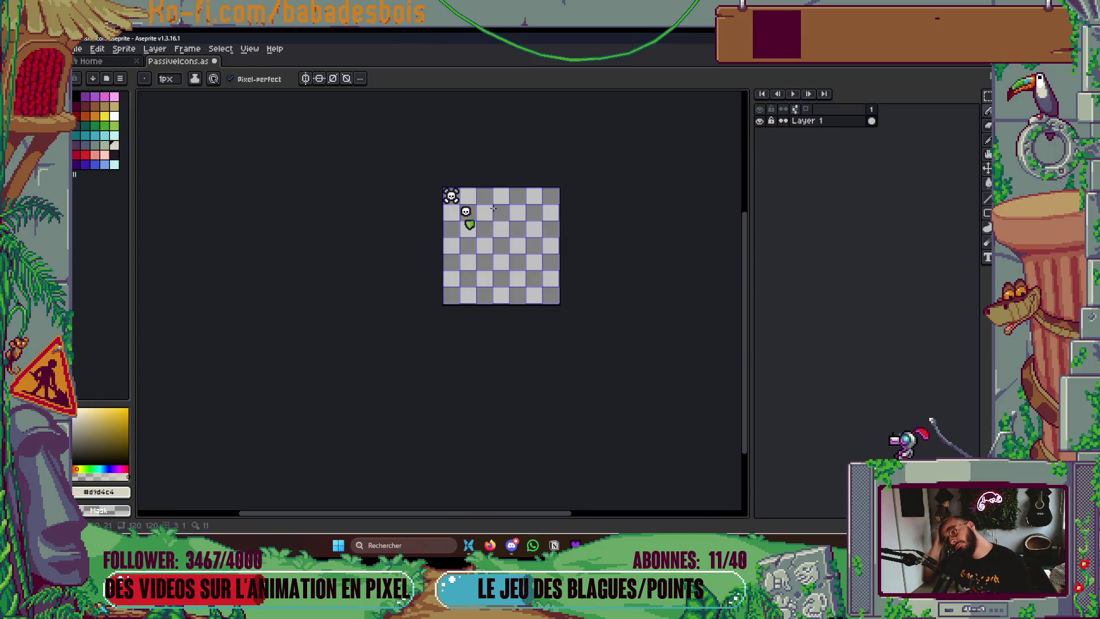
pyautogui.scroll(6, 451, 196)
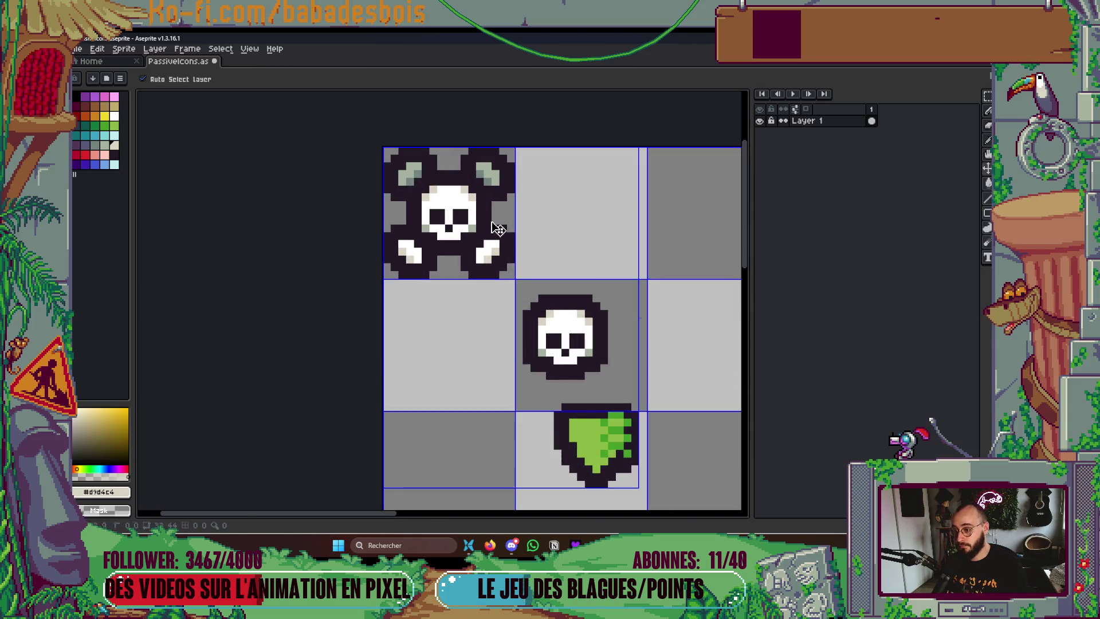
pyautogui.scroll(2, 485, 224)
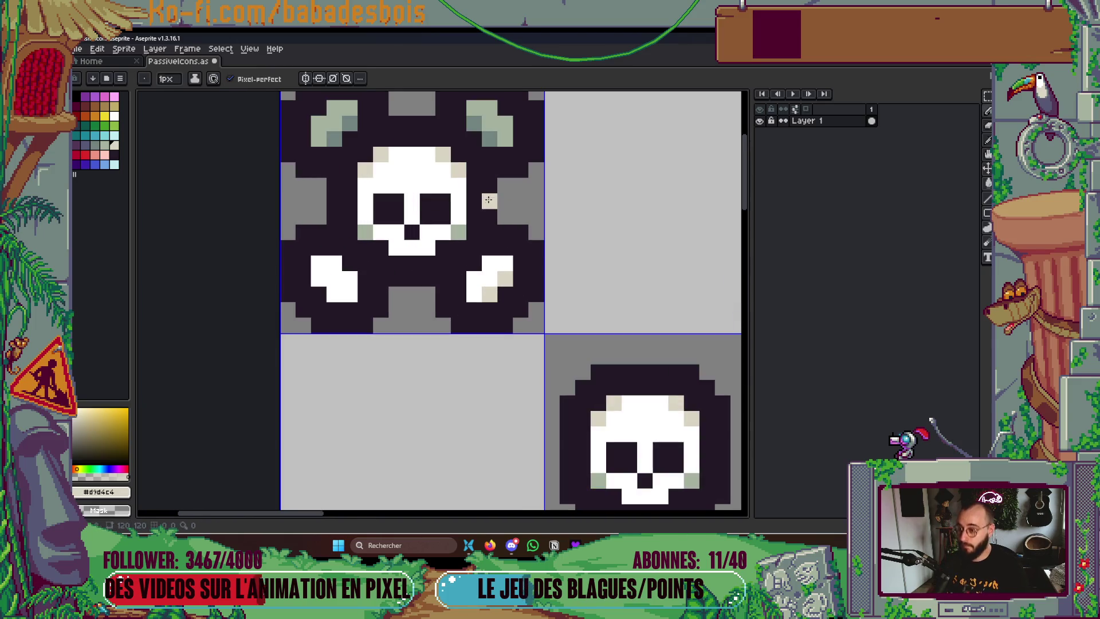
pyautogui.keyDown('alt'); pyautogui.click(491, 261); pyautogui.keyUp('alt')
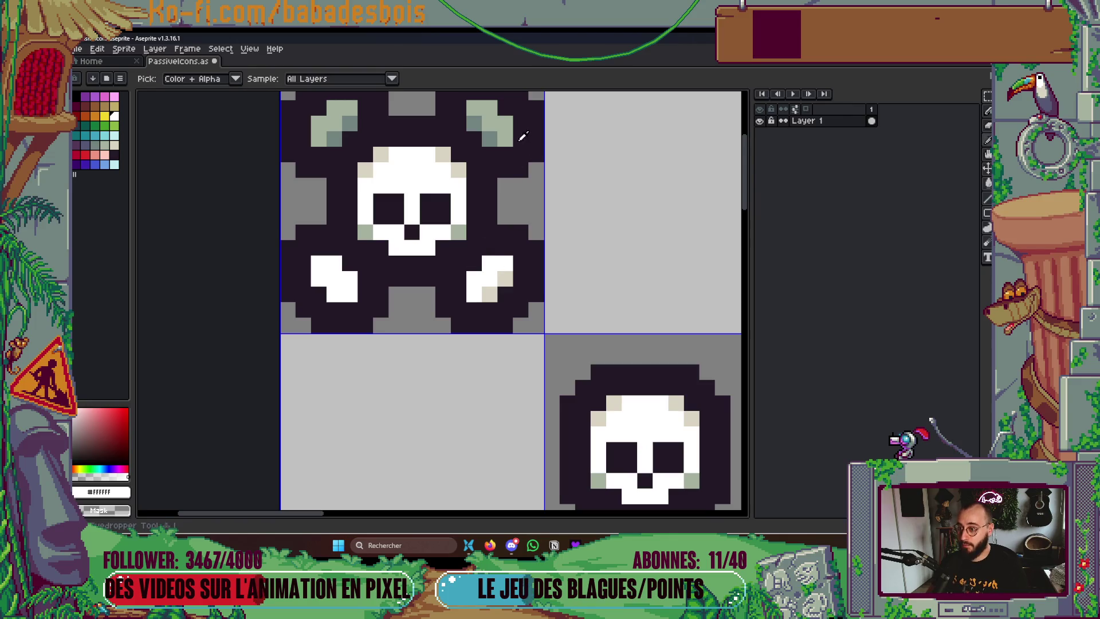
pyautogui.keyDown('alt'); pyautogui.click(507, 121); pyautogui.keyUp('alt')
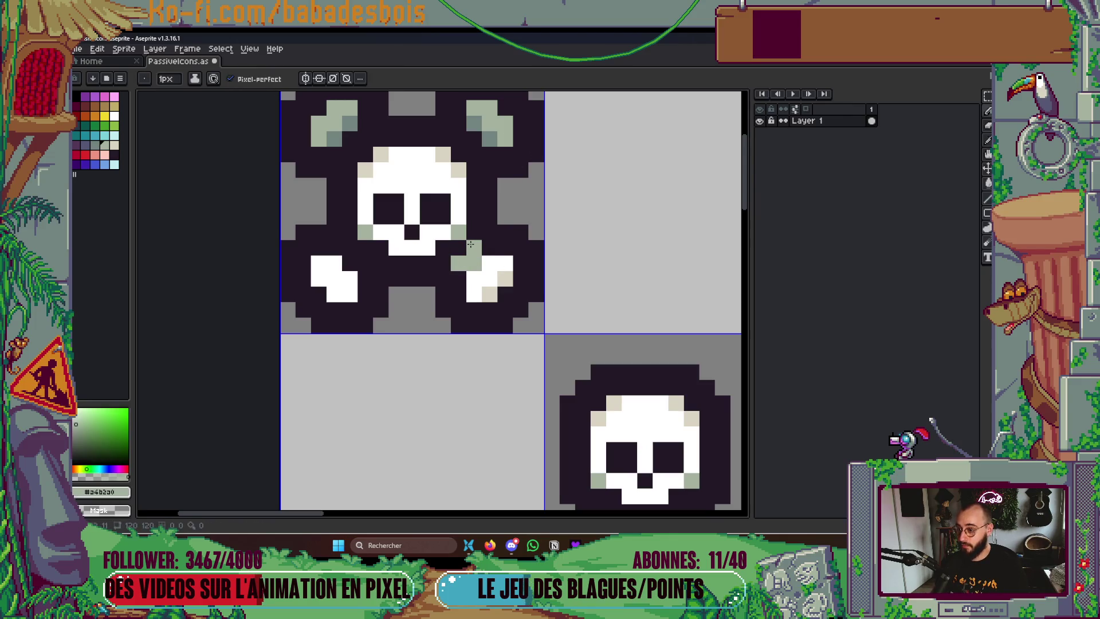
pyautogui.click(351, 263)
# Fill the light pixels on both lower bones with the darker grey-green shade
pyautogui.scroll(-10, 368, 262)
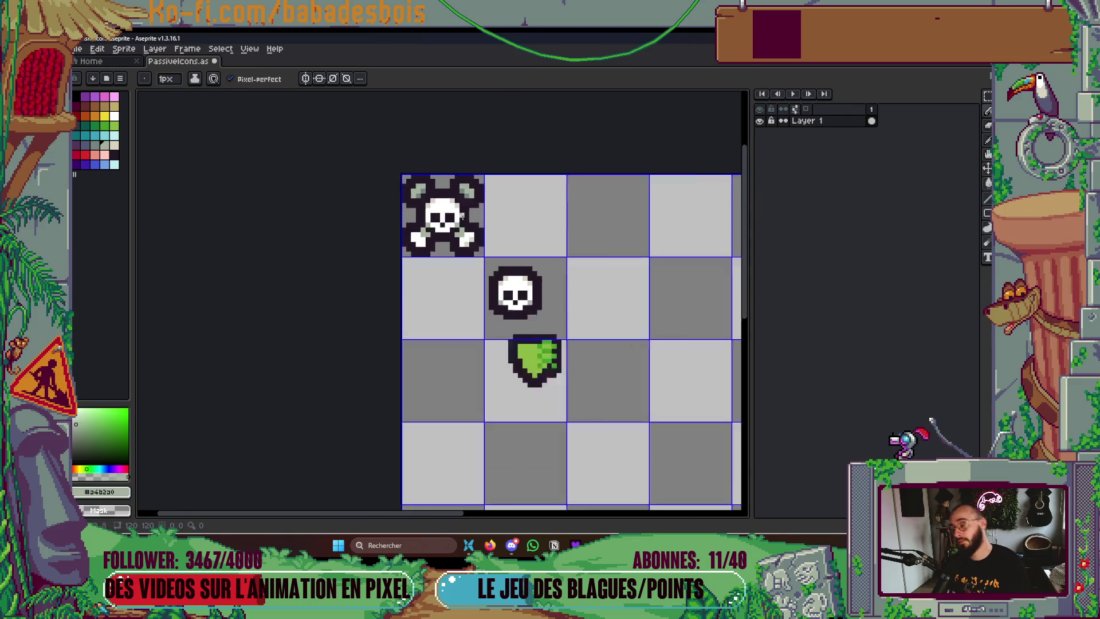
pyautogui.scroll(1, 504, 197)
pyautogui.scroll(6, 504, 196)
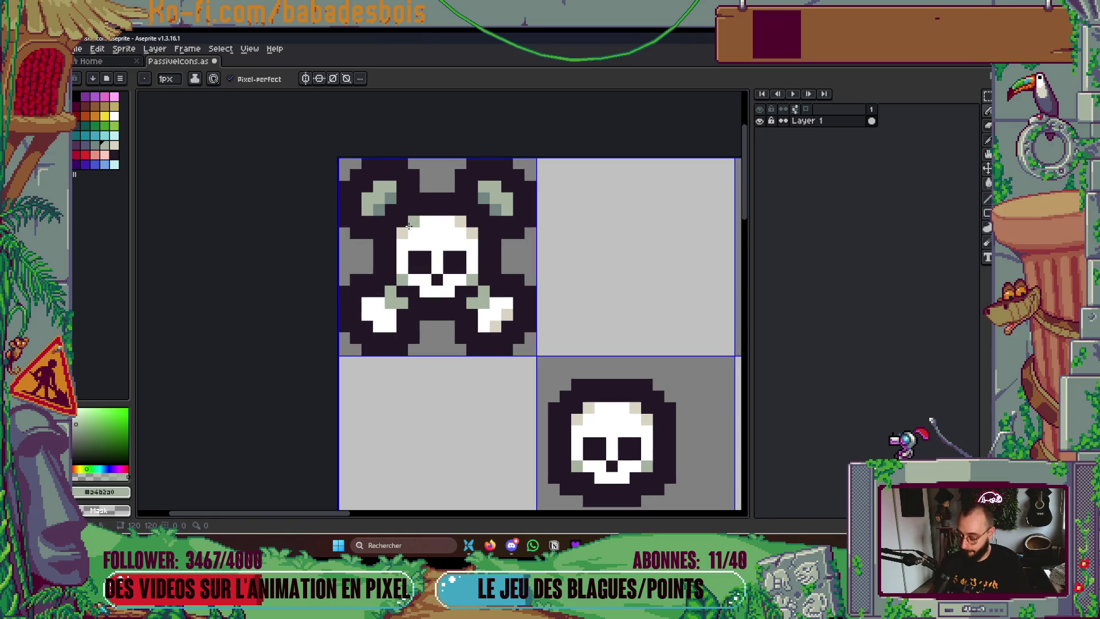
pyautogui.press('i')
pyautogui.click(390, 209)
pyautogui.press('g')
pyautogui.click(390, 303)
pyautogui.click(402, 291)
pyautogui.click(472, 303)
pyautogui.click(483, 292)
# Repaint three bone pixels light grey-green
pyautogui.press('b')
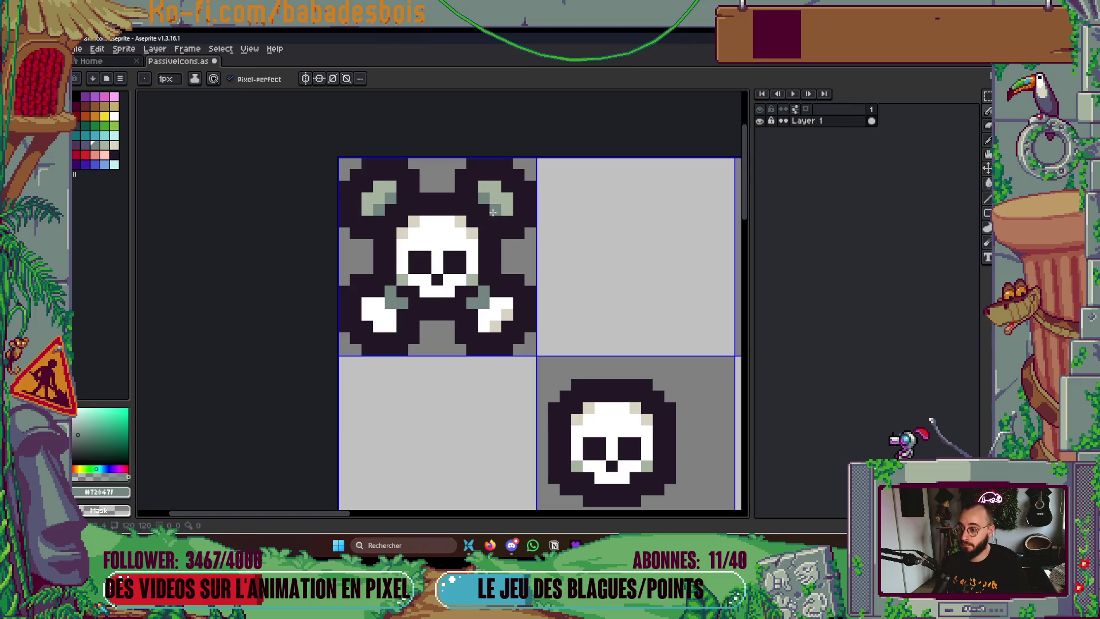
pyautogui.scroll(1, 490, 213)
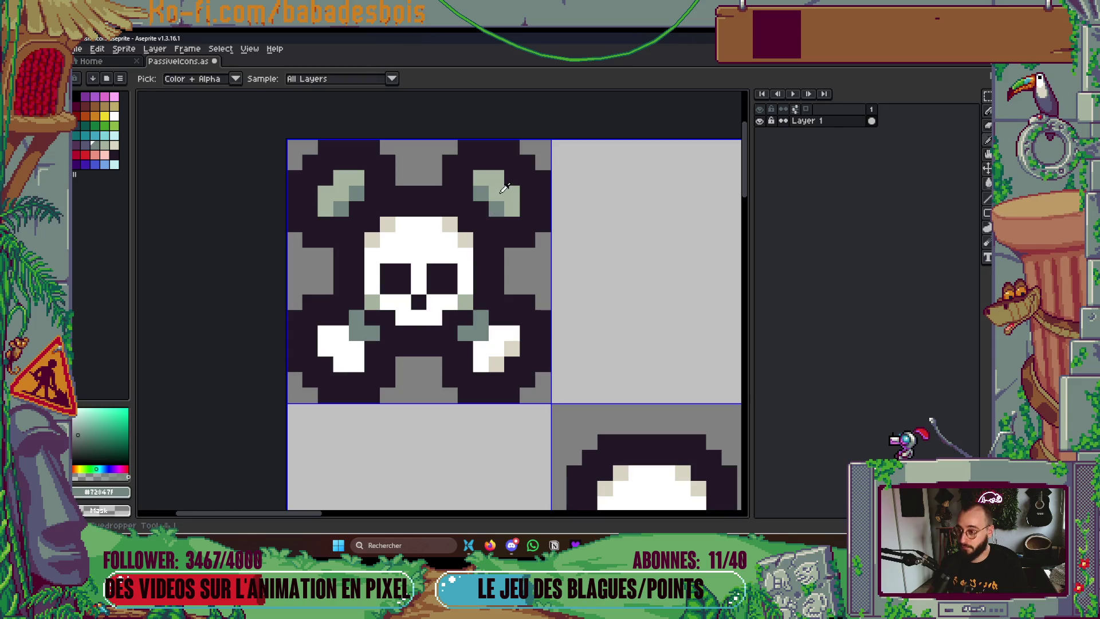
pyautogui.keyDown('alt'); pyautogui.click(499, 194); pyautogui.keyUp('alt')
pyautogui.click(496, 209)
pyautogui.click(481, 194)
pyautogui.click(356, 195)
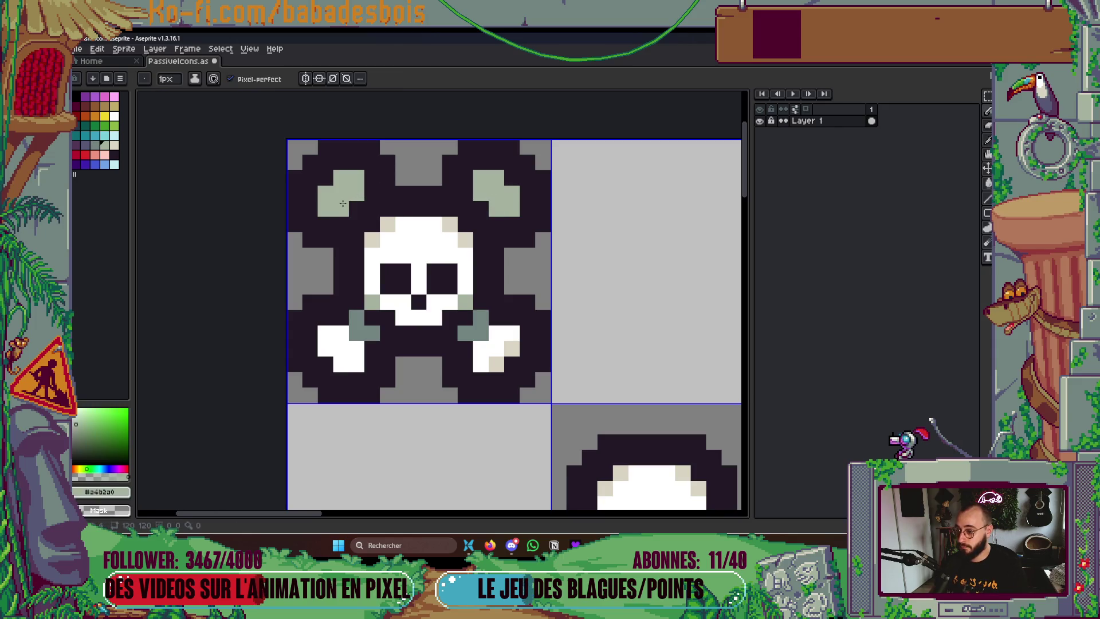
# Make the right bone's beige pixels white, then darken its last two pixels with outline colour
pyautogui.keyDown('alt'); pyautogui.click(510, 331); pyautogui.keyUp('alt')
pyautogui.click(502, 362)
pyautogui.click(507, 351)
pyautogui.keyDown('alt'); pyautogui.click(525, 350); pyautogui.keyUp('alt')
pyautogui.moveTo(527, 363); pyautogui.dragTo(513, 369)
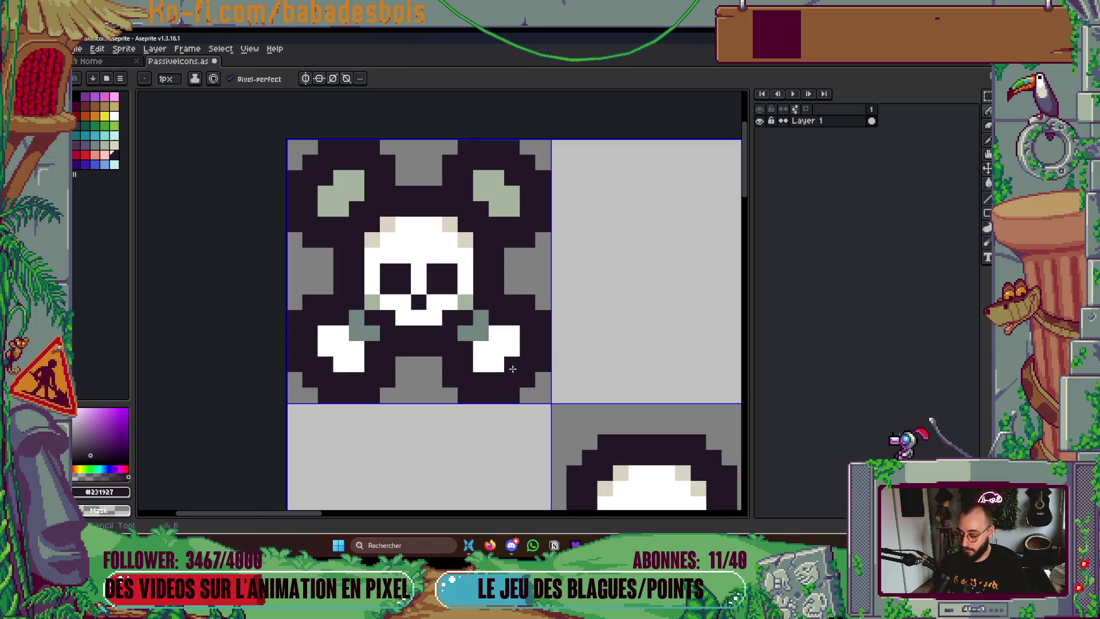
# Open the live Preview window with F7 and reposition it and the sprite sheet
pyautogui.press('F7')
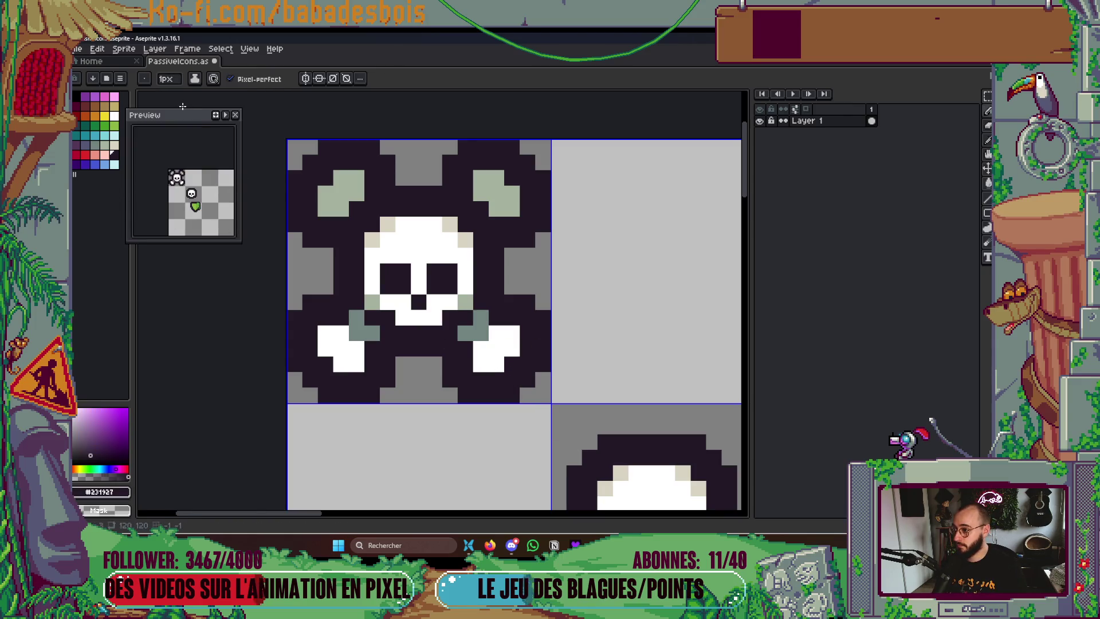
pyautogui.moveTo(202, 117); pyautogui.dragTo(202, 129)
pyautogui.moveTo(226, 193)
pyautogui.mouseDown()
pyautogui.moveTo(203, 171)
pyautogui.moveTo(224, 146)
pyautogui.moveTo(793, 207)
pyautogui.mouseUp()
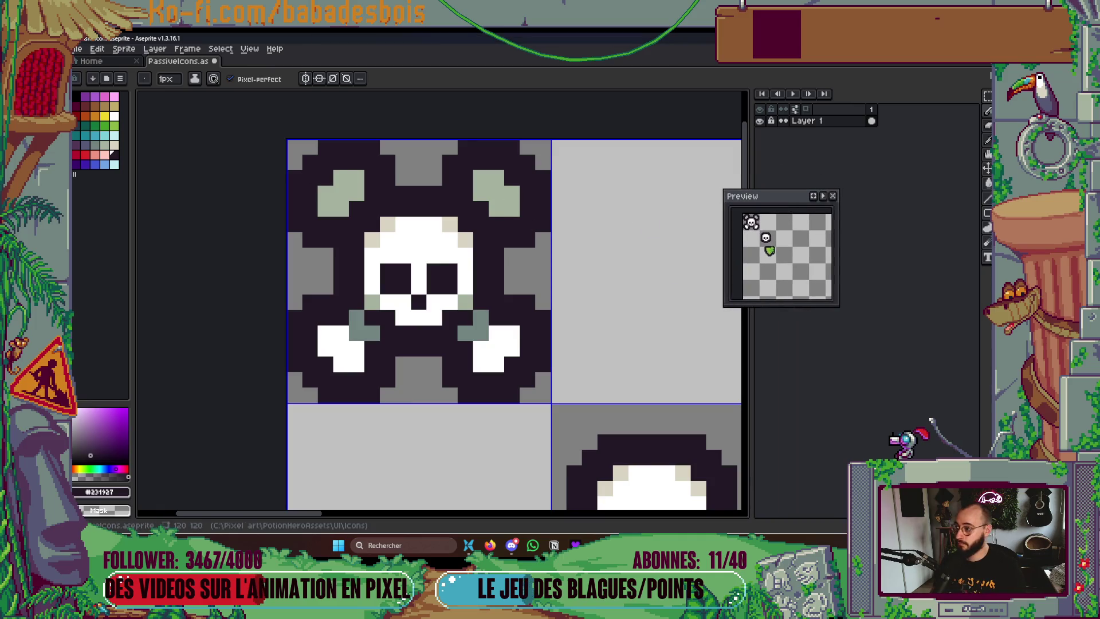
# Add blue-grey shading pixels at the four bone joints beside the skull
pyautogui.click(85, 145)
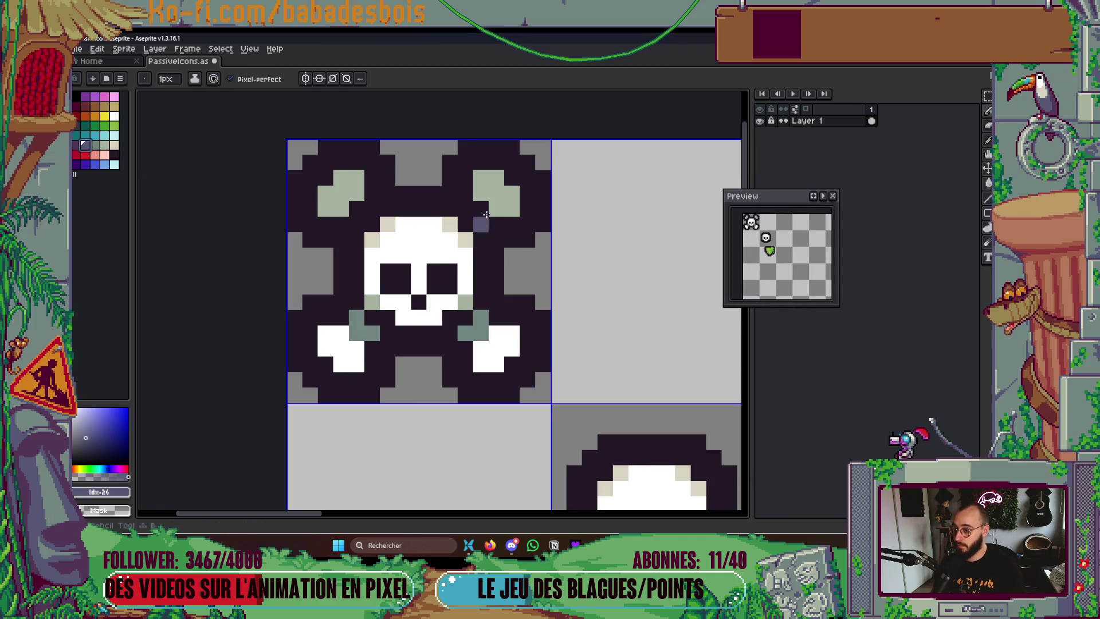
pyautogui.click(465, 209)
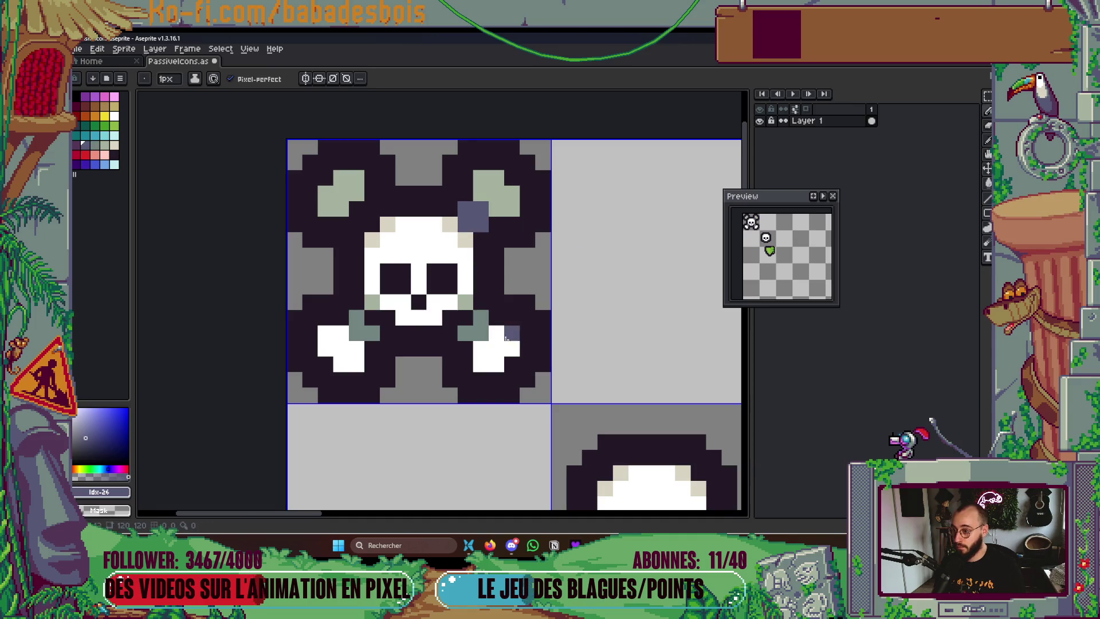
pyautogui.click(364, 216)
pyautogui.scroll(1, 630, 372)
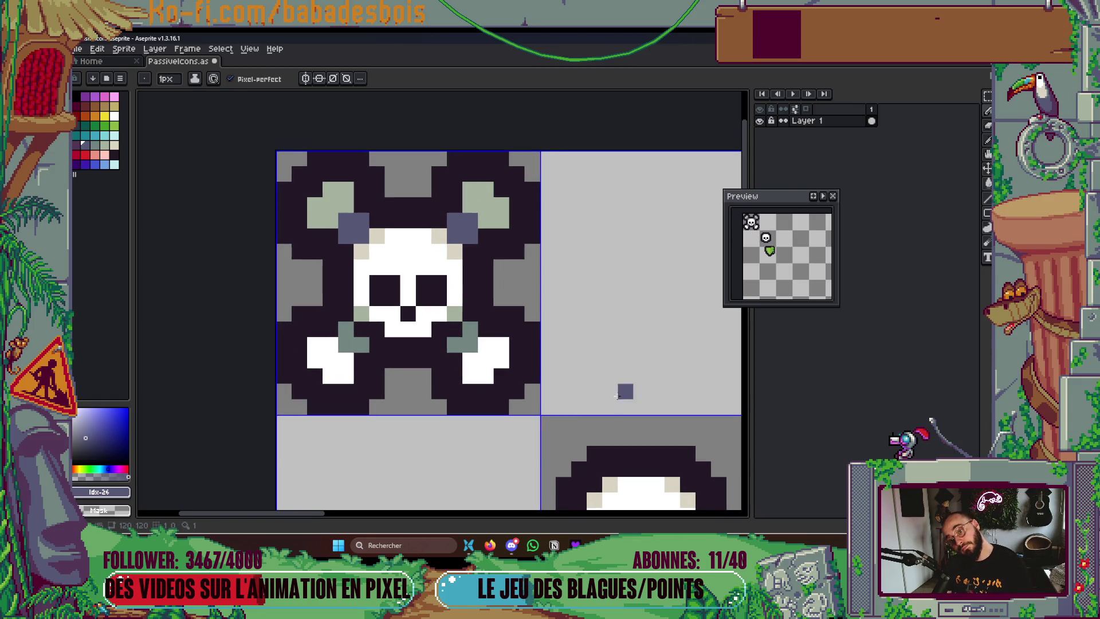
pyautogui.click(464, 339)
pyautogui.click(362, 344)
pyautogui.click(357, 324)
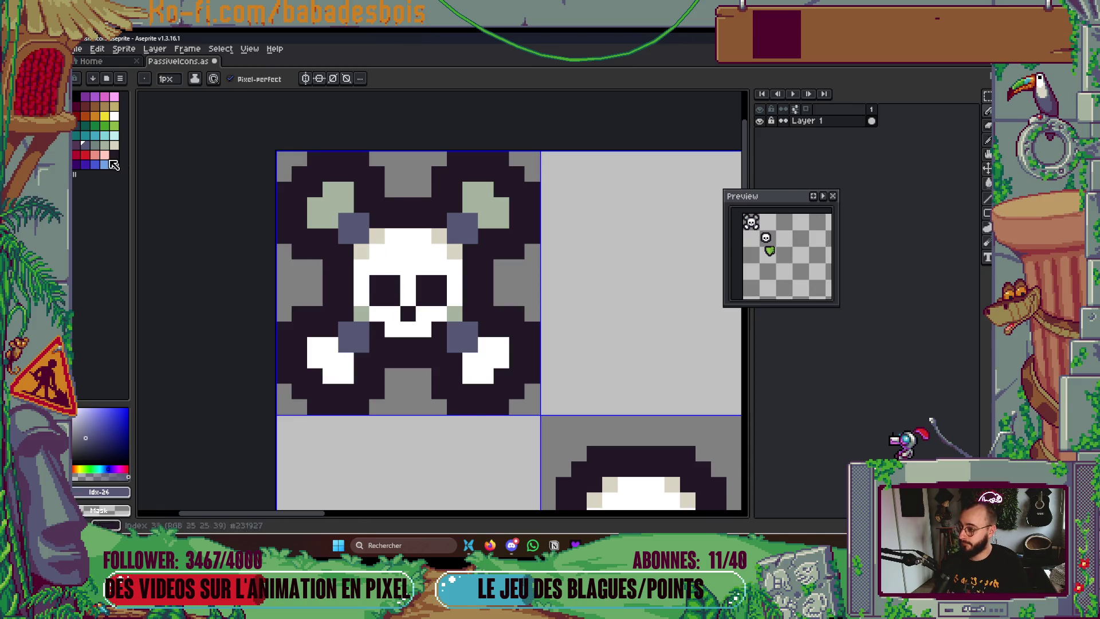
pyautogui.click(99, 147)
# Fill the lower bone joints grey-green, then add dark #231927 and blue-grey #565876 pixels
pyautogui.press('g')
pyautogui.click(469, 337)
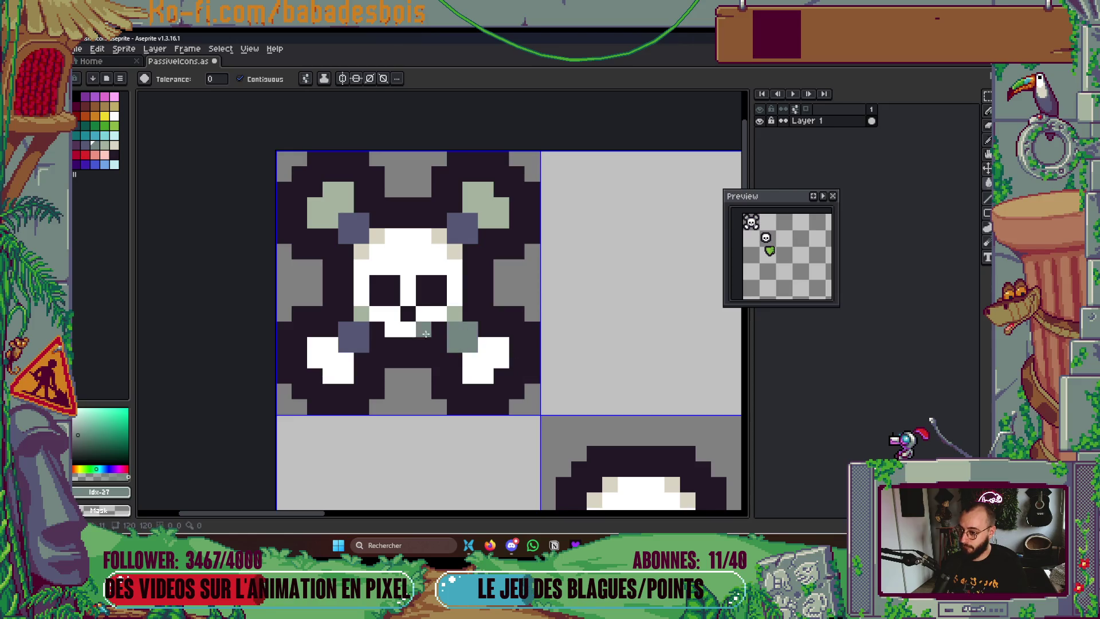
pyautogui.click(349, 337)
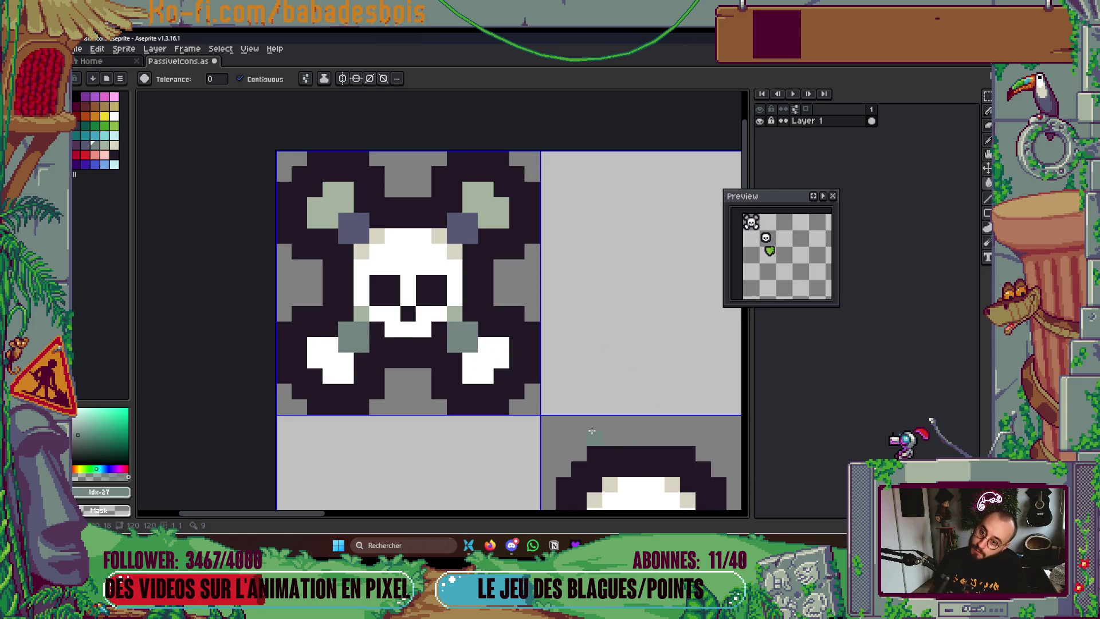
pyautogui.press('b')
pyautogui.keyDown('alt'); pyautogui.click(440, 343); pyautogui.keyUp('alt')
pyautogui.click(361, 328)
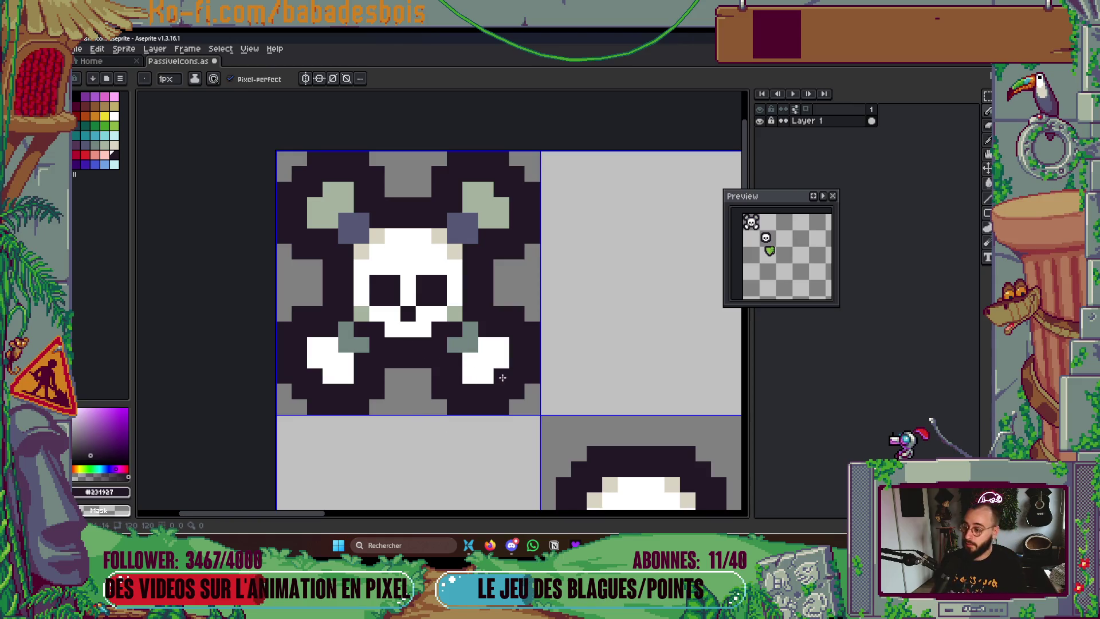
pyautogui.keyDown('alt'); pyautogui.click(462, 228); pyautogui.keyUp('alt')
pyautogui.click(471, 344)
pyautogui.click(346, 344)
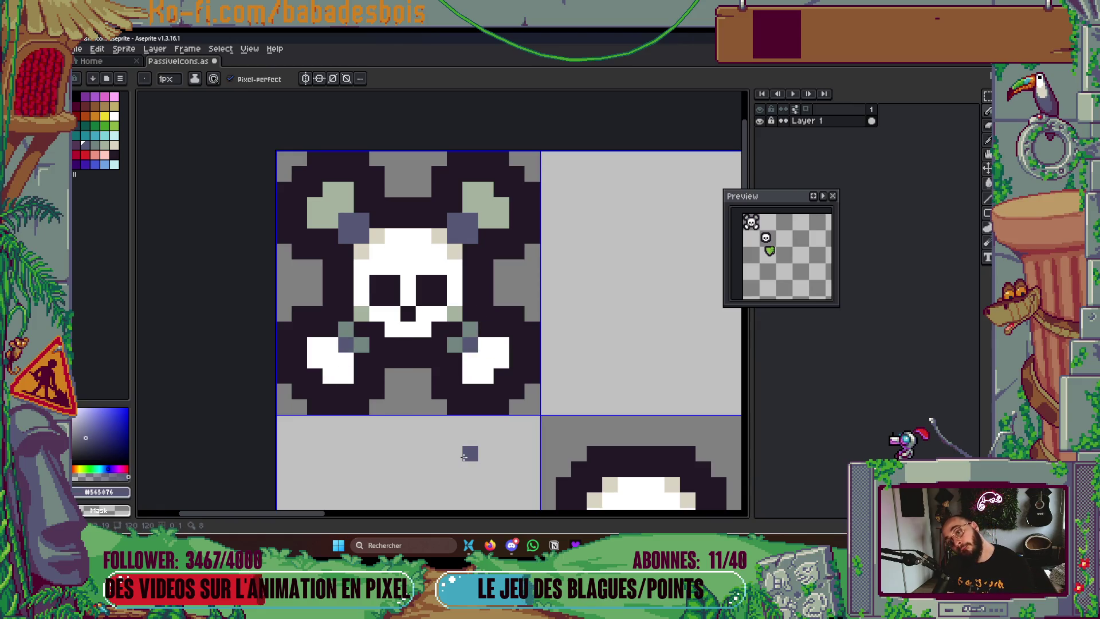
# Fill both of the skull's ears with pale beige
pyautogui.moveTo(482, 420); pyautogui.dragTo(499, 398)
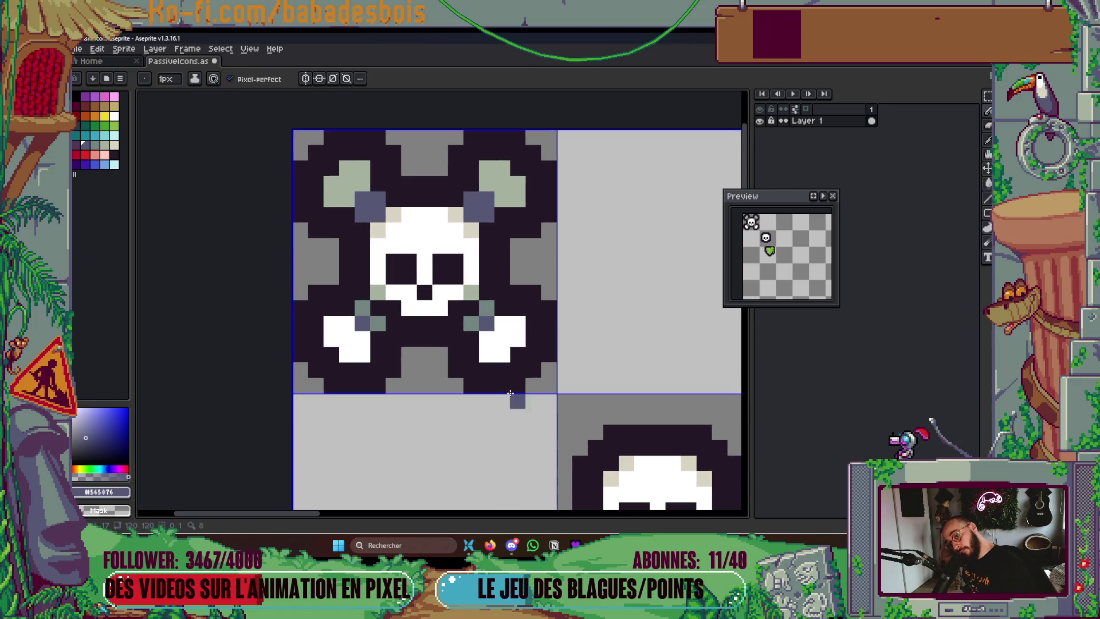
pyautogui.press('g')
pyautogui.keyDown('alt'); pyautogui.click(490, 146); pyautogui.keyUp('alt')
pyautogui.keyDown('alt'); pyautogui.click(393, 214); pyautogui.keyUp('alt')
pyautogui.click(501, 183)
pyautogui.click(328, 195)
pyautogui.click(332, 182)
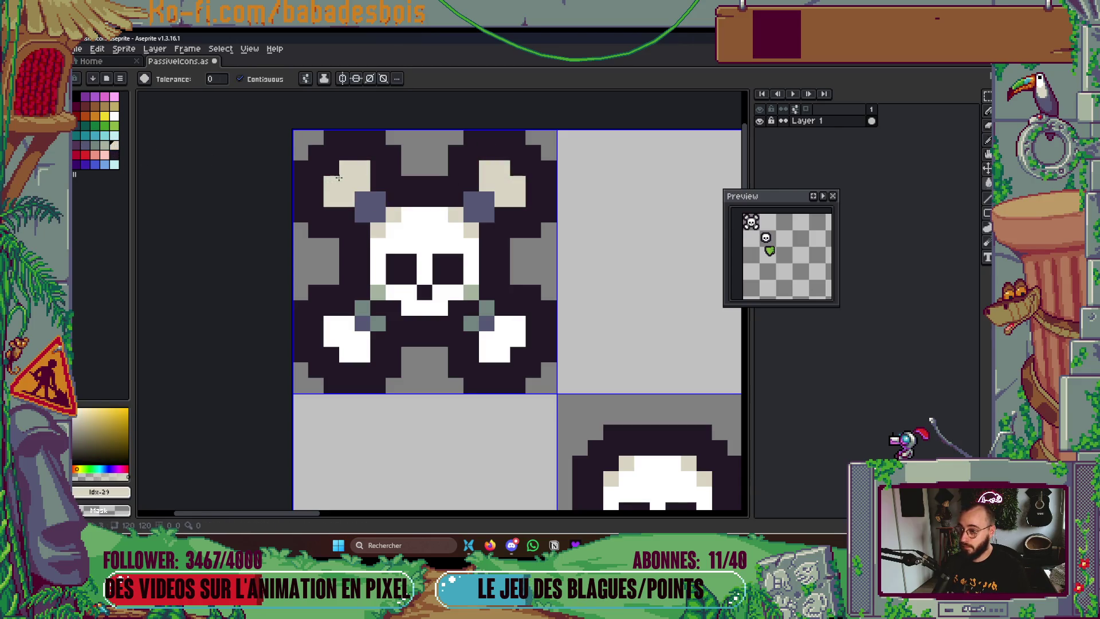
# Save PassiveIcons.aseprite with Ctrl+S
pyautogui.press('v')
pyautogui.hotkey('ctrl', 's')
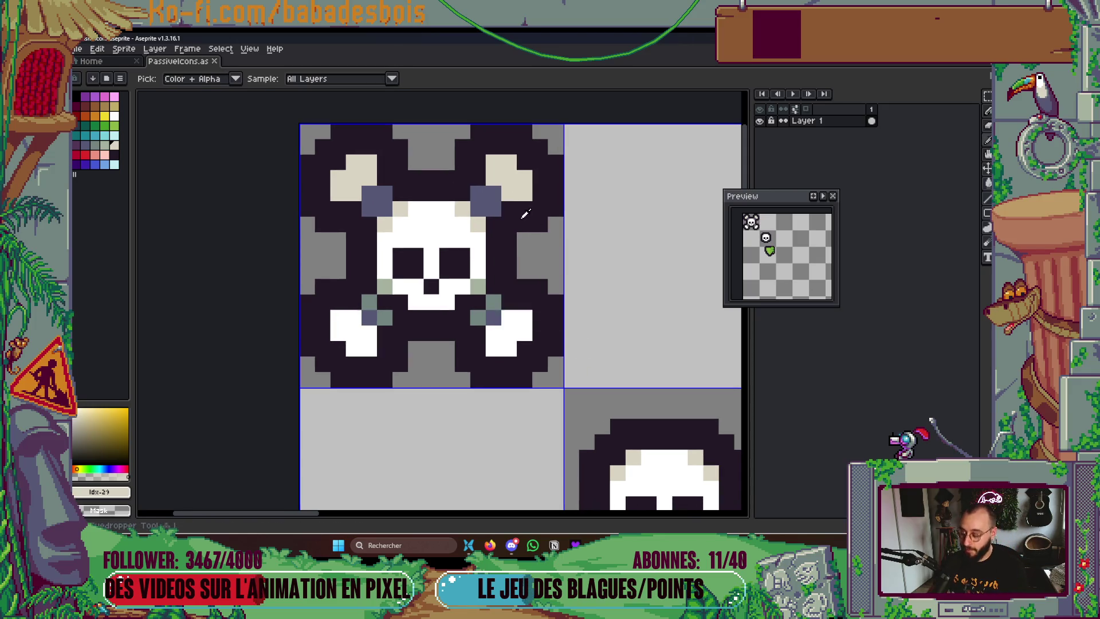
pyautogui.keyDown('alt'); pyautogui.click(497, 297); pyautogui.keyUp('alt')
pyautogui.press('b')
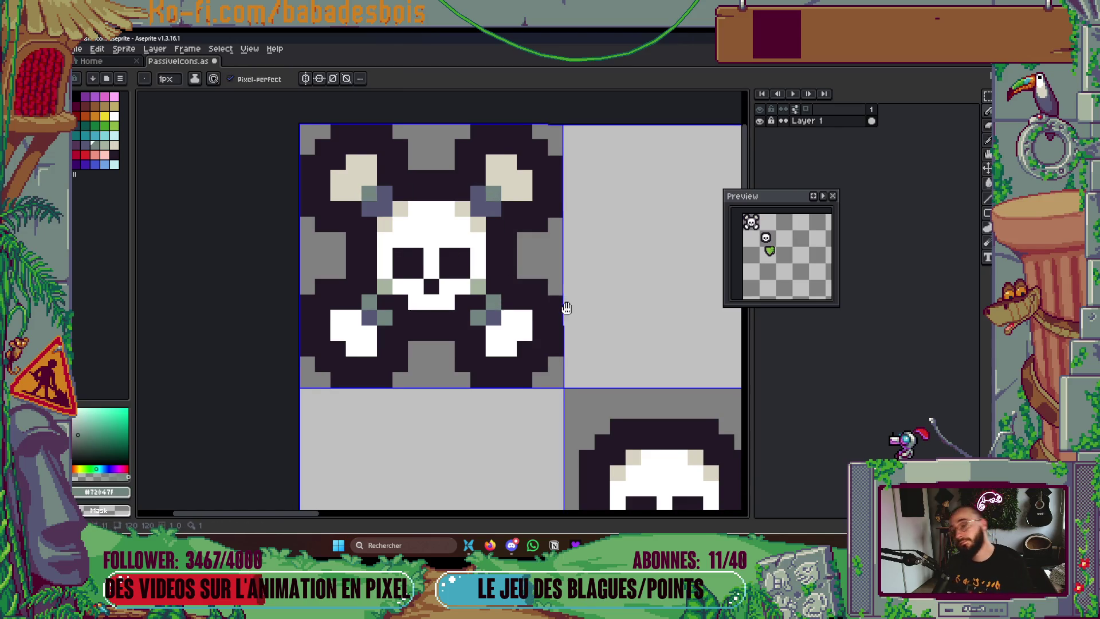
# Repaint the remaining lower crossbone pixels blue-grey #565876
pyautogui.hotkey('ctrl', 's')
pyautogui.scroll(-4, 561, 303)
pyautogui.scroll(1, 533, 303)
pyautogui.scroll(1, 533, 302)
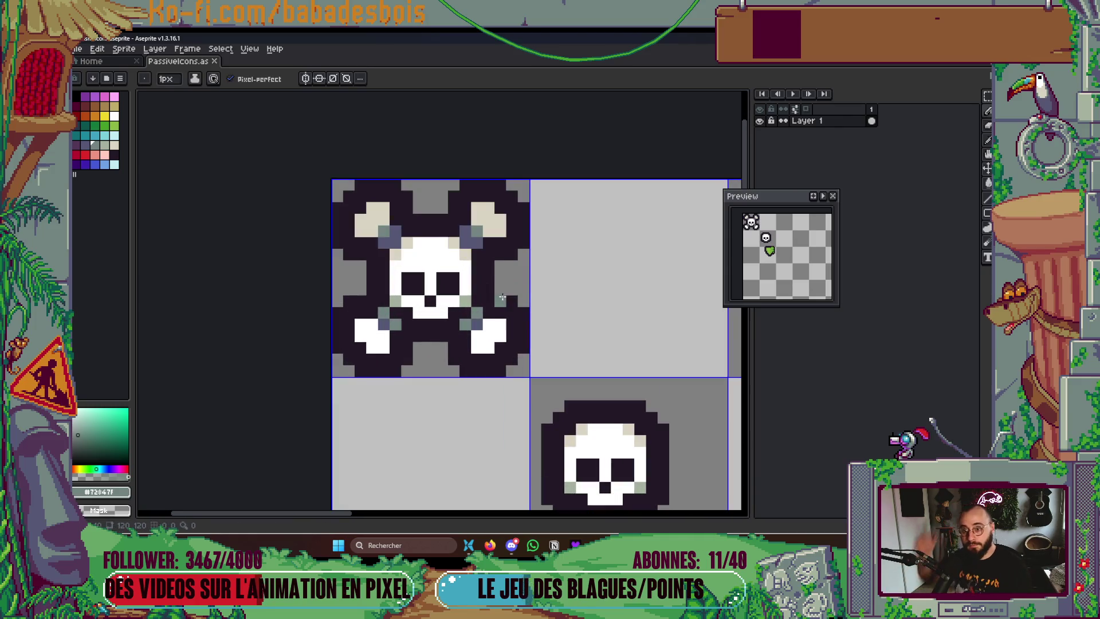
pyautogui.scroll(1, 502, 295)
pyautogui.keyDown('alt'); pyautogui.click(470, 322); pyautogui.keyUp('alt')
pyautogui.moveTo(469, 322); pyautogui.dragTo(452, 335)
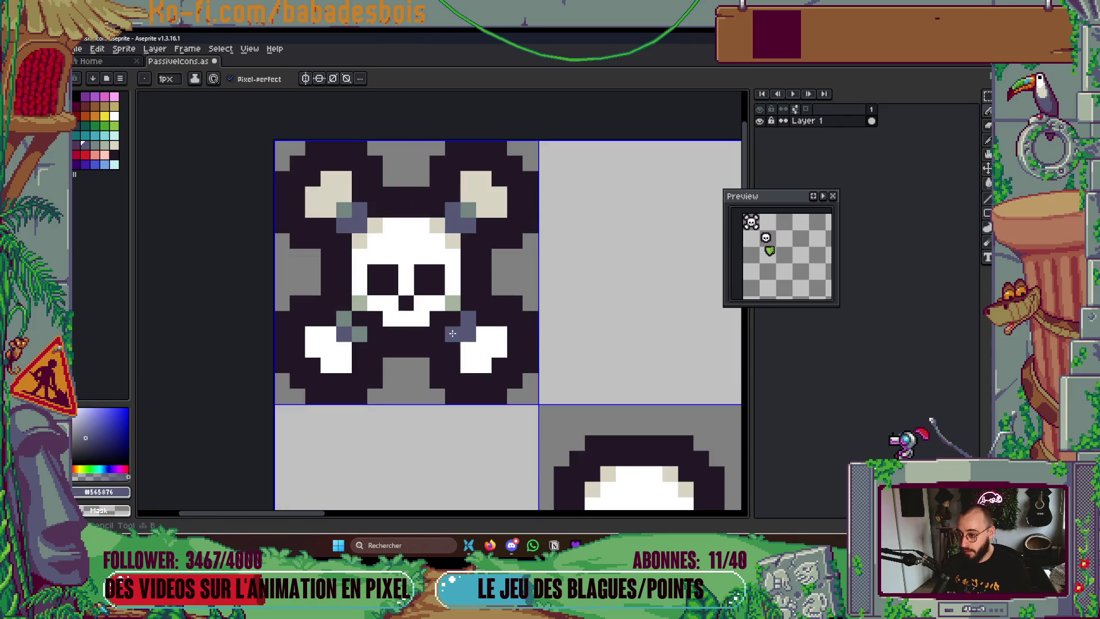
pyautogui.click(356, 331)
pyautogui.click(341, 320)
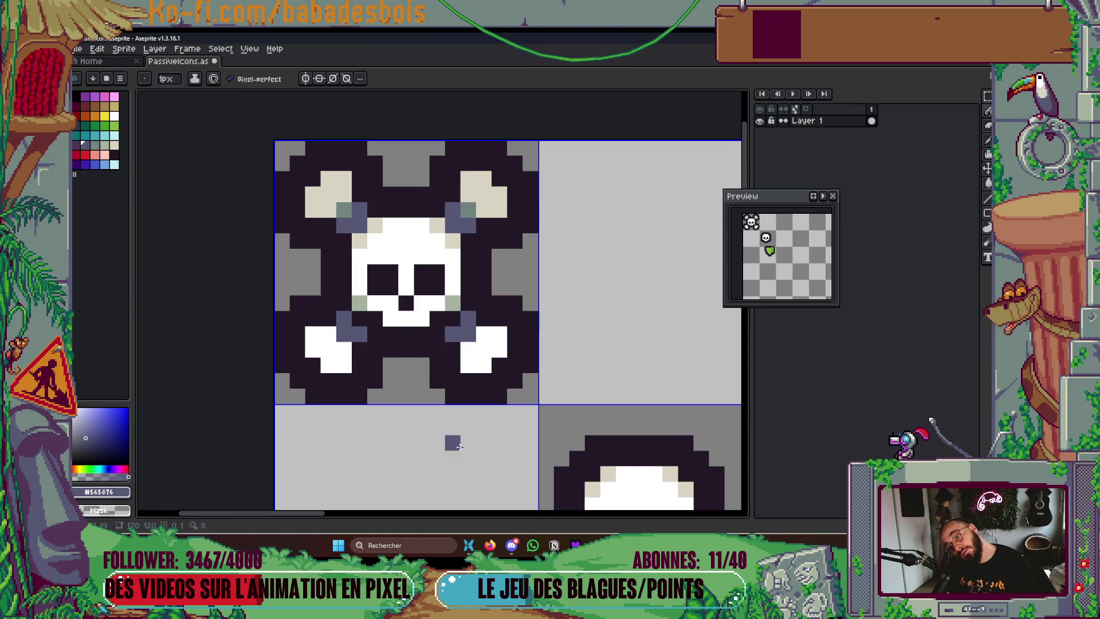
# Paint blue-grey pixels beside both ears, darken the inner ones with #231927, and save
pyautogui.click(468, 209)
pyautogui.click(344, 209)
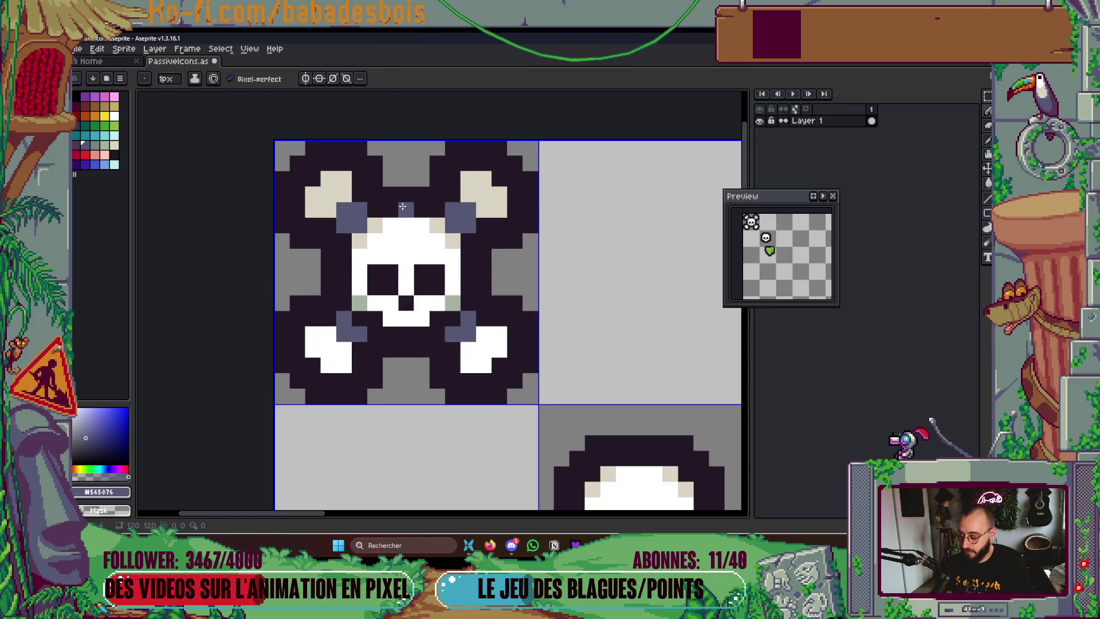
pyautogui.keyDown('alt'); pyautogui.click(403, 207); pyautogui.keyUp('alt')
pyautogui.click(359, 225)
pyautogui.click(453, 225)
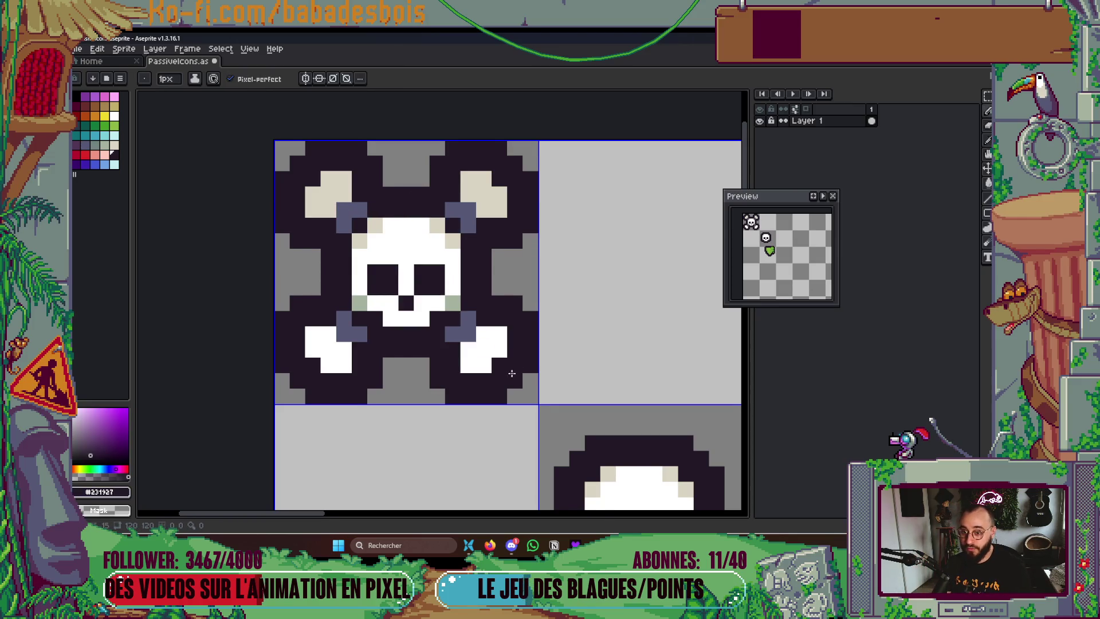
pyautogui.hotkey('ctrl', 's')
pyautogui.scroll(-1, 521, 360)
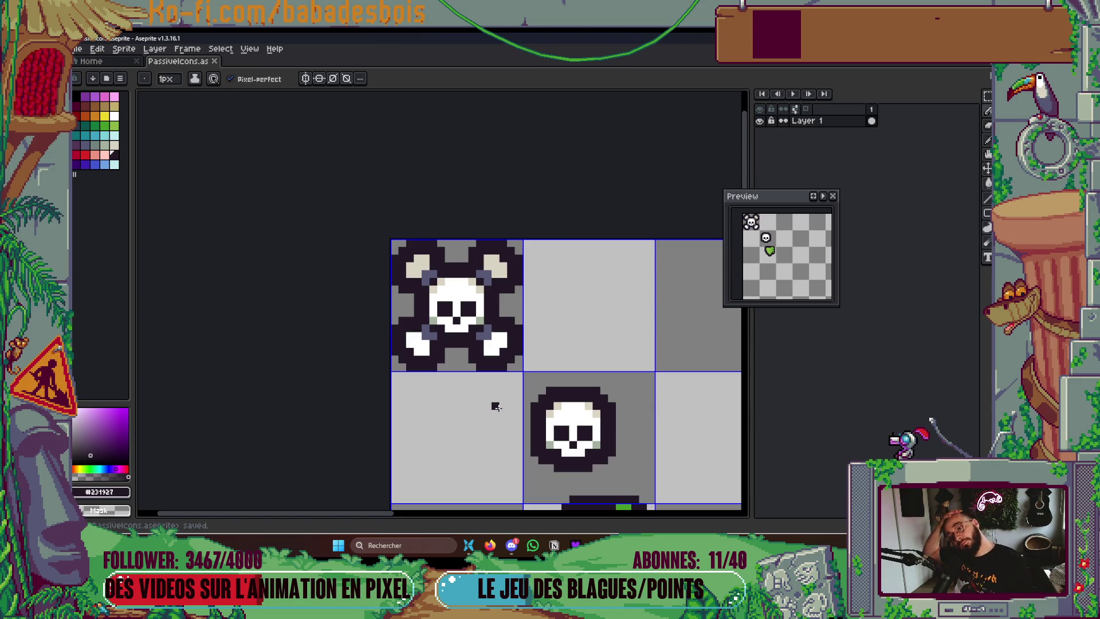
# Marquee-select the green shield and drag it into the top-row cell beside the skull
pyautogui.scroll(-5, 659, 396)
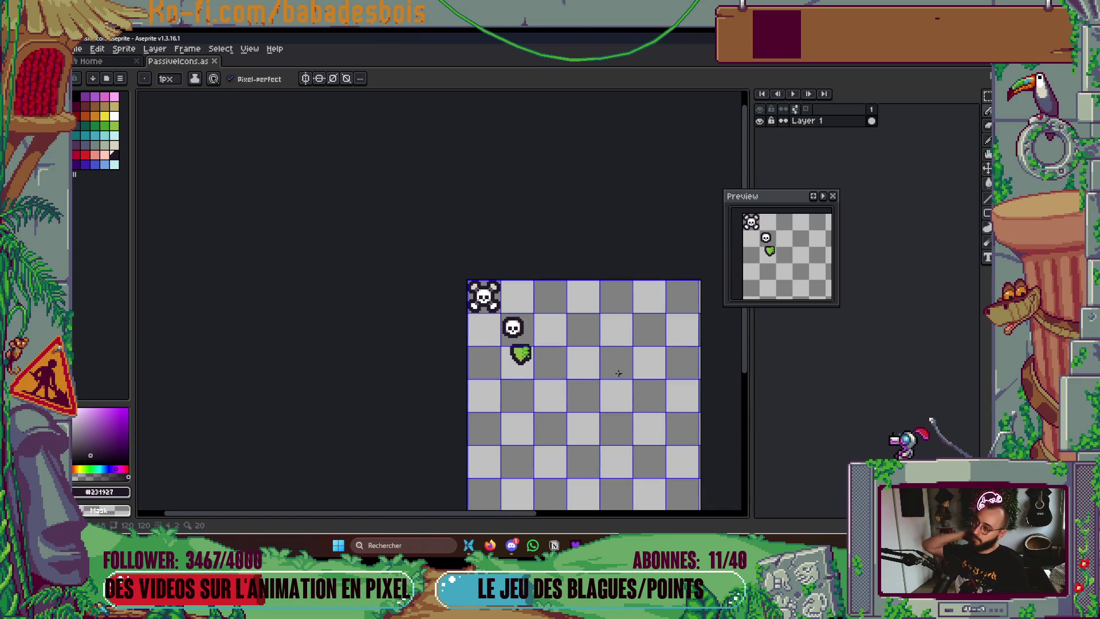
pyautogui.scroll(5, 543, 381)
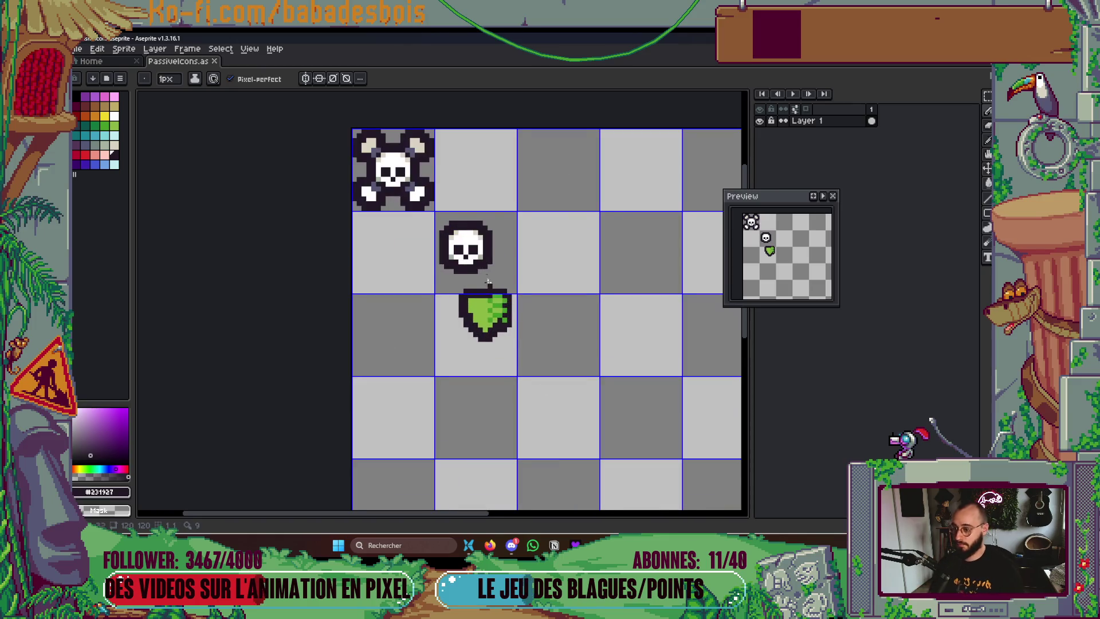
pyautogui.press('m')
pyautogui.moveTo(446, 312); pyautogui.dragTo(546, 412)
pyautogui.moveTo(575, 327); pyautogui.dragTo(580, 353)
pyautogui.moveTo(545, 391); pyautogui.dragTo(537, 243)
pyautogui.click(564, 259)
pyautogui.scroll(3, 564, 259)
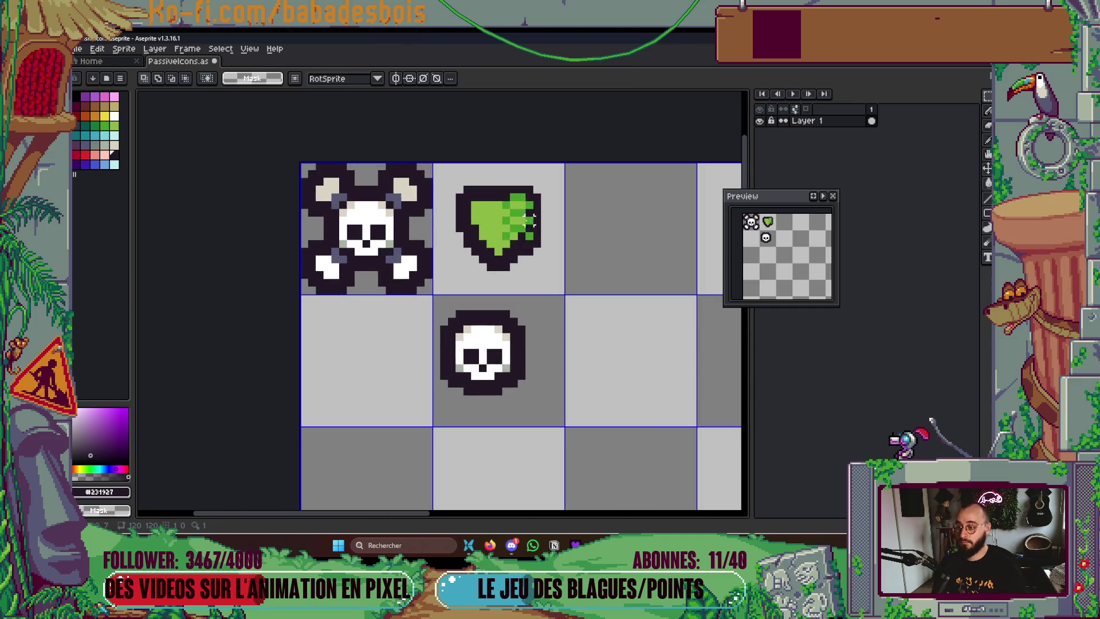
pyautogui.scroll(-2, 491, 225)
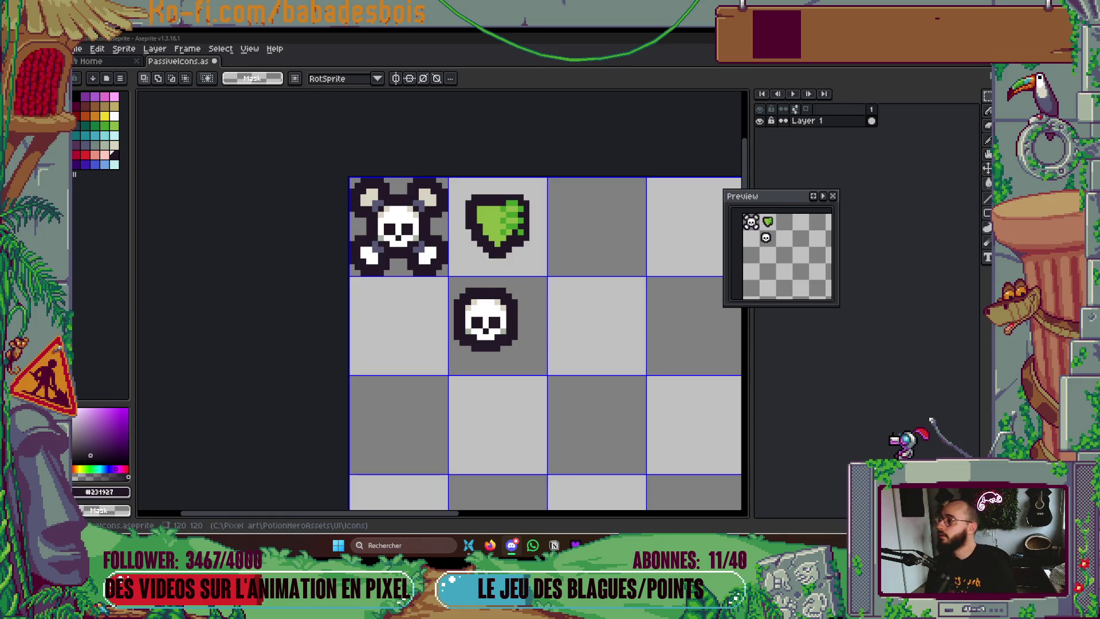
# Select the small skull and nudge it one pixel right, then deselect
pyautogui.scroll(-2, 486, 375)
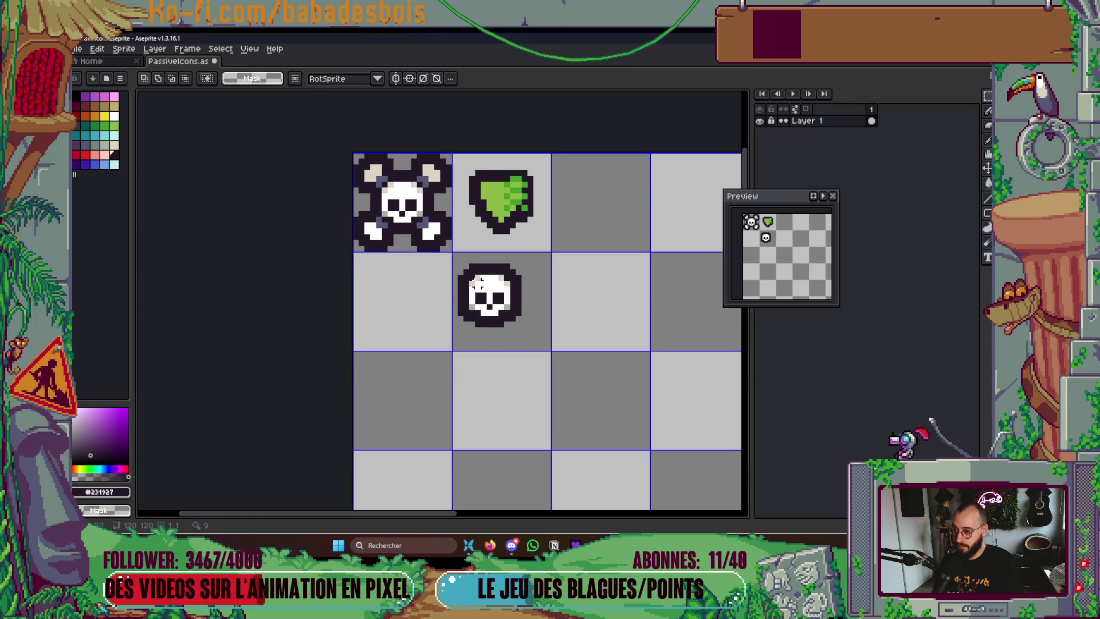
pyautogui.scroll(1, 482, 215)
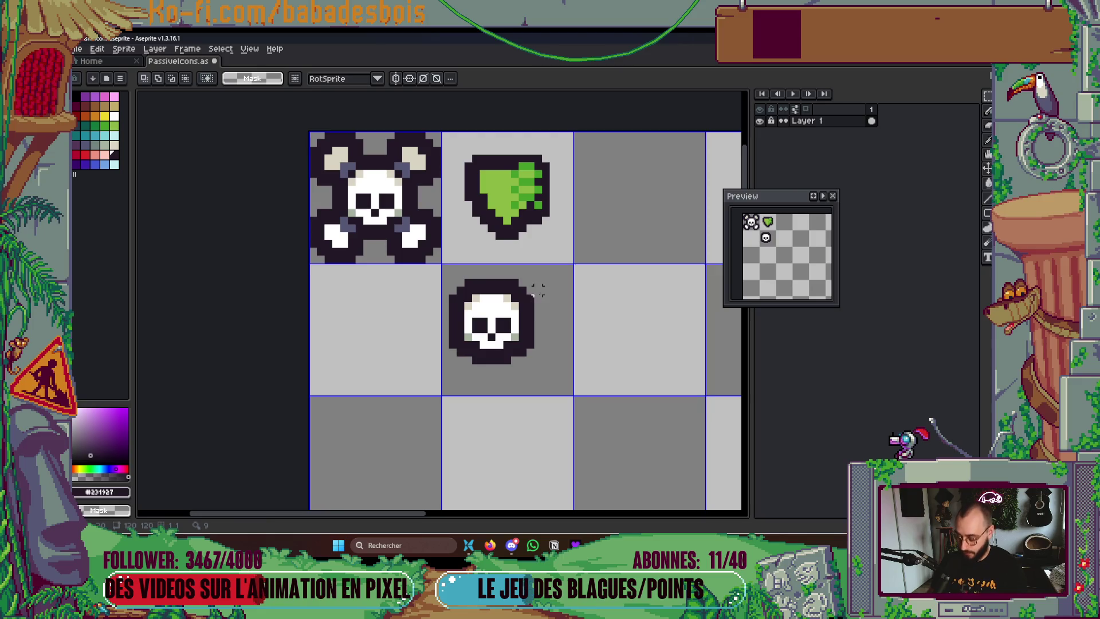
pyautogui.moveTo(438, 268); pyautogui.dragTo(552, 382)
pyautogui.moveTo(515, 335)
pyautogui.mouseDown()
pyautogui.moveTo(528, 348)
pyautogui.moveTo(529, 454)
pyautogui.moveTo(530, 342)
pyautogui.mouseUp()
pyautogui.click(583, 235)
# Delete the green shield and centre a vertical symmetry axis on its emptied cell
pyautogui.moveTo(456, 137)
pyautogui.mouseDown()
pyautogui.moveTo(465, 163)
pyautogui.moveTo(566, 266)
pyautogui.mouseUp()
pyautogui.press('Delete')
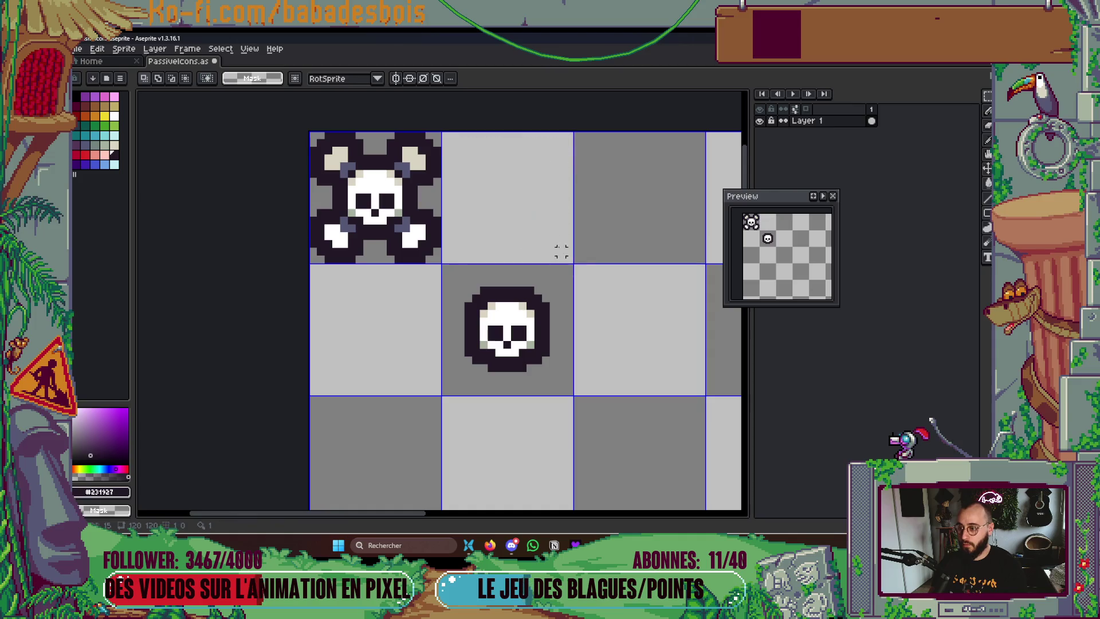
pyautogui.hotkey('alt', 's')
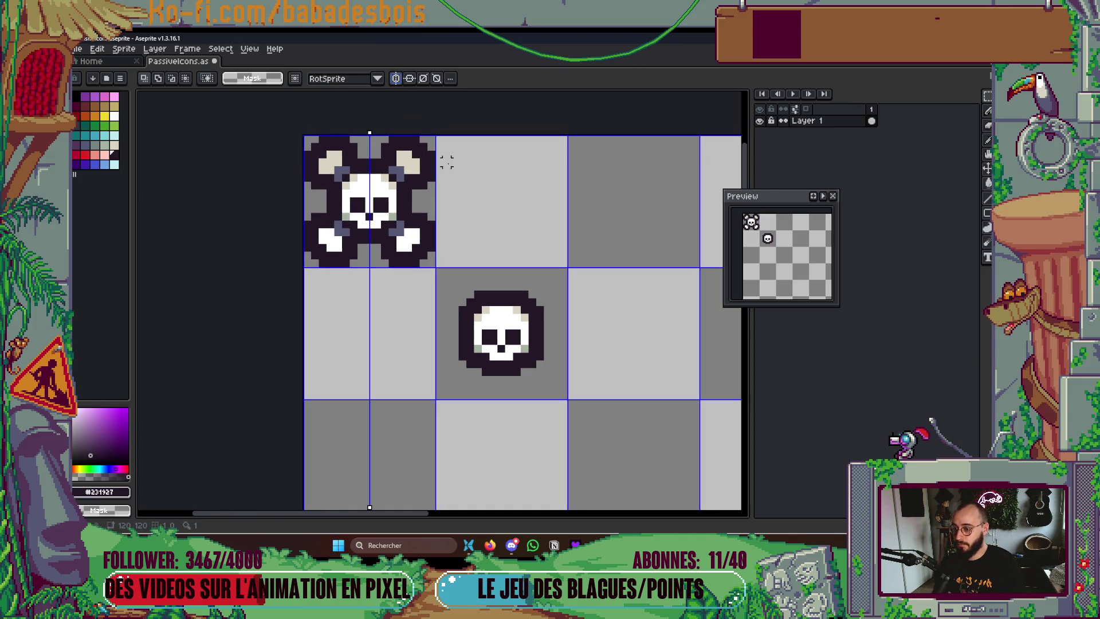
pyautogui.moveTo(369, 132); pyautogui.dragTo(502, 134)
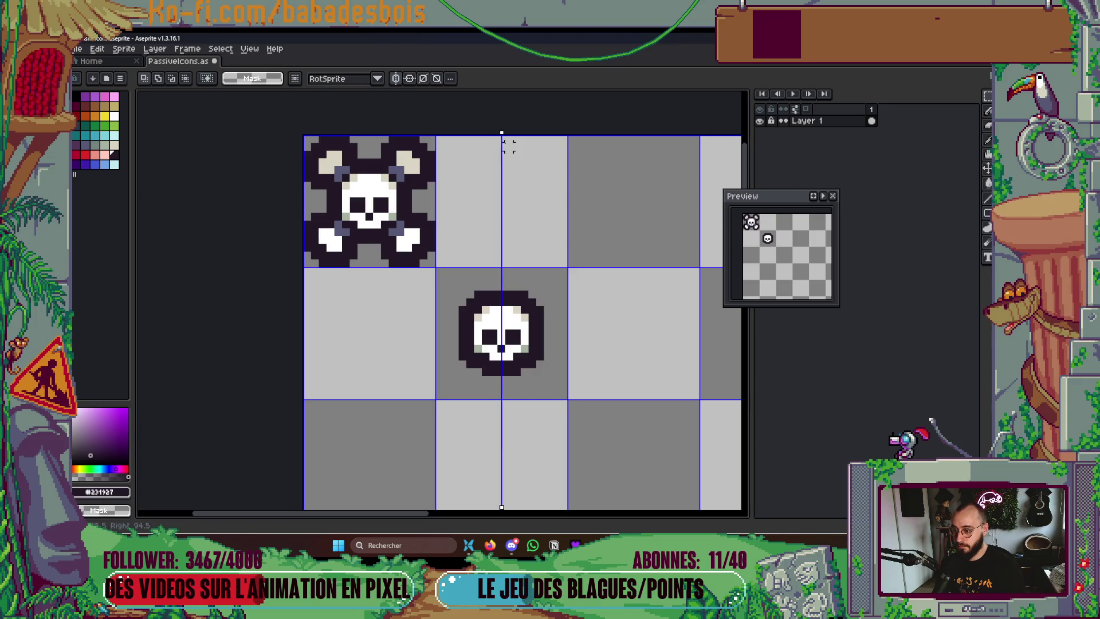
pyautogui.scroll(1, 536, 211)
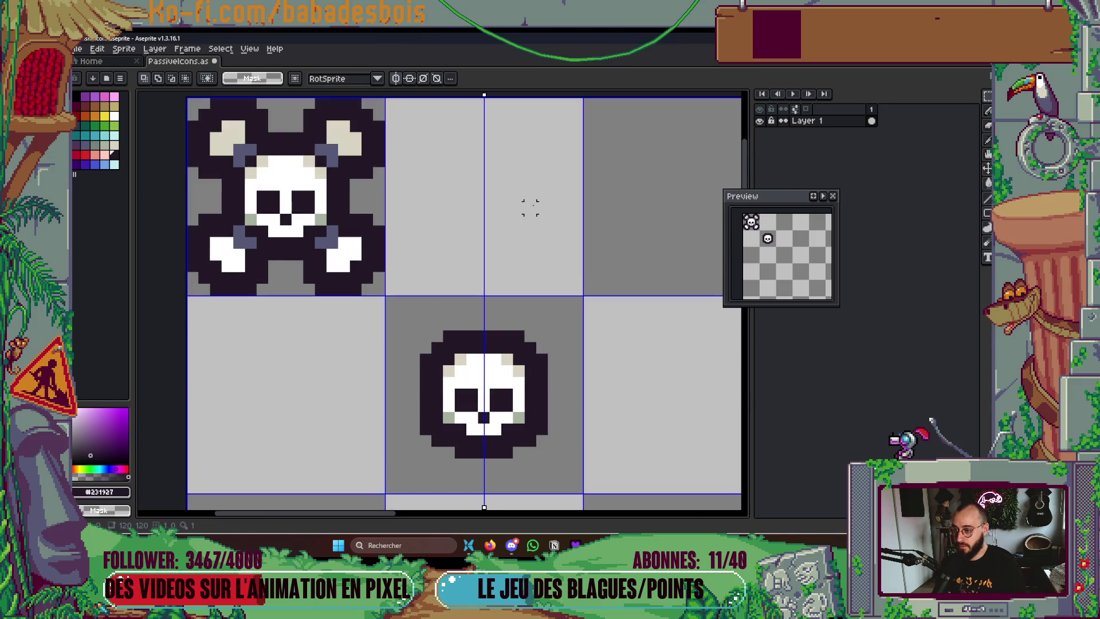
# Draw the bright green mirrored shield walls, bottom step pixels, and top edge
pyautogui.click(110, 127)
pyautogui.press('b')
pyautogui.moveTo(425, 134)
pyautogui.mouseDown()
pyautogui.moveTo(423, 184)
pyautogui.moveTo(461, 265)
pyautogui.moveTo(483, 278)
pyautogui.mouseUp()
pyautogui.click(437, 198)
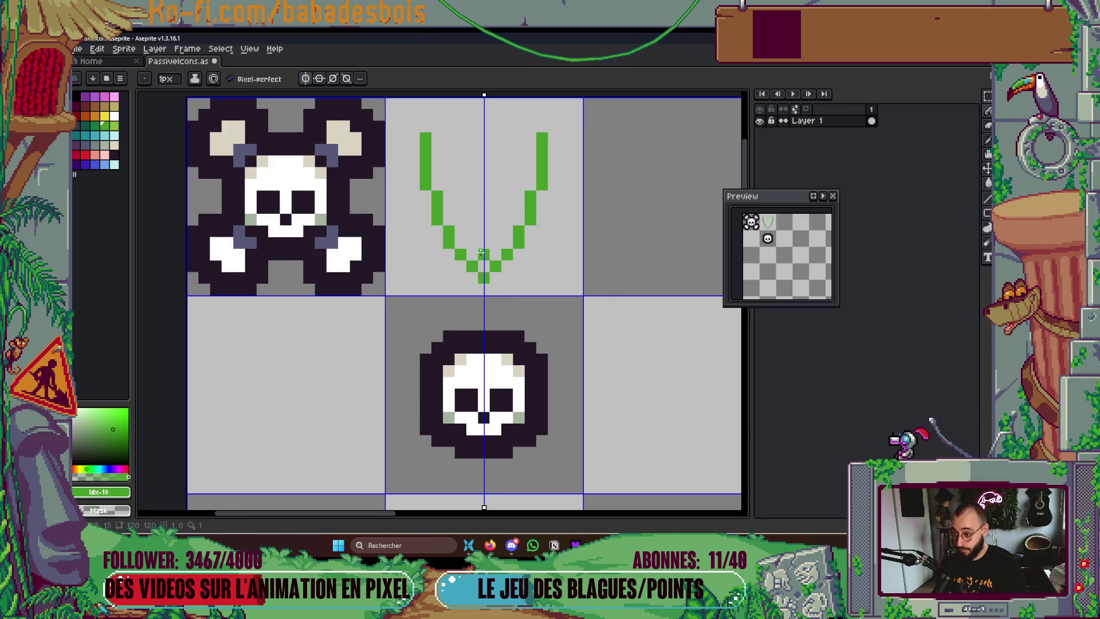
pyautogui.moveTo(434, 138); pyautogui.dragTo(484, 138)
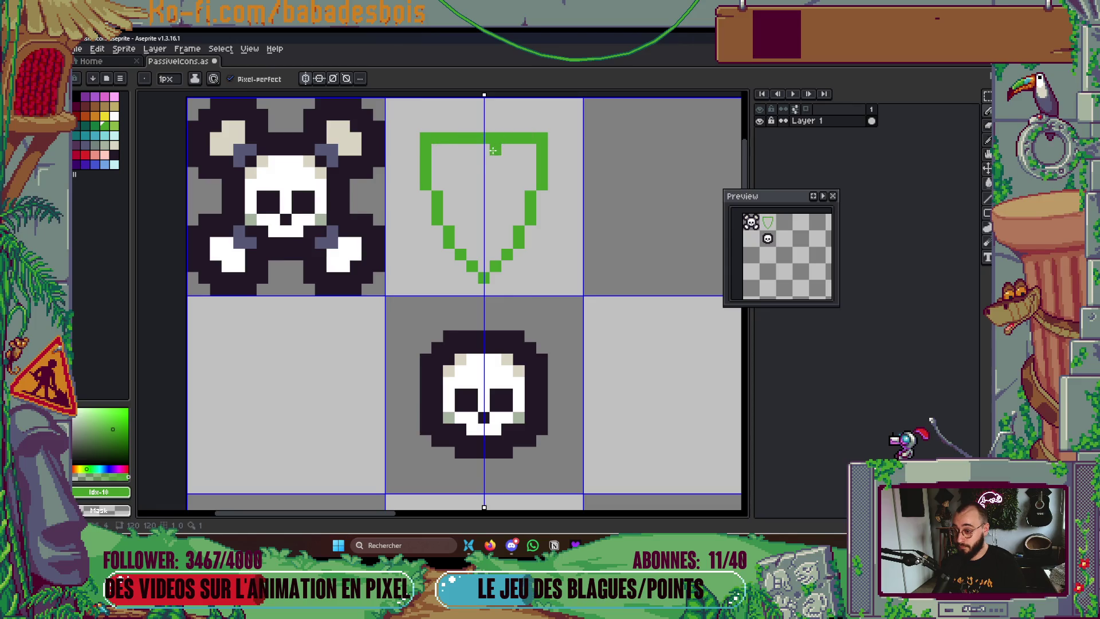
# Adjust the shield's top section with a rectangular marquee selection
pyautogui.press('m')
pyautogui.moveTo(406, 130); pyautogui.dragTo(562, 286)
pyautogui.hotkey('ctrl', 'd')
pyautogui.scroll(-2, 567, 304)
pyautogui.scroll(2, 567, 304)
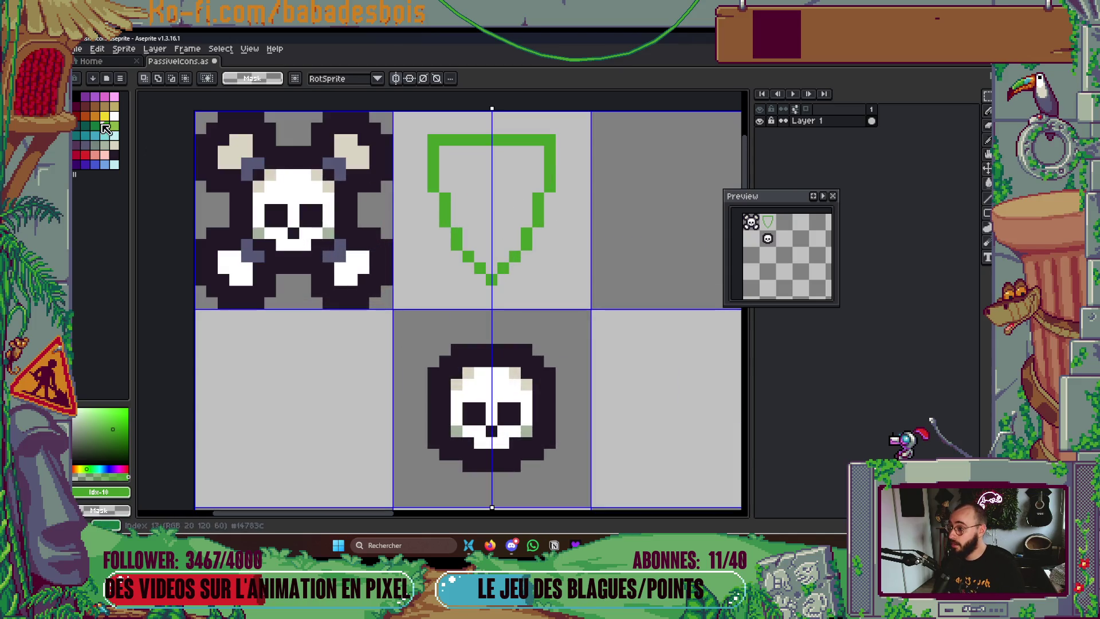
pyautogui.press('m')
pyautogui.moveTo(428, 133); pyautogui.dragTo(557, 194)
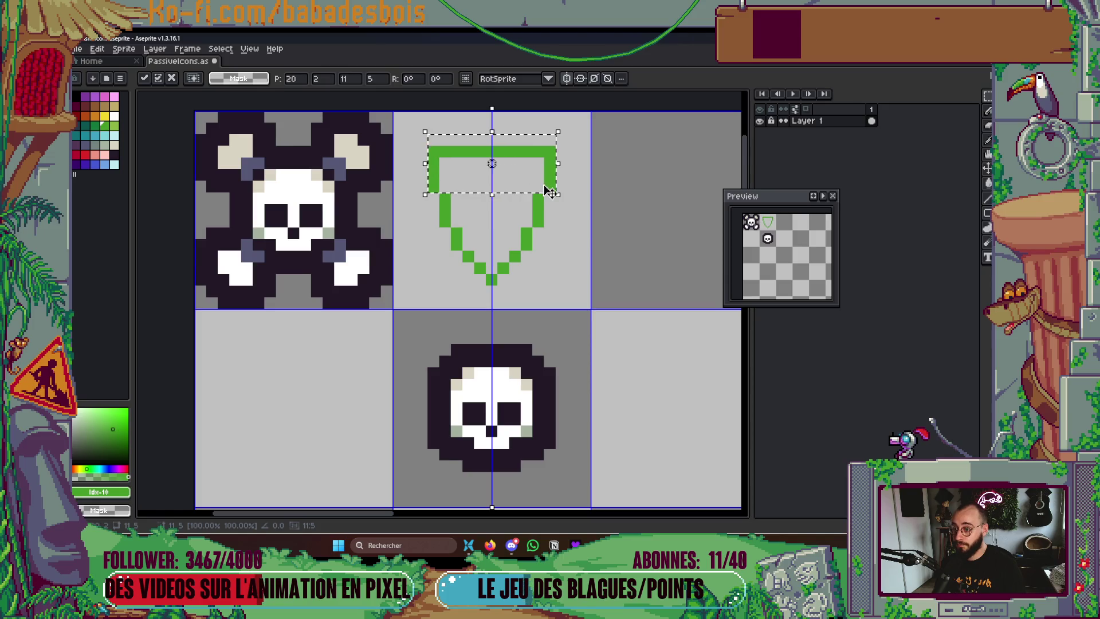
pyautogui.click(503, 268)
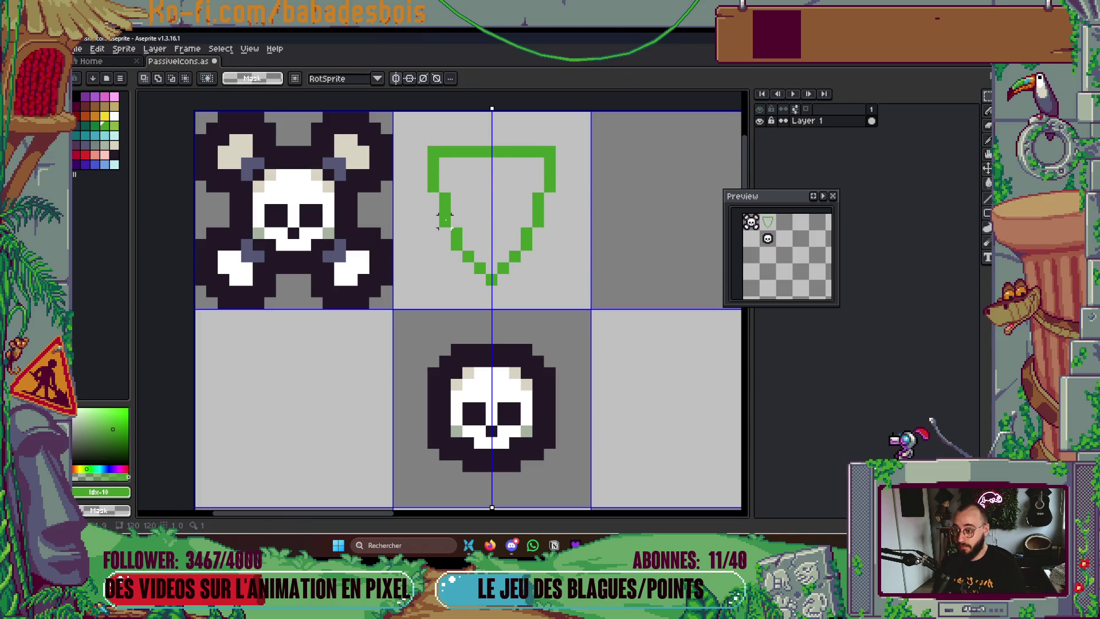
# Add a green pixel on each side and fill the shield outline solid green
pyautogui.press('b')
pyautogui.click(434, 197)
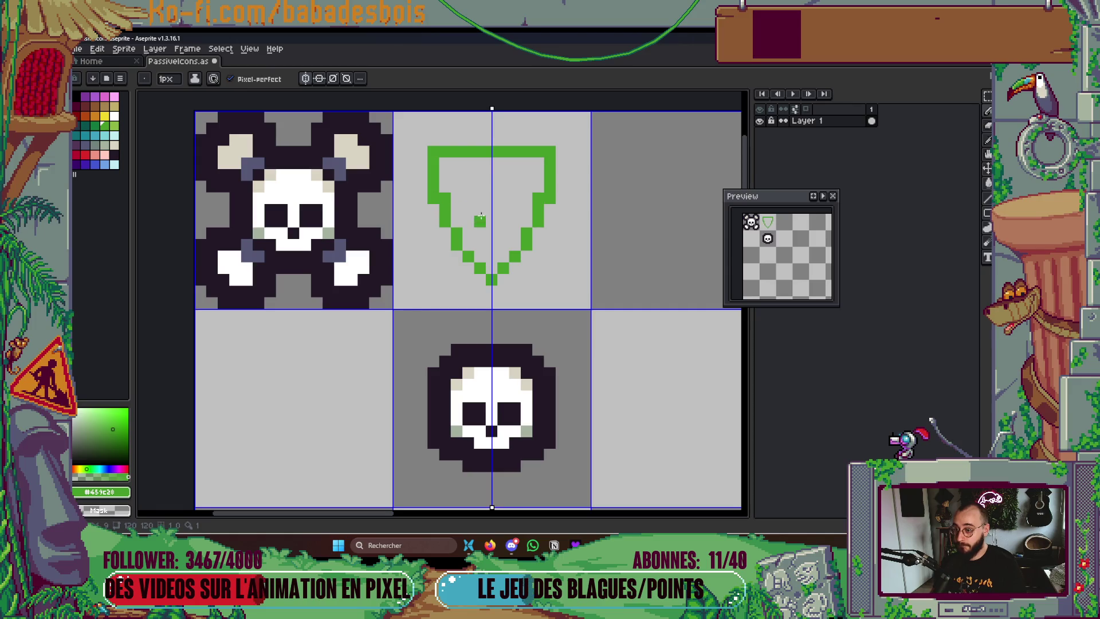
pyautogui.moveTo(477, 260)
pyautogui.mouseDown()
pyautogui.moveTo(458, 246)
pyautogui.moveTo(487, 279)
pyautogui.mouseUp()
pyautogui.hotkey('ctrl', 'z')
pyautogui.hotkey('ctrl', 'z')
pyautogui.hotkey('ctrl', 'z')
pyautogui.hotkey('ctrl', 'z')
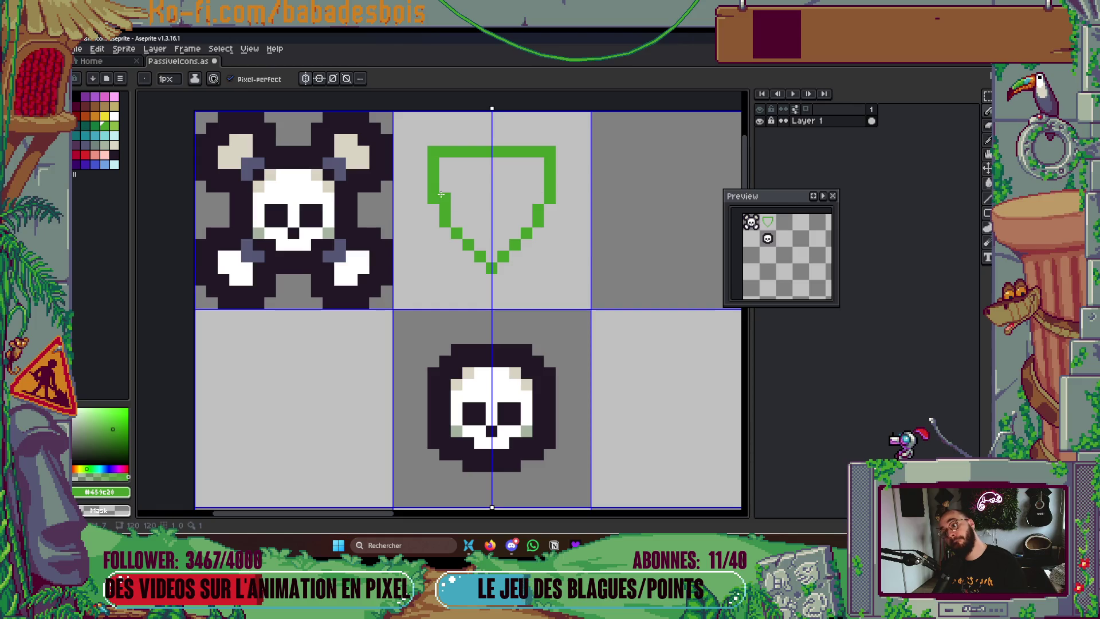
pyautogui.press('g')
pyautogui.click(482, 210)
pyautogui.press('b')
pyautogui.keyDown('alt'); pyautogui.click(498, 188); pyautogui.keyUp('alt')
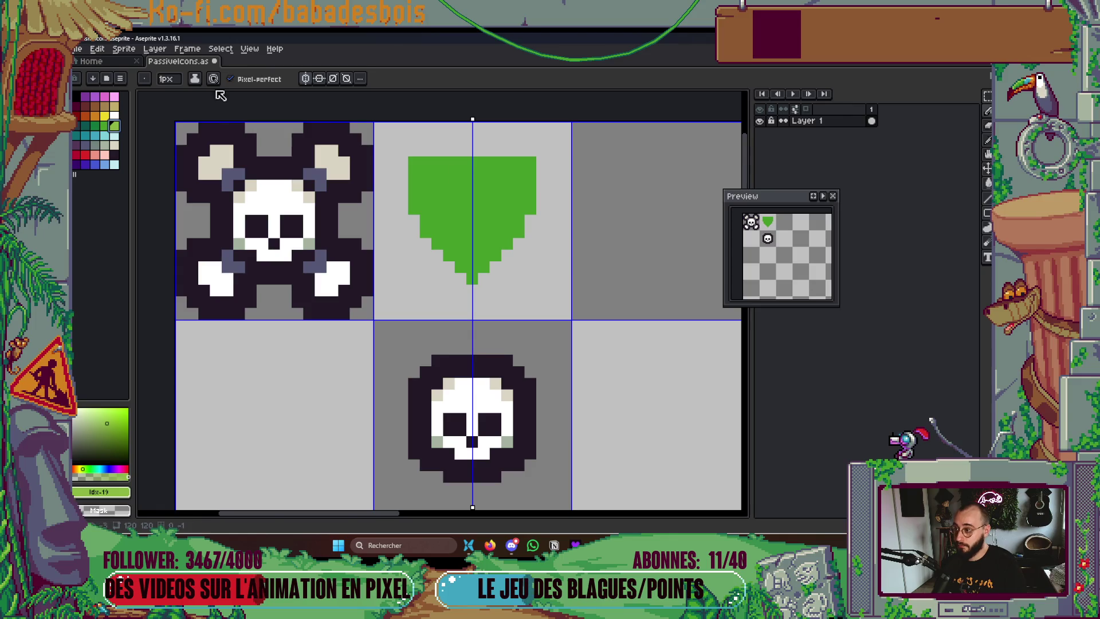
# Paint light-green highlight streaks across the shield's top, middle and lower right
pyautogui.click(484, 185)
pyautogui.moveTo(496, 175); pyautogui.dragTo(538, 186)
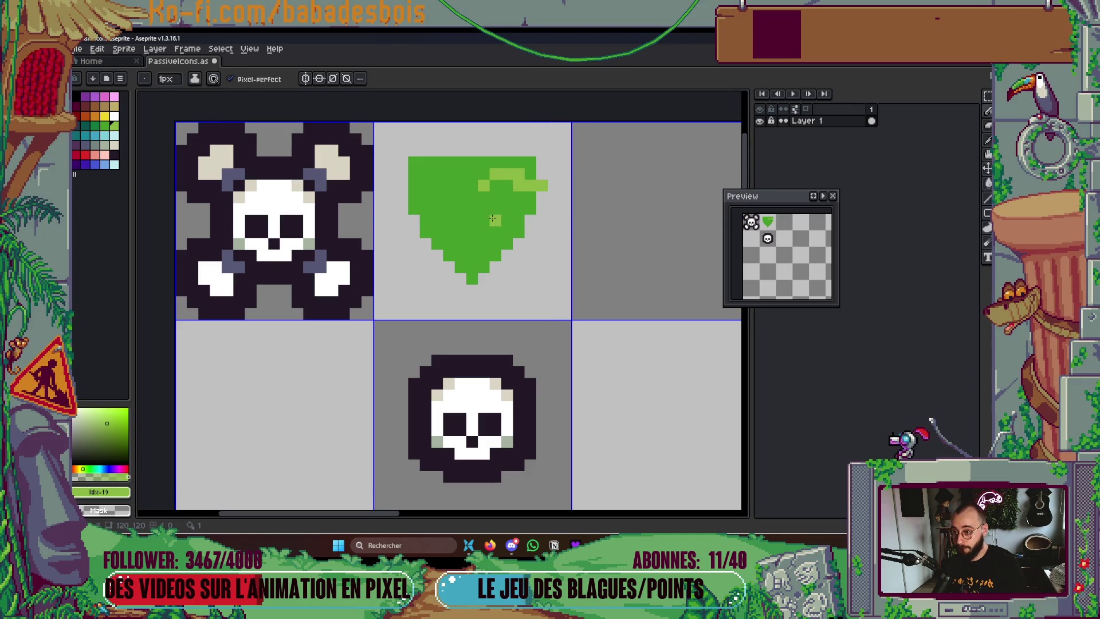
pyautogui.moveTo(468, 207)
pyautogui.mouseDown()
pyautogui.moveTo(484, 220)
pyautogui.moveTo(519, 209)
pyautogui.moveTo(484, 232)
pyautogui.moveTo(473, 221)
pyautogui.moveTo(496, 232)
pyautogui.moveTo(541, 210)
pyautogui.mouseUp()
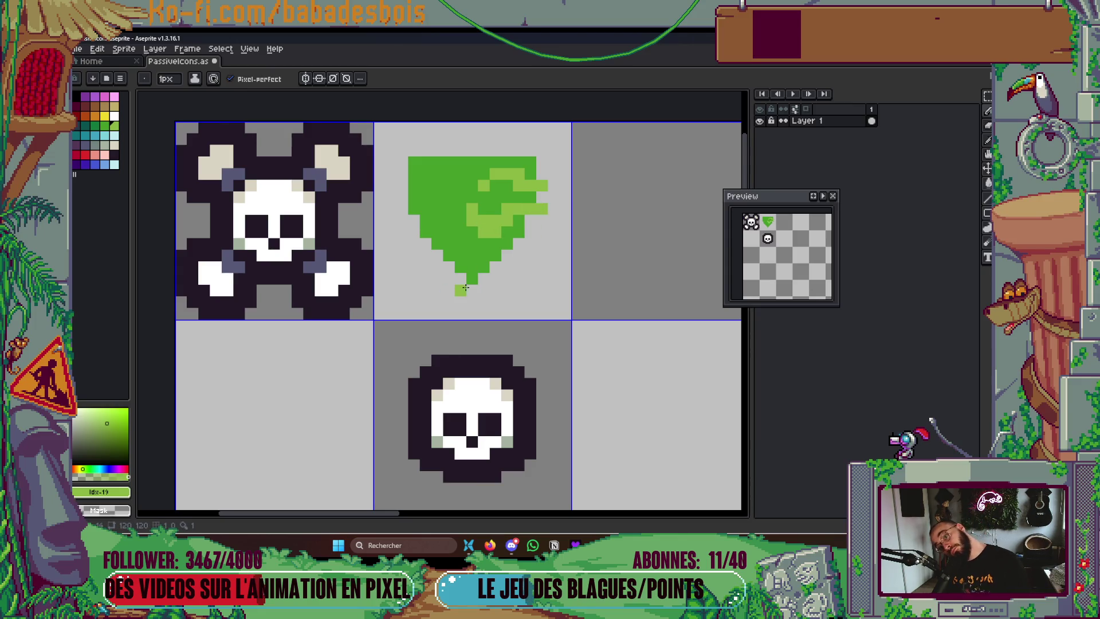
pyautogui.click(484, 255)
pyautogui.click(496, 255)
pyautogui.moveTo(511, 245); pyautogui.dragTo(520, 254)
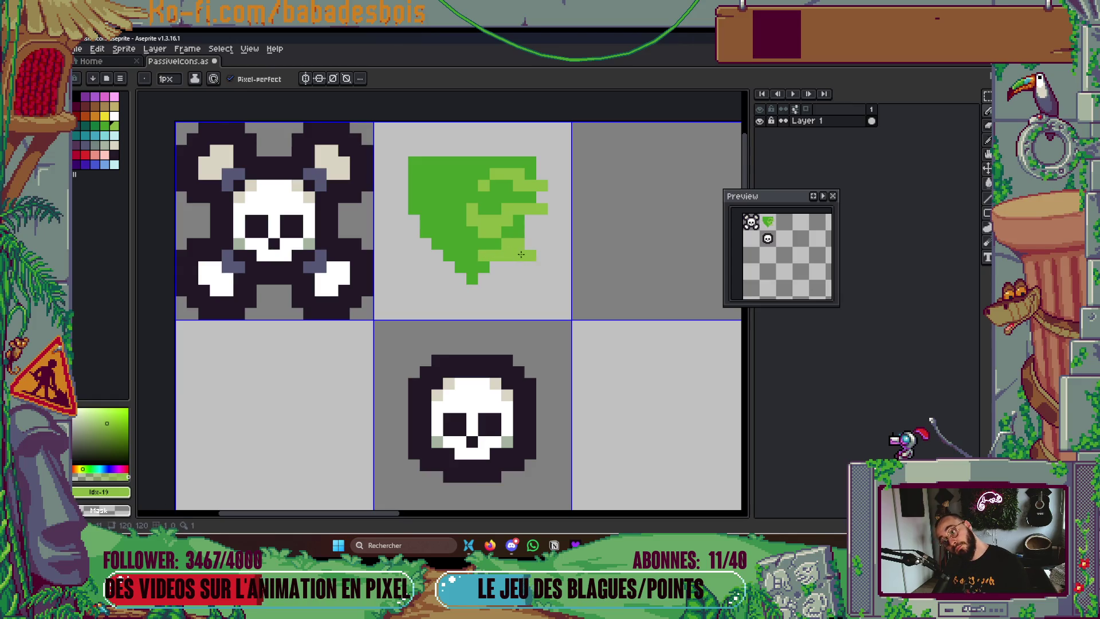
# Erase stray highlight pixels, add a light-green row near the upper left, and clear a pixel above the skull
pyautogui.rightClick(543, 271)
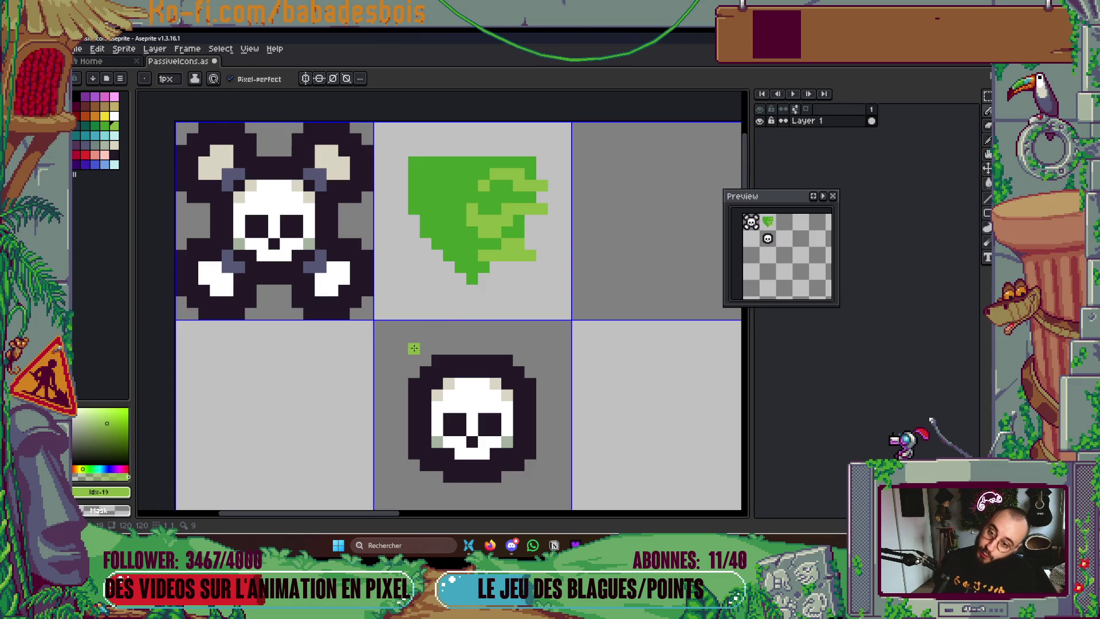
pyautogui.rightClick(448, 196)
pyautogui.click(437, 197)
pyautogui.moveTo(437, 185); pyautogui.dragTo(460, 185)
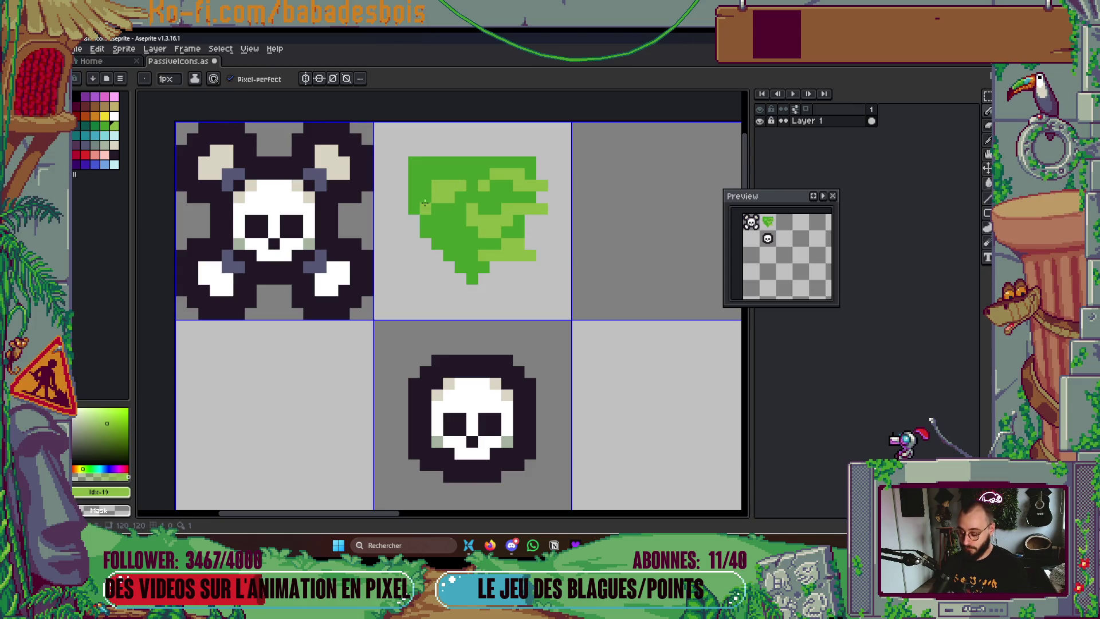
pyautogui.click(460, 360)
pyautogui.scroll(1, 460, 367)
pyautogui.rightClick(460, 375)
pyautogui.scroll(1, 488, 287)
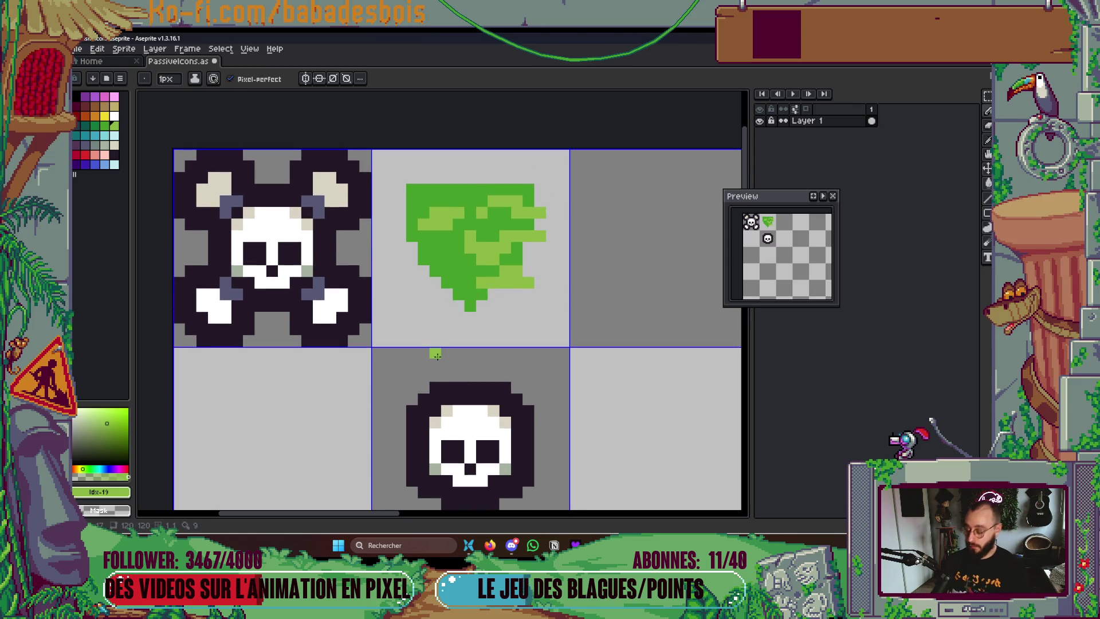
# Select the green shield's grid cell and shift it one cell to the right
pyautogui.press('m')
pyautogui.moveTo(471, 283); pyautogui.dragTo(479, 288)
pyautogui.scroll(-1, 507, 273)
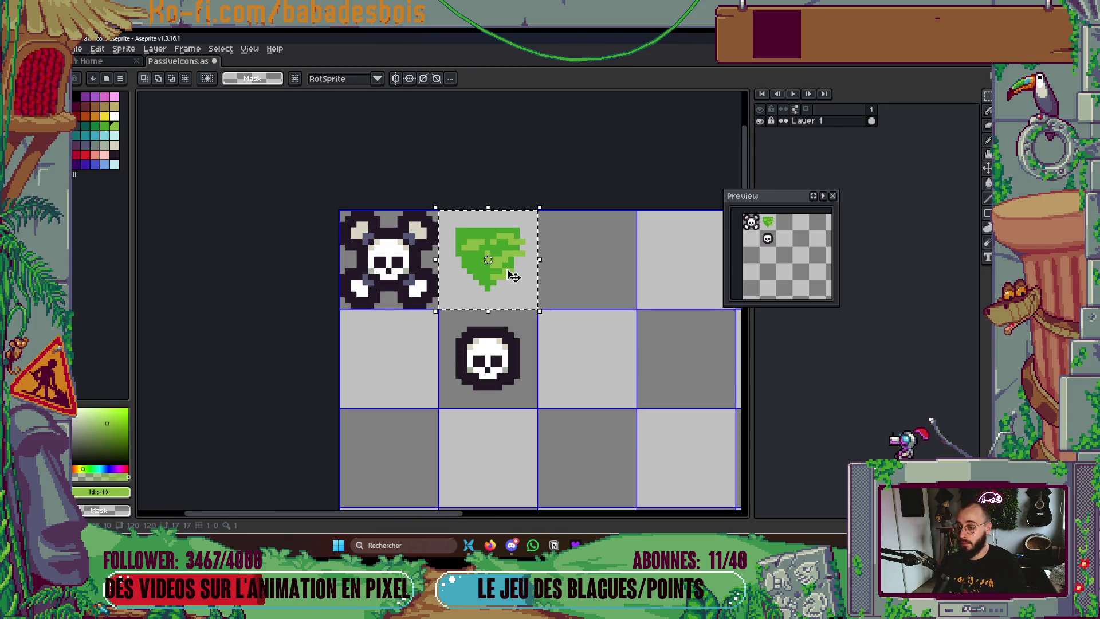
pyautogui.press('Right')
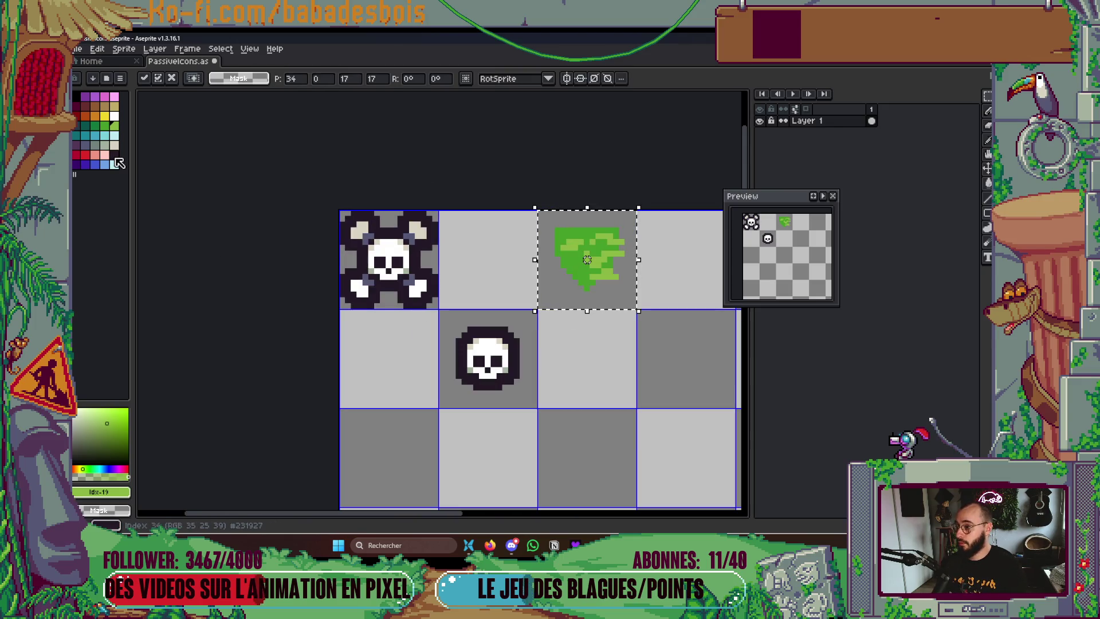
# Apply a thick, square-cornered dark outline to the shield
pyautogui.click(115, 160)
pyautogui.hotkey('shift', 'o')
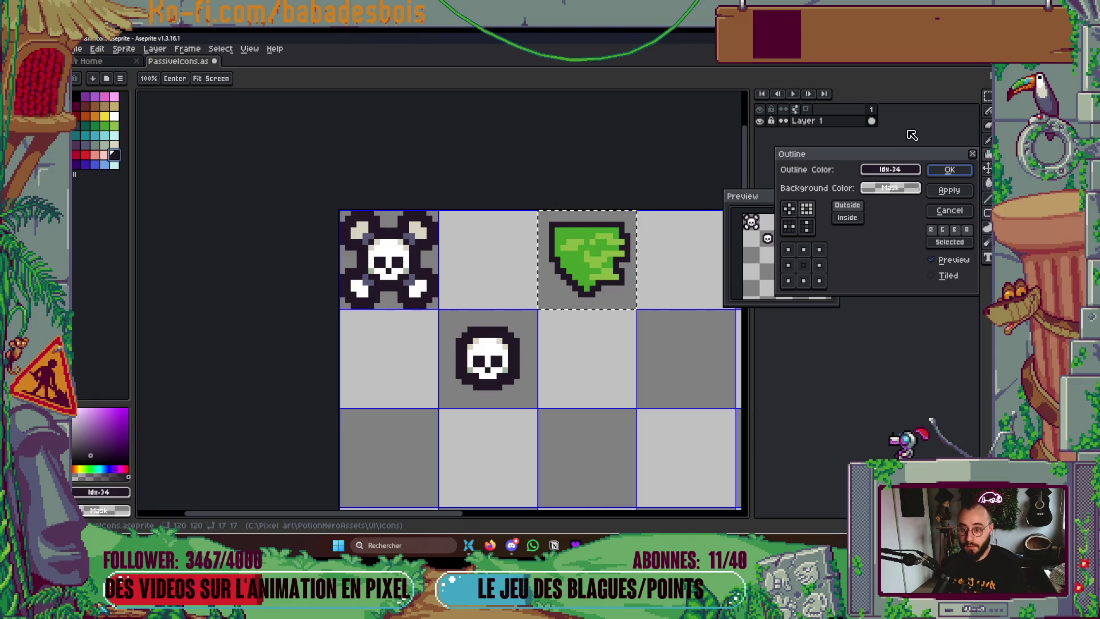
pyautogui.click(949, 169)
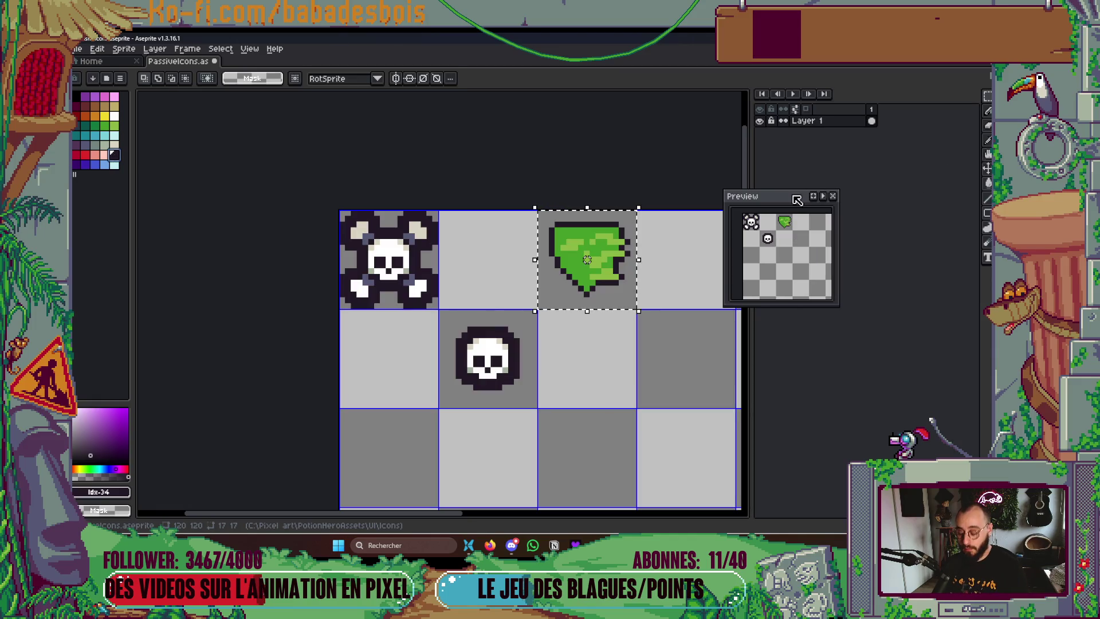
pyautogui.hotkey('shift', 'o')
pyautogui.click(808, 209)
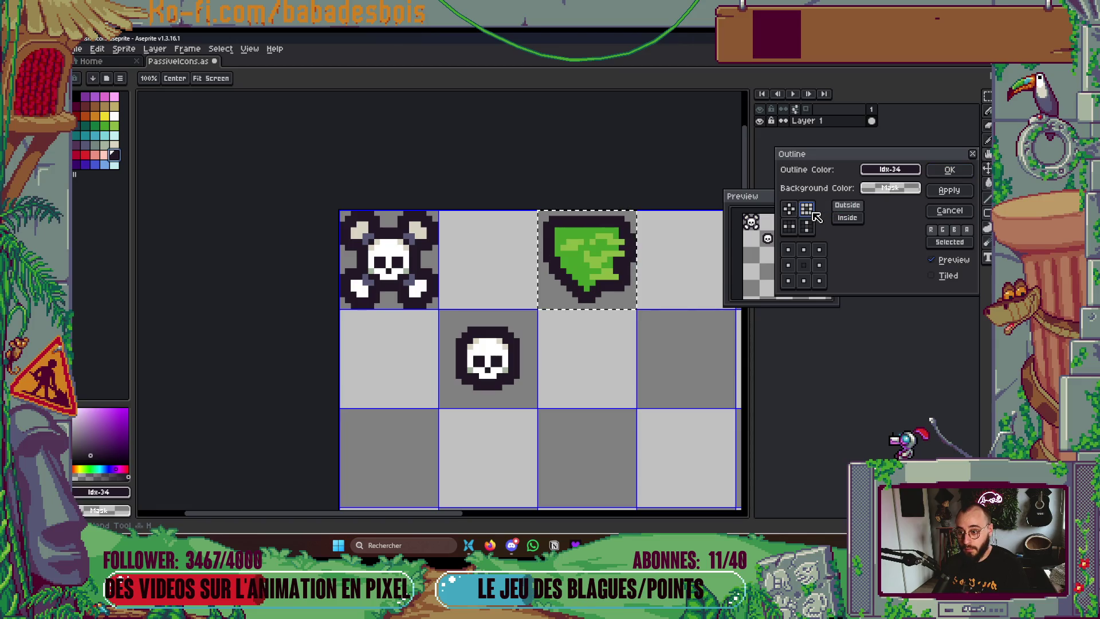
pyautogui.click(949, 170)
# Move the outlined shield back one cell left and deselect it
pyautogui.moveTo(582, 318); pyautogui.dragTo(570, 295)
pyautogui.press('m')
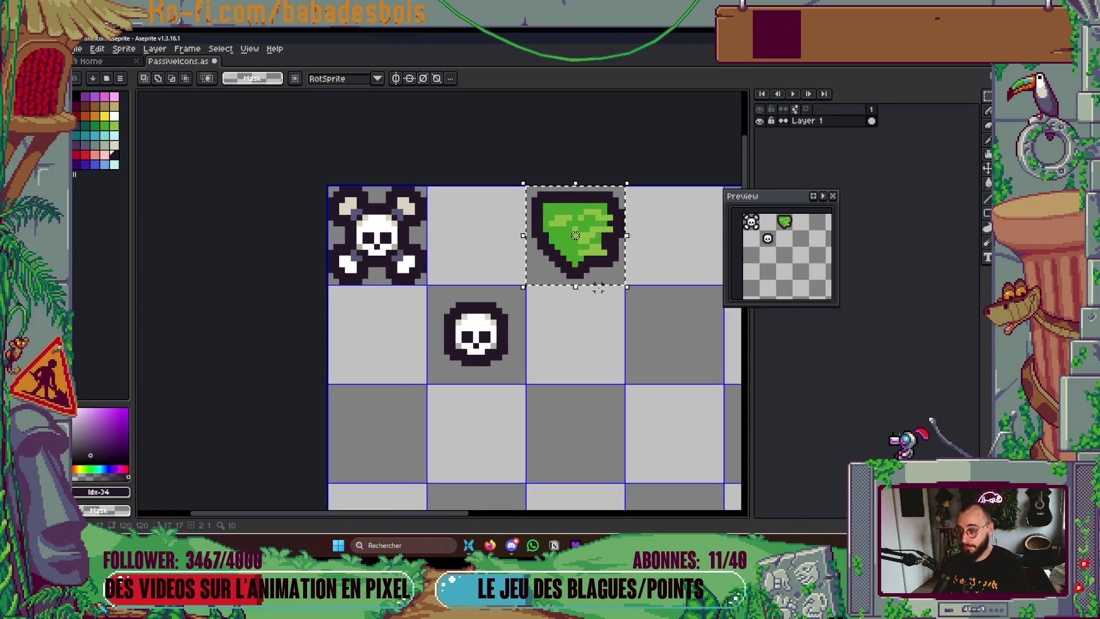
pyautogui.hotkey('shift', 'Left')
pyautogui.click(554, 262)
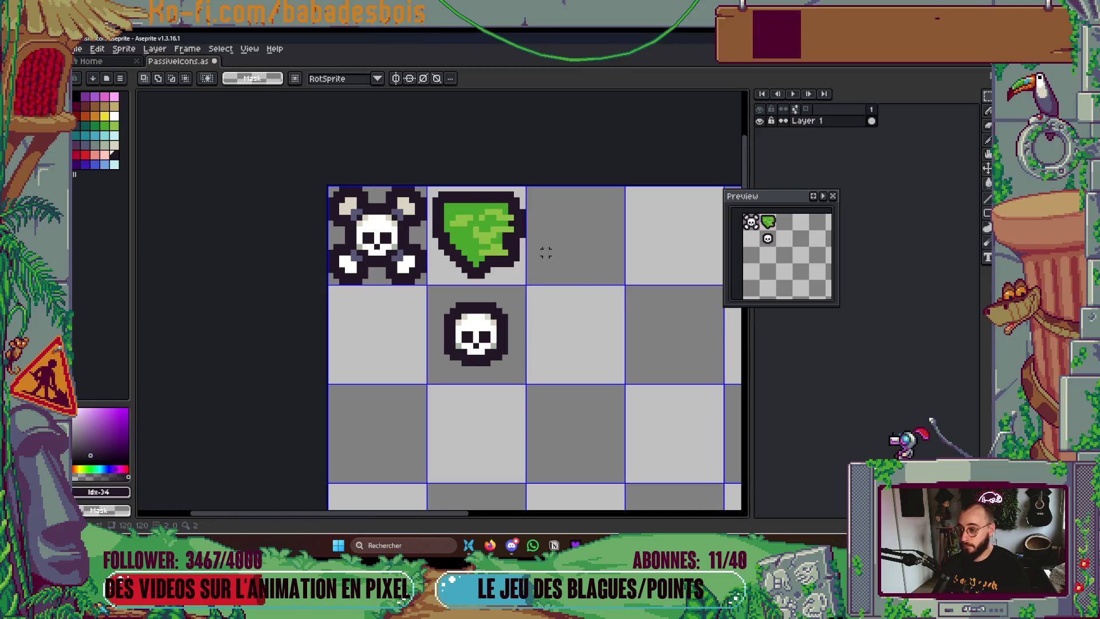
pyautogui.scroll(3, 496, 239)
pyautogui.press('b')
pyautogui.click(104, 125)
# Paint dark-green shading pixels down the shield's middle, along a diagonal and at its bottom
pyautogui.click(95, 125)
pyautogui.moveTo(490, 183)
pyautogui.mouseDown()
pyautogui.moveTo(467, 189)
pyautogui.moveTo(506, 199)
pyautogui.moveTo(496, 239)
pyautogui.mouseUp()
pyautogui.click(459, 198)
pyautogui.click(495, 240)
pyautogui.click(474, 262)
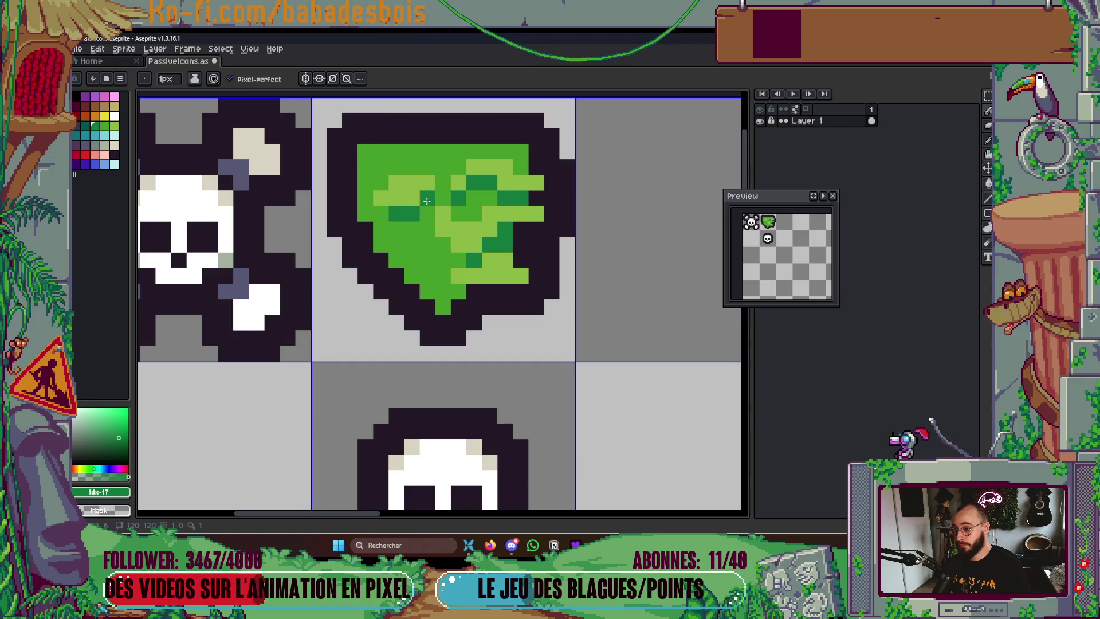
pyautogui.moveTo(302, 307); pyautogui.dragTo(362, 330)
pyautogui.click(520, 311)
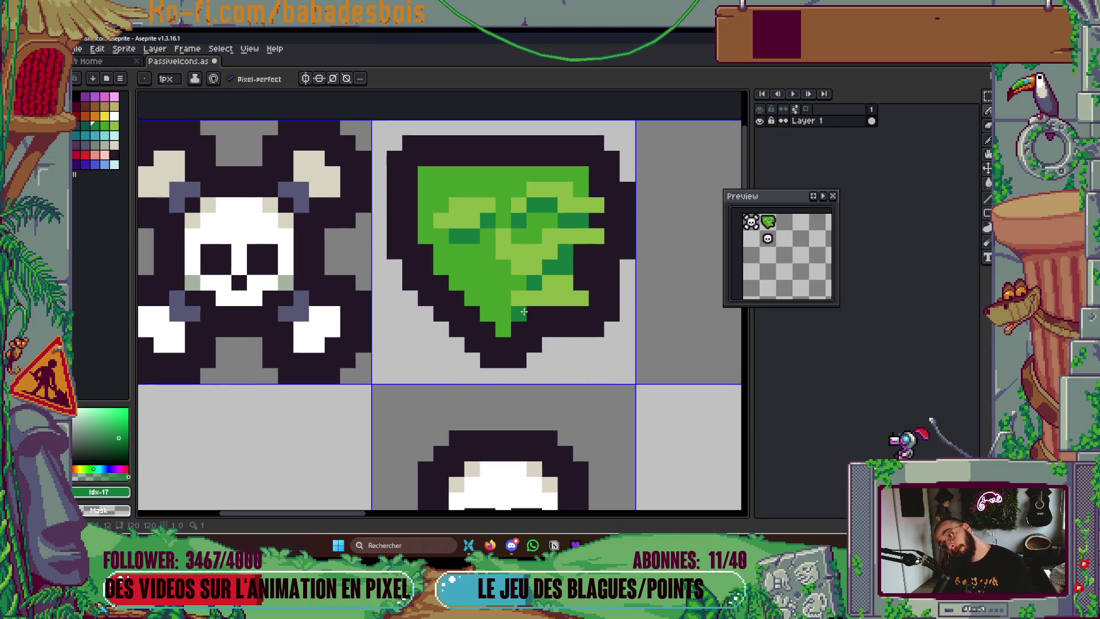
pyautogui.scroll(-5, 564, 248)
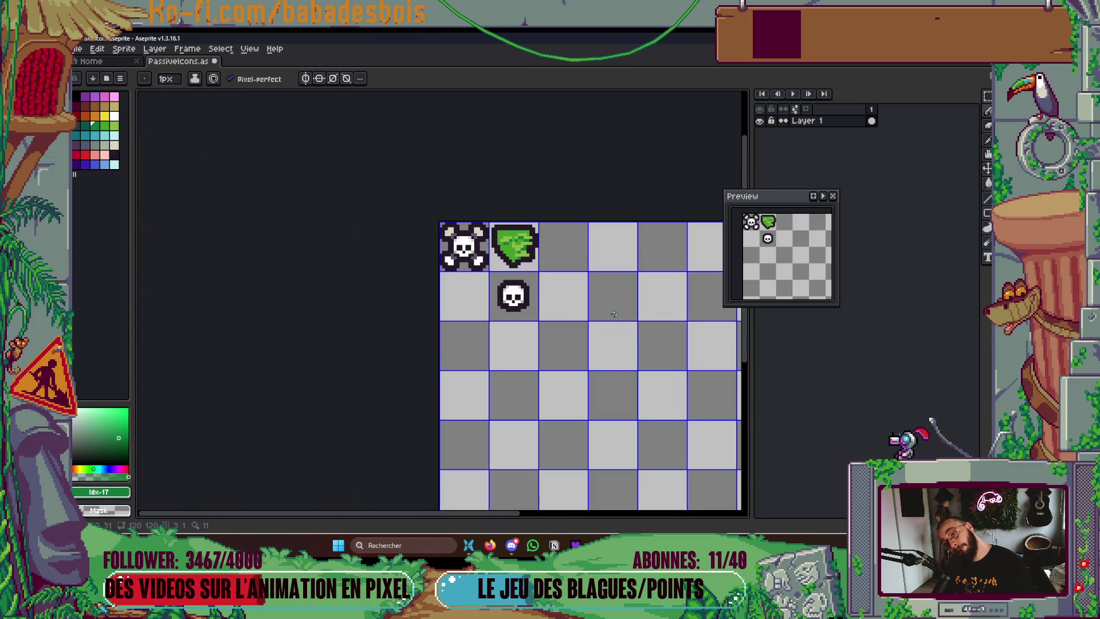
pyautogui.scroll(4, 585, 270)
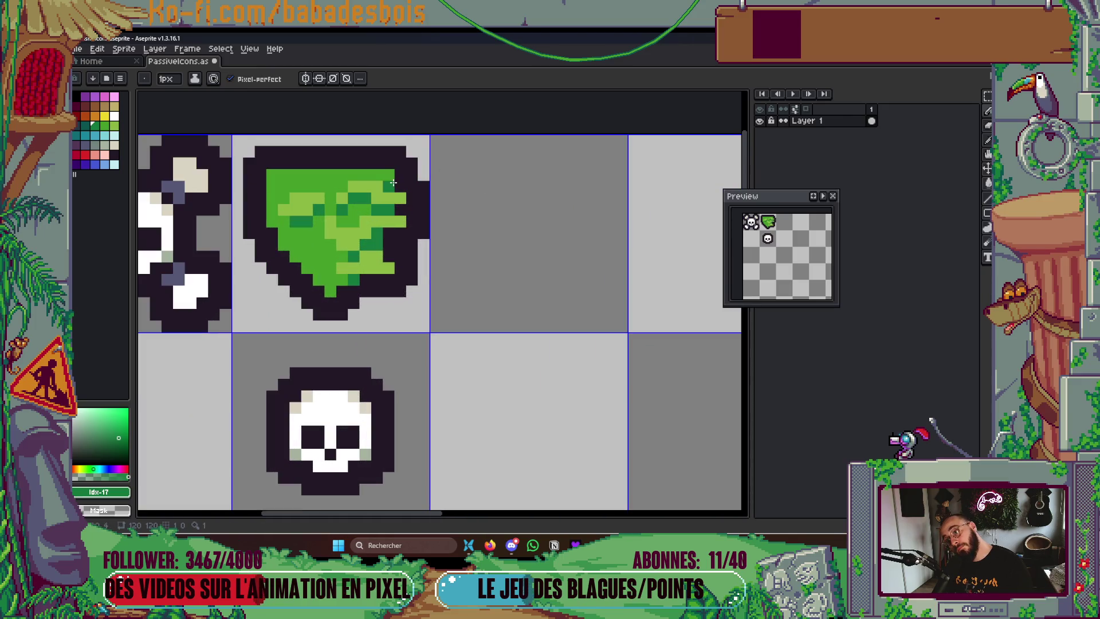
pyautogui.scroll(1, 401, 252)
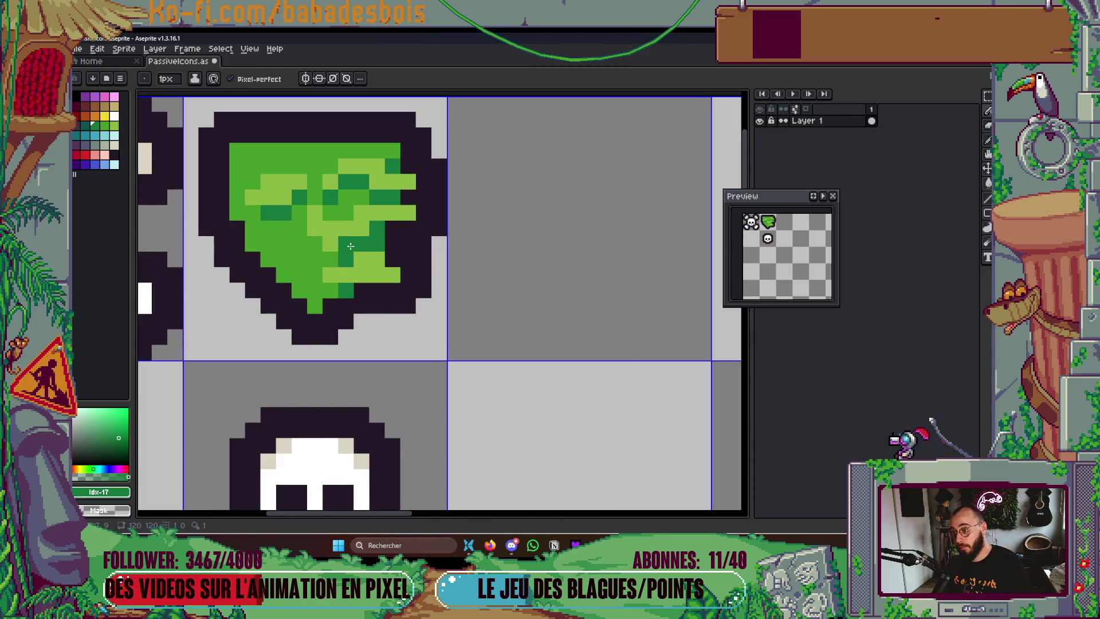
pyautogui.scroll(1, 349, 246)
pyautogui.keyDown('alt'); pyautogui.click(327, 197); pyautogui.keyUp('alt')
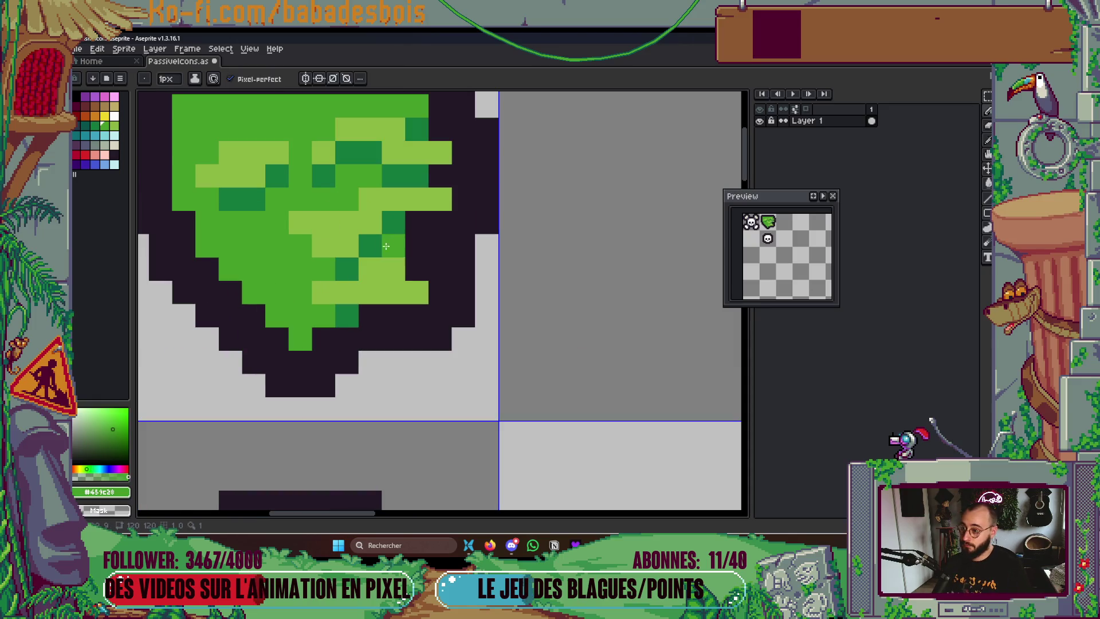
# Fill in the shield's lower-right outline with dark pixels, erasing misplaced ones
pyautogui.scroll(-5, 379, 225)
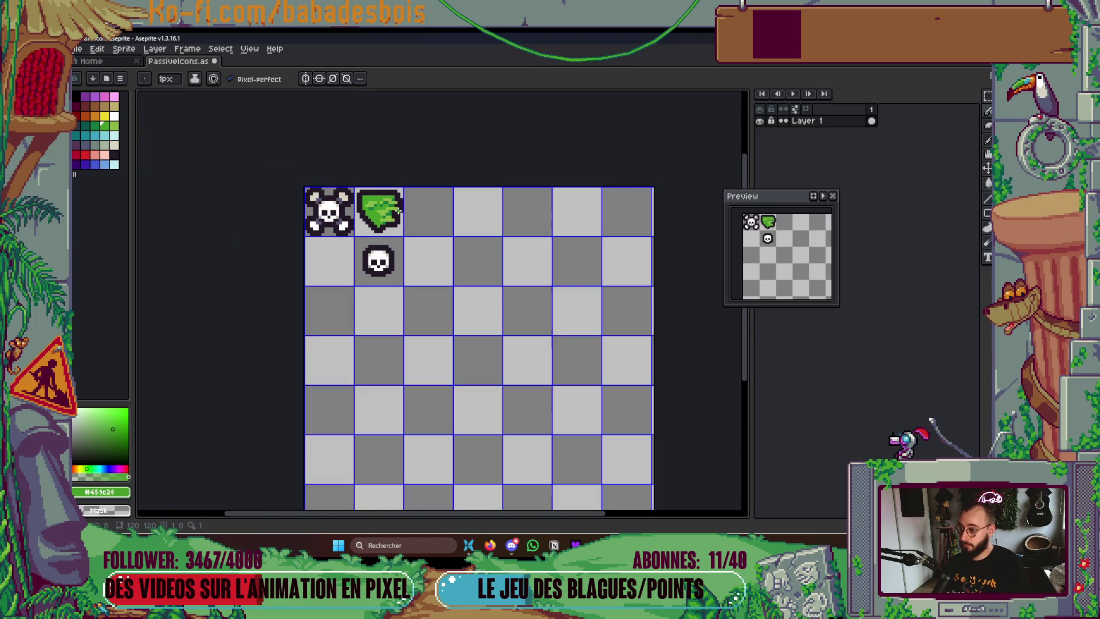
pyautogui.moveTo(394, 214); pyautogui.dragTo(418, 268)
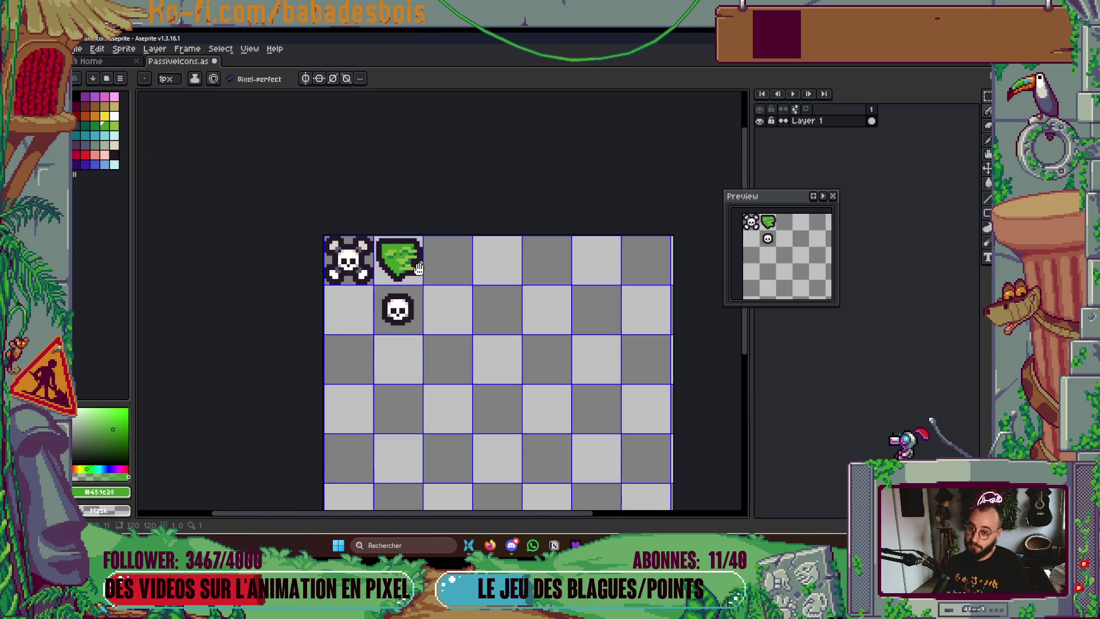
pyautogui.scroll(5, 424, 284)
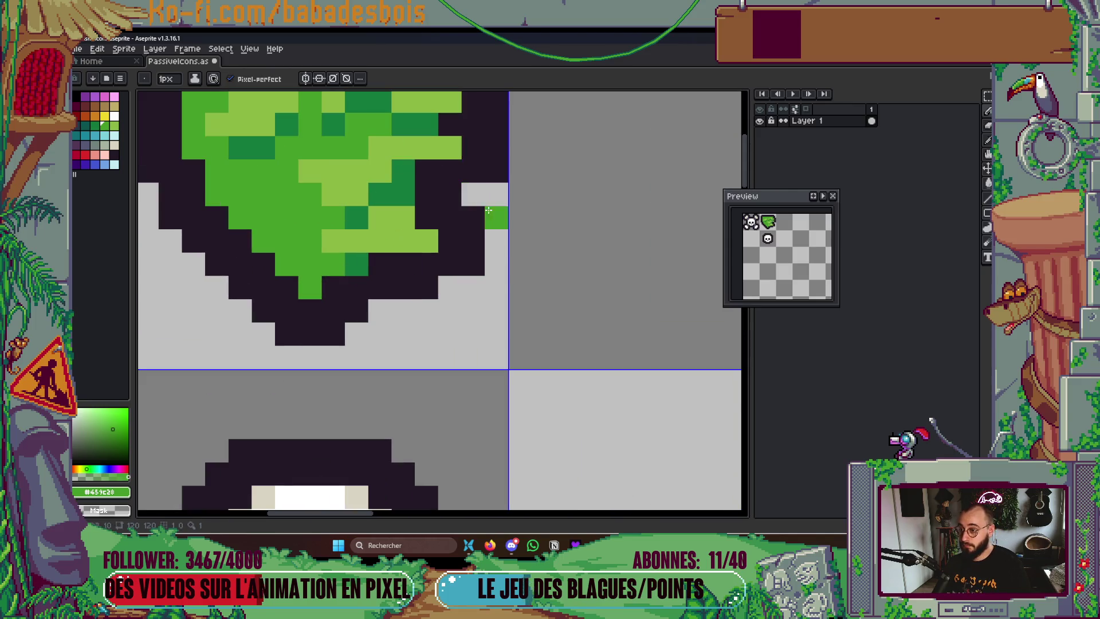
pyautogui.moveTo(484, 206); pyautogui.dragTo(593, 376)
pyautogui.scroll(-5, 593, 376)
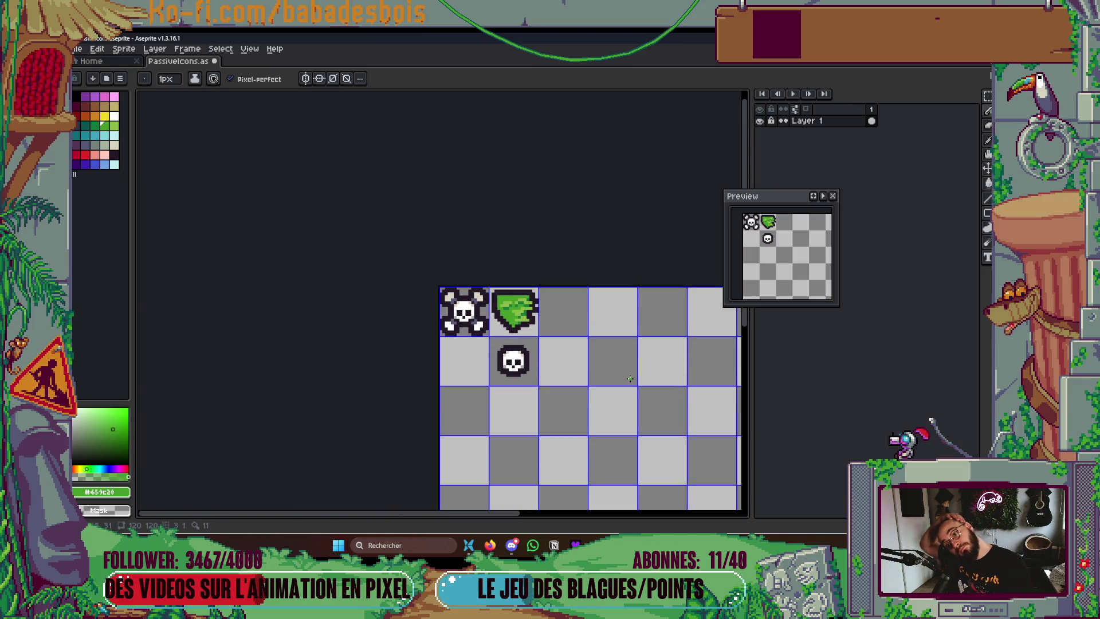
pyautogui.scroll(5, 537, 313)
pyautogui.press('i')
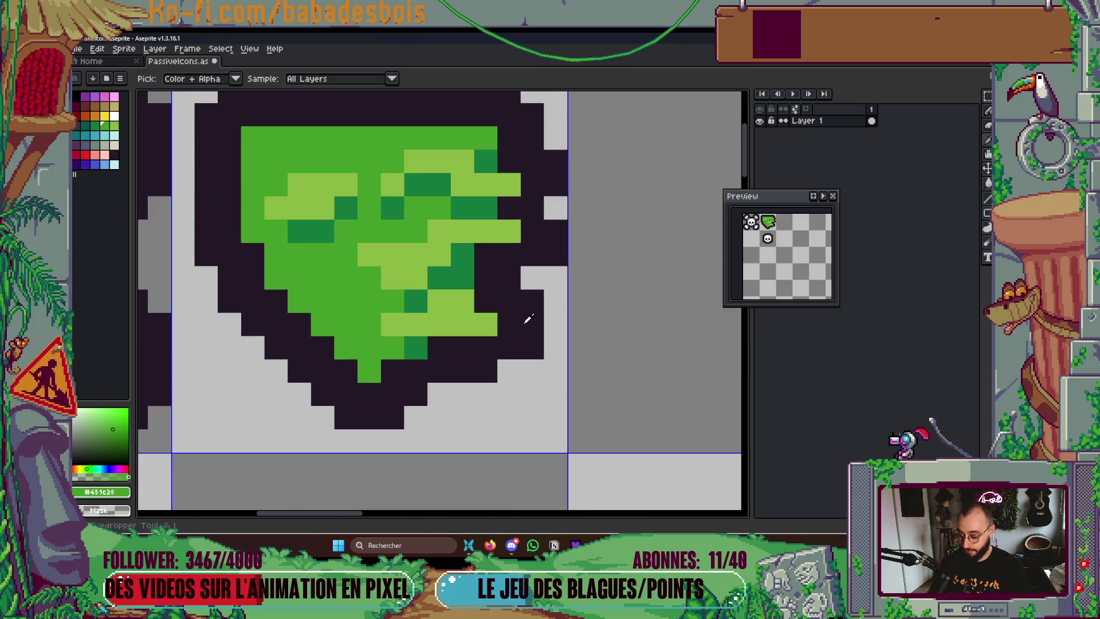
pyautogui.keyDown('alt'); pyautogui.click(508, 312); pyautogui.keyUp('alt')
pyautogui.click(491, 325)
pyautogui.rightClick(525, 344)
pyautogui.click(497, 386)
pyautogui.rightClick(495, 386)
pyautogui.click(533, 394)
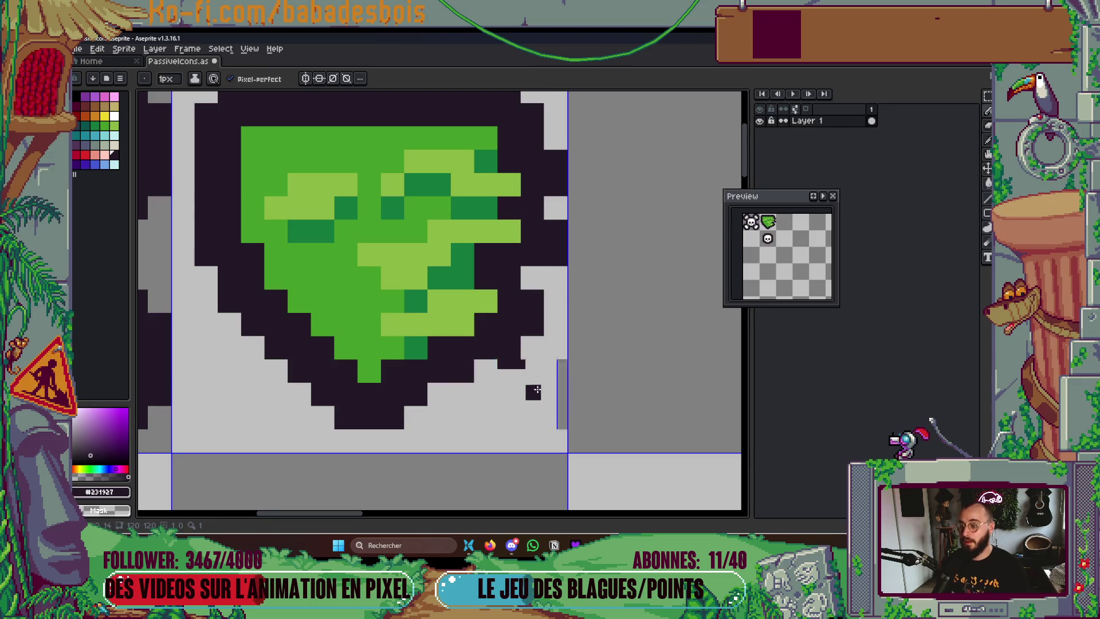
# Add a few more dark-green shading pixels to the shield
pyautogui.scroll(-5, 574, 401)
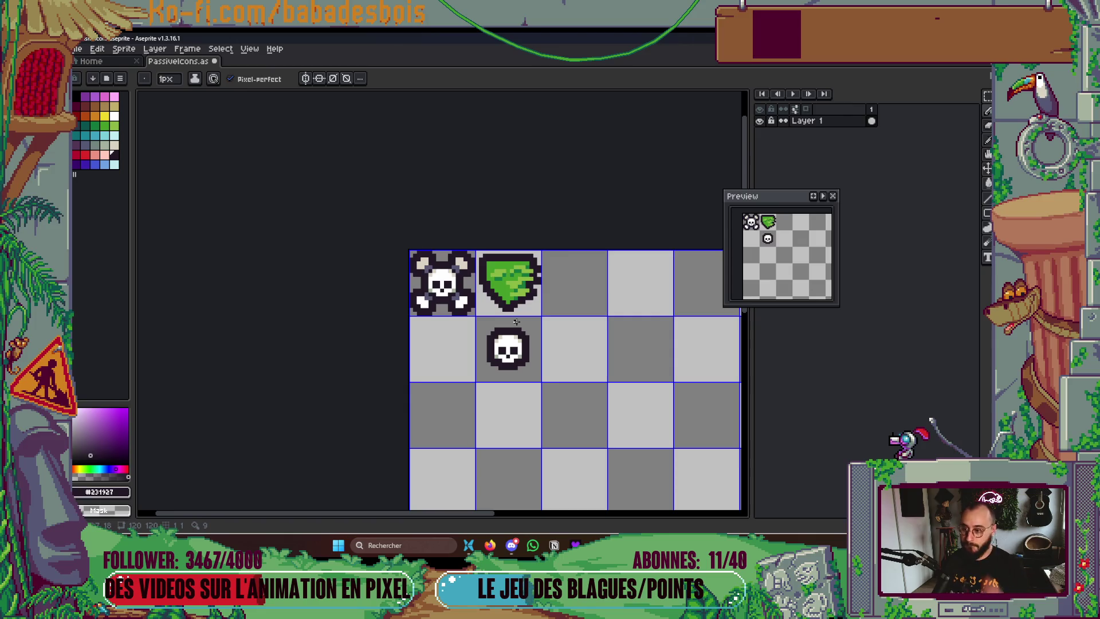
pyautogui.scroll(5, 511, 284)
pyautogui.keyDown('alt'); pyautogui.click(399, 178); pyautogui.keyUp('alt')
pyautogui.click(347, 178)
pyautogui.click(348, 240)
pyautogui.scroll(-5, 348, 240)
pyautogui.hotkey('ctrl', 's')
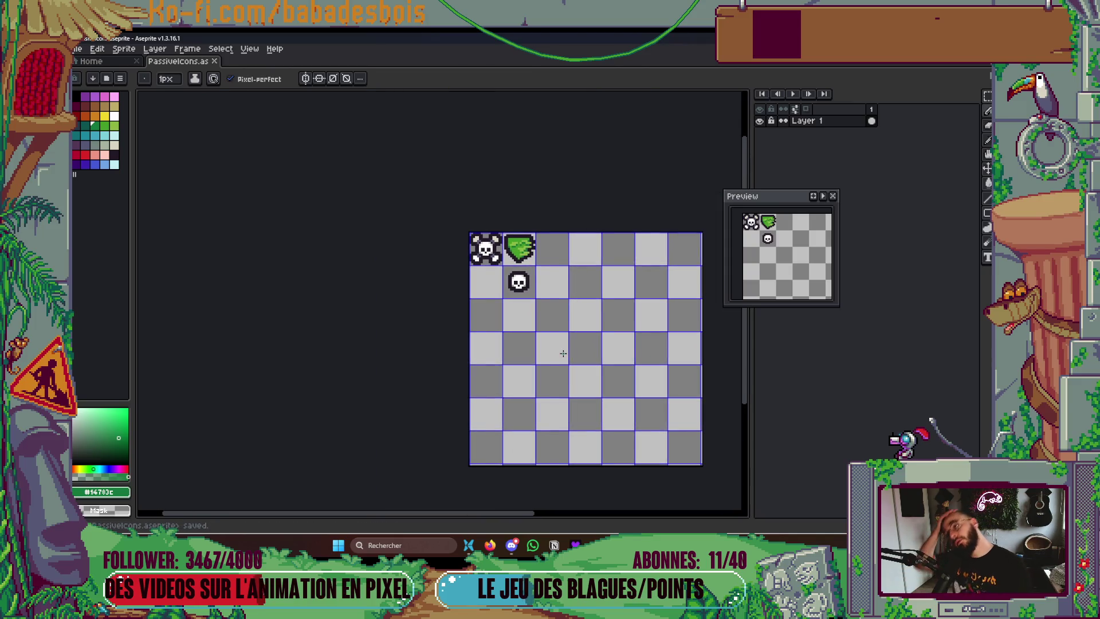
pyautogui.scroll(2, 503, 263)
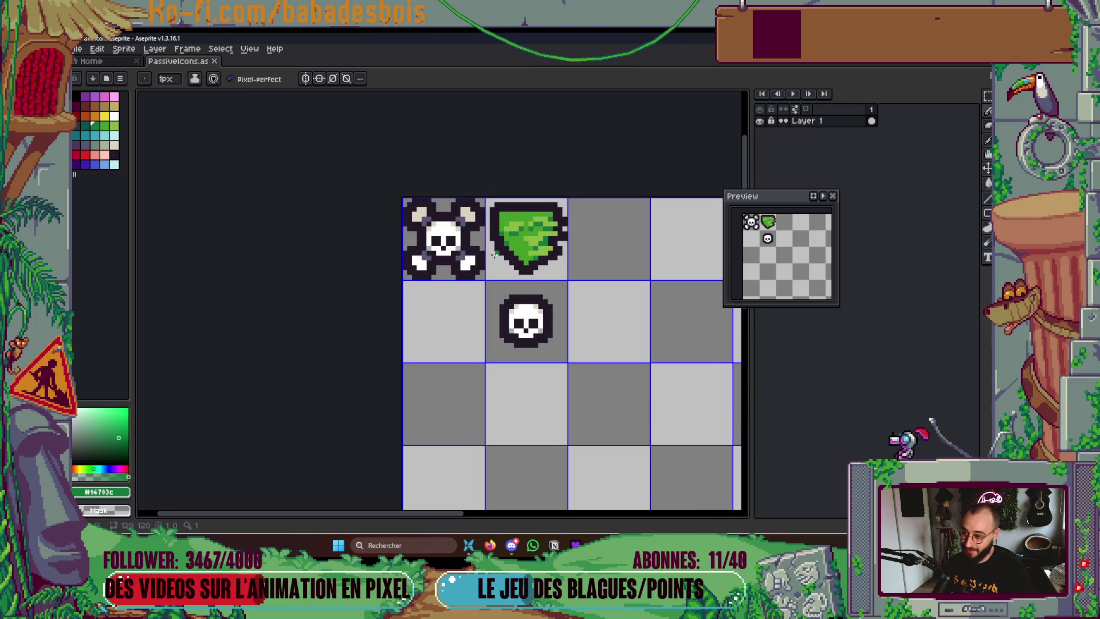
pyautogui.scroll(1, 468, 258)
pyautogui.press('g')
pyautogui.keyDown('alt'); pyautogui.click(470, 180); pyautogui.keyUp('alt')
pyautogui.click(467, 265)
pyautogui.click(381, 273)
pyautogui.click(395, 287)
pyautogui.hotkey('ctrl', 'z')
pyautogui.hotkey('ctrl', 's')
pyautogui.scroll(-1, 404, 363)
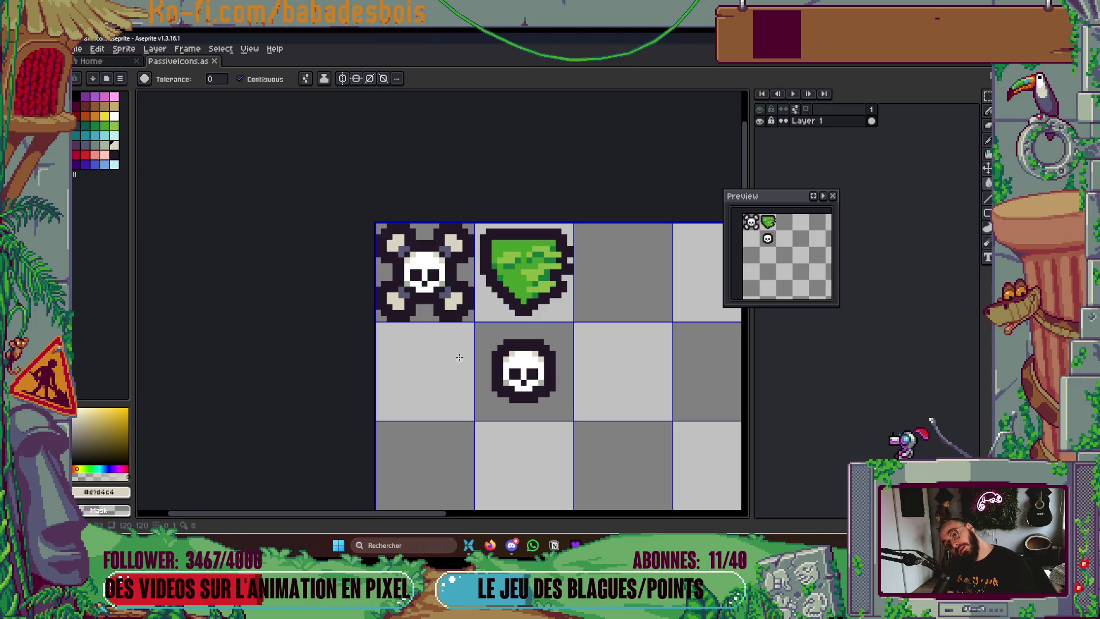
pyautogui.scroll(-1, 449, 367)
pyautogui.scroll(1, 478, 353)
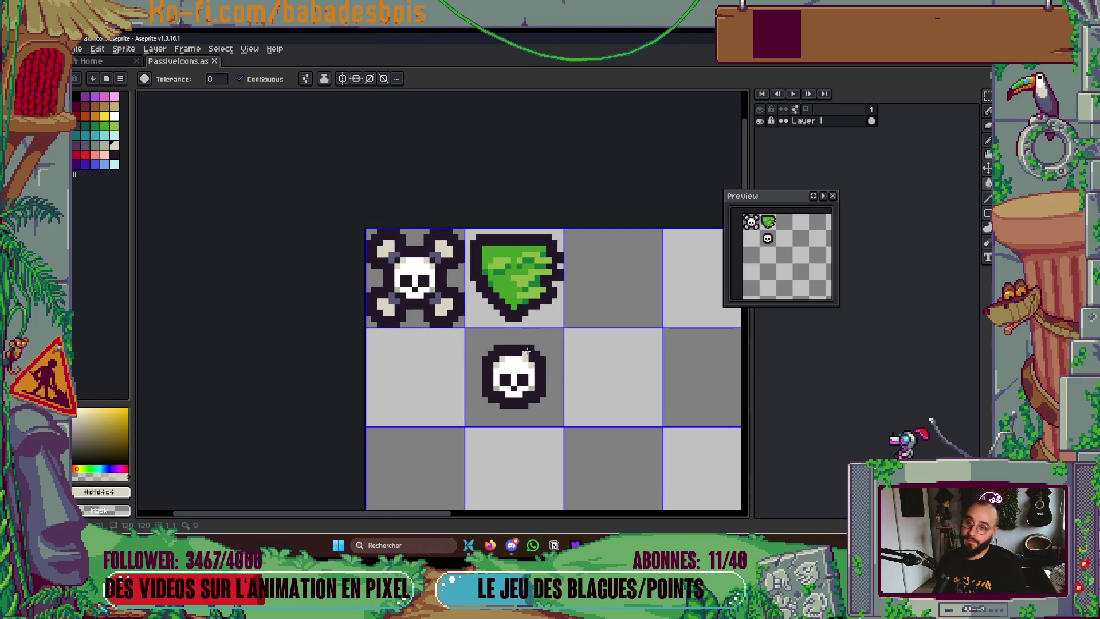
pyautogui.click(105, 145)
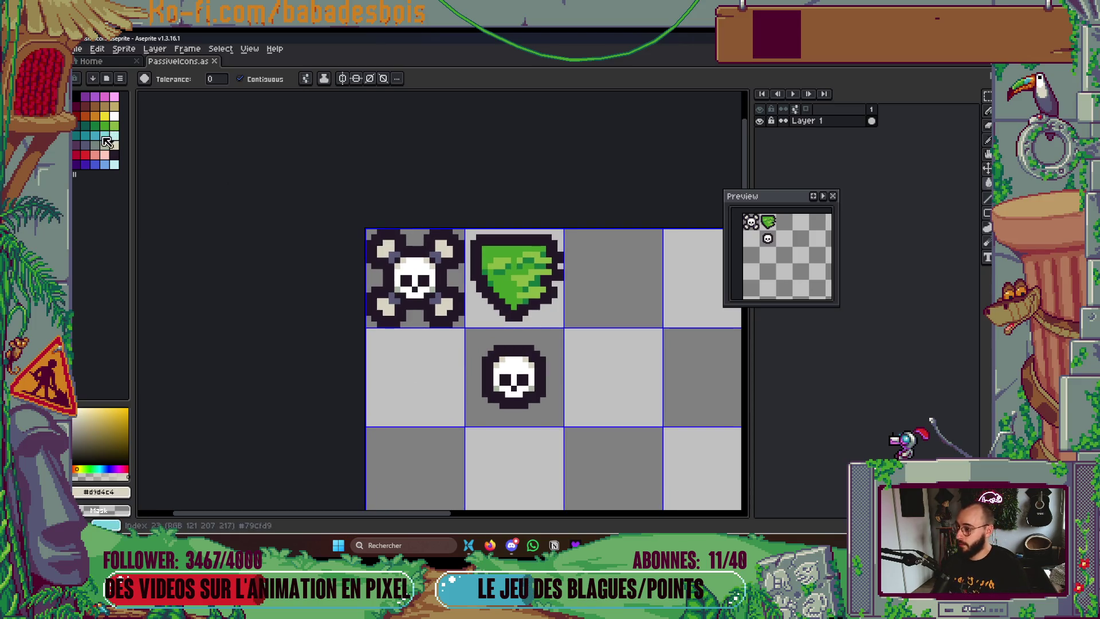
pyautogui.click(442, 248)
pyautogui.click(380, 247)
pyautogui.hotkey('ctrl', 's')
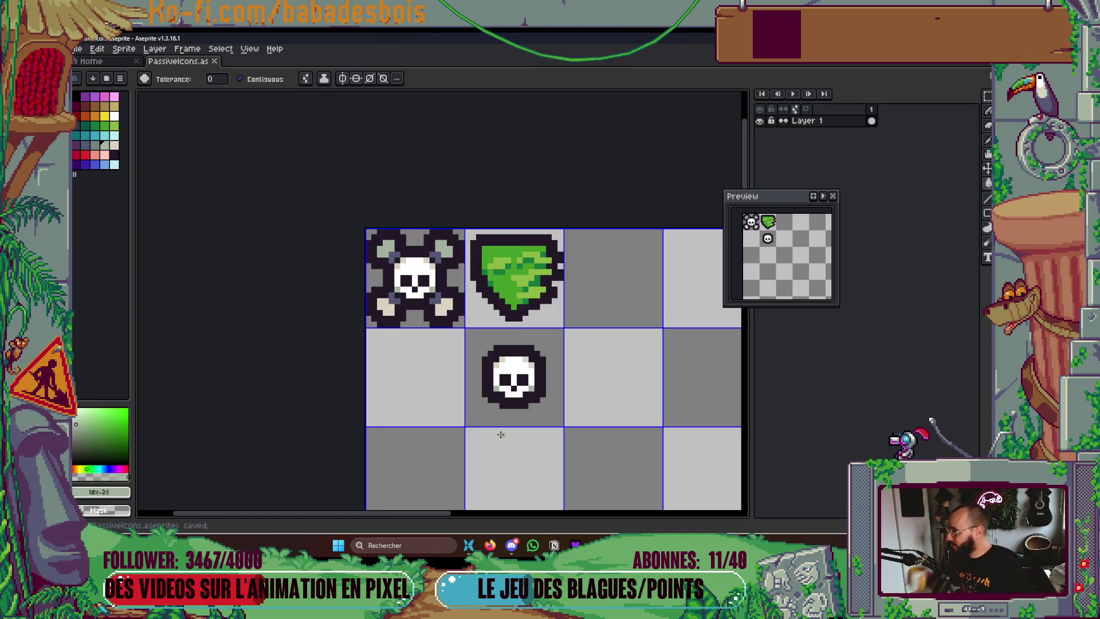
pyautogui.hotkey('alt', 'Tab')
pyautogui.hotkey('alt', 'Tab')
pyautogui.hotkey('alt', 'Tab')
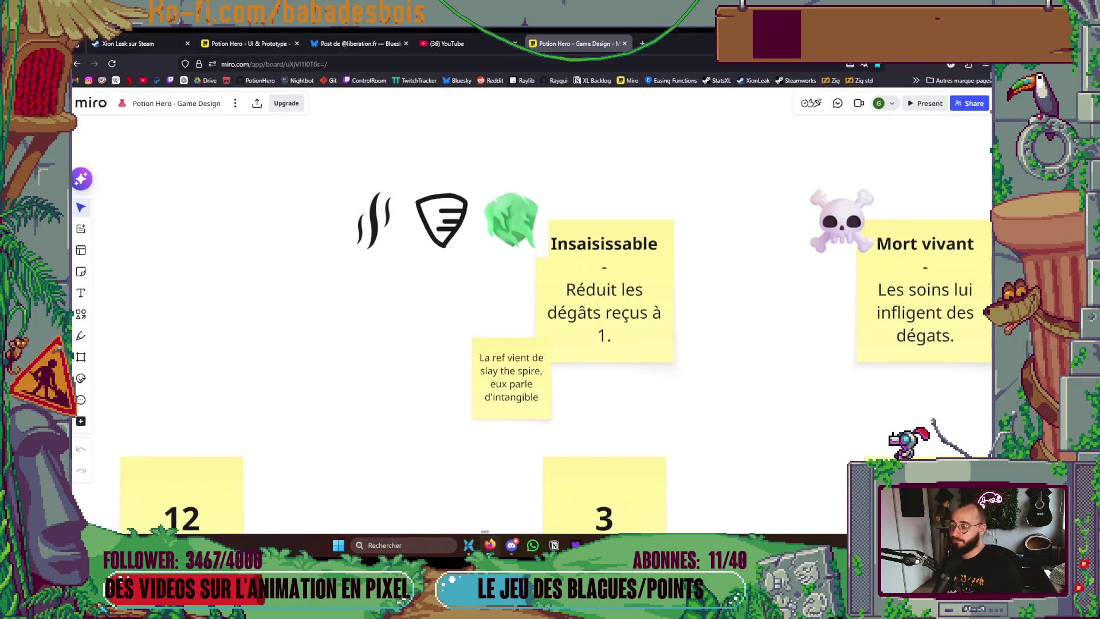
pyautogui.scroll(-5, 258, 275)
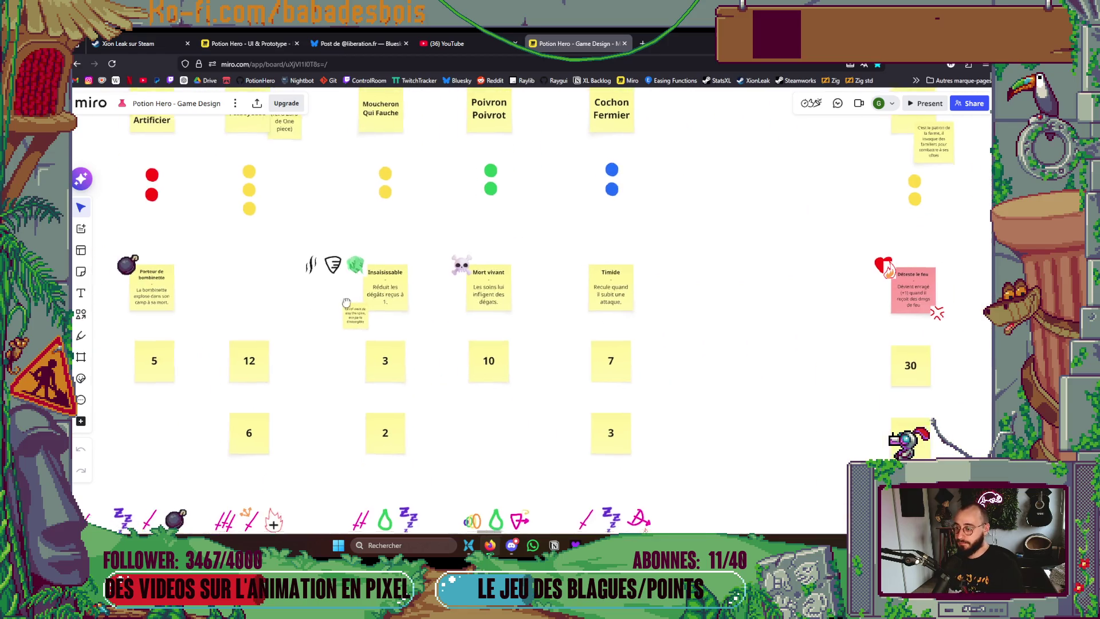
pyautogui.scroll(-2, 393, 302)
pyautogui.hotkey('alt', 'Tab')
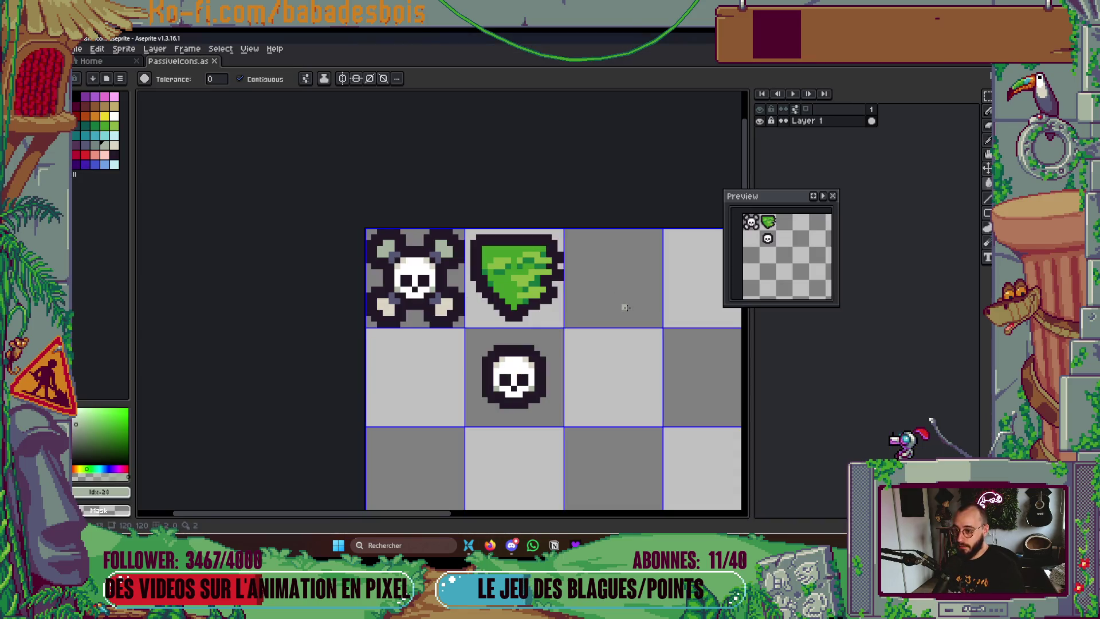
# Stamp a large dark purple circle for the bomb body and fill out its upper right
pyautogui.scroll(2, 486, 307)
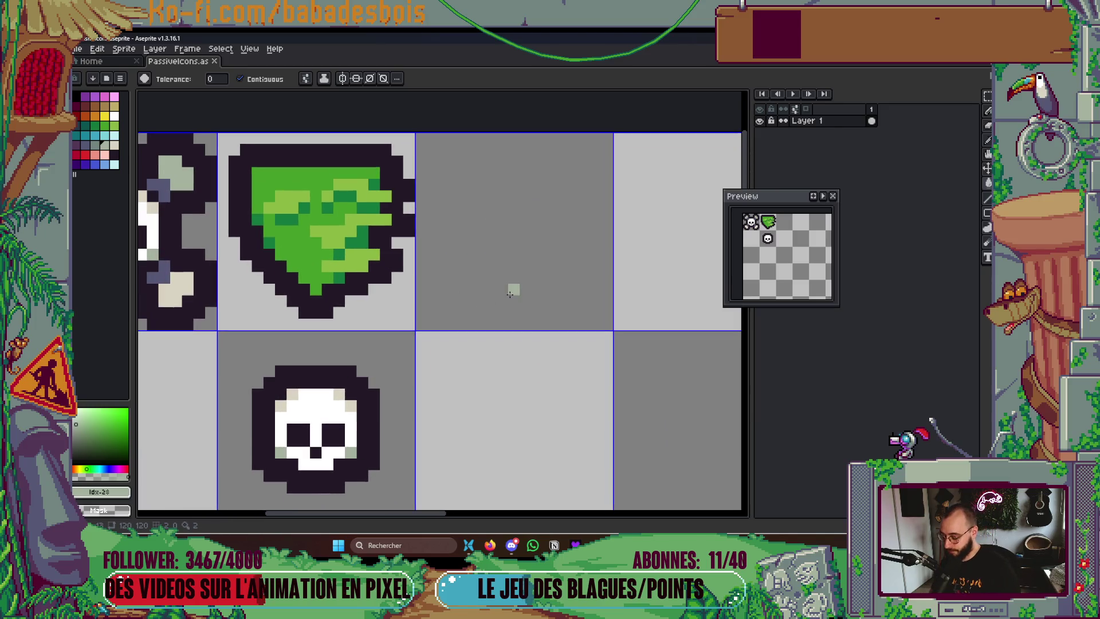
pyautogui.press('b')
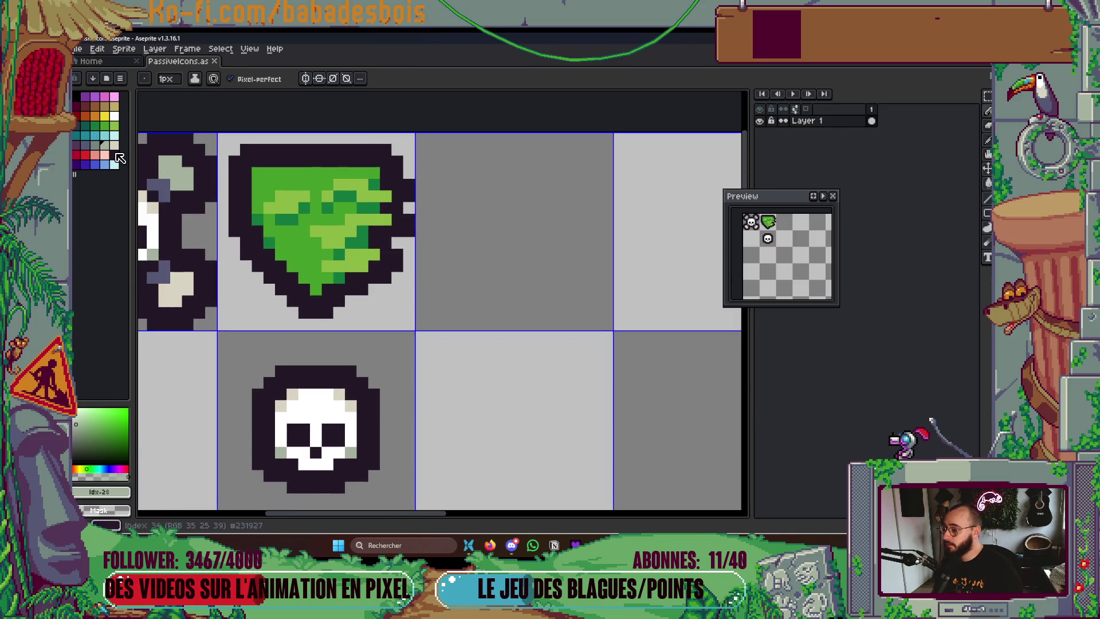
pyautogui.click(77, 144)
pyautogui.scroll(10, 581, 253)
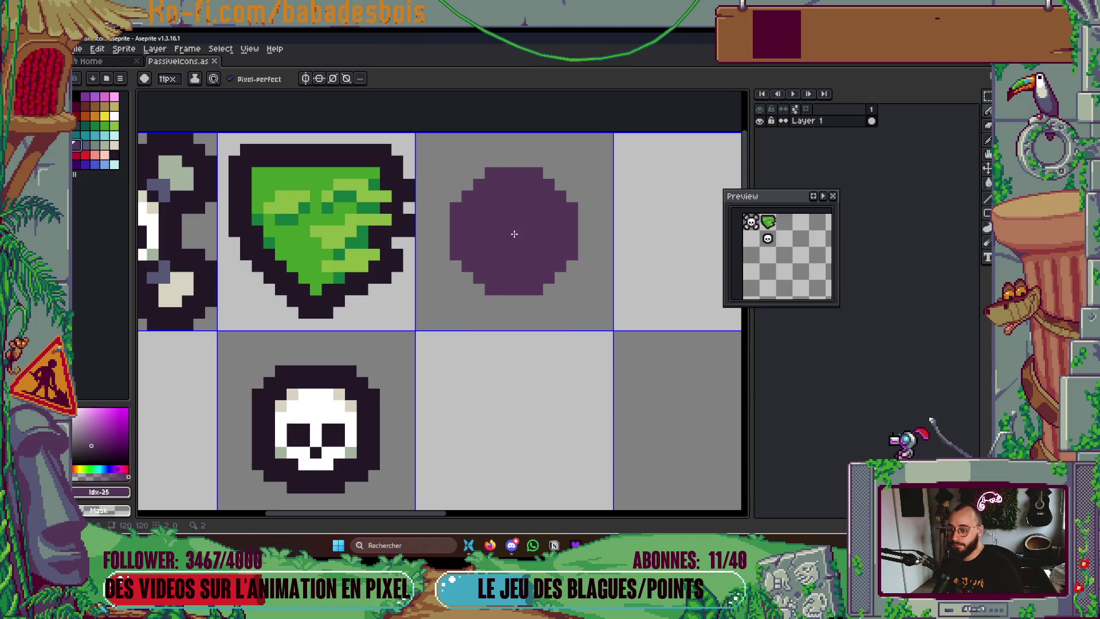
pyautogui.click(515, 233)
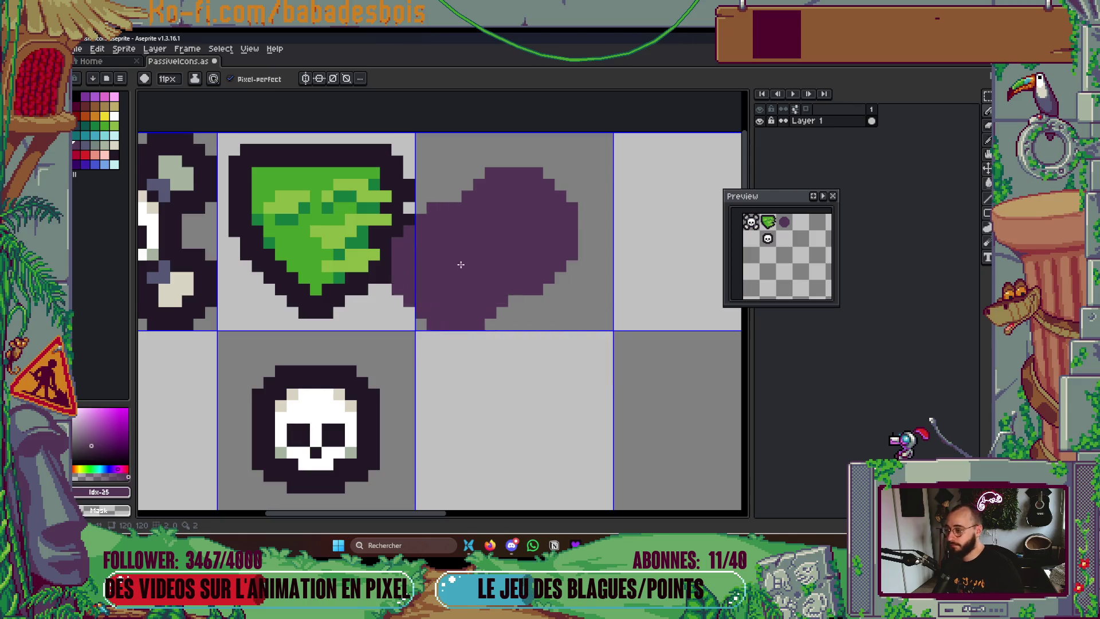
pyautogui.scroll(-10, 525, 167)
pyautogui.moveTo(563, 178); pyautogui.dragTo(573, 175)
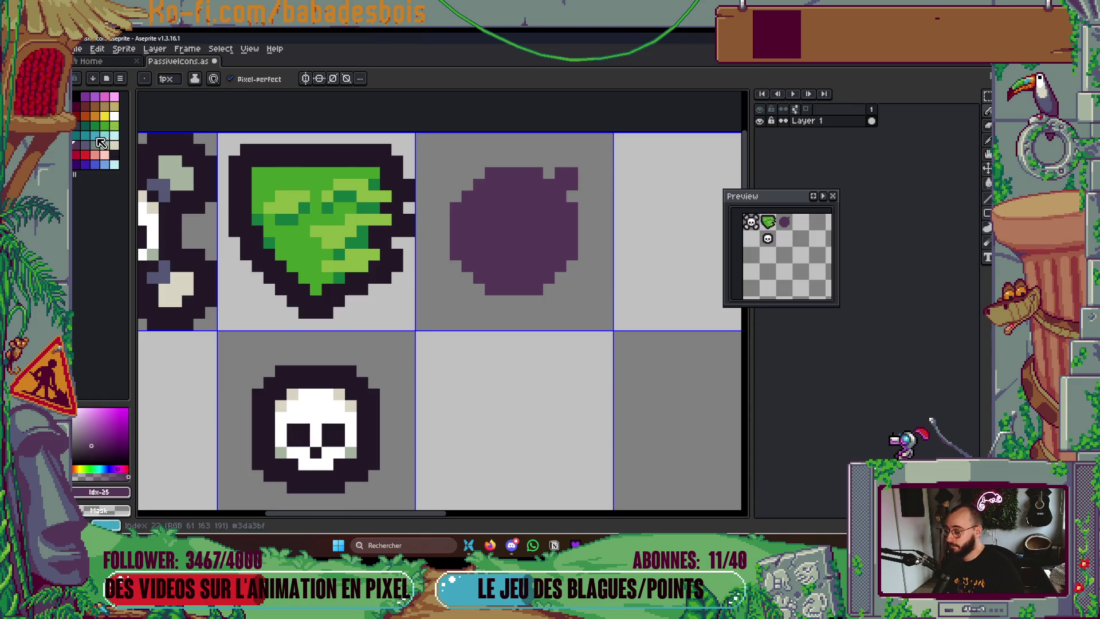
# Undo a first tan fuse attempt and shift the purple bomb body down one pixel
pyautogui.click(114, 106)
pyautogui.moveTo(573, 173)
pyautogui.mouseDown()
pyautogui.moveTo(571, 163)
pyautogui.moveTo(580, 174)
pyautogui.mouseUp()
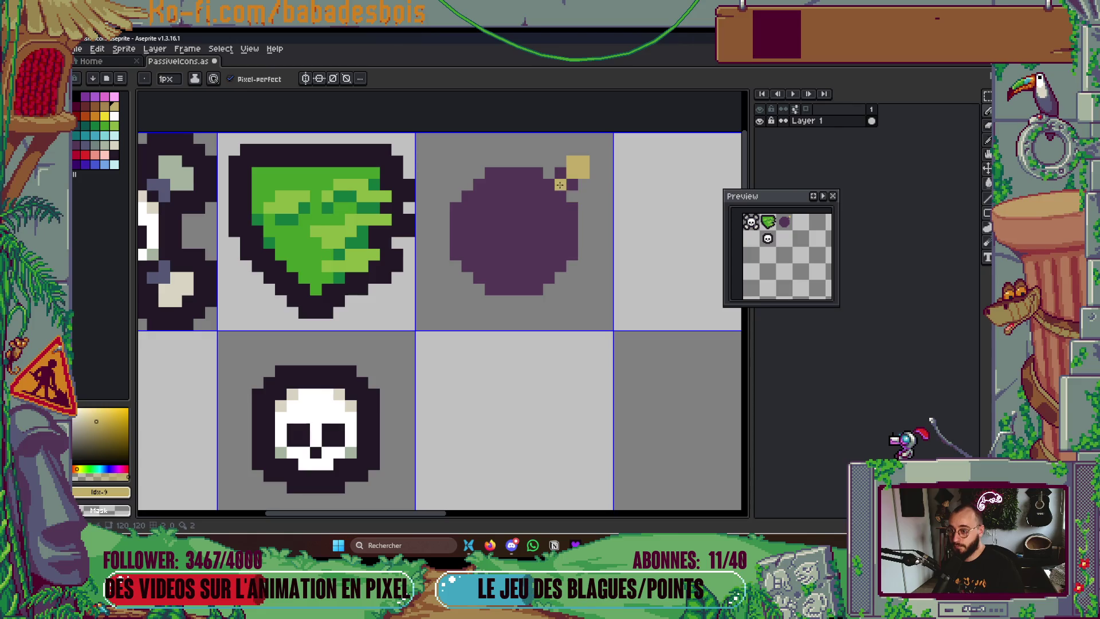
pyautogui.hotkey('ctrl', 'z')
pyautogui.hotkey('ctrl', 'z')
pyautogui.hotkey('ctrl', 'z')
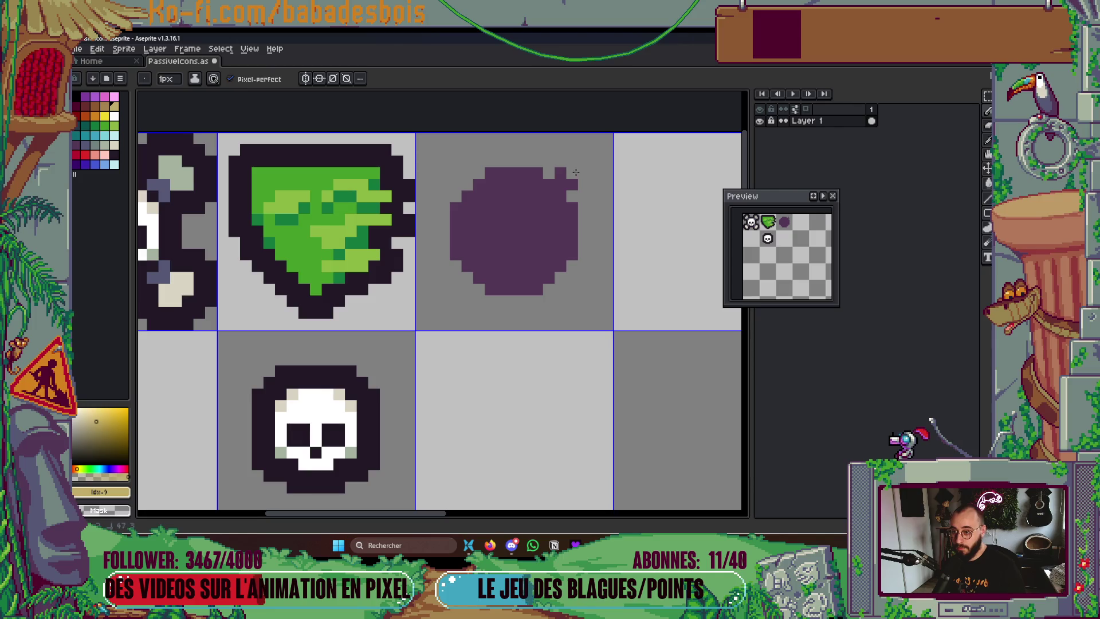
pyautogui.hotkey('ctrl', 'z')
pyautogui.press('m')
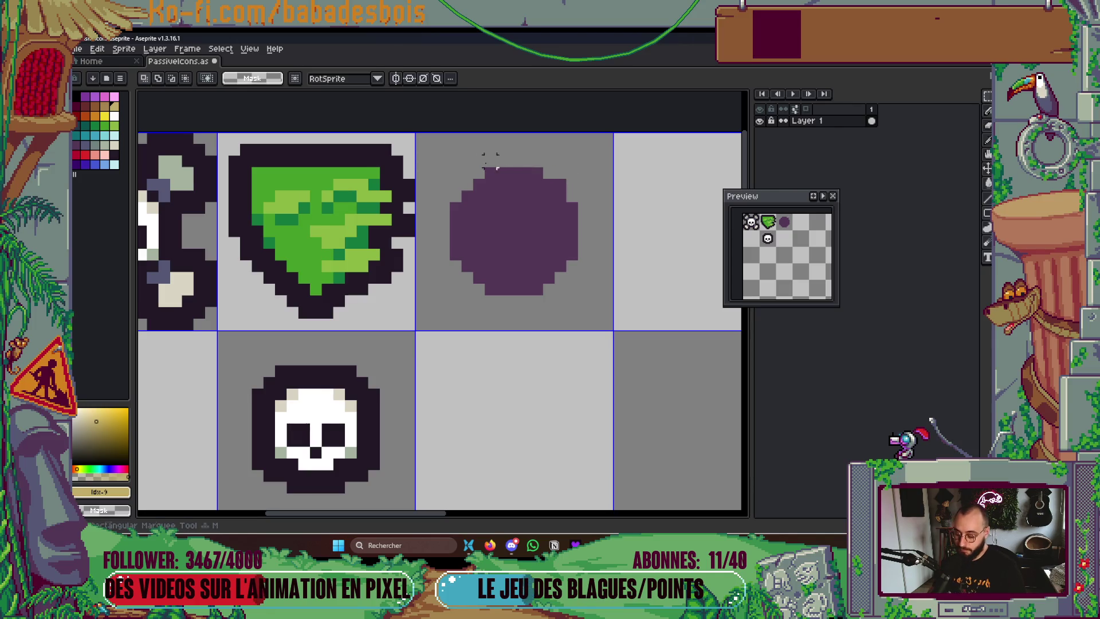
pyautogui.moveTo(436, 142); pyautogui.dragTo(627, 308)
pyautogui.moveTo(537, 249); pyautogui.dragTo(536, 261)
pyautogui.hotkey('ctrl', 'd')
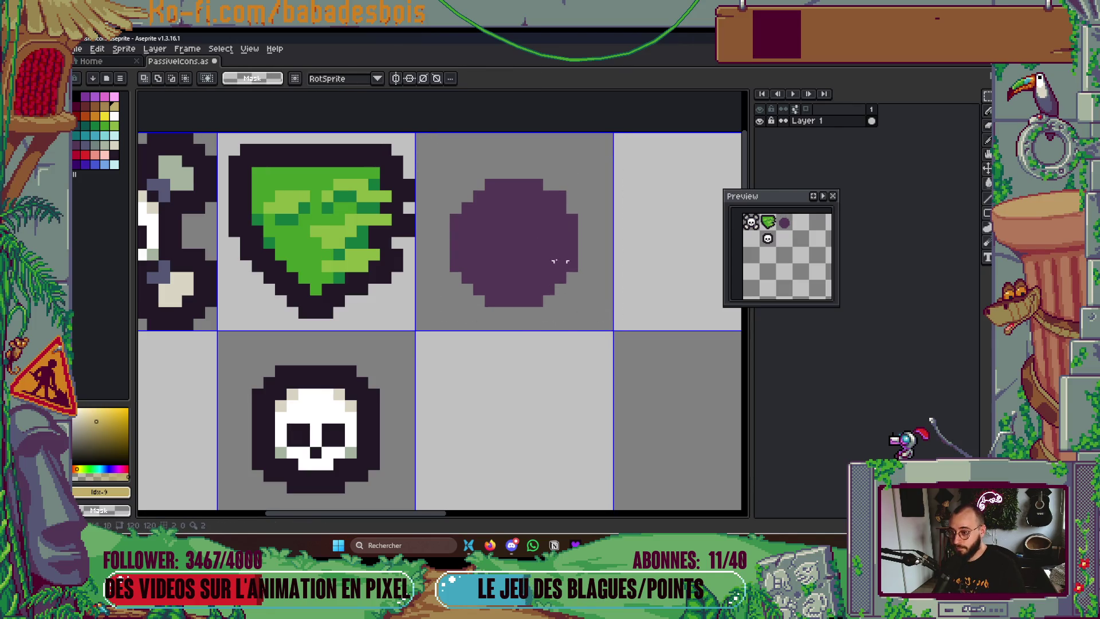
# Add two purple pixels atop the bomb and a short tan fuse above them
pyautogui.press('b')
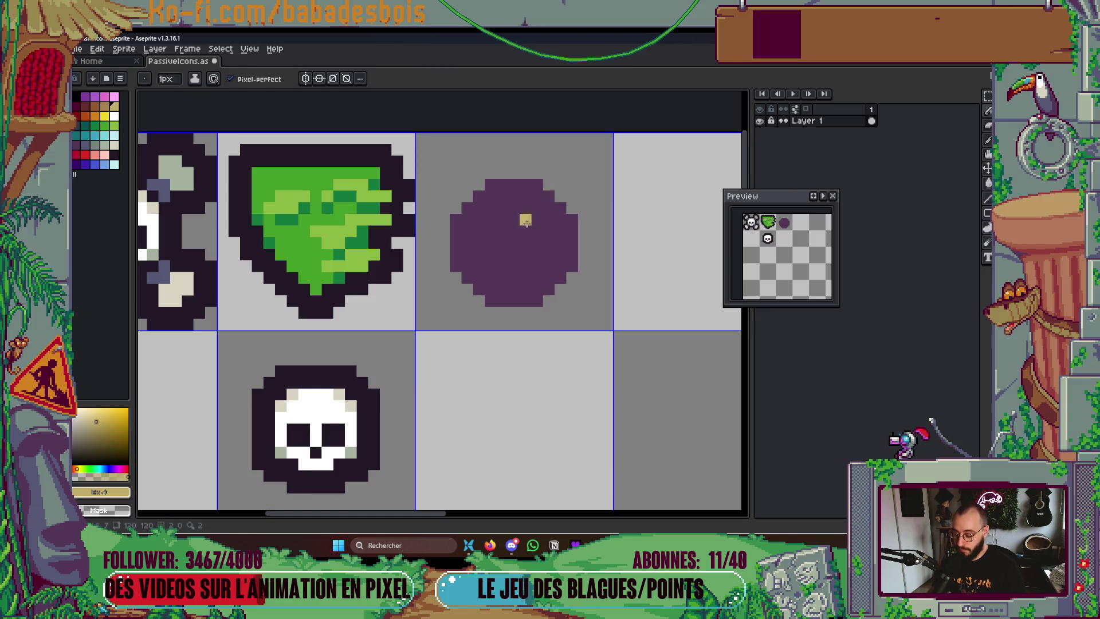
pyautogui.keyDown('alt'); pyautogui.click(535, 221); pyautogui.keyUp('alt')
pyautogui.click(536, 162)
pyautogui.click(525, 161)
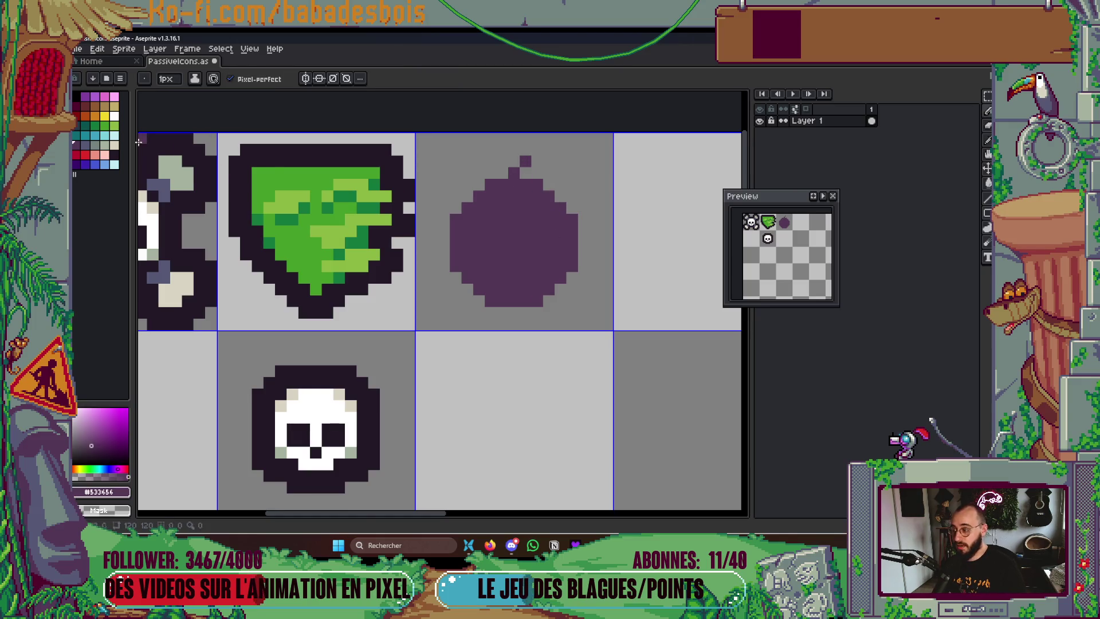
pyautogui.click(114, 107)
pyautogui.moveTo(525, 173)
pyautogui.mouseDown()
pyautogui.moveTo(514, 172)
pyautogui.moveTo(525, 157)
pyautogui.mouseUp()
pyautogui.hotkey('ctrl', 'z')
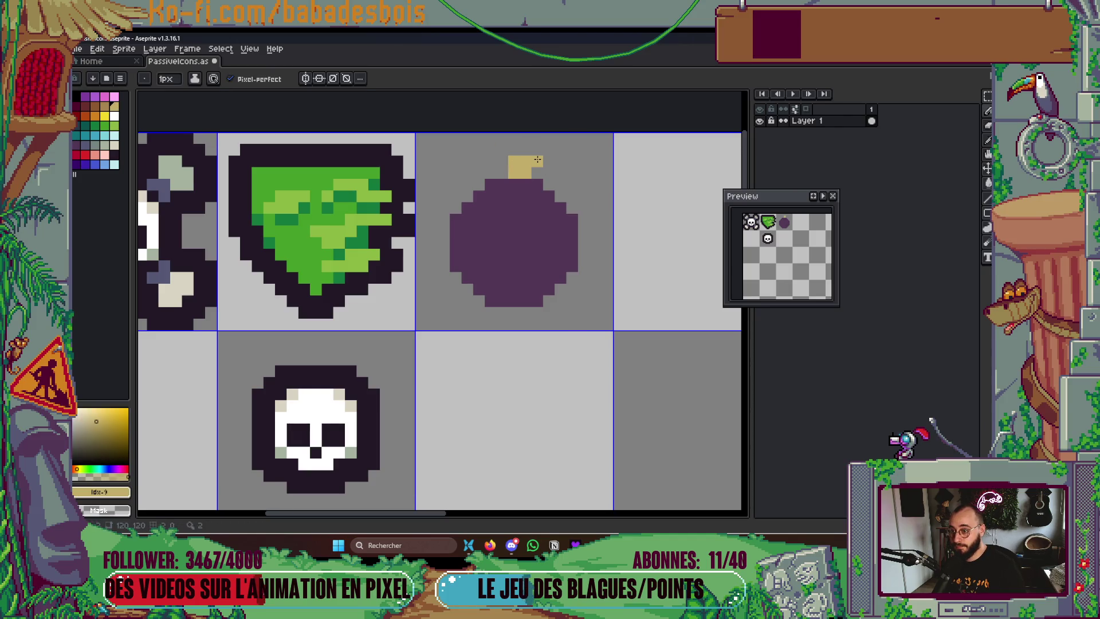
pyautogui.click(527, 152)
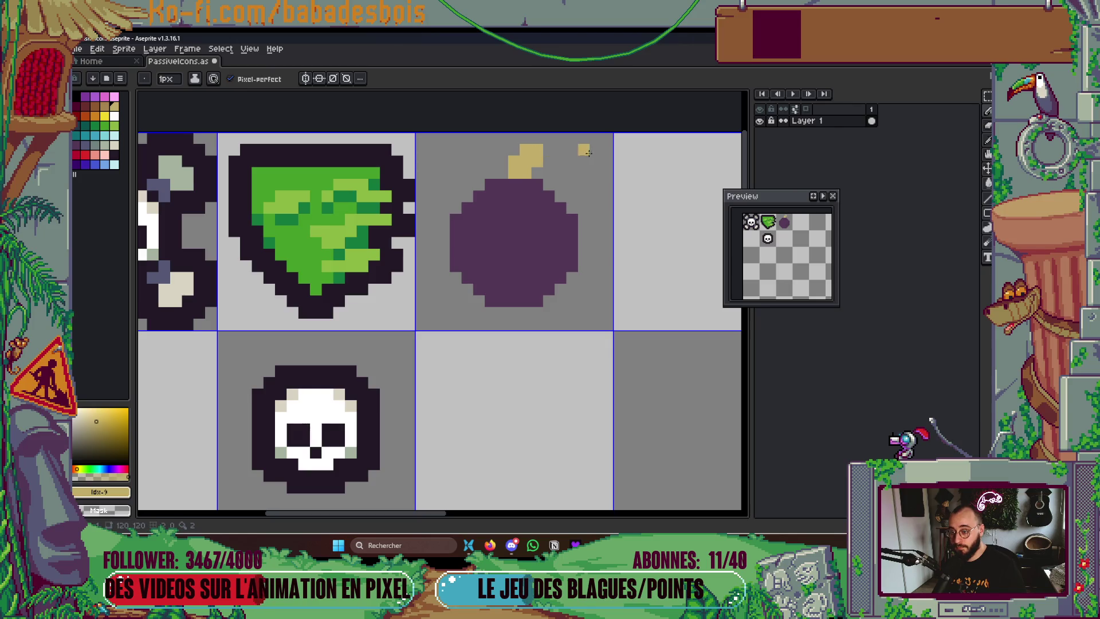
pyautogui.scroll(-1, 535, 184)
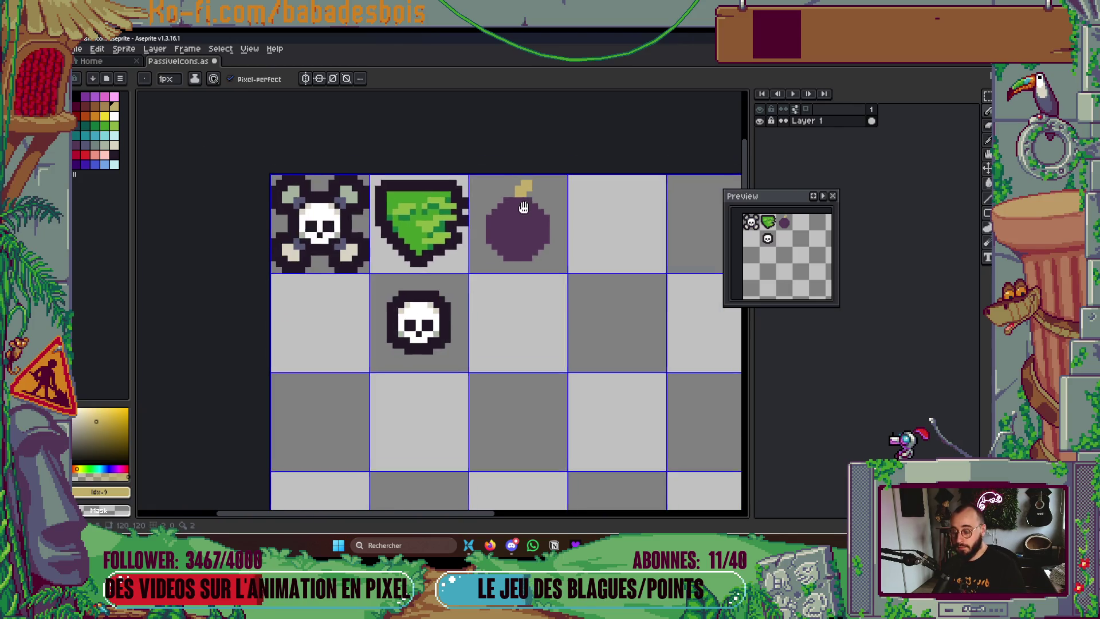
# Even out the bomb by nudging its left half right, then the whole bomb one pixel left
pyautogui.scroll(1, 534, 184)
pyautogui.press('m')
pyautogui.moveTo(410, 160); pyautogui.dragTo(607, 269)
pyautogui.click(659, 290)
pyautogui.moveTo(443, 161); pyautogui.dragTo(578, 246)
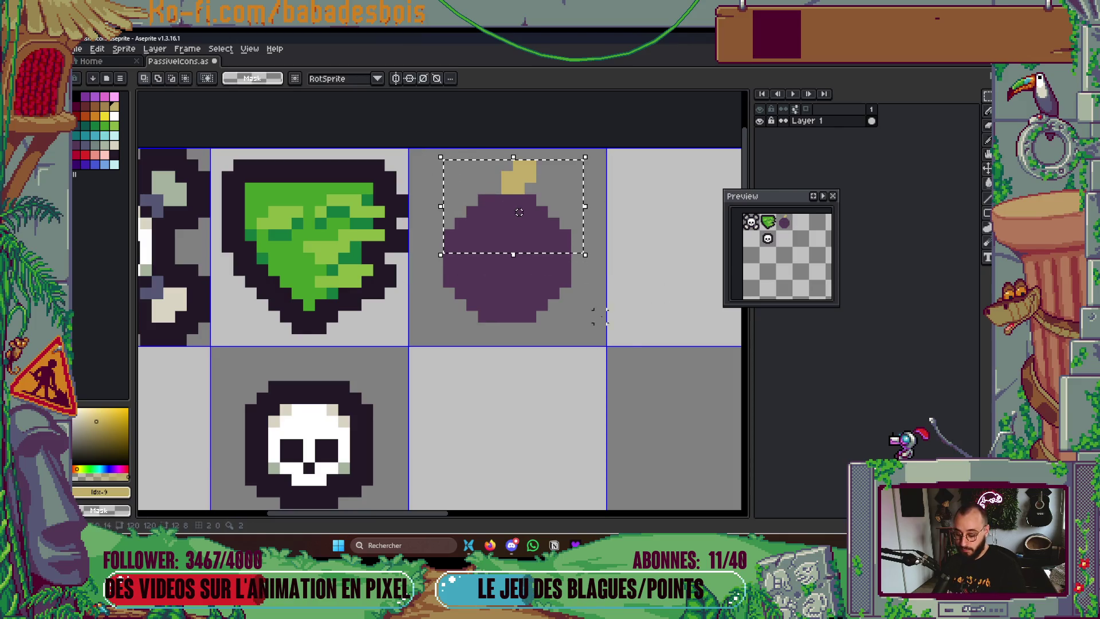
pyautogui.click(596, 338)
pyautogui.moveTo(412, 158); pyautogui.dragTo(492, 348)
pyautogui.moveTo(449, 258); pyautogui.dragTo(460, 258)
pyautogui.hotkey('ctrl', 'd')
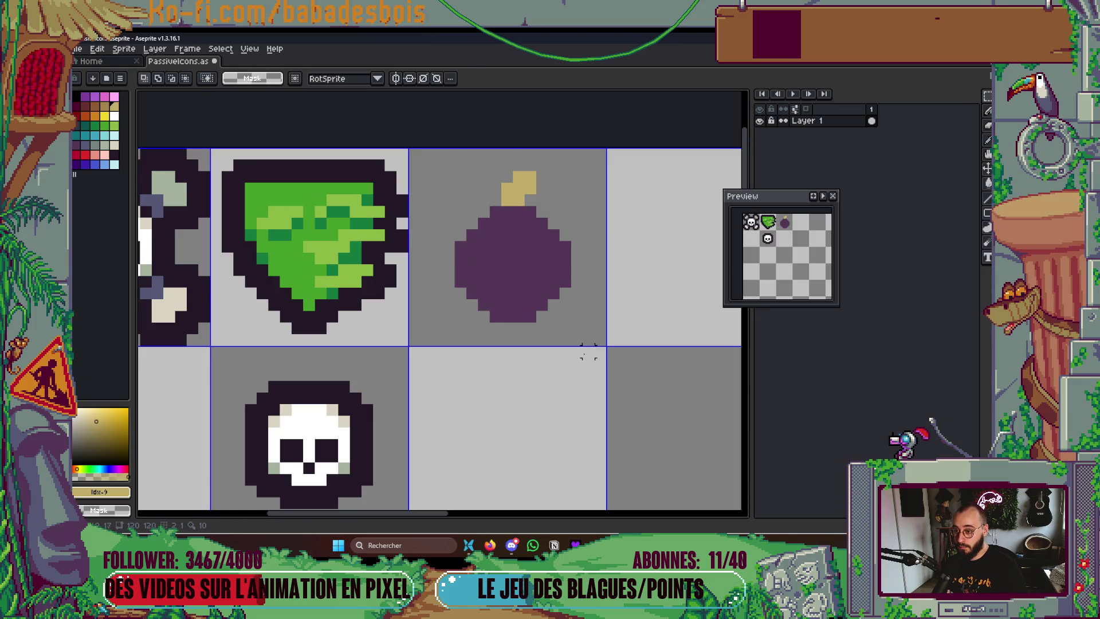
pyautogui.moveTo(441, 158)
pyautogui.mouseDown()
pyautogui.moveTo(562, 327)
pyautogui.moveTo(586, 338)
pyautogui.mouseUp()
pyautogui.moveTo(588, 270); pyautogui.dragTo(577, 271)
pyautogui.hotkey('ctrl', 'd')
# Redraw the tan fuse as a curl to the right with a 1px pencil, erasing stray pixels
pyautogui.press('b')
pyautogui.keyDown('alt'); pyautogui.click(507, 195); pyautogui.keyUp('alt')
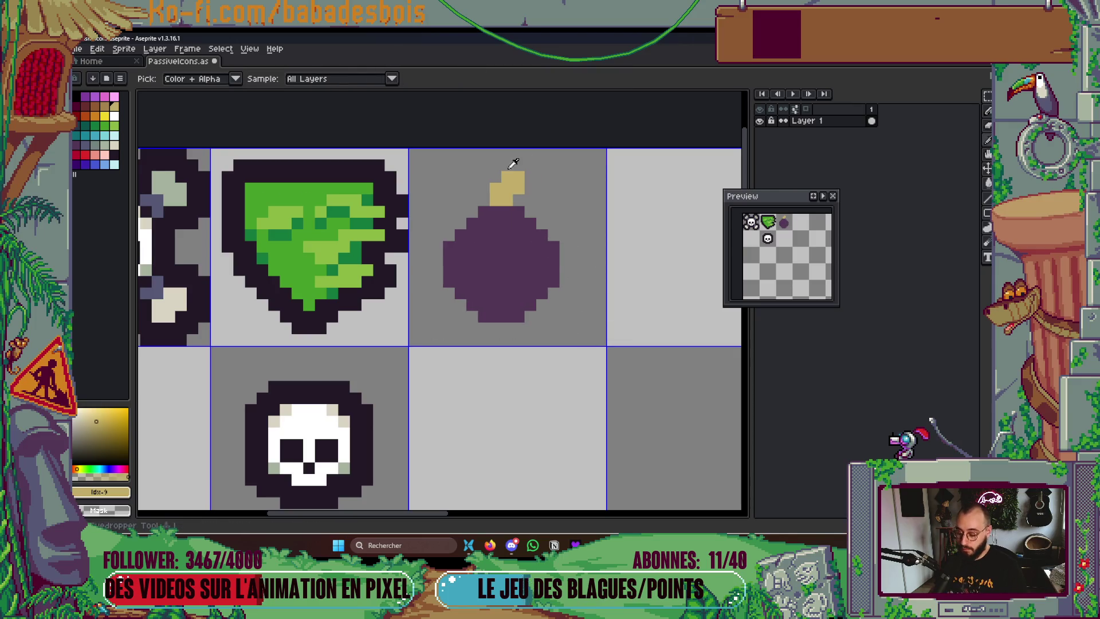
pyautogui.moveTo(526, 177)
pyautogui.mouseDown()
pyautogui.moveTo(544, 178)
pyautogui.moveTo(560, 207)
pyautogui.moveTo(558, 167)
pyautogui.mouseUp()
pyautogui.hotkey('ctrl', 'z')
pyautogui.press('-')
pyautogui.rightClick(530, 176)
pyautogui.rightClick(538, 182)
pyautogui.click(530, 177)
pyautogui.rightClick(556, 184)
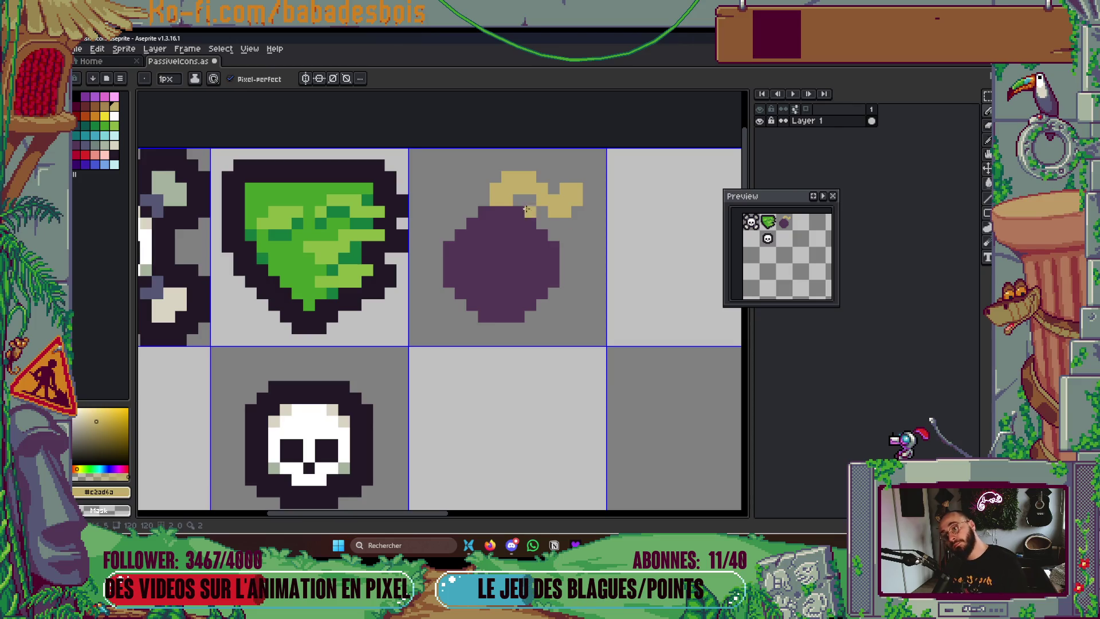
pyautogui.moveTo(537, 216); pyautogui.dragTo(557, 275)
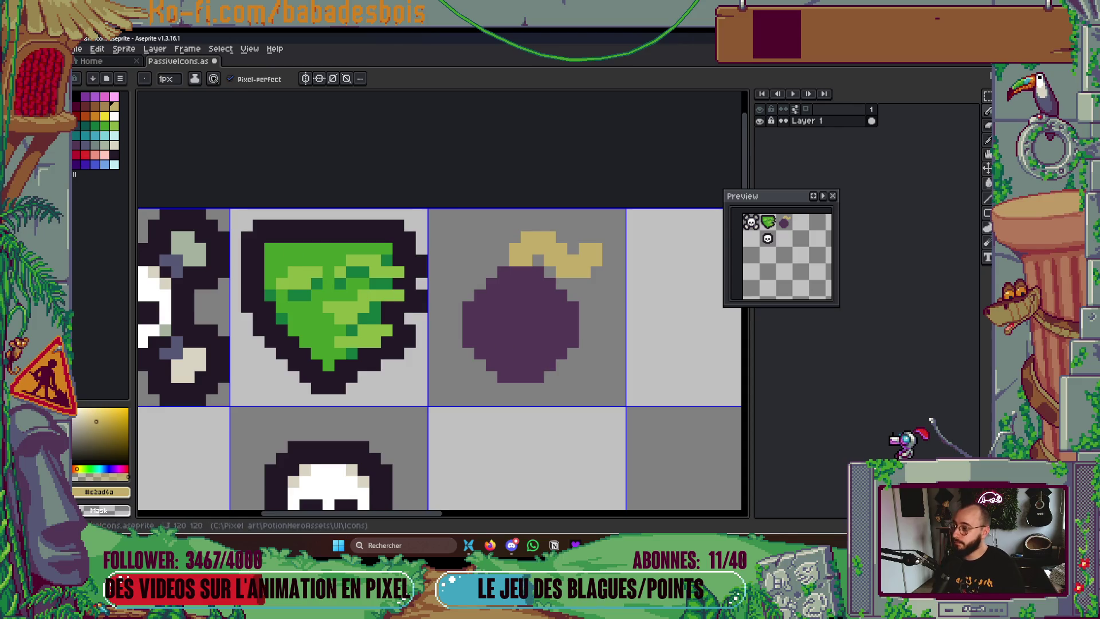
pyautogui.press('x')
pyautogui.scroll(-4, 550, 398)
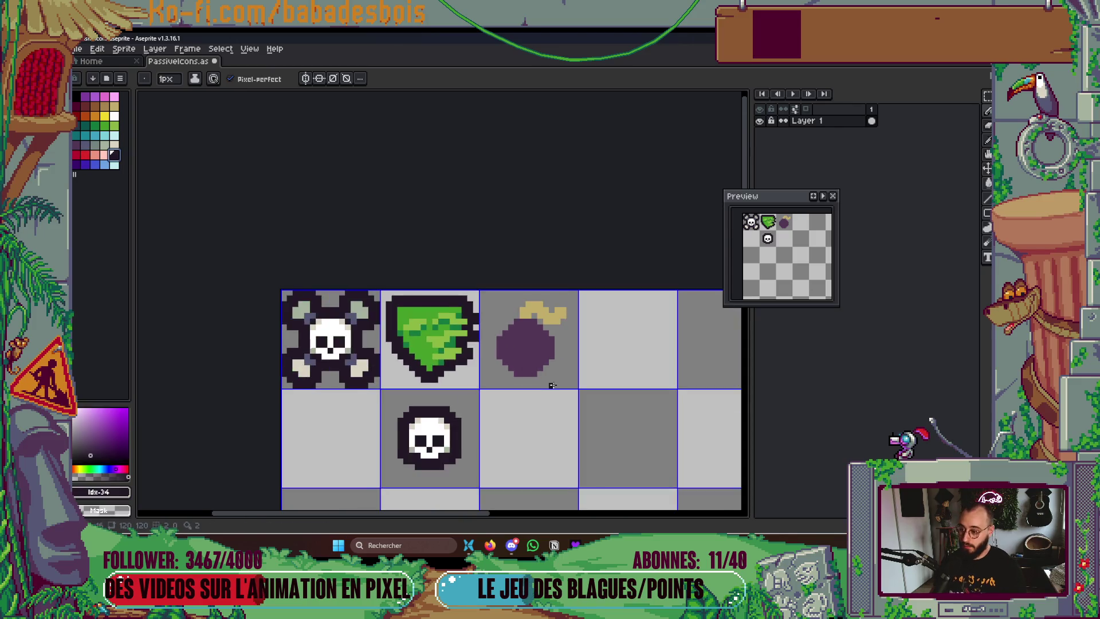
# Move the bomb into the second row and give it a thick, square-cornered dark outline
pyautogui.press('m')
pyautogui.moveTo(491, 319)
pyautogui.mouseDown()
pyautogui.moveTo(507, 327)
pyautogui.moveTo(507, 378)
pyautogui.moveTo(557, 377)
pyautogui.mouseUp()
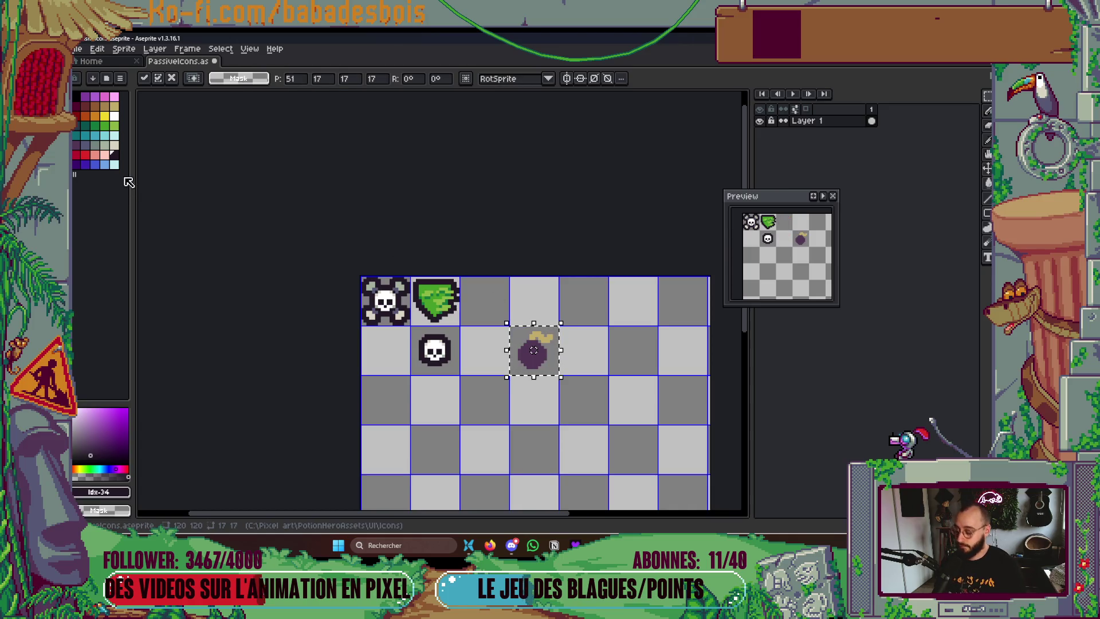
pyautogui.hotkey('shift', 'o')
pyautogui.click(789, 209)
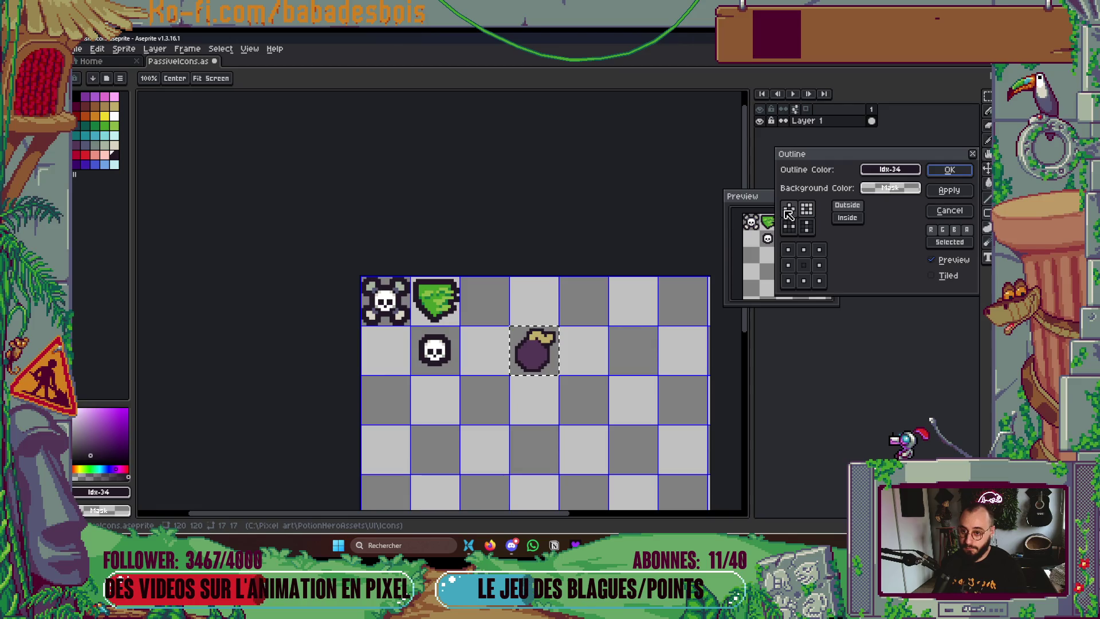
pyautogui.click(949, 171)
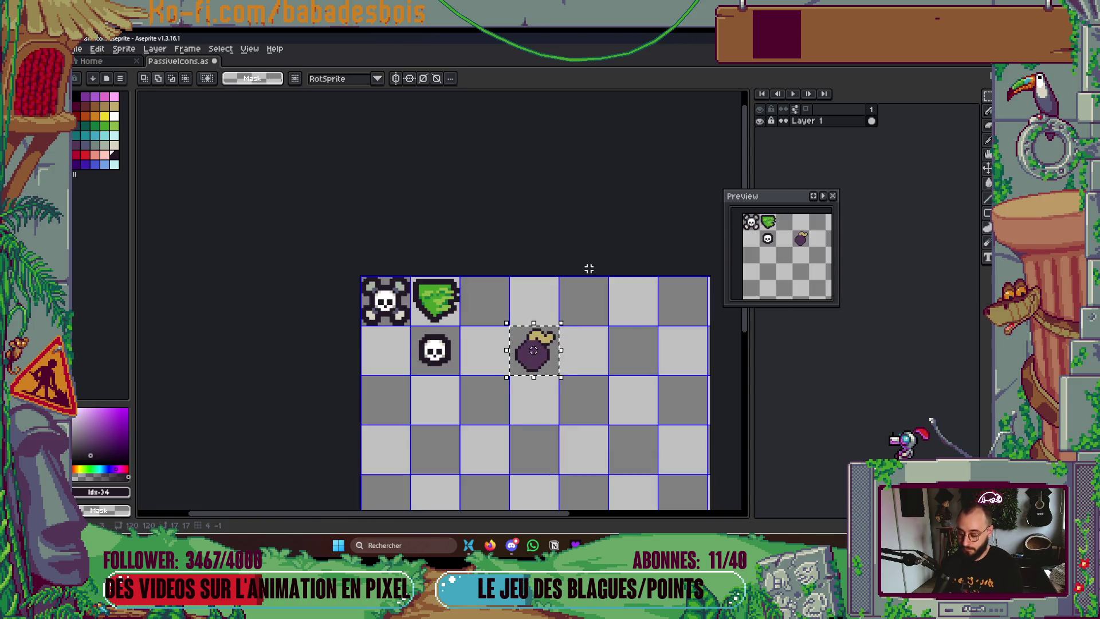
pyautogui.hotkey('shift', 'o')
pyautogui.click(806, 209)
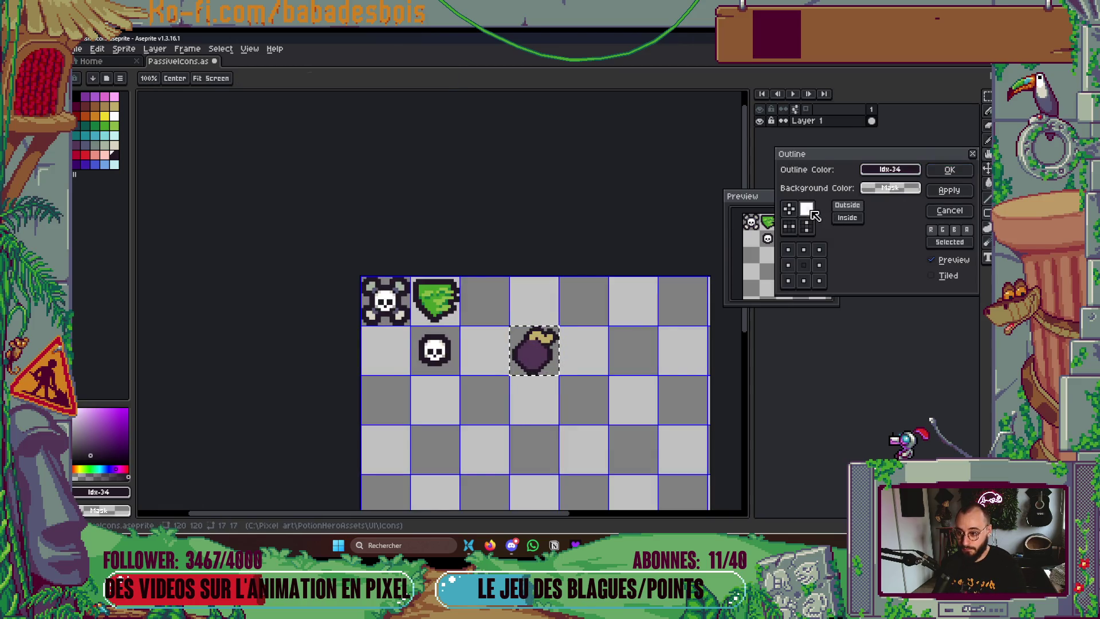
pyautogui.click(942, 171)
pyautogui.scroll(3, 542, 368)
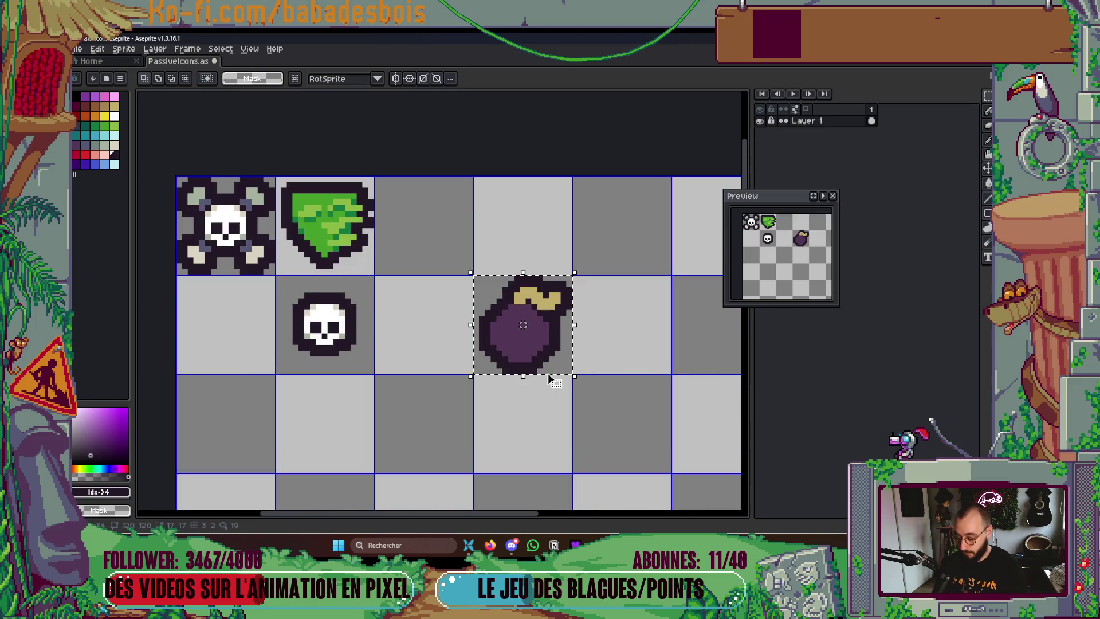
pyautogui.scroll(3, 542, 369)
pyautogui.click(85, 144)
# Paint grey-blue patches, a highlight and a thin line on the bomb with the Pencil
pyautogui.press('b')
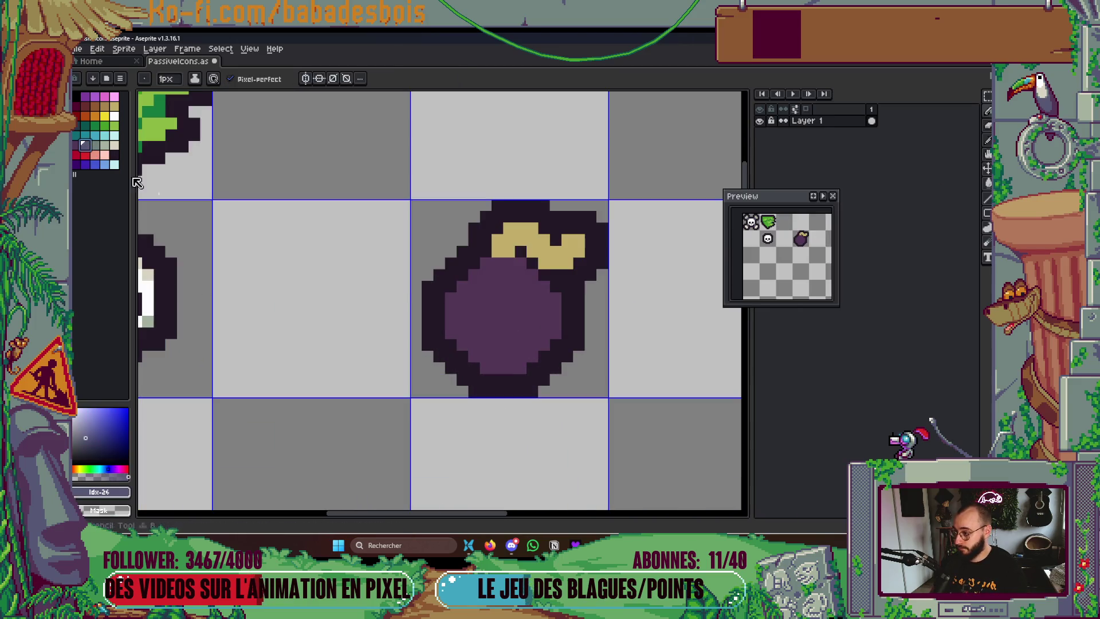
pyautogui.moveTo(466, 321); pyautogui.dragTo(486, 313)
pyautogui.press('+')
pyautogui.press('+')
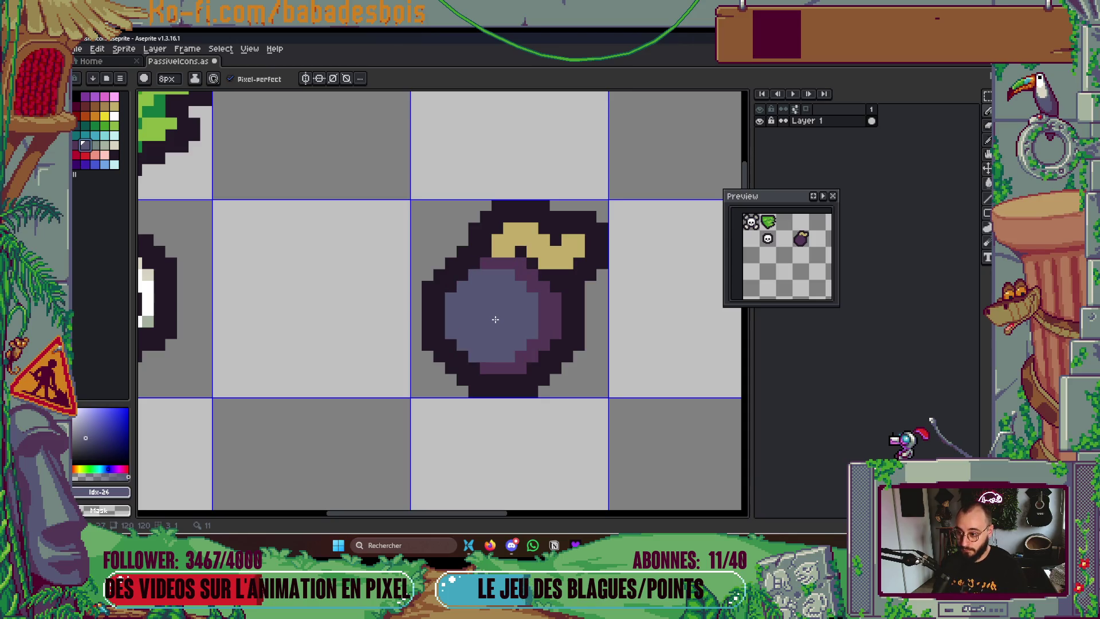
pyautogui.press('-')
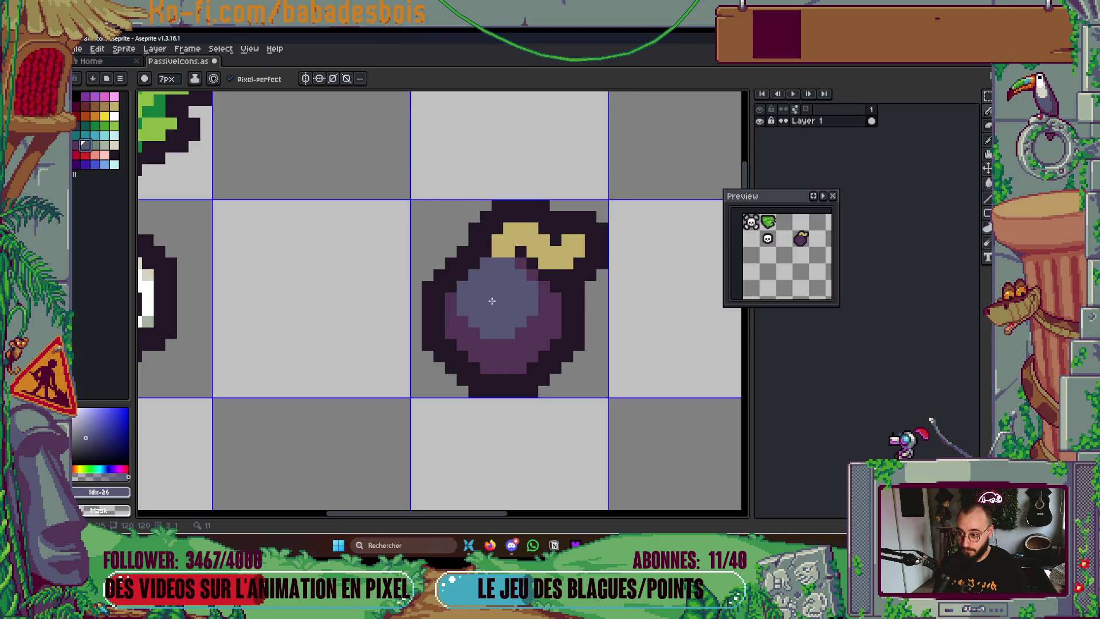
pyautogui.moveTo(484, 303); pyautogui.dragTo(492, 302)
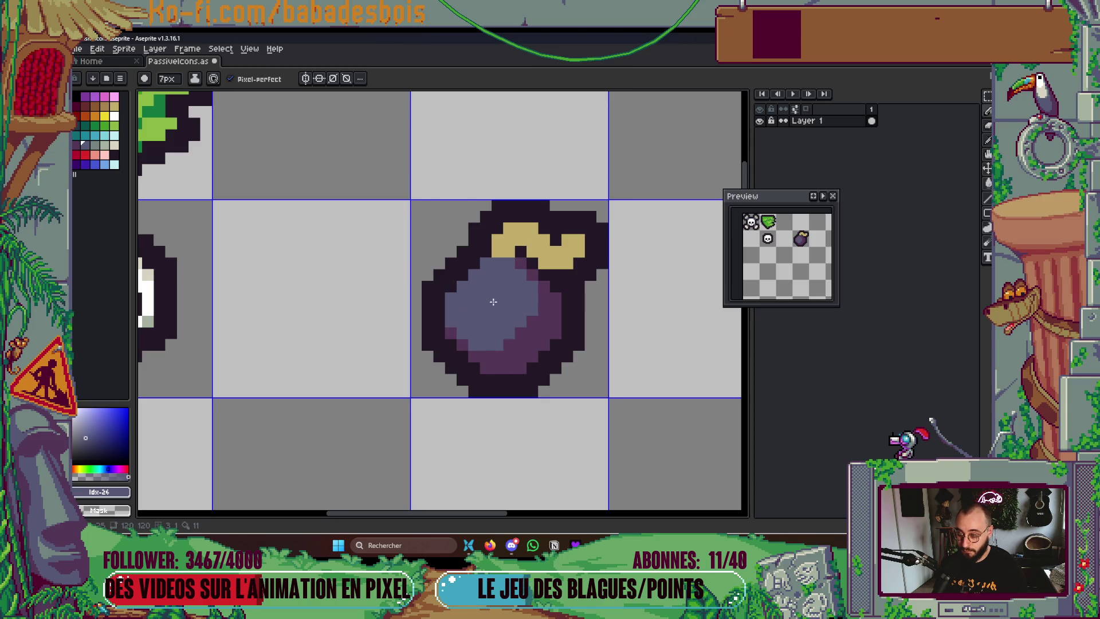
pyautogui.press('-')
pyautogui.press('-')
pyautogui.press('-')
pyautogui.moveTo(541, 342); pyautogui.dragTo(543, 320)
pyautogui.click(523, 355)
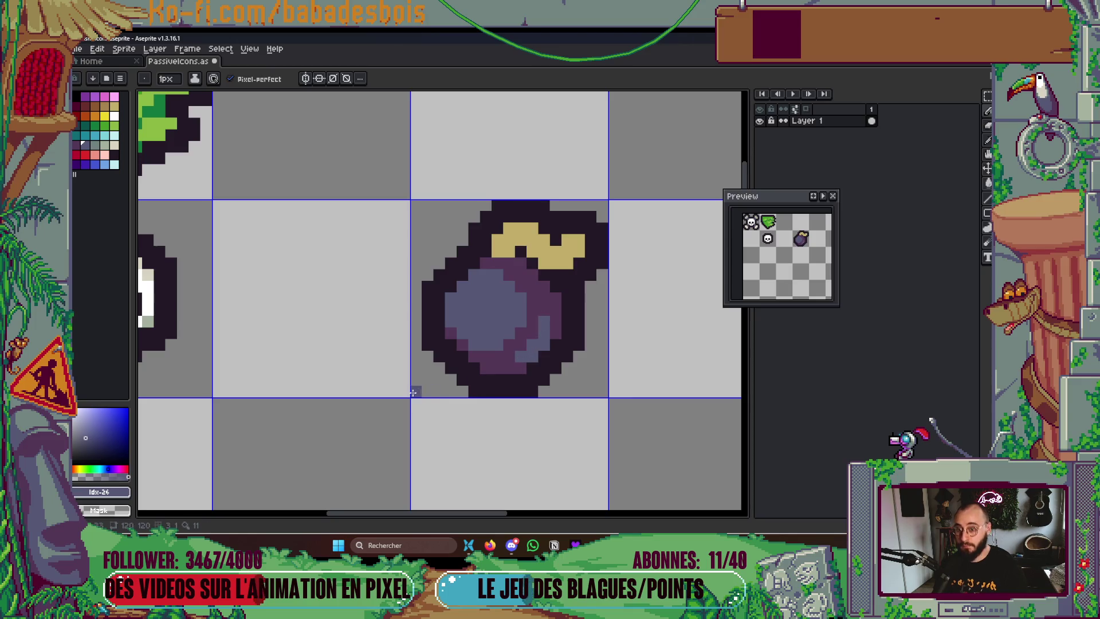
# Add a 2px grey-green highlight block and a single lighter pixel to the bomb
pyautogui.scroll(2, 414, 391)
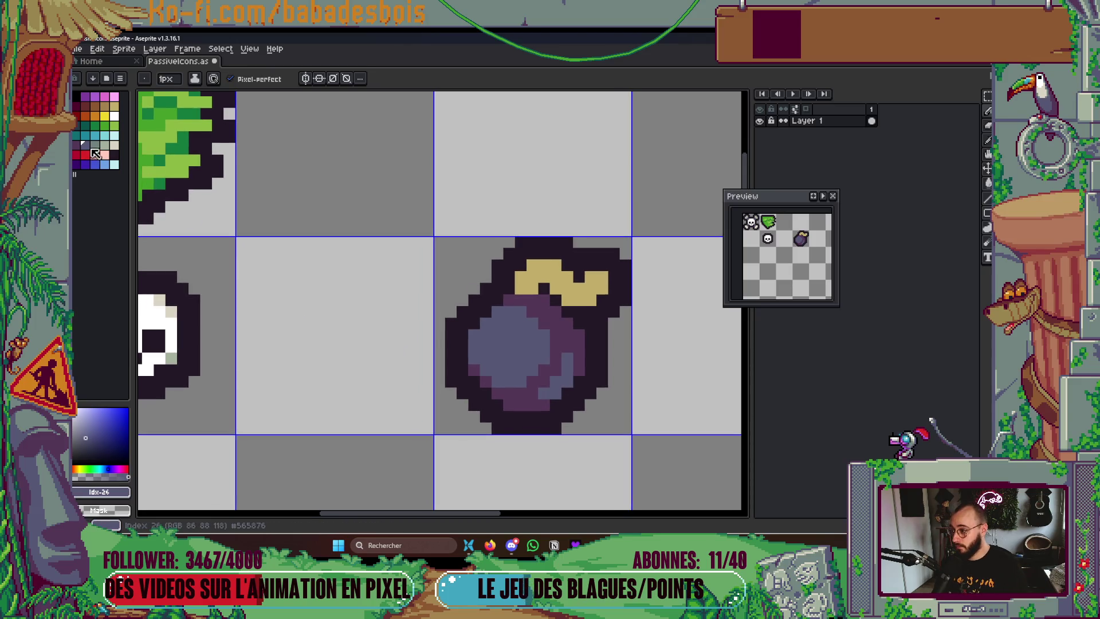
pyautogui.click(95, 144)
pyautogui.press('+')
pyautogui.click(496, 346)
pyautogui.hscroll(-1, 561, 367)
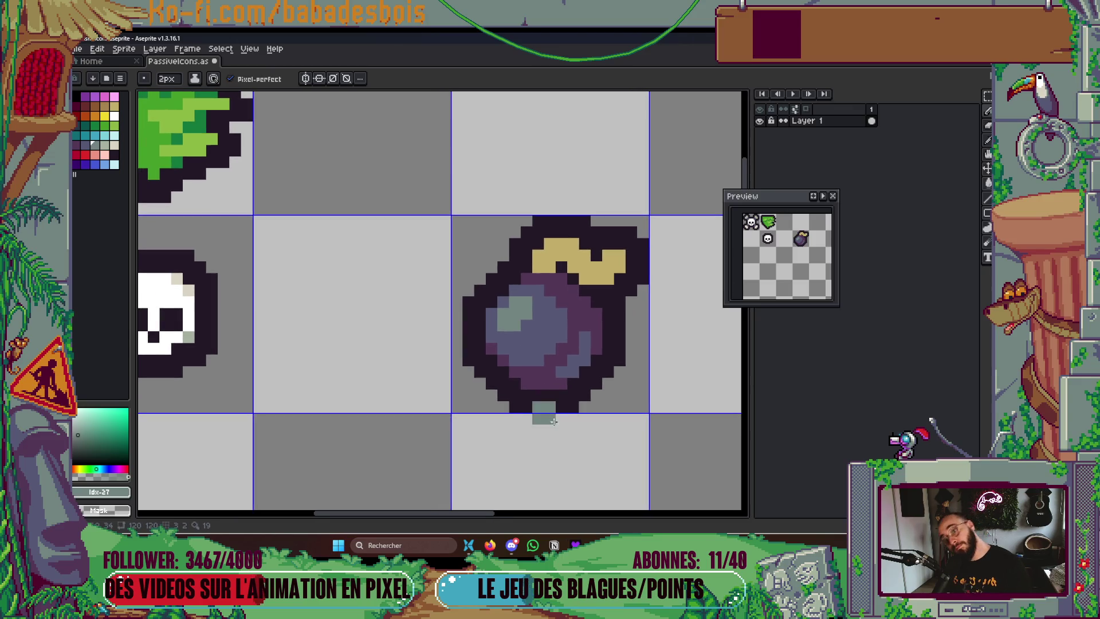
pyautogui.press(']')
pyautogui.click(547, 351)
pyautogui.hotkey('ctrl', 'z')
pyautogui.press('-')
pyautogui.click(510, 325)
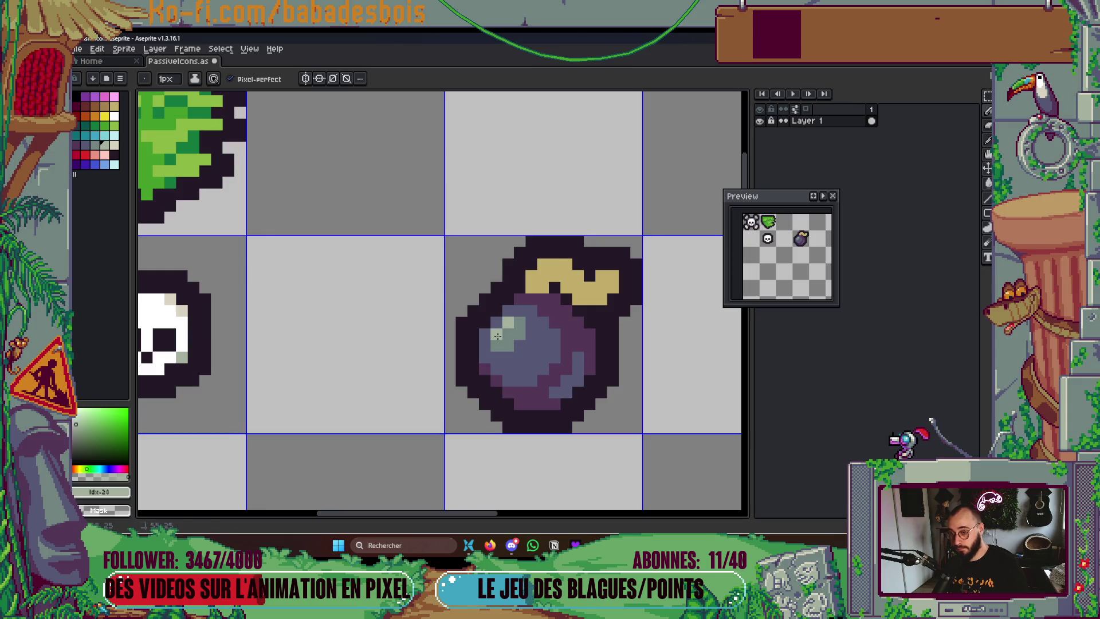
# Recolour the bomb's fuse pixels tan
pyautogui.scroll(1, 492, 510)
pyautogui.hscroll(3, 441, 298)
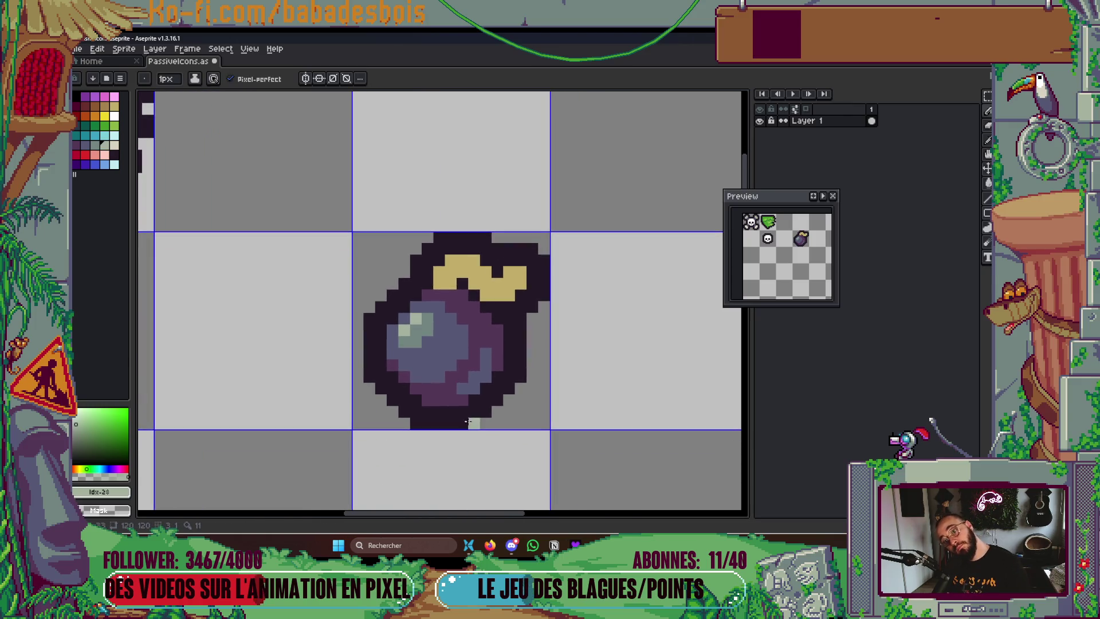
pyautogui.click(104, 106)
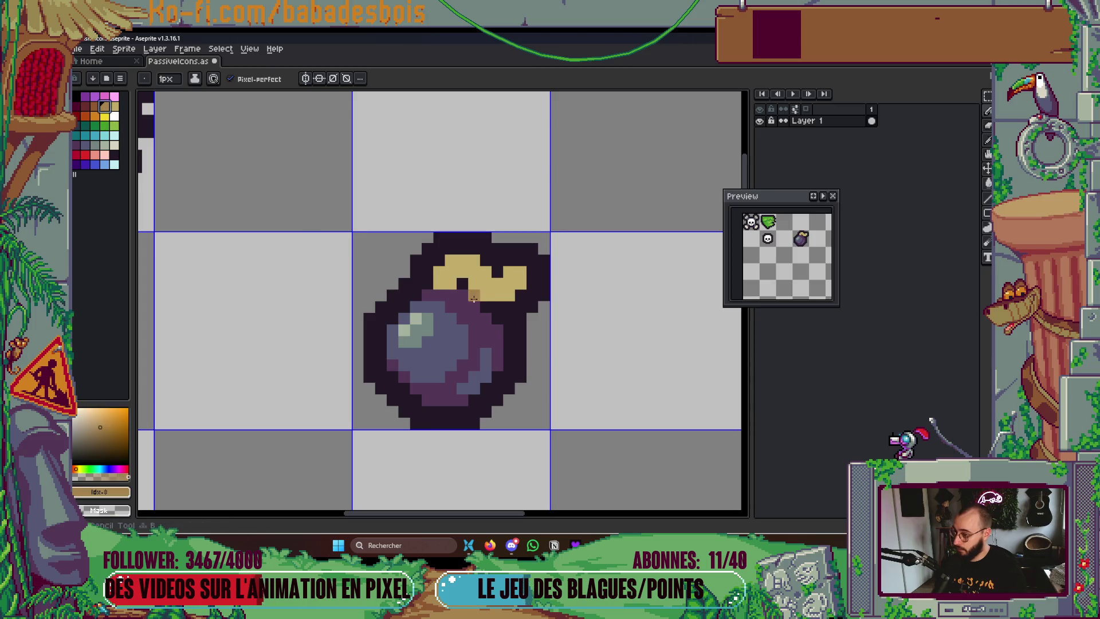
pyautogui.moveTo(449, 281); pyautogui.dragTo(439, 284)
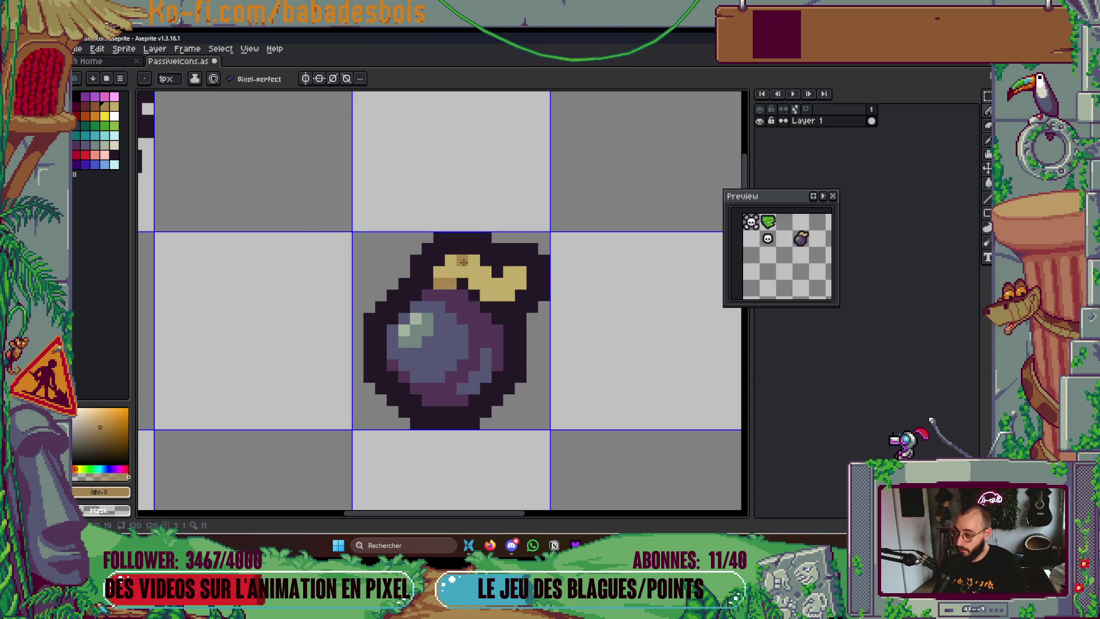
pyautogui.click(462, 261)
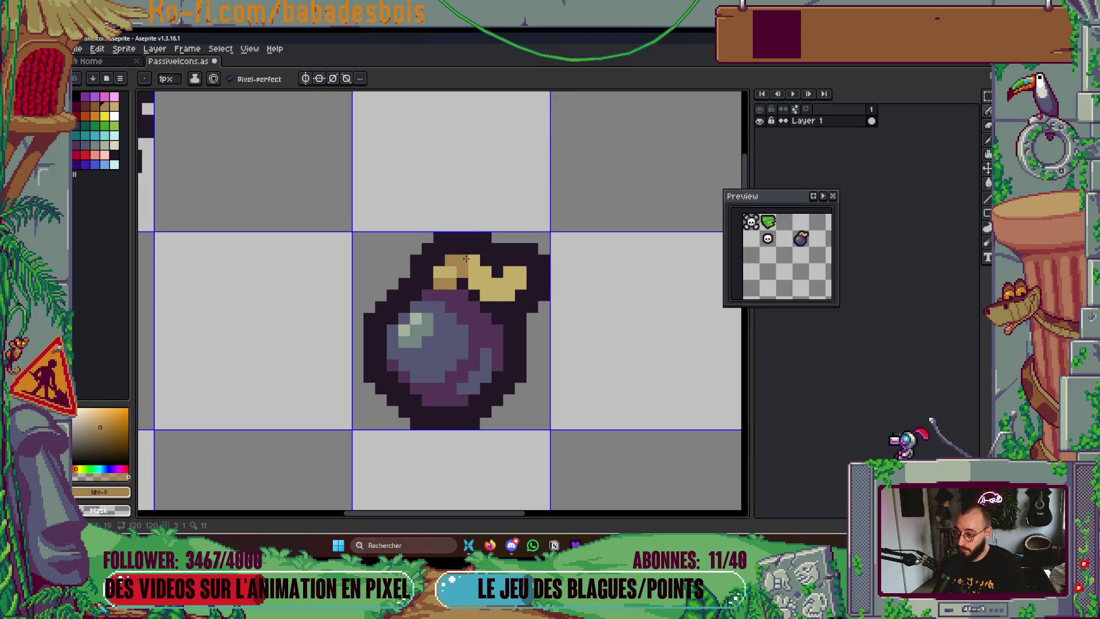
pyautogui.moveTo(484, 285); pyautogui.dragTo(488, 274)
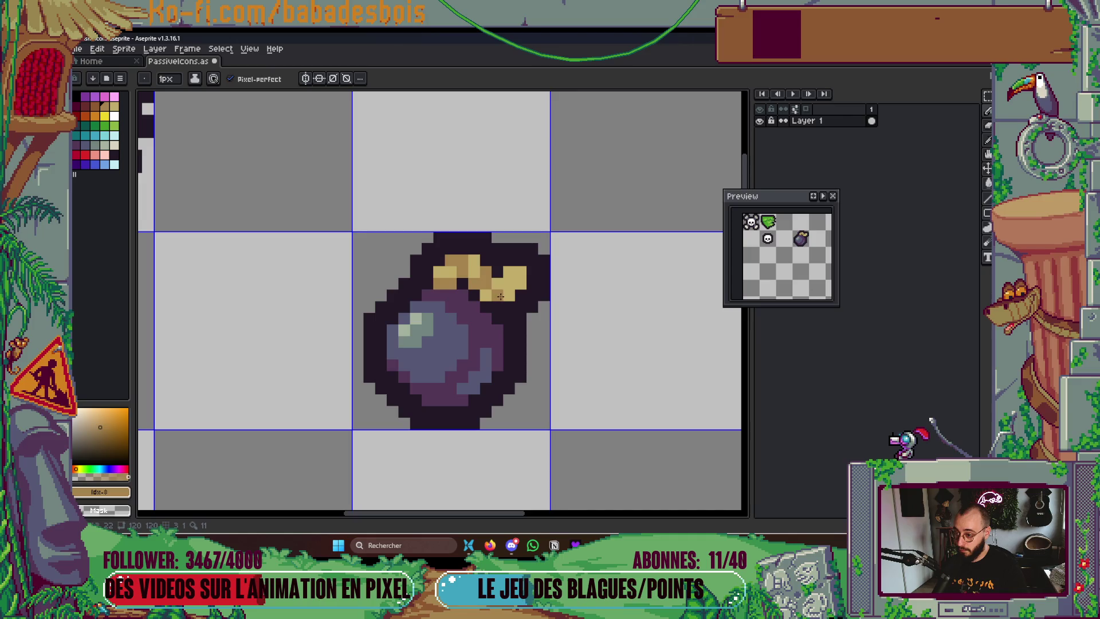
pyautogui.click(504, 295)
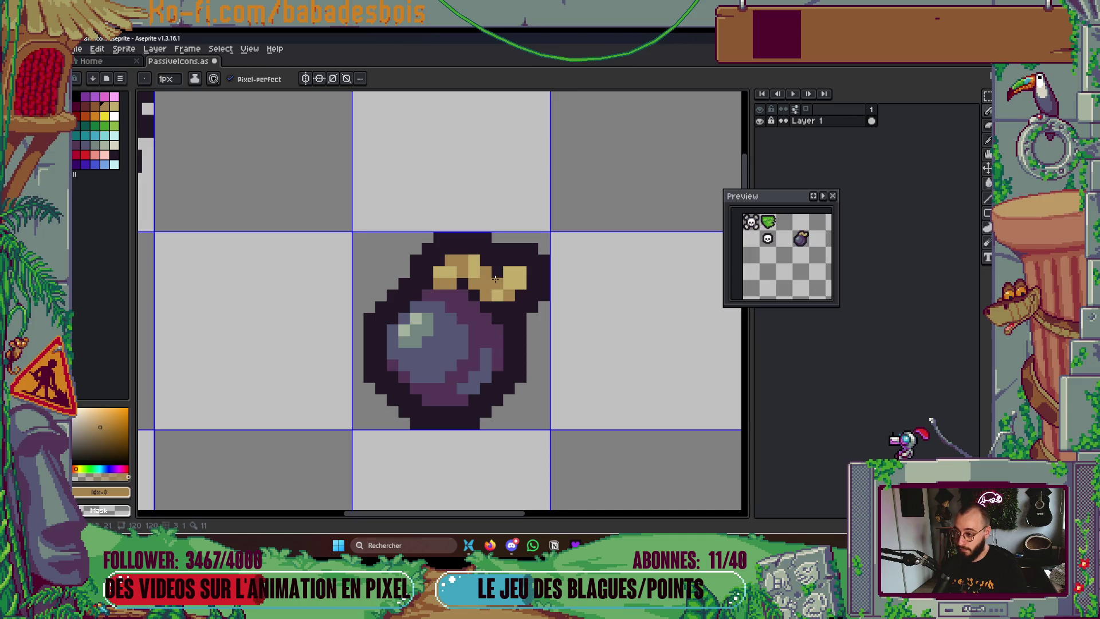
# Shade the bomb's right side and lower edge dark magenta and save PassiveIcons.aseprite
pyautogui.hscroll(-2, 489, 316)
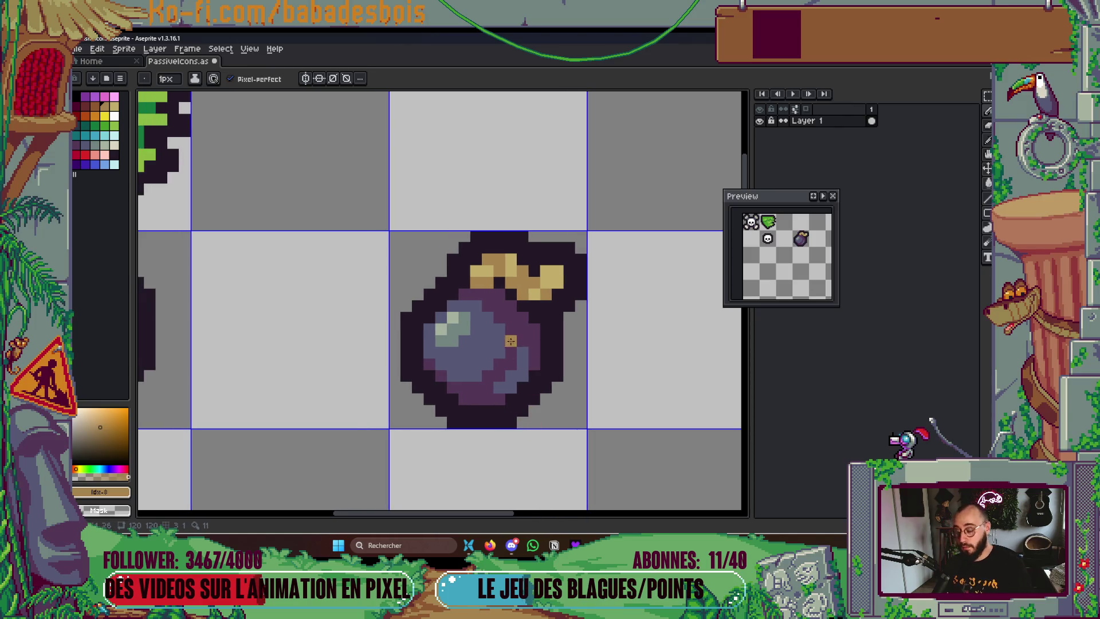
pyautogui.click(76, 106)
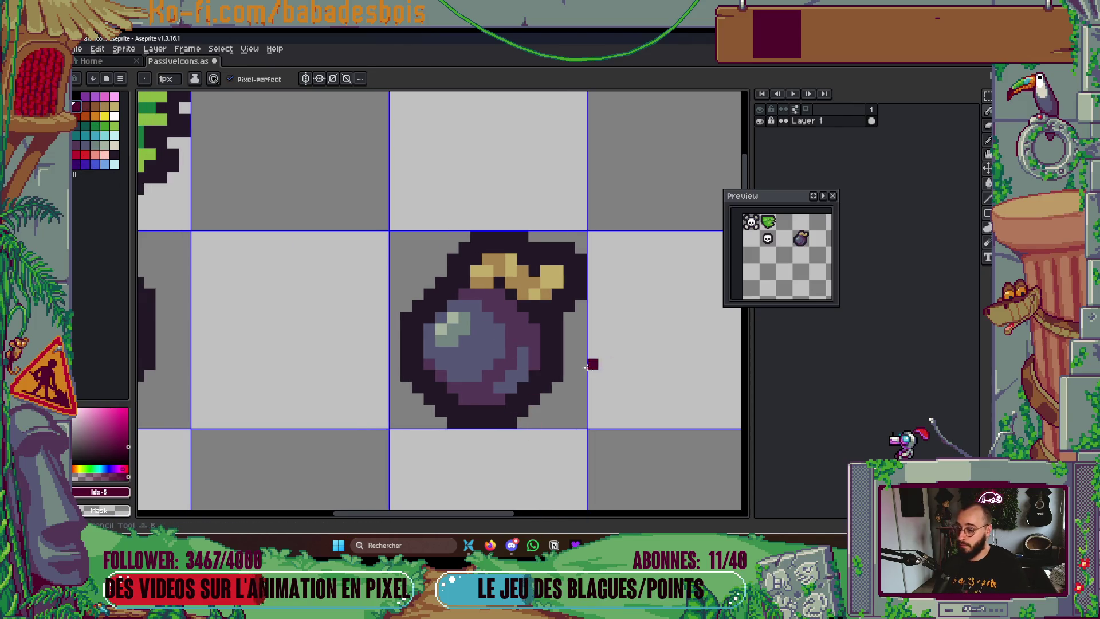
pyautogui.moveTo(522, 329); pyautogui.dragTo(501, 299)
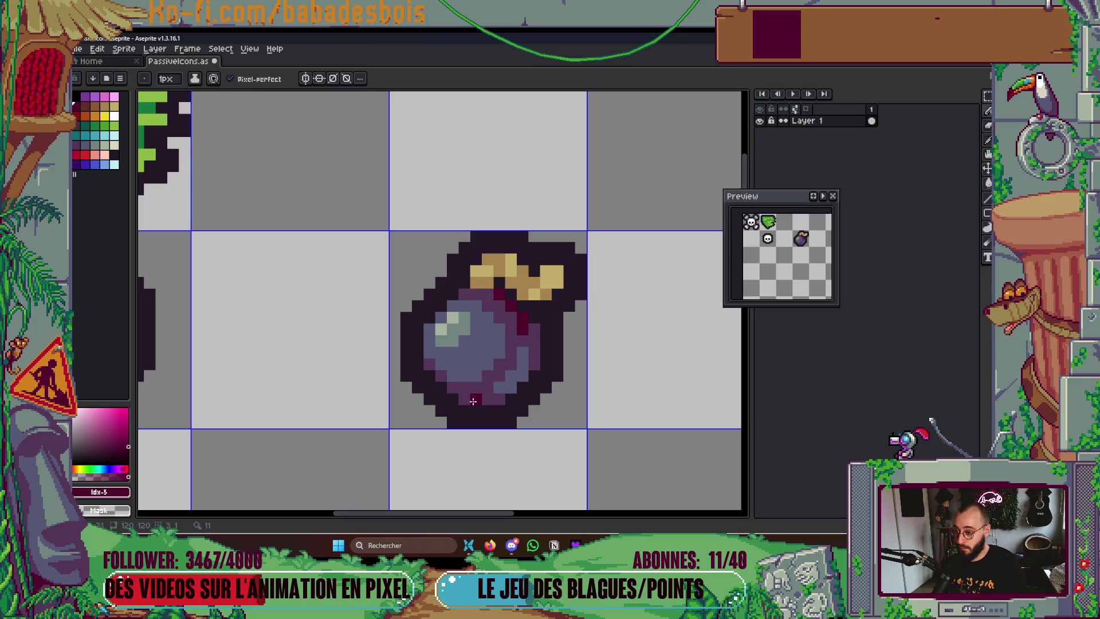
pyautogui.moveTo(467, 402); pyautogui.dragTo(481, 402)
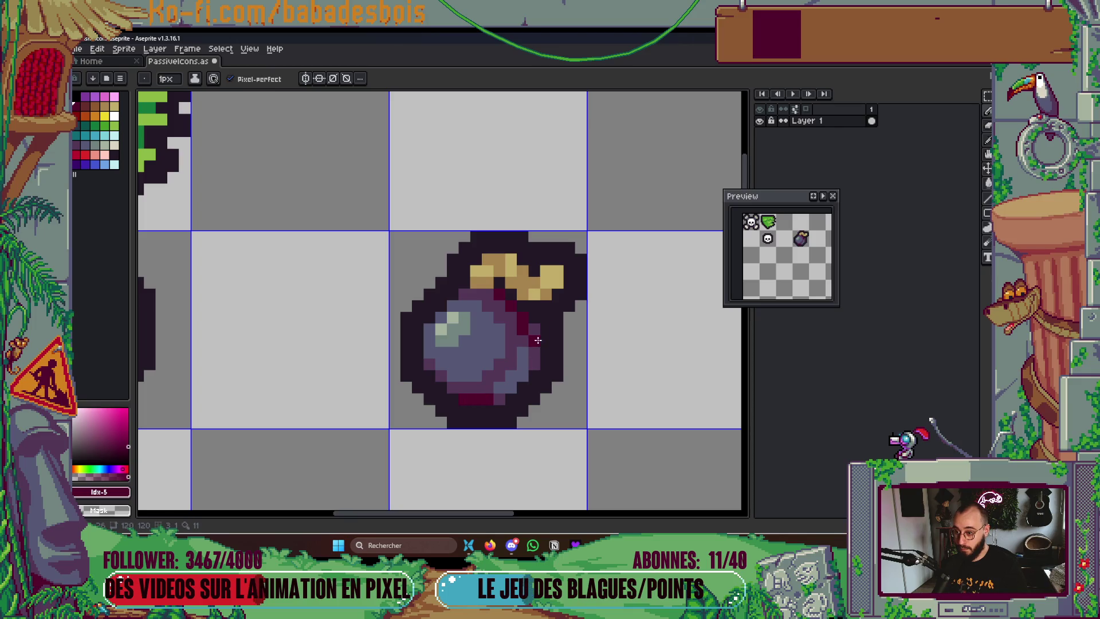
pyautogui.moveTo(430, 422); pyautogui.dragTo(495, 419)
pyautogui.scroll(-3, 646, 385)
pyautogui.hotkey('ctrl', 's')
pyautogui.scroll(-3, 646, 385)
pyautogui.scroll(2, 618, 354)
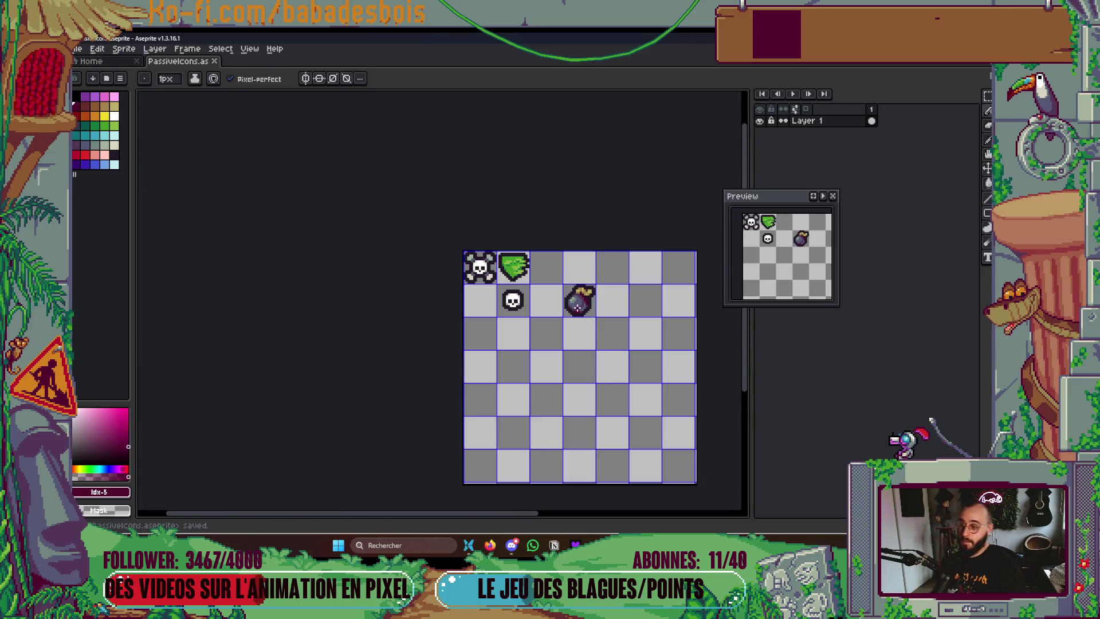
# Move the bomb one cell left and up beside the shield, then switch to Miro
pyautogui.scroll(2, 577, 307)
pyautogui.press('m')
pyautogui.moveTo(544, 266); pyautogui.dragTo(594, 317)
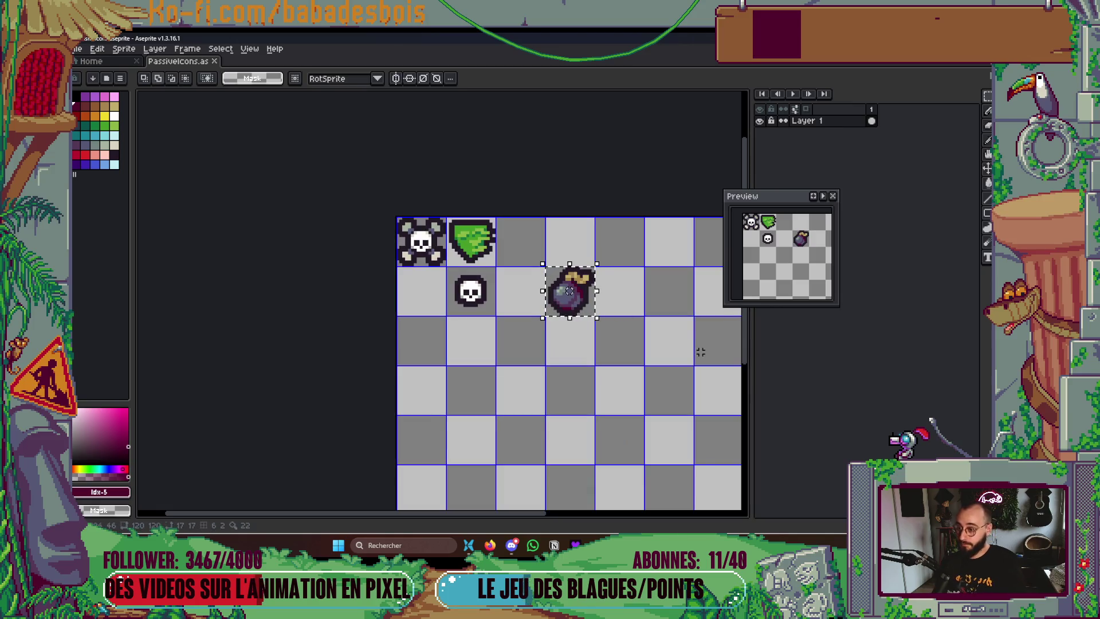
pyautogui.press('Left')
pyautogui.press('Up')
pyautogui.hotkey('ctrl', 'd')
pyautogui.scroll(-4, 531, 407)
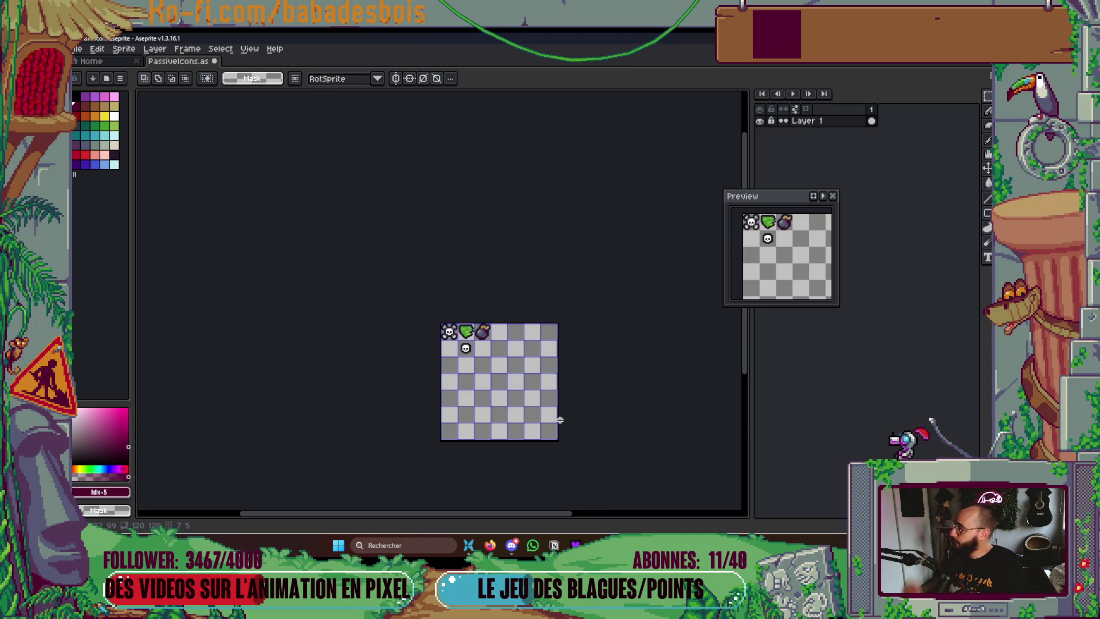
pyautogui.scroll(4, 476, 342)
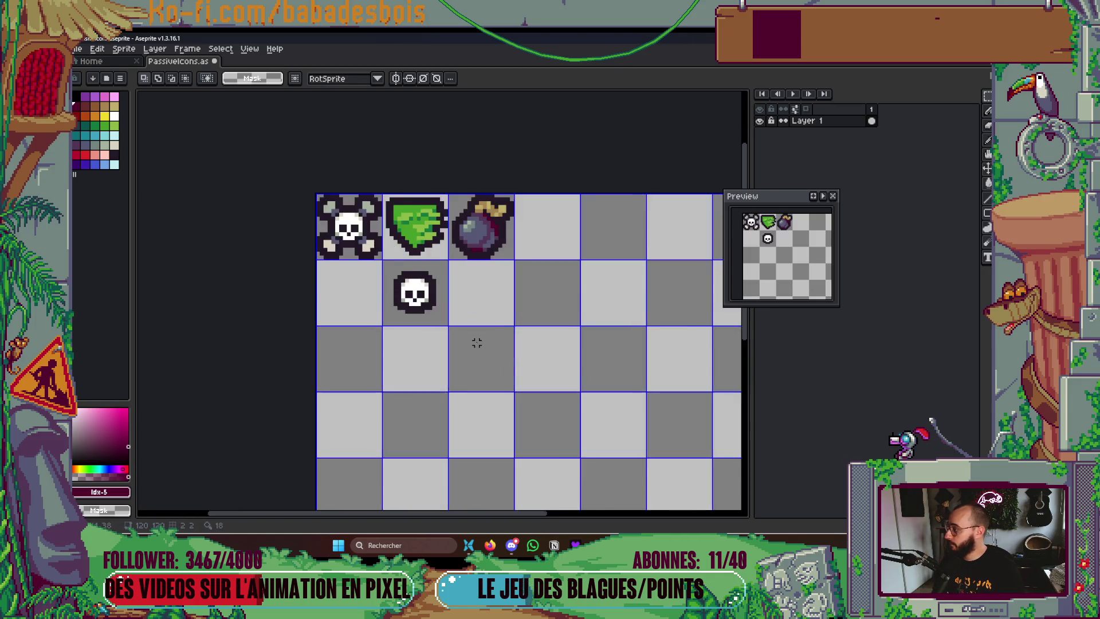
pyautogui.hotkey('alt', 'Tab')
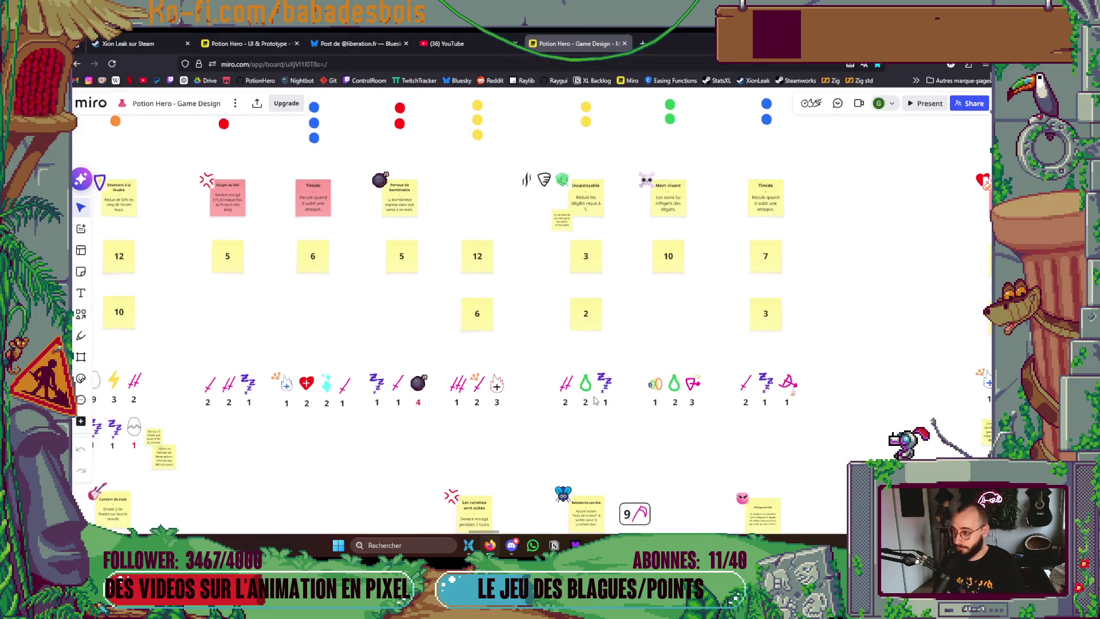
# Pan around the Miro board to view the character drawings
pyautogui.scroll(-2, 594, 400)
pyautogui.moveTo(571, 404)
pyautogui.mouseDown()
pyautogui.moveTo(624, 405)
pyautogui.moveTo(715, 470)
pyautogui.mouseUp()
pyautogui.hscroll(5, 708, 459)
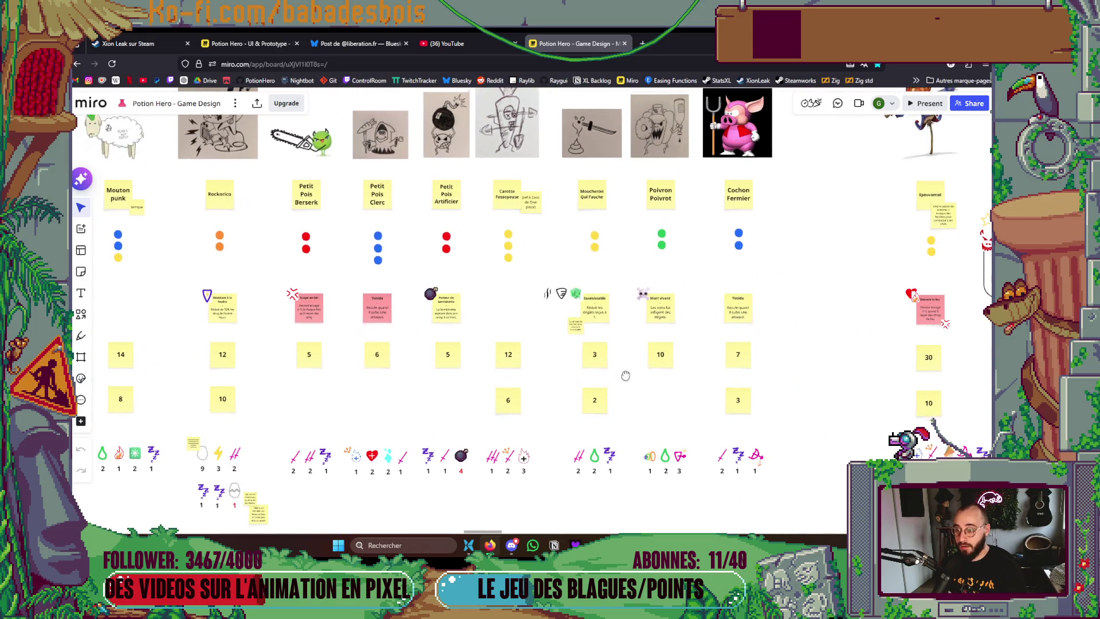
pyautogui.scroll(-2, 617, 425)
pyautogui.scroll(4, 547, 430)
pyautogui.scroll(-5, 547, 430)
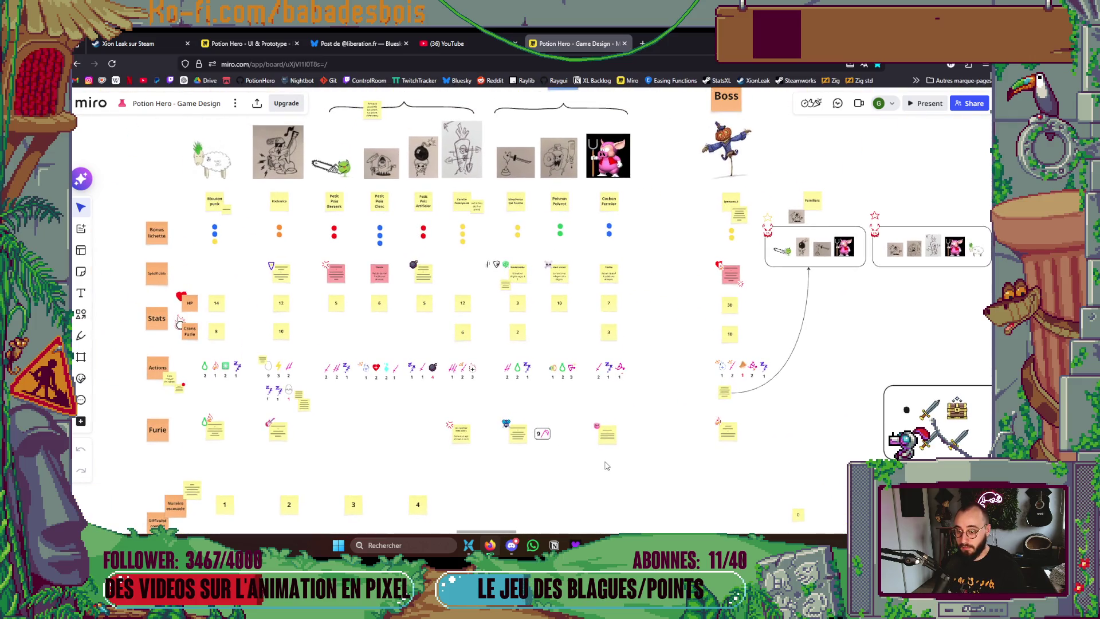
pyautogui.scroll(4, 606, 466)
pyautogui.scroll(-5, 801, 423)
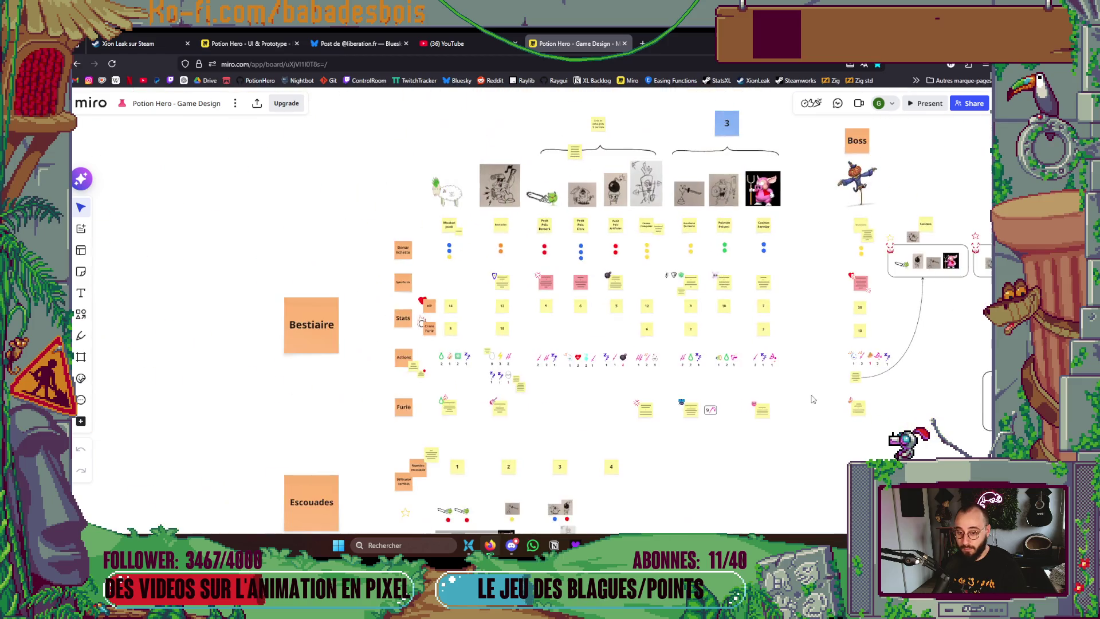
pyautogui.scroll(4, 716, 422)
# Move the skull from the second row down to the bottom row and save the sheet
pyautogui.hotkey('alt', 'Tab')
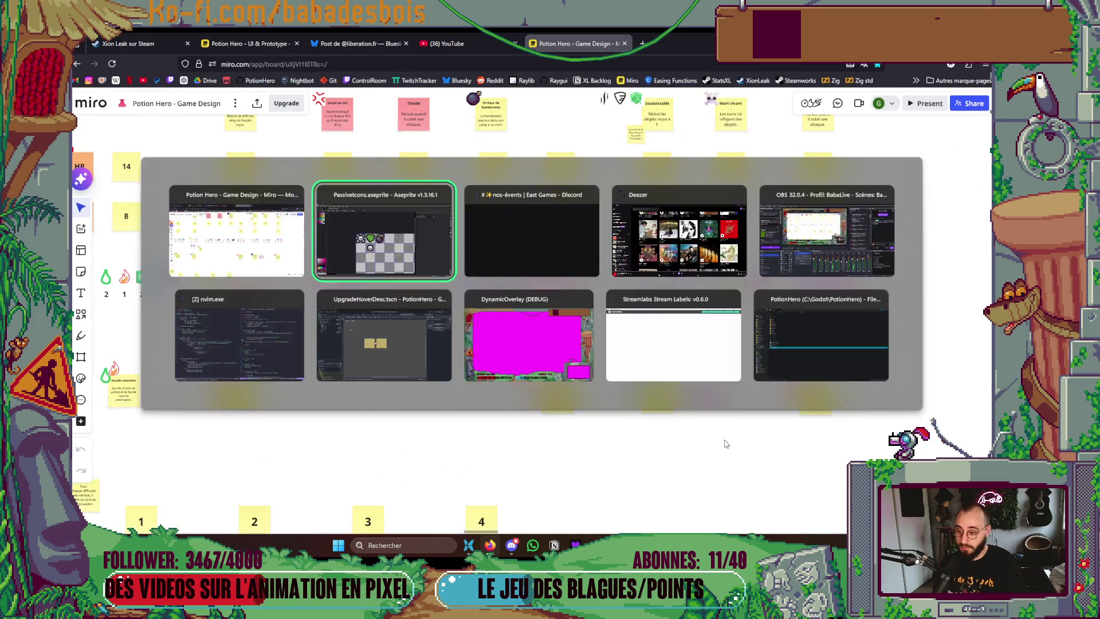
pyautogui.moveTo(449, 352); pyautogui.dragTo(407, 304)
pyautogui.scroll(-3, 569, 437)
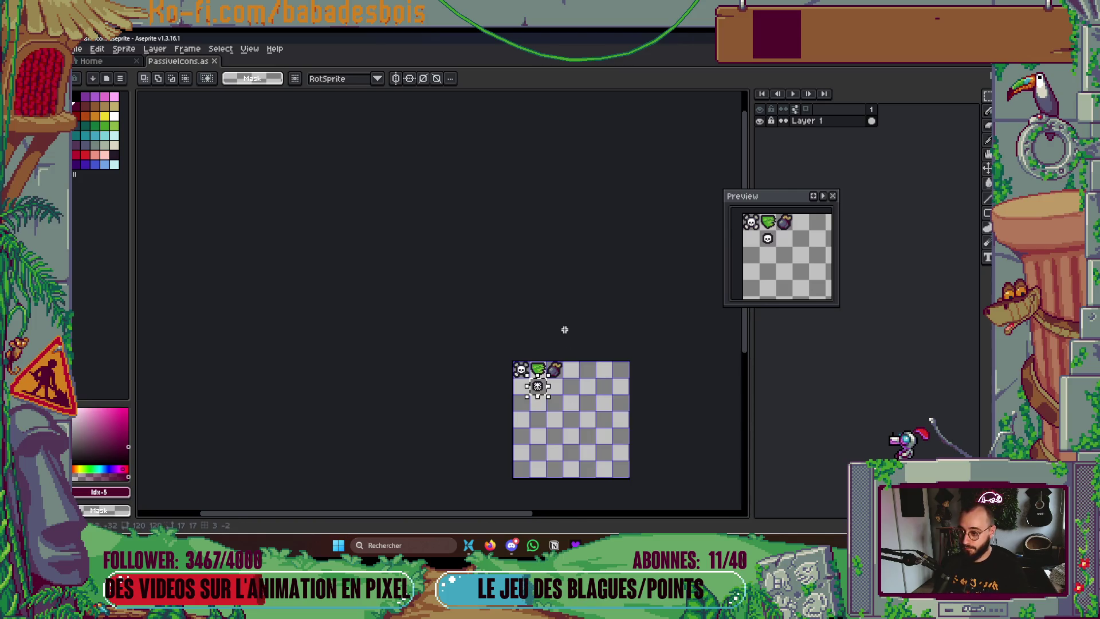
pyautogui.scroll(-2, 589, 390)
pyautogui.moveTo(539, 323)
pyautogui.mouseDown()
pyautogui.moveTo(538, 401)
pyautogui.moveTo(589, 405)
pyautogui.mouseUp()
pyautogui.press('Right')
pyautogui.press('Right')
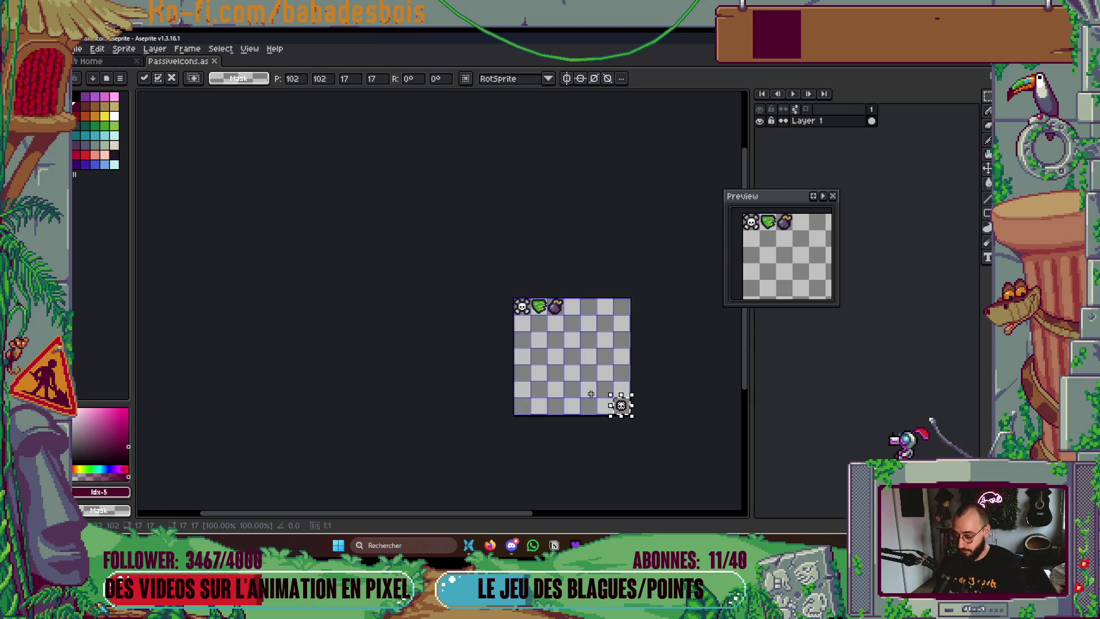
pyautogui.press('Return')
pyautogui.scroll(4, 540, 342)
pyautogui.hotkey('ctrl', 's')
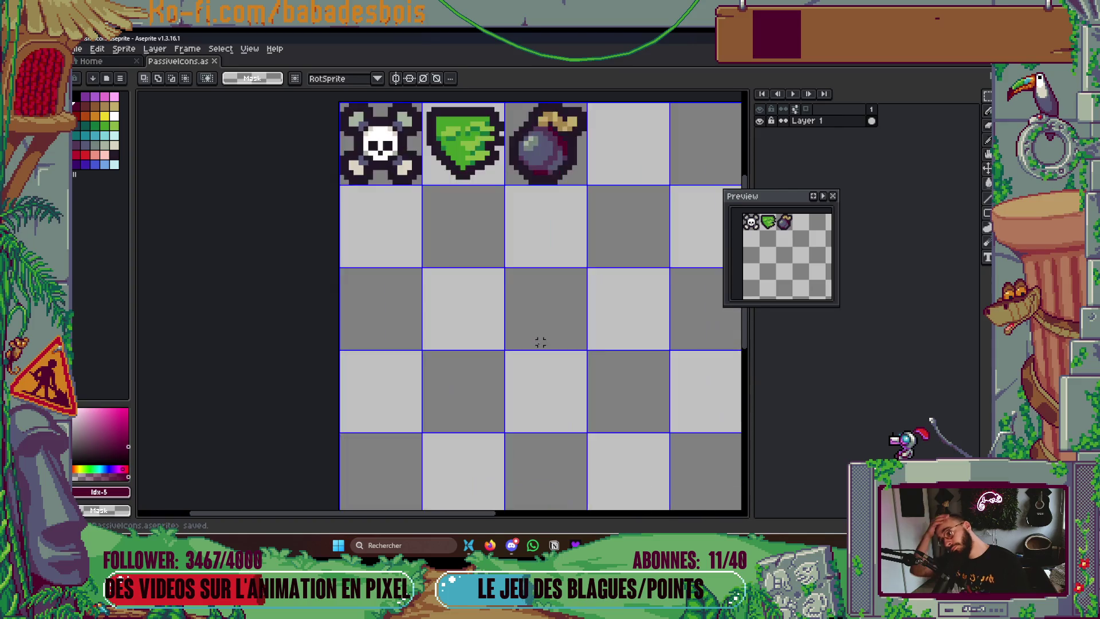
pyautogui.scroll(-5, 540, 342)
pyautogui.scroll(2, 522, 315)
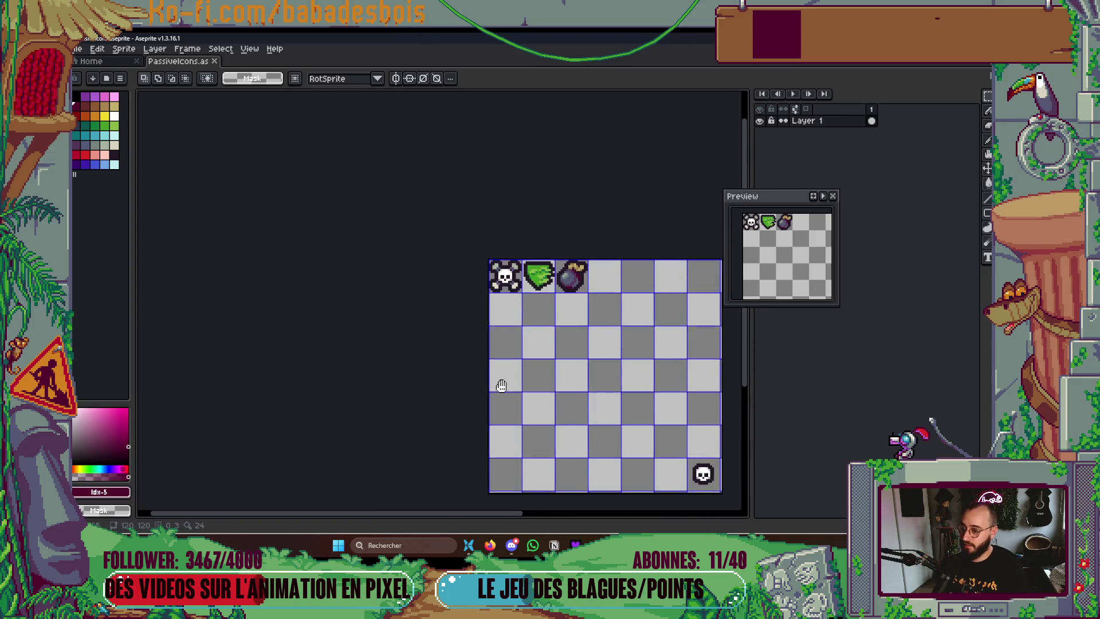
# Compare against the Miro board, then paint a few blue pixels in the empty tile
pyautogui.hotkey('alt', 'Tab')
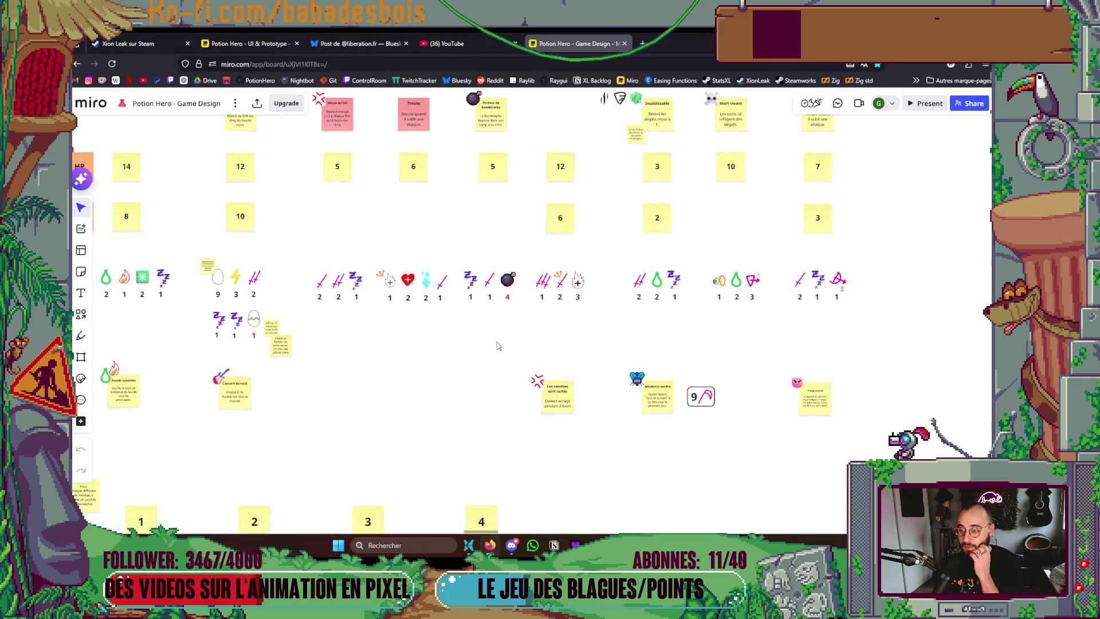
pyautogui.hotkey('alt', 'Tab')
pyautogui.scroll(4, 425, 327)
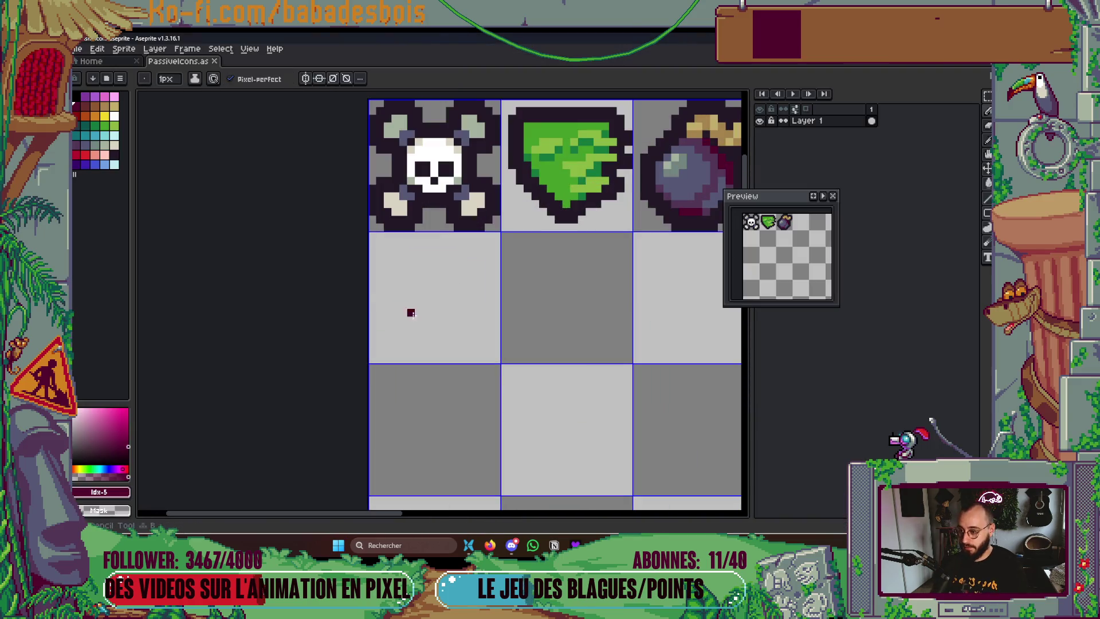
pyautogui.hotkey('alt', 'Tab')
pyautogui.scroll(5, 536, 350)
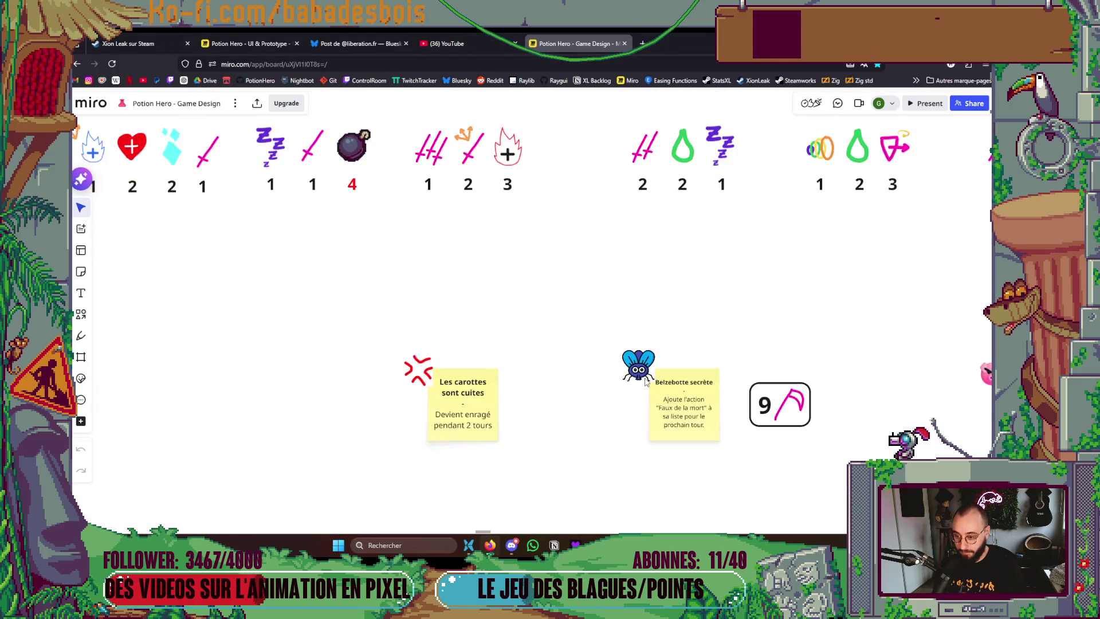
pyautogui.hotkey('alt', 'Tab')
pyautogui.scroll(3, 523, 351)
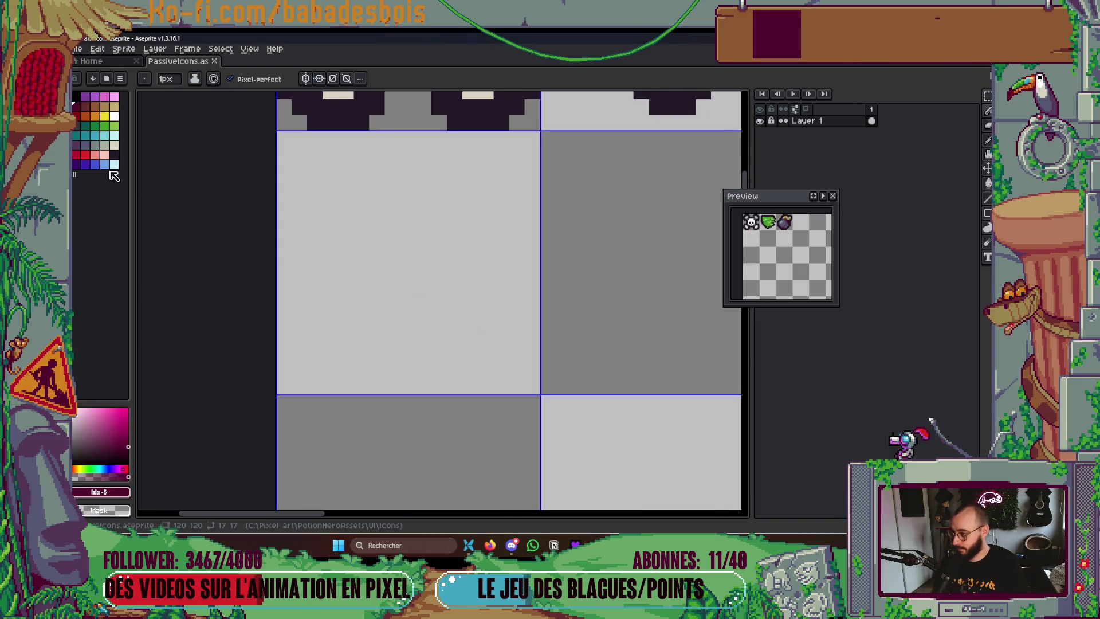
pyautogui.click(99, 168)
pyautogui.moveTo(407, 355)
pyautogui.mouseDown()
pyautogui.moveTo(391, 355)
pyautogui.moveTo(406, 372)
pyautogui.mouseUp()
# Screen-capture the blue fly sticker from the Miro board and return to Aseprite
pyautogui.hotkey('alt', 'Tab')
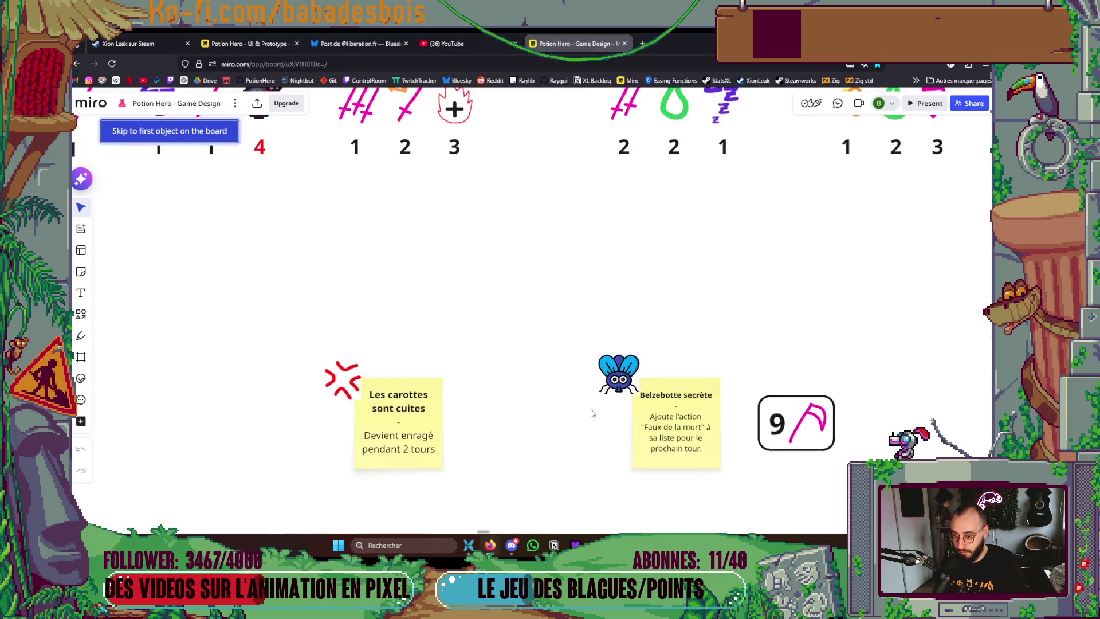
pyautogui.scroll(3, 587, 397)
pyautogui.press('super+shift+s')
pyautogui.moveTo(584, 329); pyautogui.dragTo(656, 397)
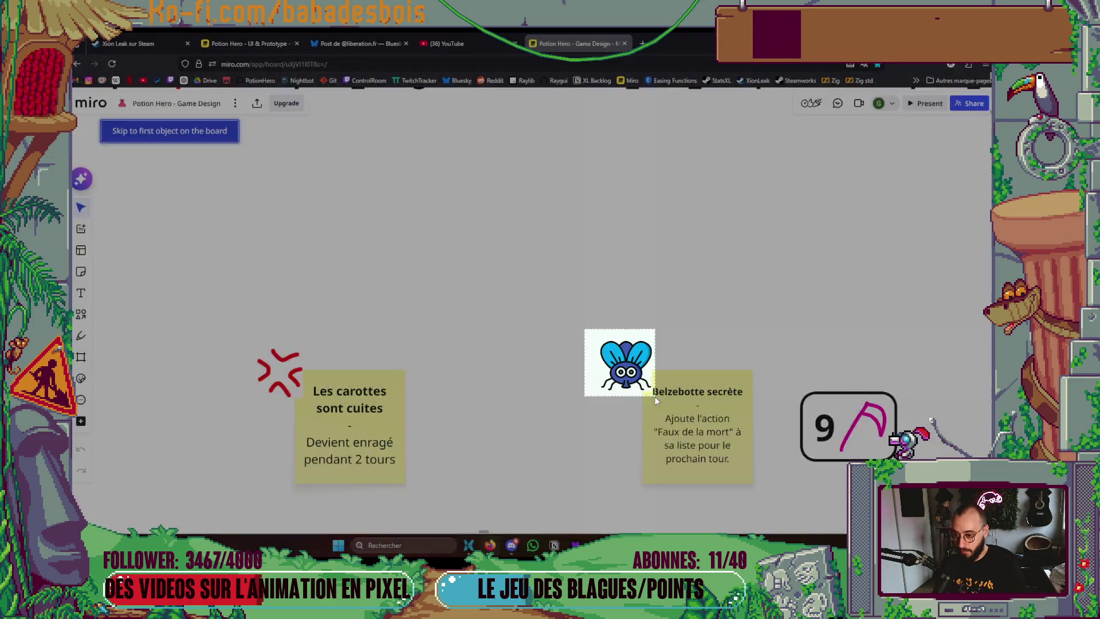
pyautogui.hotkey('alt', 'Tab')
pyautogui.hscroll(3, 635, 437)
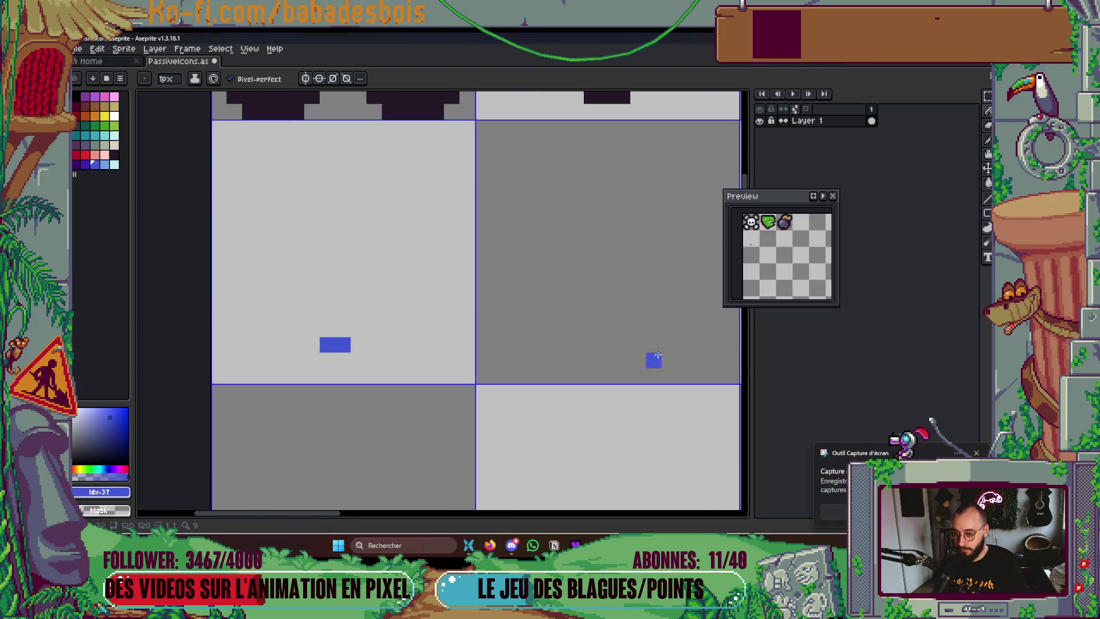
# Create a new sprite, paste the captured fly, and dock Sprite-0001 beside PassiveIcons
pyautogui.scroll(-2, 528, 277)
pyautogui.click(117, 62)
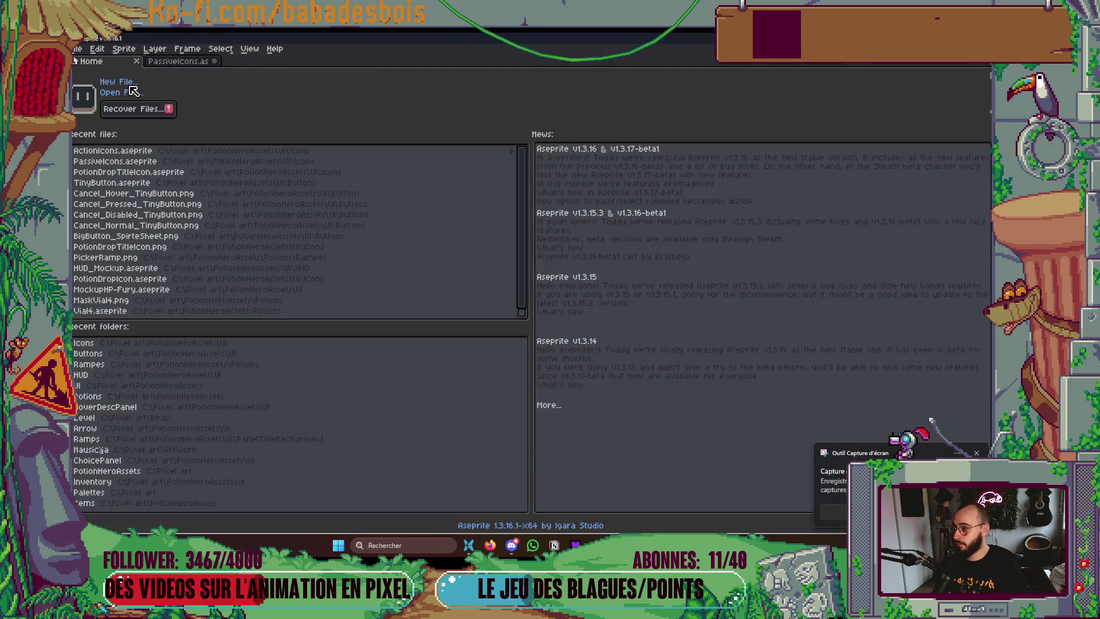
pyautogui.click(115, 82)
pyautogui.press('Return')
pyautogui.hotkey('ctrl', 'v')
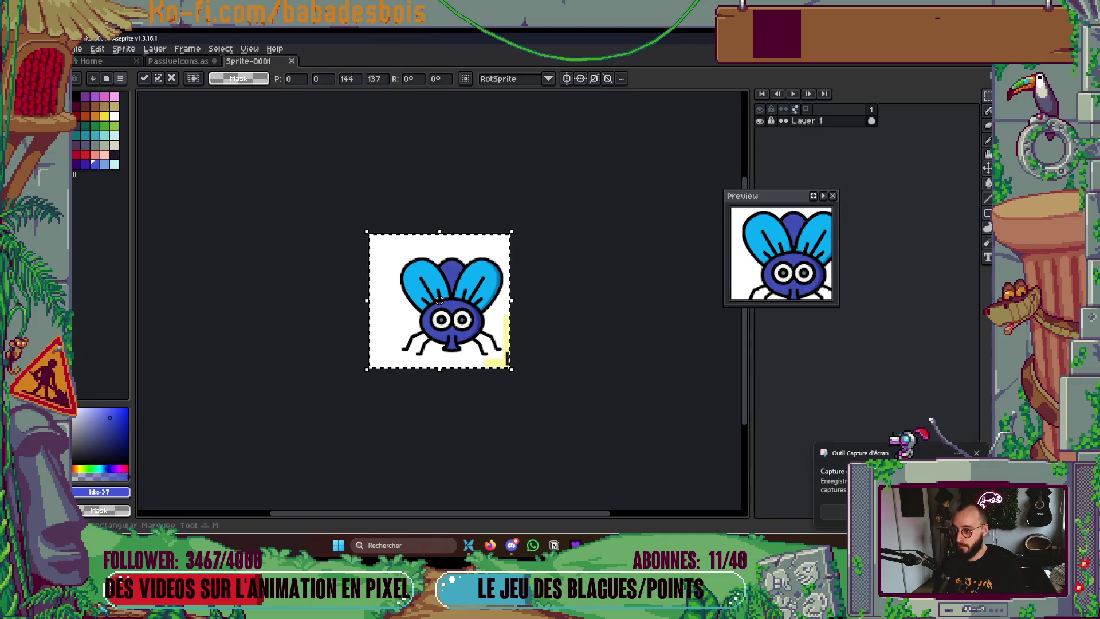
pyautogui.click(344, 192)
pyautogui.moveTo(269, 61)
pyautogui.mouseDown()
pyautogui.moveTo(736, 370)
pyautogui.moveTo(723, 361)
pyautogui.moveTo(737, 359)
pyautogui.mouseUp()
pyautogui.scroll(3, 299, 295)
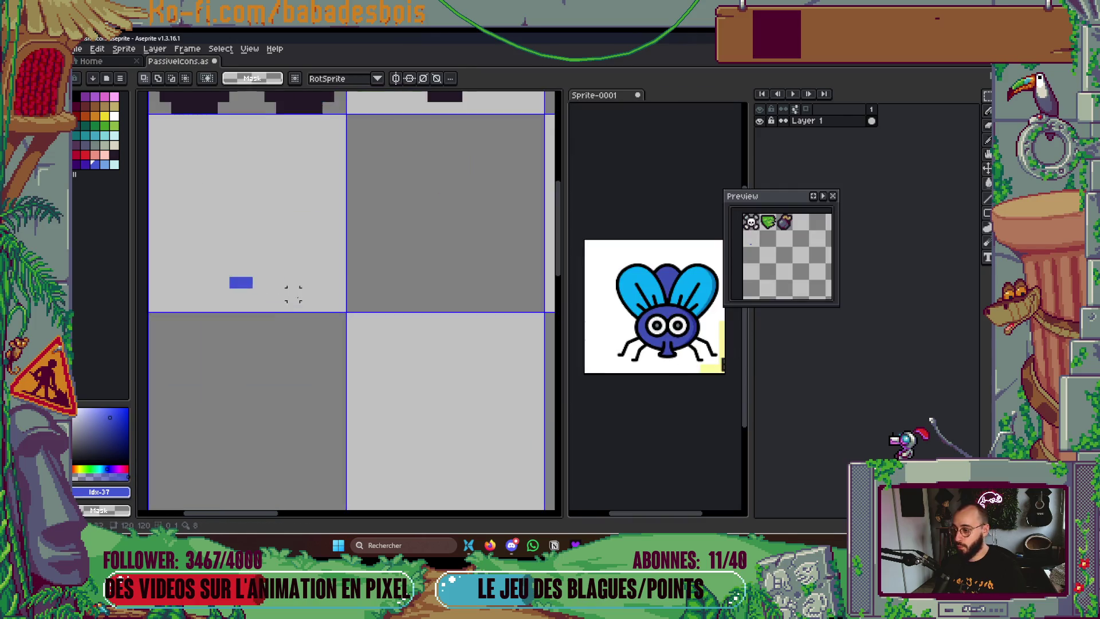
pyautogui.scroll(2, 361, 318)
pyautogui.press('b')
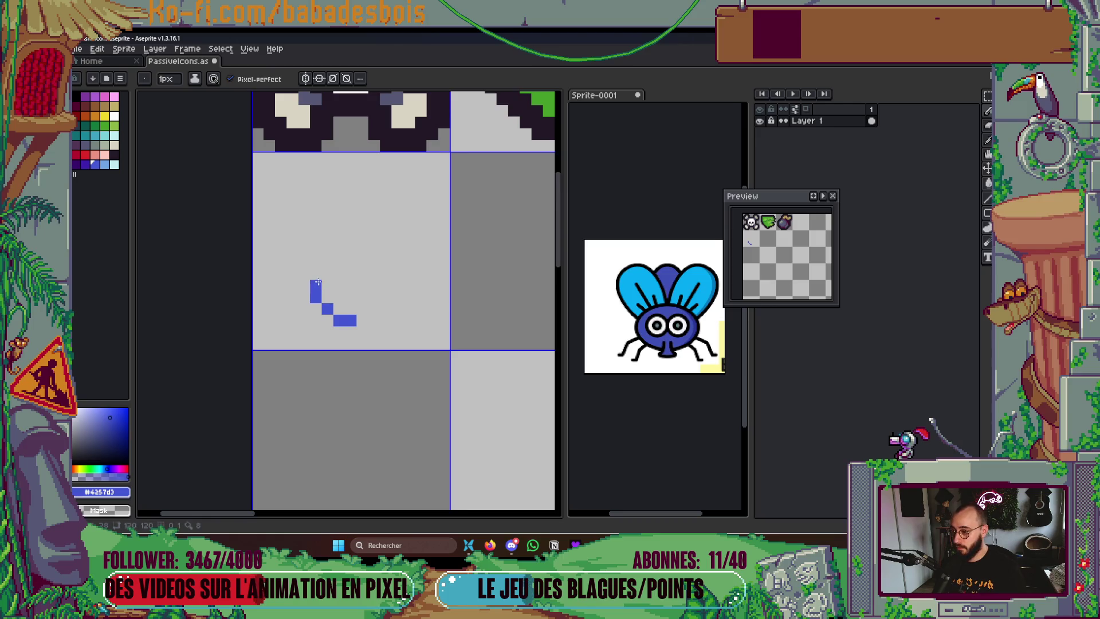
# Stamp a 7px round blue body in the tile, then pick light cyan at 1px
pyautogui.press('+')
pyautogui.press('+')
pyautogui.press('+')
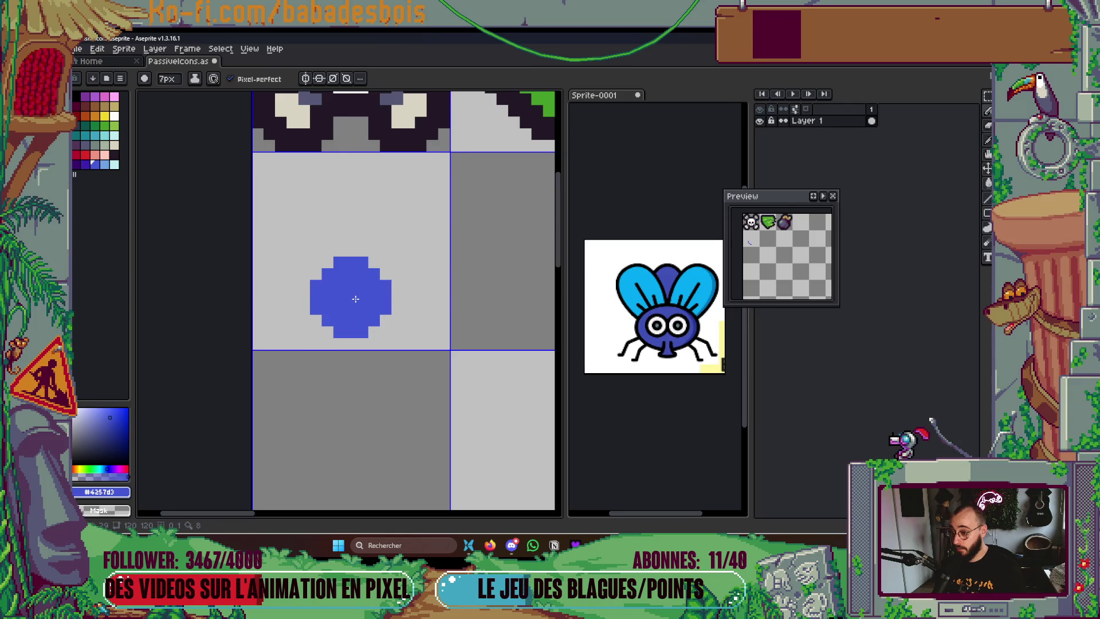
pyautogui.click(352, 285)
pyautogui.press('-')
pyautogui.press('-')
pyautogui.press('-')
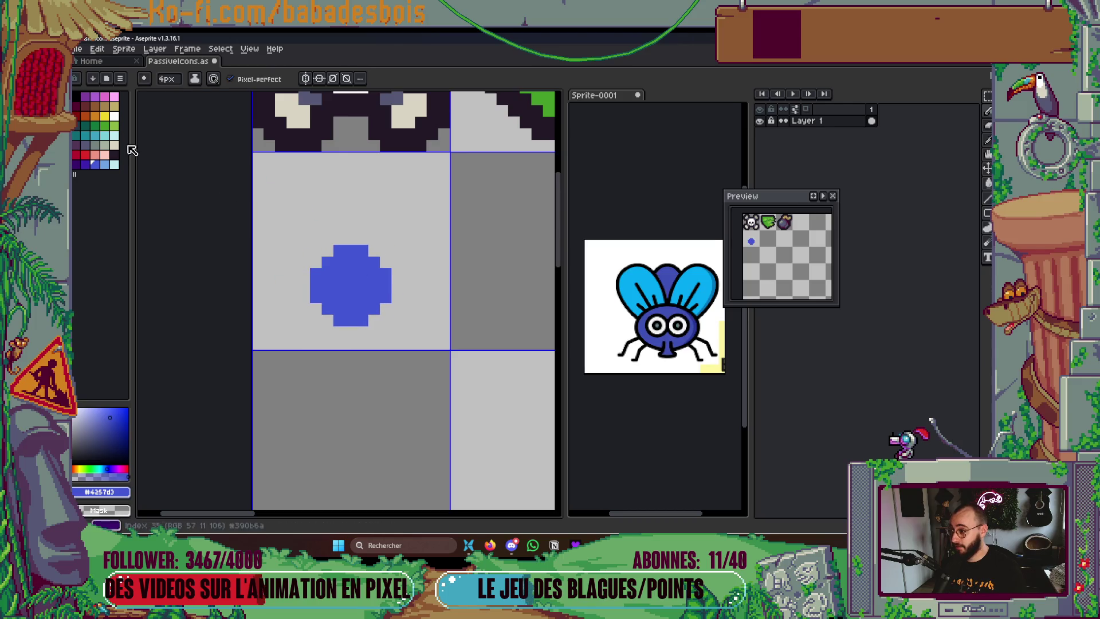
pyautogui.click(116, 137)
pyautogui.press('-')
pyautogui.press('-')
pyautogui.press('-')
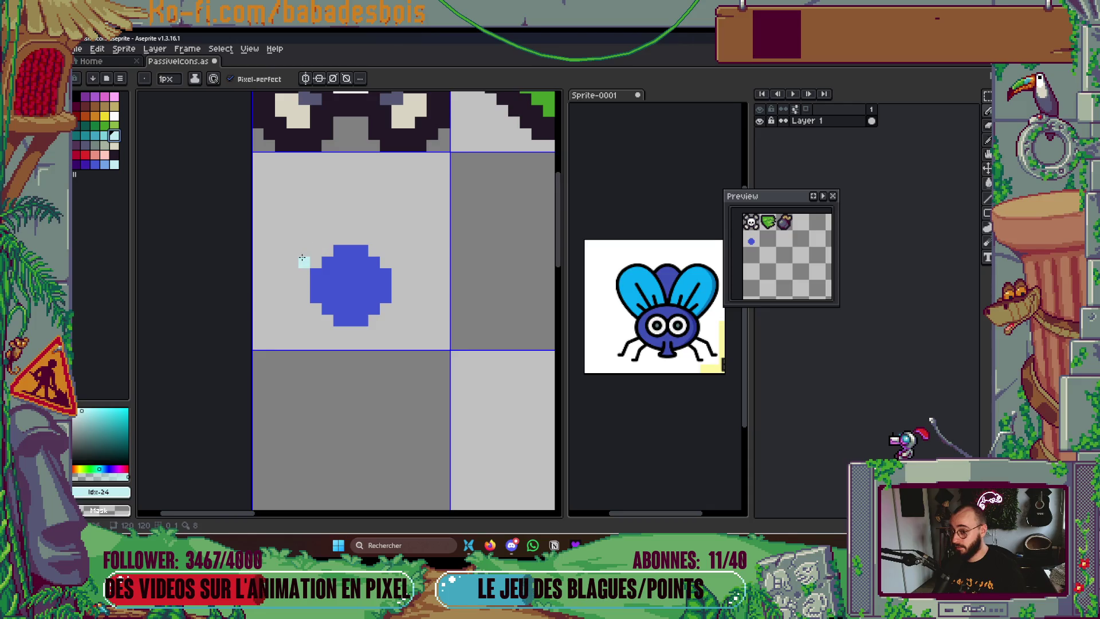
pyautogui.moveTo(302, 259); pyautogui.dragTo(286, 218)
pyautogui.hotkey('ctrl', 'z')
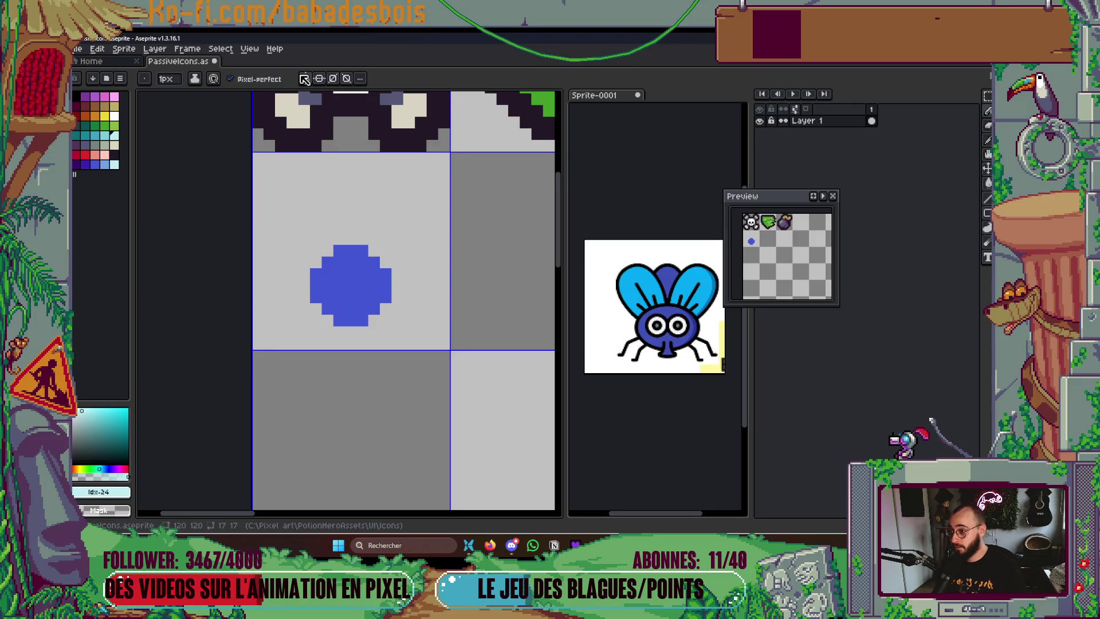
pyautogui.moveTo(430, 187); pyautogui.dragTo(427, 196)
# Move the symmetry axis to the body and outline mirrored light-cyan wings
pyautogui.scroll(-2, 427, 196)
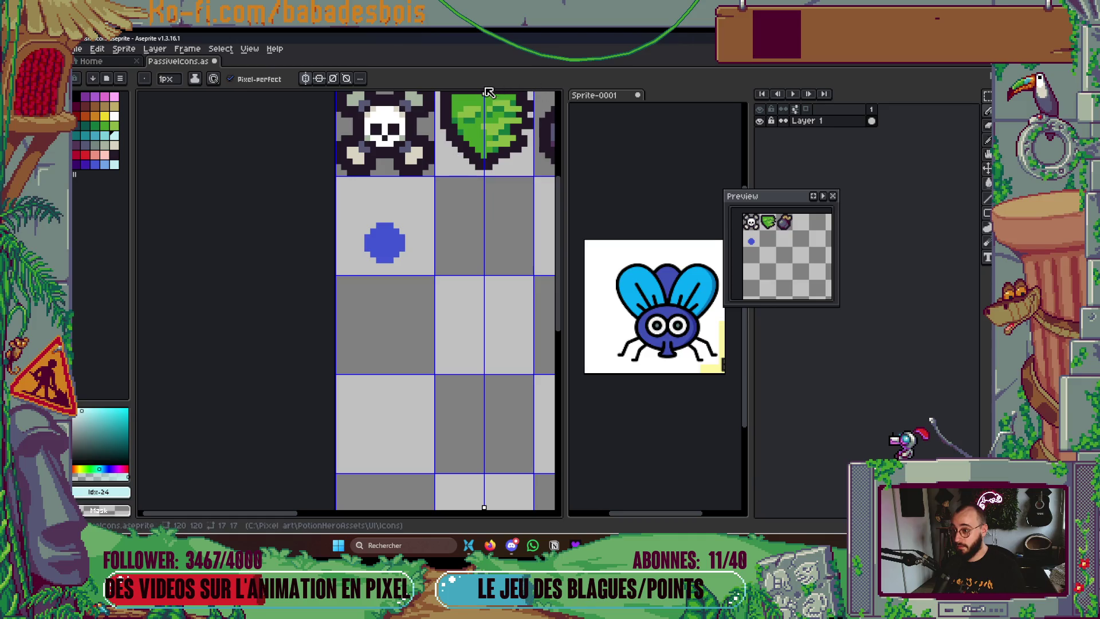
pyautogui.moveTo(397, 110); pyautogui.dragTo(389, 114)
pyautogui.scroll(2, 380, 244)
pyautogui.click(337, 274)
pyautogui.click(319, 259)
pyautogui.hotkey('ctrl', 'z')
pyautogui.moveTo(318, 270)
pyautogui.mouseDown()
pyautogui.moveTo(305, 228)
pyautogui.moveTo(290, 241)
pyautogui.moveTo(304, 235)
pyautogui.moveTo(307, 181)
pyautogui.mouseUp()
pyautogui.moveTo(315, 269)
pyautogui.mouseDown()
pyautogui.moveTo(318, 259)
pyautogui.moveTo(304, 262)
pyautogui.mouseUp()
pyautogui.moveTo(323, 169)
pyautogui.mouseDown()
pyautogui.moveTo(367, 182)
pyautogui.moveTo(369, 230)
pyautogui.moveTo(378, 227)
pyautogui.mouseUp()
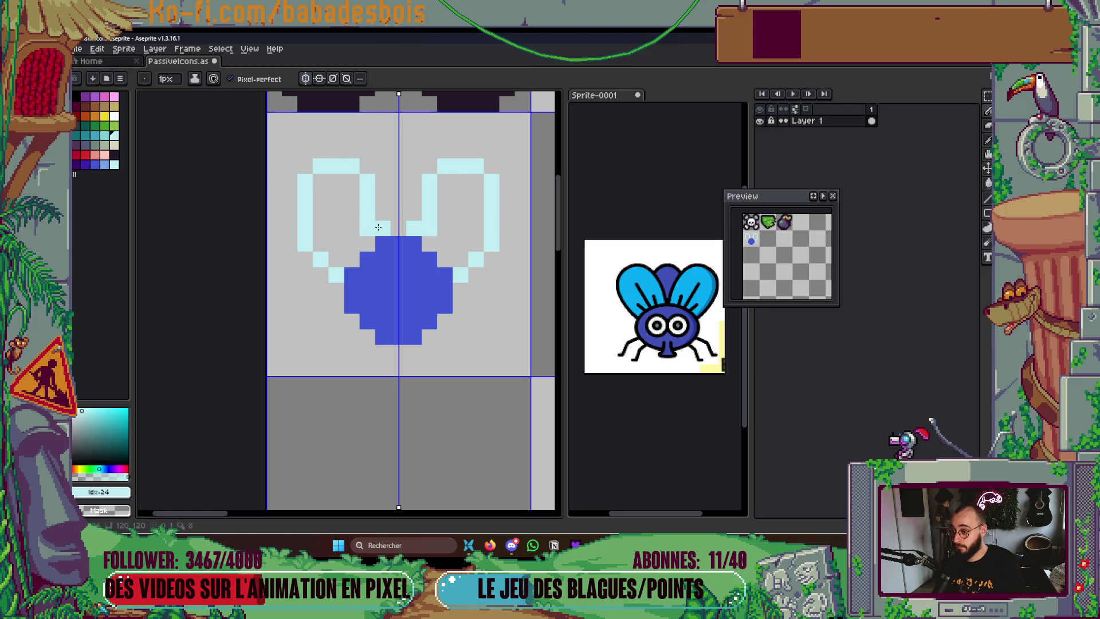
pyautogui.hotkey('ctrl', 'z')
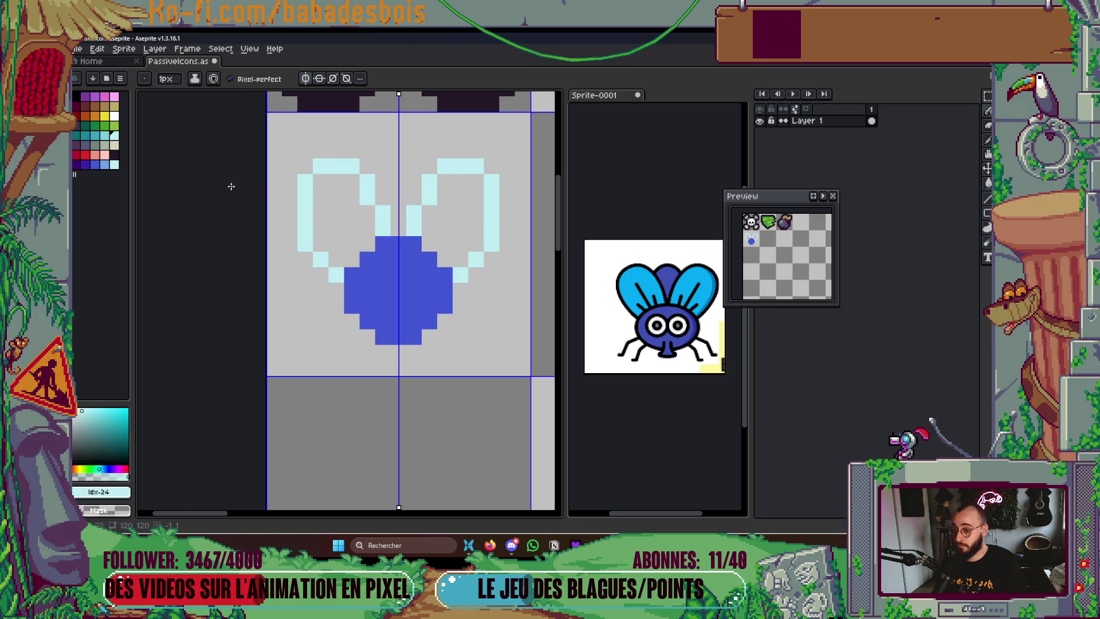
# Draw the dark purple head between the wings
pyautogui.click(85, 165)
pyautogui.moveTo(381, 179); pyautogui.dragTo(399, 228)
pyautogui.click(399, 166)
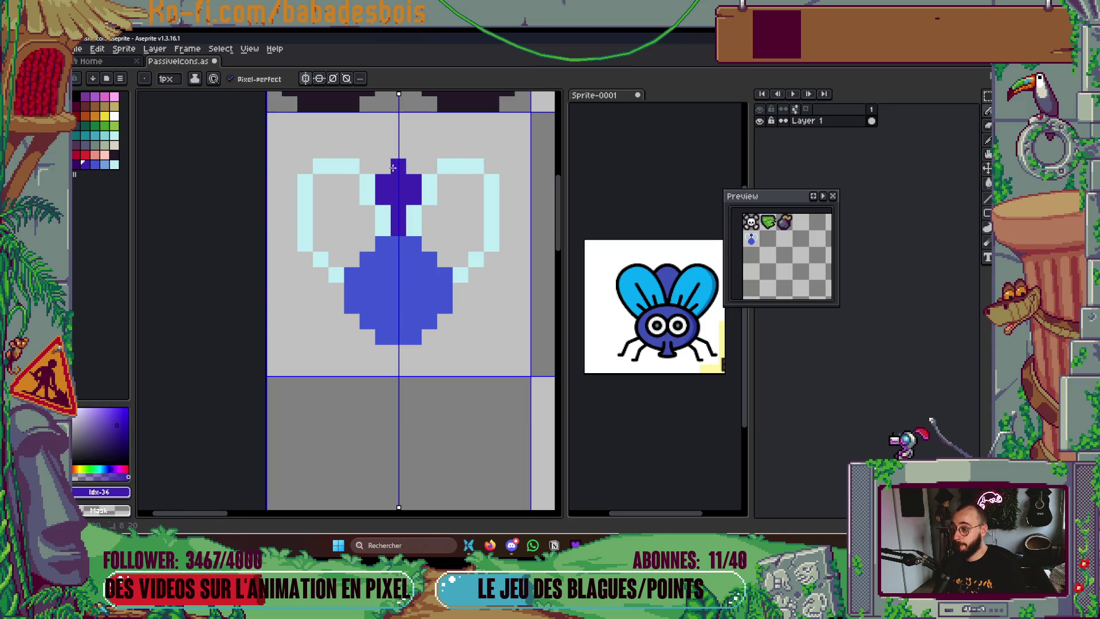
pyautogui.scroll(-5, 442, 195)
pyautogui.scroll(5, 371, 201)
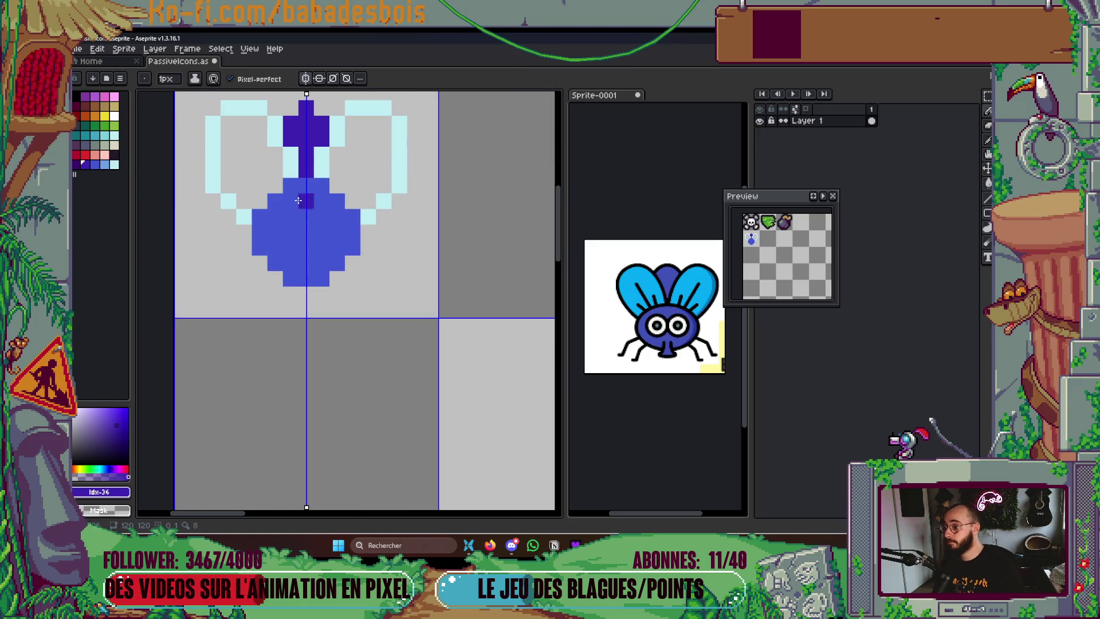
# Bucket-fill both wings with light cyan
pyautogui.click(78, 125)
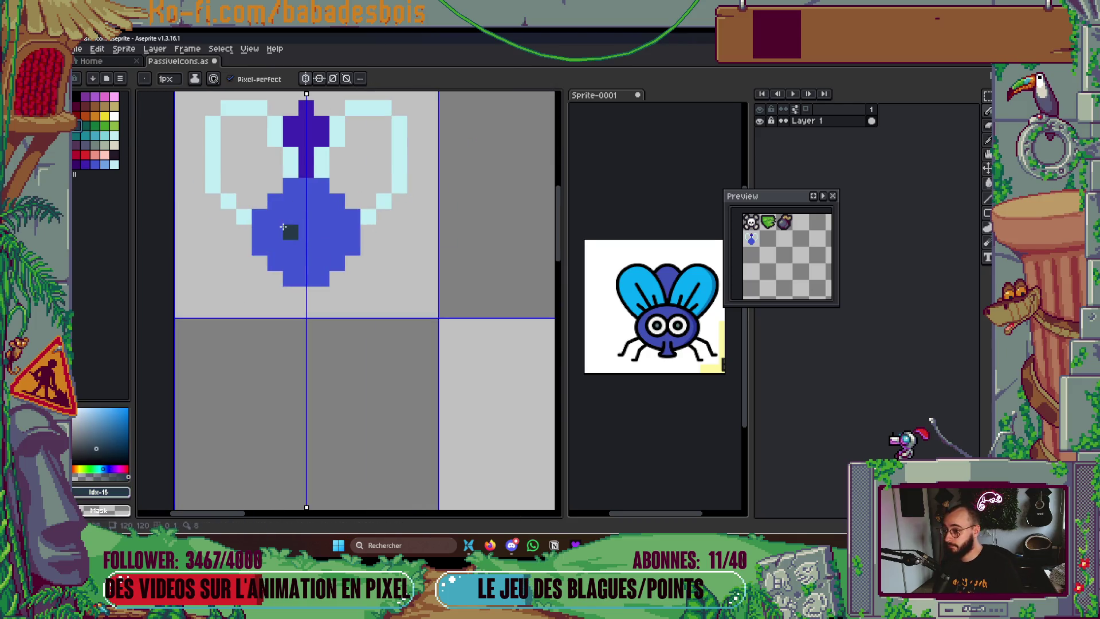
pyautogui.click(114, 136)
pyautogui.press('g')
pyautogui.click(244, 151)
pyautogui.click(367, 152)
pyautogui.moveTo(365, 243); pyautogui.dragTo(450, 307)
pyautogui.hotkey('ctrl', 'z')
pyautogui.press('b')
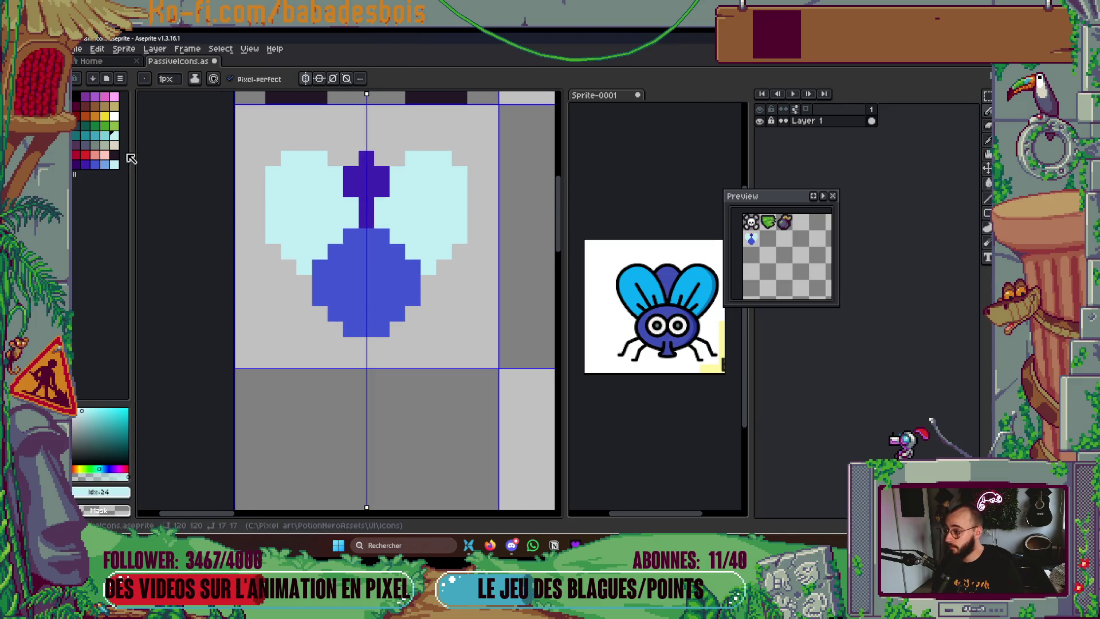
# Add mirrored dark purple legs and feet, then shade the wing joins darker cyan
pyautogui.click(95, 167)
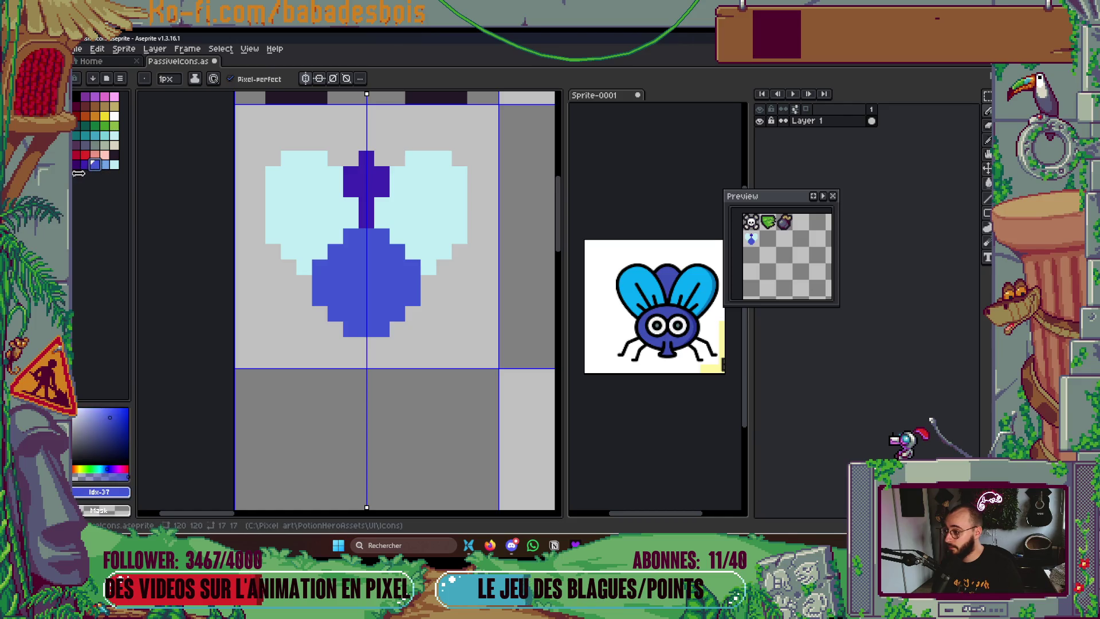
pyautogui.click(77, 164)
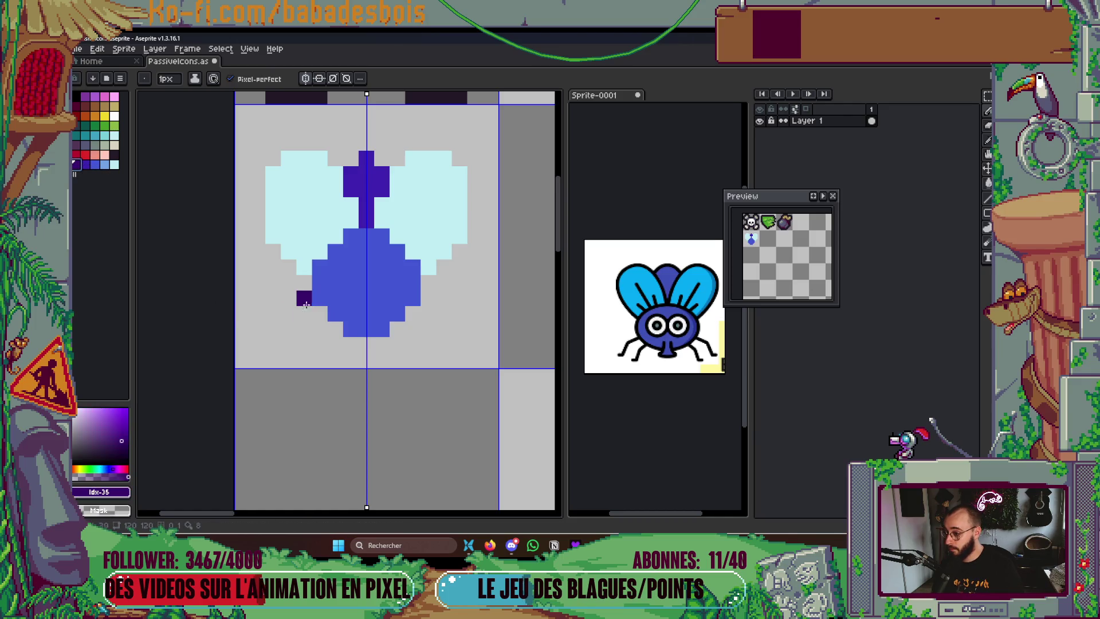
pyautogui.moveTo(304, 279); pyautogui.dragTo(292, 331)
pyautogui.hotkey('ctrl', 'z')
pyautogui.click(288, 313)
pyautogui.click(458, 329)
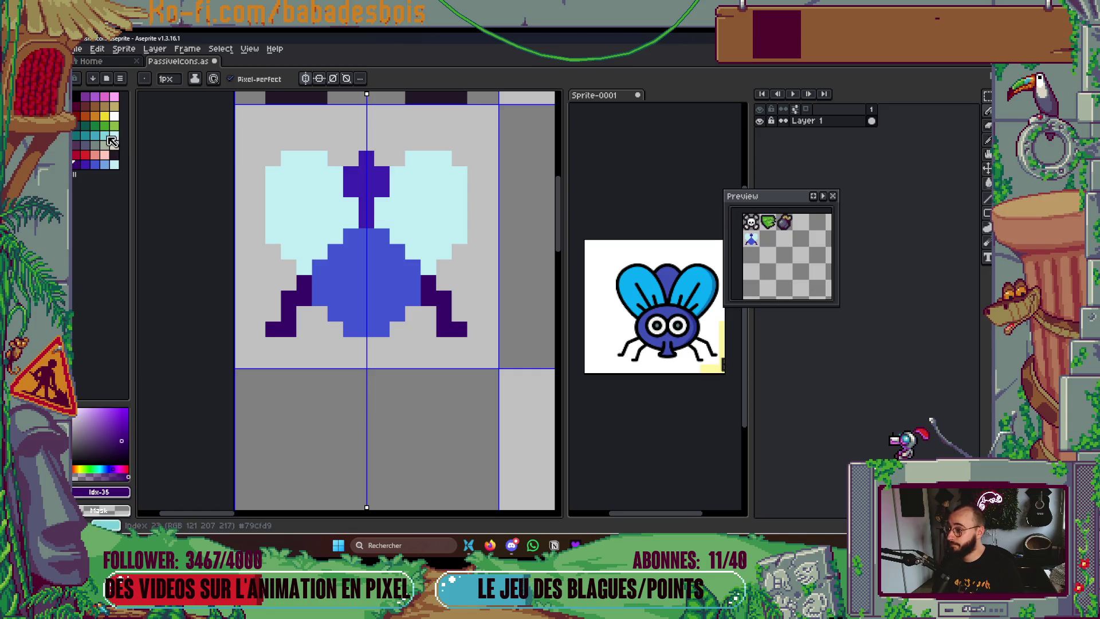
pyautogui.click(105, 135)
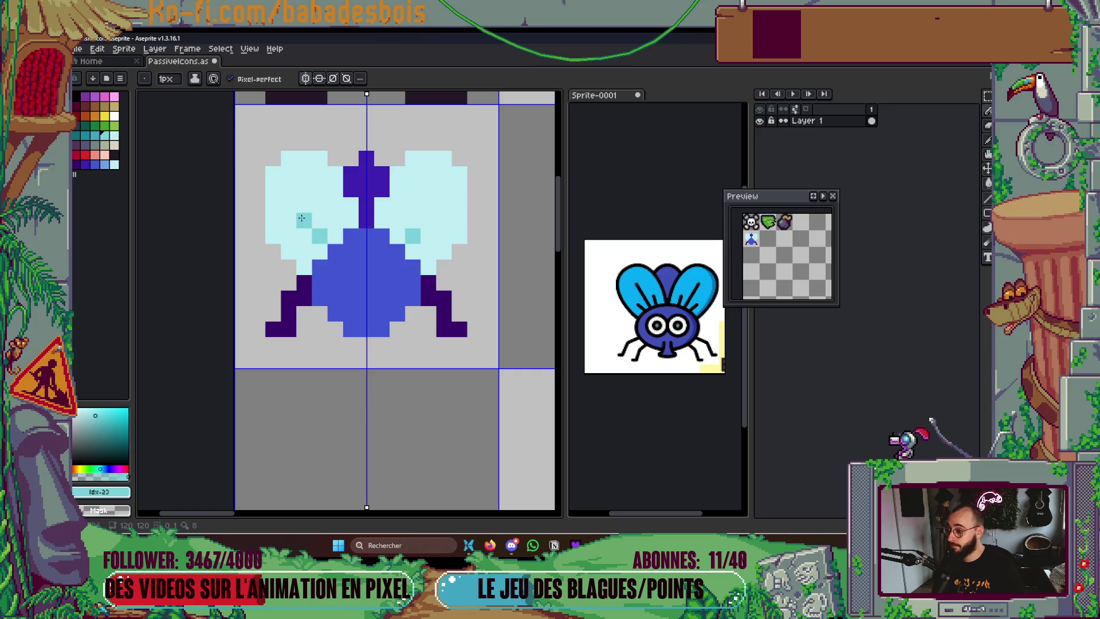
pyautogui.click(321, 252)
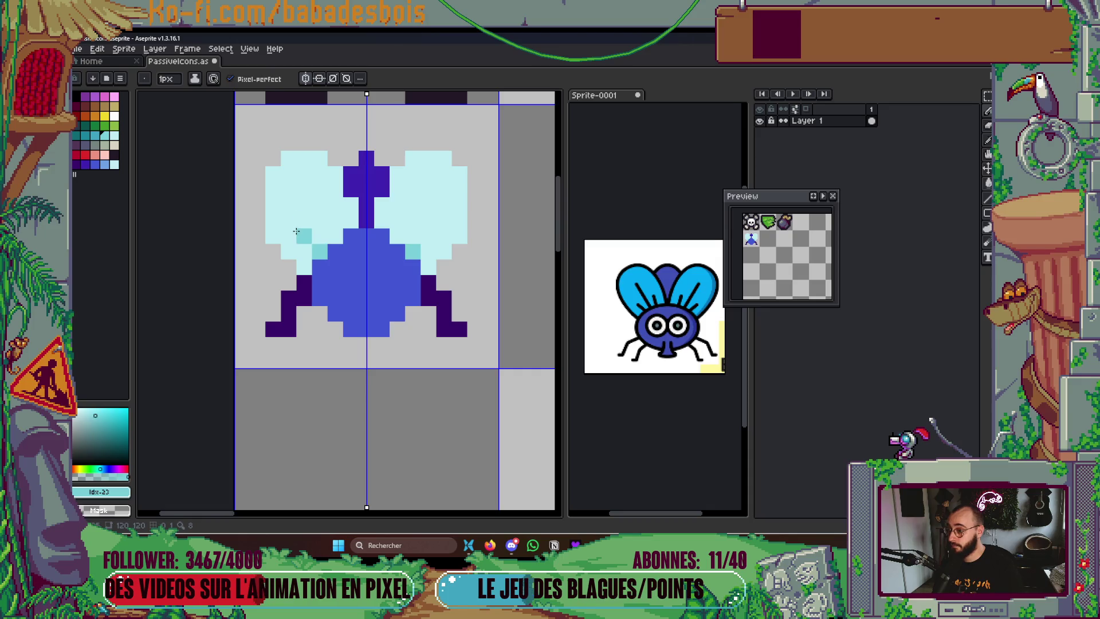
# Add more shading pixels along the fly's wing joins
pyautogui.click(320, 236)
pyautogui.click(304, 220)
pyautogui.click(335, 236)
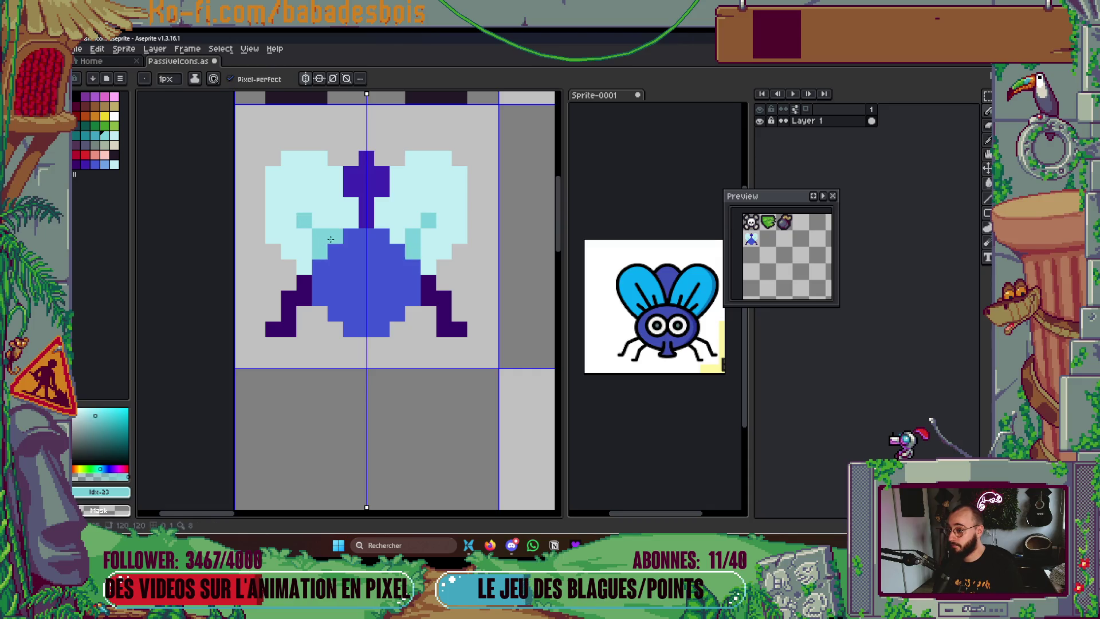
pyautogui.scroll(-3, 376, 286)
pyautogui.scroll(4, 320, 277)
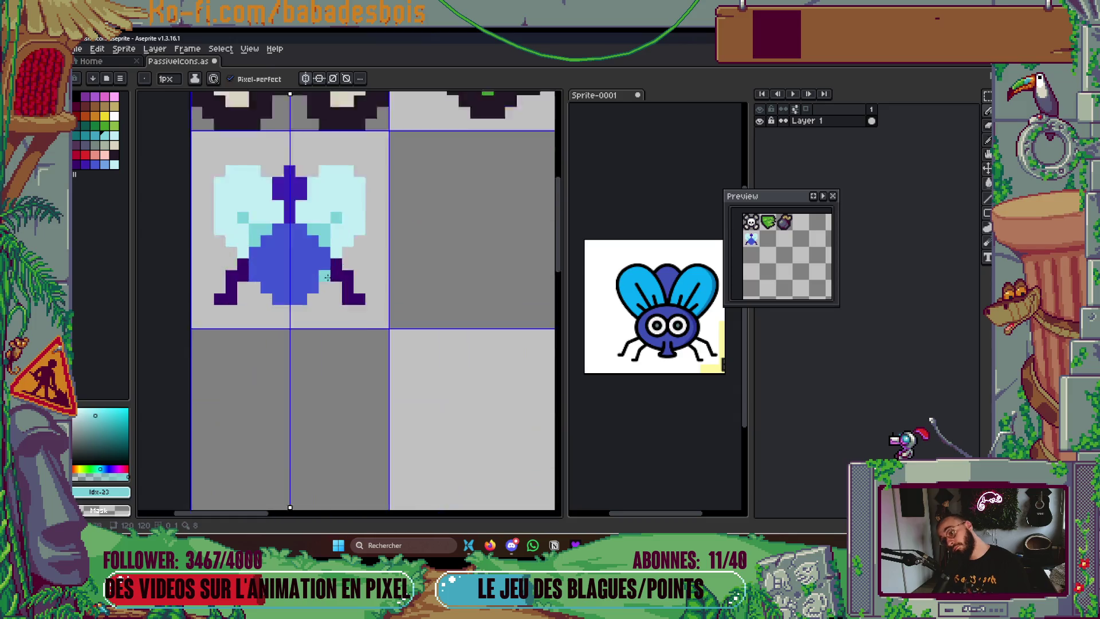
pyautogui.scroll(-2, 320, 277)
pyautogui.scroll(2, 344, 257)
# Paint mirrored 2x2 white eyes on the fly and pick dark navy for the pupils
pyautogui.click(114, 117)
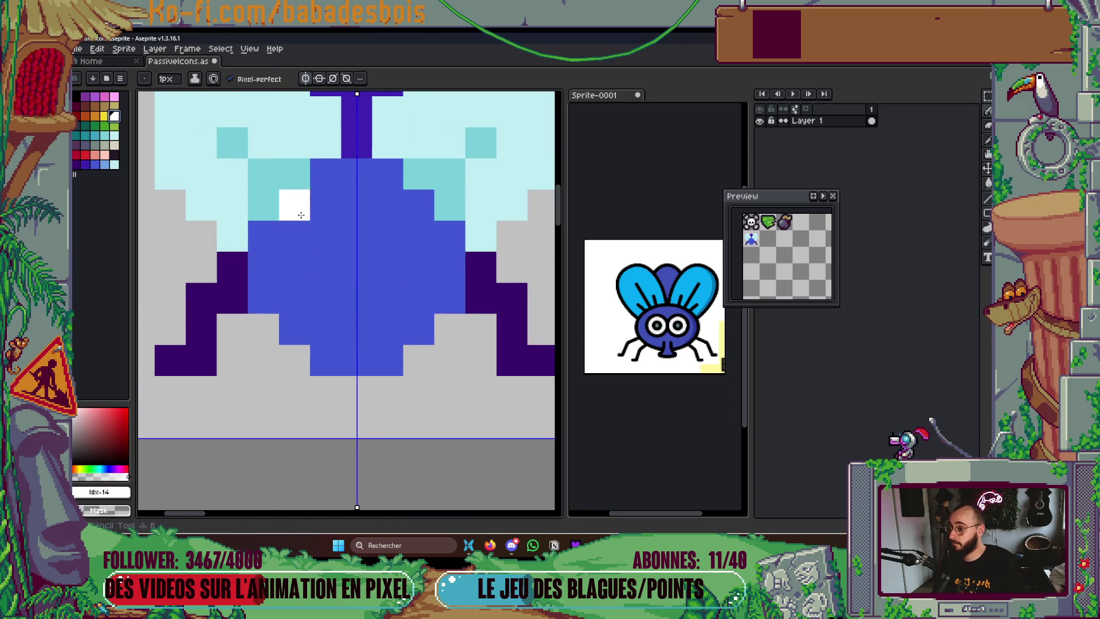
pyautogui.click(319, 241)
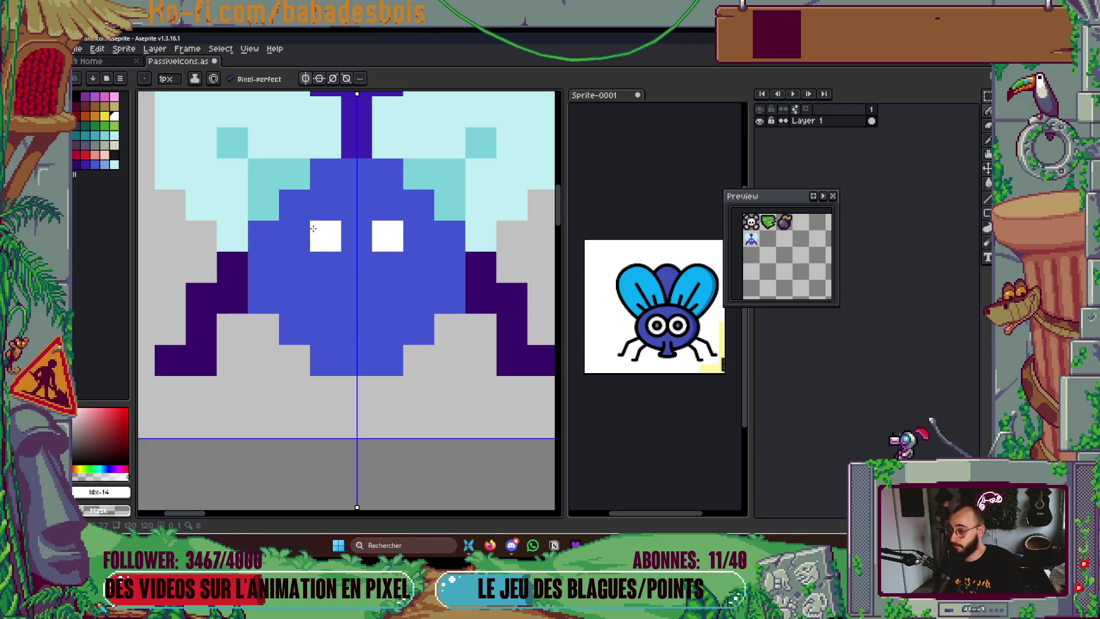
pyautogui.click(295, 267)
pyautogui.click(295, 235)
pyautogui.click(325, 267)
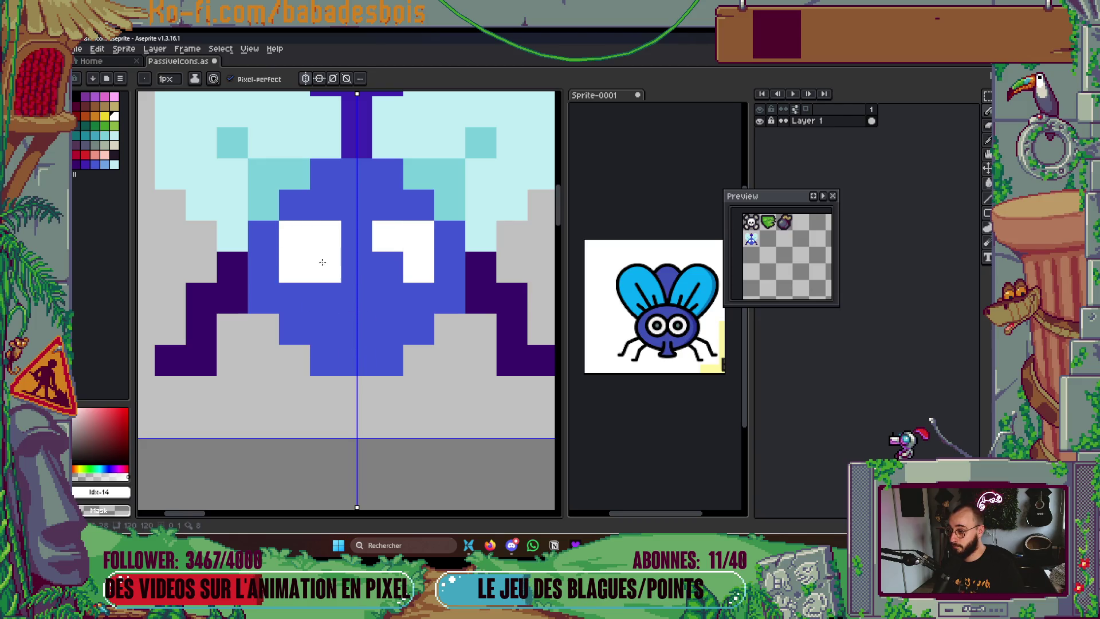
pyautogui.click(114, 154)
pyautogui.scroll(-8, 320, 265)
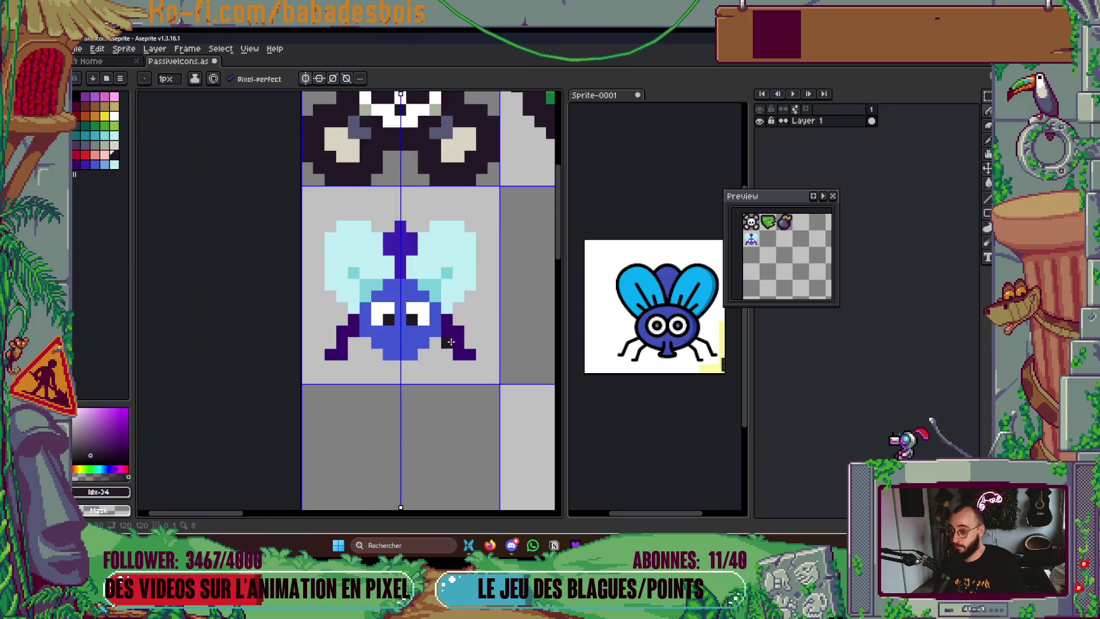
# Save the icon sheet and select the whole fly tile with a rectangular marquee
pyautogui.hotkey('ctrl', 's')
pyautogui.scroll(5, 372, 304)
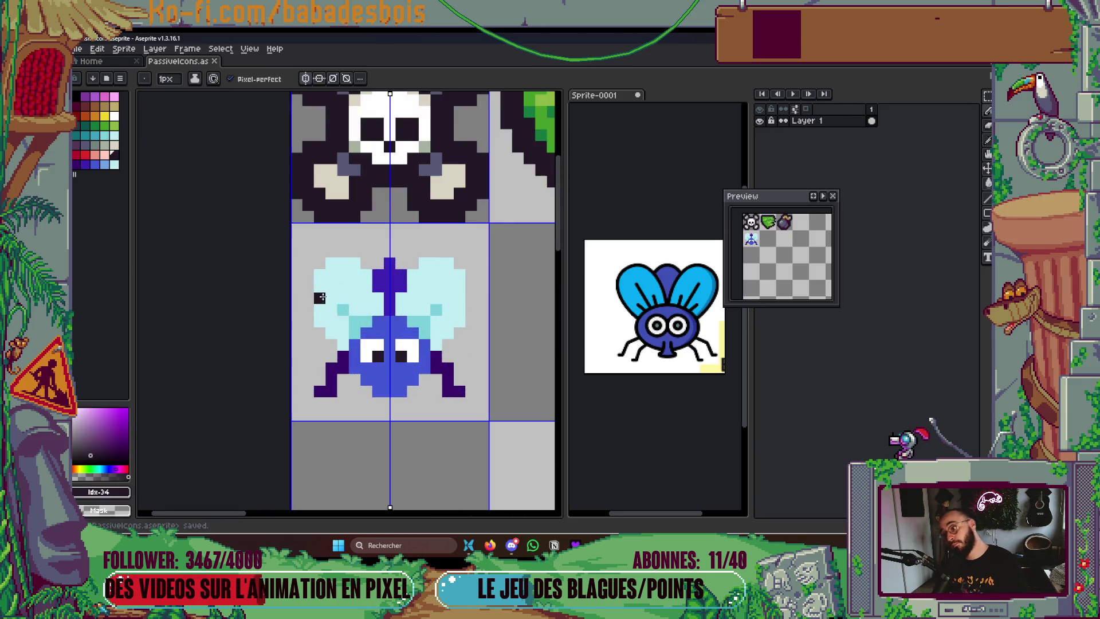
pyautogui.scroll(1, 401, 309)
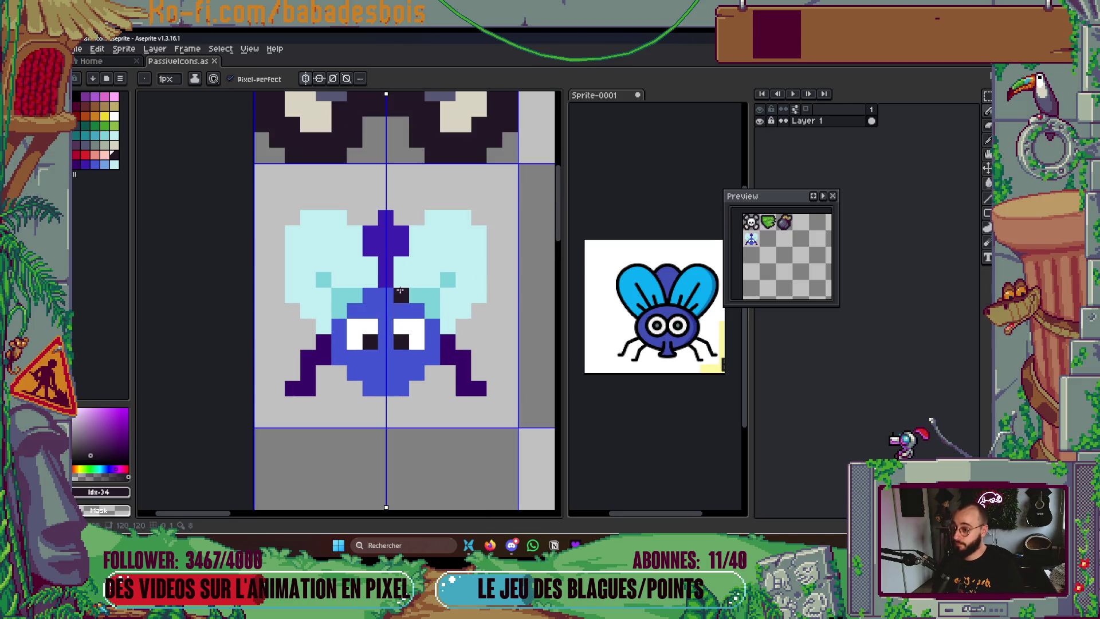
pyautogui.scroll(-2, 405, 278)
pyautogui.press('m')
pyautogui.moveTo(425, 272)
pyautogui.mouseDown()
pyautogui.moveTo(430, 283)
pyautogui.moveTo(379, 346)
pyautogui.mouseUp()
pyautogui.scroll(-2, 430, 284)
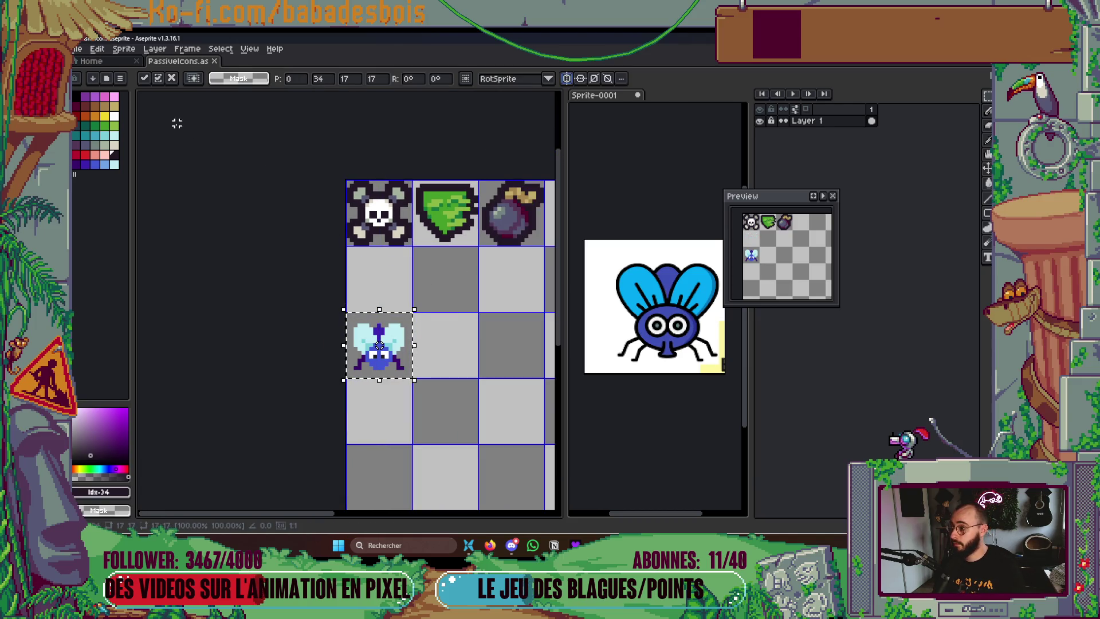
# Apply the plus-shaped Outline effect to the fly twice for a thick dark outline
pyautogui.hotkey('shift', 'o')
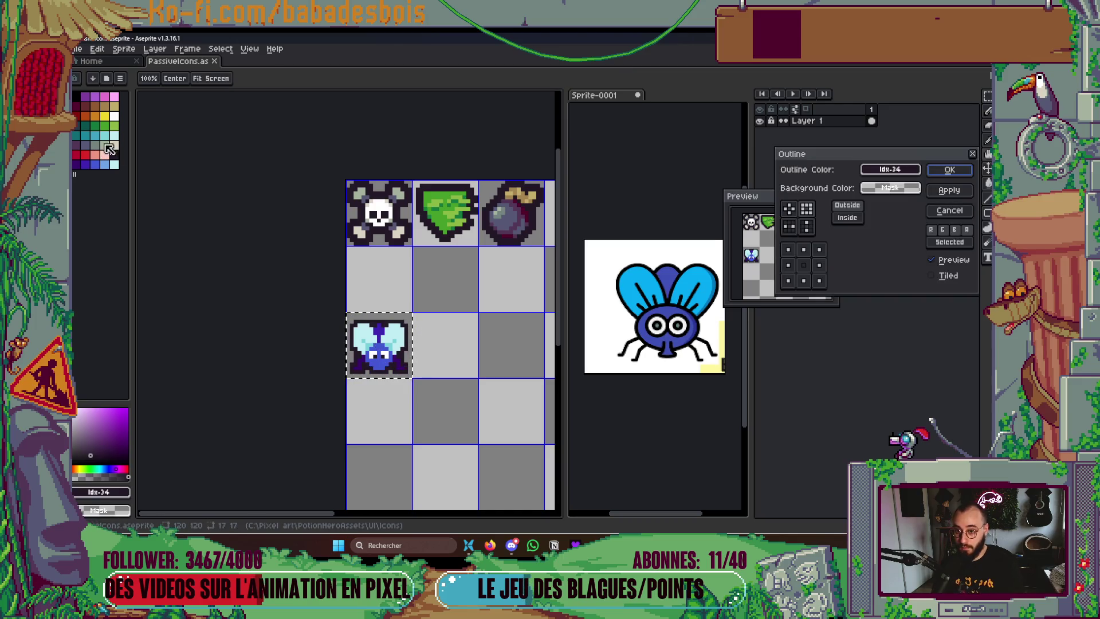
pyautogui.click(791, 210)
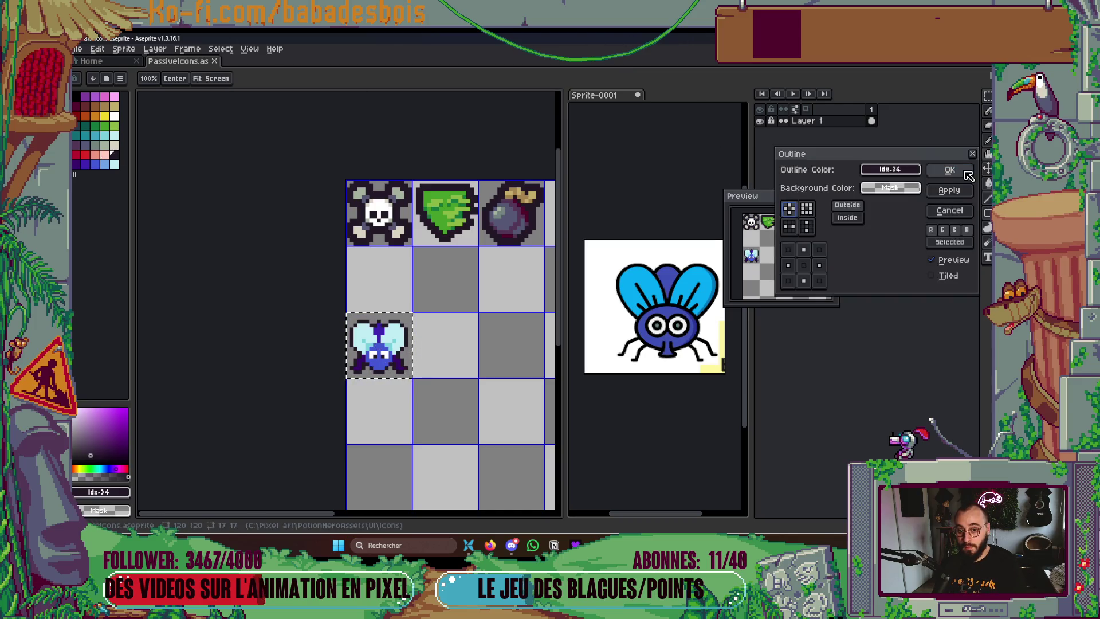
pyautogui.click(950, 170)
pyautogui.hotkey('shift', 'o')
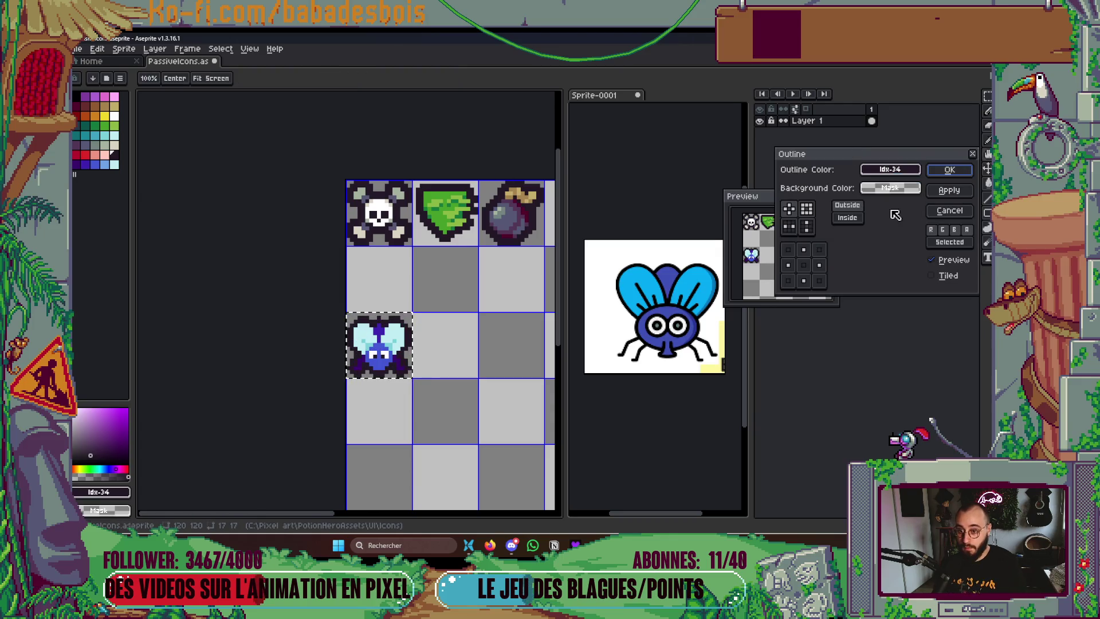
pyautogui.click(949, 169)
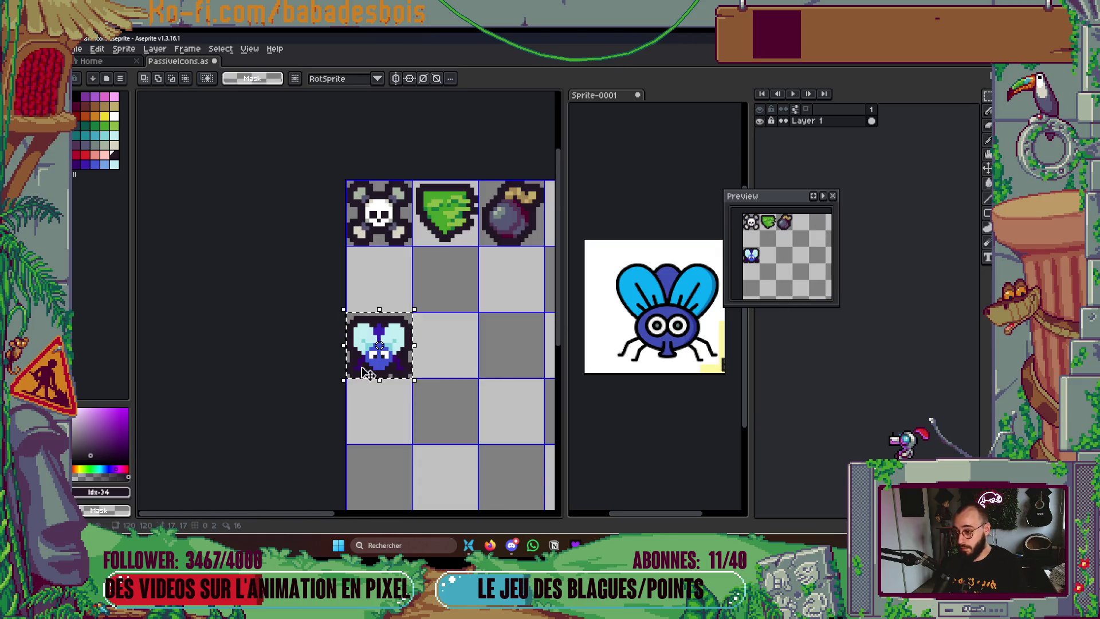
pyautogui.scroll(5, 336, 368)
pyautogui.scroll(-3, 339, 346)
# Fill one leg pixel with dark purple sampled from the fly, then save the sheet
pyautogui.press('i')
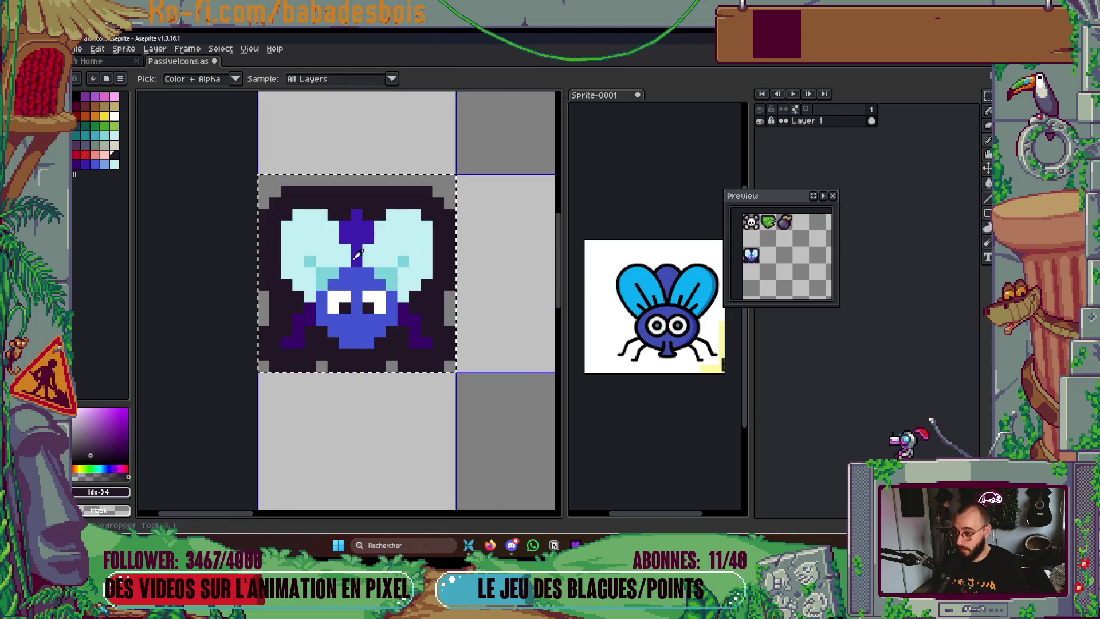
pyautogui.click(359, 229)
pyautogui.press('g')
pyautogui.click(301, 327)
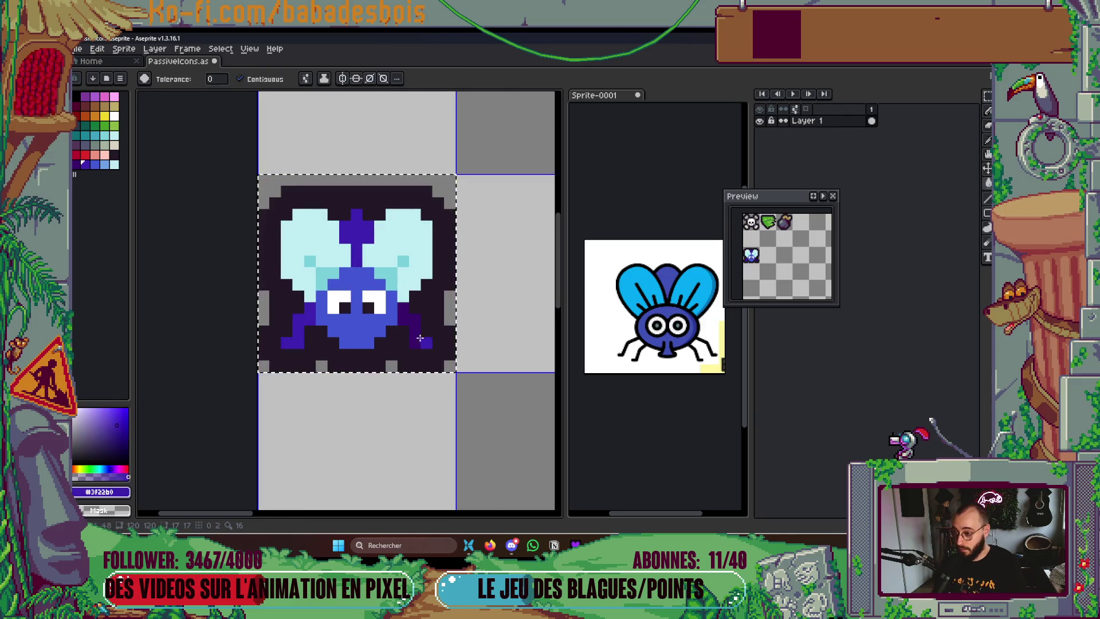
pyautogui.scroll(-4, 458, 327)
pyautogui.hotkey('ctrl', 's')
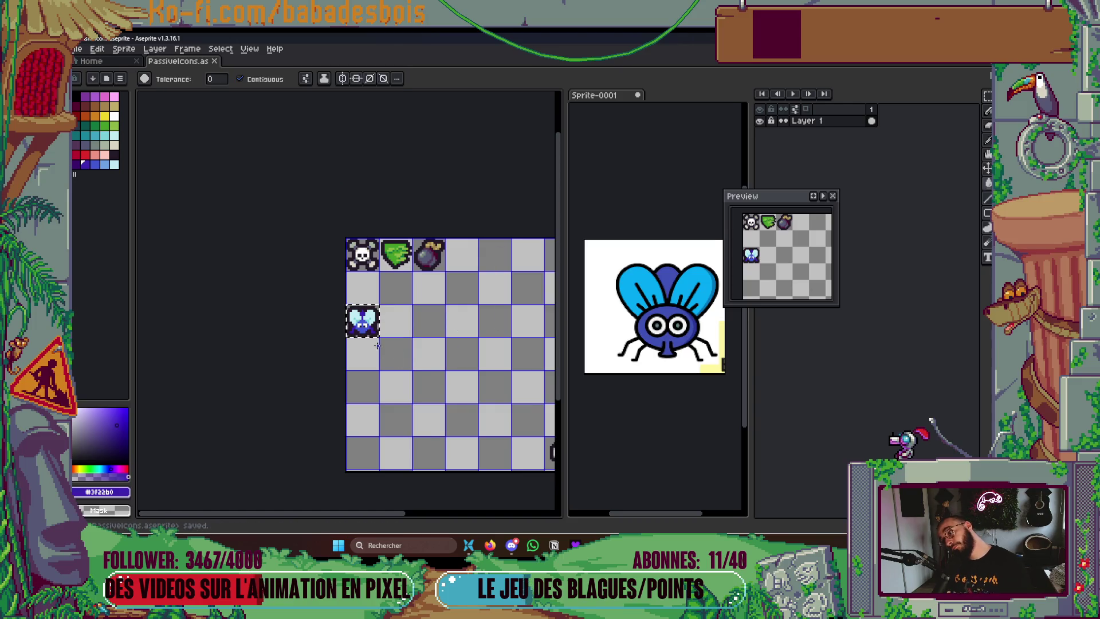
# Fill the fly's body light blue and both legs medium blue, then save the sheet
pyautogui.scroll(4, 378, 344)
pyautogui.moveTo(357, 313); pyautogui.dragTo(393, 311)
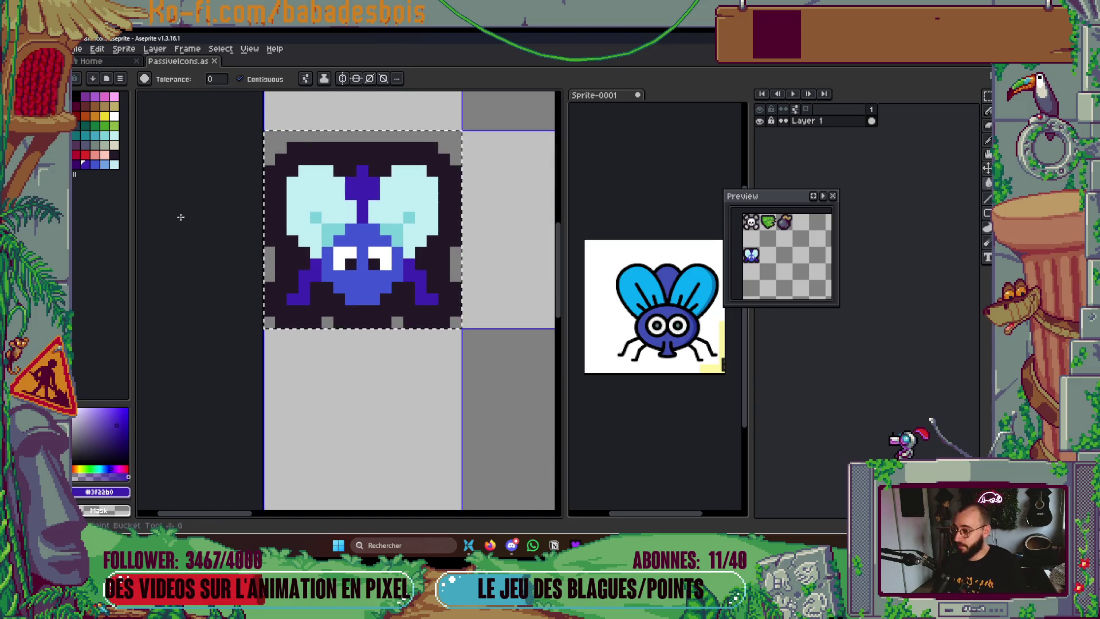
pyautogui.click(104, 164)
pyautogui.click(351, 286)
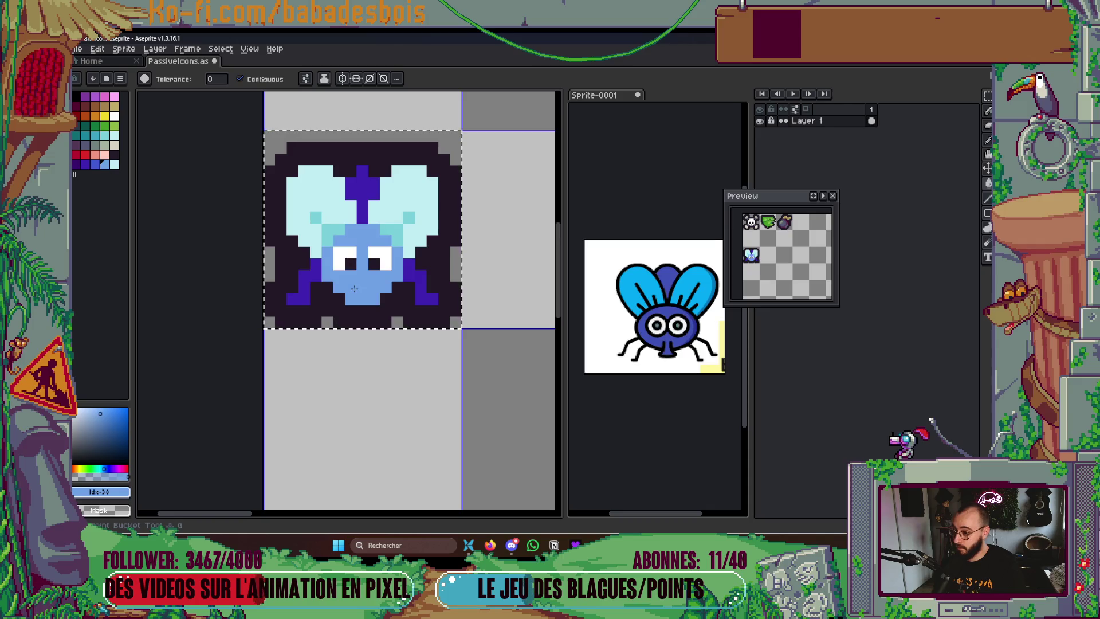
pyautogui.click(95, 165)
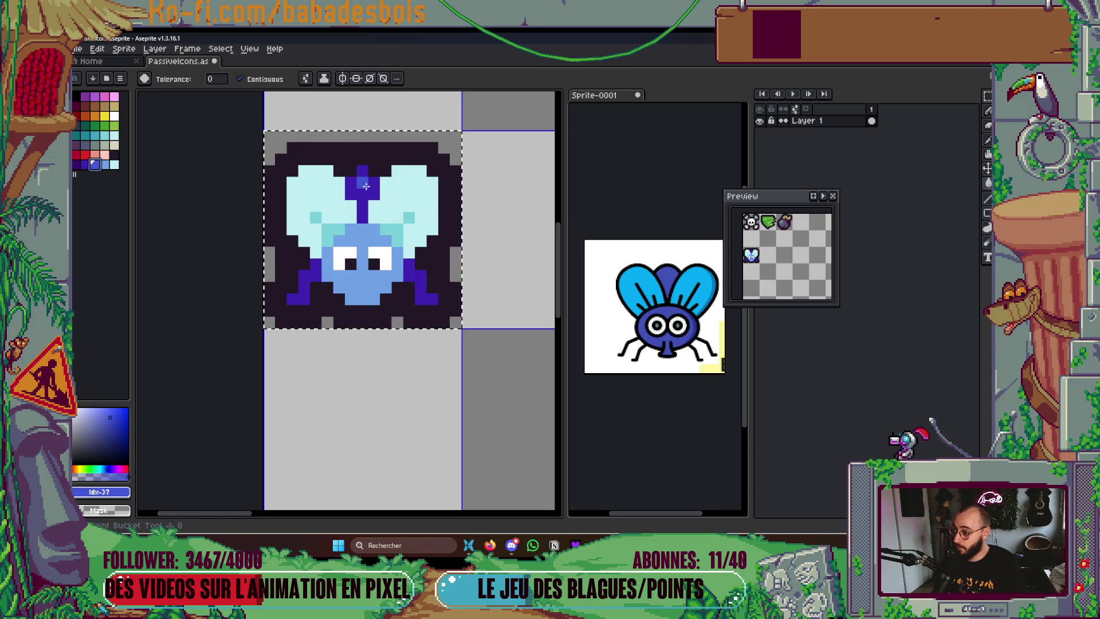
pyautogui.click(304, 284)
pyautogui.click(417, 291)
pyautogui.press('v')
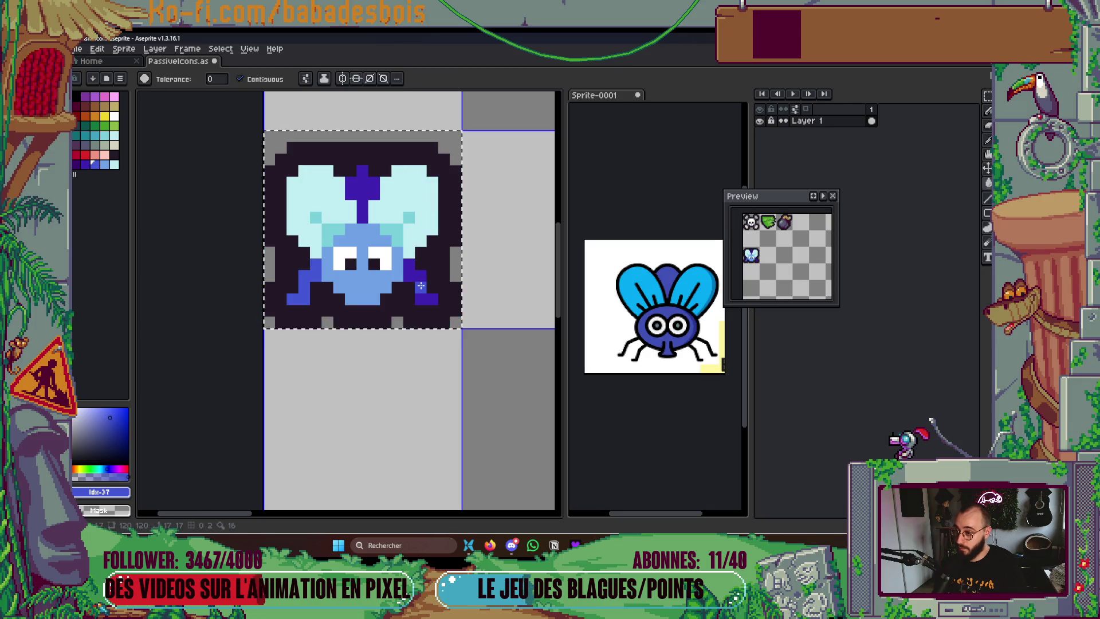
pyautogui.scroll(-3, 413, 298)
pyautogui.hotkey('ctrl', 's')
# Redo the wing shading as a single medium-cyan pixel and enable mirrored drawing
pyautogui.press('g')
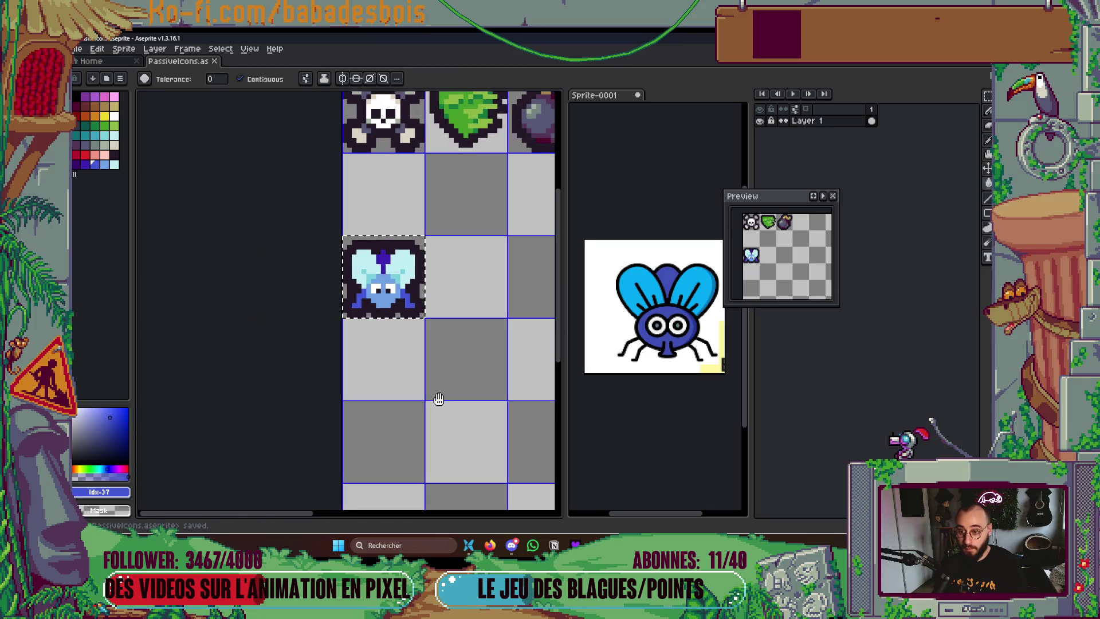
pyautogui.scroll(3, 387, 294)
pyautogui.press('b')
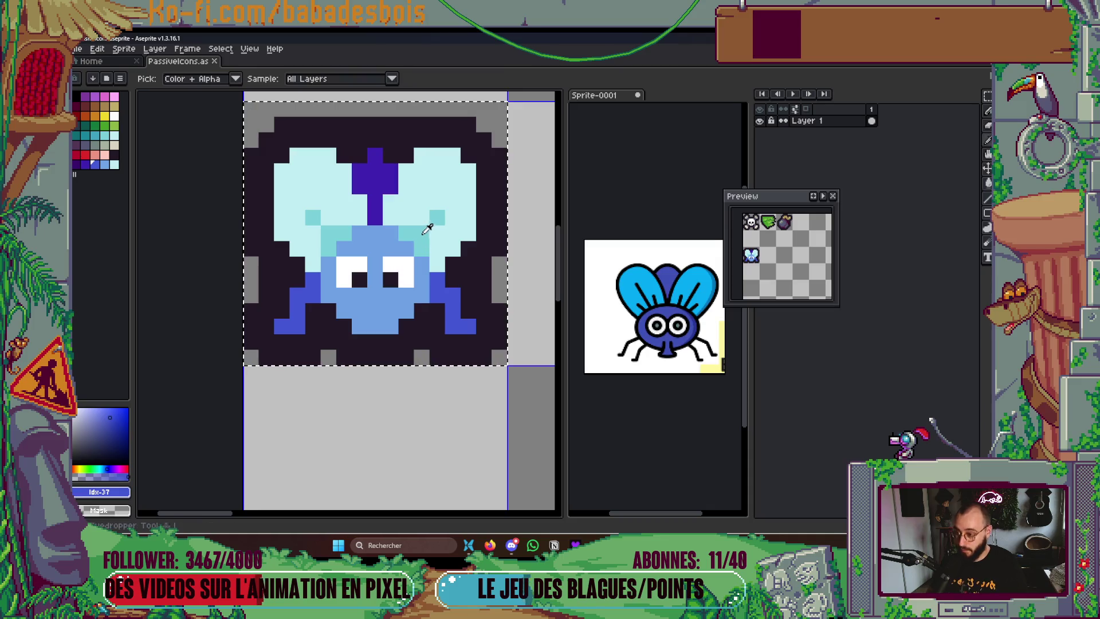
pyautogui.keyDown('alt'); pyautogui.click(443, 269); pyautogui.keyUp('alt')
pyautogui.hotkey('ctrl', 'z')
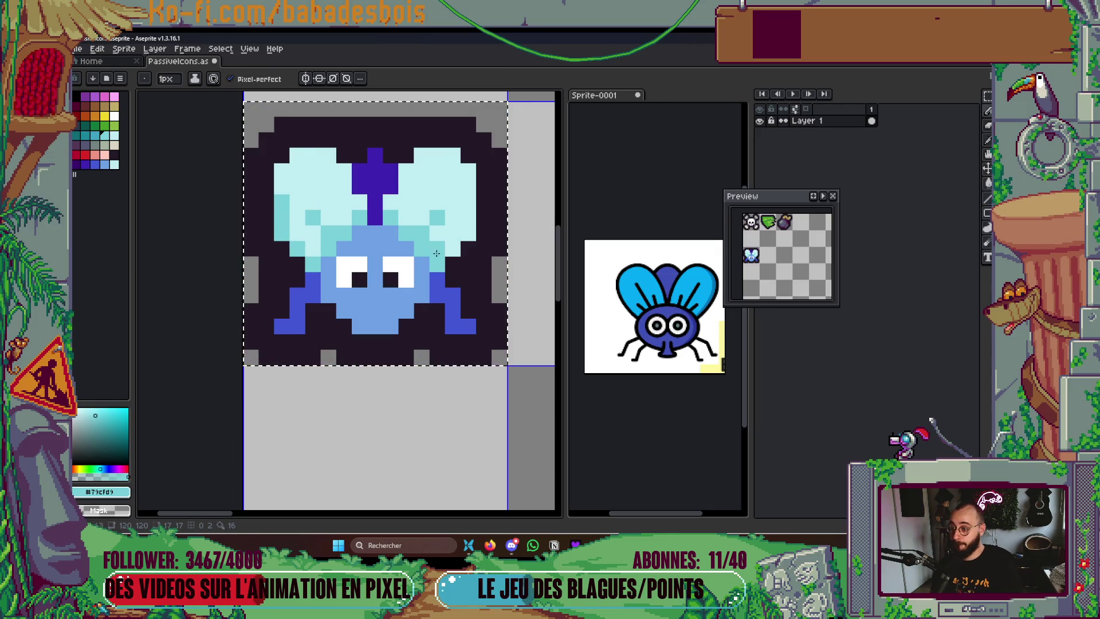
pyautogui.hotkey('ctrl', 'z')
pyautogui.click(470, 235)
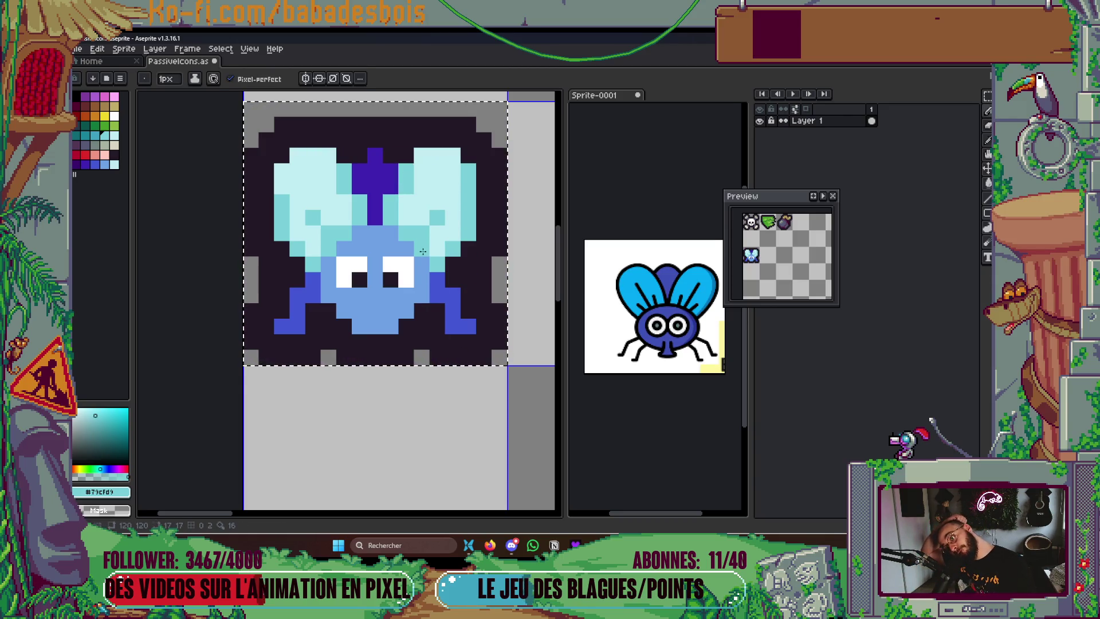
pyautogui.click(305, 78)
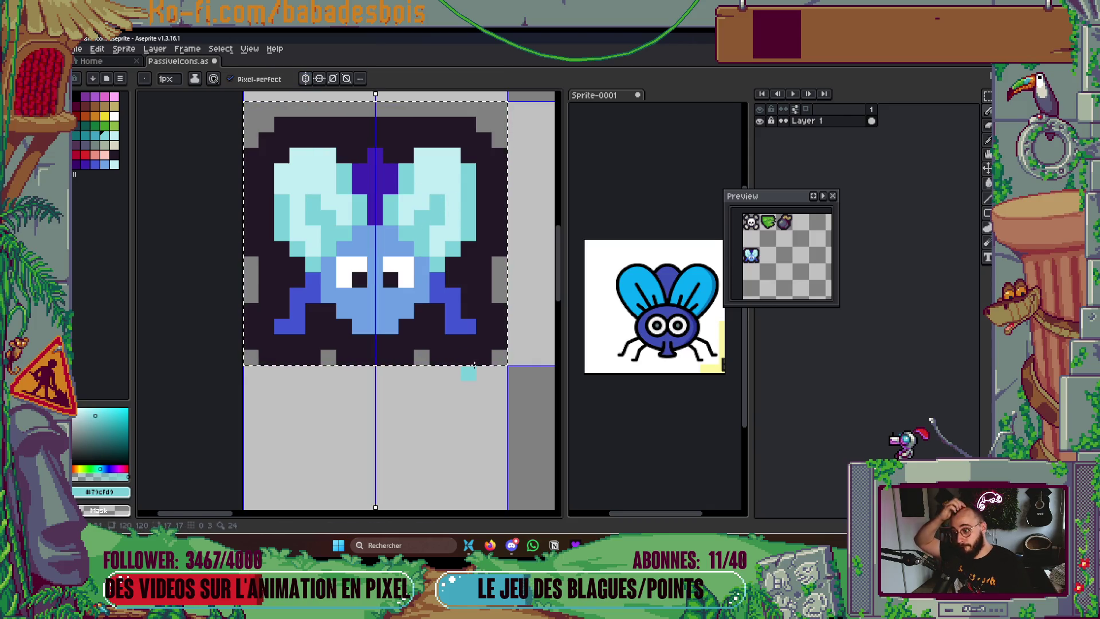
# Mirror-paint dark purple inner leg pixels and sample the fly's blue and purple
pyautogui.moveTo(464, 363); pyautogui.dragTo(460, 376)
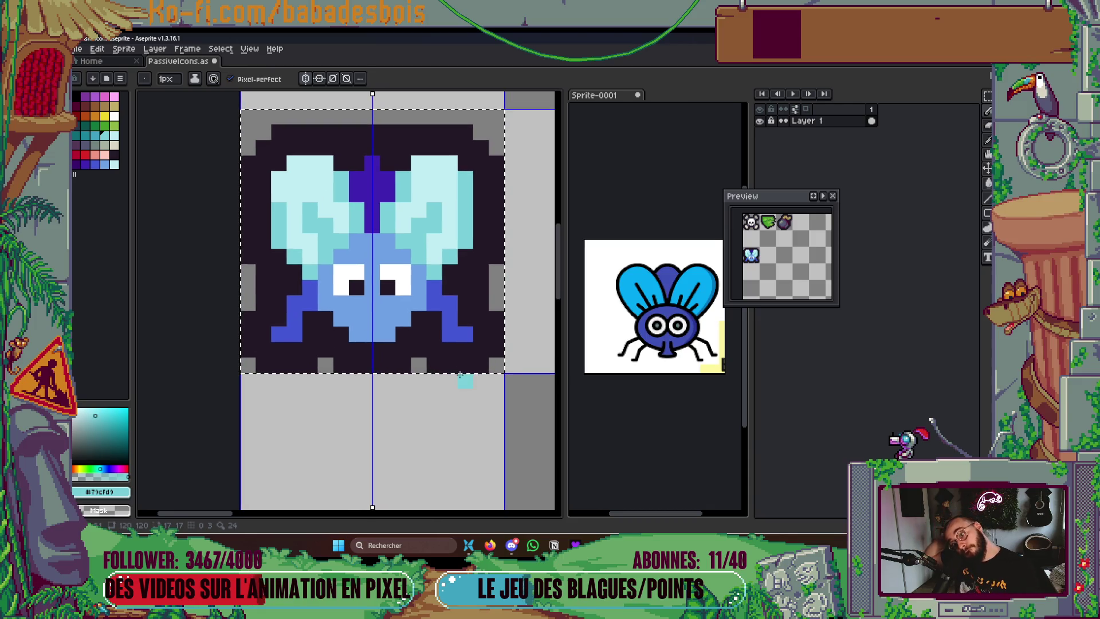
pyautogui.click(95, 166)
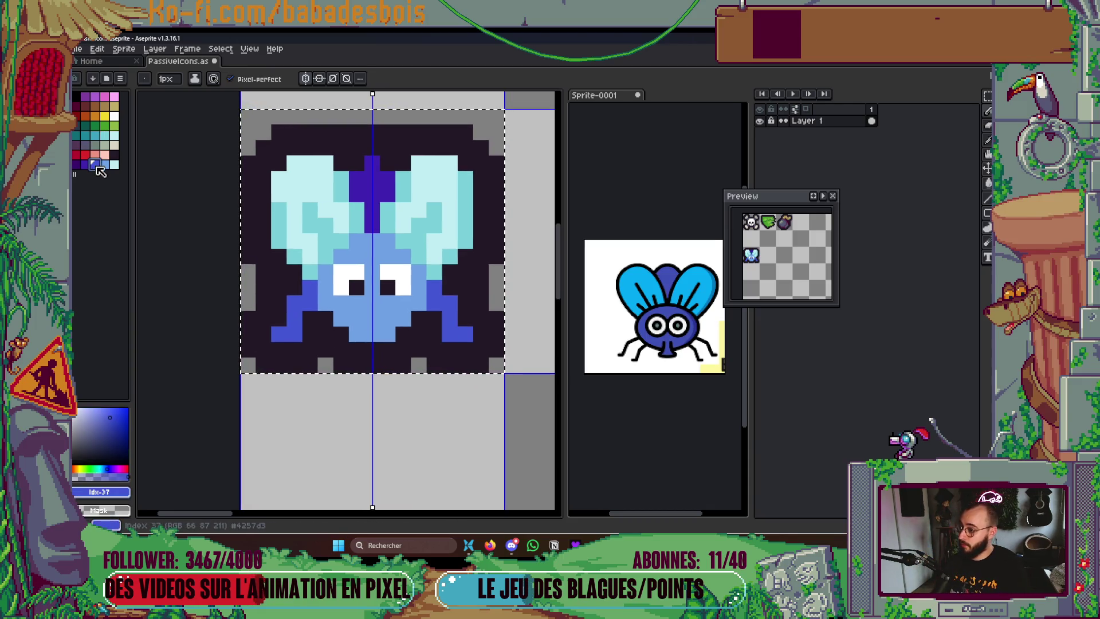
pyautogui.click(85, 165)
pyautogui.moveTo(438, 286); pyautogui.dragTo(438, 298)
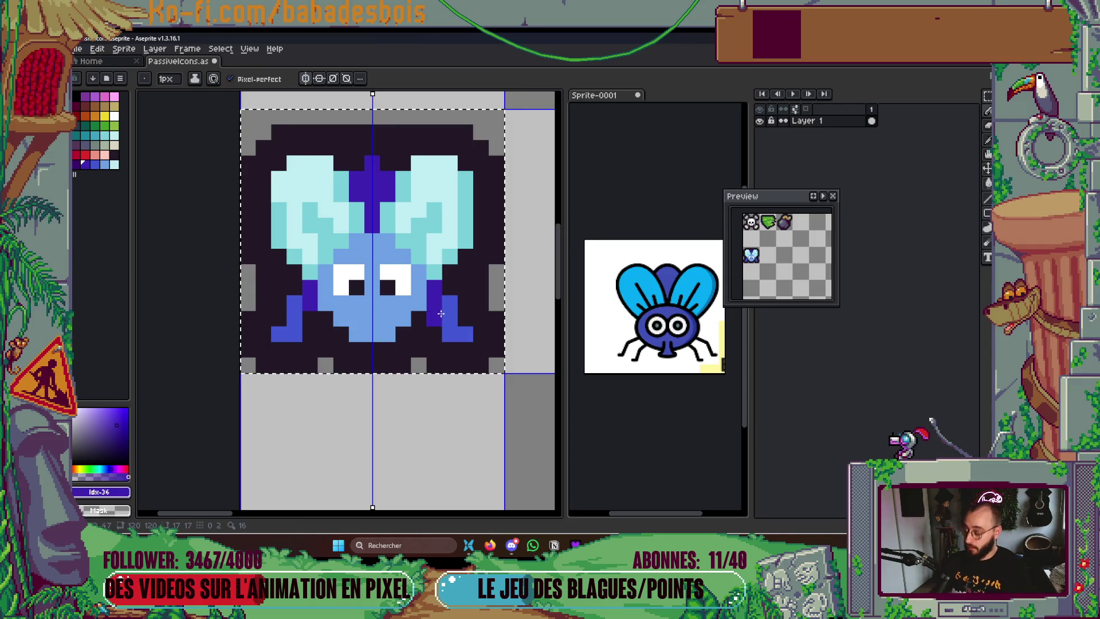
pyautogui.keyDown('alt'); pyautogui.click(458, 311); pyautogui.keyUp('alt')
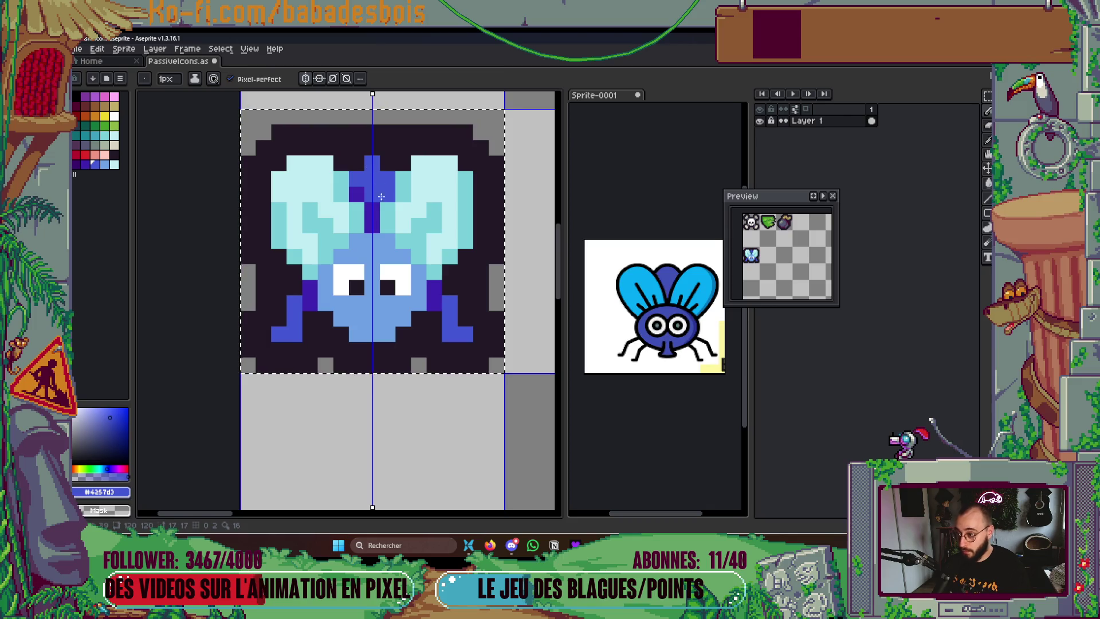
pyautogui.press('i')
pyautogui.click(393, 195)
pyautogui.press('b')
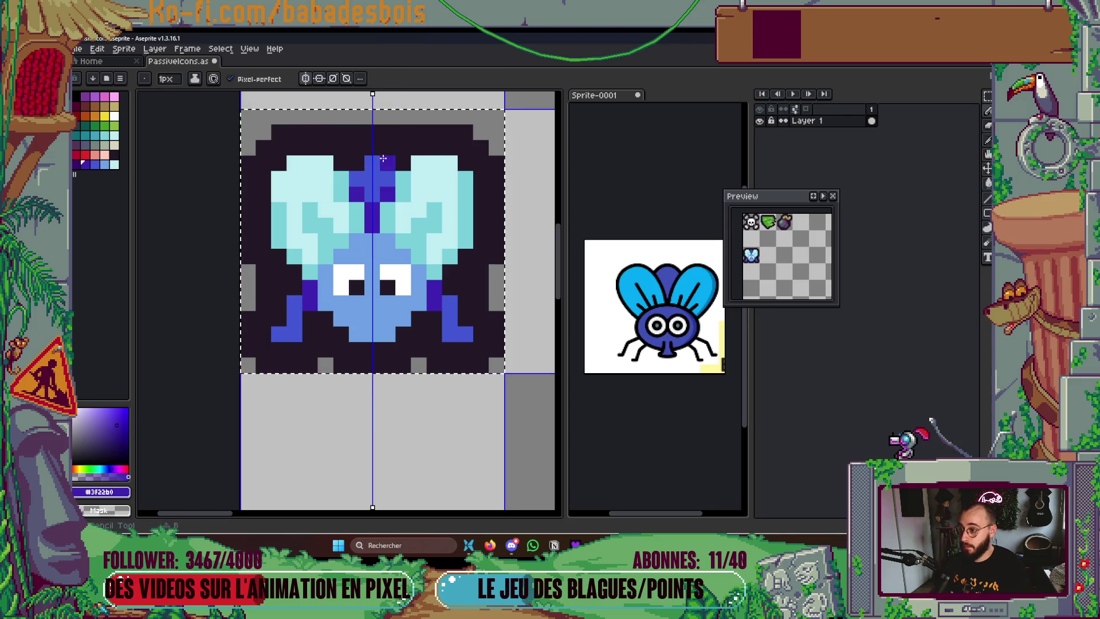
# Use pale blue to lighten a dark left-wing pixel and add a mouth pixel
pyautogui.scroll(1, 435, 275)
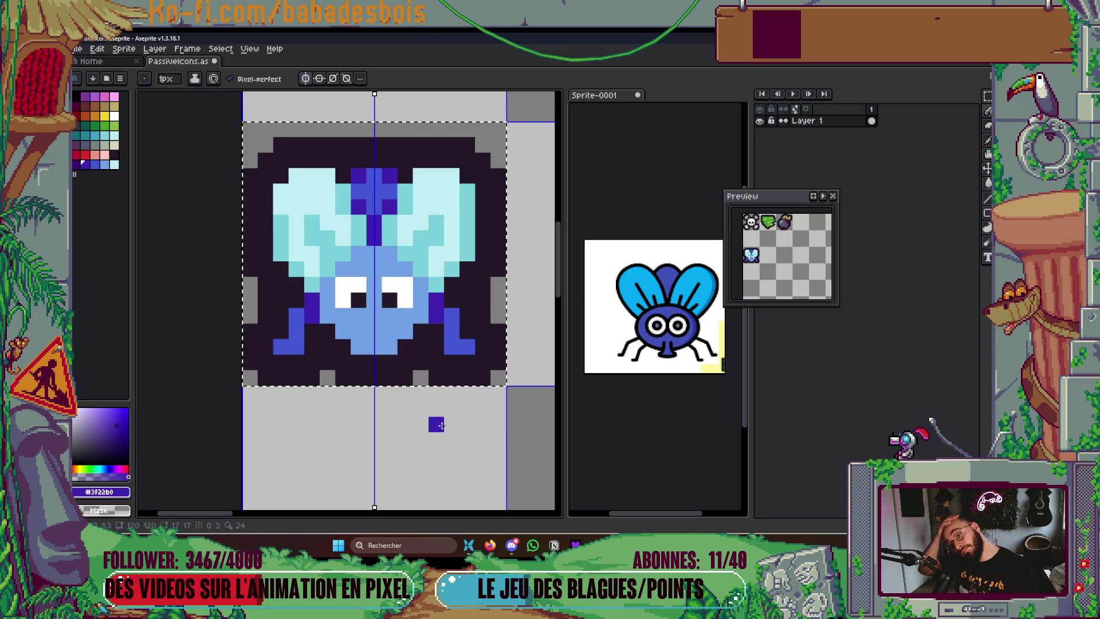
pyautogui.scroll(-2, 436, 424)
pyautogui.hscroll(1, 430, 417)
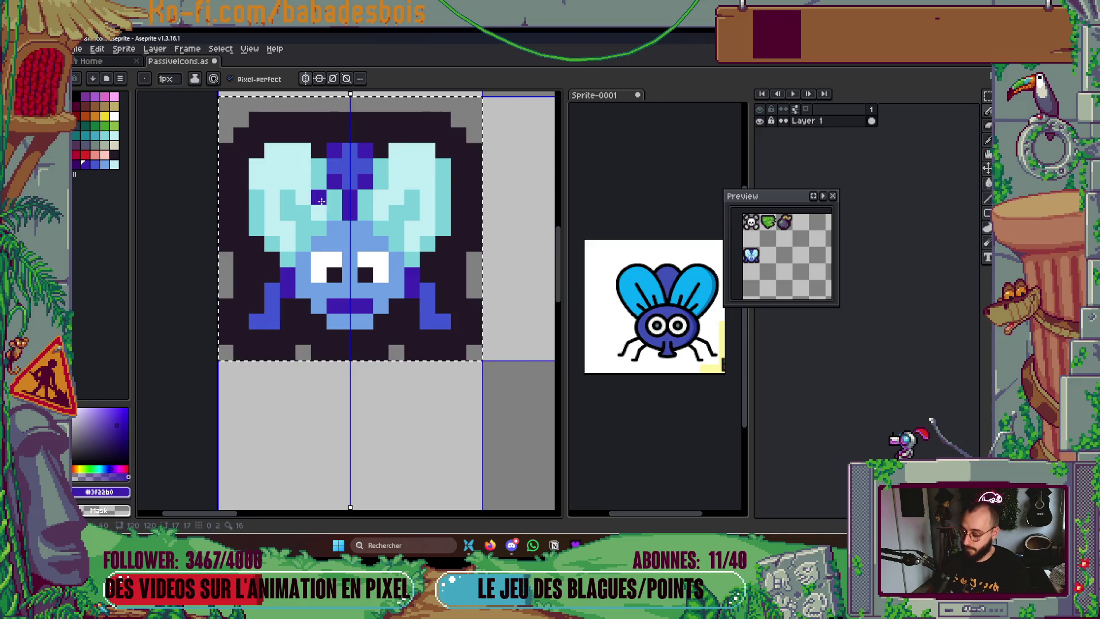
pyautogui.keyDown('alt'); pyautogui.click(303, 197); pyautogui.keyUp('alt')
pyautogui.click(319, 197)
pyautogui.click(317, 305)
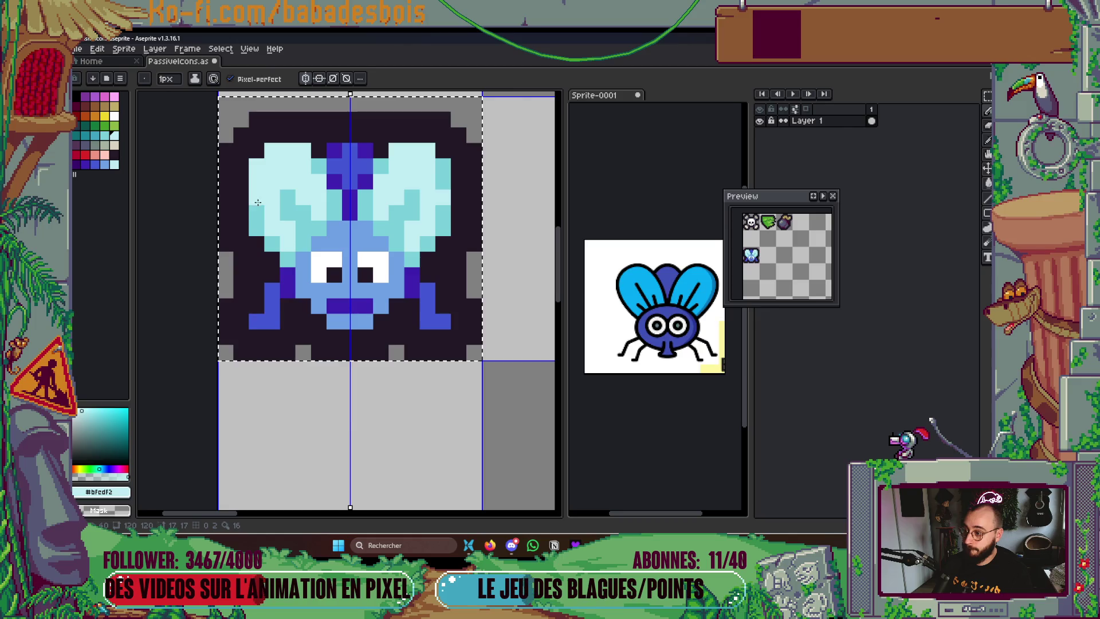
# Add a medium-cyan upper-left wing pixel and dark purple body pixels beside the centre
pyautogui.keyDown('alt'); pyautogui.click(273, 223); pyautogui.keyUp('alt')
pyautogui.click(268, 159)
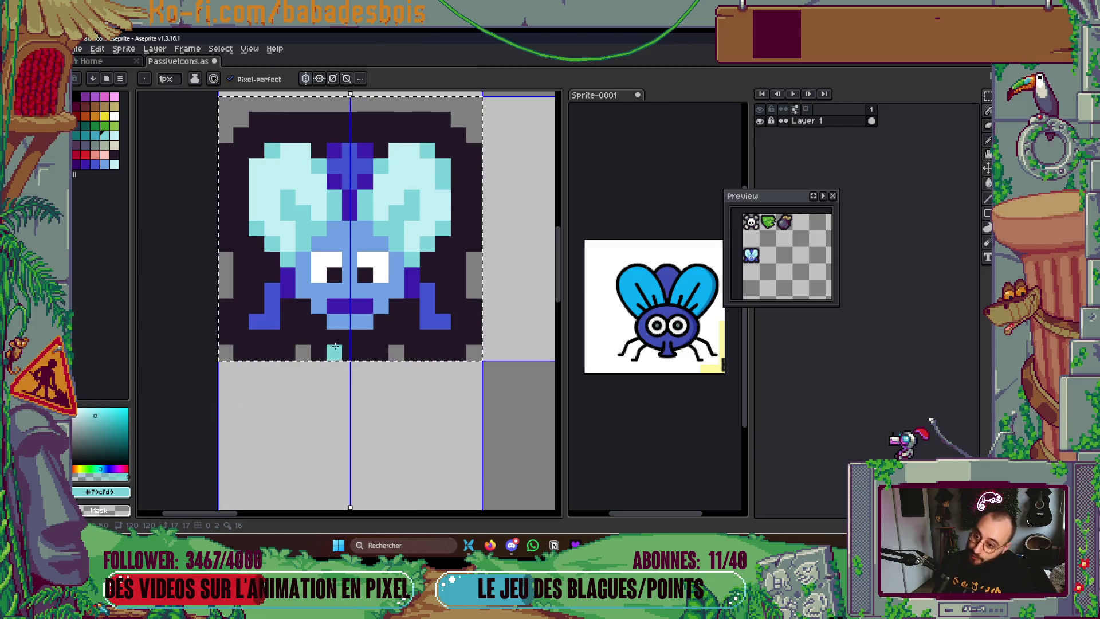
pyautogui.hotkey('ctrl', 'z')
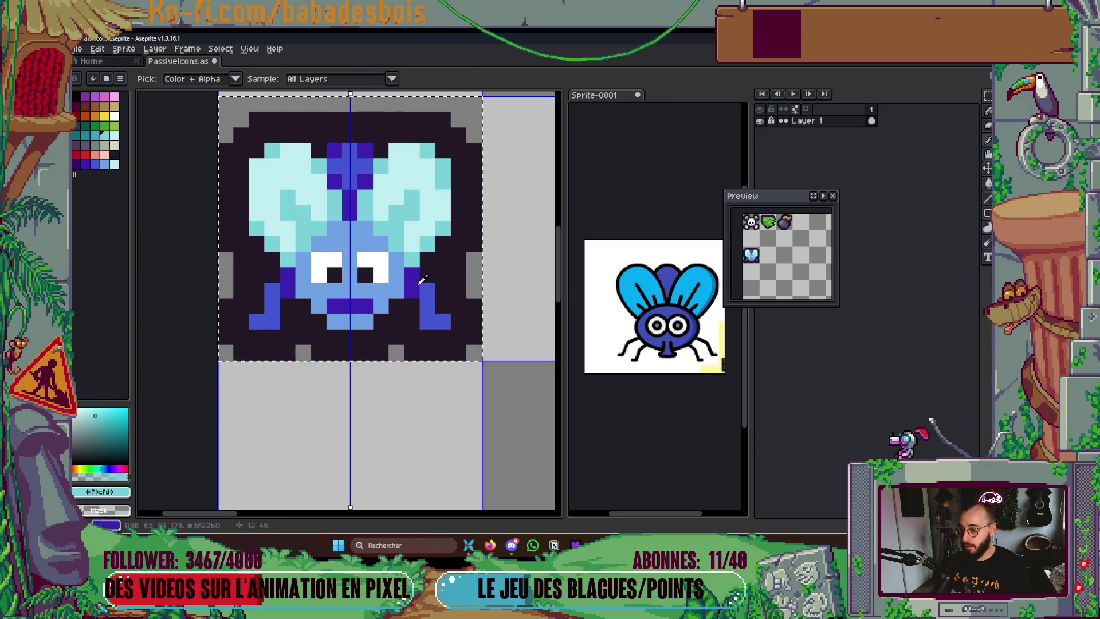
pyautogui.keyDown('alt'); pyautogui.click(416, 280); pyautogui.keyUp('alt')
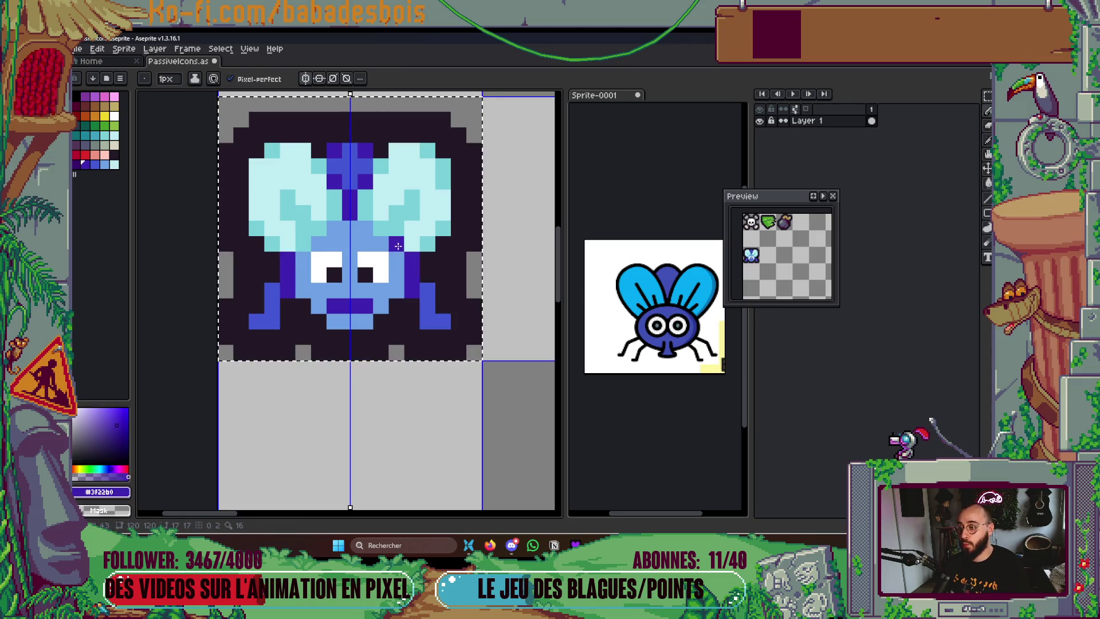
pyautogui.click(385, 231)
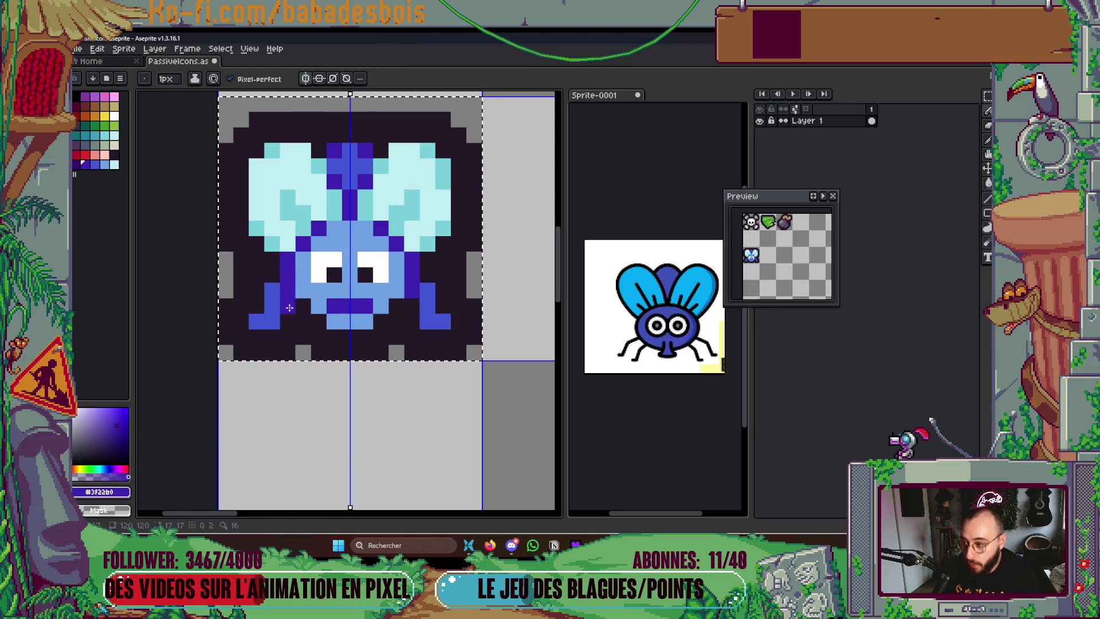
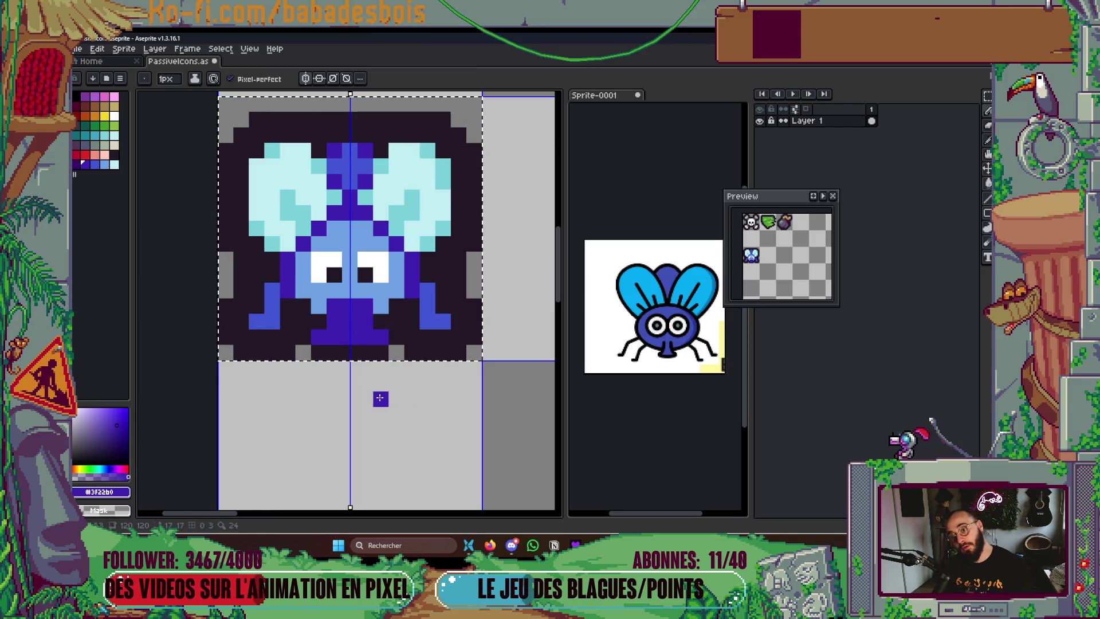
# Paint mirrored light-blue pixels on the fly's lower body, then repaint stray cells dark
pyautogui.scroll(3, 371, 348)
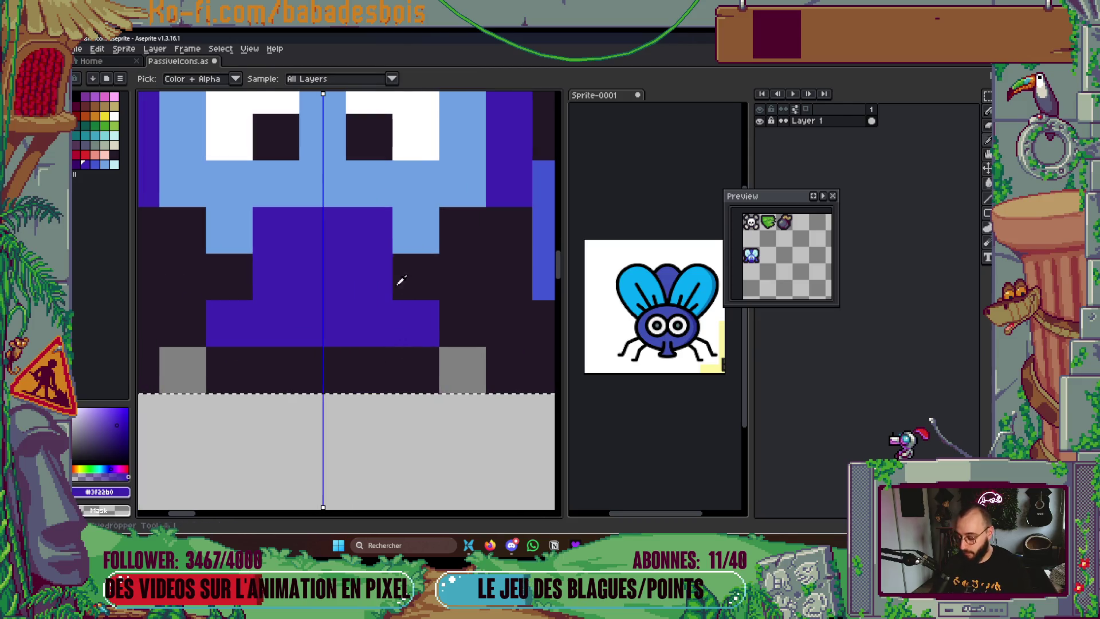
pyautogui.keyDown('alt'); pyautogui.click(366, 182); pyautogui.keyUp('alt')
pyautogui.moveTo(275, 229)
pyautogui.mouseDown()
pyautogui.moveTo(286, 280)
pyautogui.moveTo(416, 325)
pyautogui.mouseUp()
pyautogui.keyDown('alt'); pyautogui.click(429, 269); pyautogui.keyUp('alt')
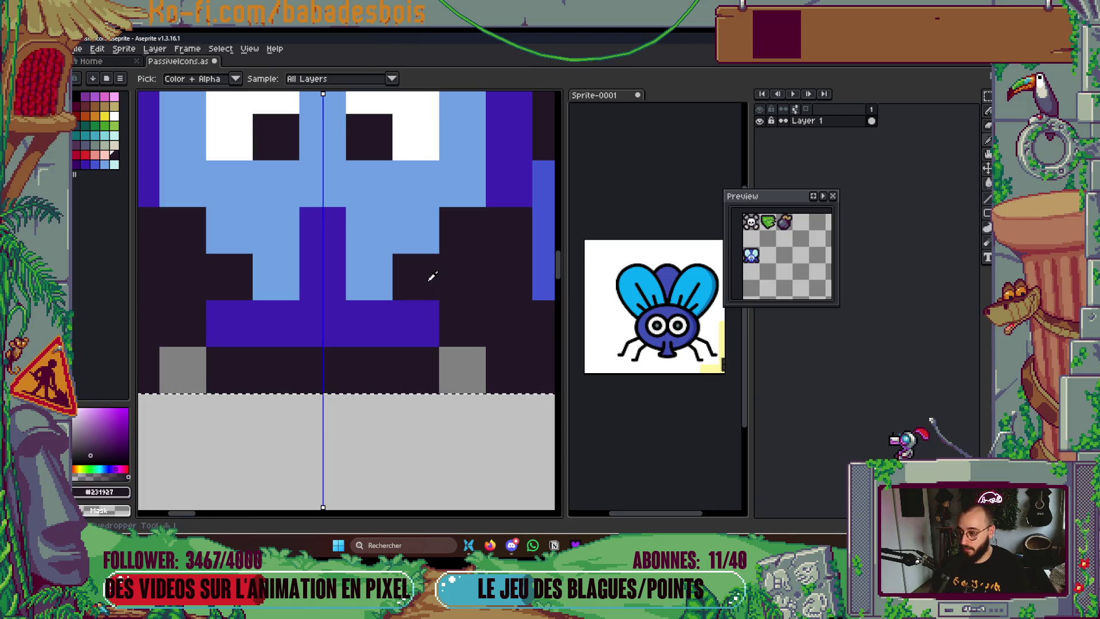
pyautogui.click(422, 330)
pyautogui.click(390, 278)
# Paint the fly's centre stem and the cells beside its bottom light blue
pyautogui.scroll(-3, 427, 309)
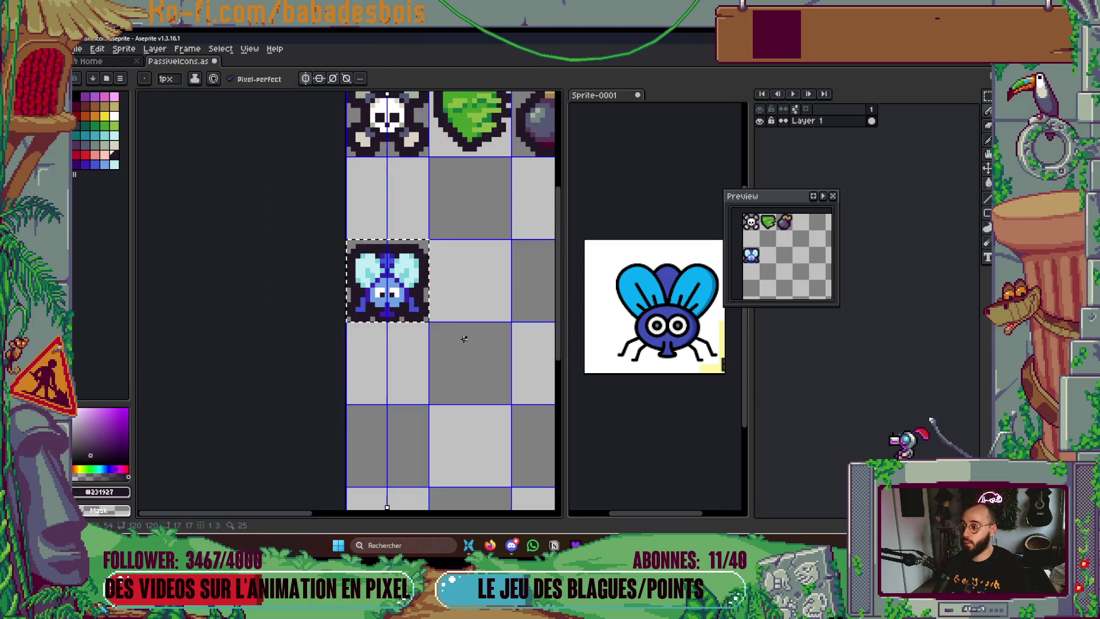
pyautogui.scroll(3, 358, 298)
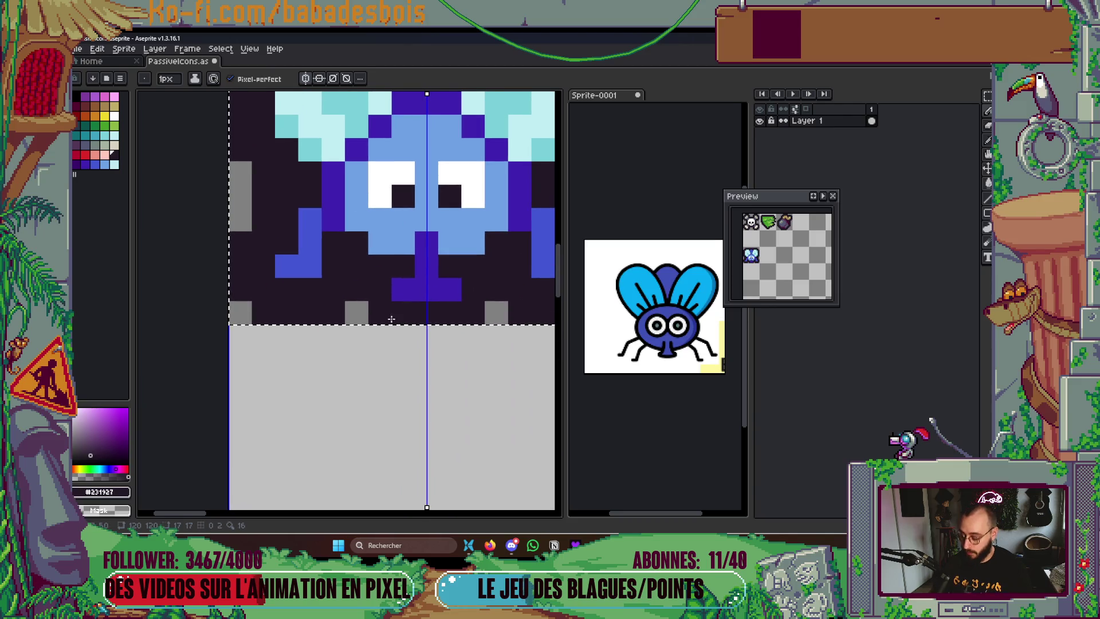
pyautogui.keyDown('alt'); pyautogui.click(384, 225); pyautogui.keyUp('alt')
pyautogui.moveTo(424, 261); pyautogui.dragTo(424, 282)
pyautogui.moveTo(303, 416); pyautogui.dragTo(299, 448)
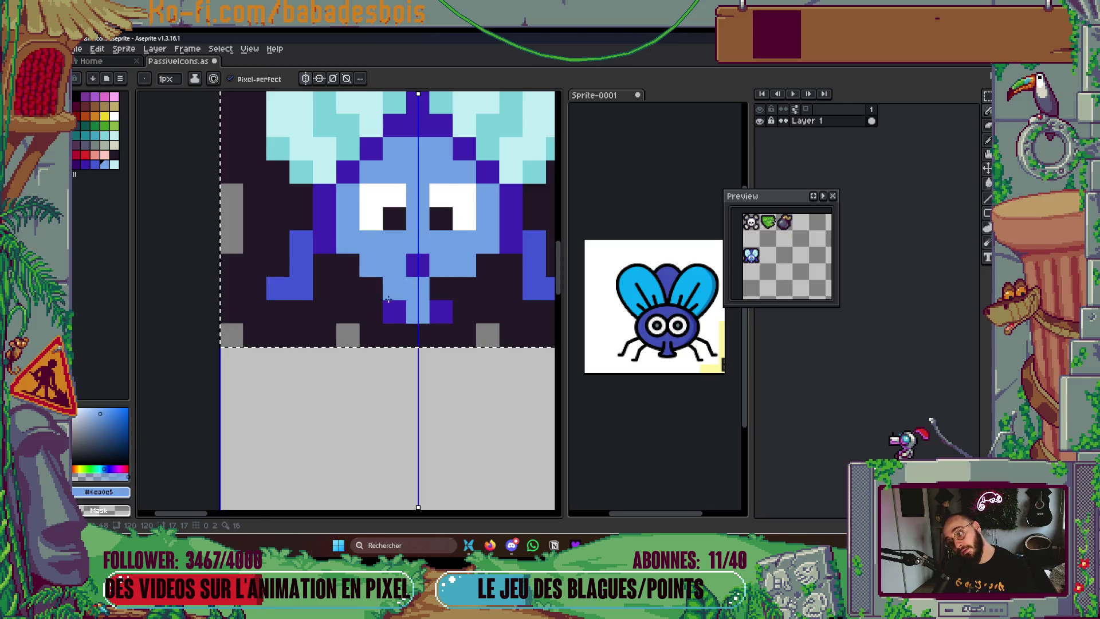
pyautogui.moveTo(395, 312); pyautogui.dragTo(441, 312)
pyautogui.moveTo(292, 484); pyautogui.dragTo(297, 498)
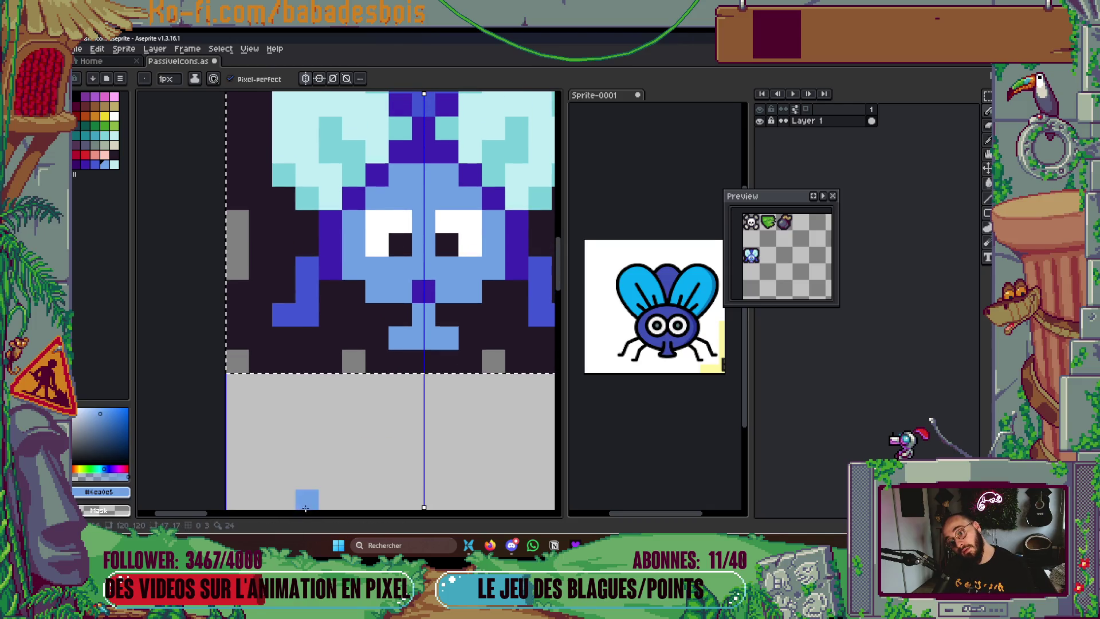
pyautogui.moveTo(398, 454); pyautogui.dragTo(358, 459)
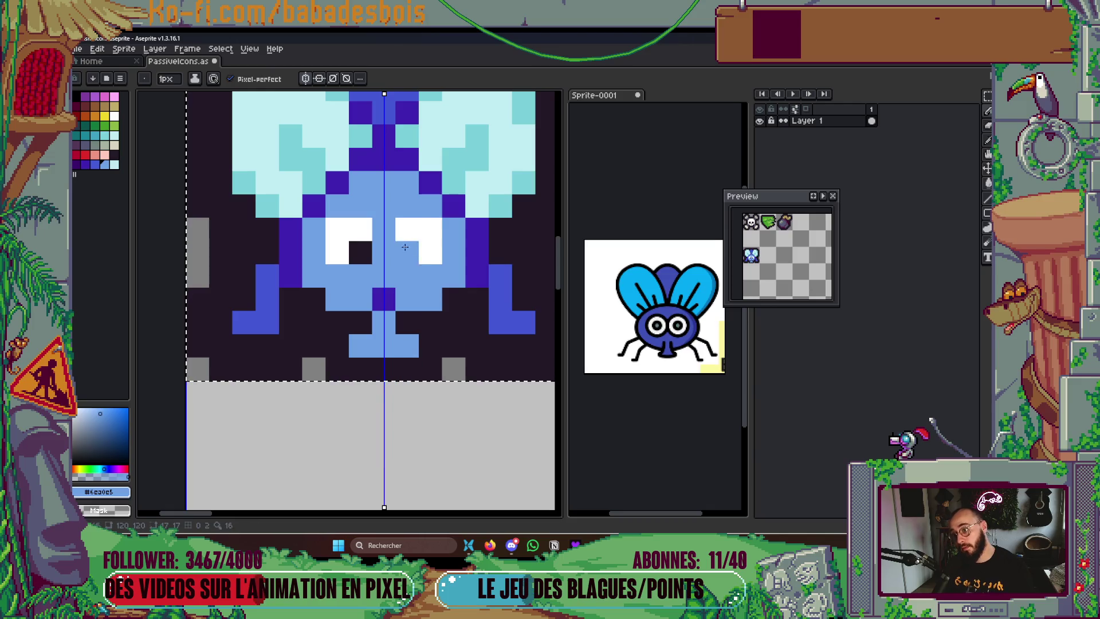
pyautogui.moveTo(376, 147); pyautogui.dragTo(373, 233)
# Sample the wing's cyan and paint a mirrored pair of stem pixels with it
pyautogui.keyDown('alt'); pyautogui.click(397, 184); pyautogui.keyUp('alt')
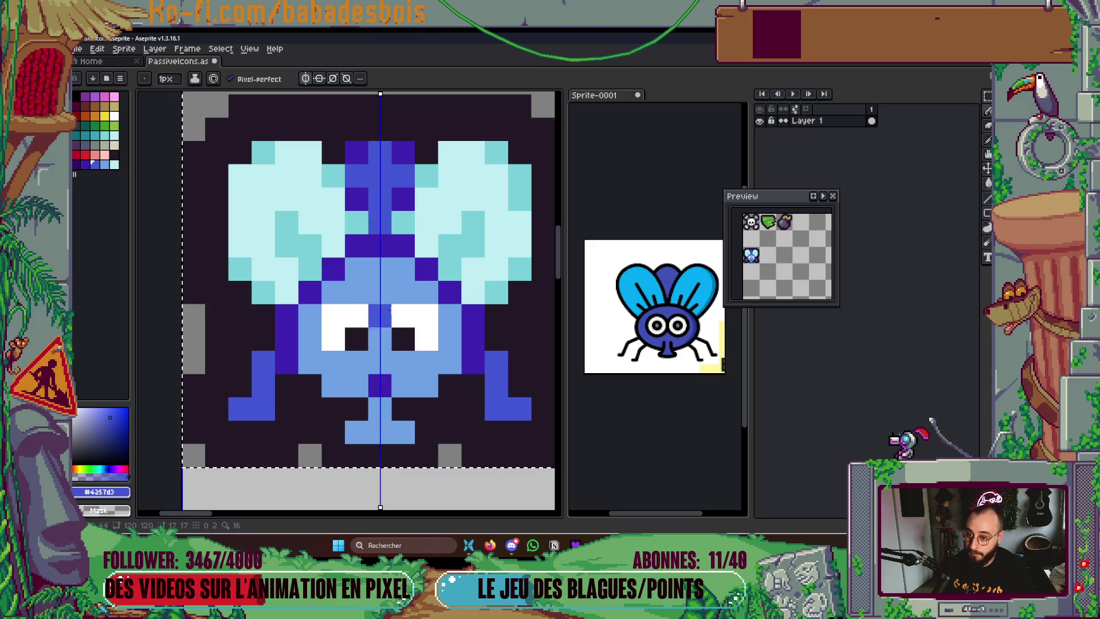
pyautogui.press('i')
pyautogui.click(361, 221)
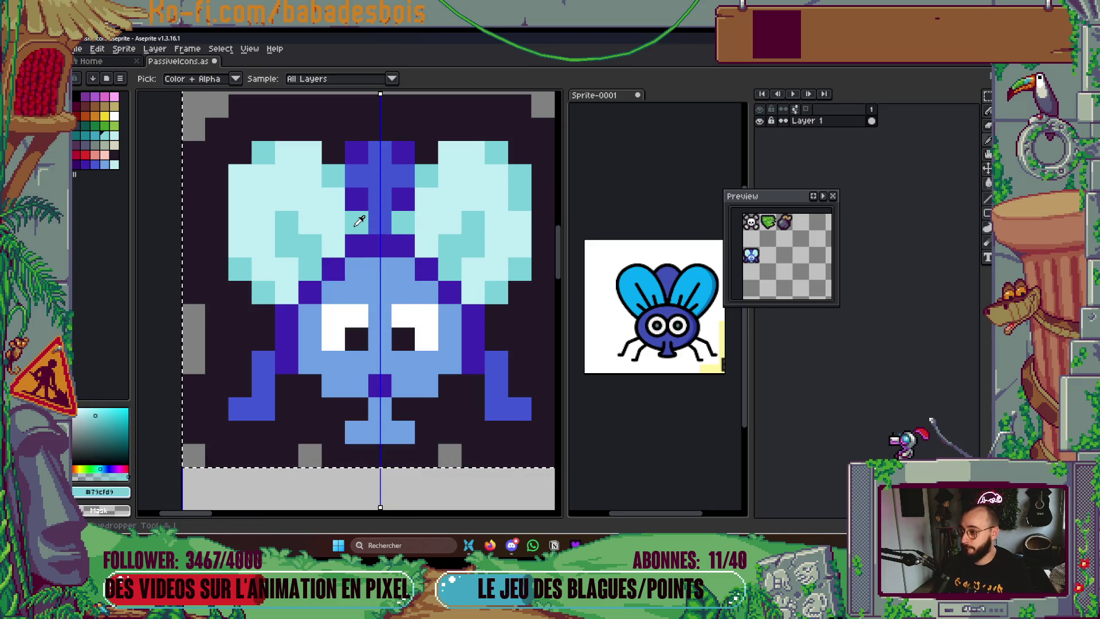
pyautogui.press('b')
pyautogui.click(357, 247)
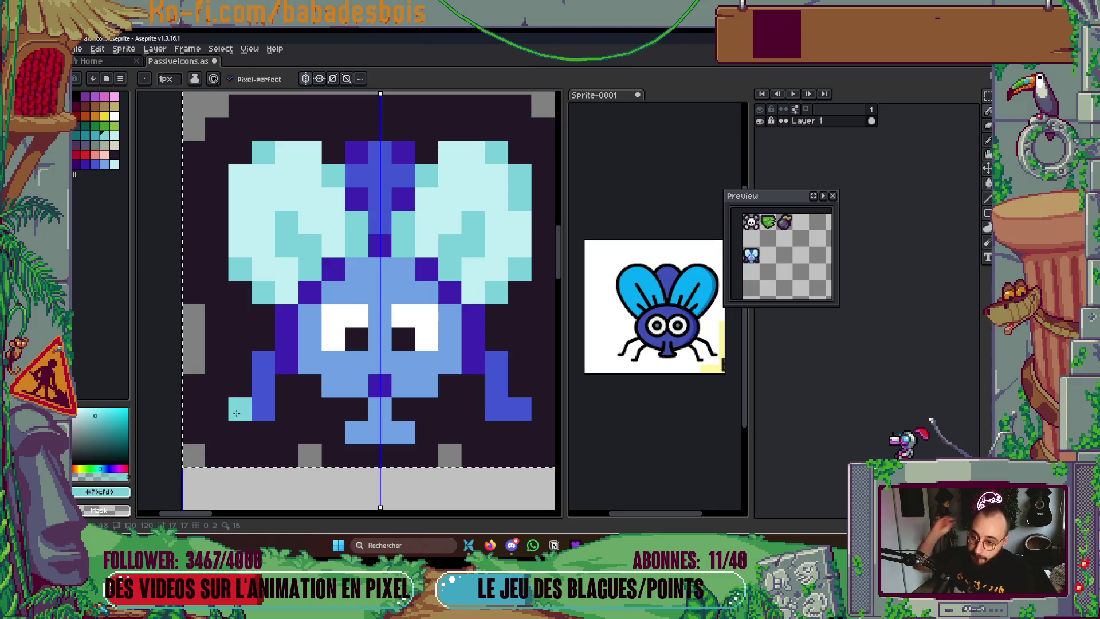
pyautogui.scroll(-2, 515, 343)
pyautogui.hscroll(4, 516, 343)
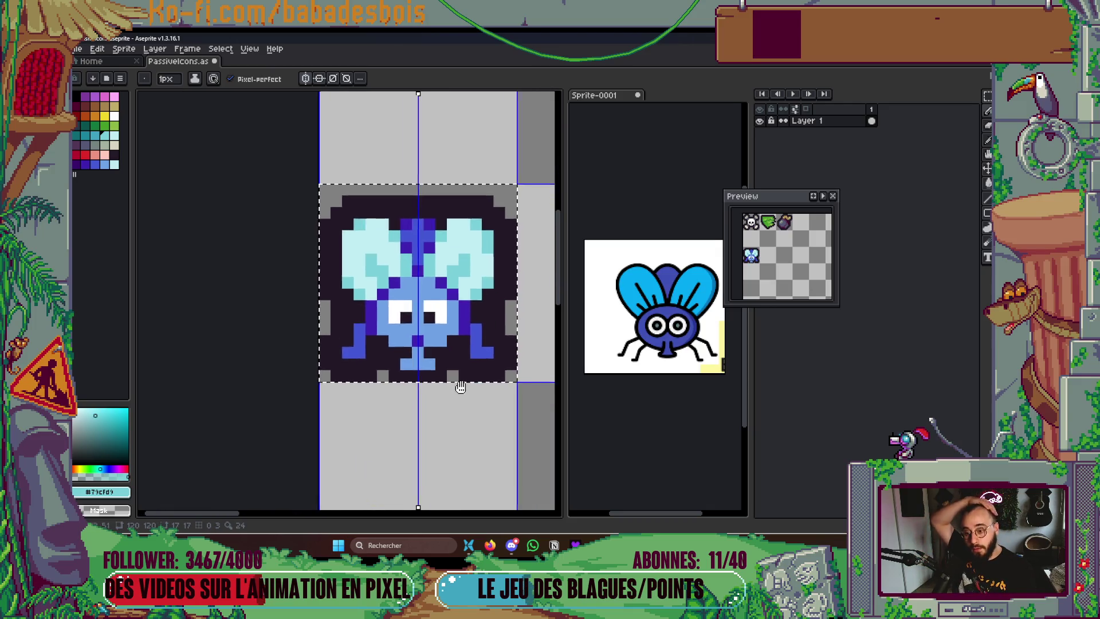
# Retint the cells between the wings, trying dark purple and medium blue before settling on teal
pyautogui.scroll(3, 341, 311)
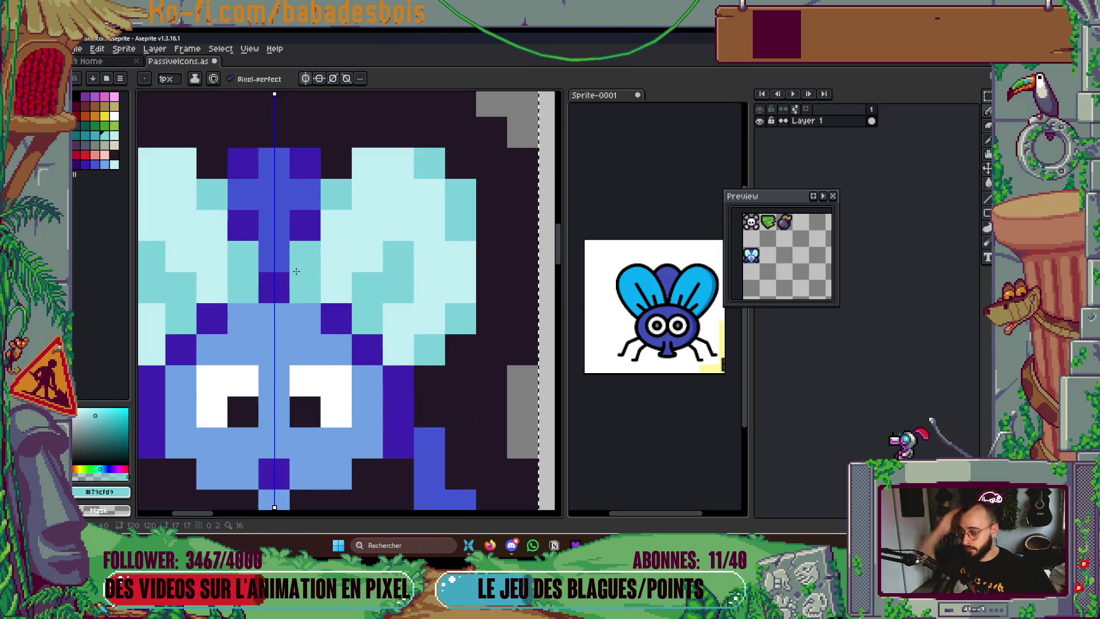
pyautogui.keyDown('alt'); pyautogui.click(277, 275); pyautogui.keyUp('alt')
pyautogui.click(277, 252)
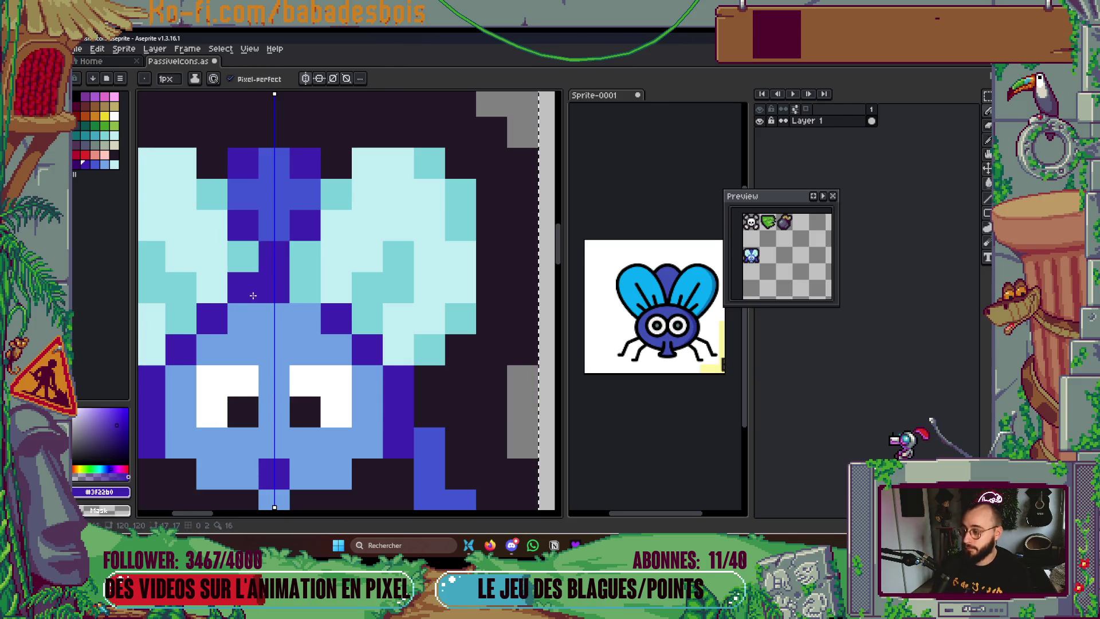
pyautogui.keyDown('alt'); pyautogui.click(273, 225); pyautogui.keyUp('alt')
pyautogui.moveTo(243, 225); pyautogui.dragTo(305, 226)
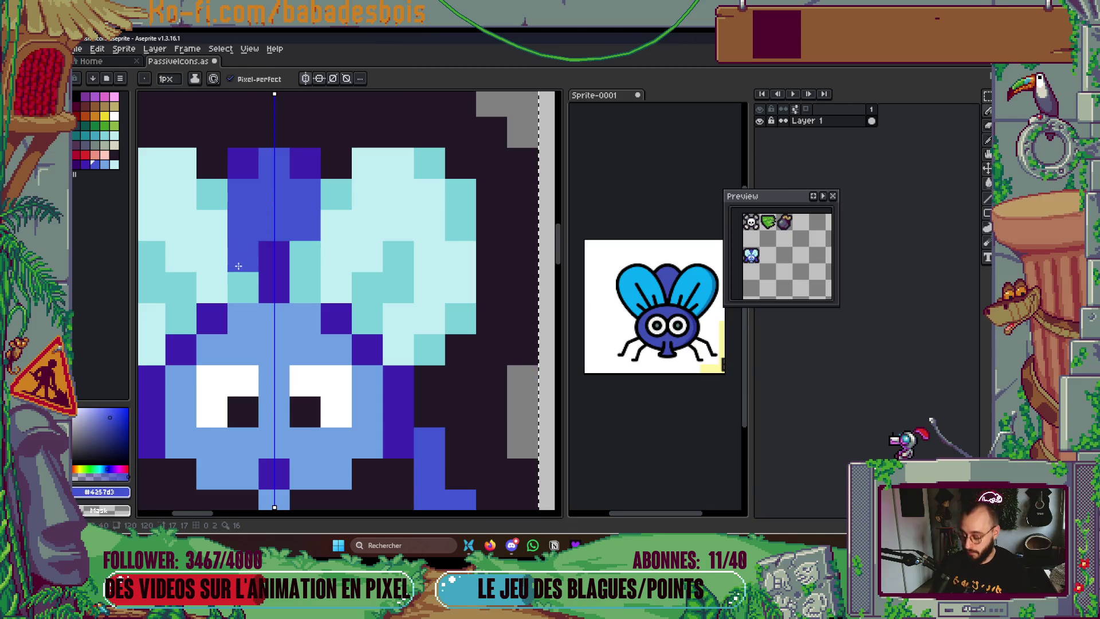
pyautogui.keyDown('alt'); pyautogui.click(250, 255); pyautogui.keyUp('alt')
pyautogui.click(243, 225)
pyautogui.click(305, 225)
pyautogui.moveTo(273, 440); pyautogui.dragTo(368, 423)
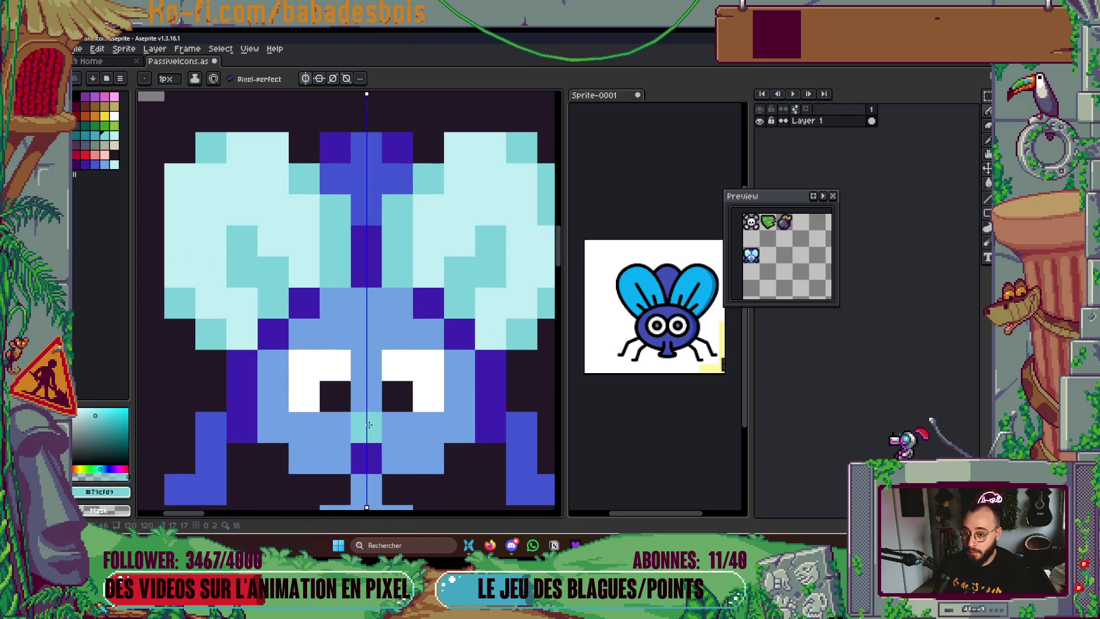
pyautogui.hotkey('ctrl', 'z')
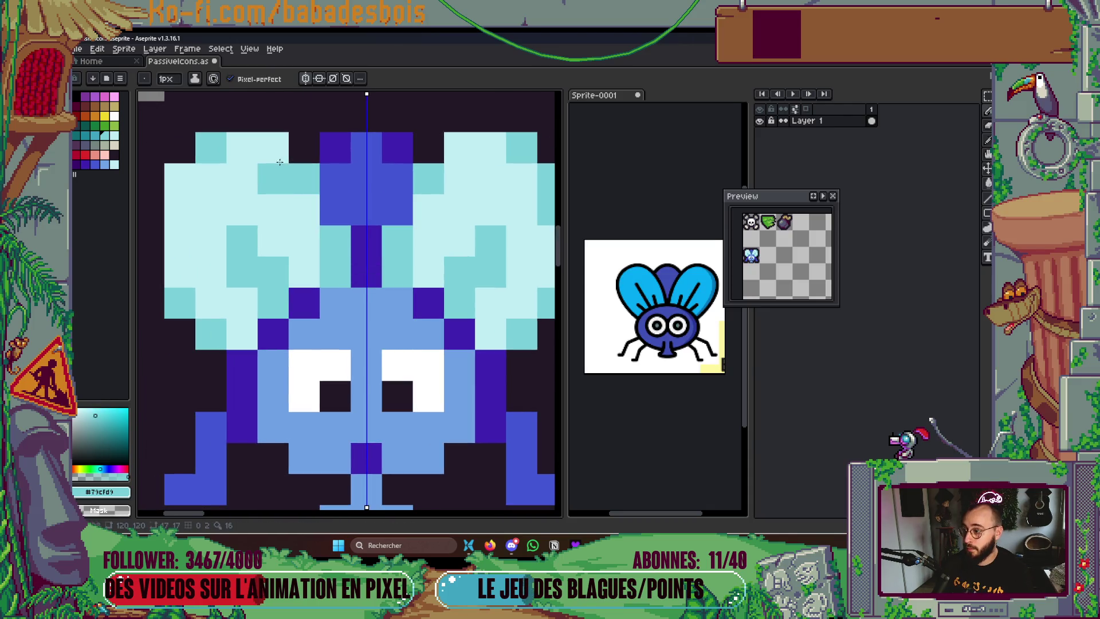
pyautogui.click(273, 147)
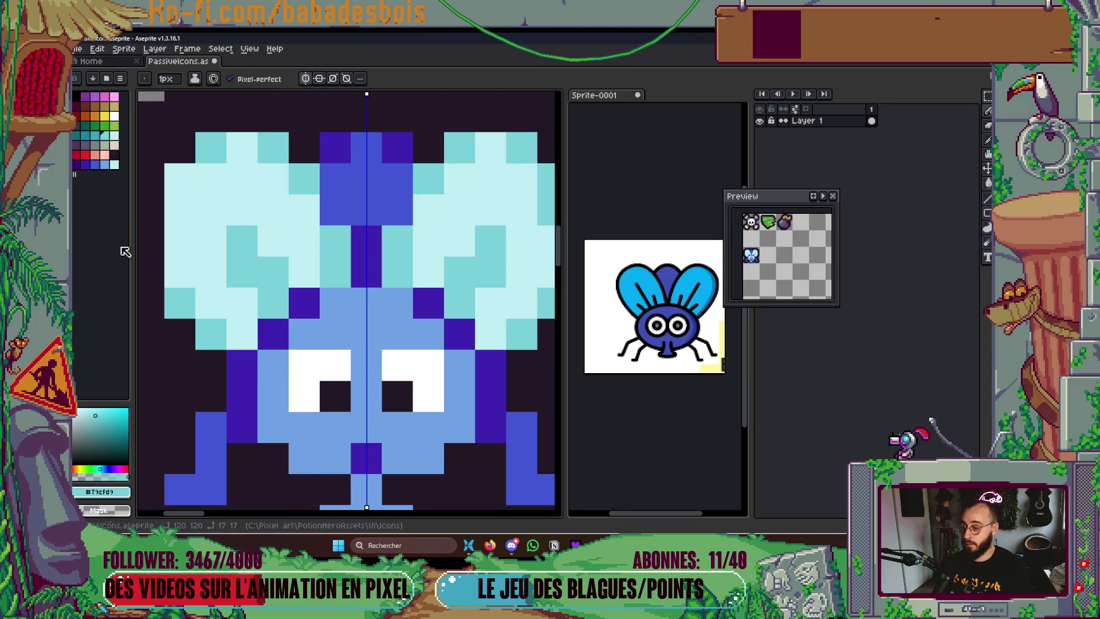
# Choose white and paint highlights along the wings' outer top edges
pyautogui.click(116, 110)
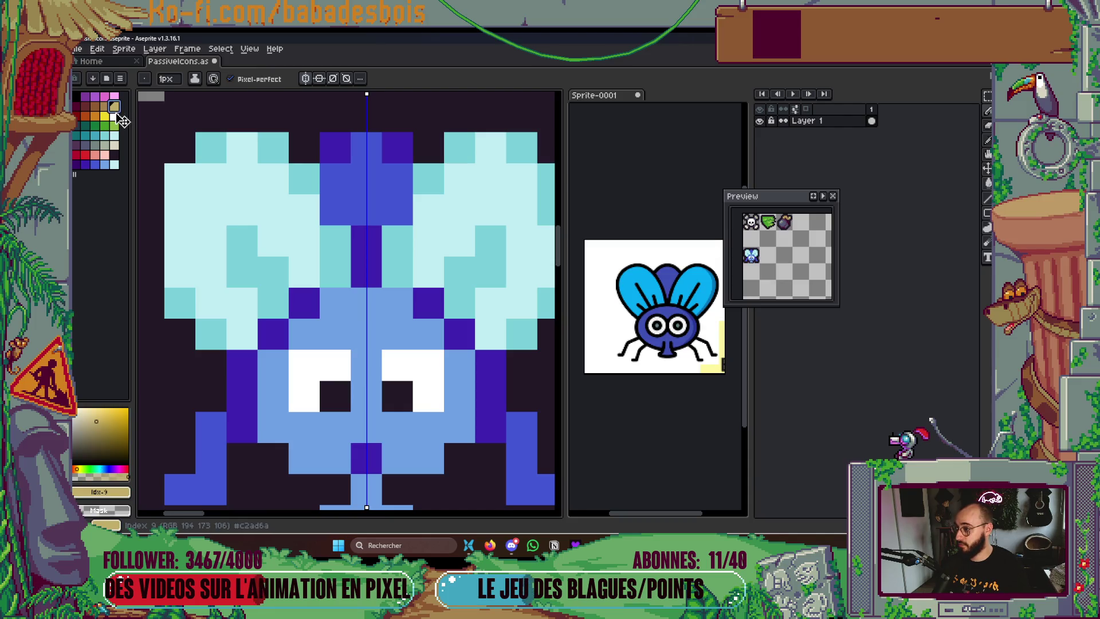
pyautogui.click(114, 116)
pyautogui.click(183, 238)
pyautogui.moveTo(183, 238)
pyautogui.mouseDown()
pyautogui.moveTo(184, 177)
pyautogui.moveTo(241, 147)
pyautogui.mouseUp()
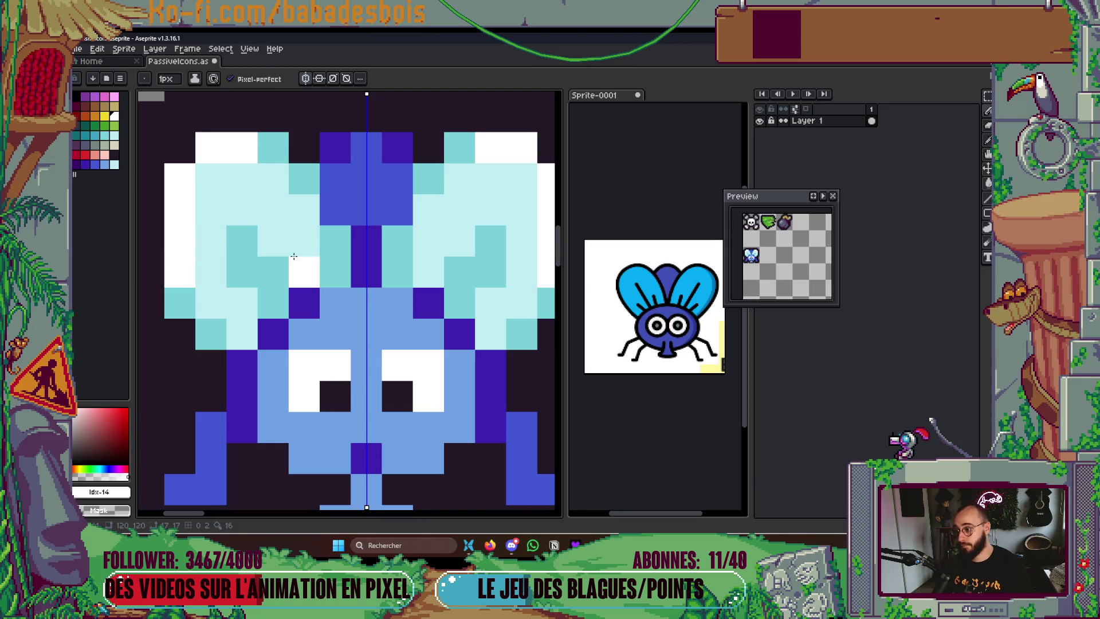
pyautogui.scroll(-3, 319, 213)
pyautogui.scroll(-3, 320, 213)
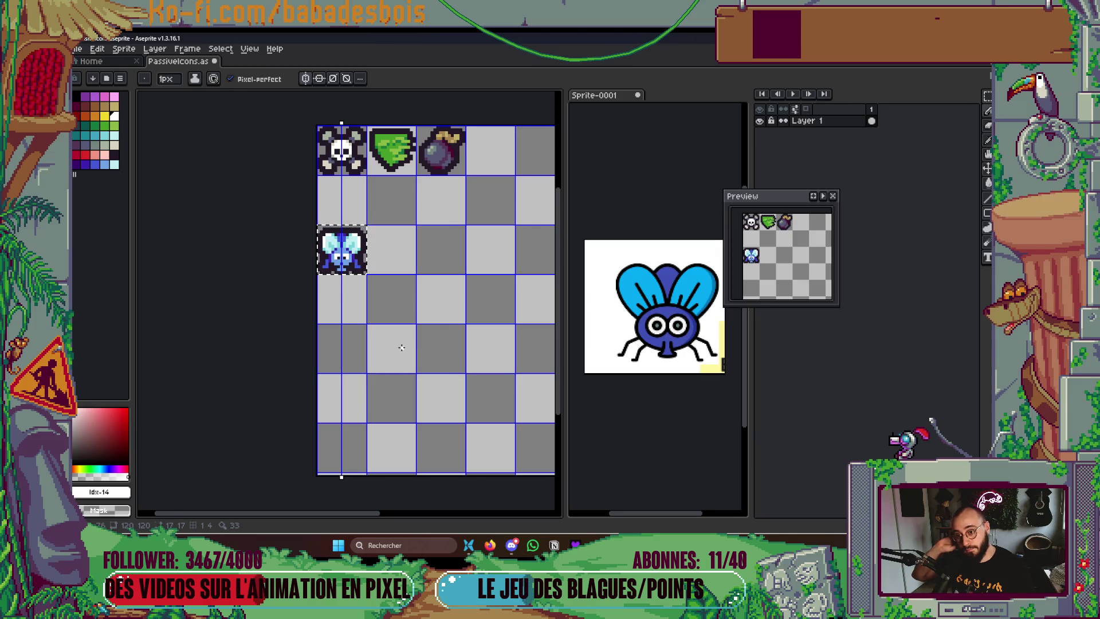
# Paint the dark pixels beside and above the fly's eyes medium blue
pyautogui.scroll(2, 402, 348)
pyautogui.scroll(4, 346, 287)
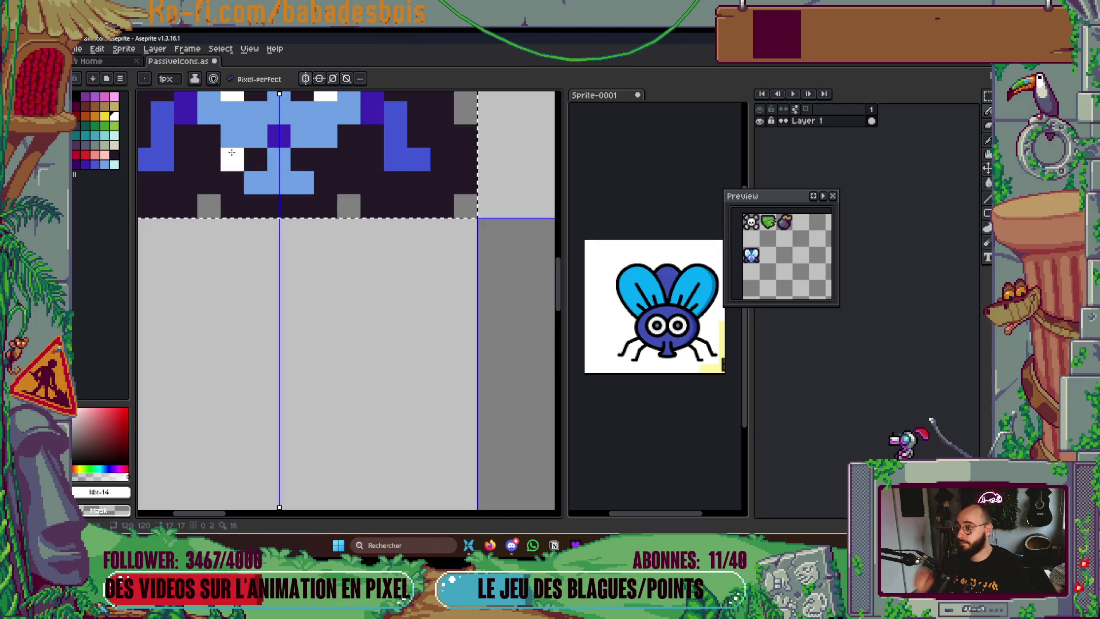
pyautogui.click(106, 165)
pyautogui.click(96, 166)
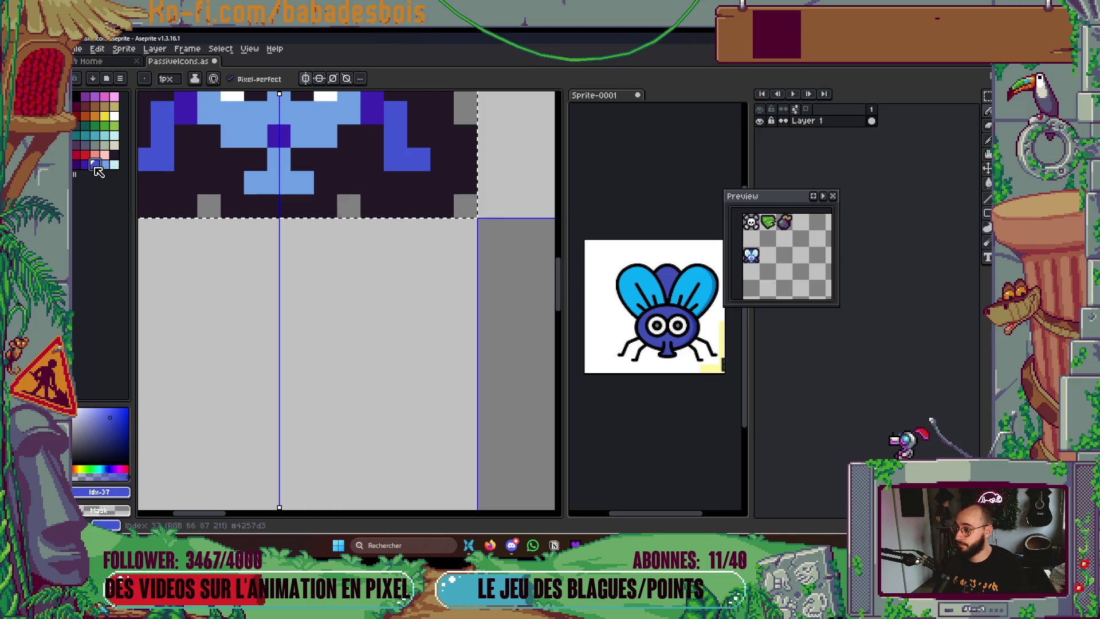
pyautogui.moveTo(347, 276); pyautogui.dragTo(369, 344)
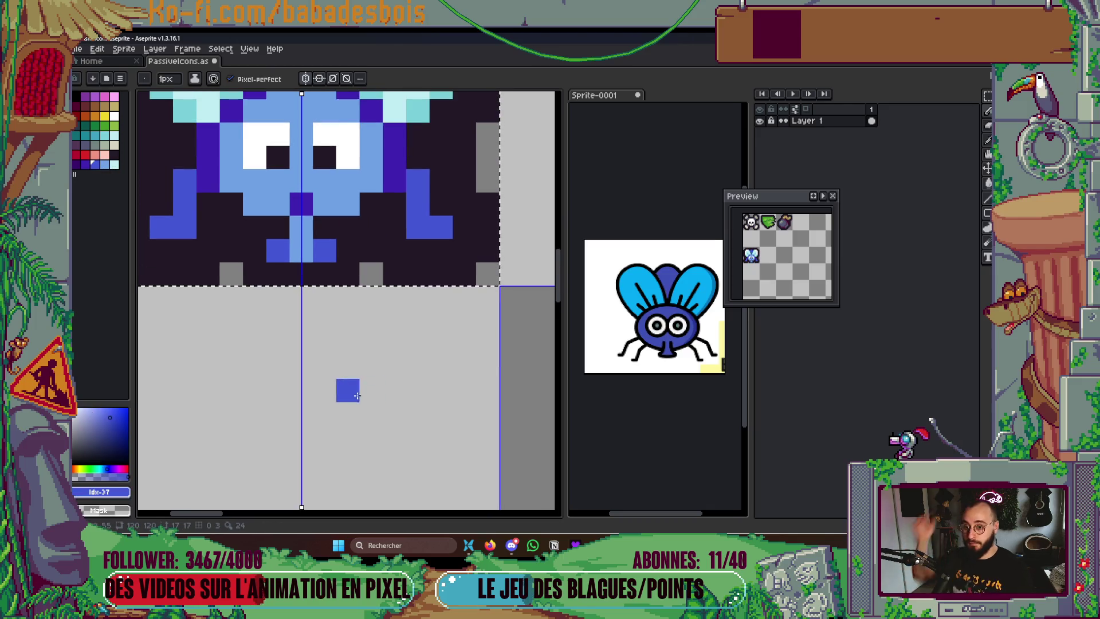
pyautogui.moveTo(362, 384); pyautogui.dragTo(371, 389)
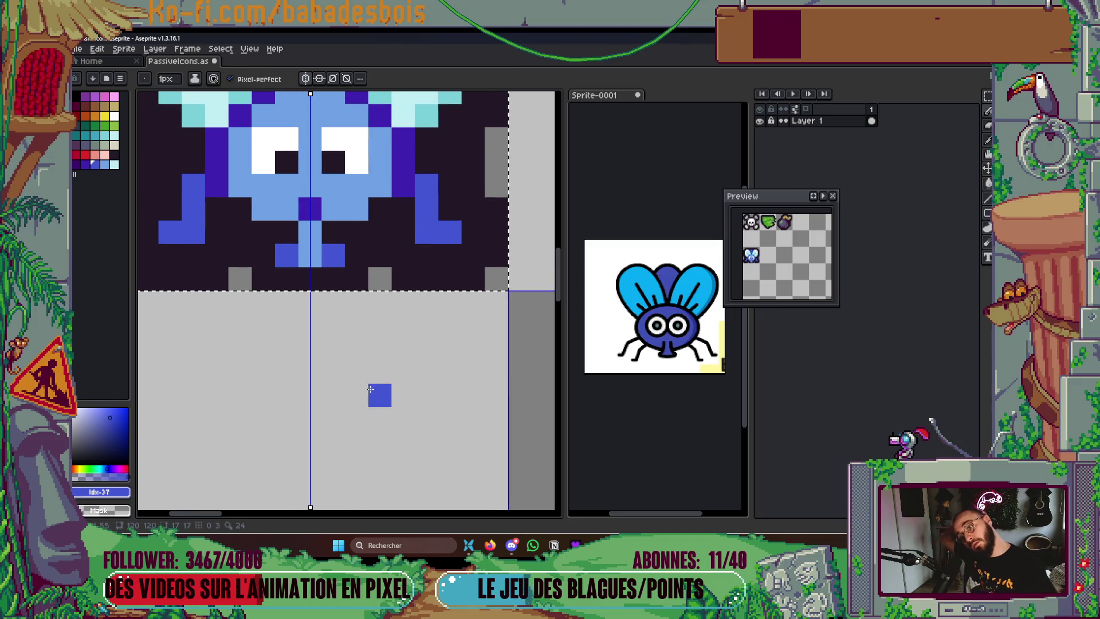
pyautogui.moveTo(347, 154)
pyautogui.mouseDown()
pyautogui.moveTo(376, 244)
pyautogui.moveTo(359, 284)
pyautogui.mouseUp()
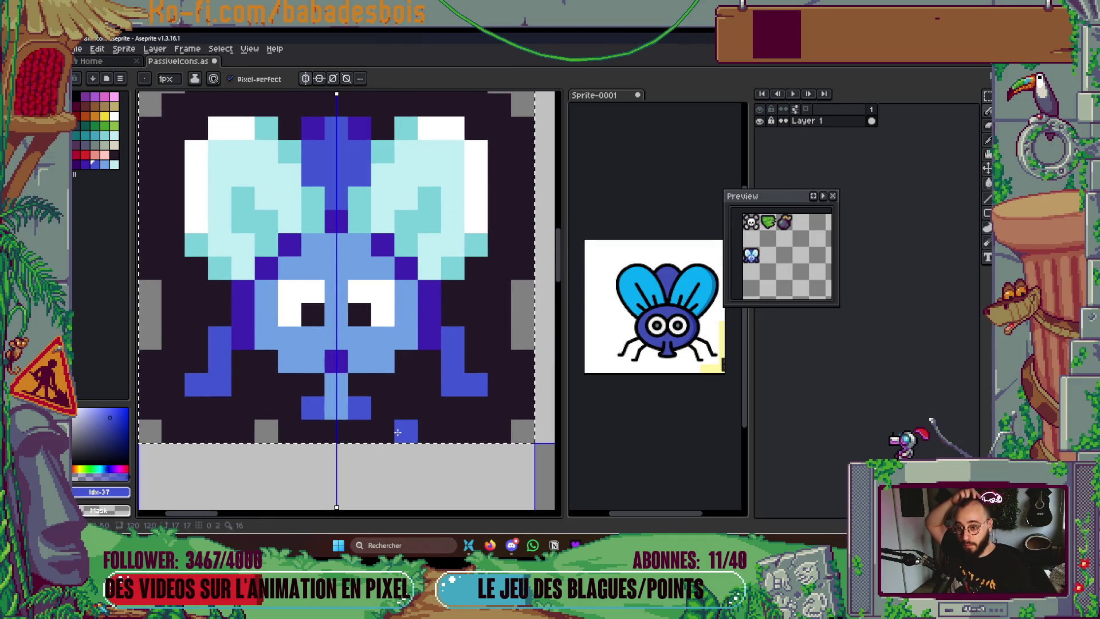
pyautogui.click(405, 267)
pyautogui.click(383, 244)
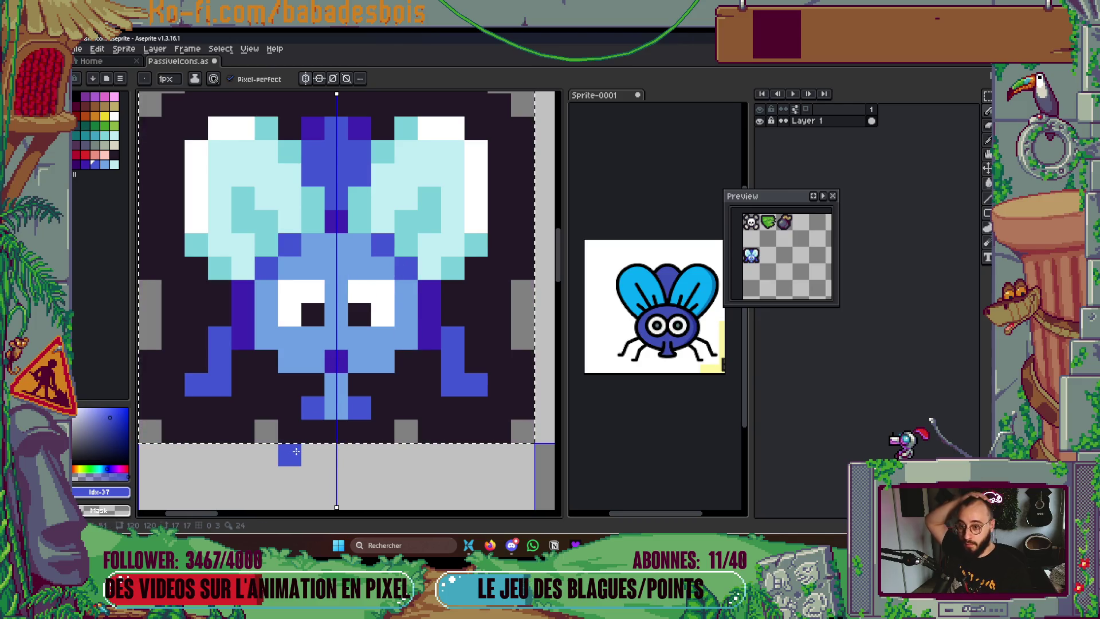
# Paint white highlights along the wing tops and inner edges after undoing a bucket fill
pyautogui.scroll(-4, 438, 478)
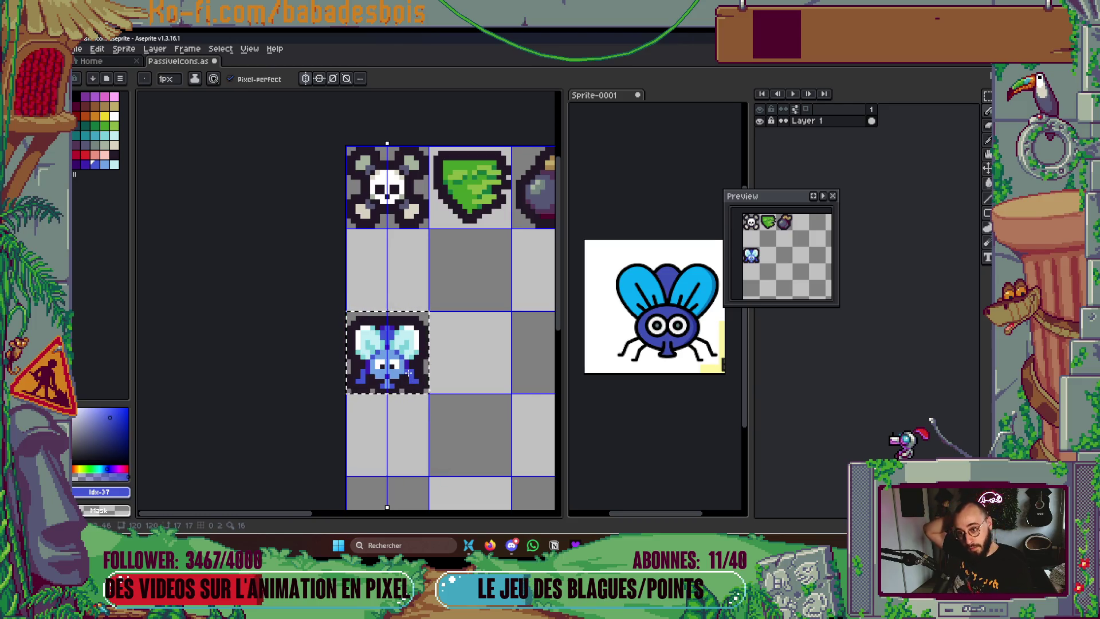
pyautogui.scroll(3, 408, 374)
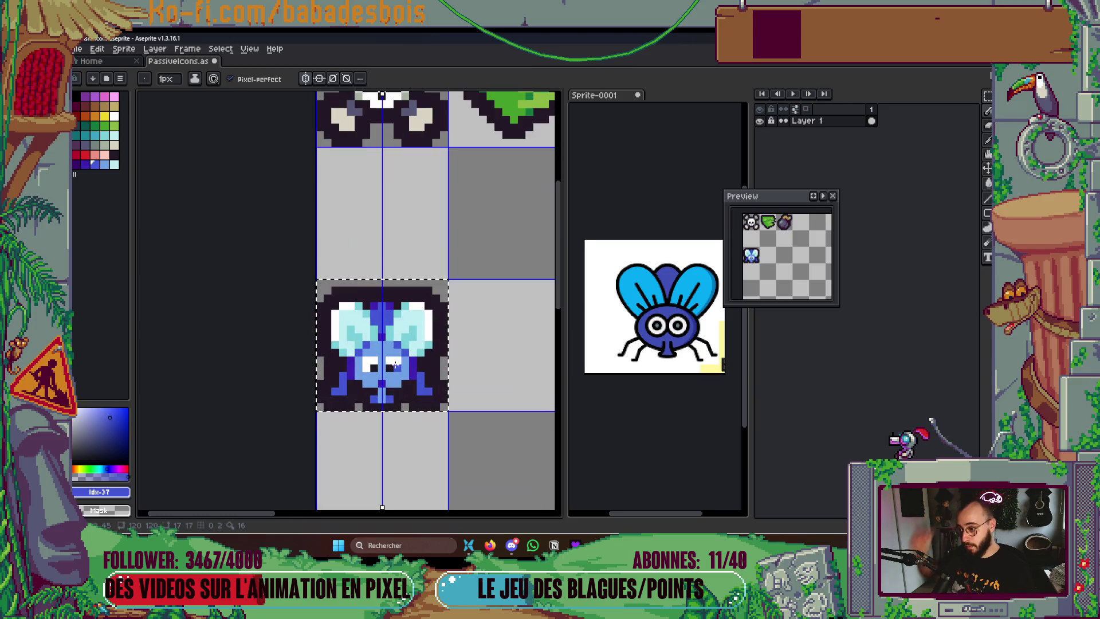
pyautogui.scroll(1, 395, 364)
pyautogui.press('g')
pyautogui.keyDown('alt'); pyautogui.click(466, 253); pyautogui.keyUp('alt')
pyautogui.click(429, 287)
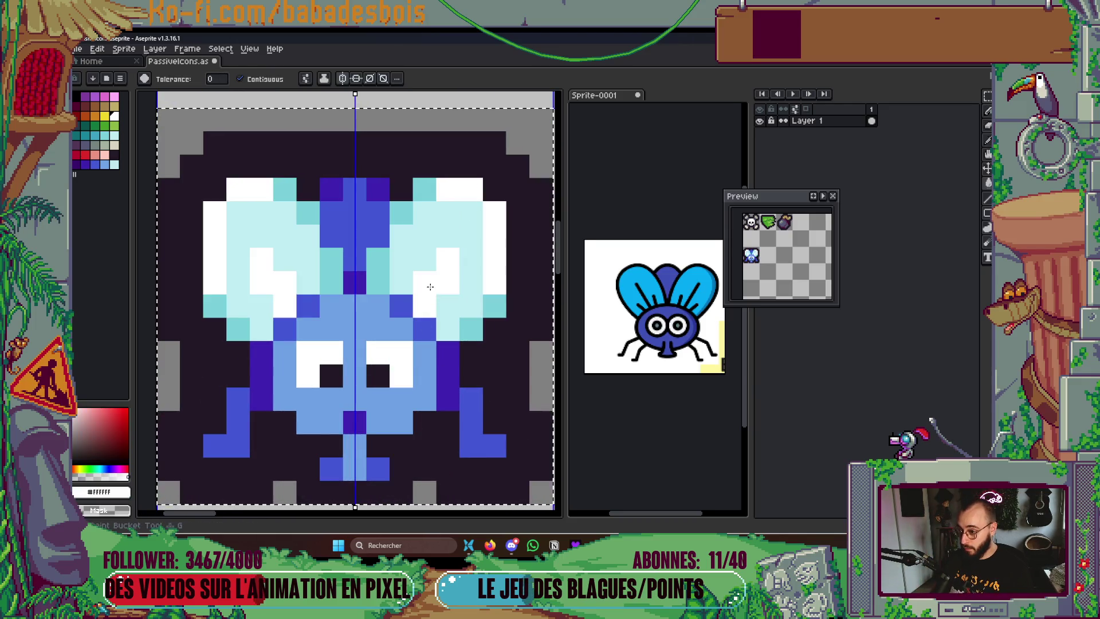
pyautogui.hotkey('ctrl', 'z')
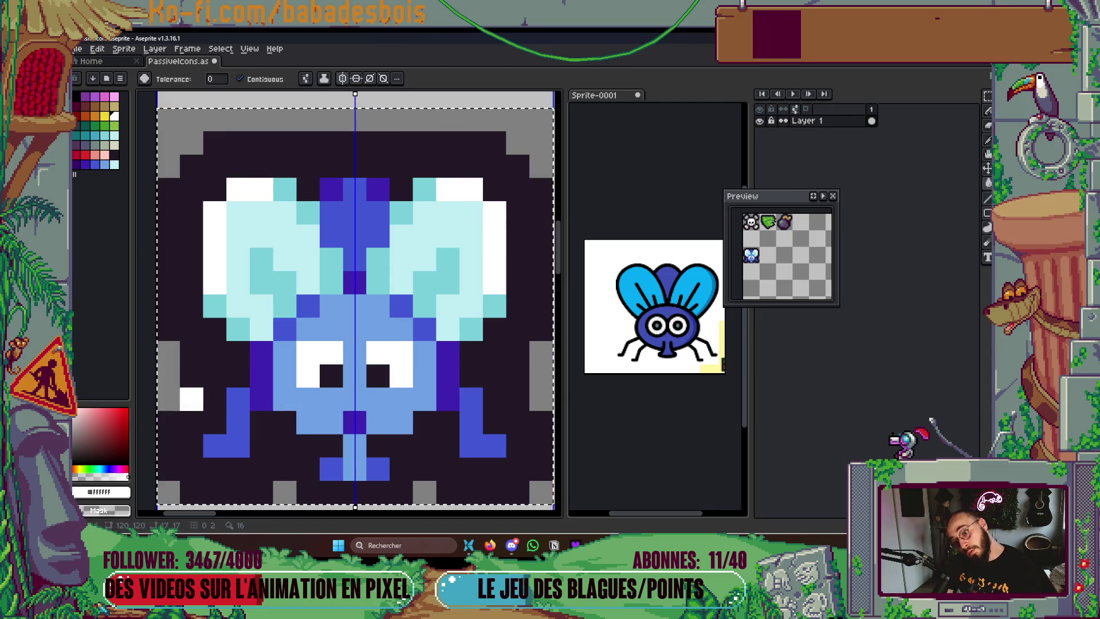
pyautogui.press('b')
pyautogui.click(424, 189)
pyautogui.click(401, 213)
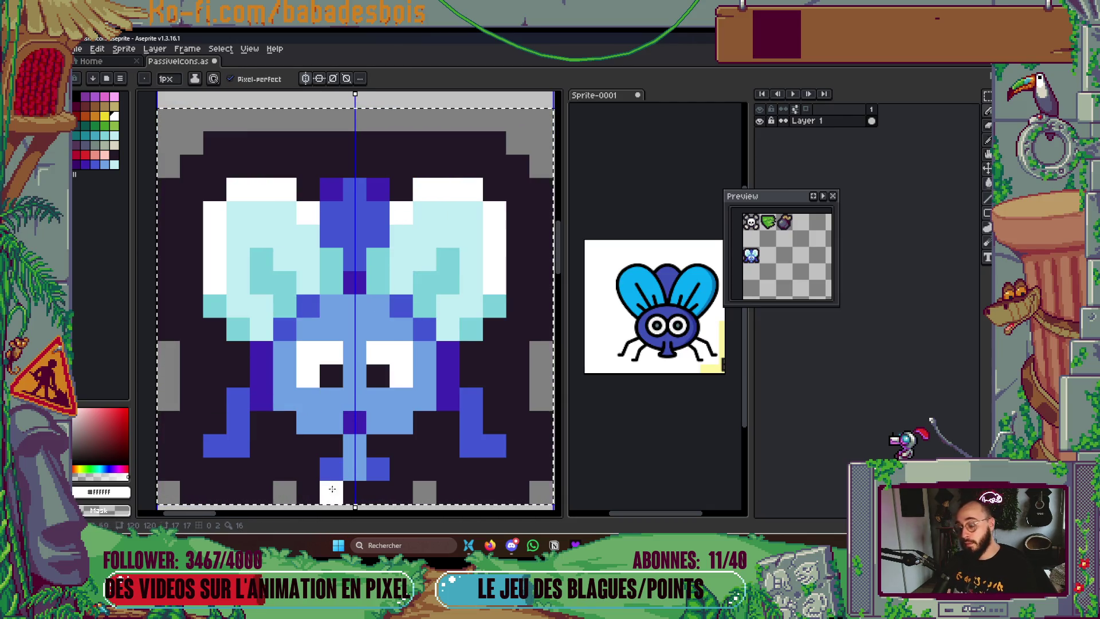
pyautogui.scroll(-3, 413, 312)
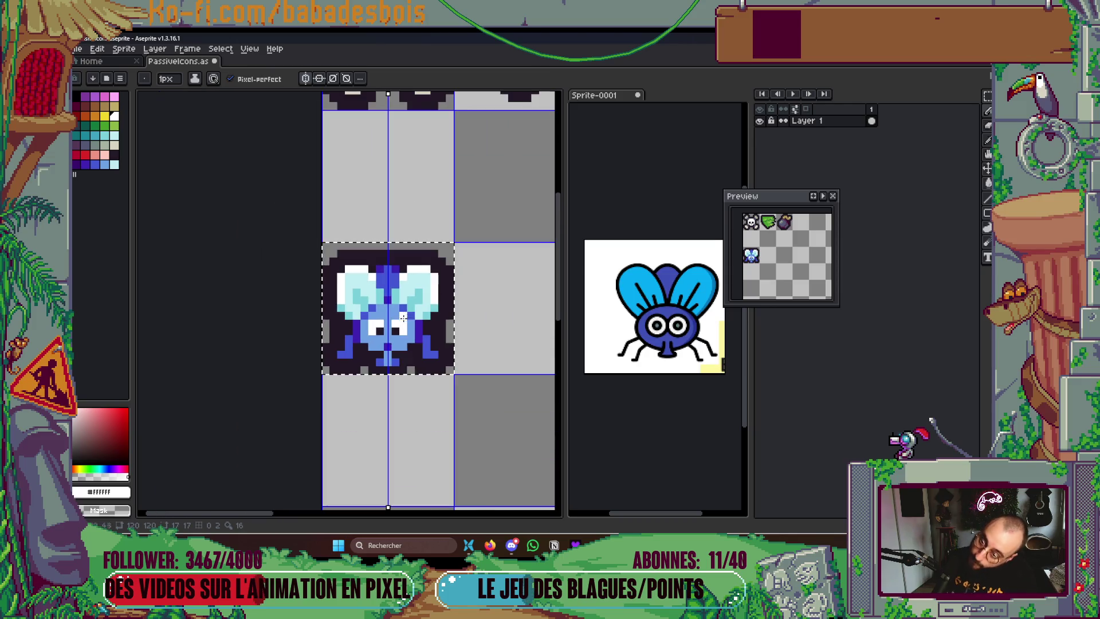
# Save the sheet and add mirrored dark purple pixels where the wings meet the body
pyautogui.hotkey('ctrl', 's')
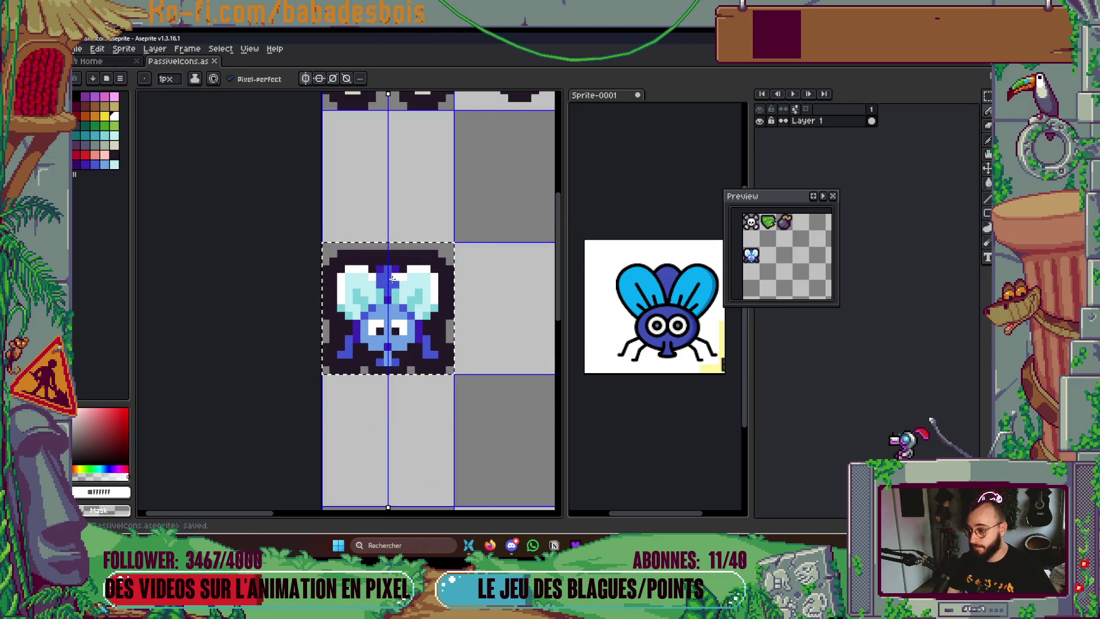
pyautogui.scroll(3, 385, 276)
pyautogui.keyDown('alt'); pyautogui.click(362, 251); pyautogui.keyUp('alt')
pyautogui.click(408, 296)
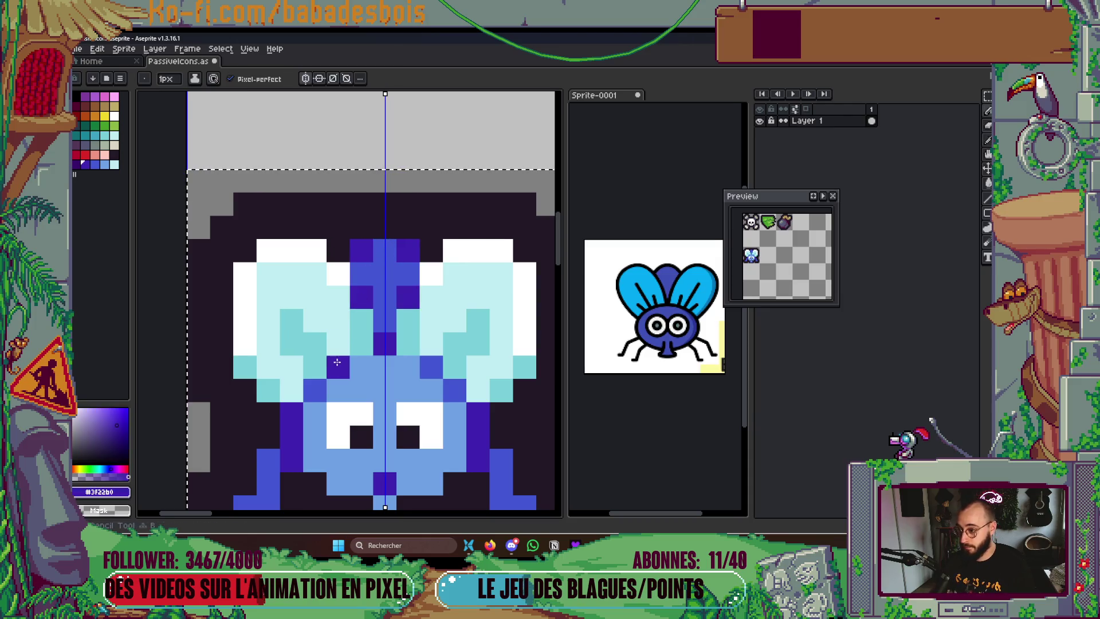
pyautogui.scroll(-2, 330, 368)
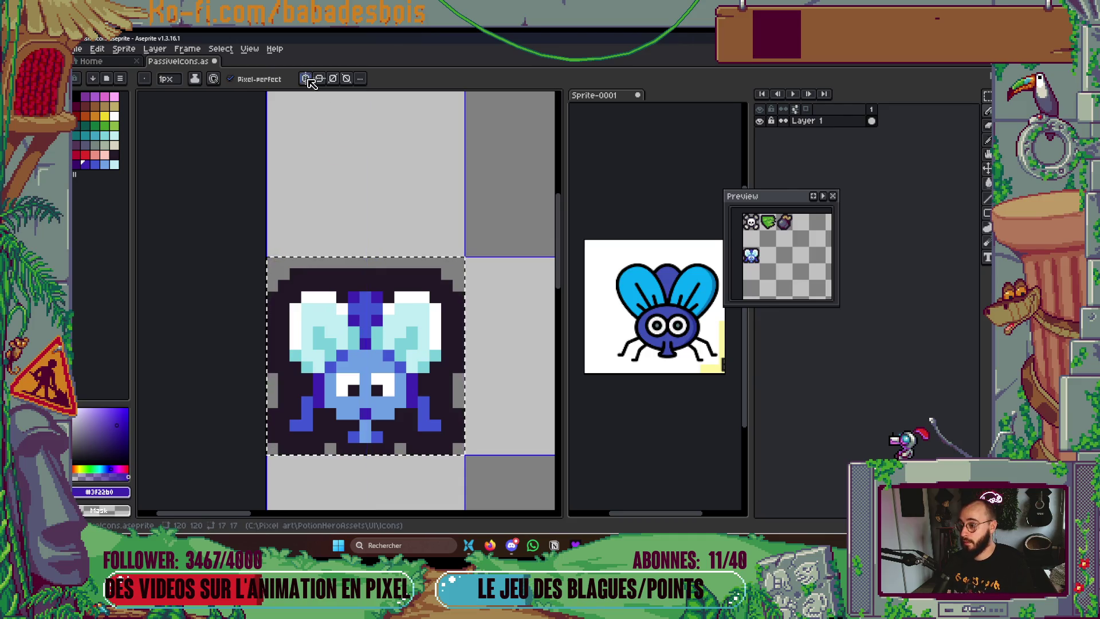
# Move the fly icon up one cell into the slot under the skull
pyautogui.scroll(-2, 368, 167)
pyautogui.scroll(-2, 368, 167)
pyautogui.moveTo(339, 342); pyautogui.dragTo(335, 292)
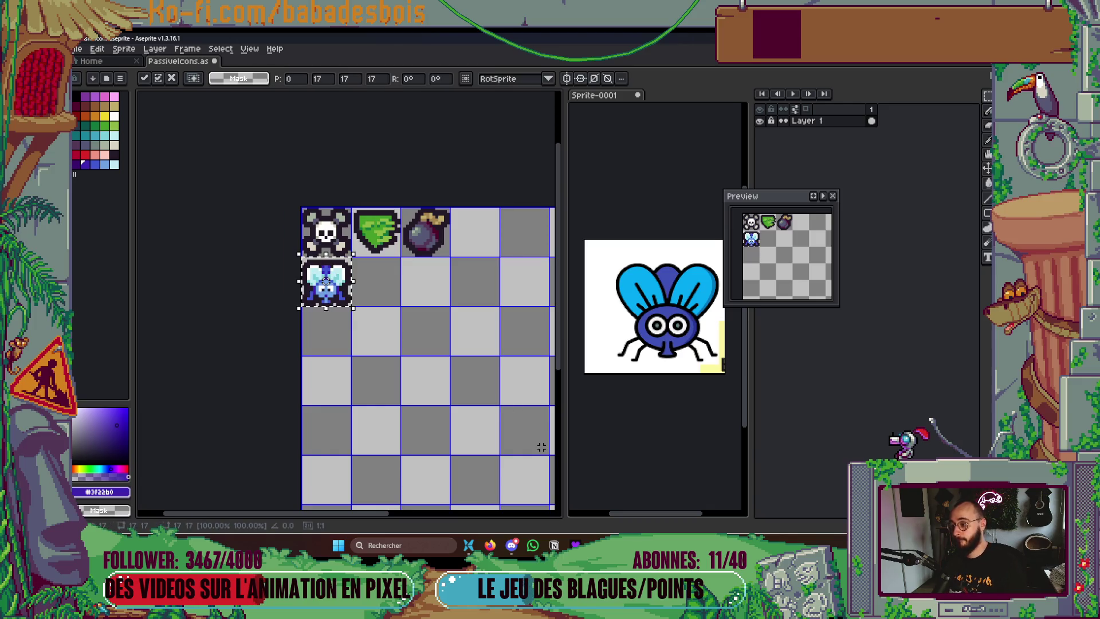
pyautogui.press('Return')
pyautogui.scroll(5, 325, 297)
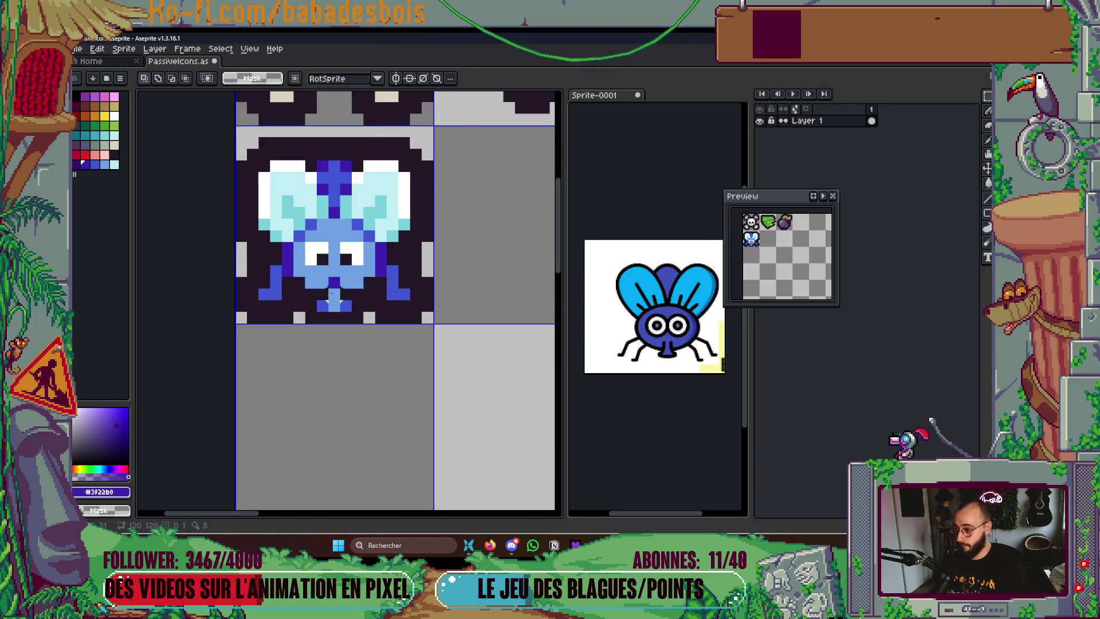
# With vertical symmetry on, draw mirrored dark-blue pixels by the legs and save the sheet
pyautogui.press('b')
pyautogui.click(306, 78)
pyautogui.hotkey('ctrl', 'z')
pyautogui.click(410, 261)
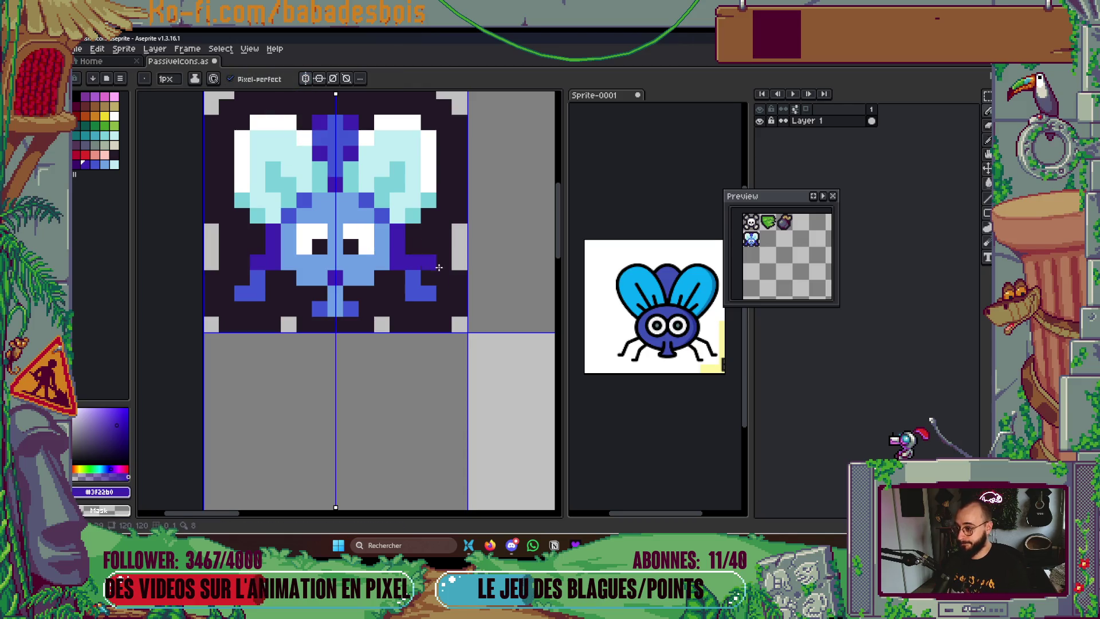
pyautogui.scroll(-3, 393, 417)
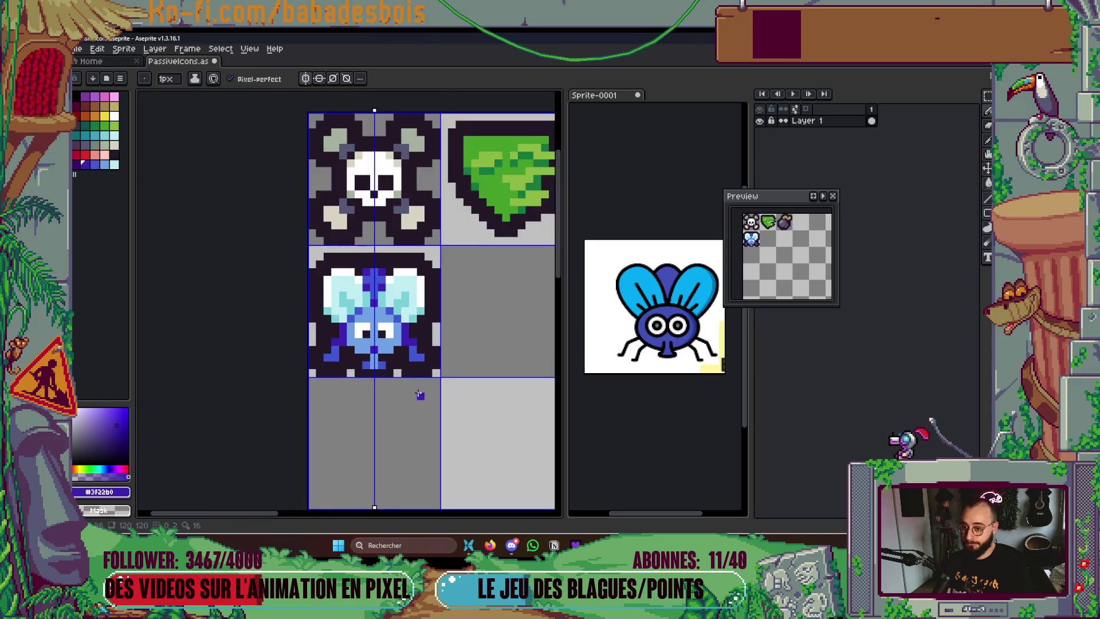
pyautogui.scroll(-1, 420, 395)
pyautogui.scroll(2, 417, 363)
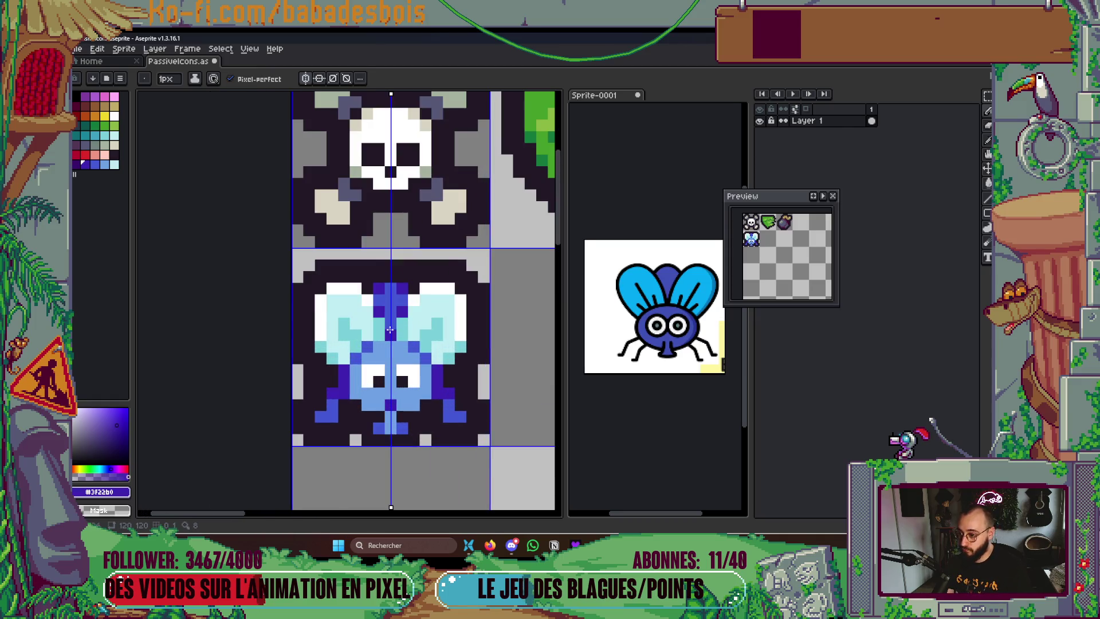
pyautogui.scroll(-2, 405, 475)
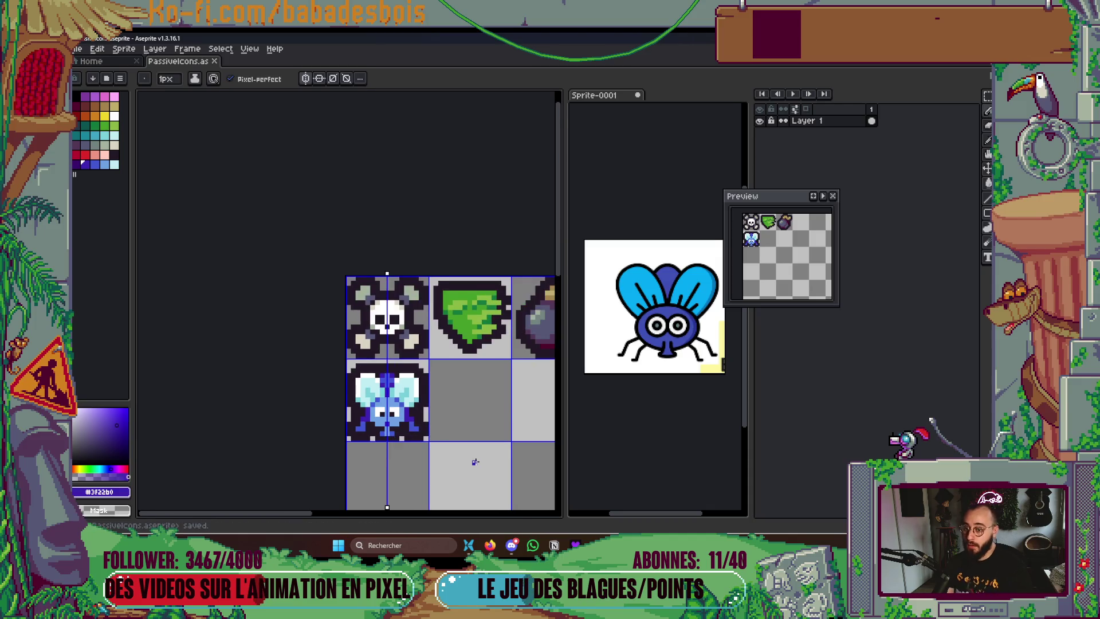
pyautogui.hotkey('ctrl', 's')
pyautogui.press('b')
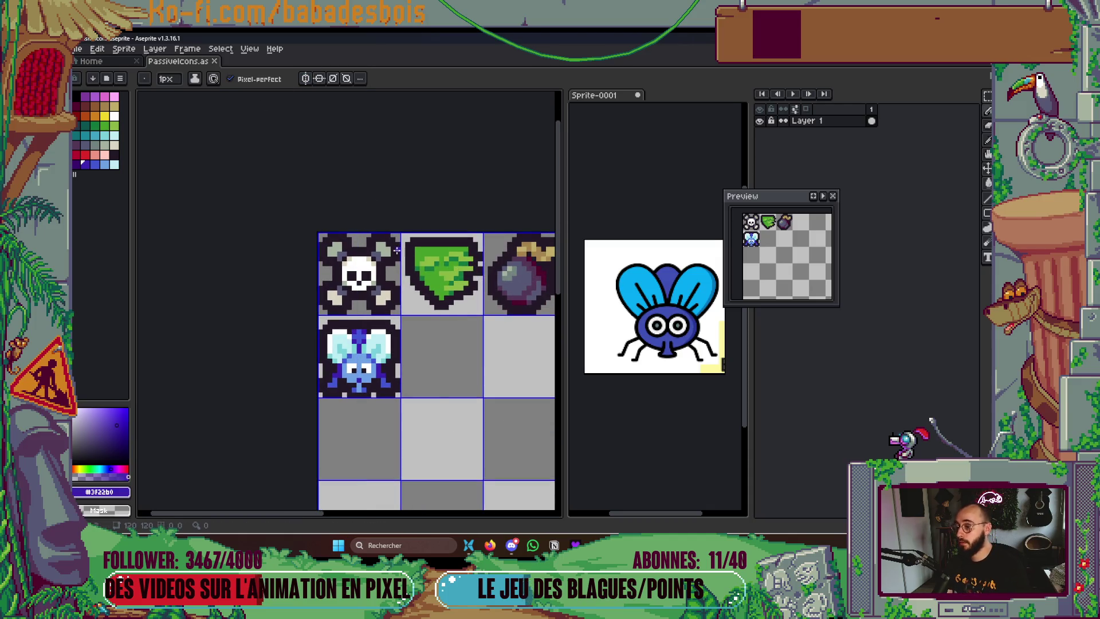
pyautogui.scroll(-3, 440, 290)
pyautogui.scroll(2, 418, 269)
pyautogui.hotkey('ctrl', 's')
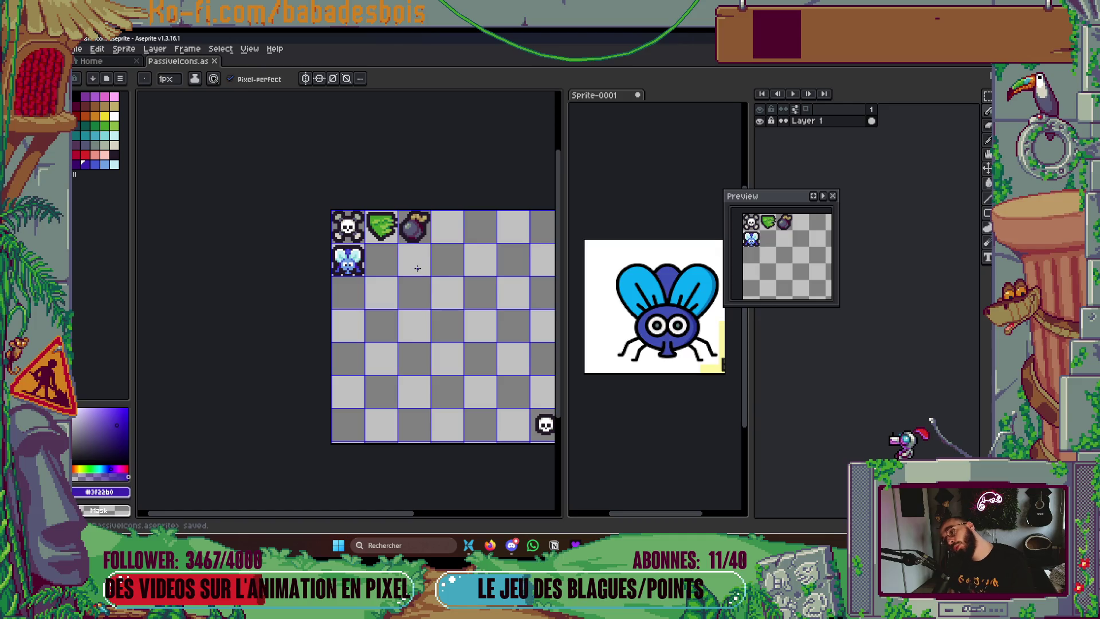
# Recolour a dark purple body pixel light blue and two body pixels medium blue, then save
pyautogui.scroll(5, 377, 260)
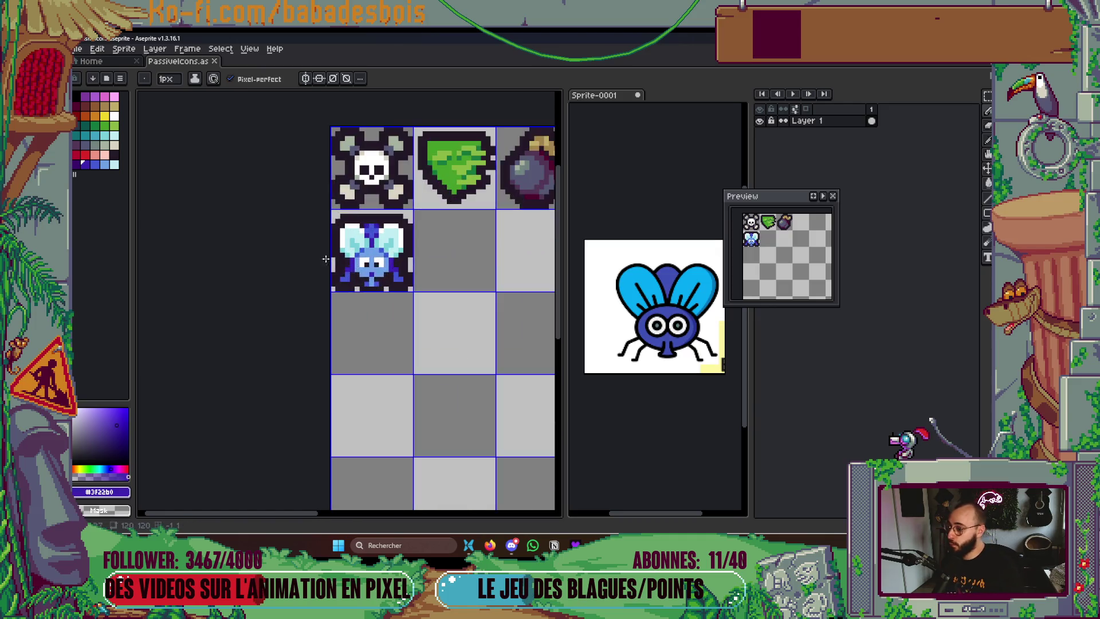
pyautogui.keyDown('alt'); pyautogui.click(377, 288); pyautogui.keyUp('alt')
pyautogui.click(364, 304)
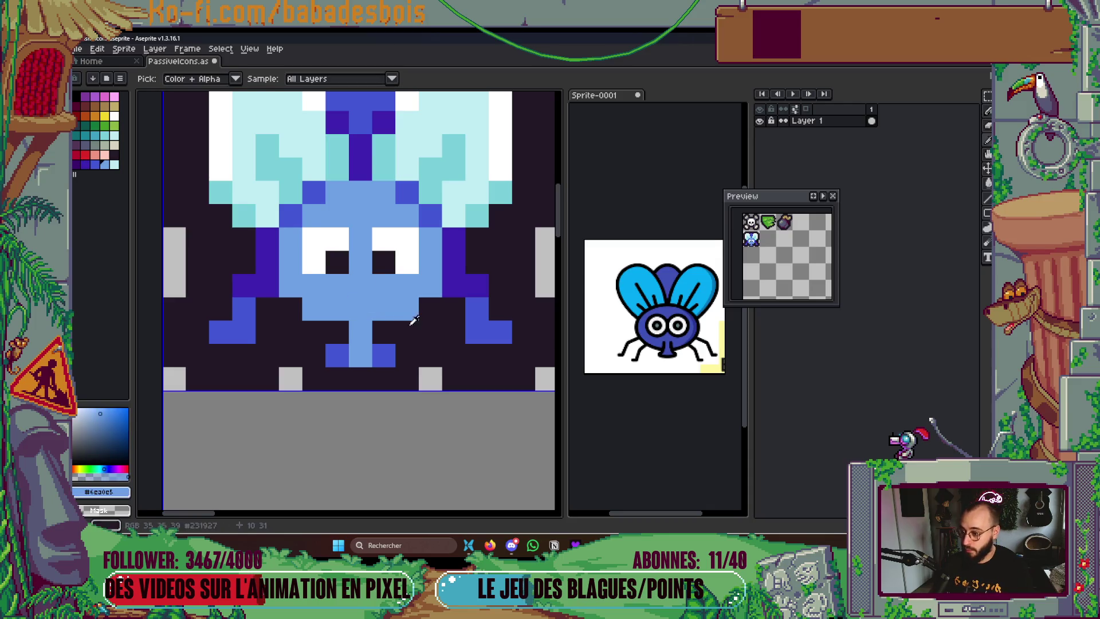
pyautogui.keyDown('alt'); pyautogui.click(383, 351); pyautogui.keyUp('alt')
pyautogui.click(380, 310)
pyautogui.click(340, 318)
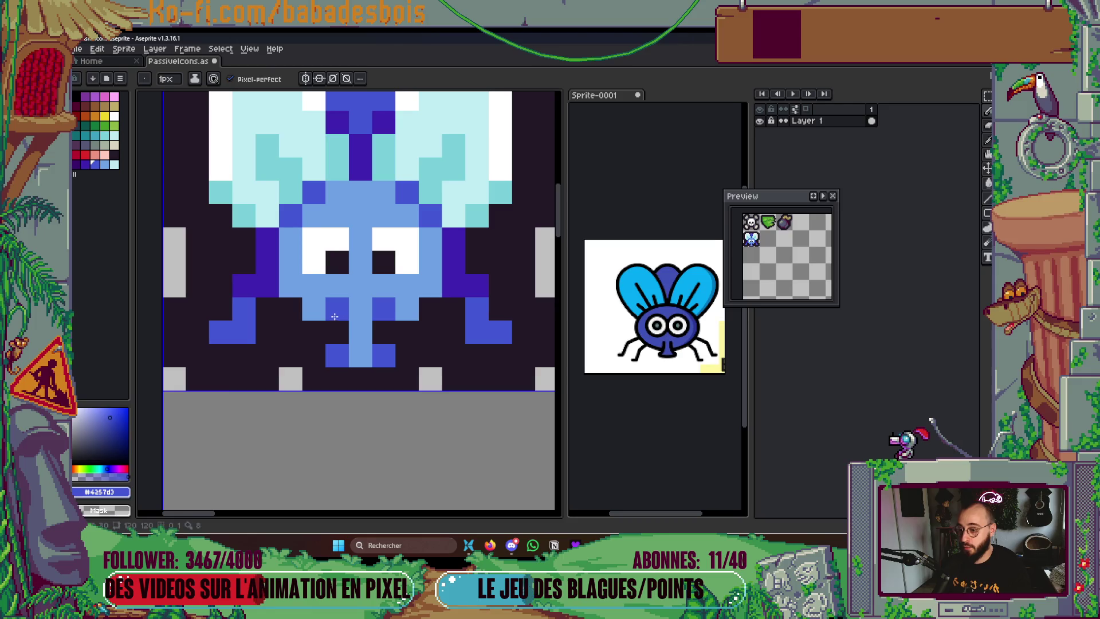
pyautogui.hotkey('ctrl', 's')
pyautogui.scroll(-4, 401, 298)
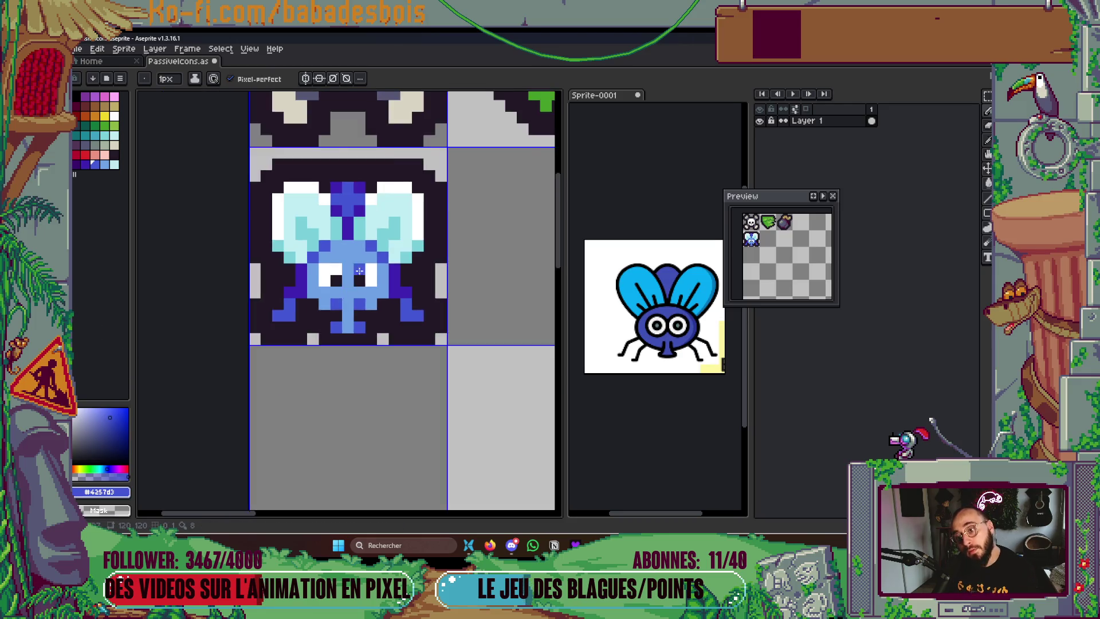
pyautogui.moveTo(409, 300); pyautogui.dragTo(406, 317)
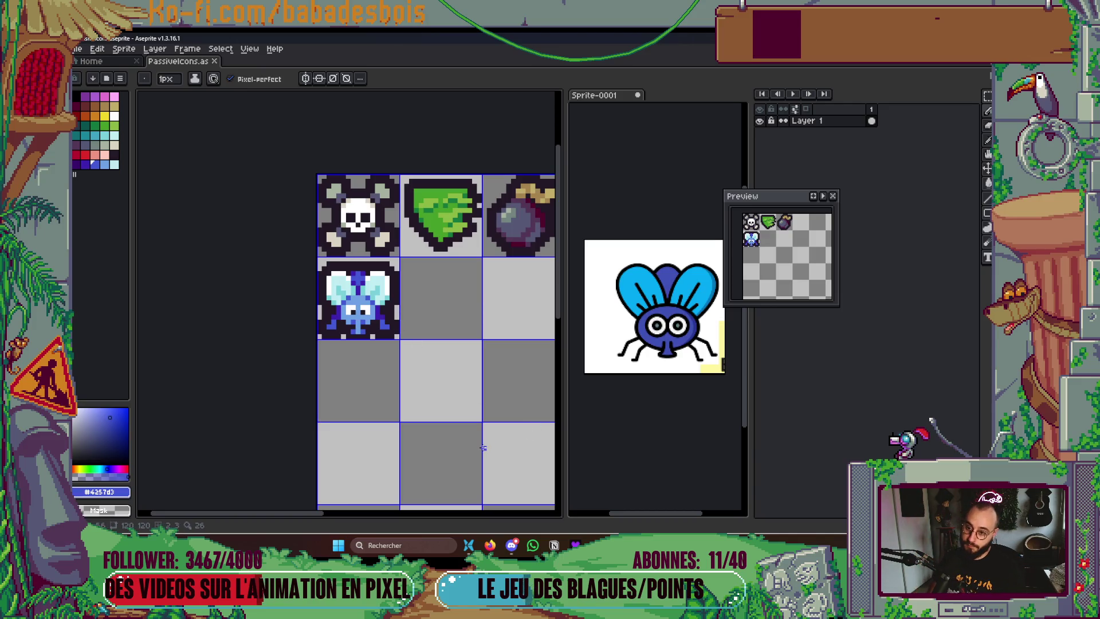
# Try a white pixel beside the blue top stripe, then undo it
pyautogui.scroll(1, 335, 372)
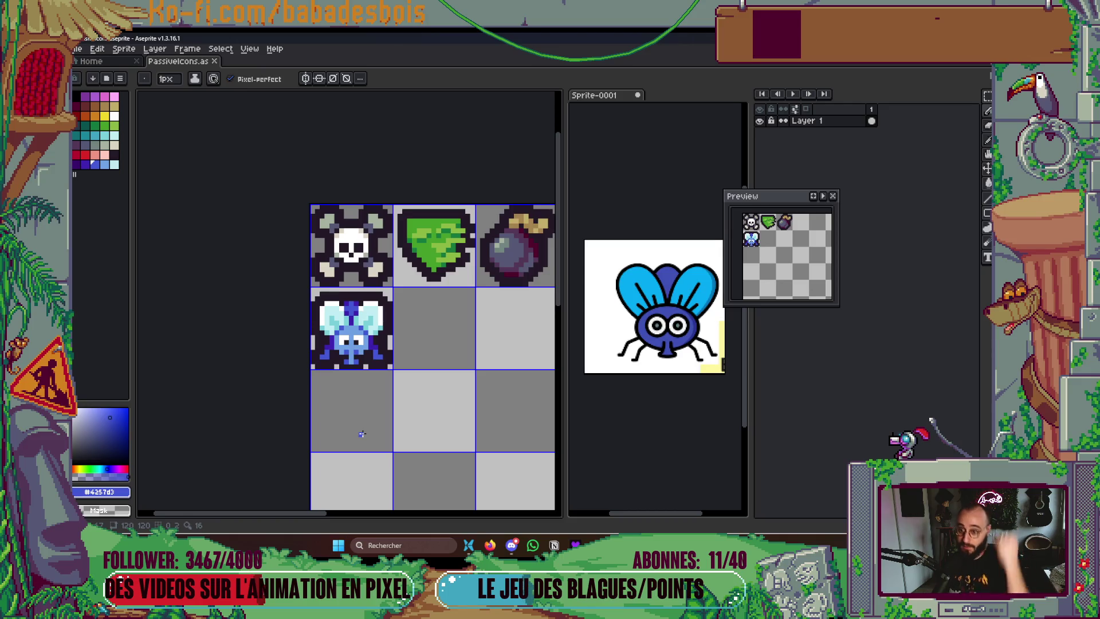
pyautogui.scroll(4, 344, 360)
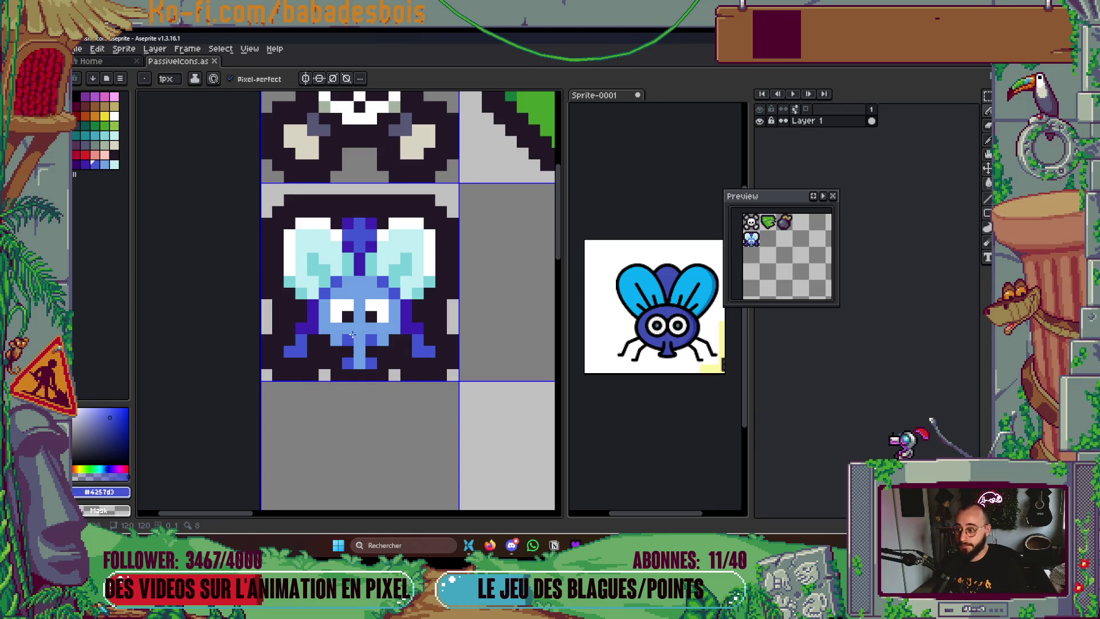
pyautogui.press('i')
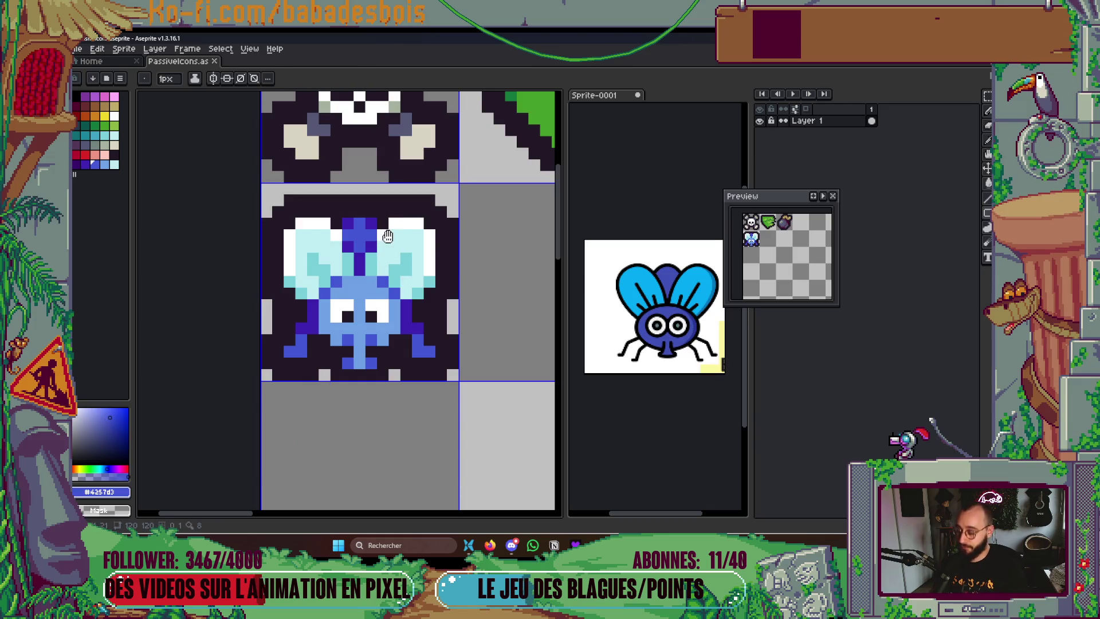
pyautogui.keyDown('alt'); pyautogui.click(386, 237); pyautogui.keyUp('alt')
pyautogui.click(371, 247)
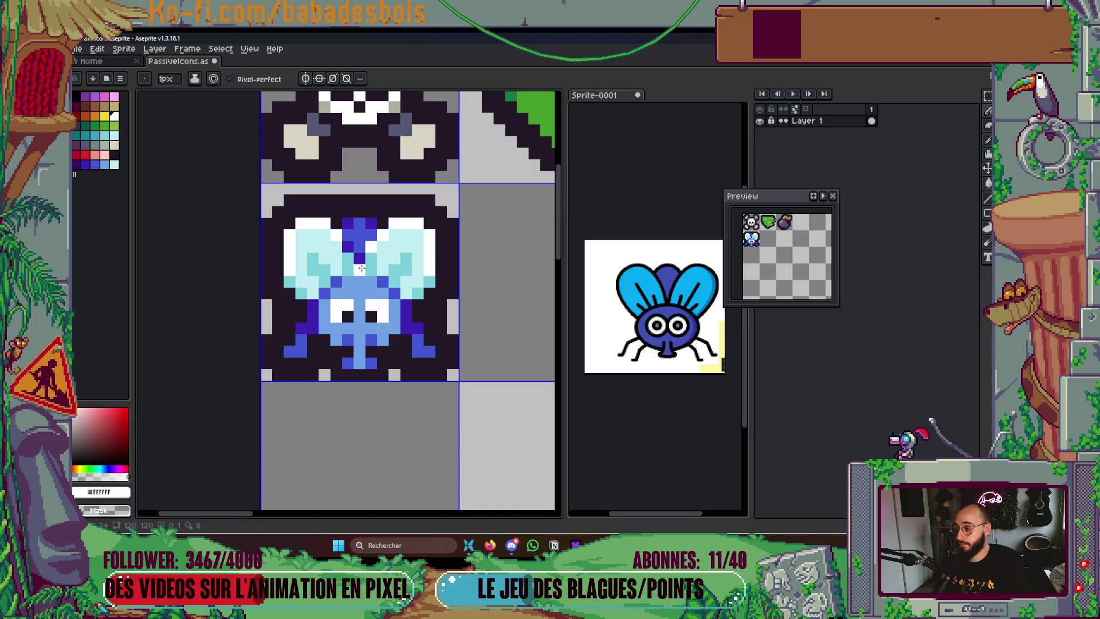
pyautogui.moveTo(231, 422); pyautogui.dragTo(256, 451)
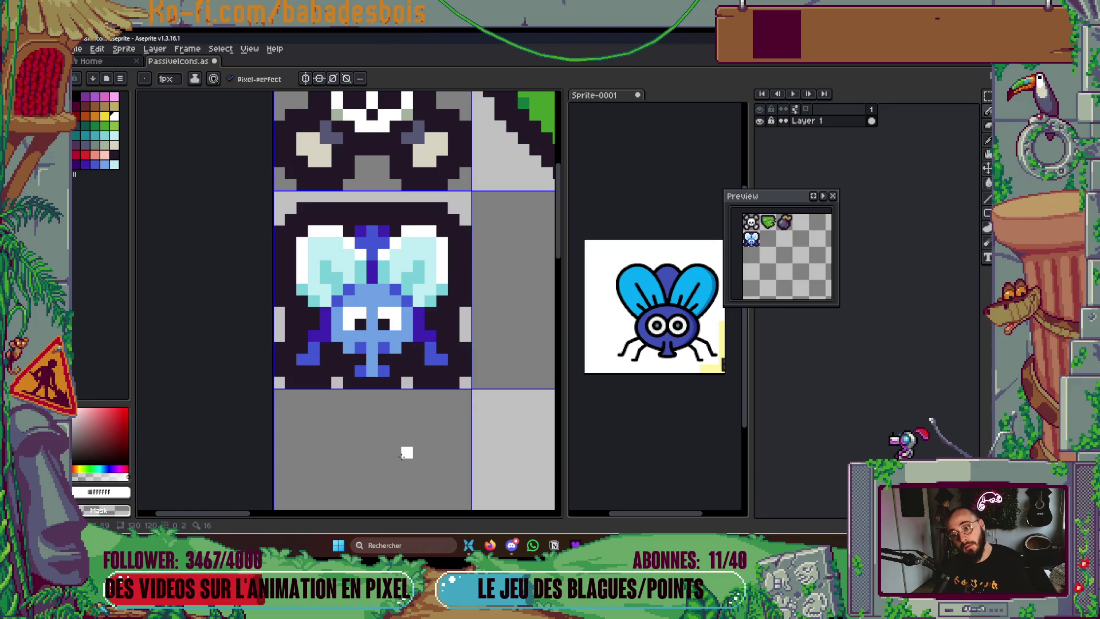
pyautogui.hotkey('ctrl', 'z')
# Lighten the dark pixel right of the eyes and the upper-left body edge pixel to light blue
pyautogui.scroll(1, 413, 341)
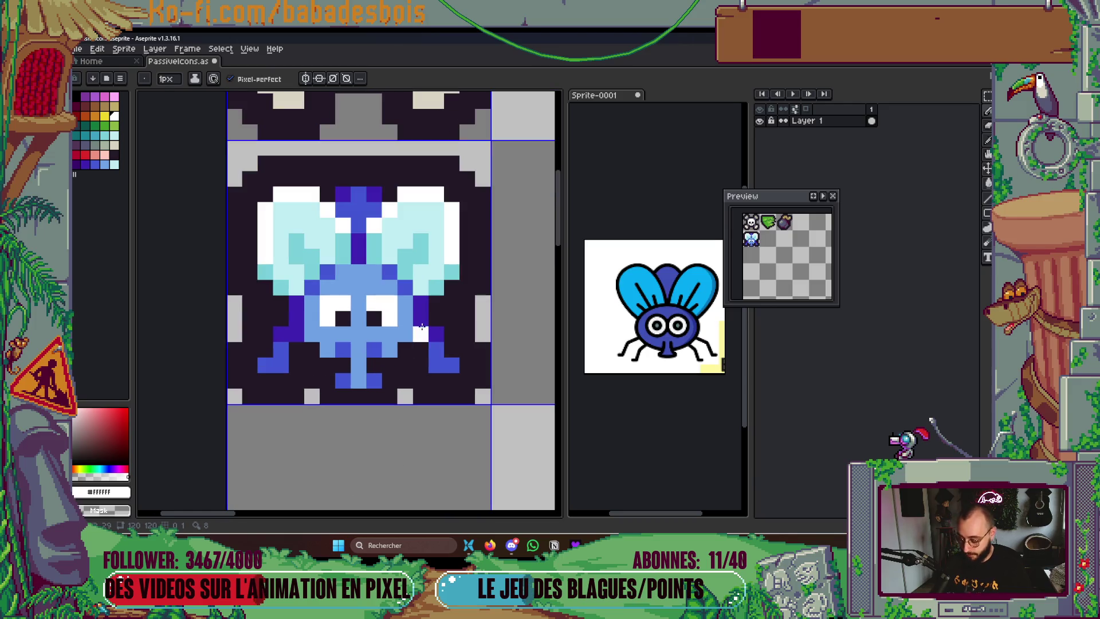
pyautogui.keyDown('alt'); pyautogui.click(421, 316); pyautogui.keyUp('alt')
pyautogui.click(421, 304)
pyautogui.click(281, 319)
pyautogui.hotkey('ctrl', 'z')
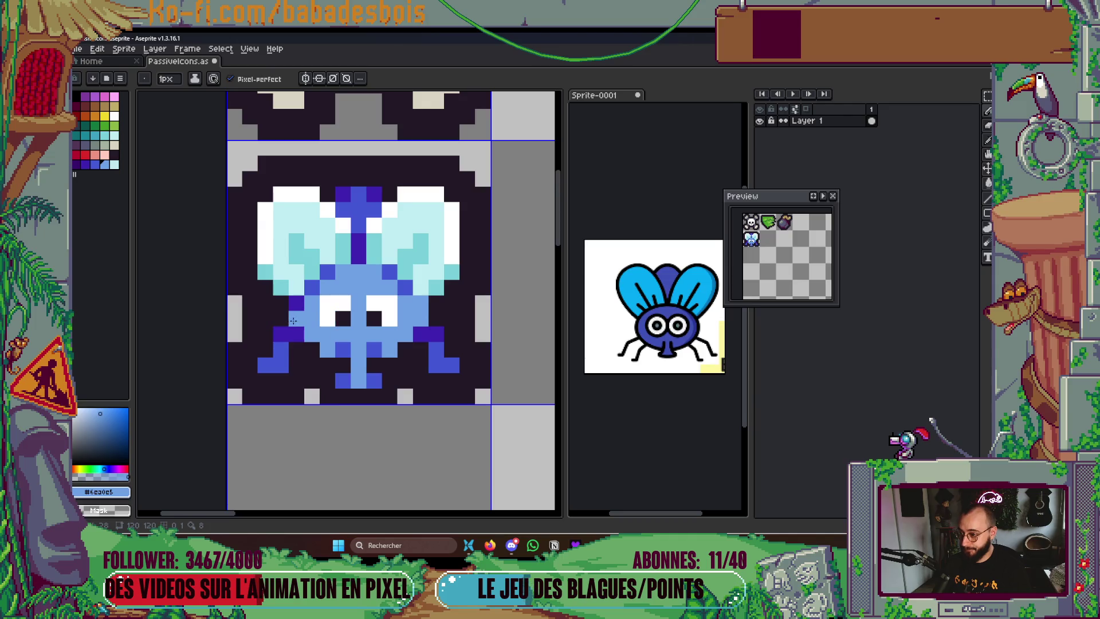
pyautogui.click(296, 302)
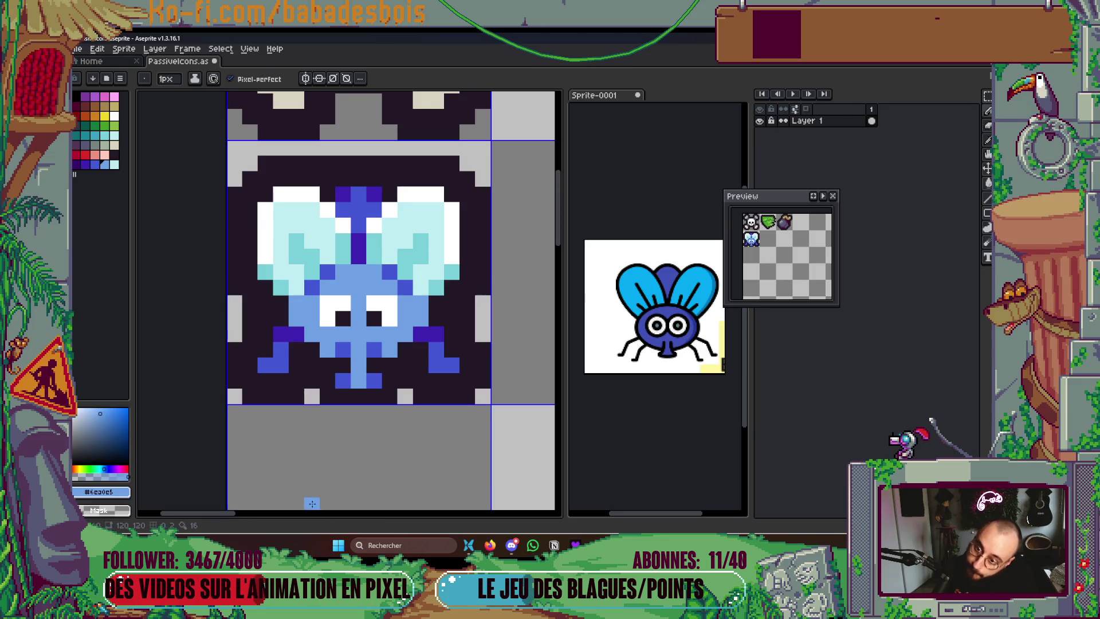
pyautogui.scroll(-4, 336, 449)
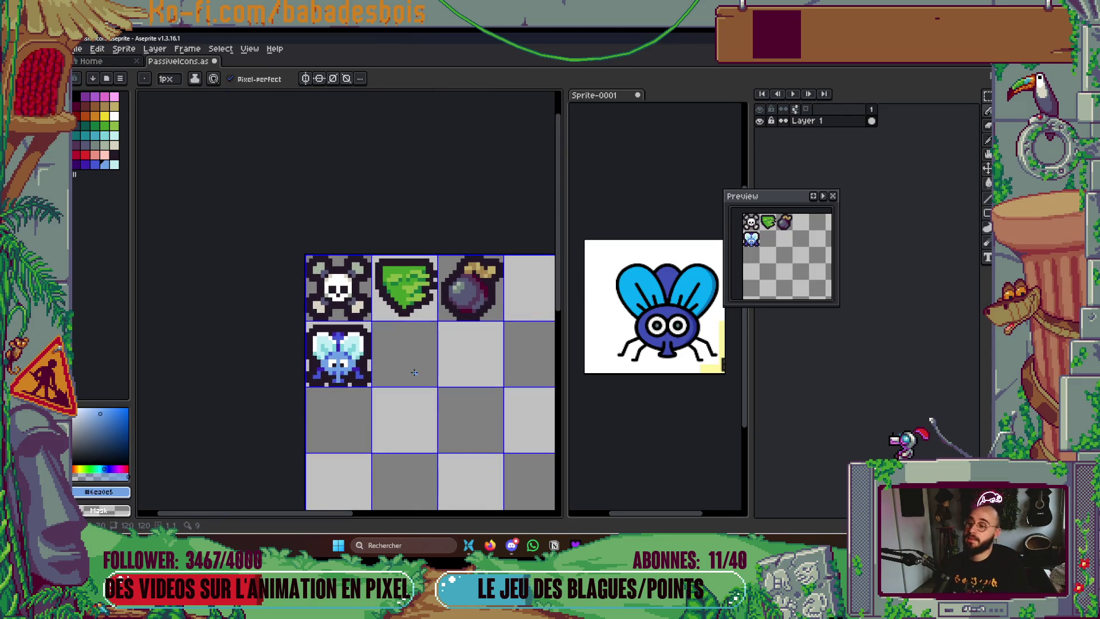
# Save, then paint over the fly's lower stem in the dark outline colour
pyautogui.press('v')
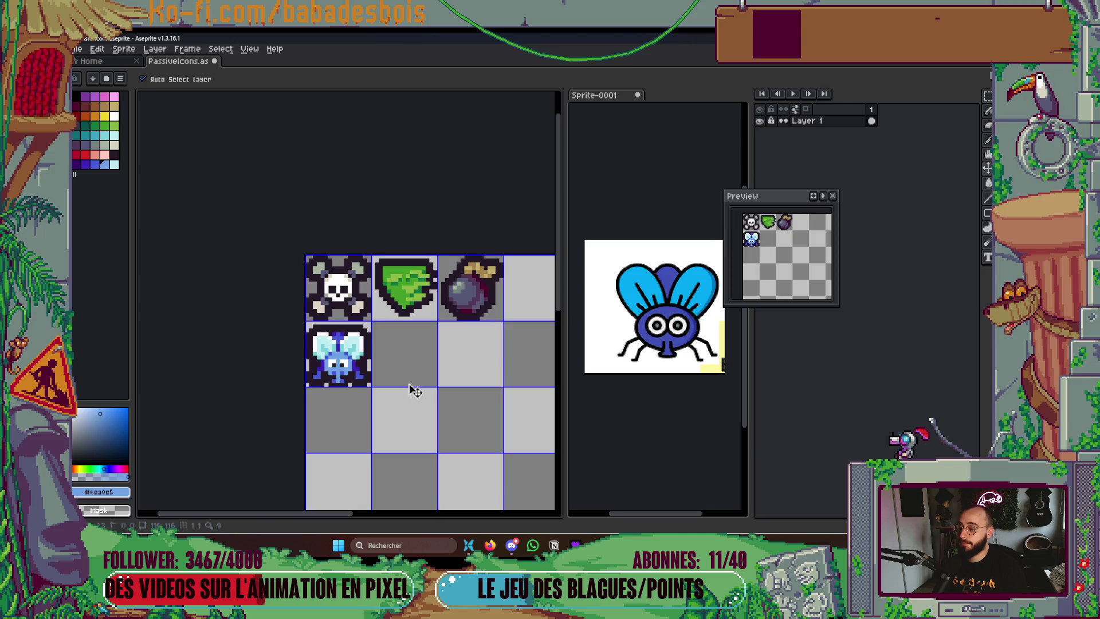
pyautogui.hotkey('ctrl', 's')
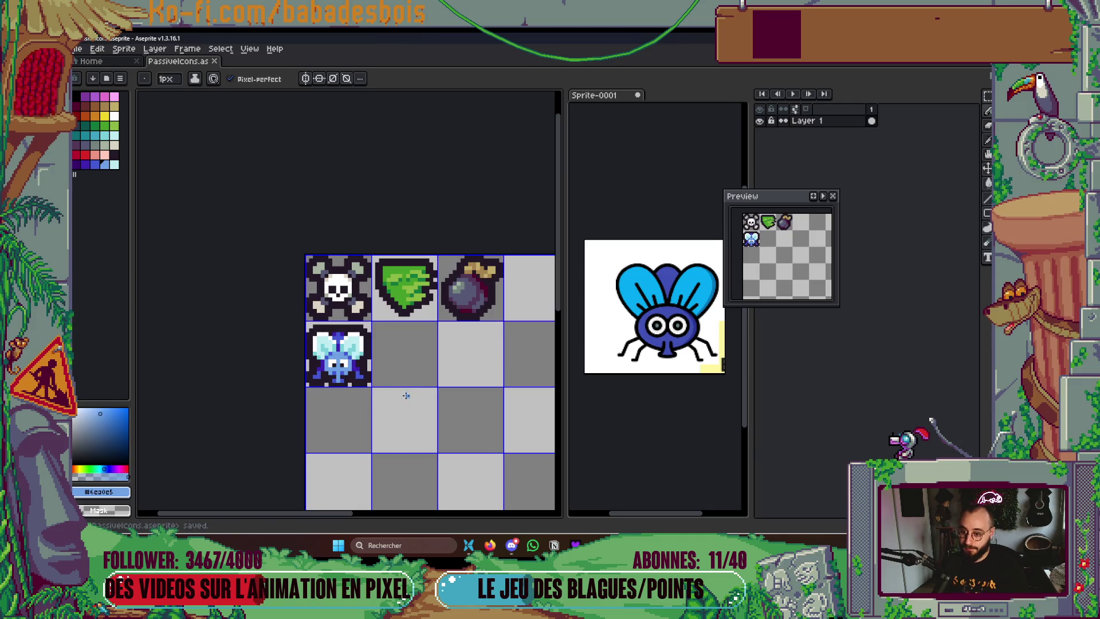
pyautogui.scroll(3, 406, 396)
pyautogui.keyDown('alt'); pyautogui.click(401, 355); pyautogui.keyUp('alt')
pyautogui.moveTo(370, 350)
pyautogui.mouseDown()
pyautogui.moveTo(367, 373)
pyautogui.moveTo(397, 373)
pyautogui.moveTo(344, 388)
pyautogui.moveTo(362, 387)
pyautogui.mouseUp()
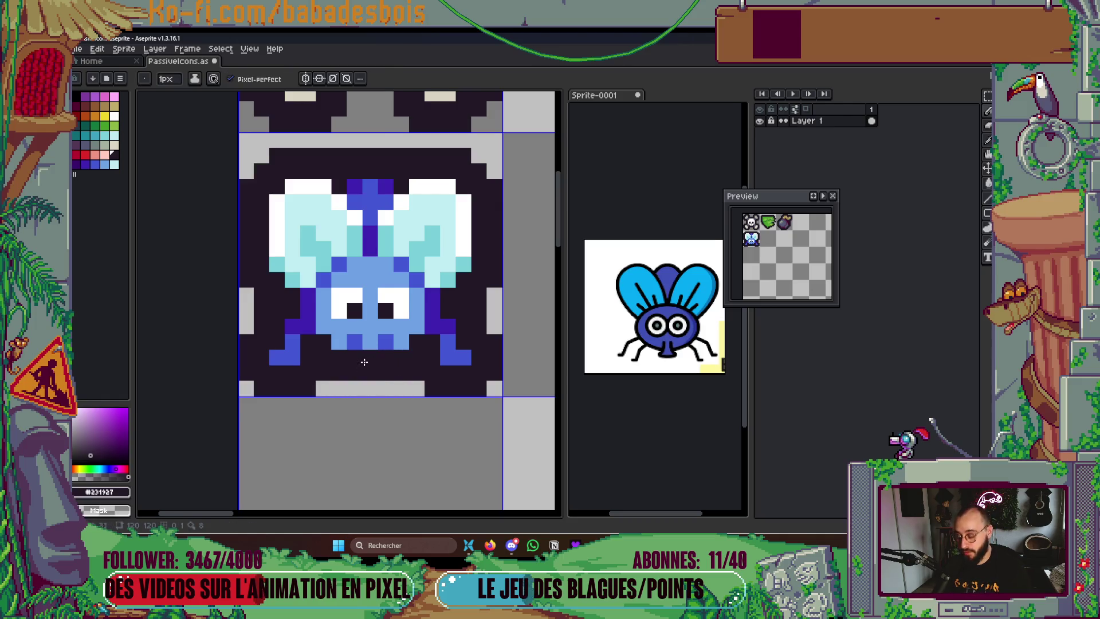
# Recolour a dark-blue lower-body pixel light blue and save the sheet
pyautogui.scroll(1, 365, 364)
pyautogui.keyDown('alt'); pyautogui.click(389, 332); pyautogui.keyUp('alt')
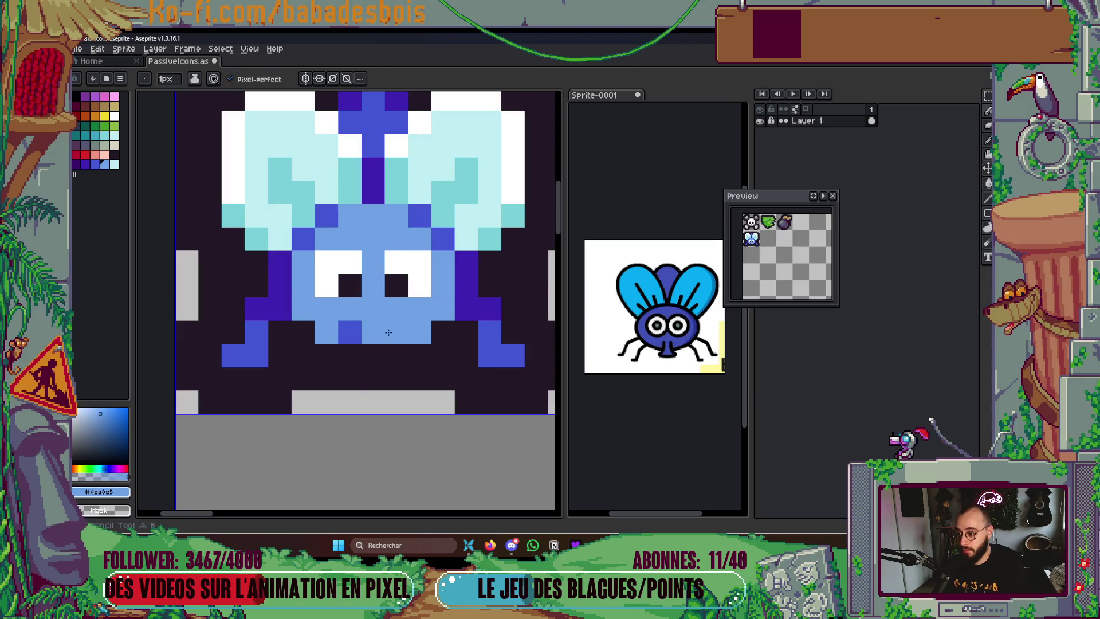
pyautogui.click(344, 332)
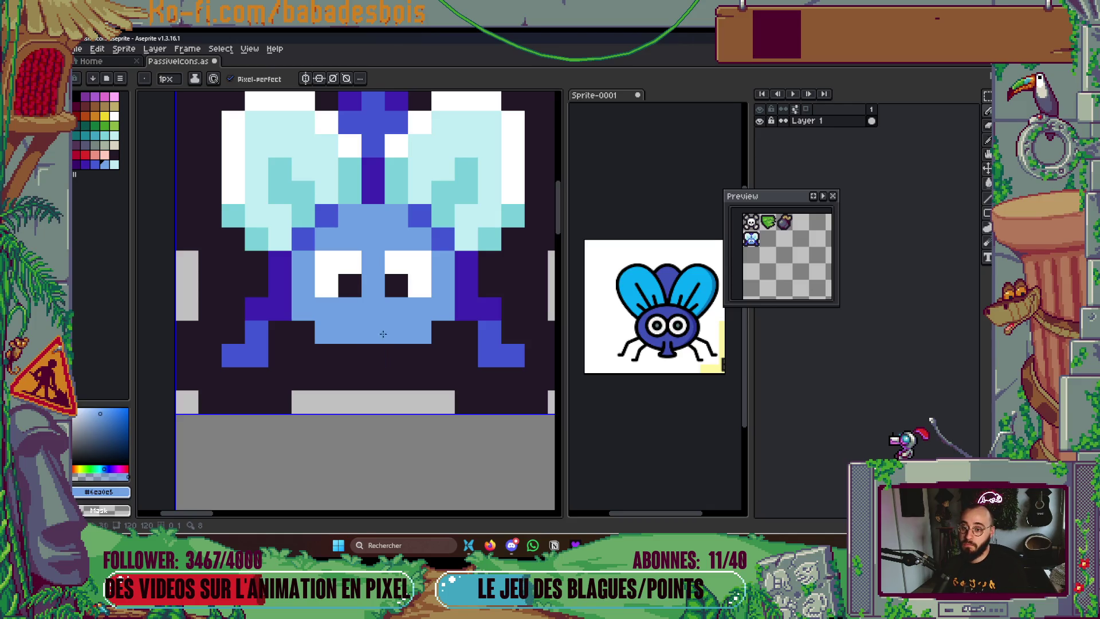
pyautogui.keyDown('alt'); pyautogui.click(430, 152); pyautogui.keyUp('alt')
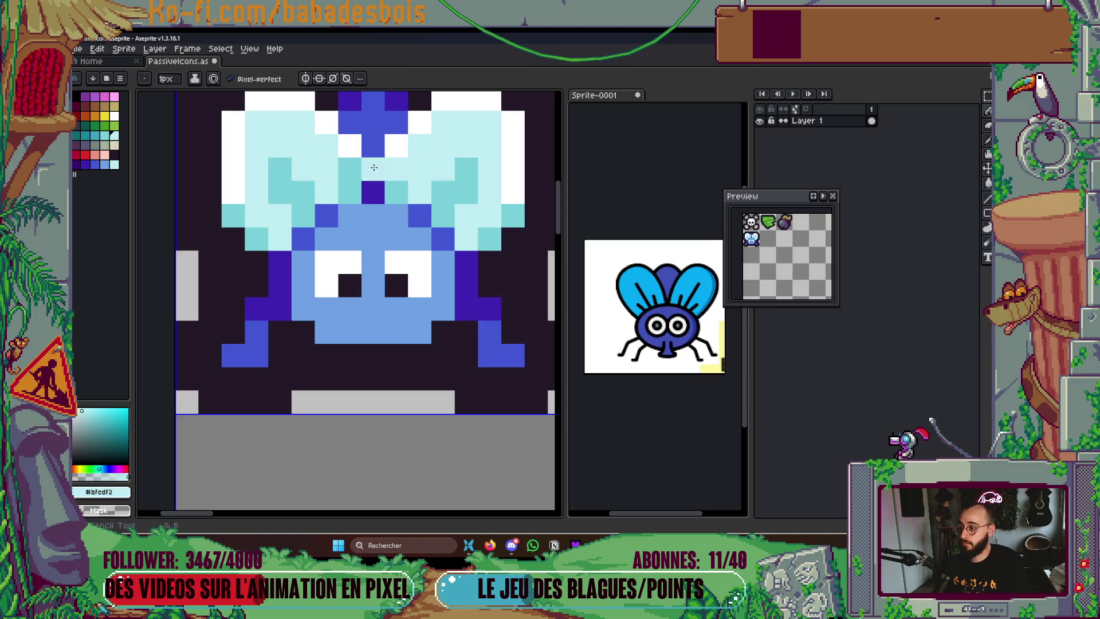
pyautogui.scroll(-3, 512, 259)
pyautogui.scroll(-3, 513, 259)
pyautogui.hotkey('ctrl', 's')
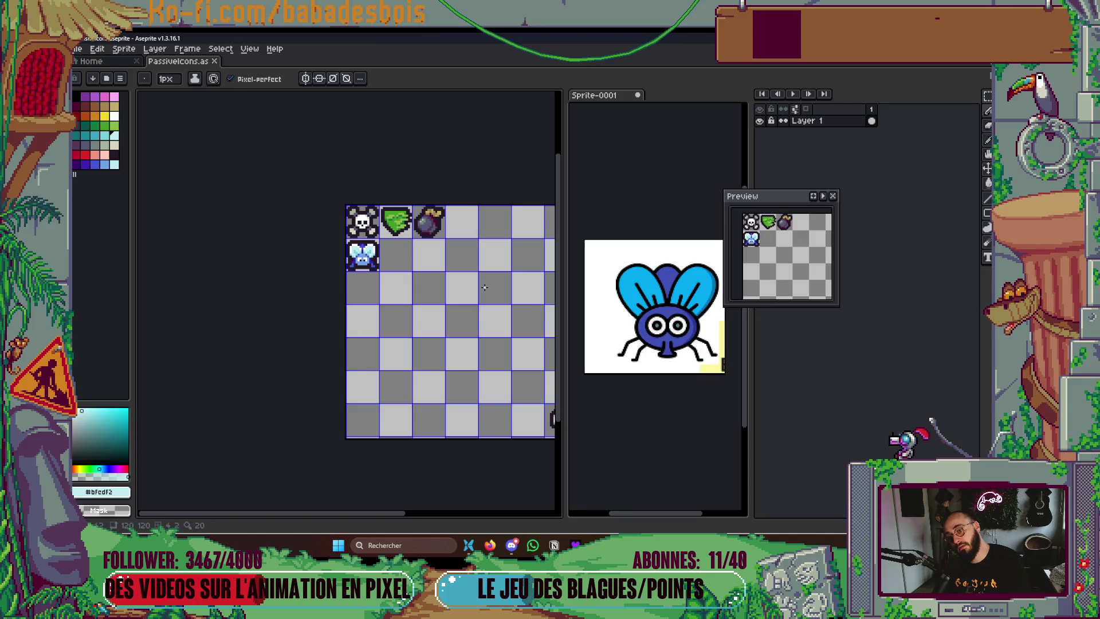
# Test a 2px stroke in an empty cell, undo it, and glance at the Miro design board
pyautogui.scroll(3, 367, 267)
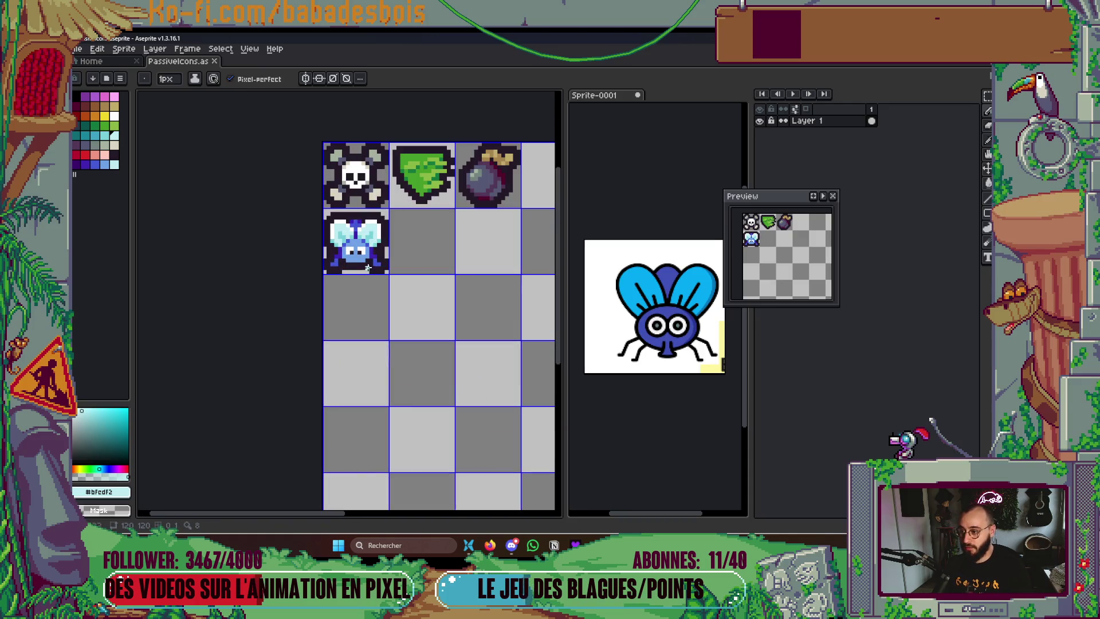
pyautogui.scroll(1, 364, 259)
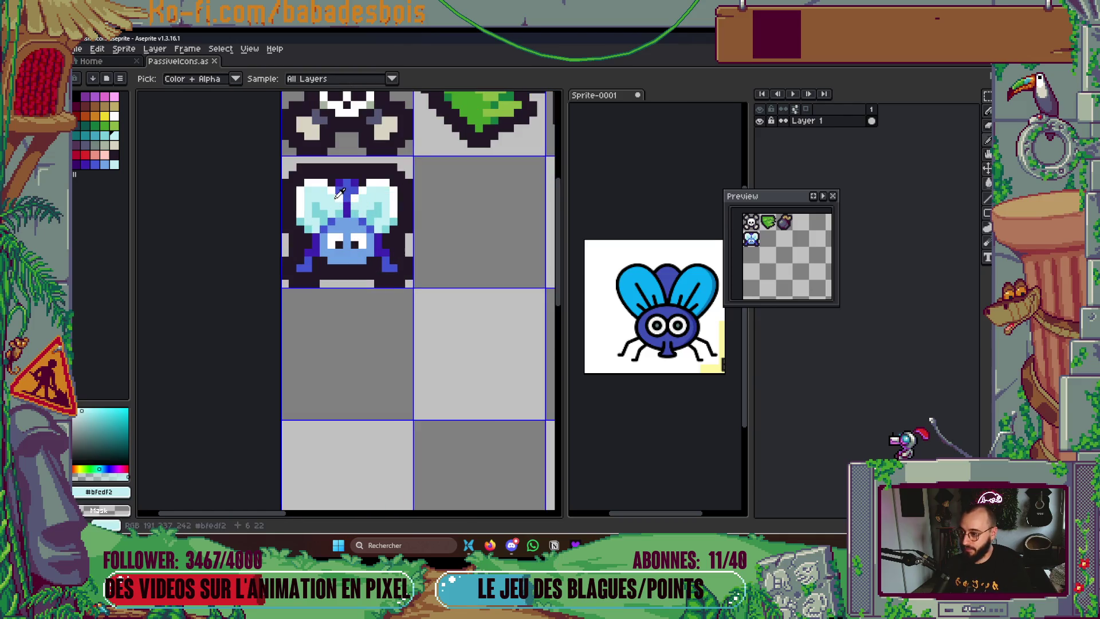
pyautogui.hotkey('ctrl', '+')
pyautogui.moveTo(446, 208)
pyautogui.mouseDown()
pyautogui.moveTo(461, 236)
pyautogui.moveTo(469, 218)
pyautogui.mouseUp()
pyautogui.hotkey('ctrl', 'z')
pyautogui.hotkey('ctrl', 'z')
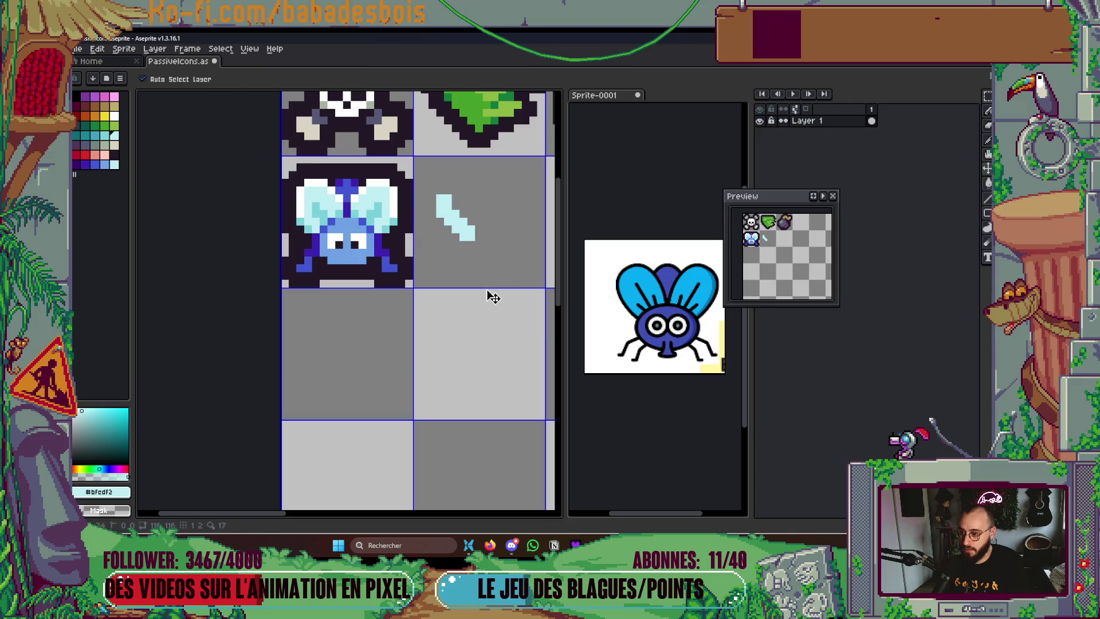
pyautogui.click(488, 544)
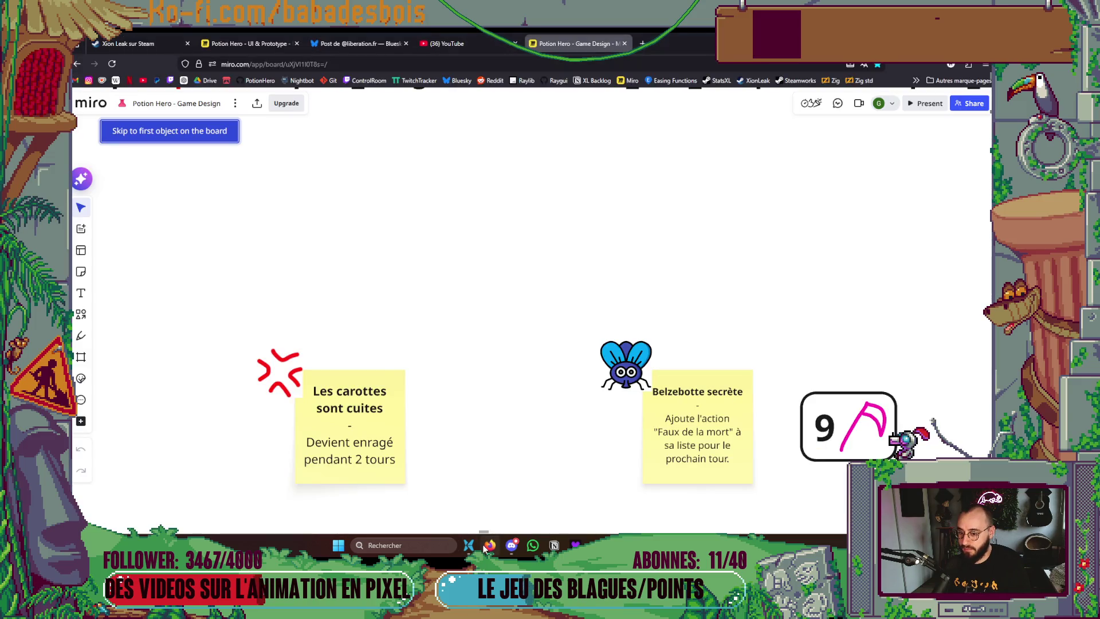
pyautogui.click(487, 546)
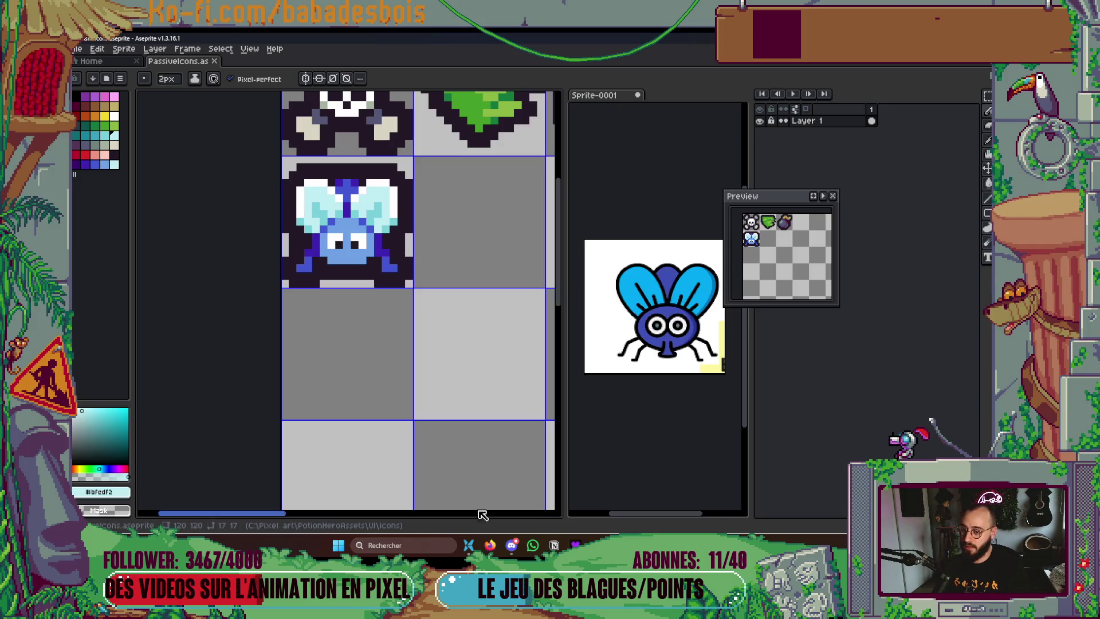
# Whiten the fly's old pupils, place dark pupils at the eyes' lower-left, and save
pyautogui.scroll(7, 367, 247)
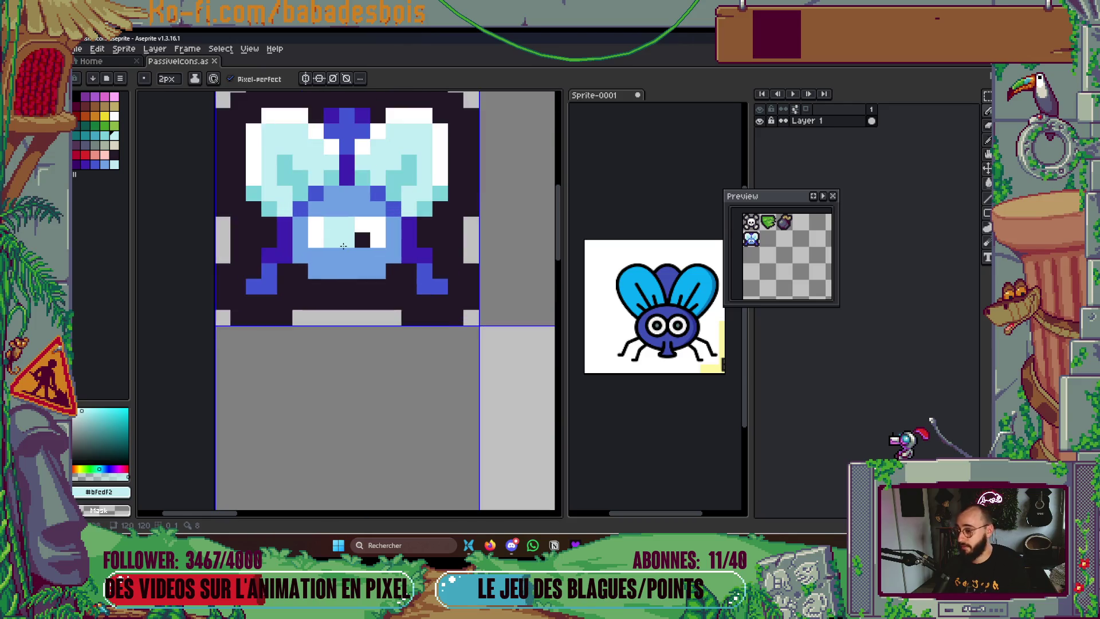
pyautogui.press('alt')
pyautogui.click(382, 210)
pyautogui.click(381, 234)
pyautogui.click(326, 242)
pyautogui.keyDown('alt'); pyautogui.click(164, 162); pyautogui.keyUp('alt')
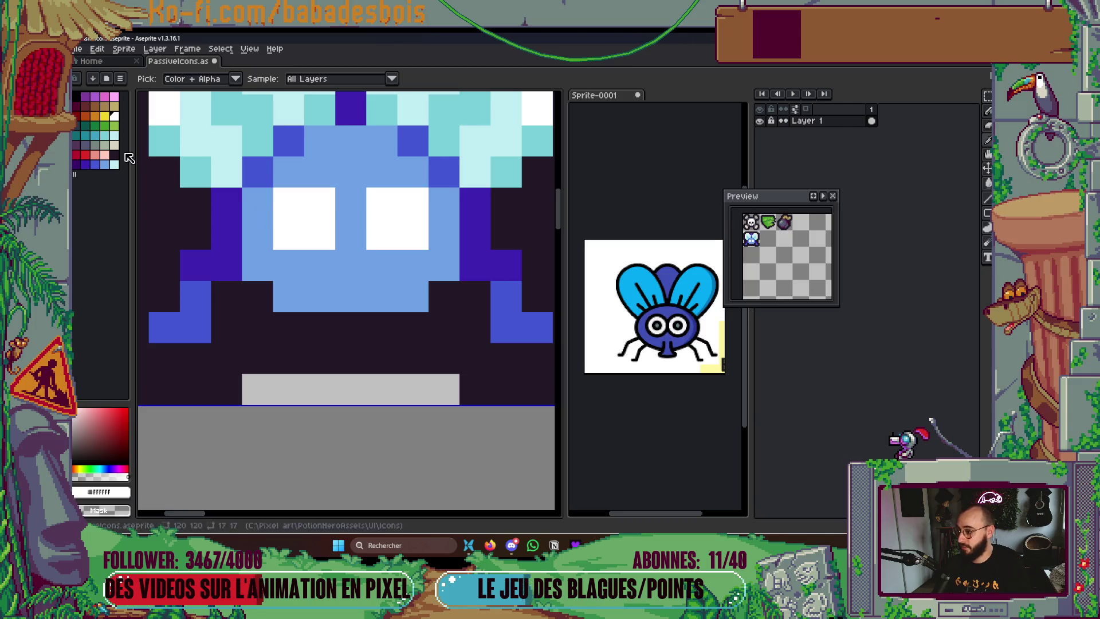
pyautogui.click(249, 220)
pyautogui.click(288, 234)
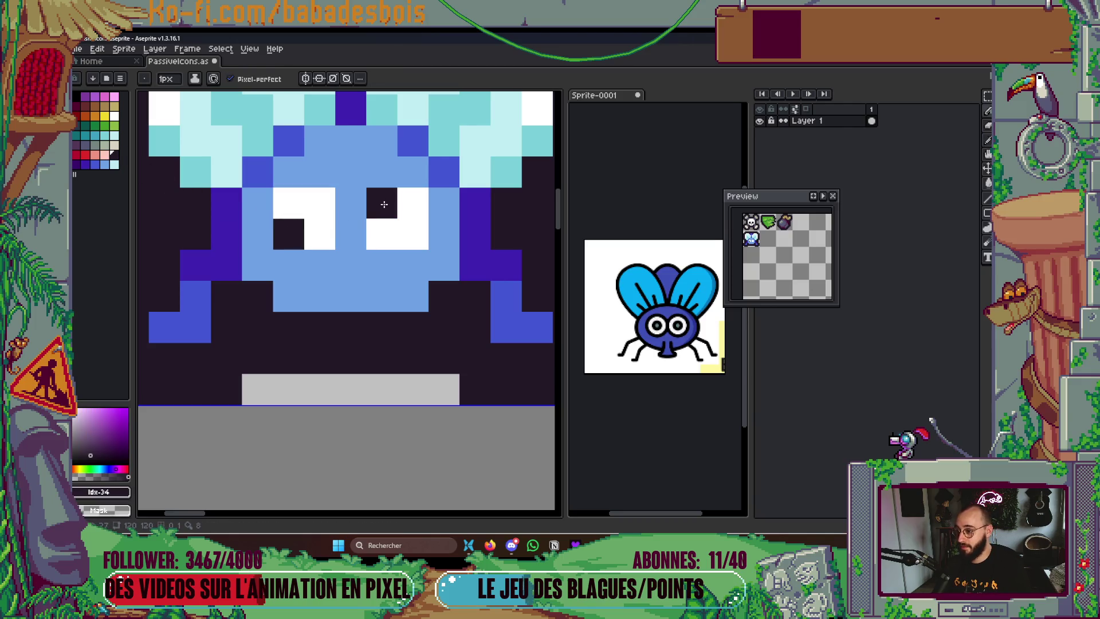
pyautogui.scroll(-5, 412, 354)
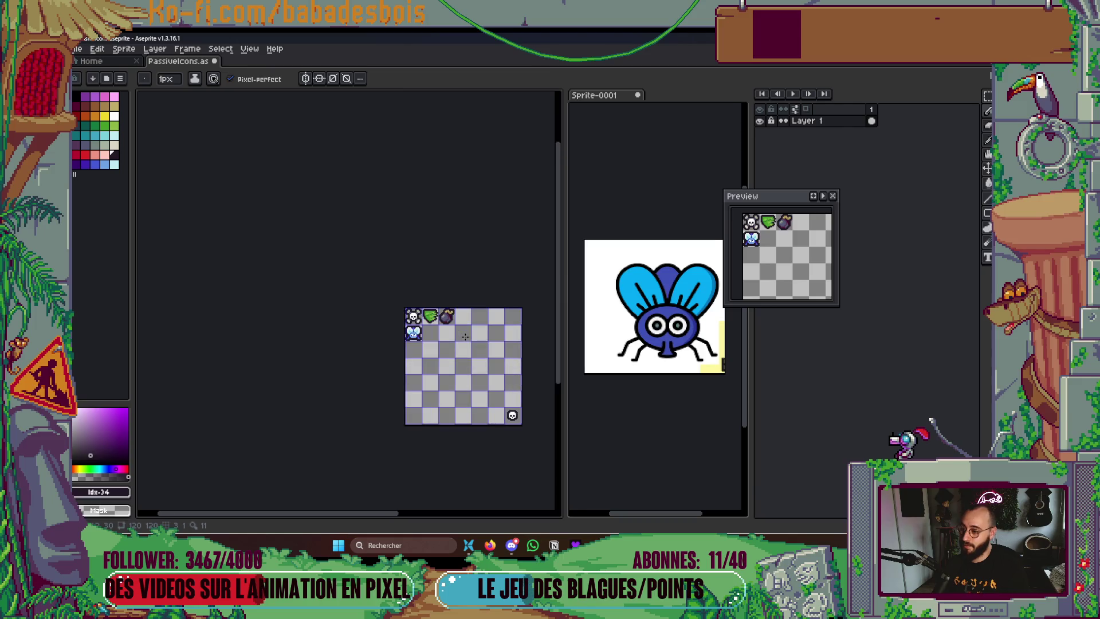
pyautogui.scroll(6, 432, 348)
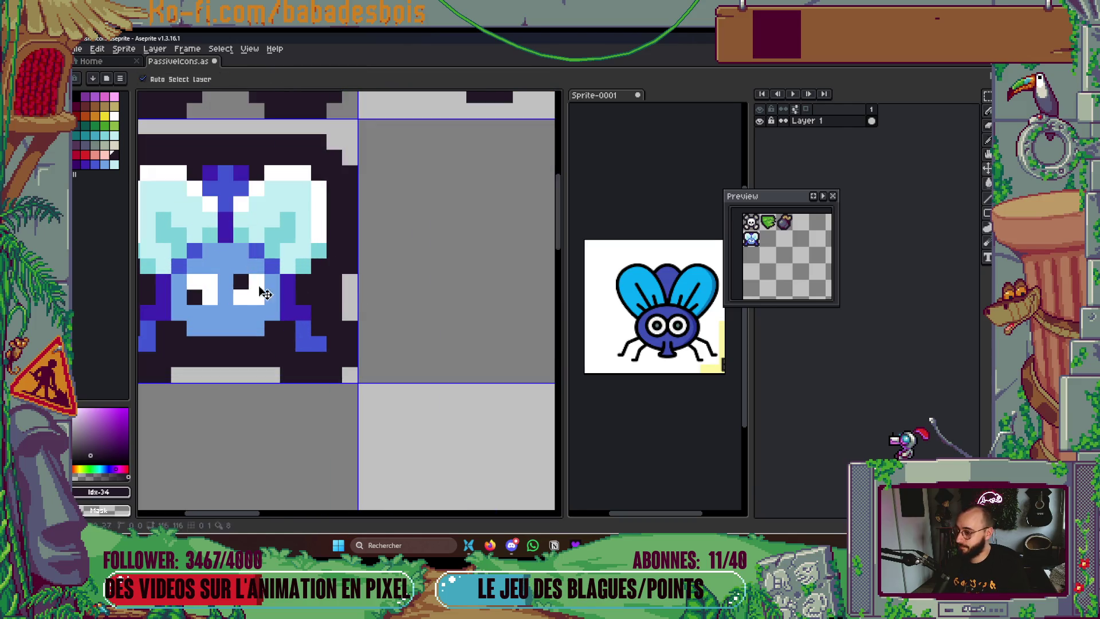
pyautogui.scroll(-3, 403, 292)
pyautogui.scroll(-2, 403, 292)
pyautogui.hotkey('ctrl', 's')
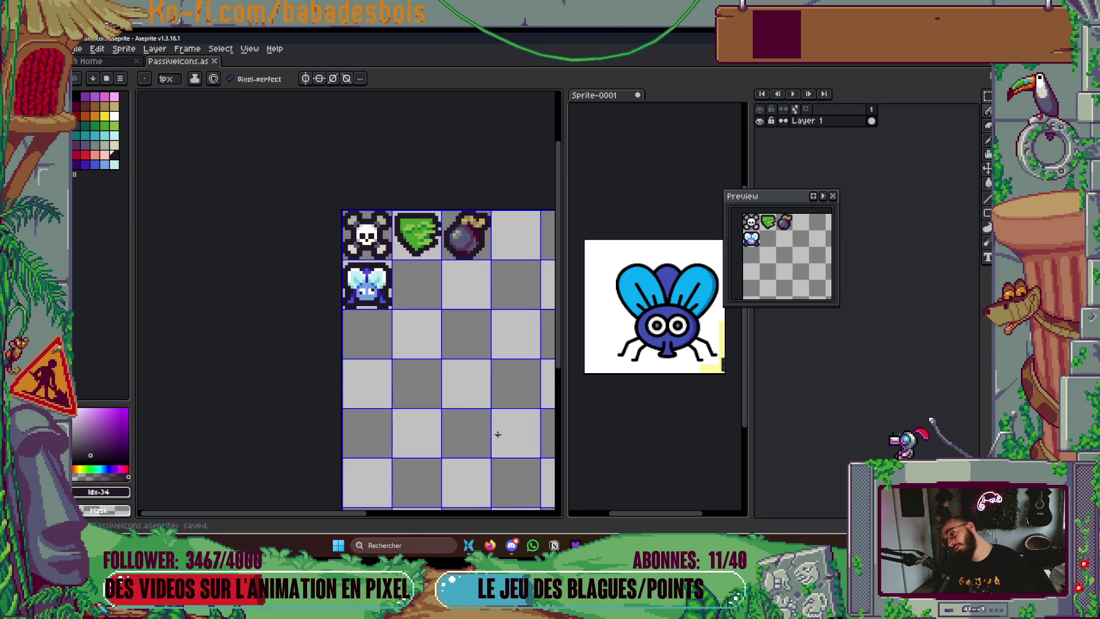
# Draw a light-blue stem with a widened base below the fly's body
pyautogui.scroll(-2, 495, 431)
pyautogui.scroll(1, 420, 379)
pyautogui.scroll(8, 421, 379)
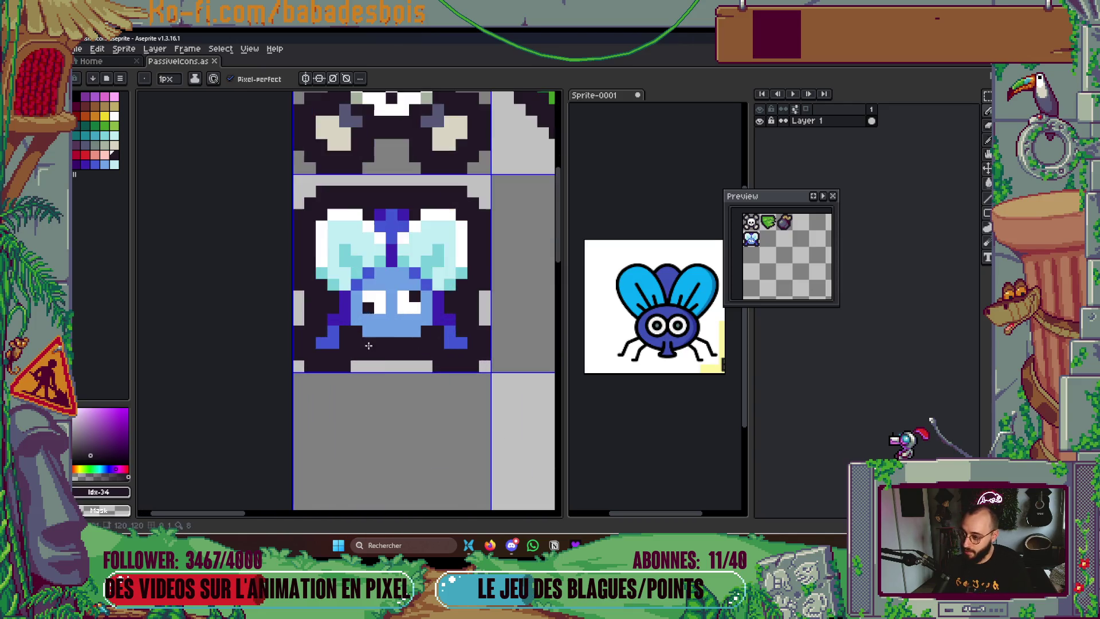
pyautogui.press('i')
pyautogui.click(412, 291)
pyautogui.press('b')
pyautogui.moveTo(401, 321); pyautogui.dragTo(400, 345)
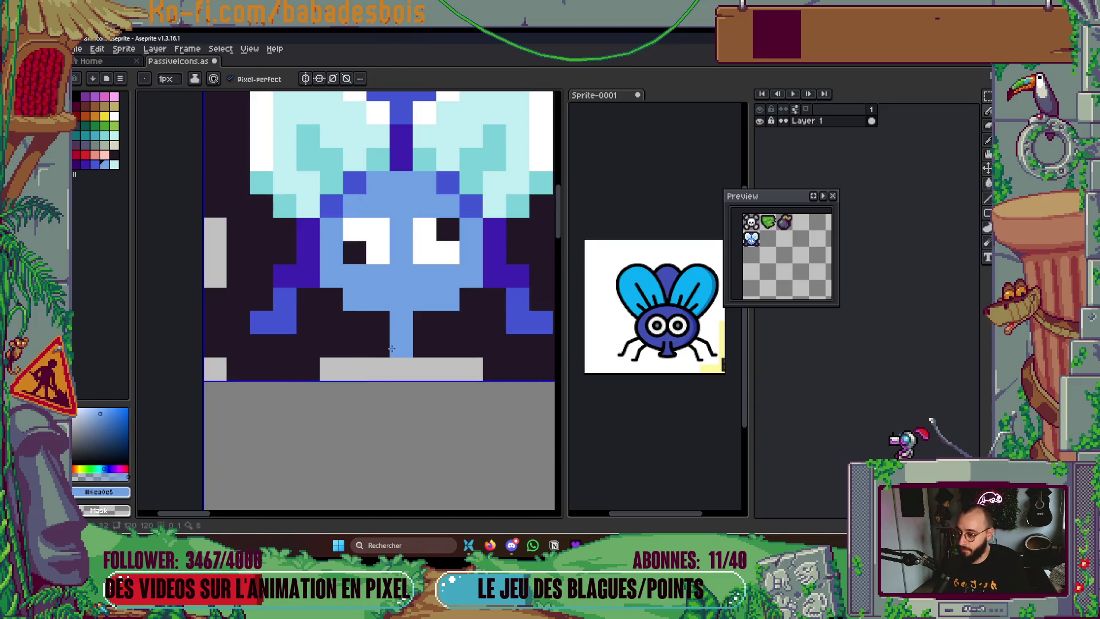
pyautogui.click(378, 346)
pyautogui.click(424, 345)
# Paint the grey bar below the fly in the dark outline colour
pyautogui.press('i')
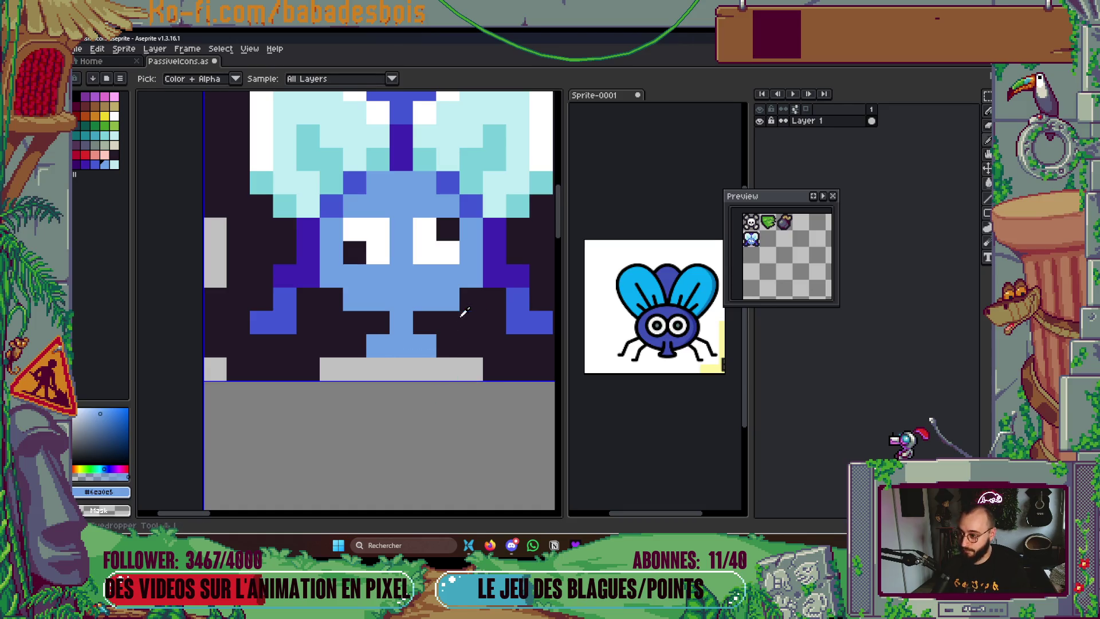
pyautogui.click(467, 320)
pyautogui.press('b')
pyautogui.moveTo(453, 366); pyautogui.dragTo(352, 366)
pyautogui.scroll(-5, 516, 447)
pyautogui.scroll(-2, 511, 449)
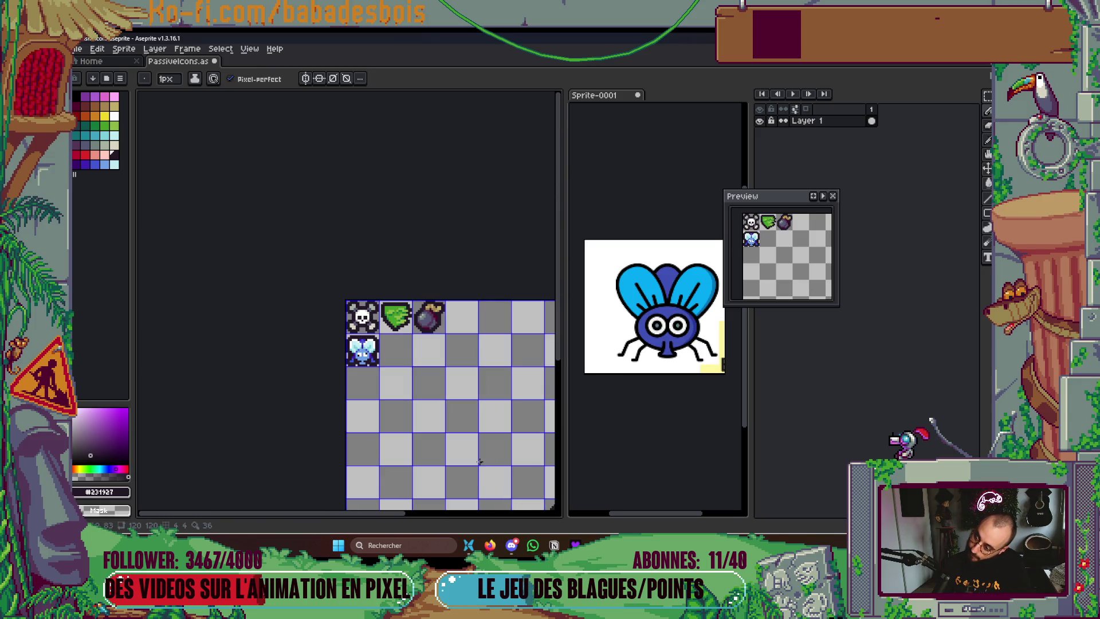
pyautogui.scroll(2, 360, 354)
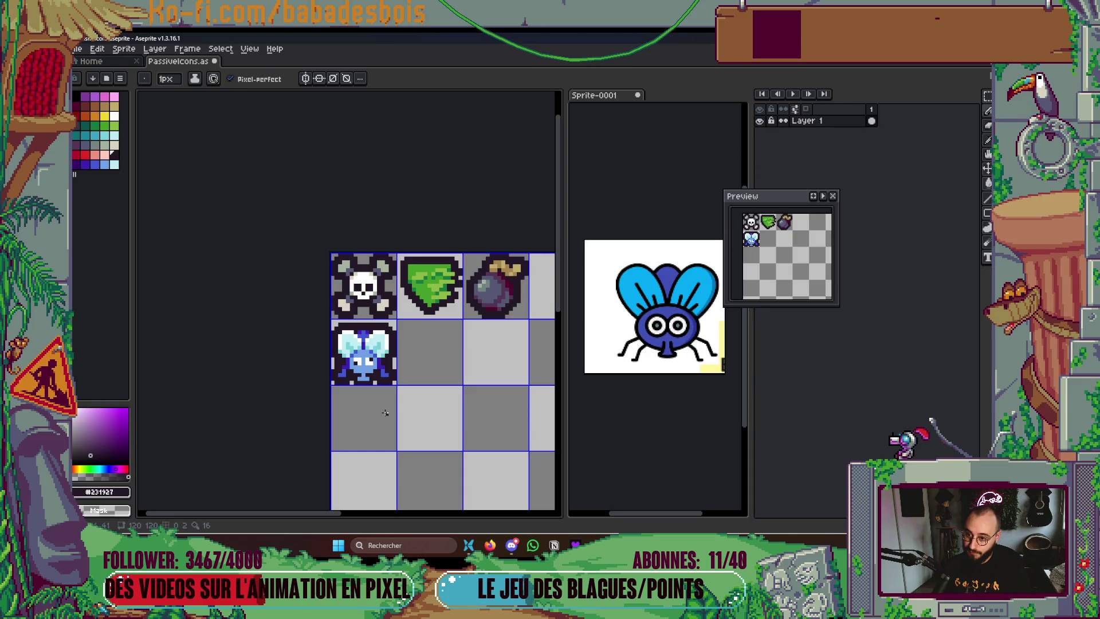
pyautogui.scroll(4, 385, 419)
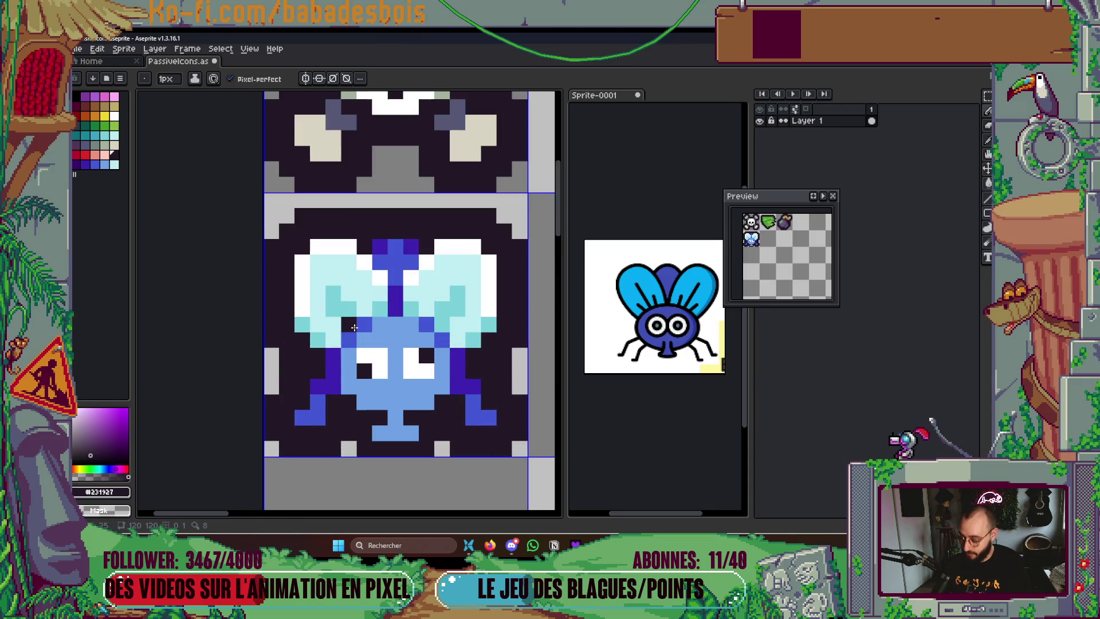
# Bucket-fill the fly's wing areas with white, then with pale cyan
pyautogui.keyDown('alt'); pyautogui.click(349, 247); pyautogui.keyUp('alt')
pyautogui.press('g')
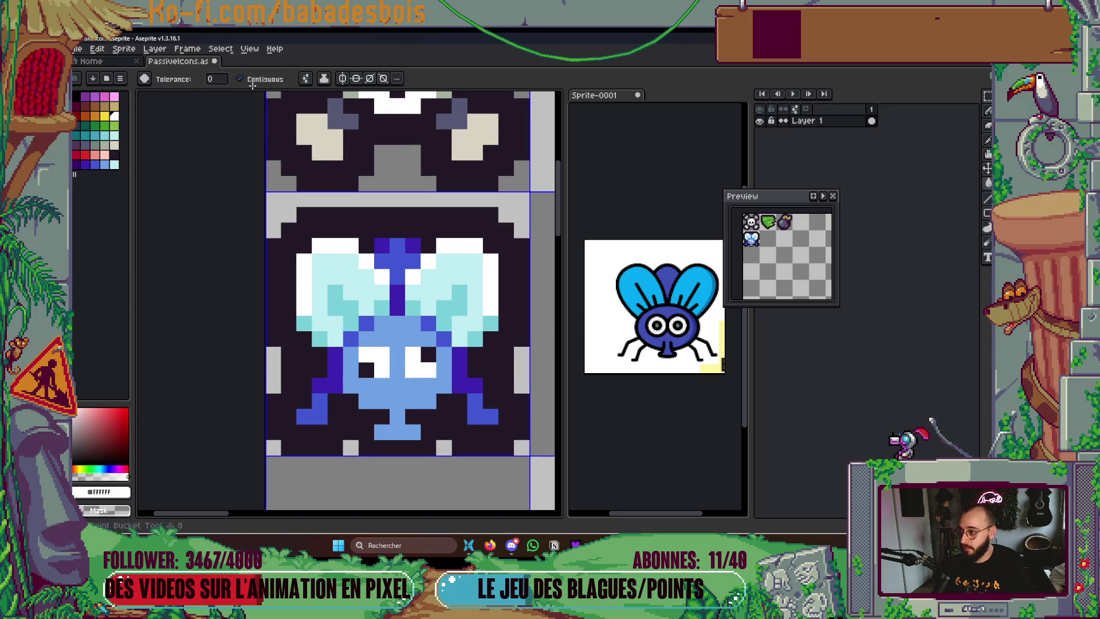
pyautogui.click(338, 272)
pyautogui.click(338, 272)
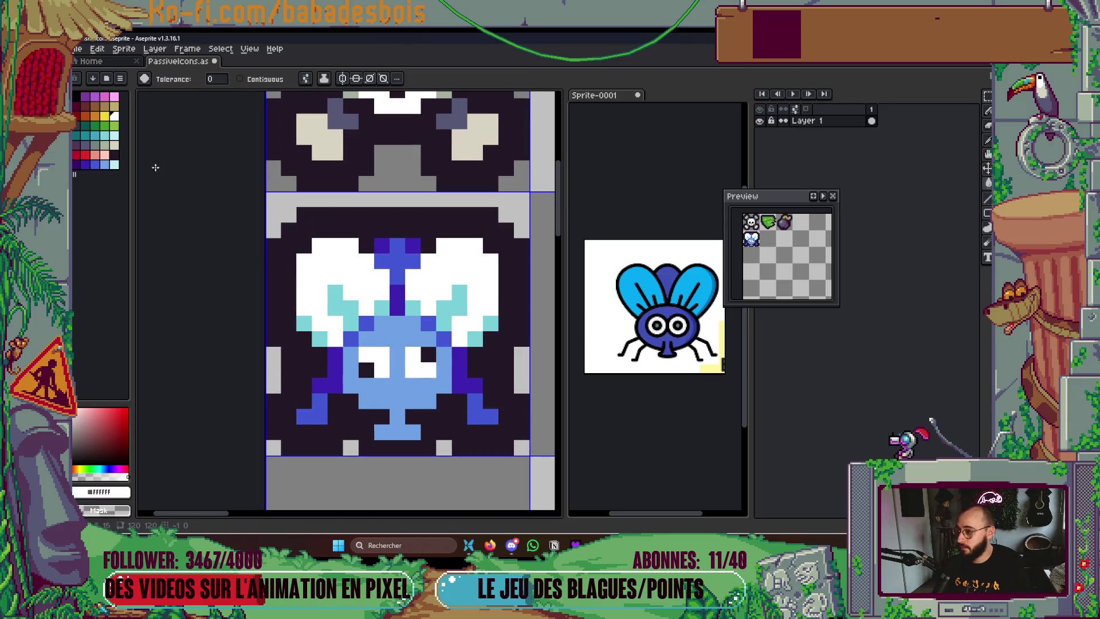
pyautogui.click(114, 135)
pyautogui.click(351, 307)
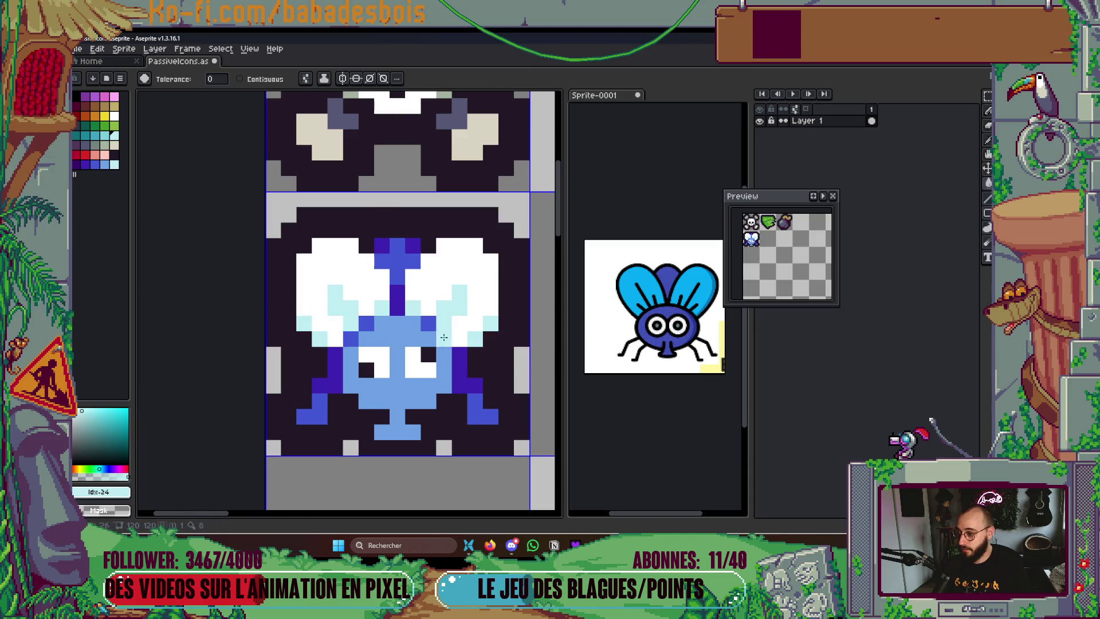
pyautogui.scroll(-3, 396, 330)
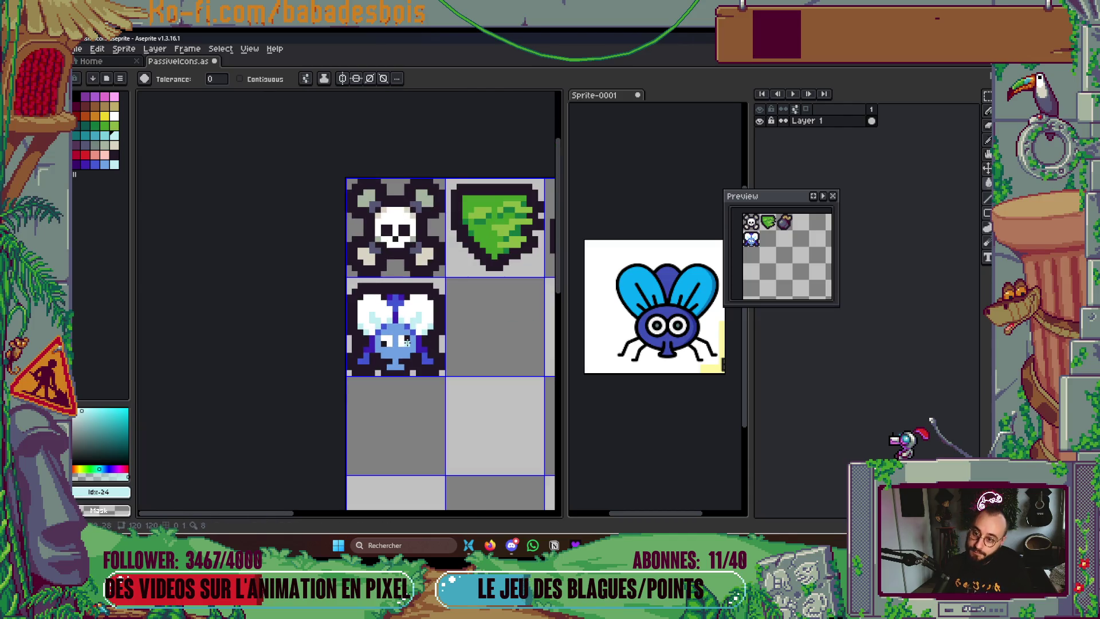
pyautogui.scroll(4, 405, 339)
# Pencil a pale-cyan vein with a side arm onto the left wing
pyautogui.press('b')
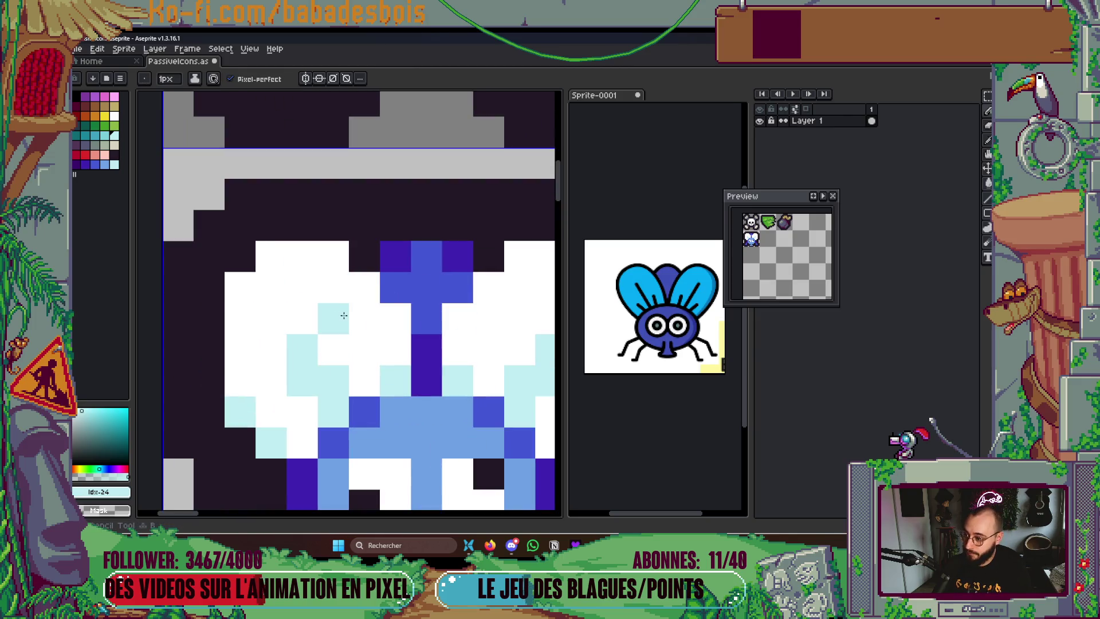
pyautogui.click(303, 319)
pyautogui.click(302, 288)
pyautogui.click(302, 256)
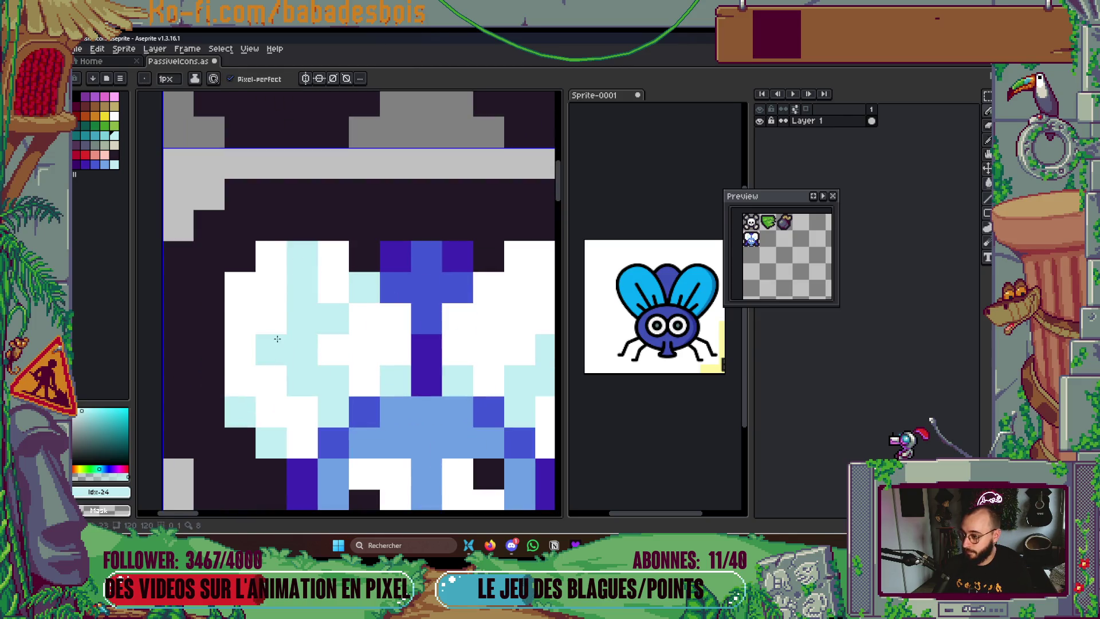
pyautogui.click(271, 319)
pyautogui.click(244, 290)
pyautogui.scroll(-3, 391, 300)
pyautogui.scroll(4, 391, 300)
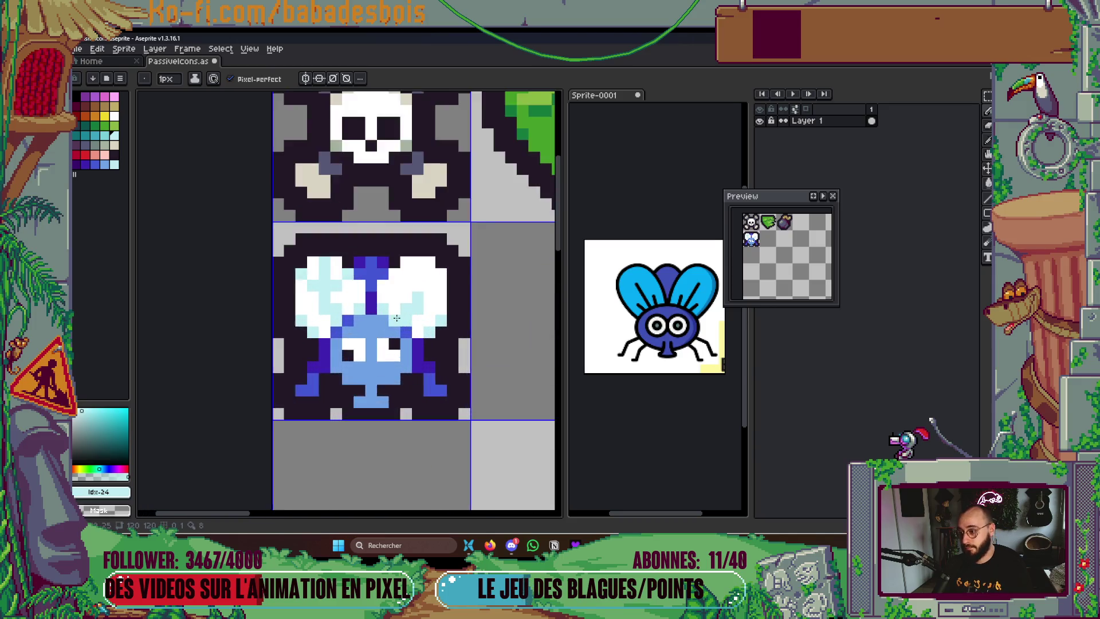
# Draw a pale-cyan vertical vein with side pixels on the right wing and beside the stripe
pyautogui.moveTo(439, 255); pyautogui.dragTo(438, 207)
pyautogui.click(415, 254)
pyautogui.click(461, 254)
pyautogui.click(484, 229)
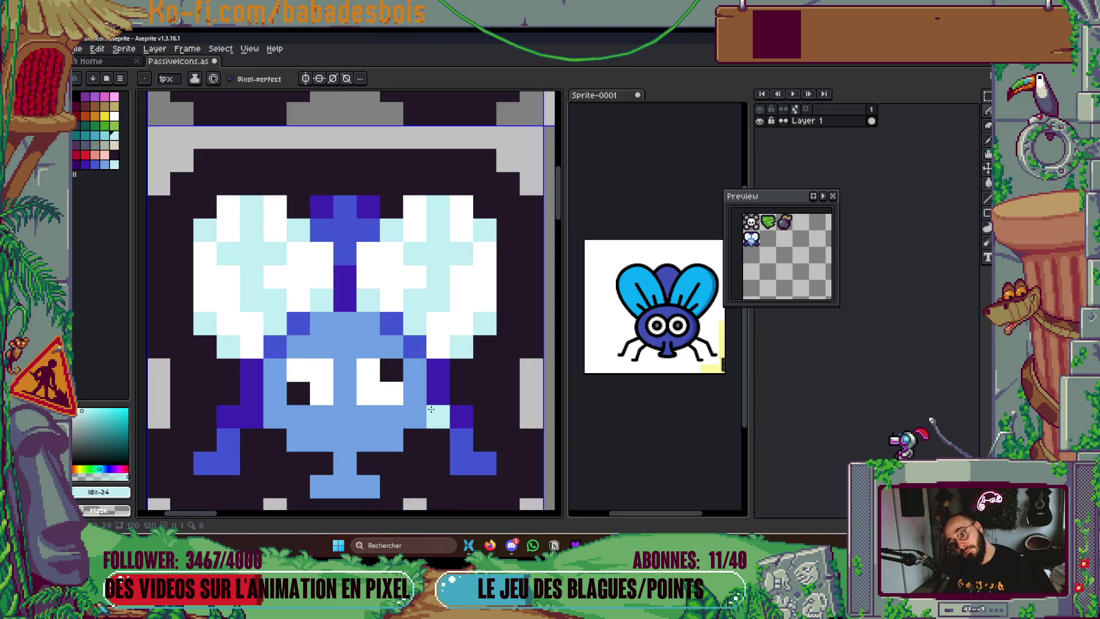
pyautogui.click(367, 254)
pyautogui.click(322, 253)
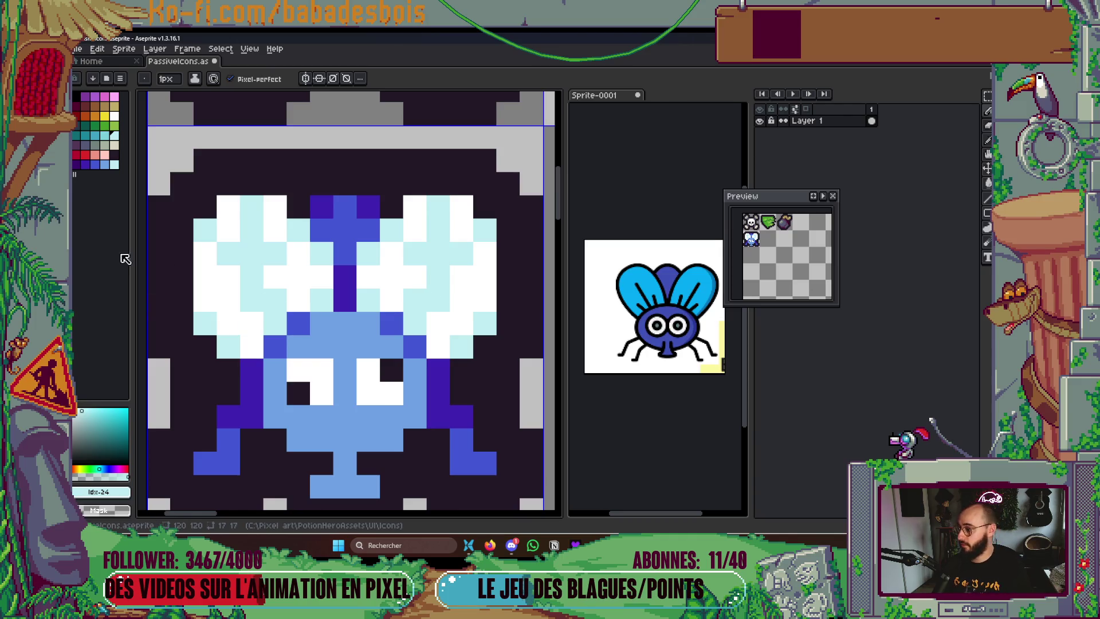
# Fill the remaining light-cyan wing pixels with white
pyautogui.press('g')
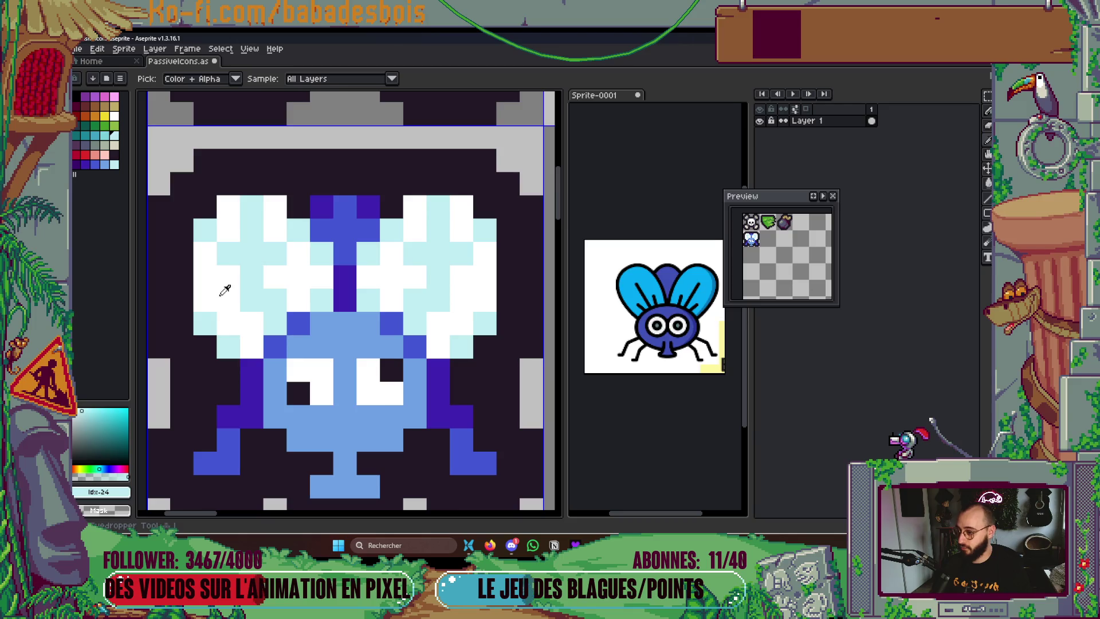
pyautogui.keyDown('alt'); pyautogui.click(233, 286); pyautogui.keyUp('alt')
pyautogui.click(246, 275)
pyautogui.scroll(-1, 306, 238)
pyautogui.scroll(-2, 307, 238)
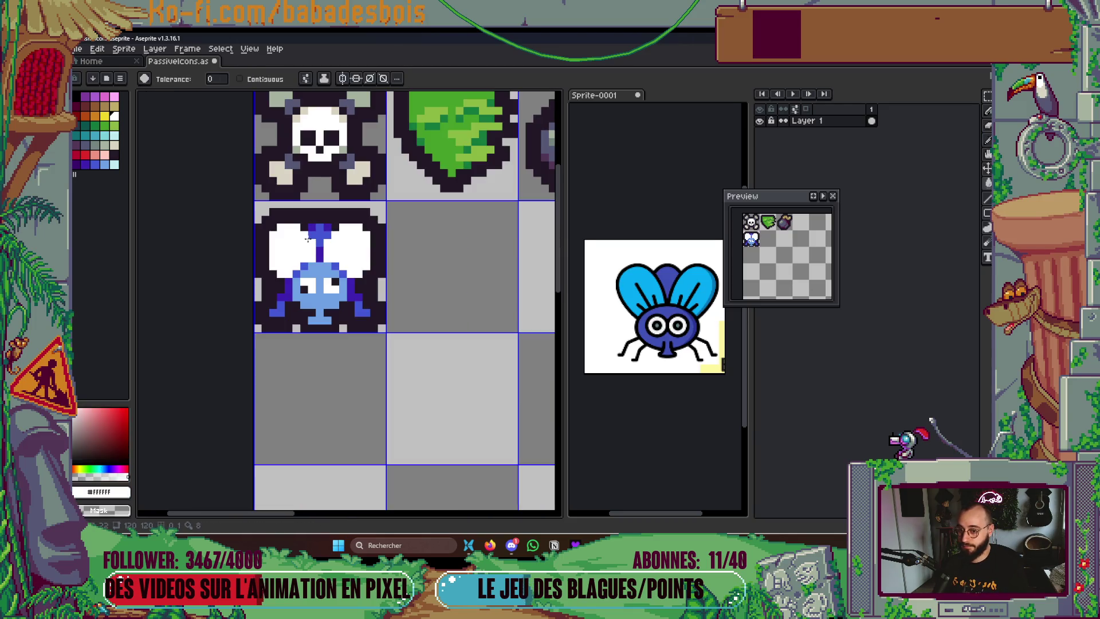
# Turn on vertical symmetry and paint mirrored light-cyan shading down both wings
pyautogui.scroll(2, 308, 237)
pyautogui.press('b')
pyautogui.press('x')
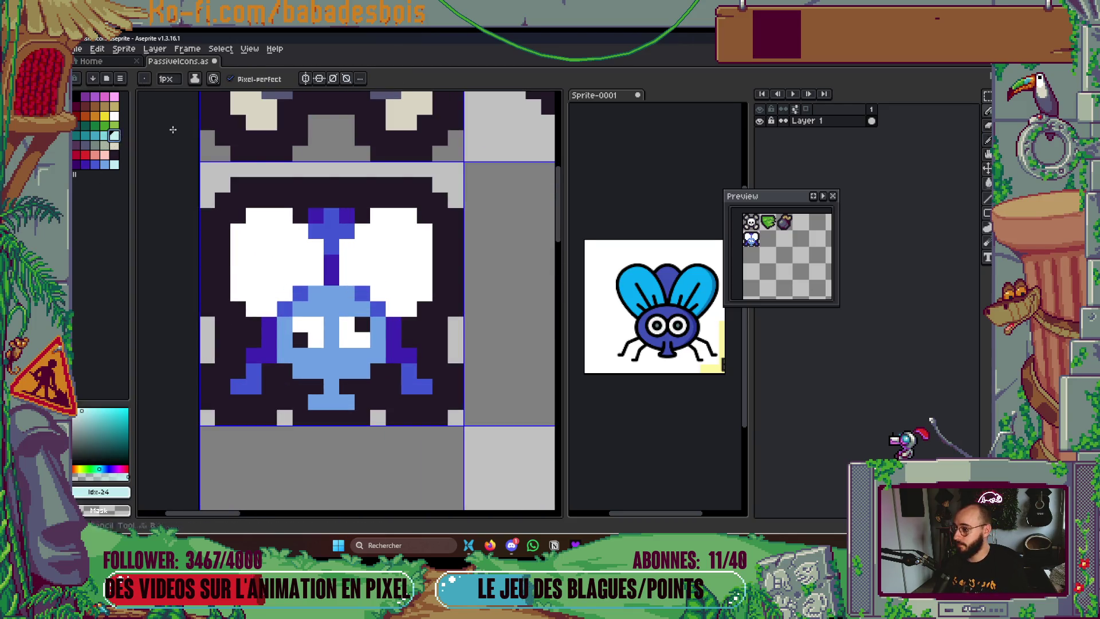
pyautogui.moveTo(285, 293); pyautogui.dragTo(269, 262)
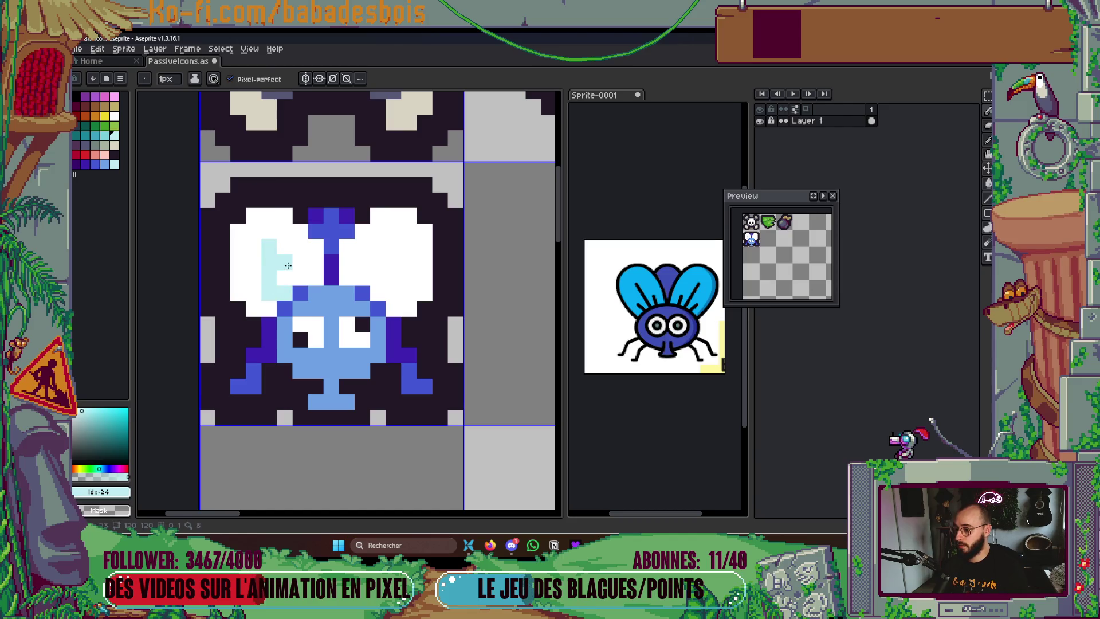
pyautogui.hotkey('ctrl', 'z')
pyautogui.click(305, 79)
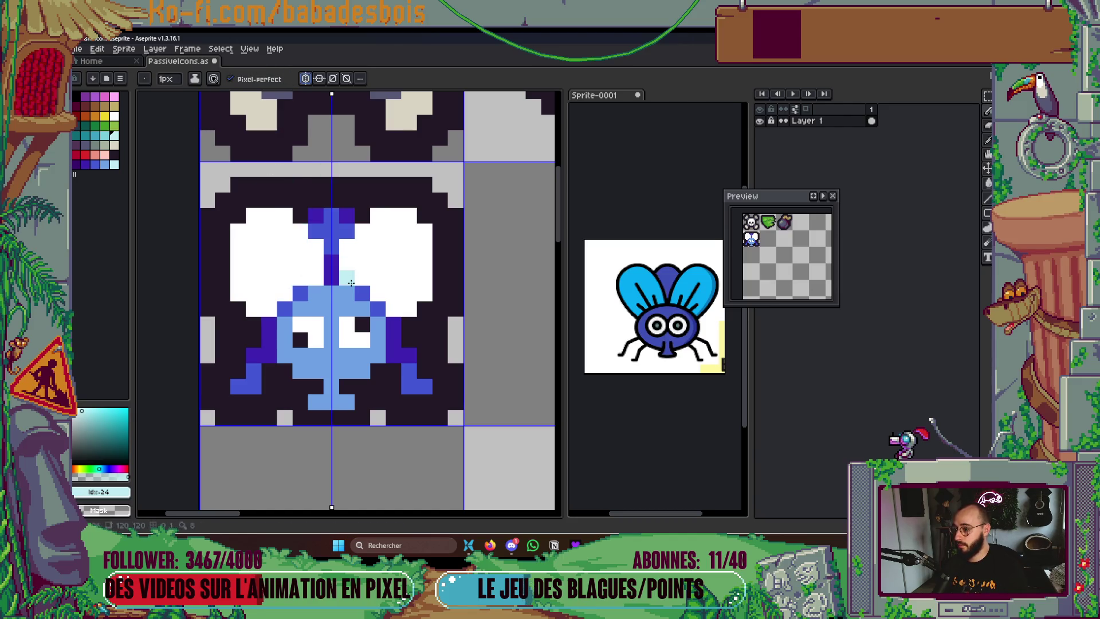
pyautogui.moveTo(269, 262)
pyautogui.mouseDown()
pyautogui.moveTo(284, 277)
pyautogui.moveTo(278, 294)
pyautogui.mouseUp()
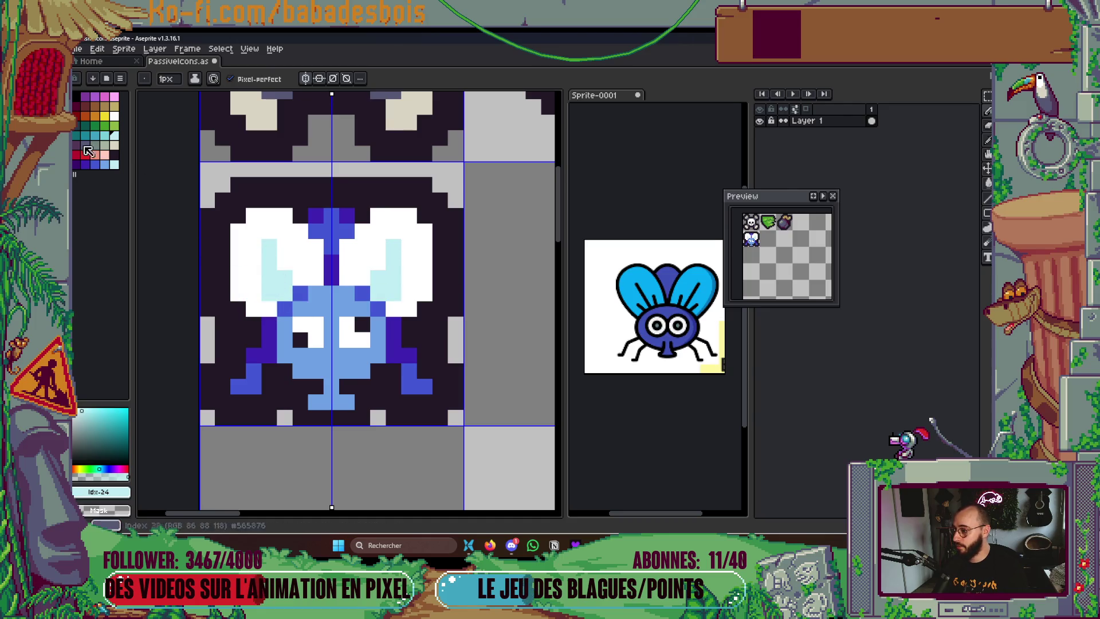
# Add mirrored teal shading up the wings plus light-cyan pixels at the edge and stripe
pyautogui.press('[')
pyautogui.click(288, 293)
pyautogui.moveTo(287, 292); pyautogui.dragTo(270, 260)
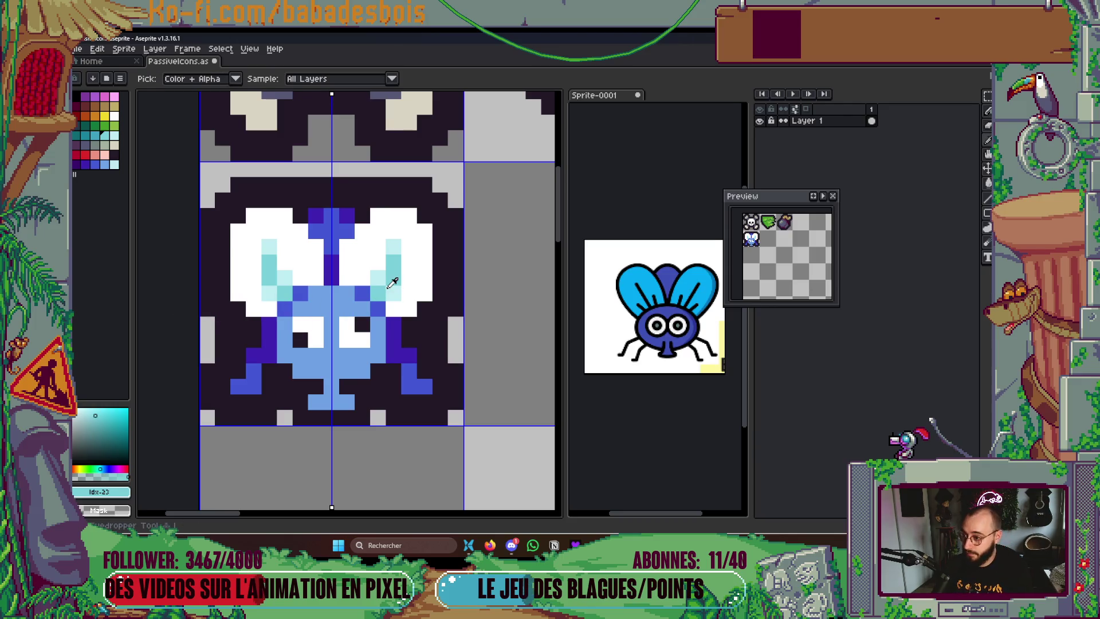
pyautogui.keyDown('alt'); pyautogui.click(412, 289); pyautogui.keyUp('alt')
pyautogui.click(425, 292)
pyautogui.click(347, 246)
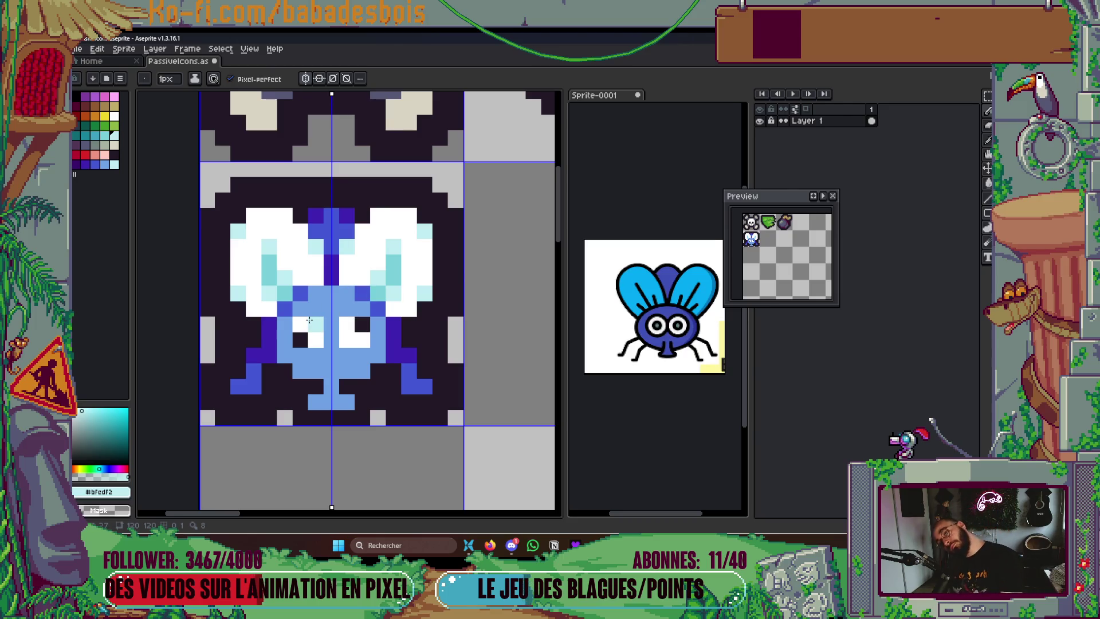
# Try more mirrored light-cyan wing pixels and a column, undoing the unwanted strokes
pyautogui.moveTo(410, 263); pyautogui.dragTo(428, 262)
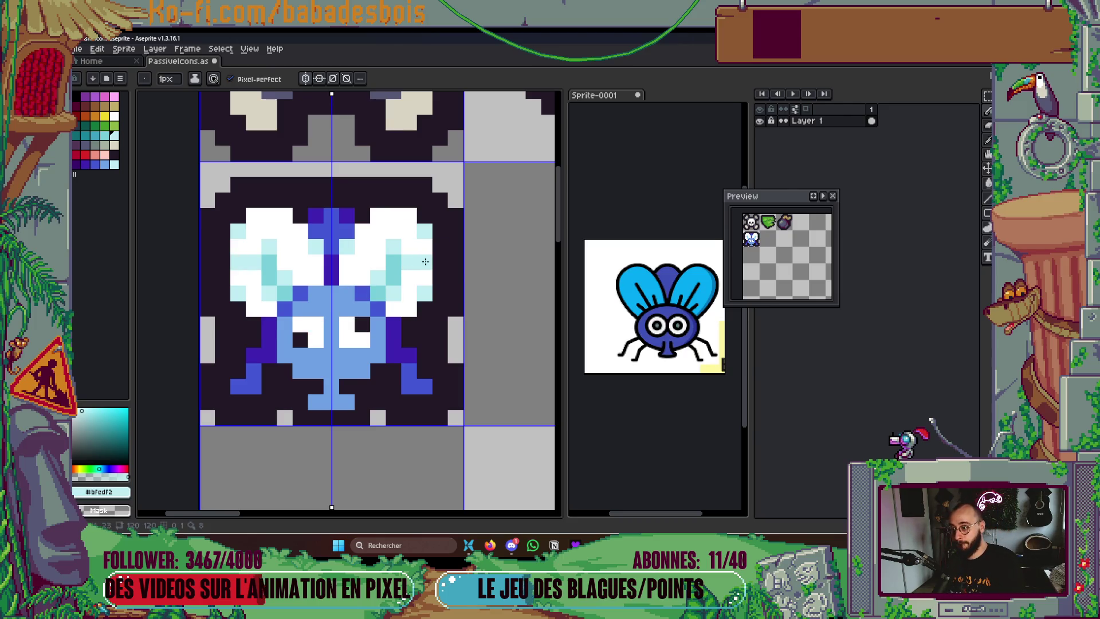
pyautogui.click(378, 247)
pyautogui.click(362, 231)
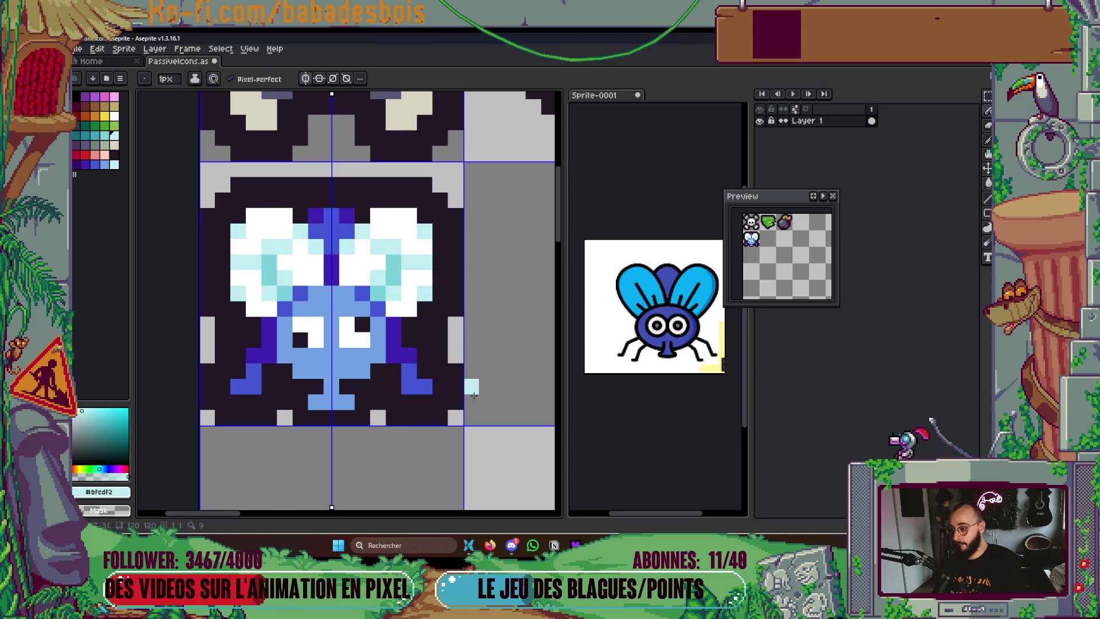
pyautogui.click(397, 236)
pyautogui.click(393, 215)
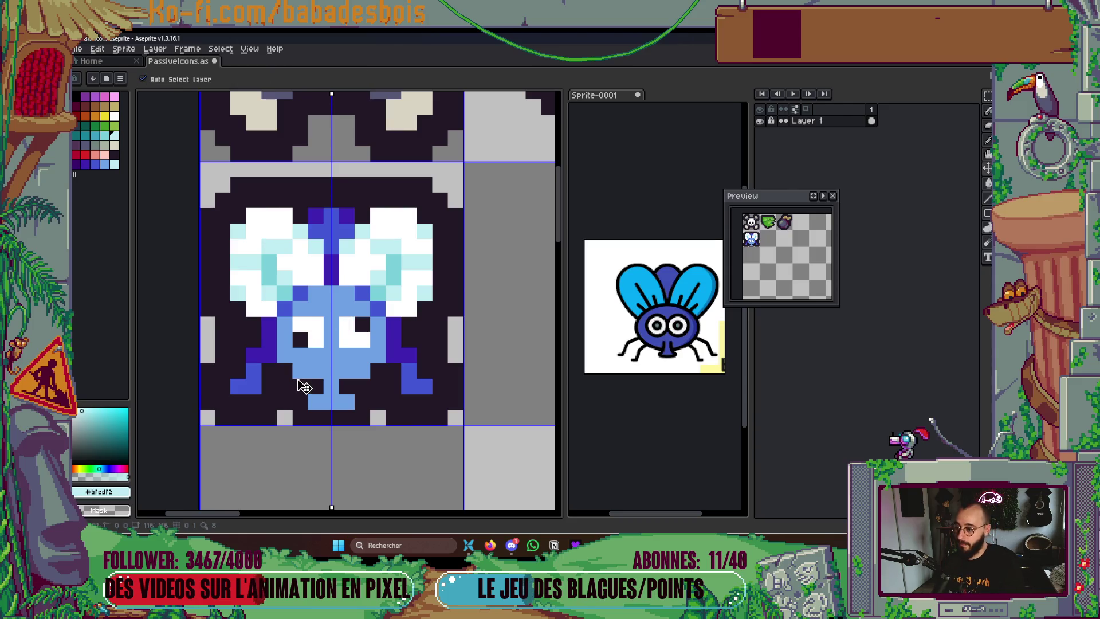
pyautogui.hotkey('ctrl', 'z')
pyautogui.hotkey('ctrl', 'z')
pyautogui.hotkey('ctrl', 'z')
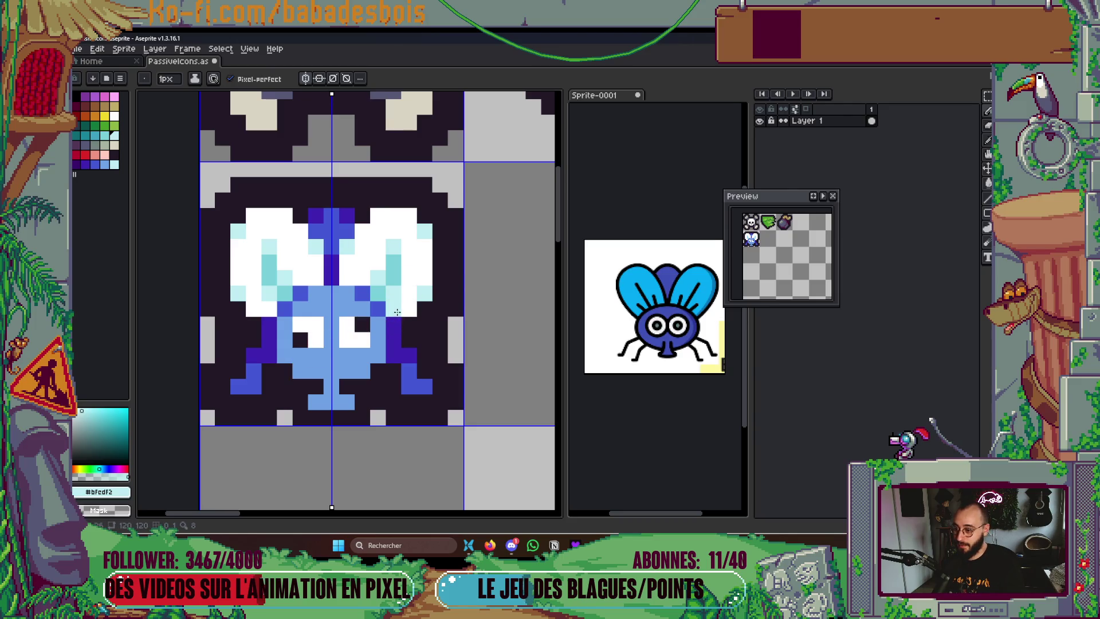
pyautogui.moveTo(362, 278); pyautogui.dragTo(363, 246)
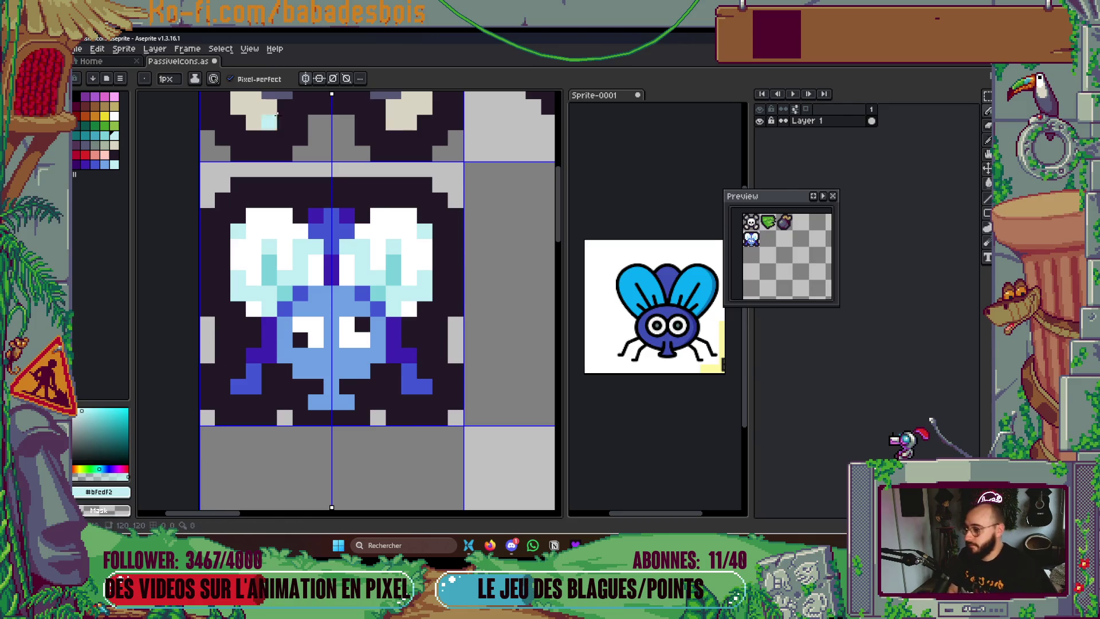
pyautogui.hotkey('ctrl', 'z')
pyautogui.hotkey('ctrl', 'z')
pyautogui.hotkey('ctrl', 'z')
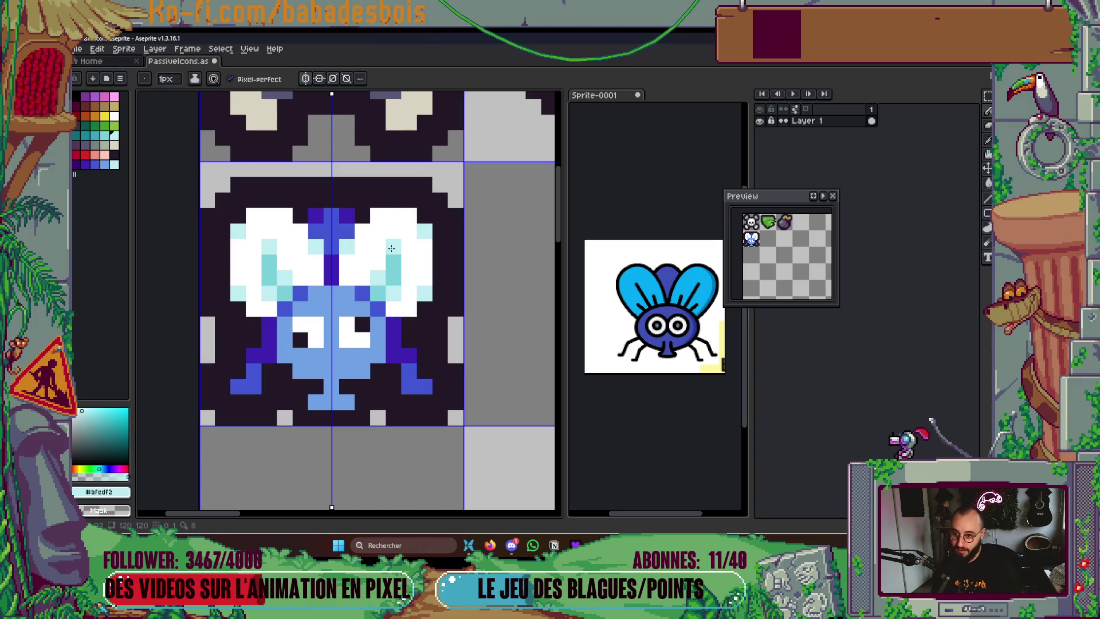
# Repaint wing pixel pairs white and dark, whitening pixels near the body
pyautogui.keyDown('alt'); pyautogui.click(405, 283); pyautogui.keyUp('alt')
pyautogui.click(393, 278)
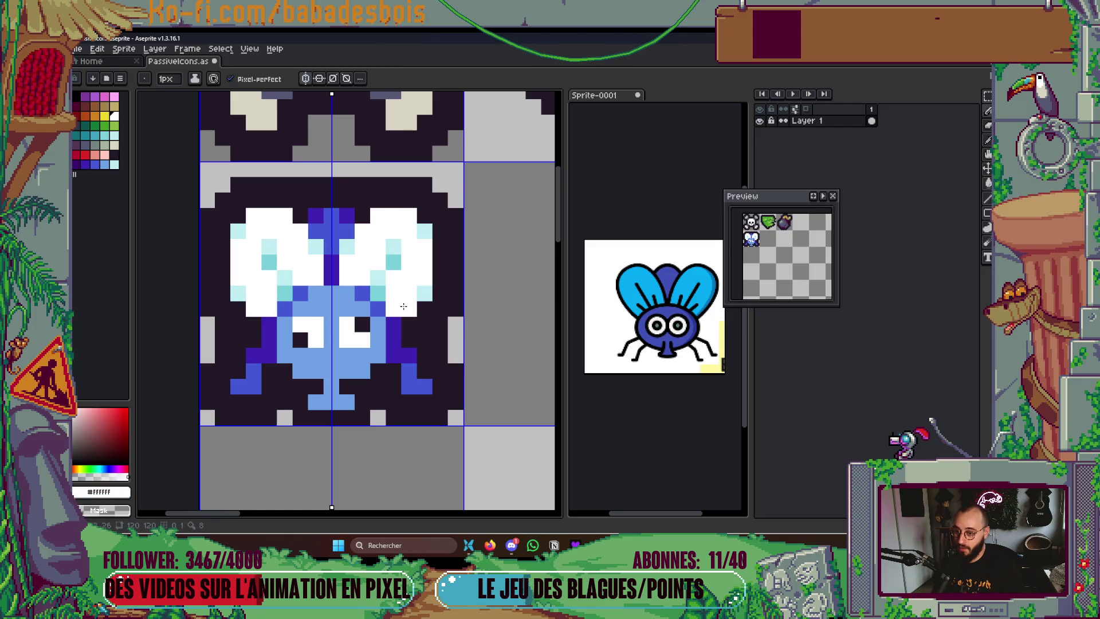
pyautogui.keyDown('alt'); pyautogui.click(452, 309); pyautogui.keyUp('alt')
pyautogui.click(406, 312)
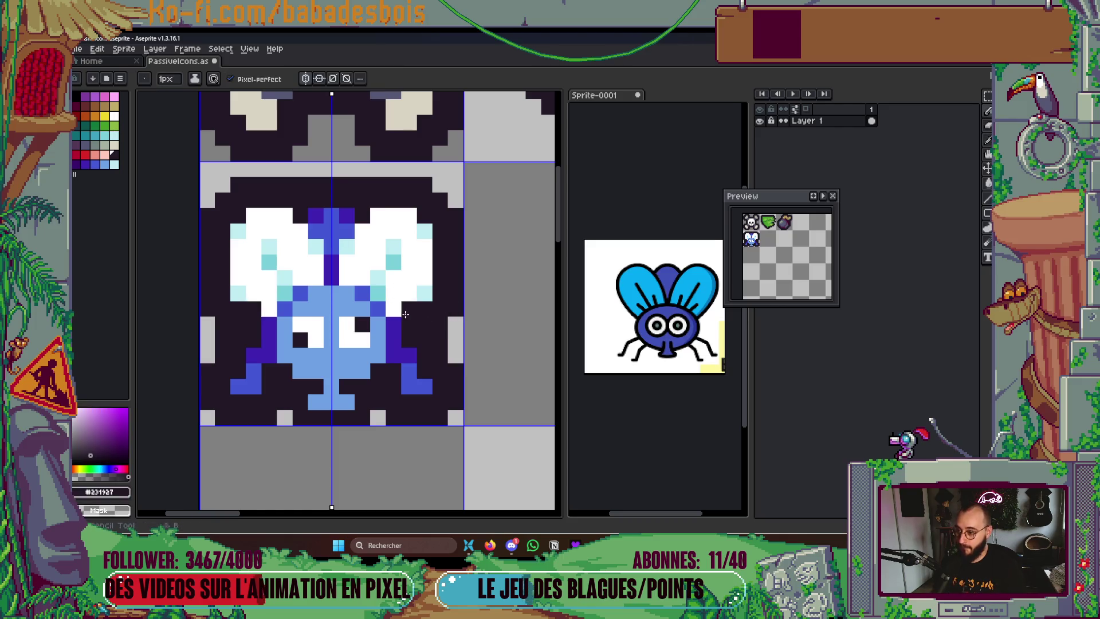
pyautogui.scroll(2, 406, 314)
pyautogui.keyDown('alt'); pyautogui.click(430, 246); pyautogui.keyUp('alt')
pyautogui.click(403, 289)
pyautogui.click(371, 324)
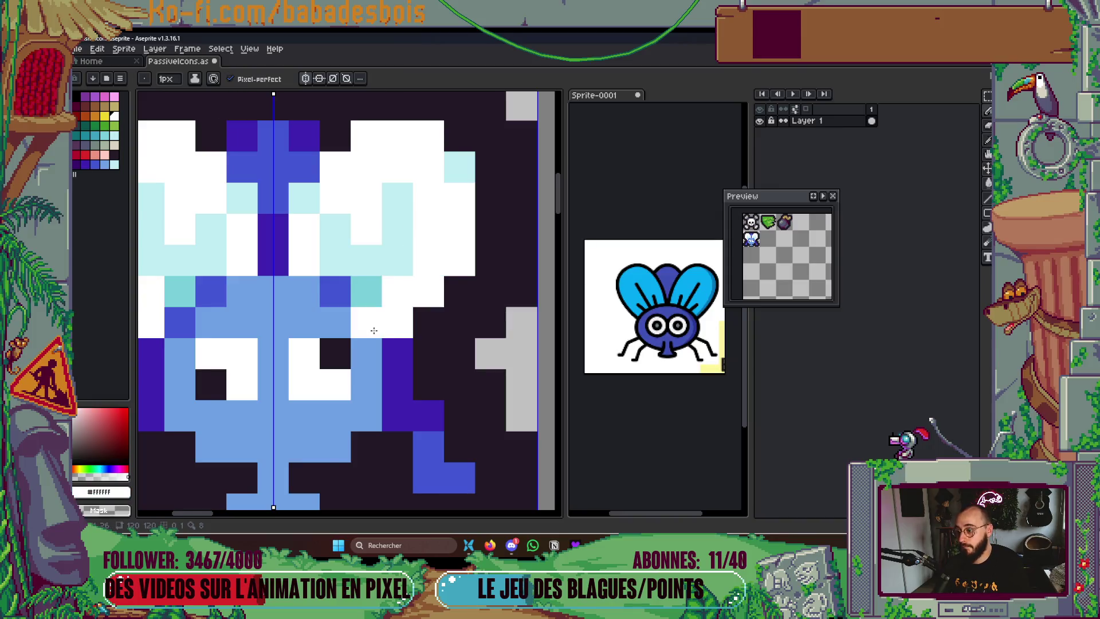
# Recolour mirrored wing pixel pairs medium cyan and light cyan
pyautogui.hscroll(-1, 424, 296)
pyautogui.keyDown('alt'); pyautogui.click(382, 289); pyautogui.keyUp('alt')
pyautogui.click(353, 261)
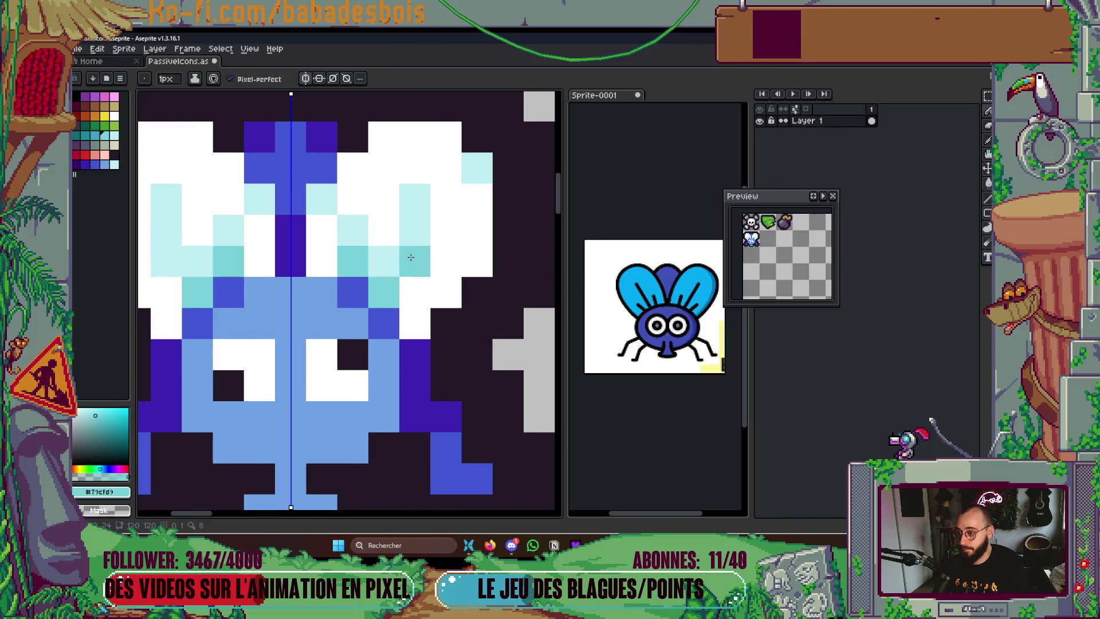
pyautogui.click(411, 257)
pyautogui.keyDown('alt'); pyautogui.click(415, 232); pyautogui.keyUp('alt')
pyautogui.click(415, 292)
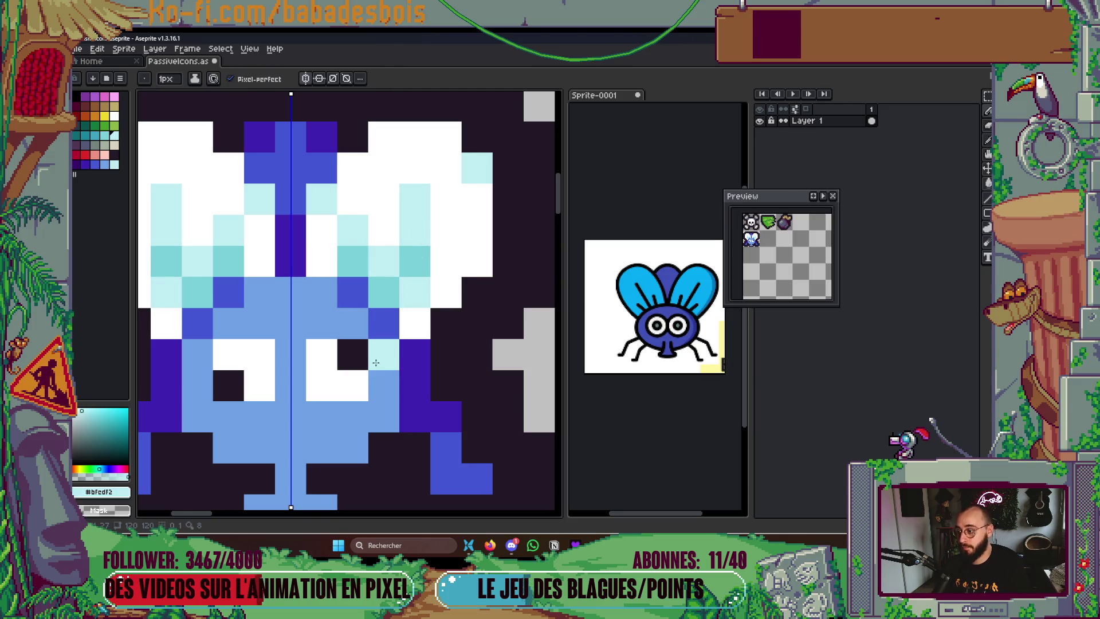
pyautogui.click(415, 323)
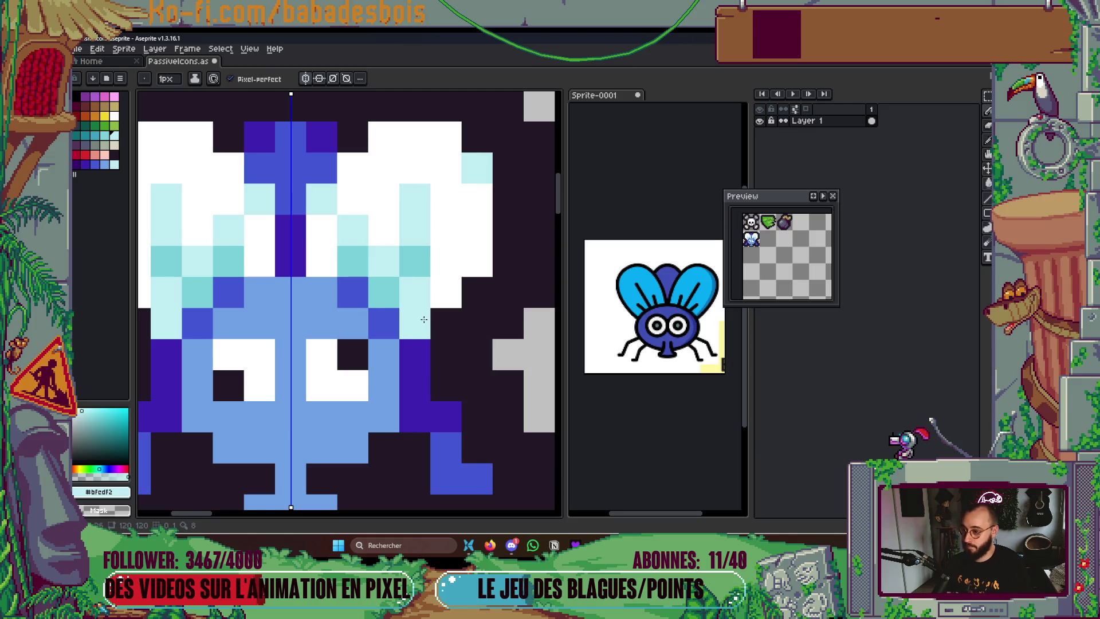
pyautogui.click(356, 258)
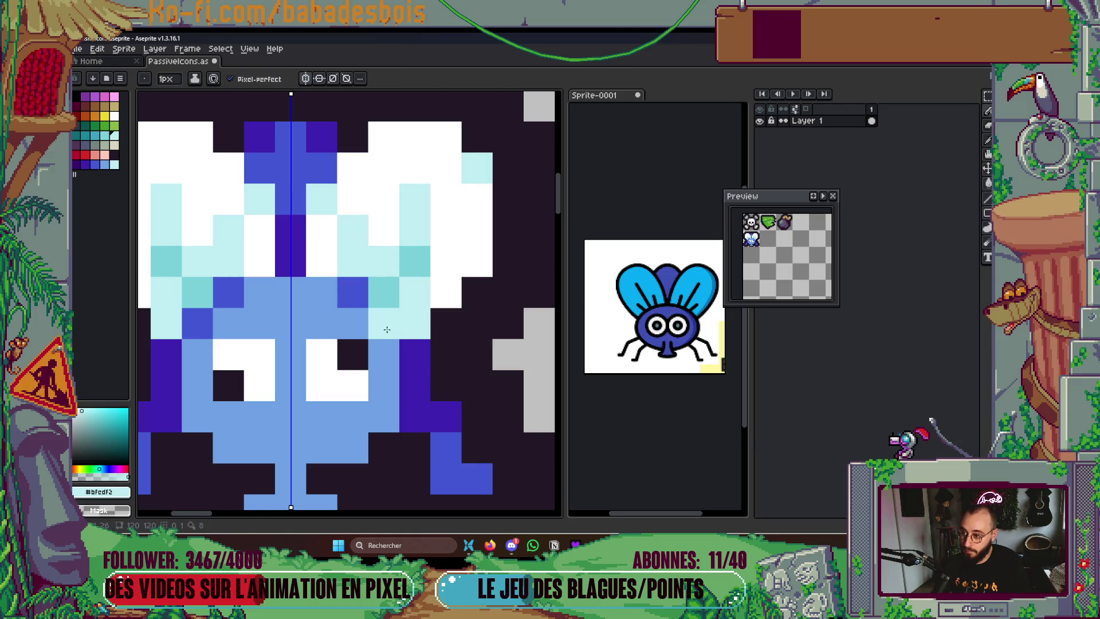
# Whiten three mirrored light-cyan wing pixel pairs and save PassiveIcons.aseprite
pyautogui.keyDown('alt'); pyautogui.click(393, 228); pyautogui.keyUp('alt')
pyautogui.click(417, 200)
pyautogui.click(383, 260)
pyautogui.click(352, 230)
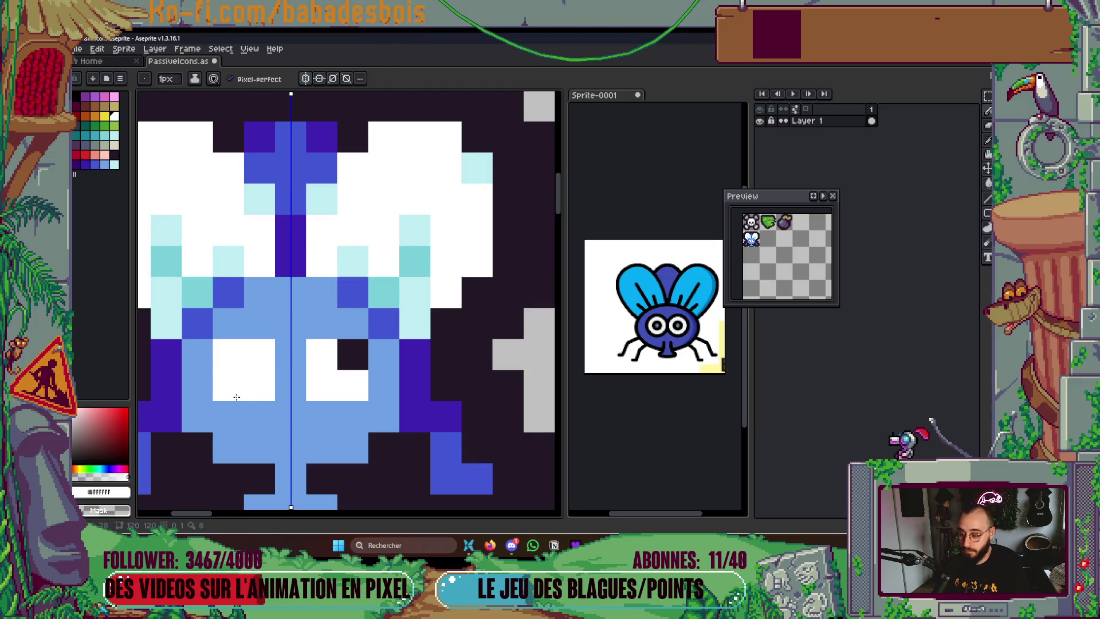
pyautogui.hscroll(-1, 262, 446)
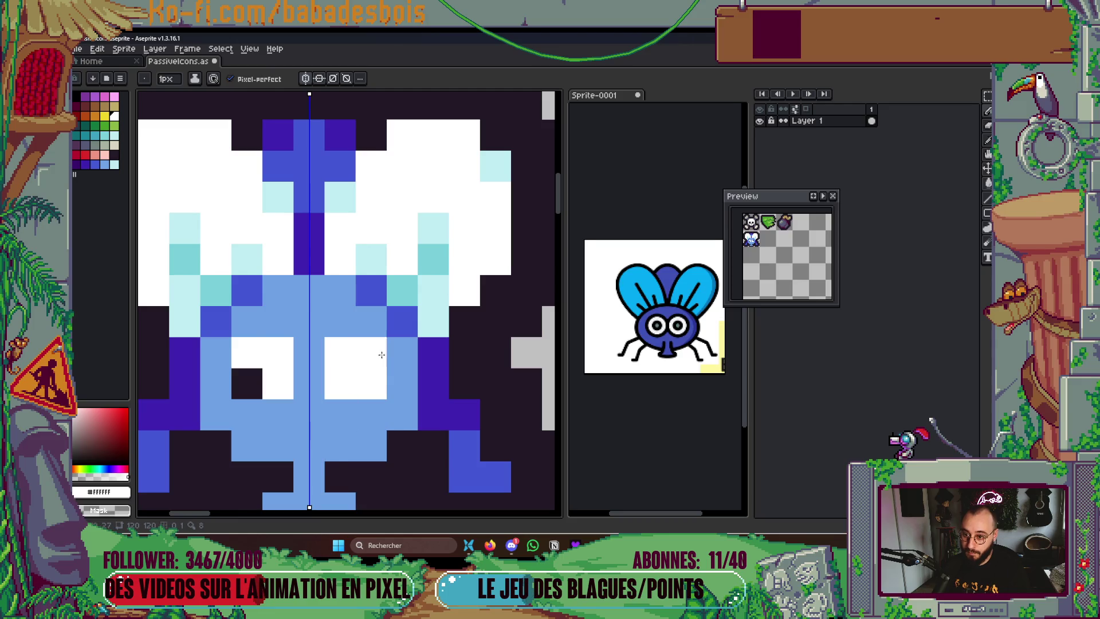
pyautogui.scroll(-10, 371, 353)
pyautogui.hotkey('ctrl', 's')
pyautogui.scroll(-1, 437, 435)
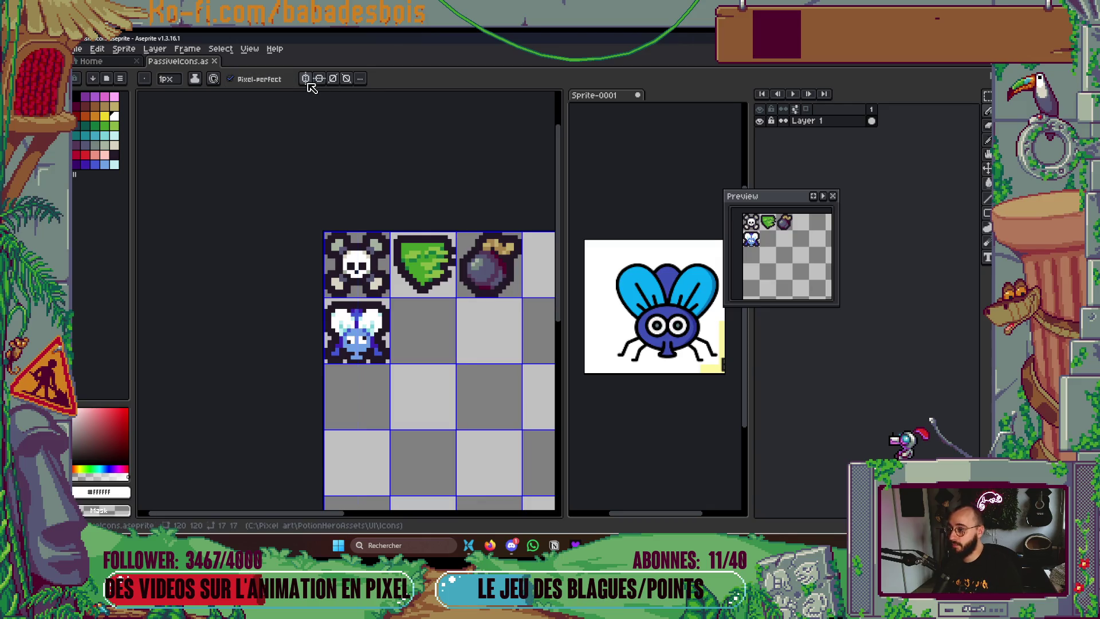
# Turn off vertical symmetry and save the icon sheet
pyautogui.click(306, 78)
pyautogui.scroll(-2, 424, 342)
pyautogui.scroll(-2, 416, 361)
pyautogui.hotkey('ctrl', 's')
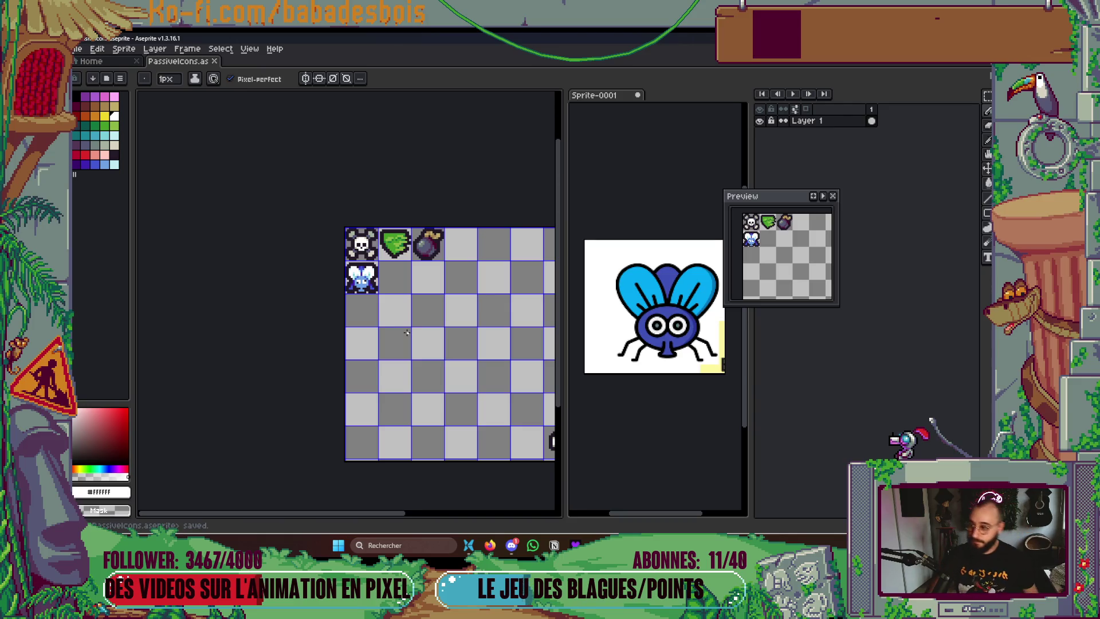
pyautogui.scroll(5, 407, 332)
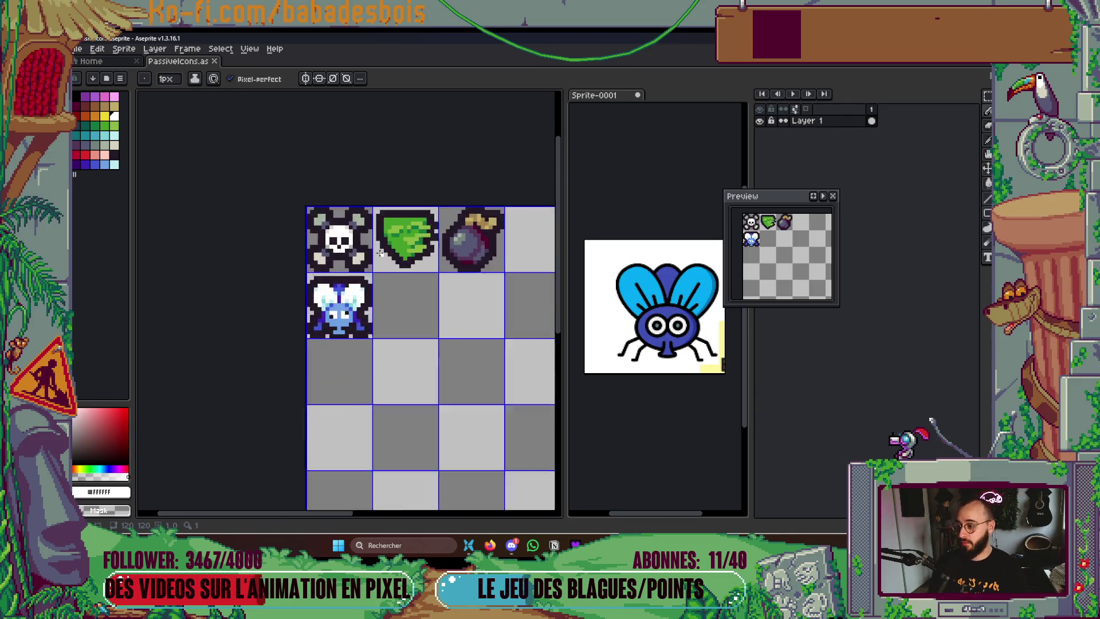
# Pan to the empty cell beside the fly, save, and switch to the Miro browser
pyautogui.click(512, 547)
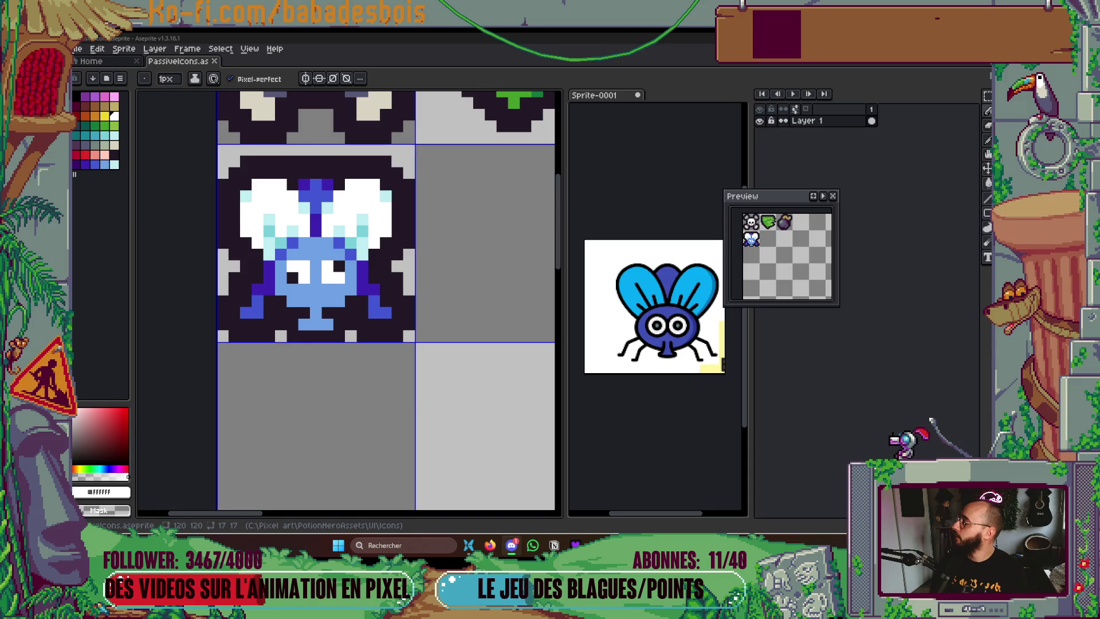
pyautogui.scroll(-2, 361, 358)
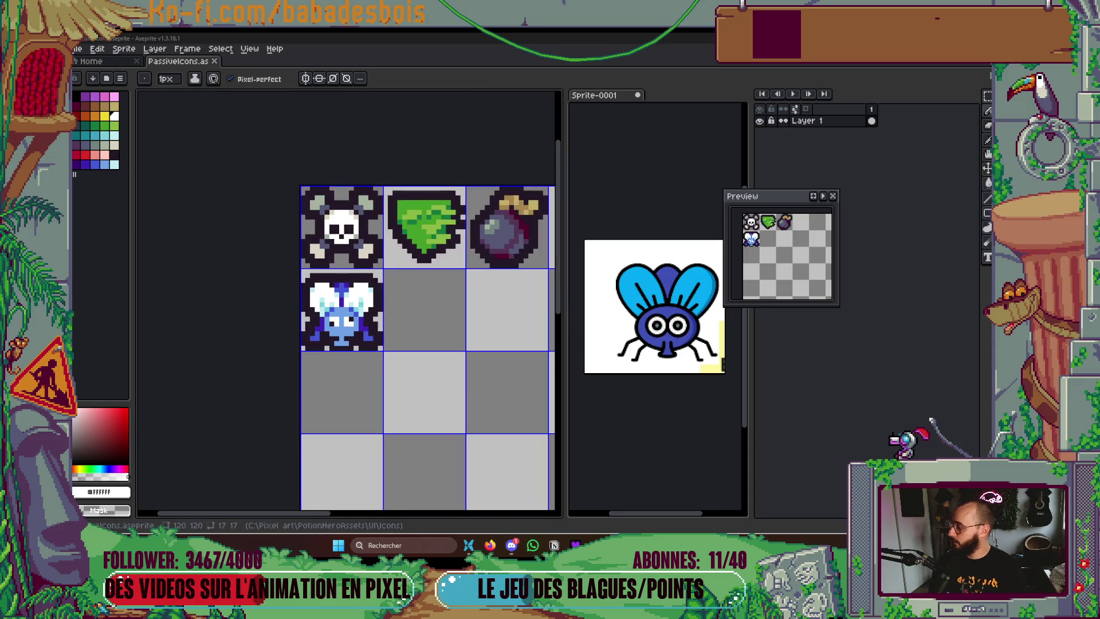
pyautogui.moveTo(458, 330); pyautogui.dragTo(452, 301)
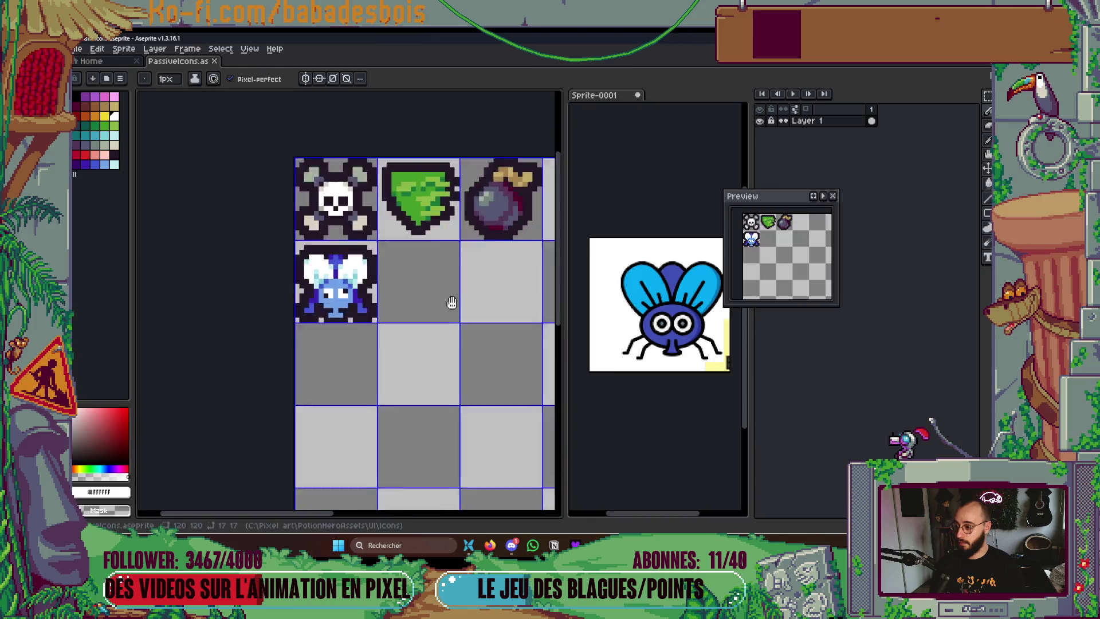
pyautogui.scroll(-2, 452, 302)
pyautogui.hotkey('ctrl', 's')
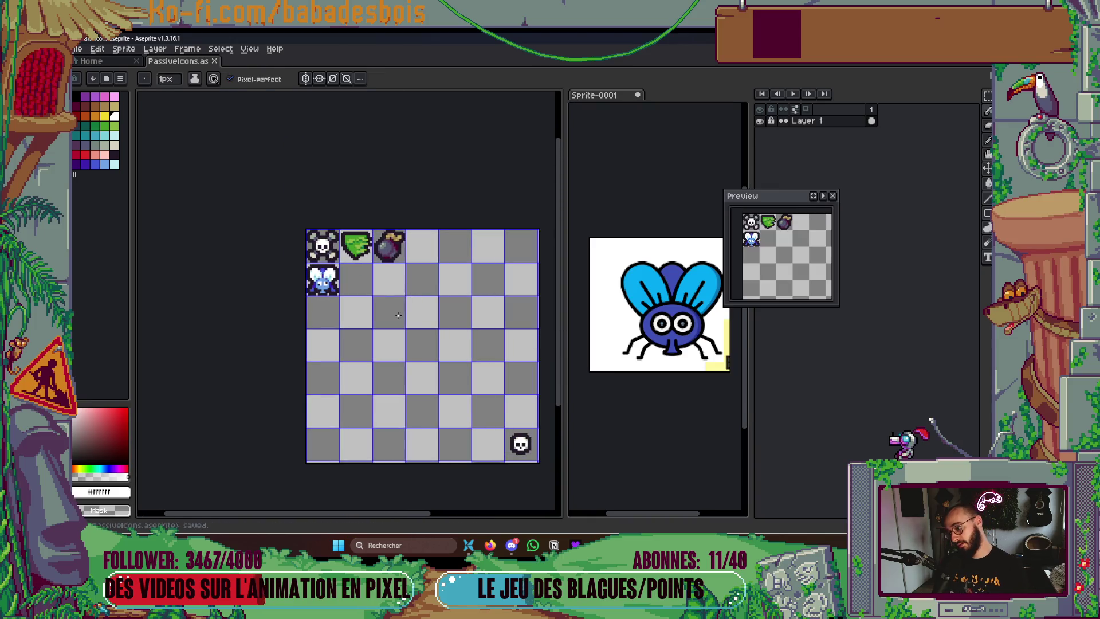
pyautogui.hotkey('alt', 'Tab')
pyautogui.hotkey('alt', 'Tab')
pyautogui.hotkey('alt', 'Tab')
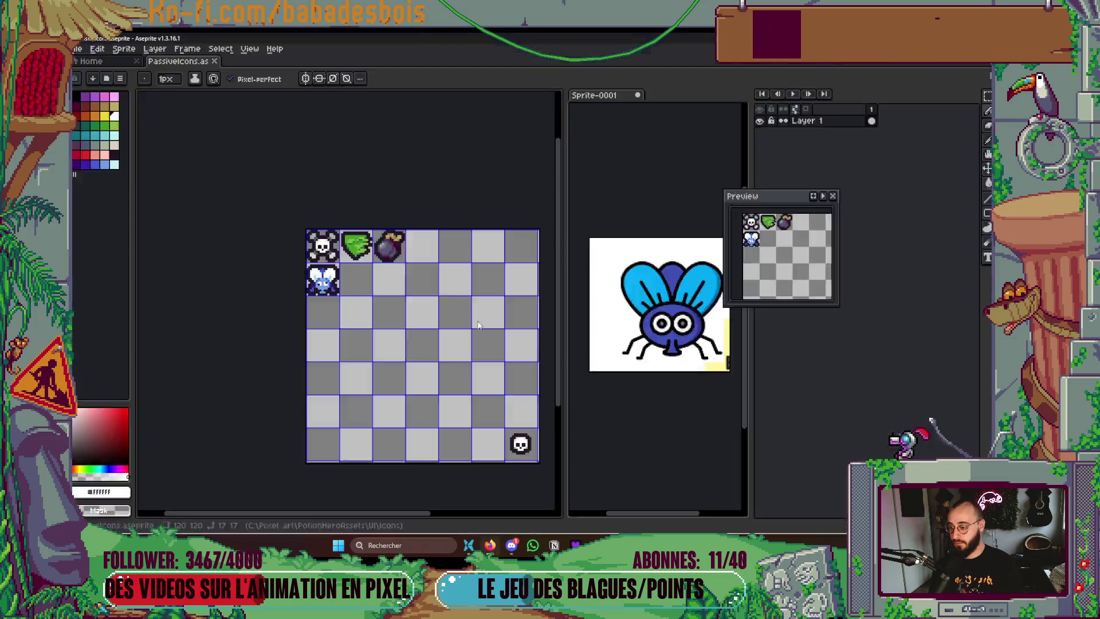
pyautogui.scroll(3, 329, 309)
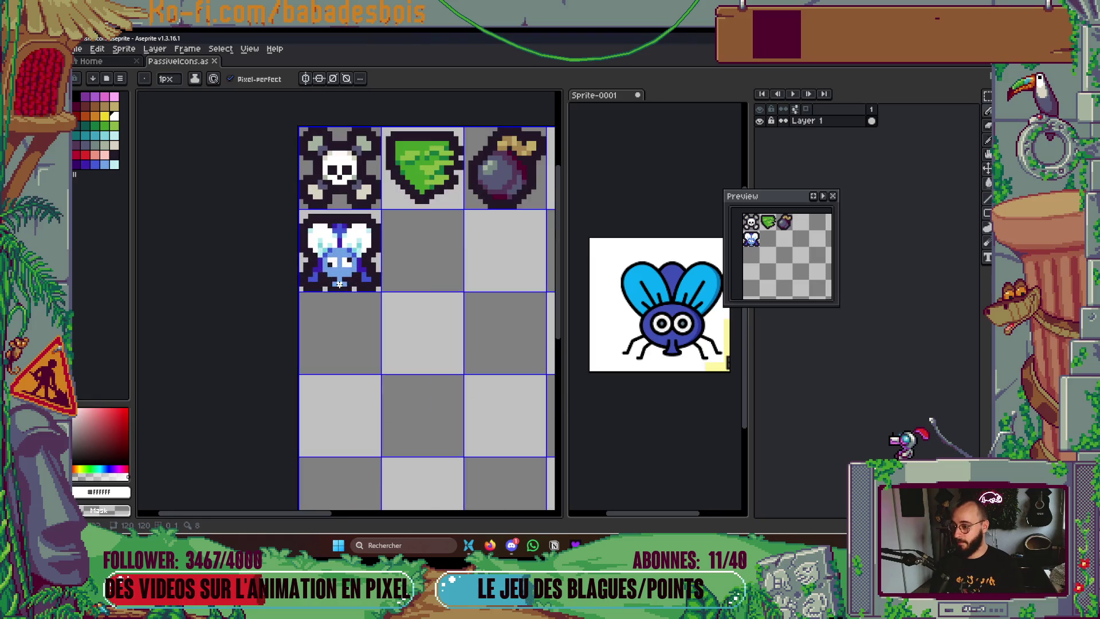
# Draw a red four-armed mark with a 2 px pencil in the empty cell beside the fly, trimming stray pixels
pyautogui.click(85, 155)
pyautogui.scroll(2, 404, 245)
pyautogui.press('+')
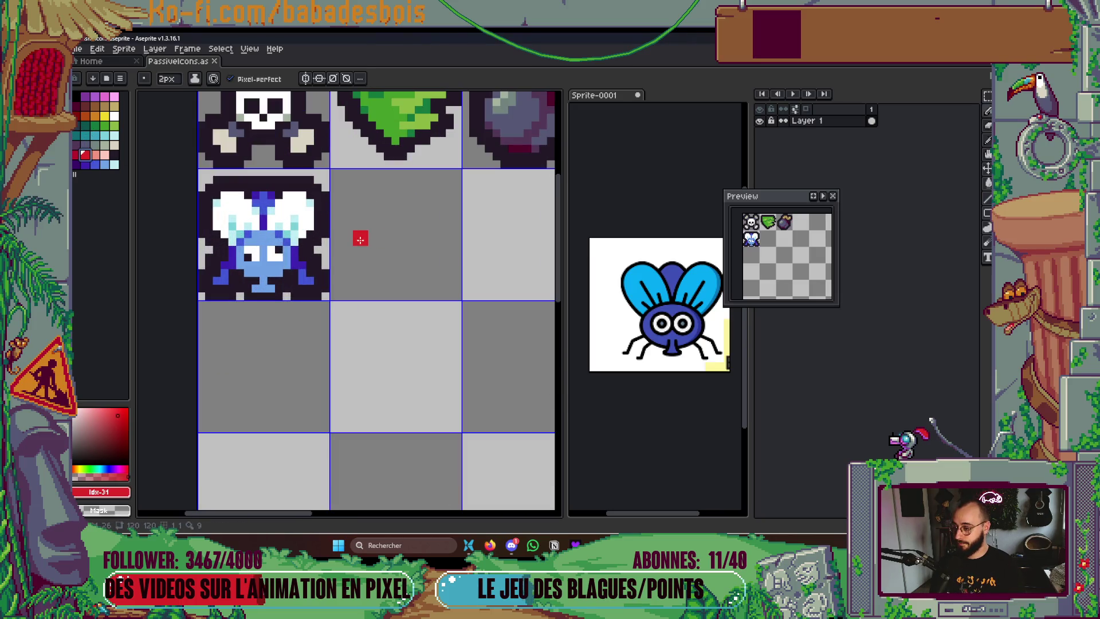
pyautogui.moveTo(352, 257); pyautogui.dragTo(396, 272)
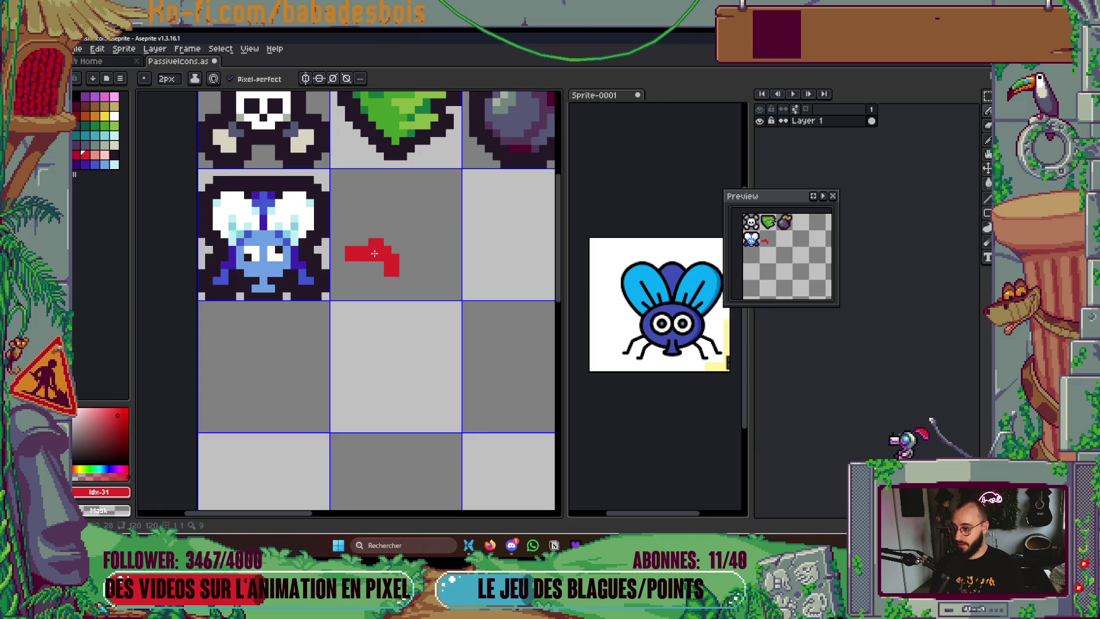
pyautogui.moveTo(346, 235)
pyautogui.mouseDown()
pyautogui.moveTo(358, 181)
pyautogui.moveTo(384, 212)
pyautogui.mouseUp()
pyautogui.moveTo(390, 172)
pyautogui.mouseDown()
pyautogui.moveTo(412, 198)
pyautogui.moveTo(444, 177)
pyautogui.mouseUp()
pyautogui.moveTo(432, 235)
pyautogui.mouseDown()
pyautogui.moveTo(433, 254)
pyautogui.moveTo(449, 211)
pyautogui.mouseUp()
pyautogui.click(402, 273)
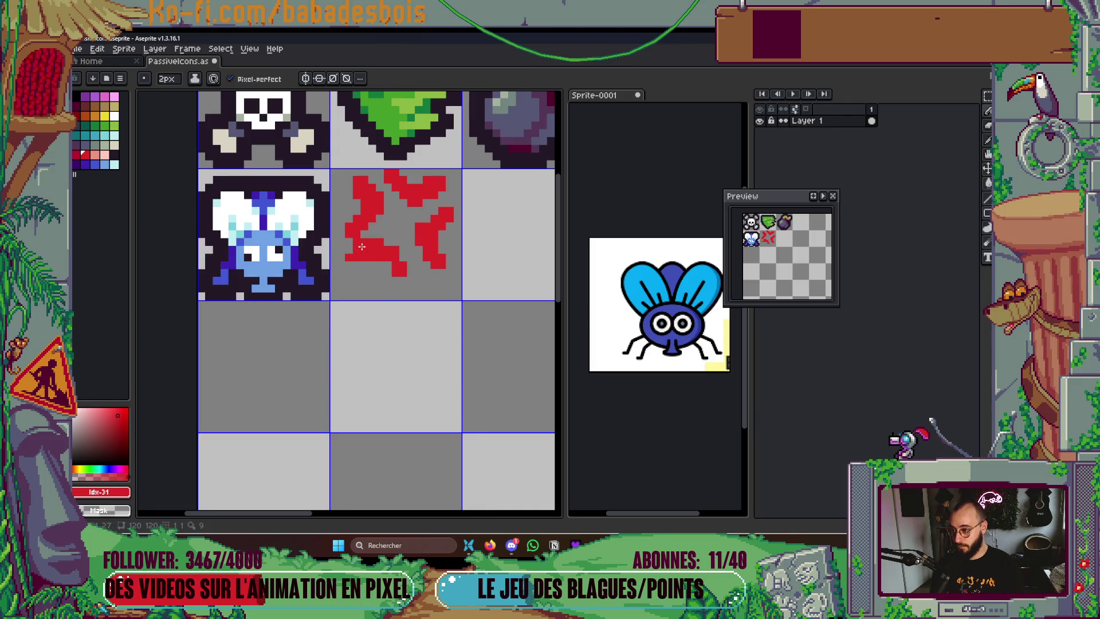
pyautogui.moveTo(369, 245); pyautogui.dragTo(360, 266)
pyautogui.rightClick(349, 262)
pyautogui.click(409, 227)
pyautogui.scroll(-1, 409, 227)
pyautogui.scroll(1, 409, 227)
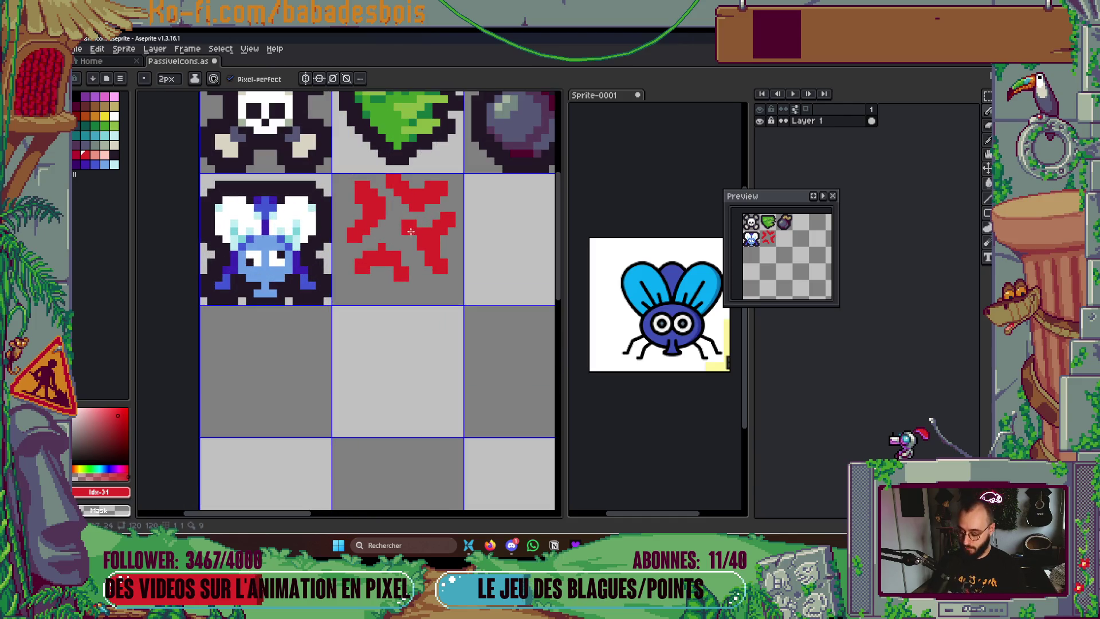
# Nudge the whole red mark one pixel left and one pixel down
pyautogui.press('m')
pyautogui.moveTo(332, 174); pyautogui.dragTo(463, 305)
pyautogui.press('Left')
pyautogui.press('Down')
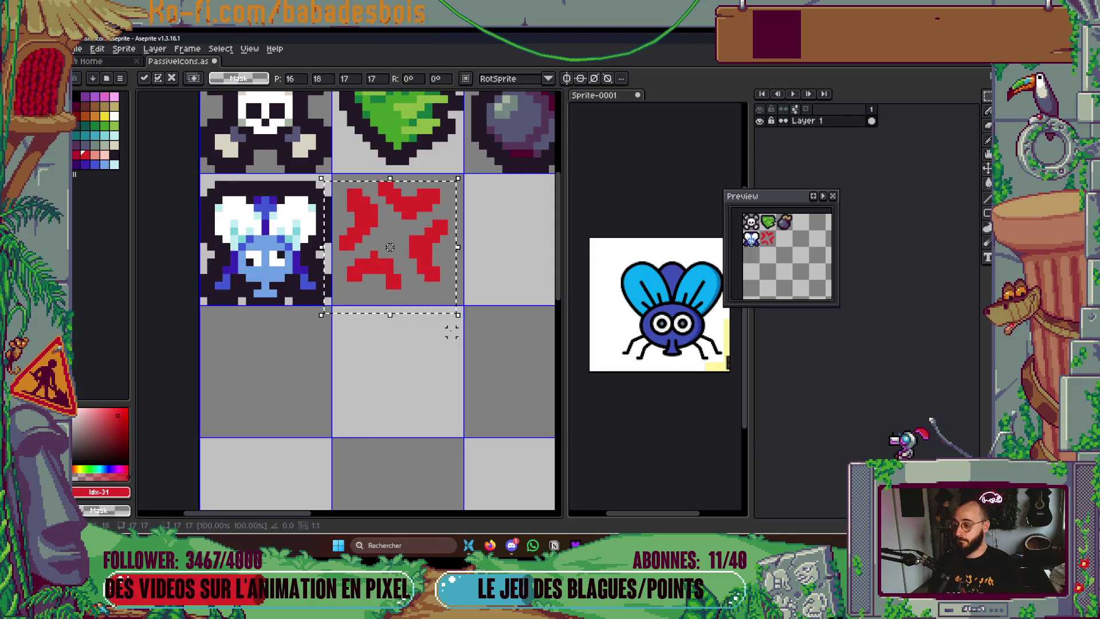
pyautogui.hotkey('ctrl', 'd')
# Move the left arm down one pixel and the lower arm right one pixel
pyautogui.scroll(2, 321, 392)
pyautogui.moveTo(263, 227); pyautogui.dragTo(362, 370)
pyautogui.moveTo(321, 298); pyautogui.dragTo(321, 314)
pyautogui.hotkey('ctrl', 'd')
pyautogui.moveTo(367, 221)
pyautogui.mouseDown()
pyautogui.moveTo(491, 282)
pyautogui.moveTo(500, 307)
pyautogui.mouseUp()
pyautogui.moveTo(424, 307)
pyautogui.mouseDown()
pyautogui.moveTo(501, 405)
pyautogui.moveTo(511, 445)
pyautogui.mouseUp()
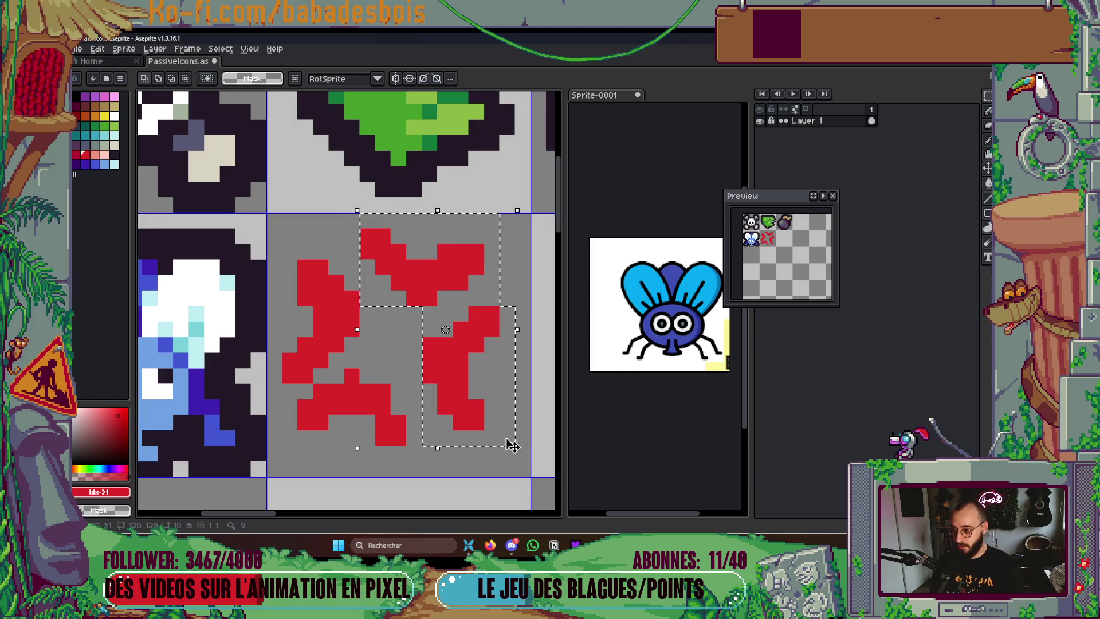
pyautogui.hotkey('ctrl', 'd')
pyautogui.moveTo(295, 383); pyautogui.dragTo(409, 462)
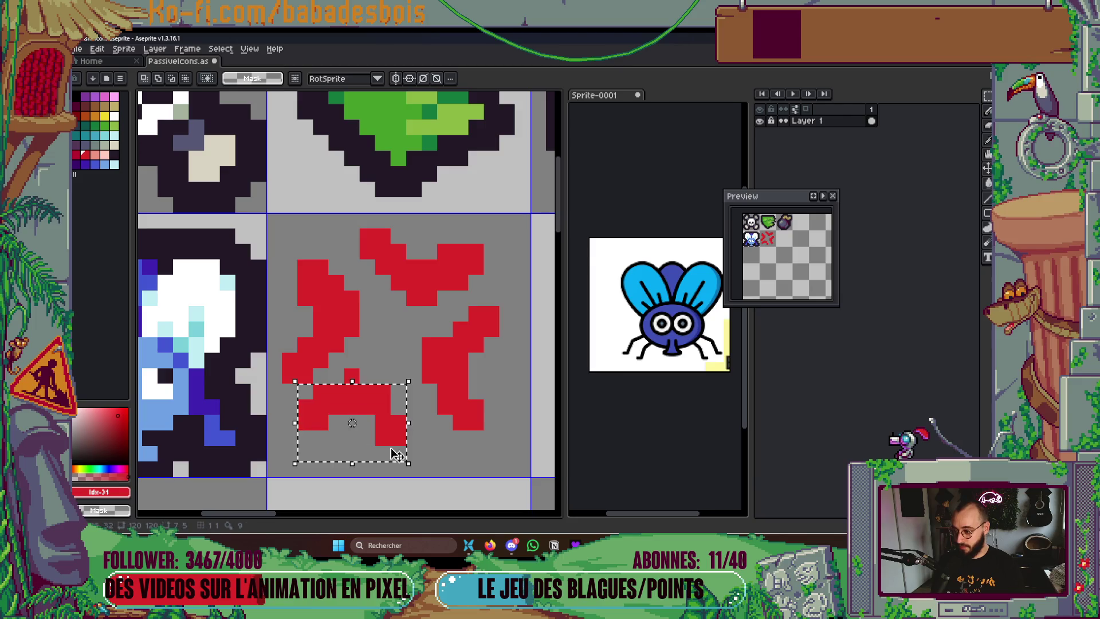
pyautogui.moveTo(352, 423); pyautogui.dragTo(368, 423)
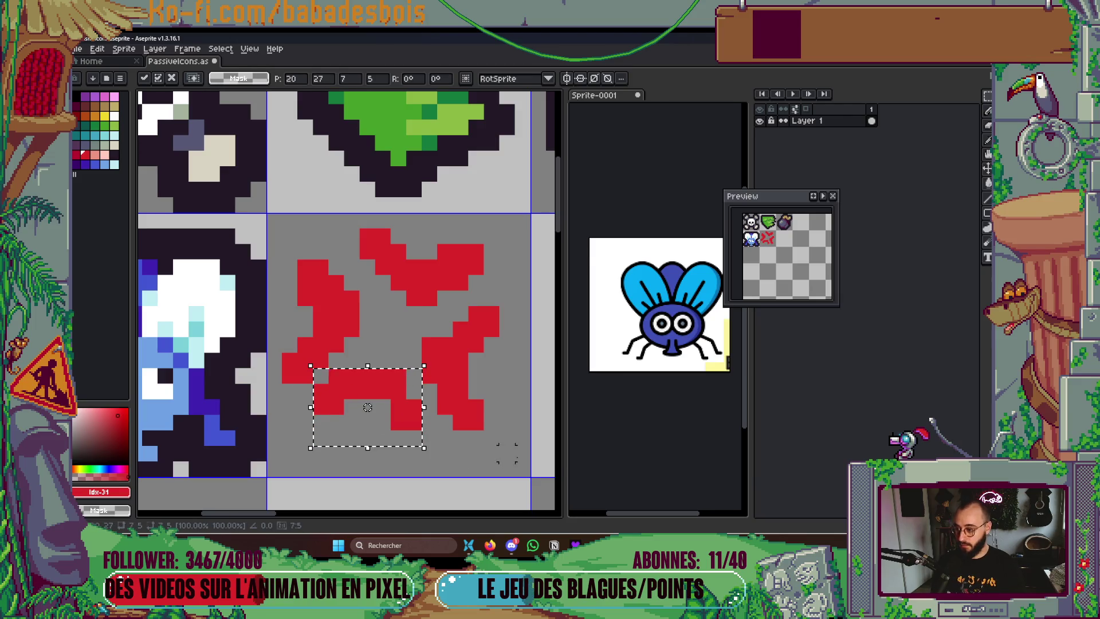
pyautogui.hotkey('ctrl', 'd')
# Undo stray strokes over the left arm and close the separate Sprite-0001 fly sprite
pyautogui.moveTo(290, 312)
pyautogui.mouseDown()
pyautogui.moveTo(304, 338)
pyautogui.moveTo(332, 344)
pyautogui.moveTo(315, 360)
pyautogui.moveTo(351, 358)
pyautogui.mouseUp()
pyautogui.hotkey('ctrl', 'z')
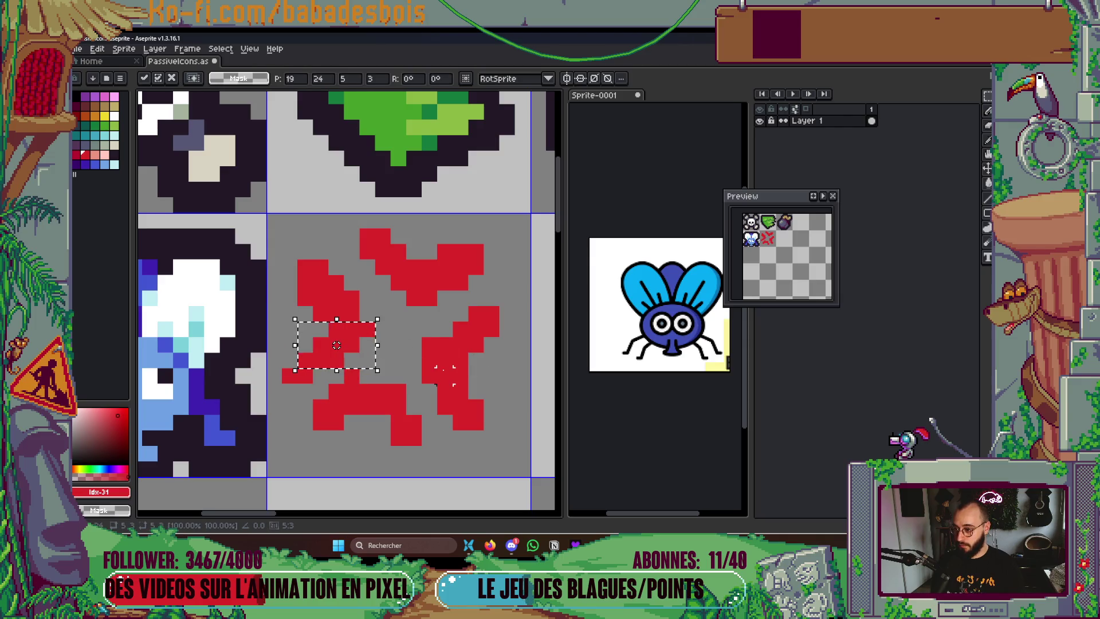
pyautogui.scroll(-5, 481, 272)
pyautogui.scroll(5, 395, 284)
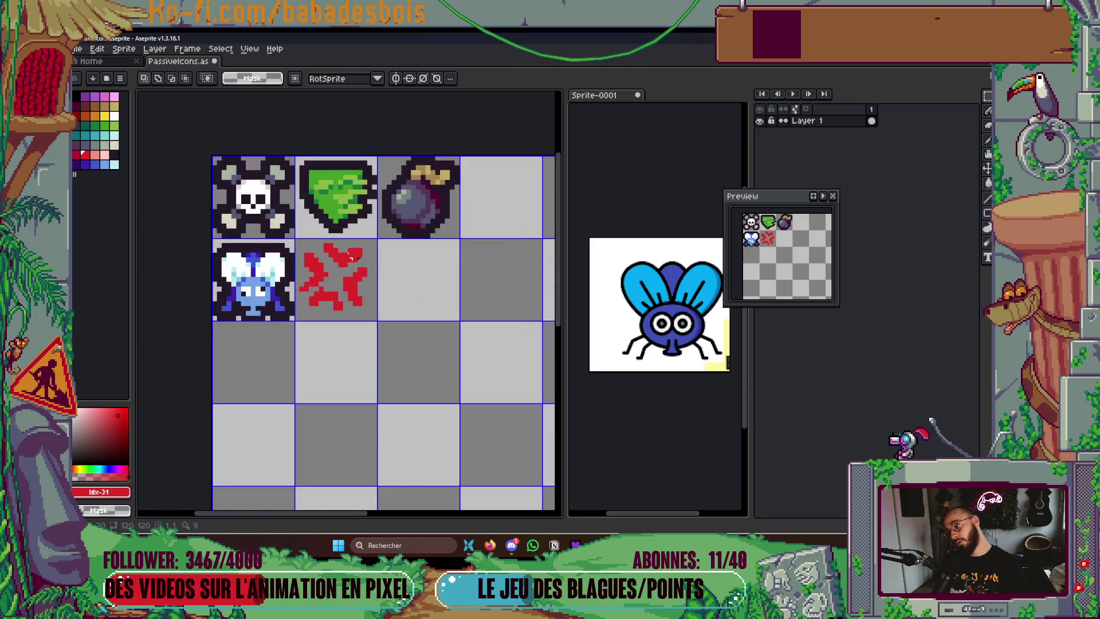
pyautogui.press('b')
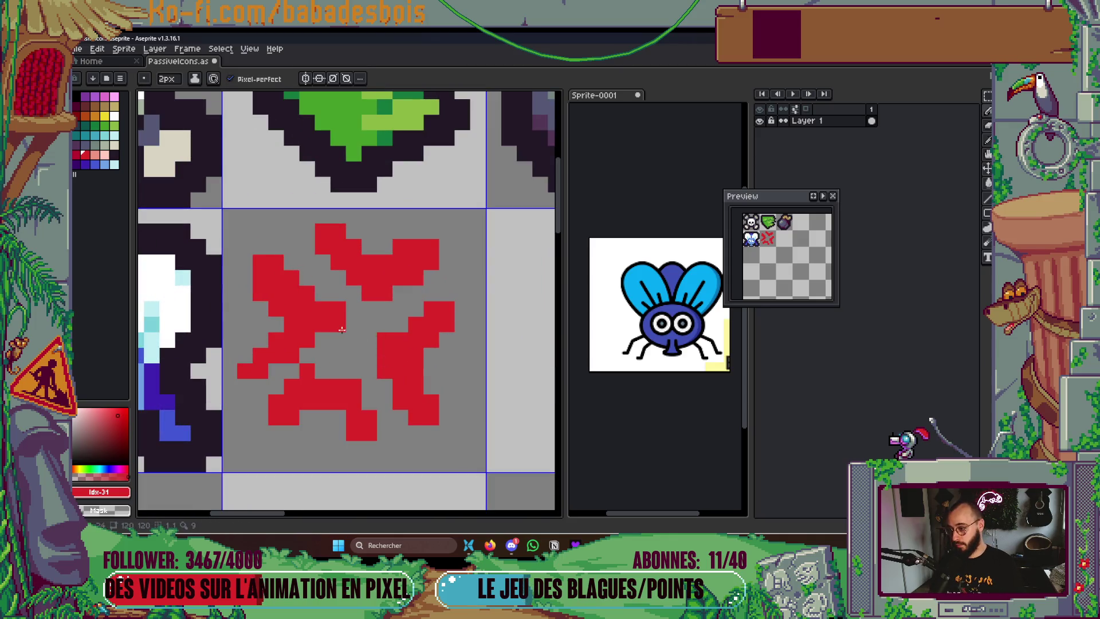
pyautogui.scroll(-2, 364, 359)
pyautogui.click(635, 95)
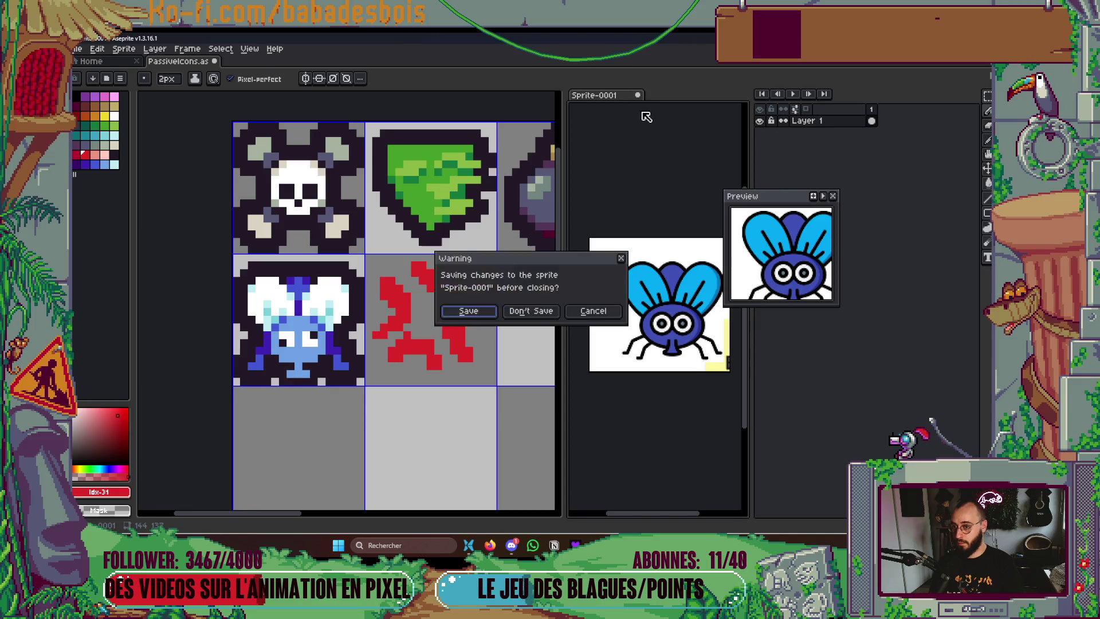
# Discard the fly sprite's unsaved changes with Don't Save
pyautogui.click(531, 310)
pyautogui.scroll(2, 488, 324)
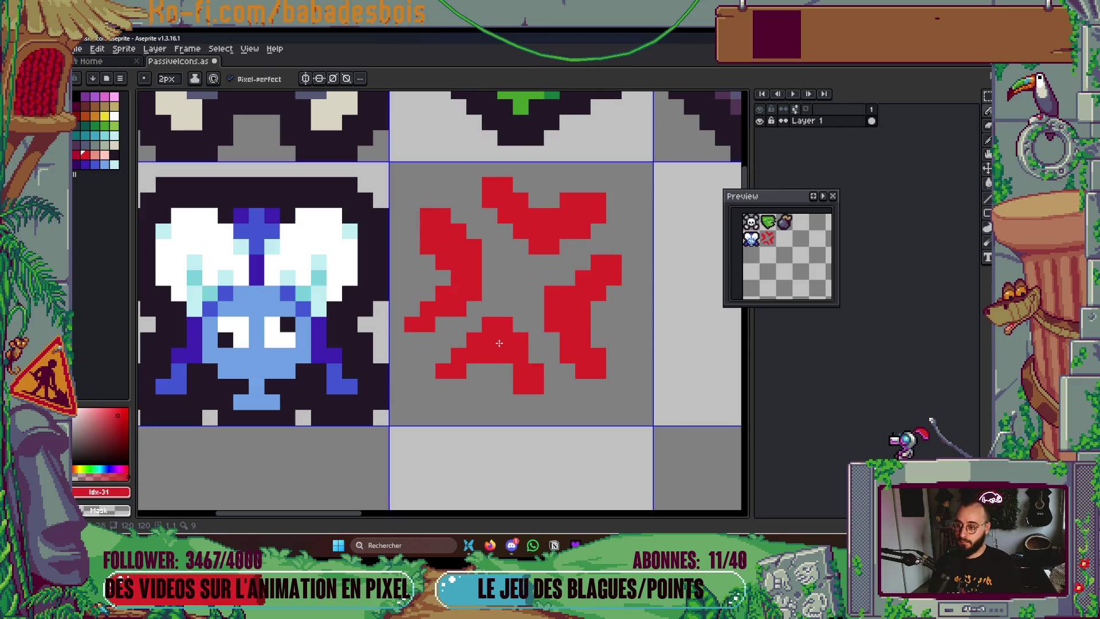
pyautogui.scroll(-2, 500, 356)
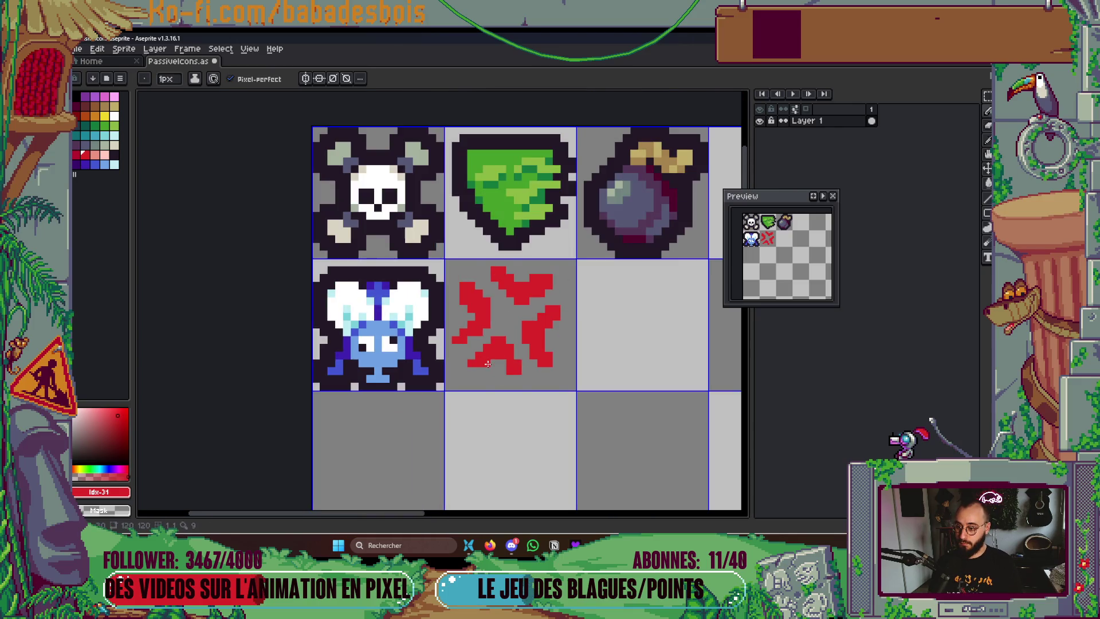
pyautogui.scroll(2, 551, 331)
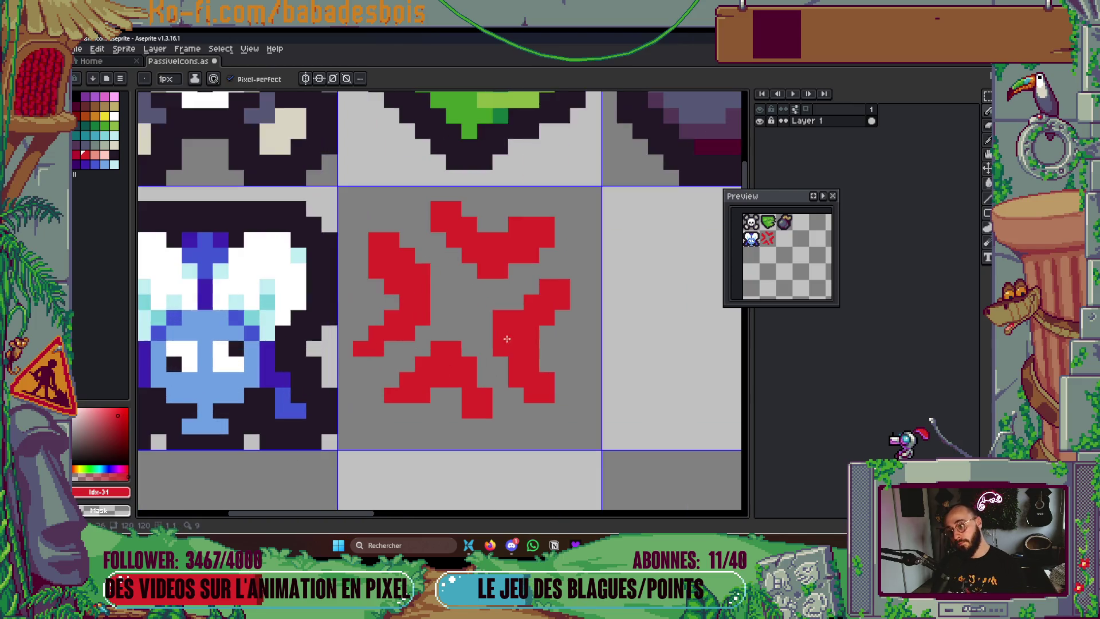
# Erase two pixels from the red mark's left arm
pyautogui.moveTo(375, 255); pyautogui.dragTo(371, 273)
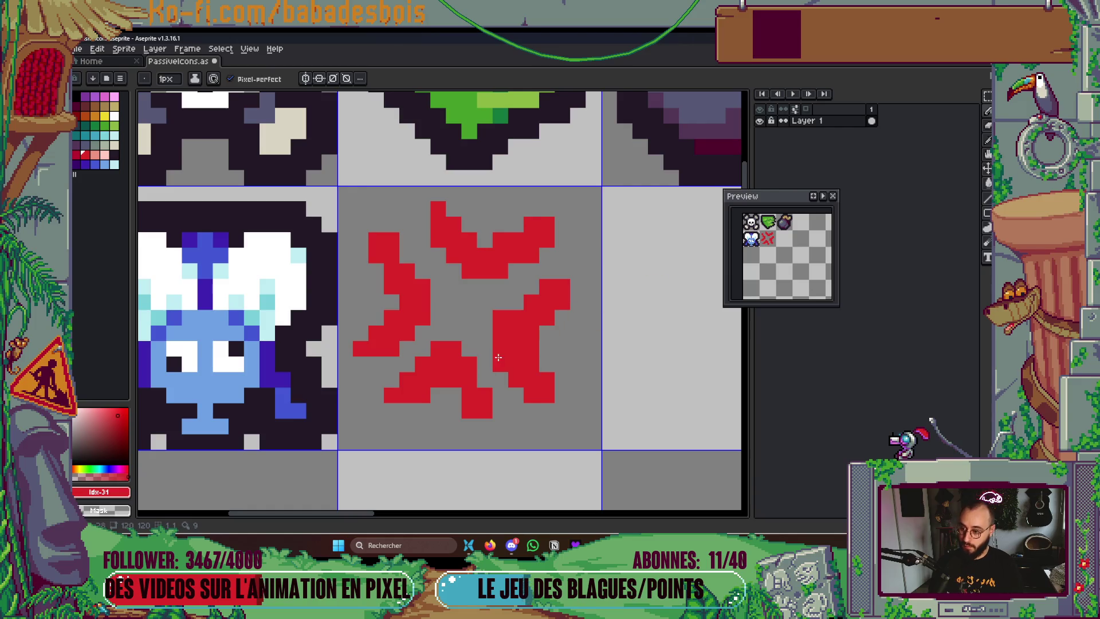
pyautogui.scroll(-3, 577, 399)
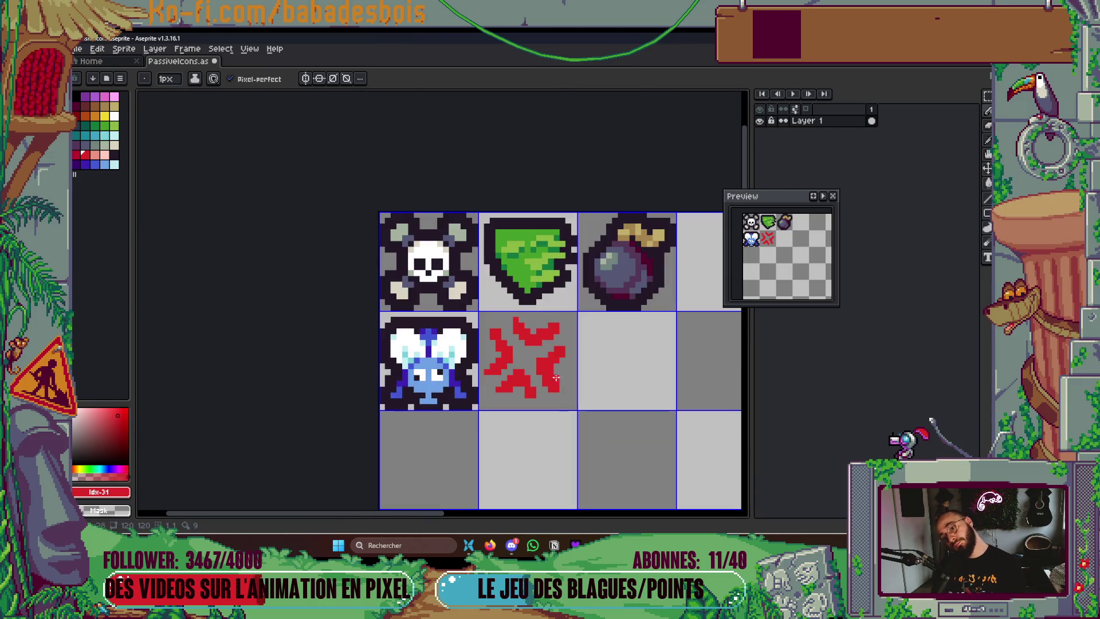
pyautogui.press('m')
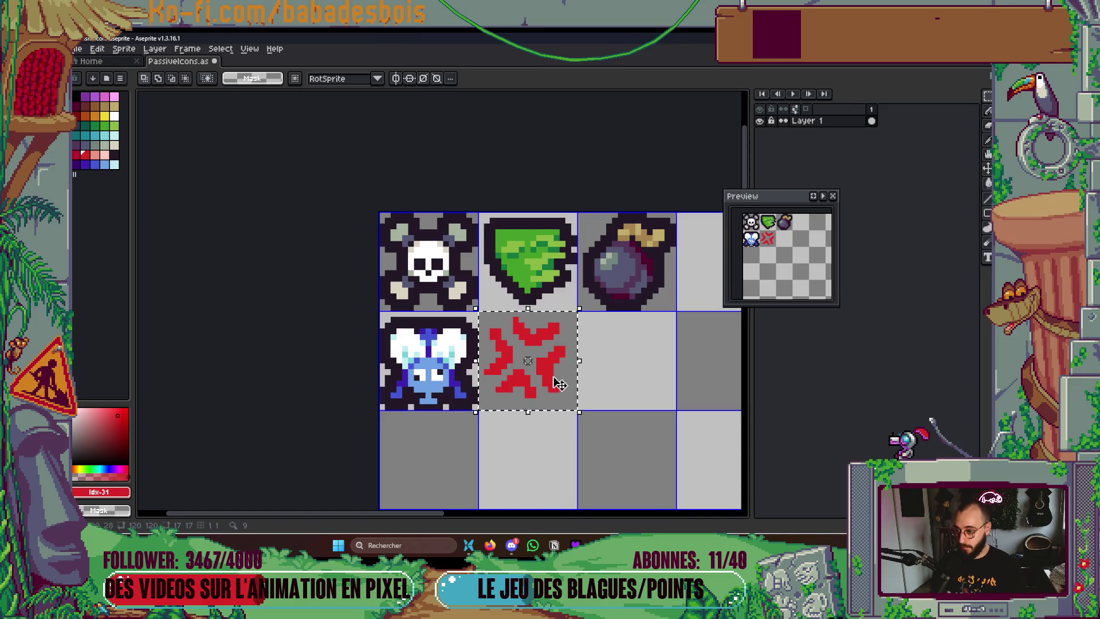
pyautogui.scroll(2, 535, 352)
pyautogui.press('b')
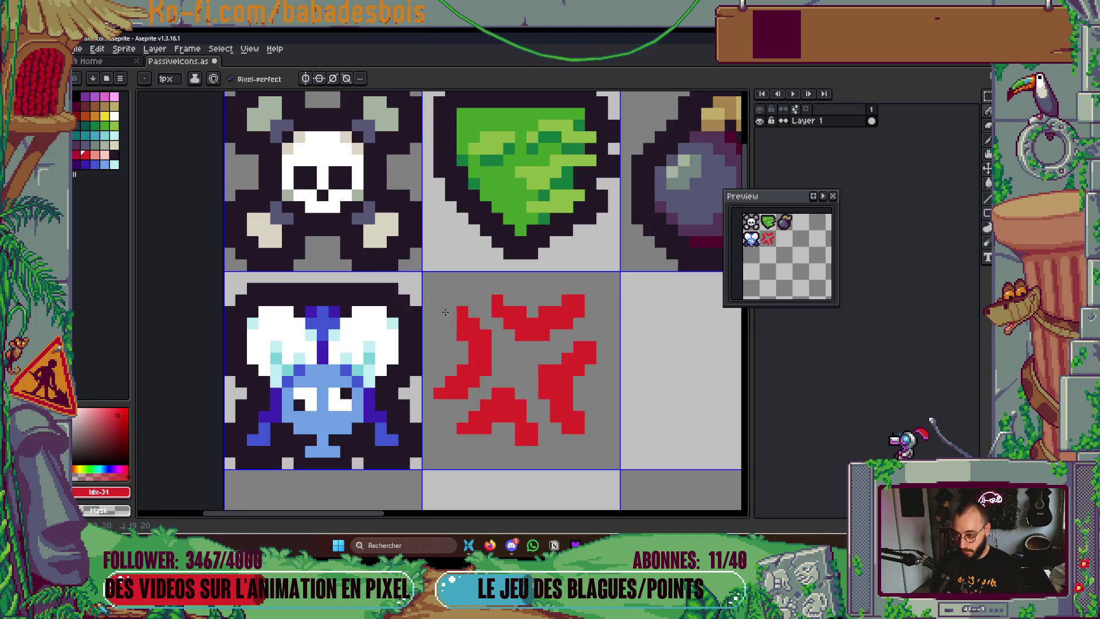
# Marquee-select the red mark's cell
pyautogui.scroll(-1, 595, 390)
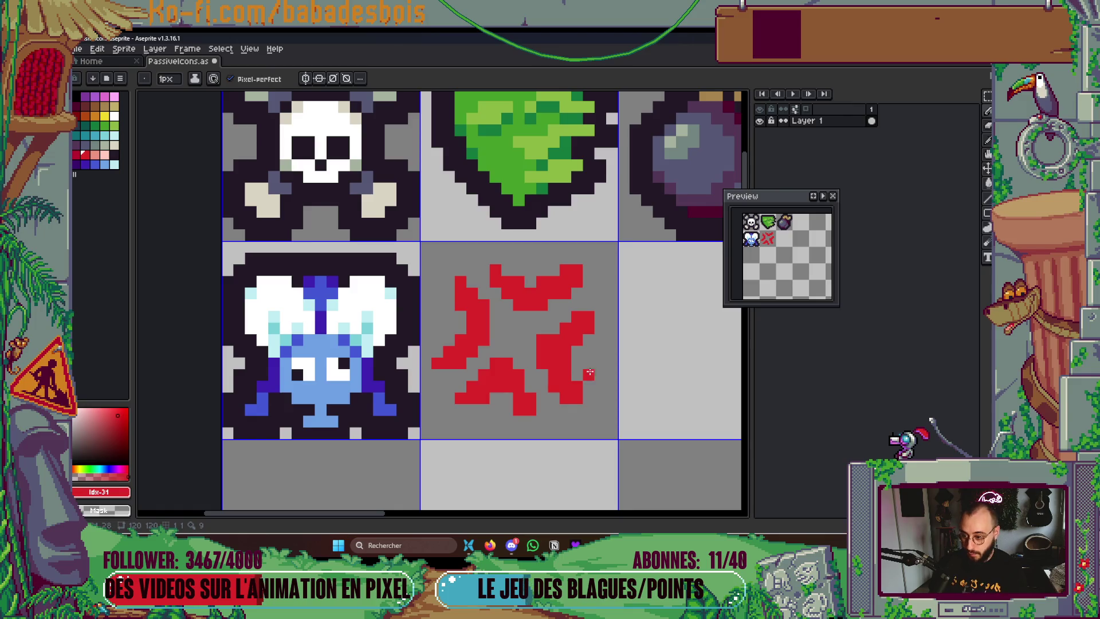
pyautogui.scroll(-1, 363, 337)
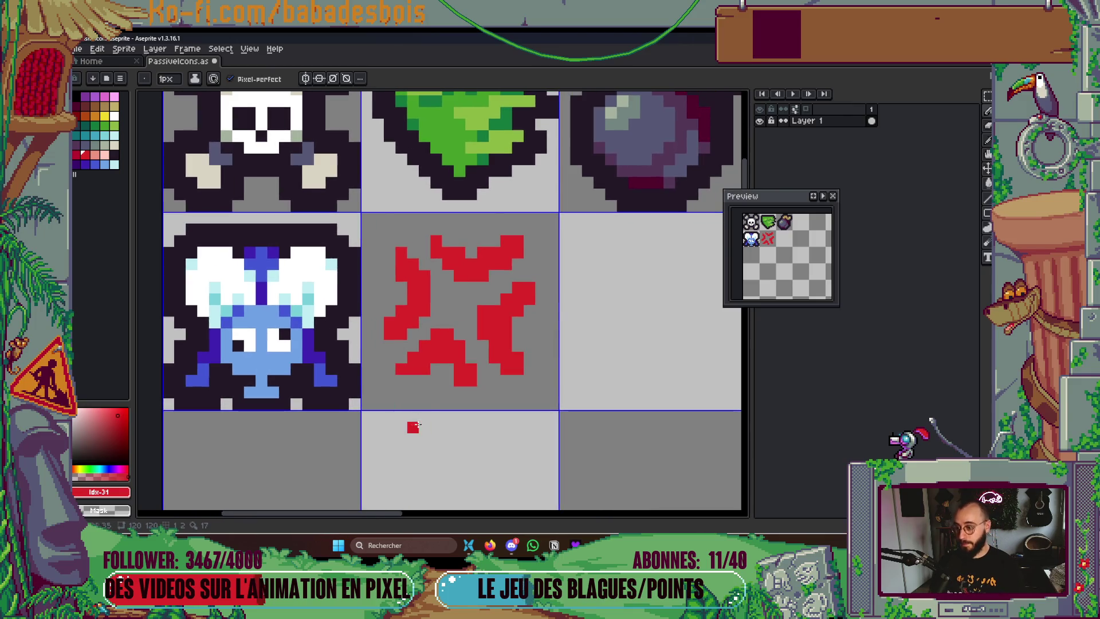
pyautogui.scroll(-3, 453, 364)
pyautogui.scroll(3, 454, 363)
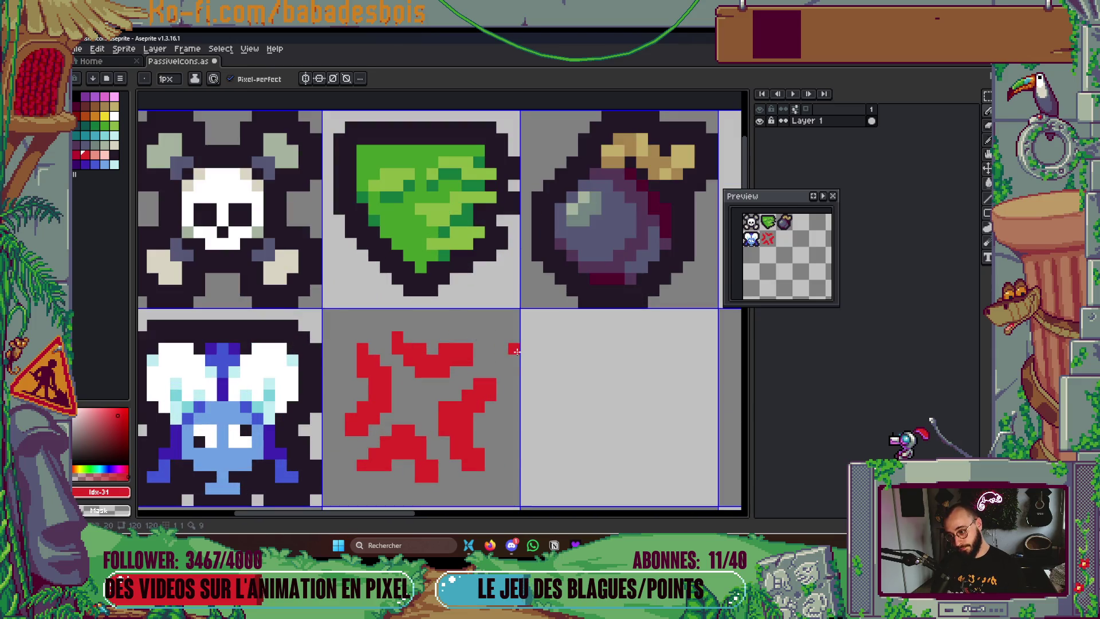
pyautogui.scroll(-2, 515, 351)
pyautogui.scroll(1, 533, 375)
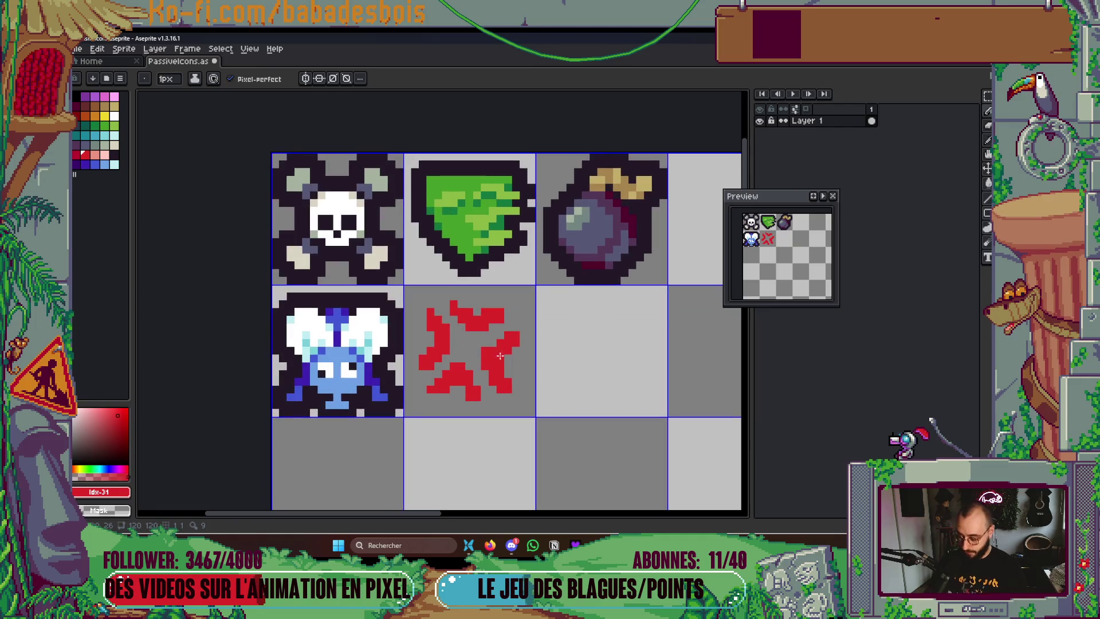
pyautogui.press('m')
pyautogui.moveTo(500, 356); pyautogui.dragTo(408, 288)
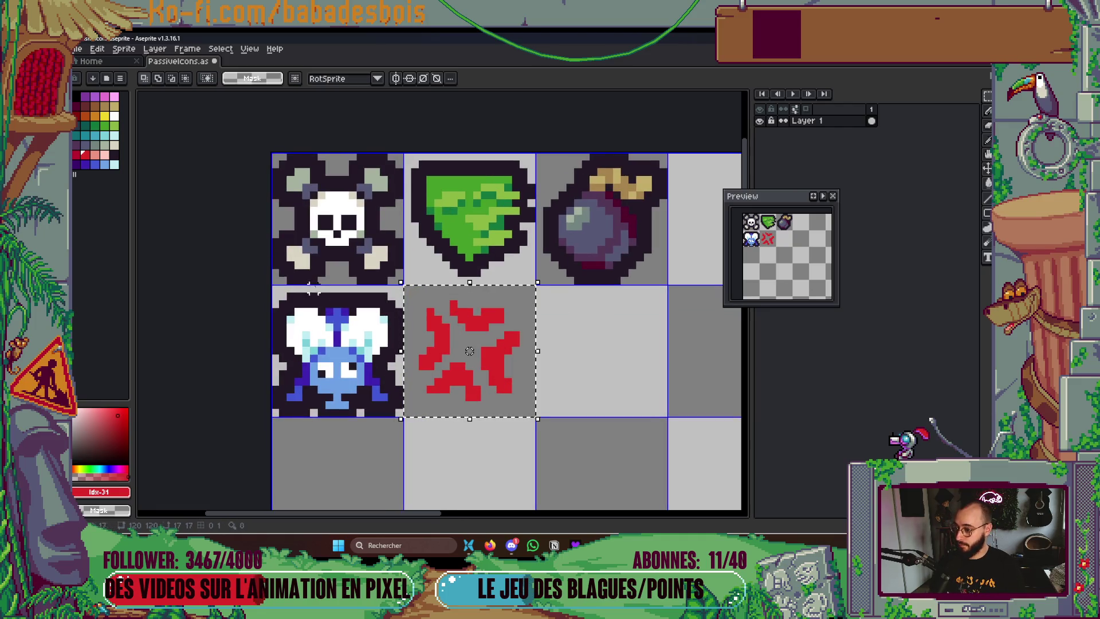
# Shift the red mark one pixel down-right and give it a dark plus-pattern outline
pyautogui.scroll(-1, 398, 195)
pyautogui.moveTo(437, 302)
pyautogui.mouseDown()
pyautogui.moveTo(437, 385)
pyautogui.moveTo(519, 385)
pyautogui.mouseUp()
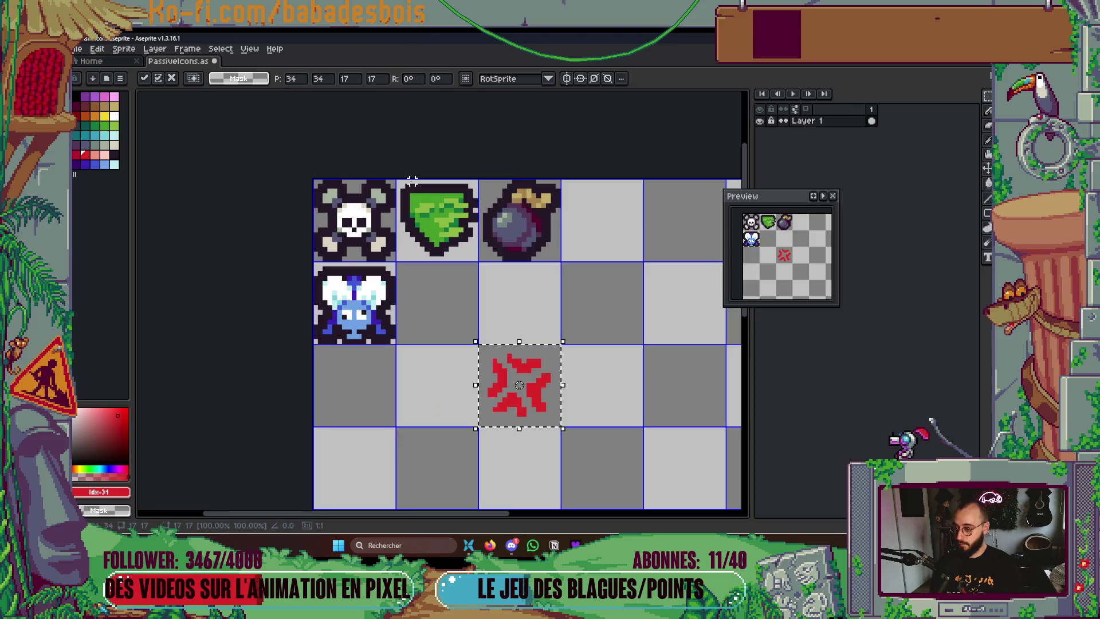
pyautogui.click(114, 155)
pyautogui.hotkey('shift', 'o')
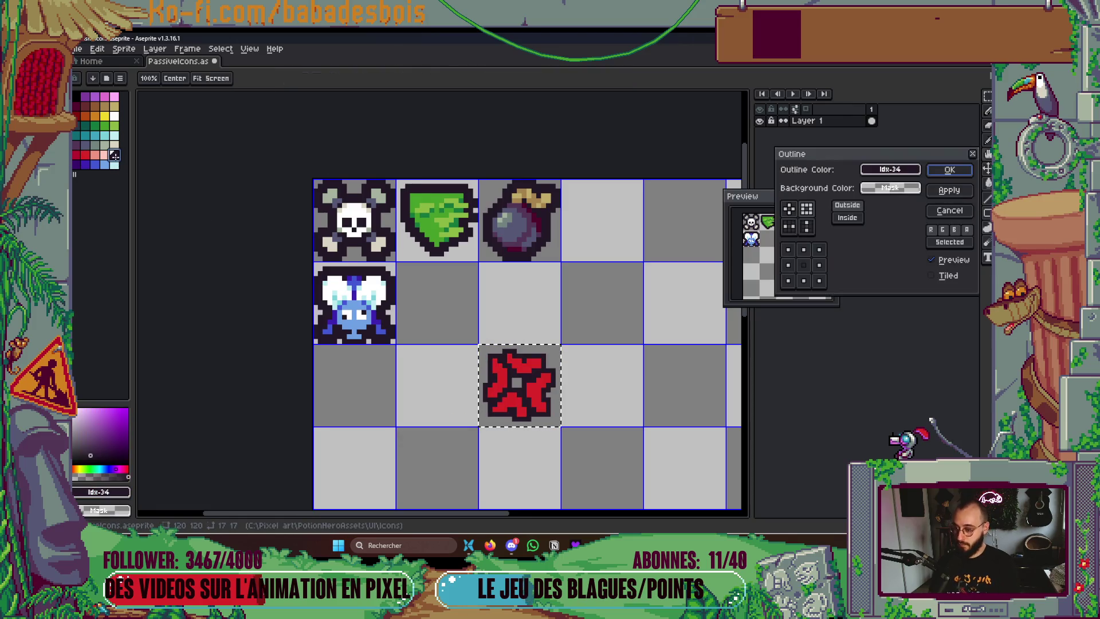
pyautogui.click(788, 209)
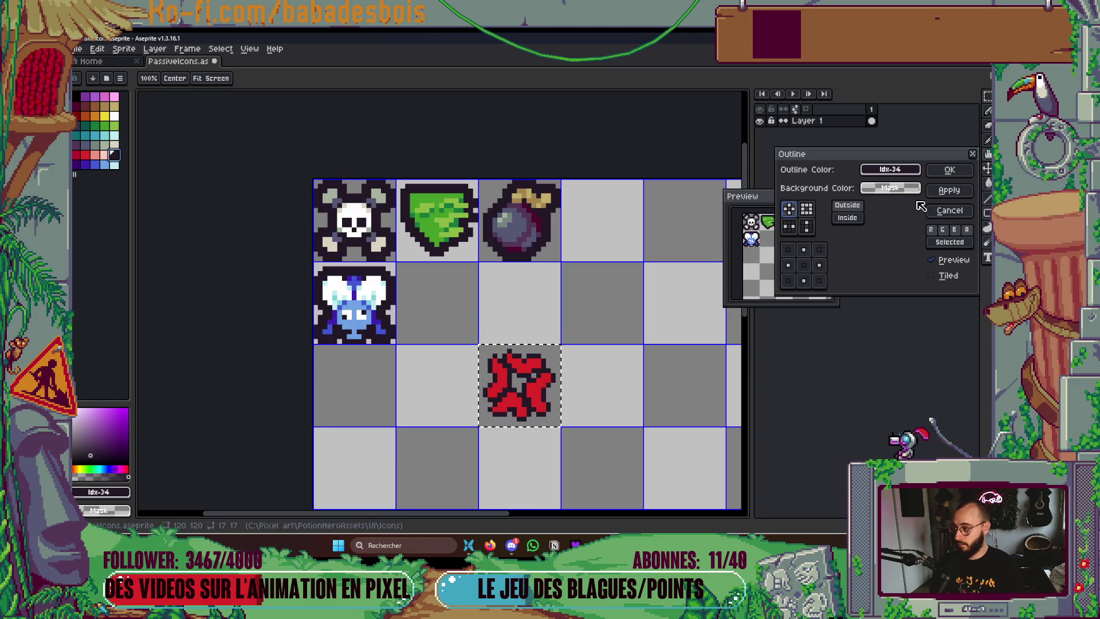
pyautogui.click(950, 170)
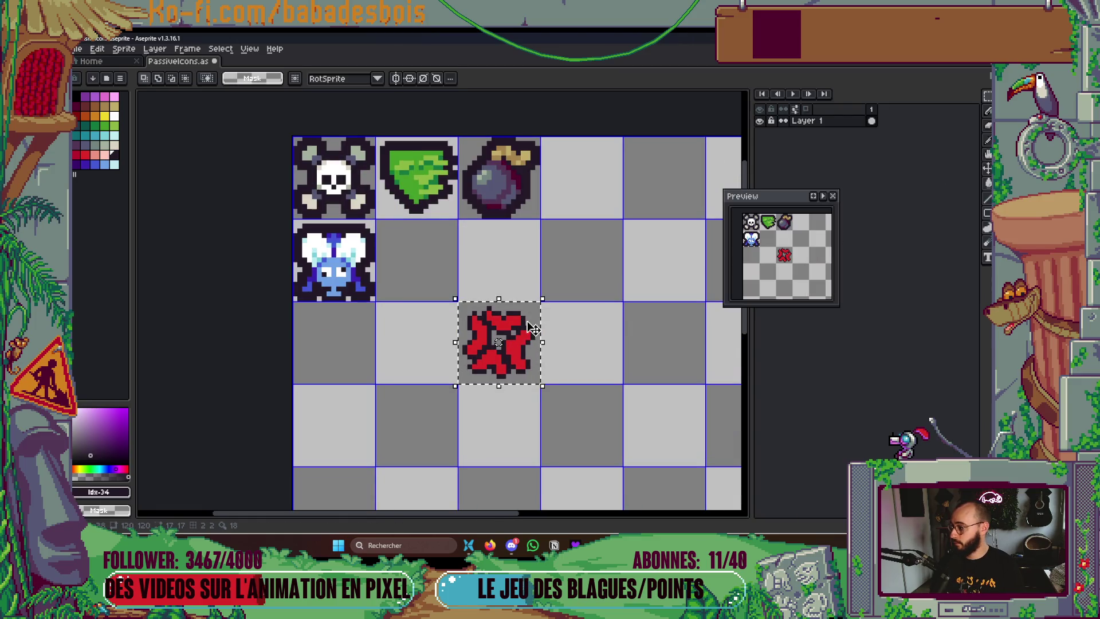
# Apply the outline effect again to thicken the icon's dark border
pyautogui.hotkey('shift', 'o')
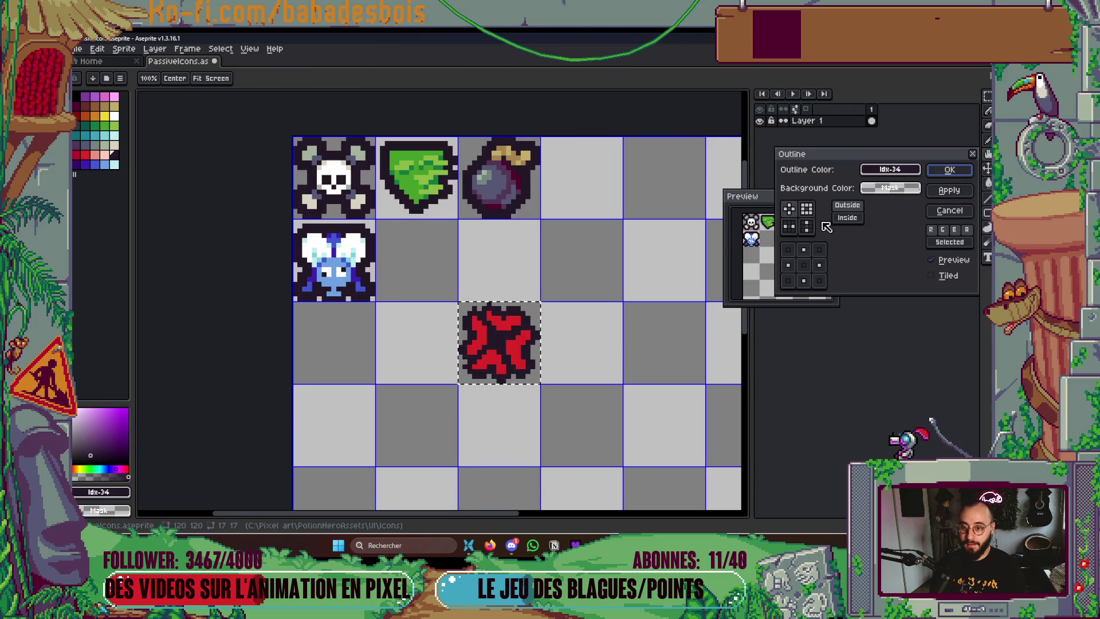
pyautogui.click(944, 171)
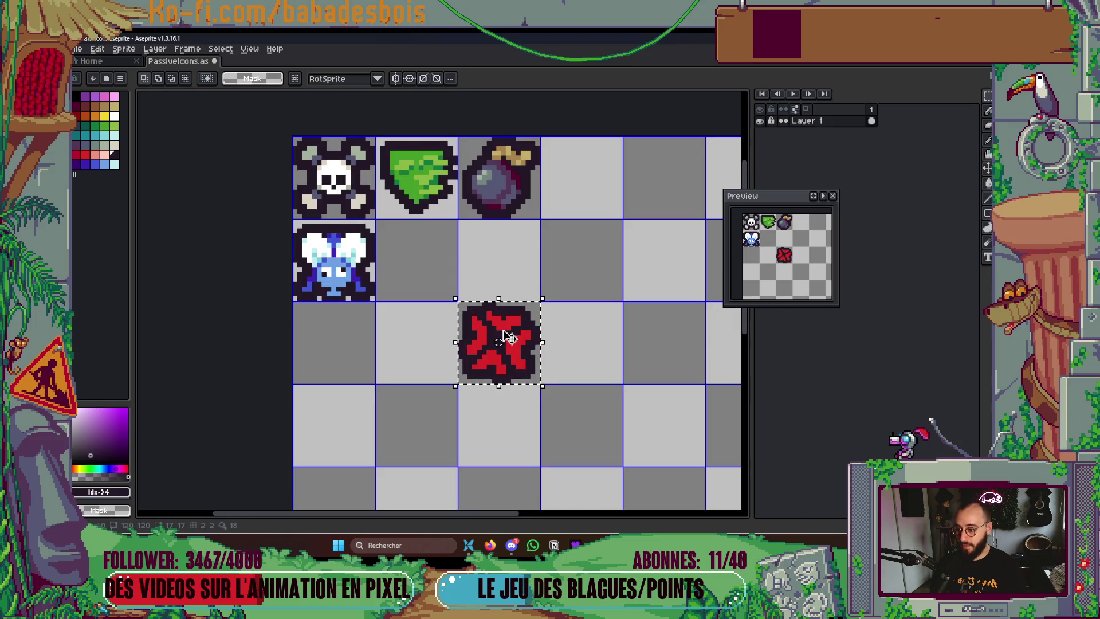
pyautogui.scroll(1, 582, 424)
pyautogui.scroll(4, 431, 320)
# Paint two dark pixels beside the left arm, undoing a misplaced dark pixel
pyautogui.press('b')
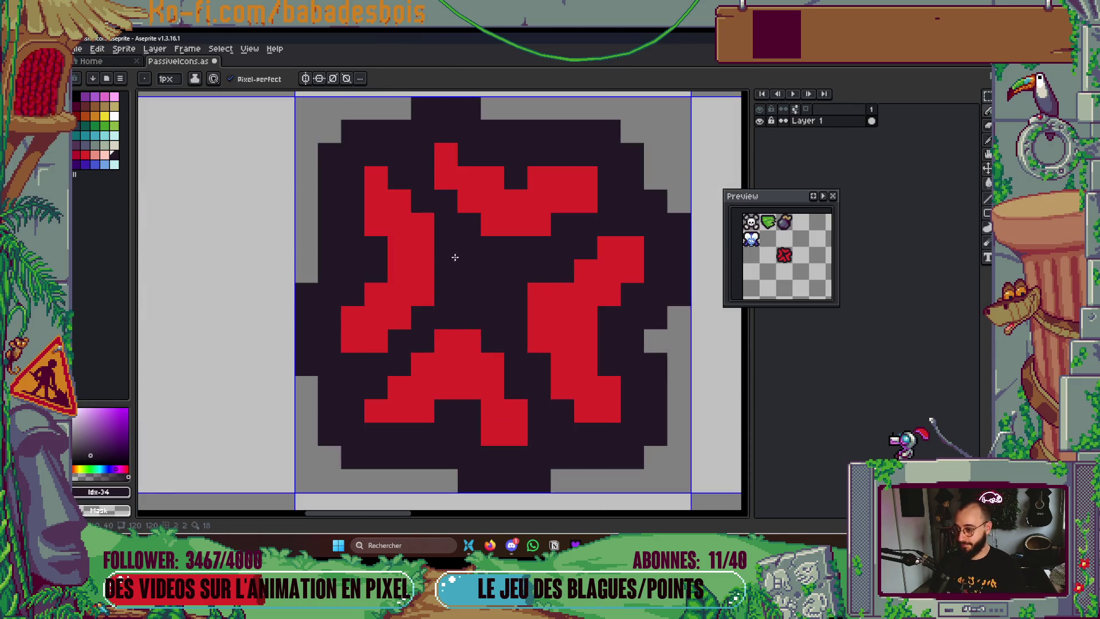
pyautogui.keyDown('alt'); pyautogui.click(425, 256); pyautogui.keyUp('alt')
pyautogui.moveTo(446, 252); pyautogui.dragTo(449, 269)
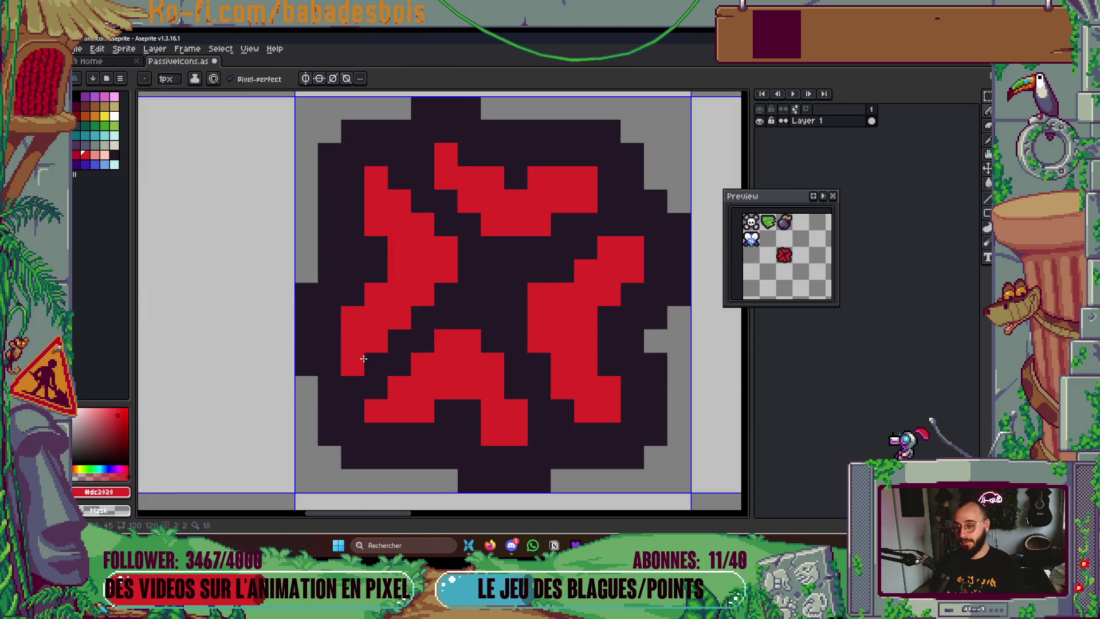
pyautogui.scroll(1, 470, 426)
pyautogui.scroll(-4, 470, 426)
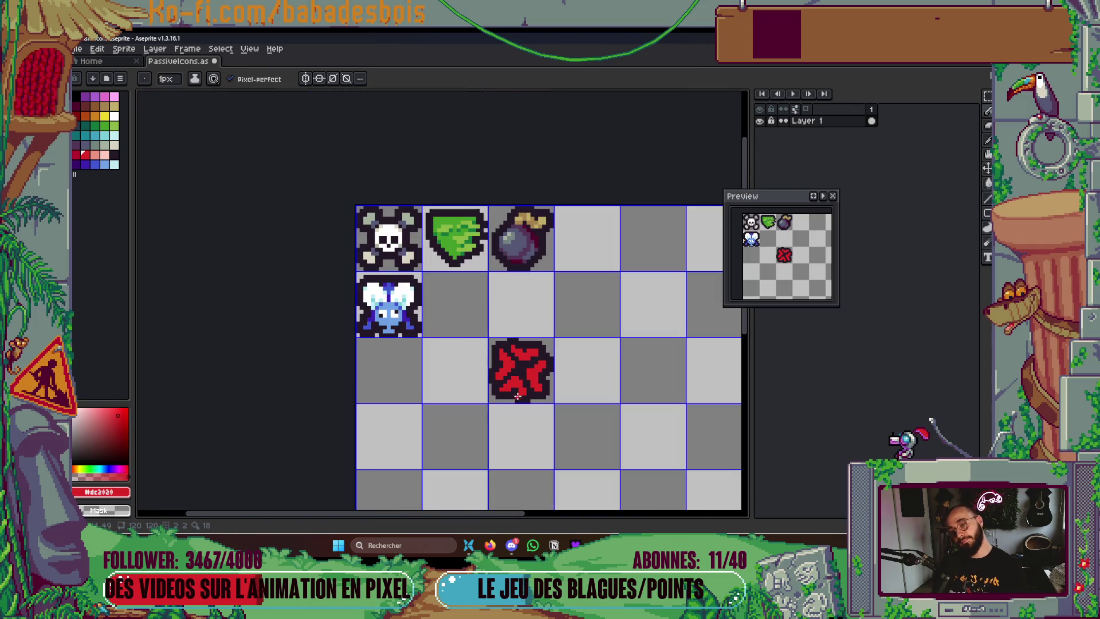
pyautogui.scroll(4, 500, 387)
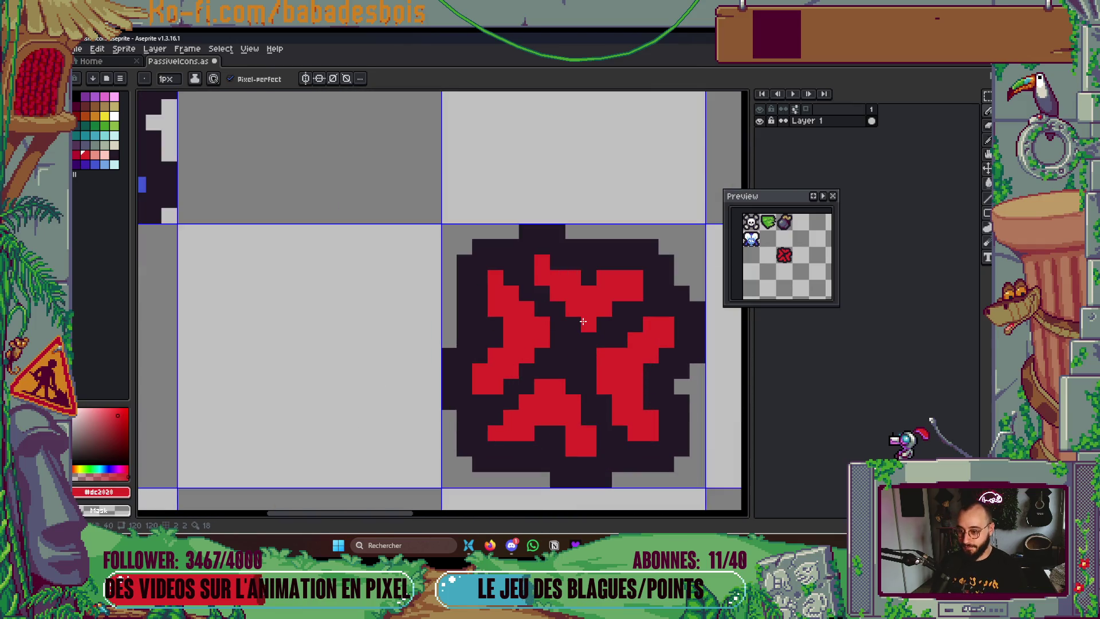
pyautogui.keyDown('alt'); pyautogui.click(575, 263); pyautogui.keyUp('alt')
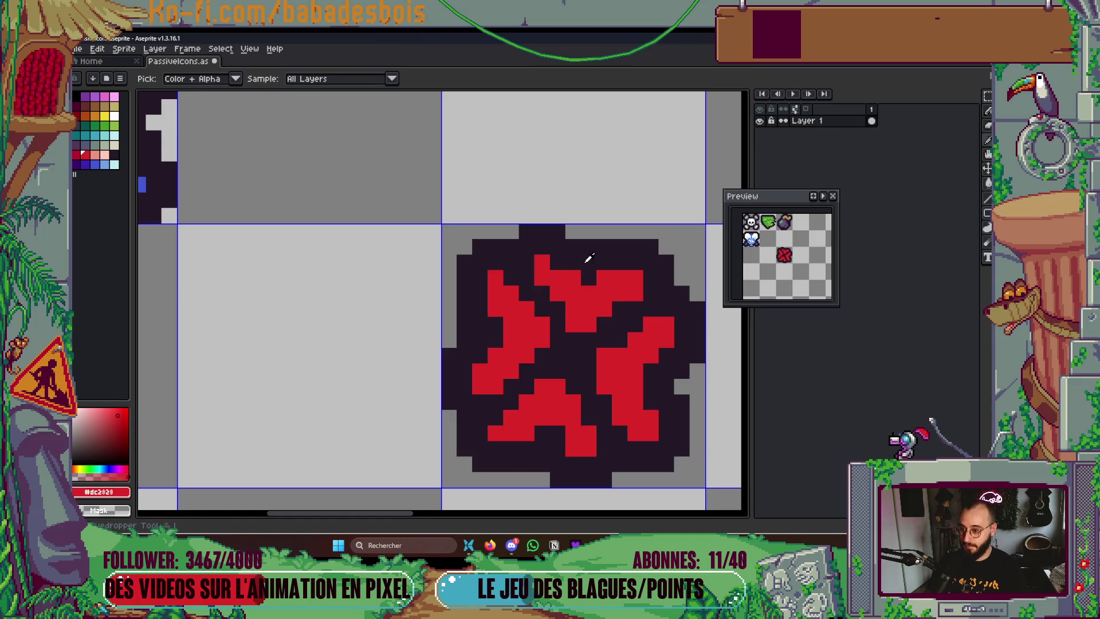
pyautogui.click(575, 275)
pyautogui.hotkey('ctrl', 'z')
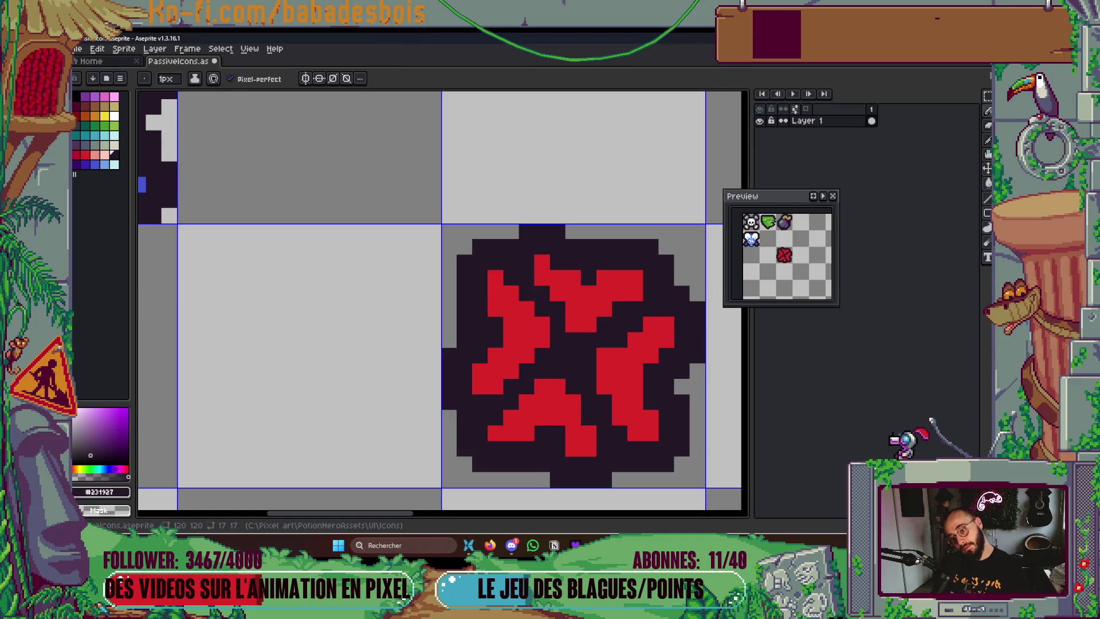
pyautogui.keyDown('alt'); pyautogui.click(624, 364); pyautogui.keyUp('alt')
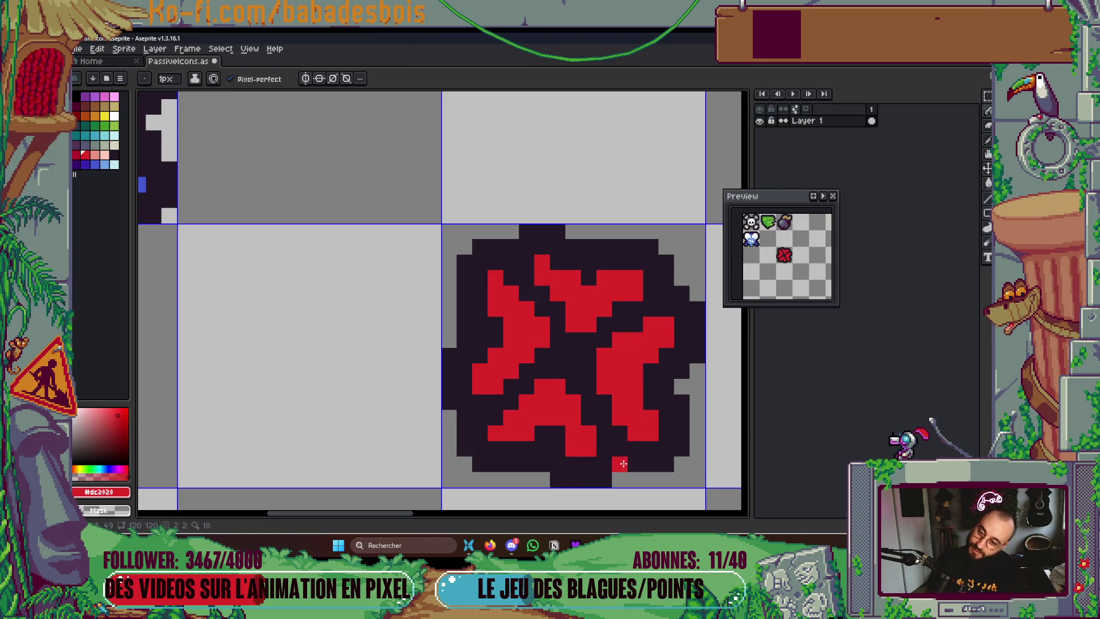
pyautogui.moveTo(618, 462); pyautogui.dragTo(606, 394)
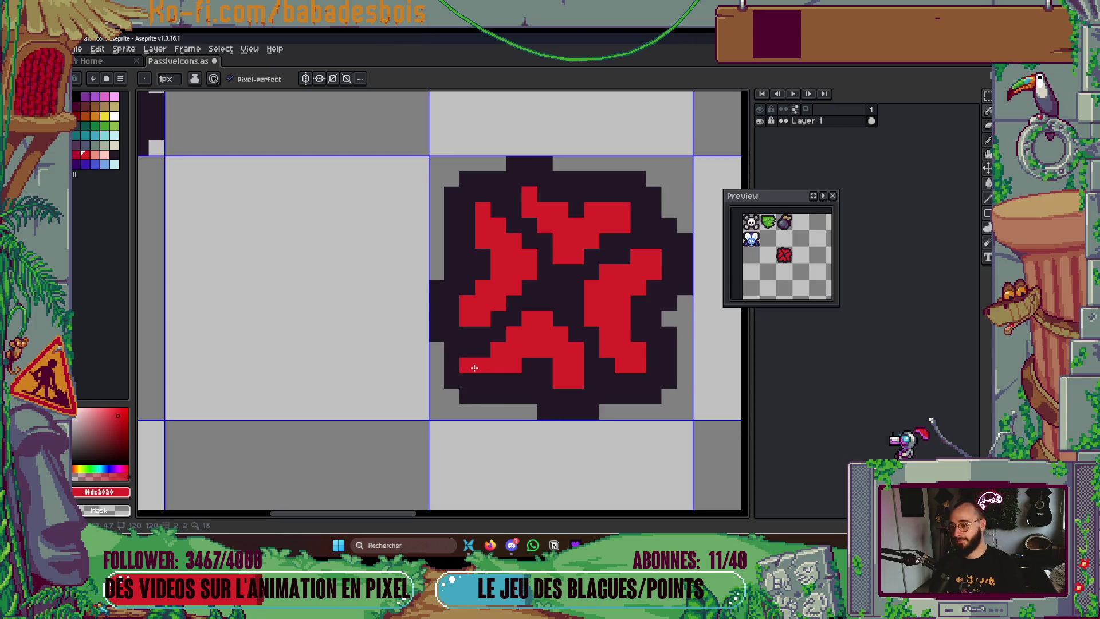
pyautogui.moveTo(464, 363); pyautogui.dragTo(479, 422)
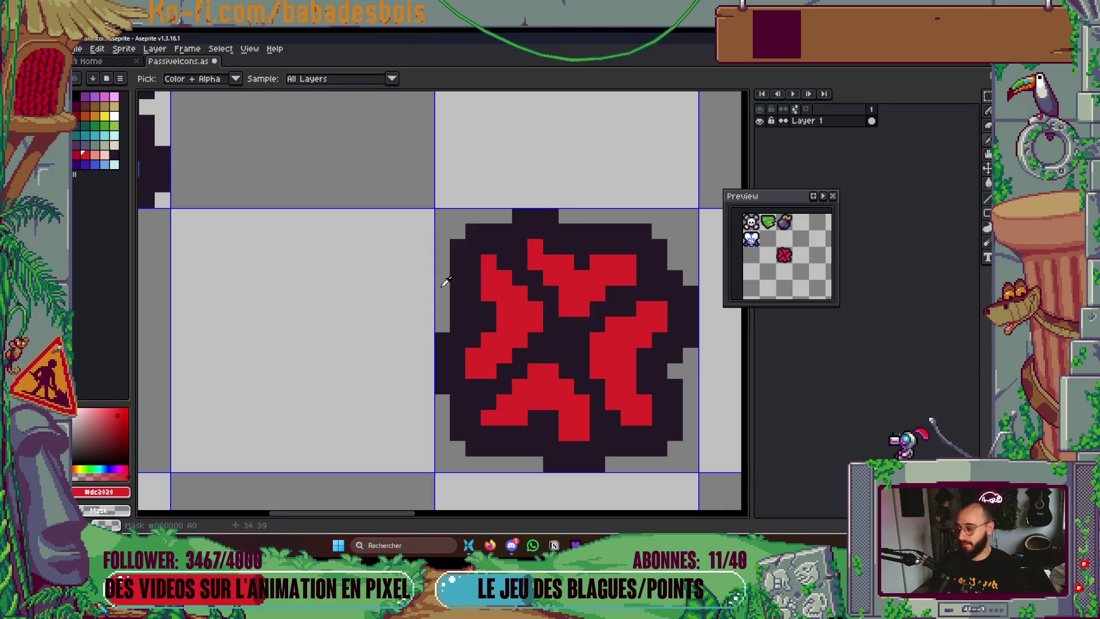
# Add dark-red shading pixels to the bottom, right, top and left arms
pyautogui.click(76, 154)
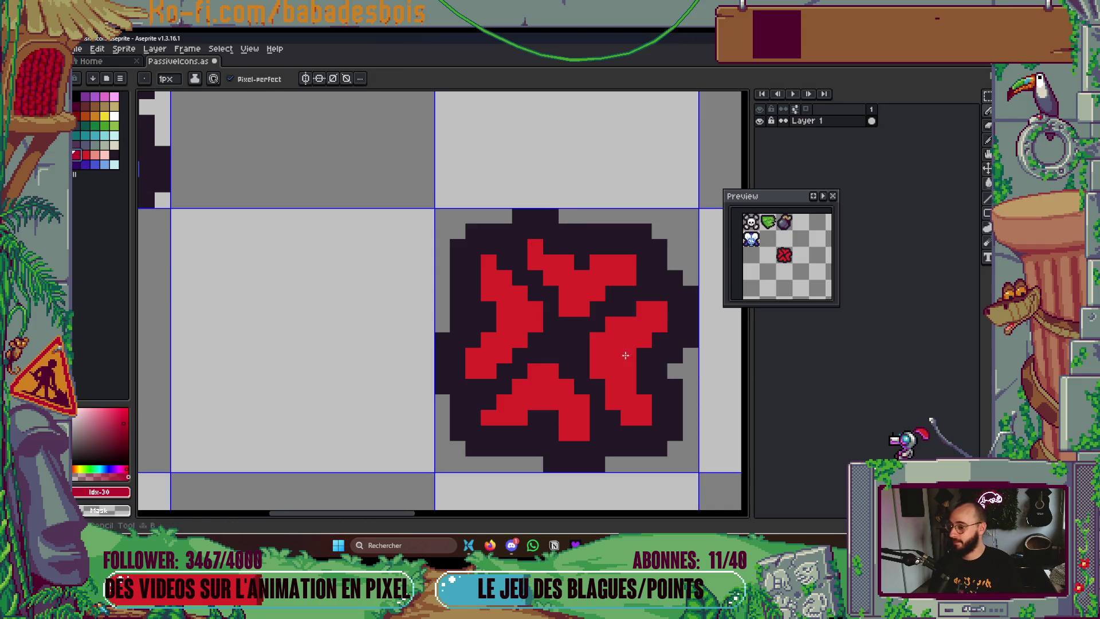
pyautogui.click(566, 433)
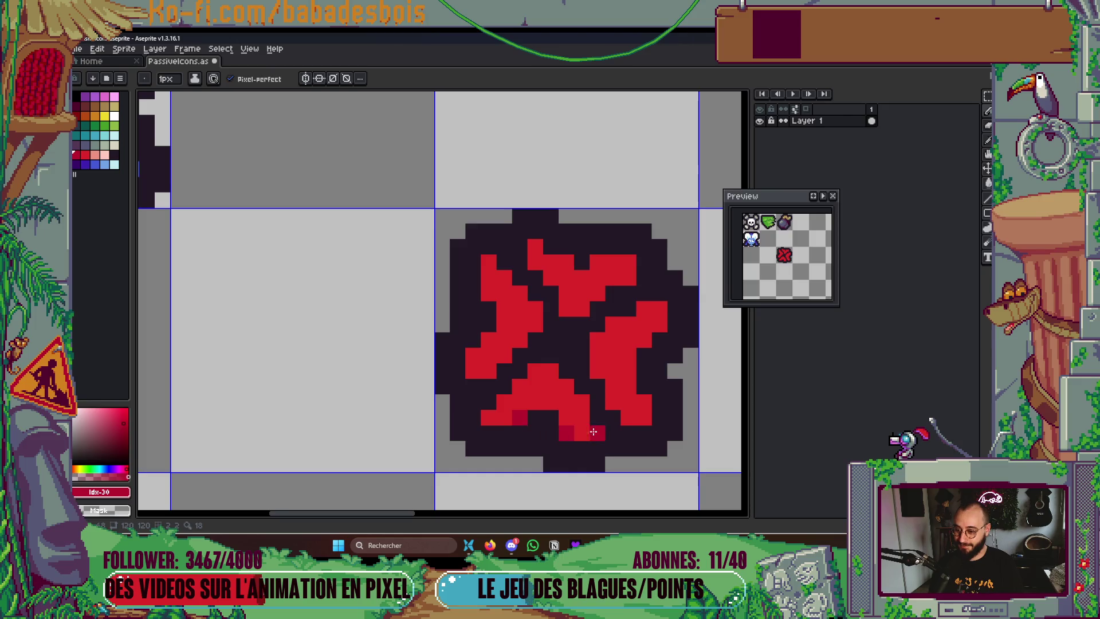
pyautogui.click(612, 401)
pyautogui.click(581, 401)
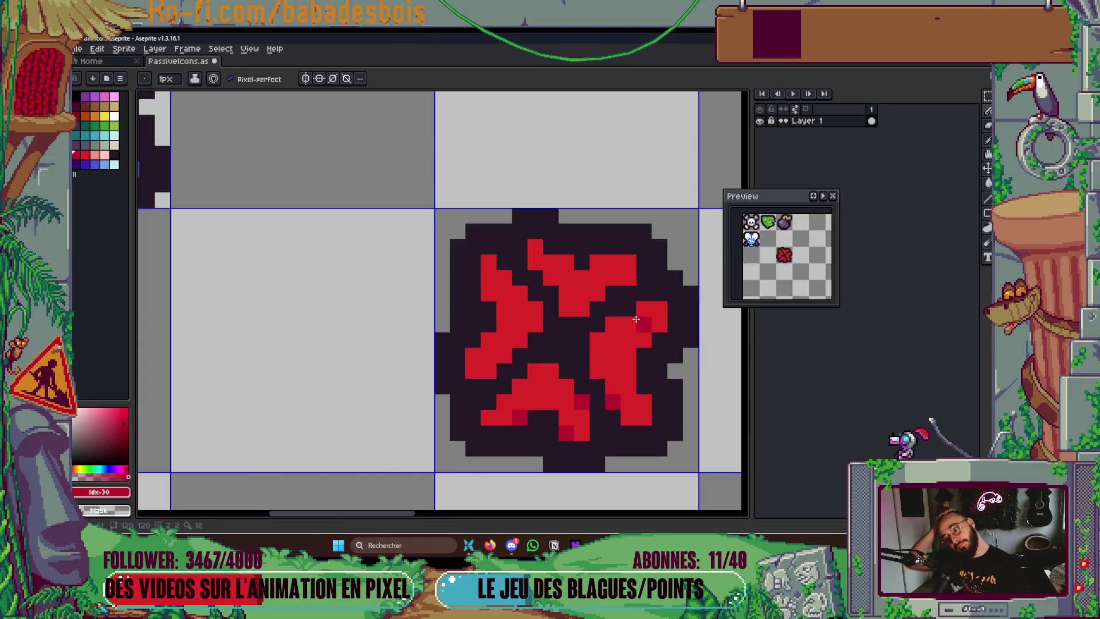
pyautogui.click(597, 261)
pyautogui.click(612, 293)
pyautogui.hotkey('ctrl', 'z')
pyautogui.click(627, 277)
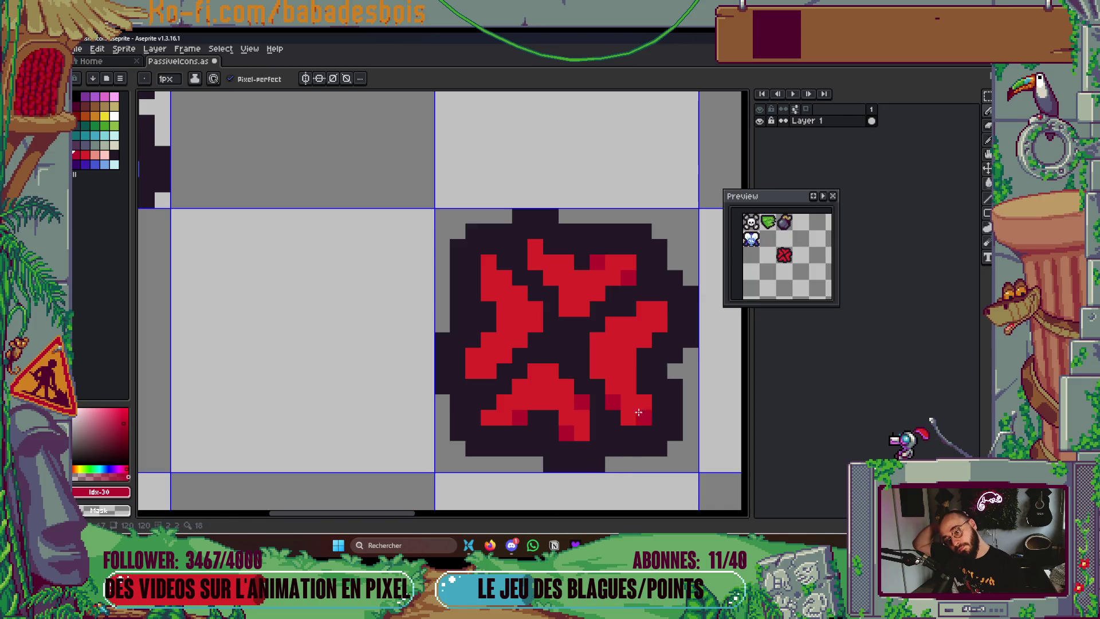
pyautogui.click(628, 356)
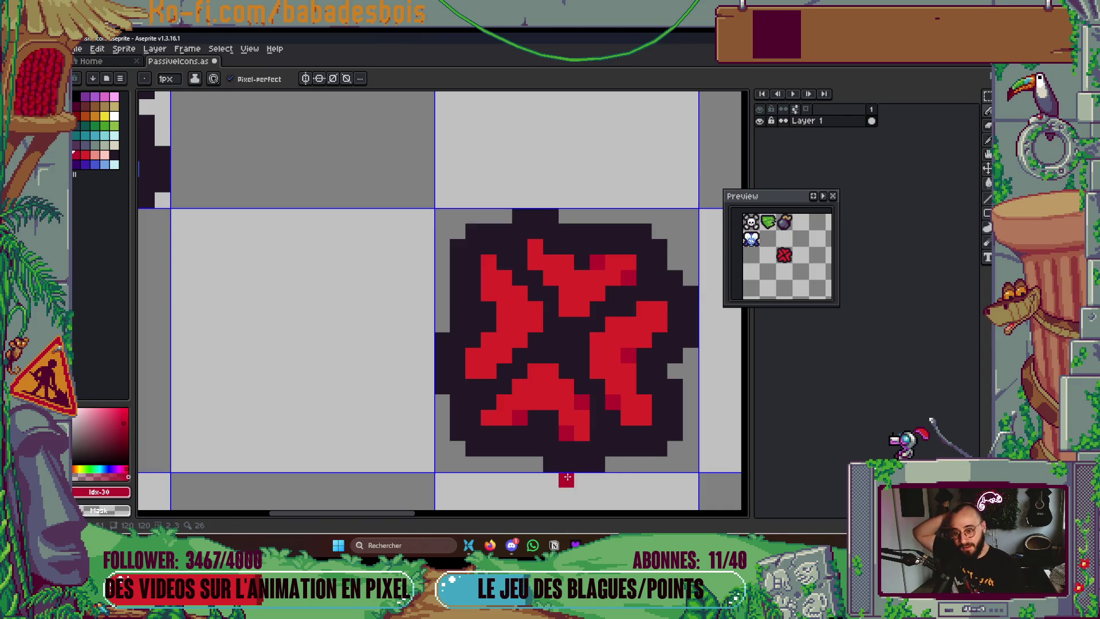
pyautogui.click(535, 262)
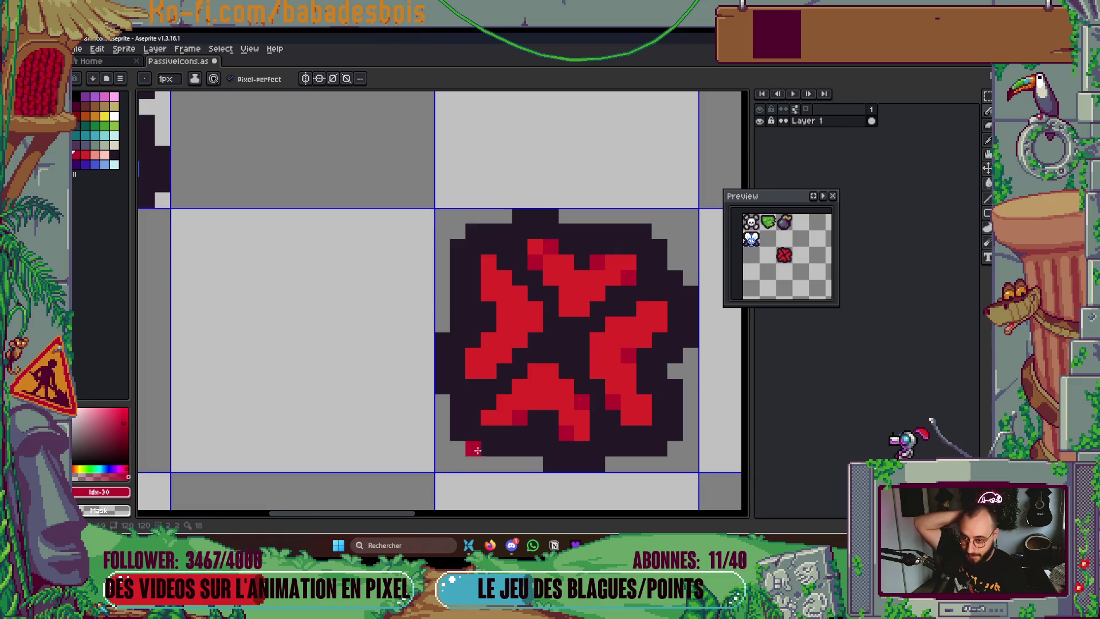
pyautogui.click(489, 293)
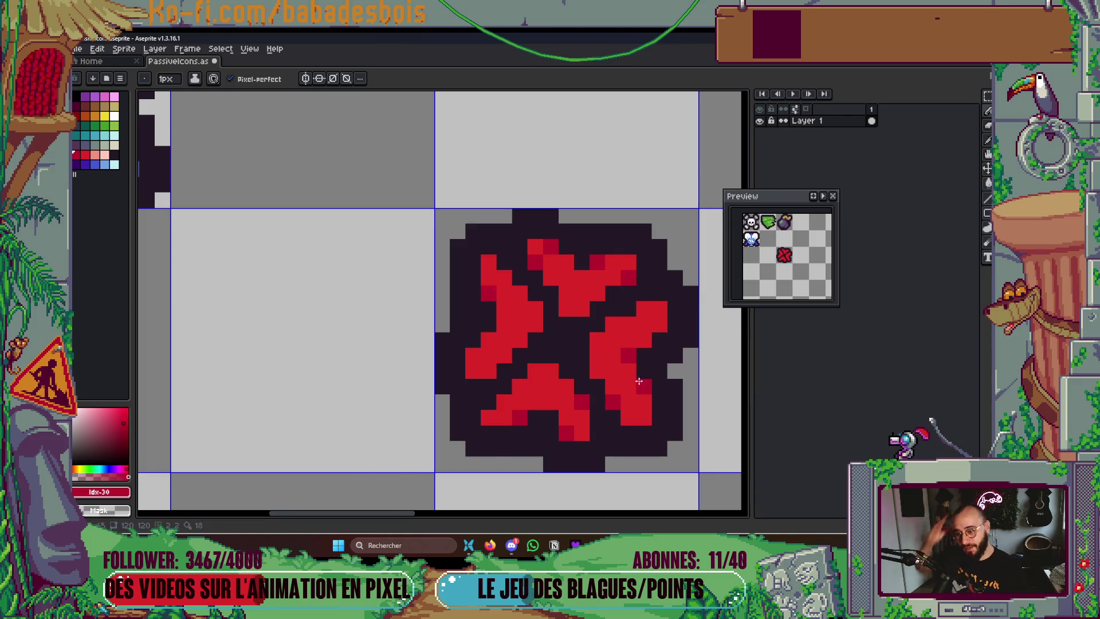
# Rework the right arm's shading and shade along the top of the bottom arm in dark red
pyautogui.moveTo(633, 374); pyautogui.dragTo(630, 361)
pyautogui.press('x')
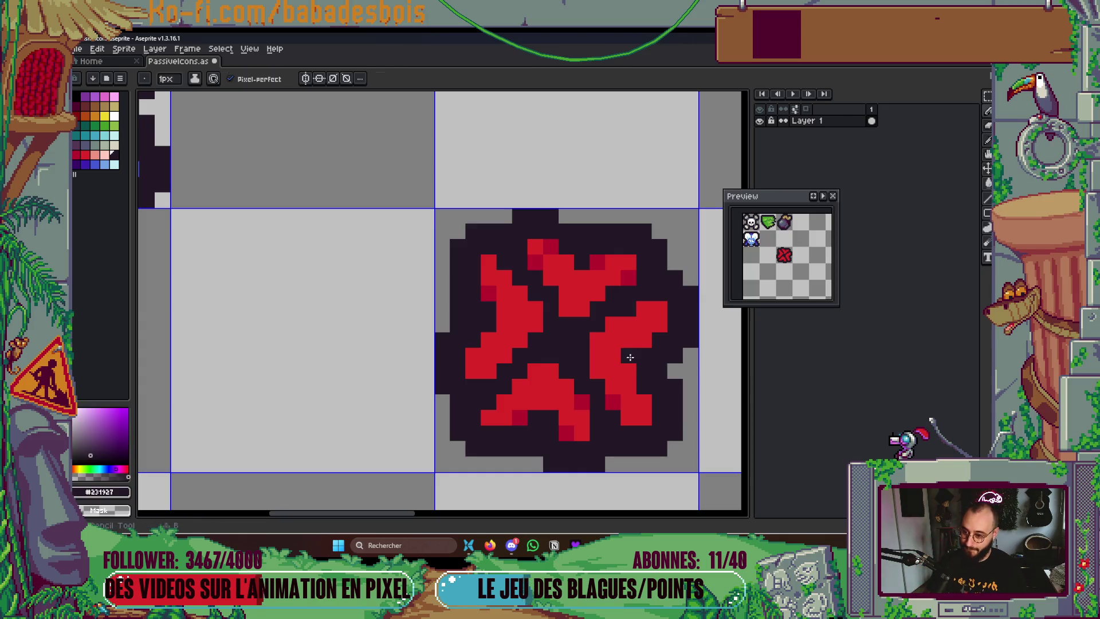
pyautogui.keyDown('alt'); pyautogui.click(613, 400); pyautogui.keyUp('alt')
pyautogui.click(629, 371)
pyautogui.click(644, 340)
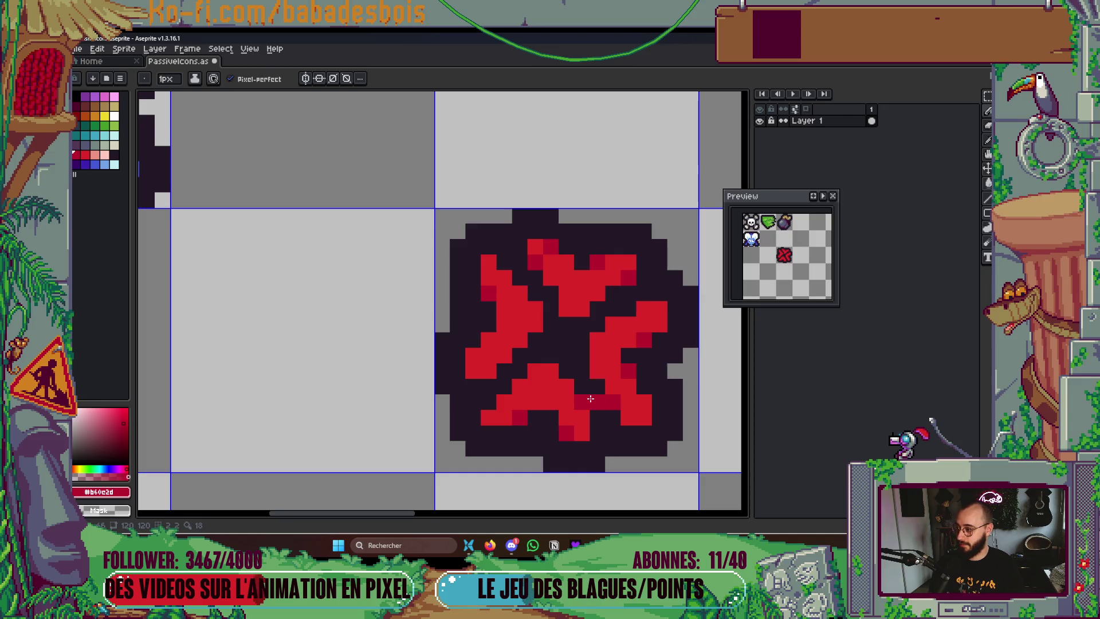
pyautogui.moveTo(571, 373)
pyautogui.mouseDown()
pyautogui.moveTo(566, 356)
pyautogui.moveTo(549, 358)
pyautogui.mouseUp()
pyautogui.keyDown('alt'); pyautogui.click(550, 371); pyautogui.keyUp('alt')
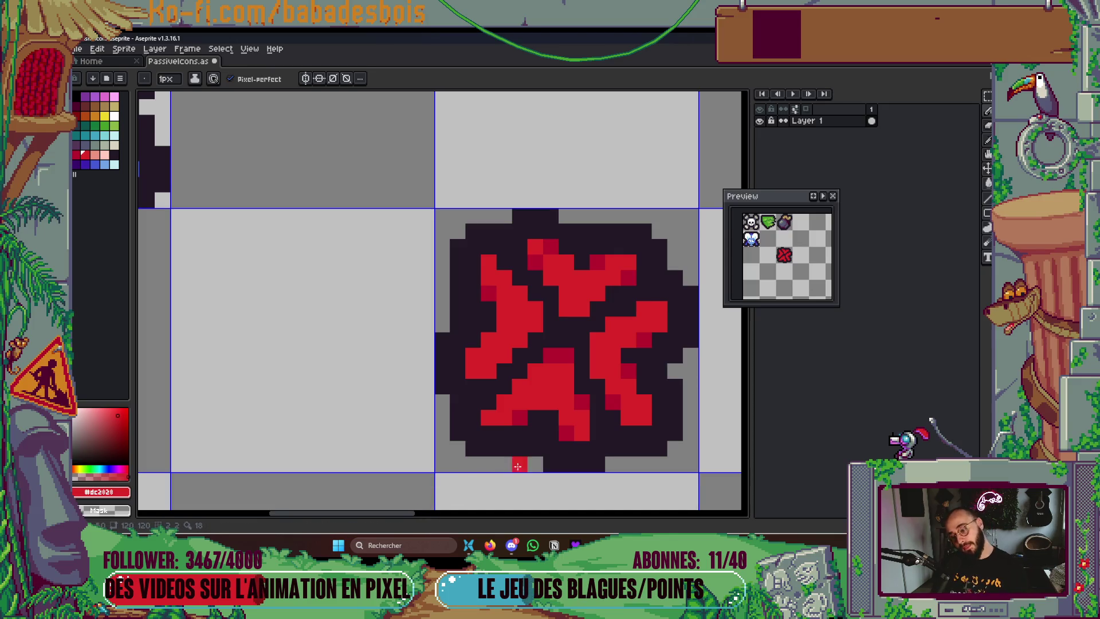
# Darken the lower-right arm and reshape the outline pixels at the icon's bottom-right
pyautogui.press('alt')
pyautogui.keyDown('alt'); pyautogui.click(548, 424); pyautogui.keyUp('alt')
pyautogui.scroll(-8, 573, 429)
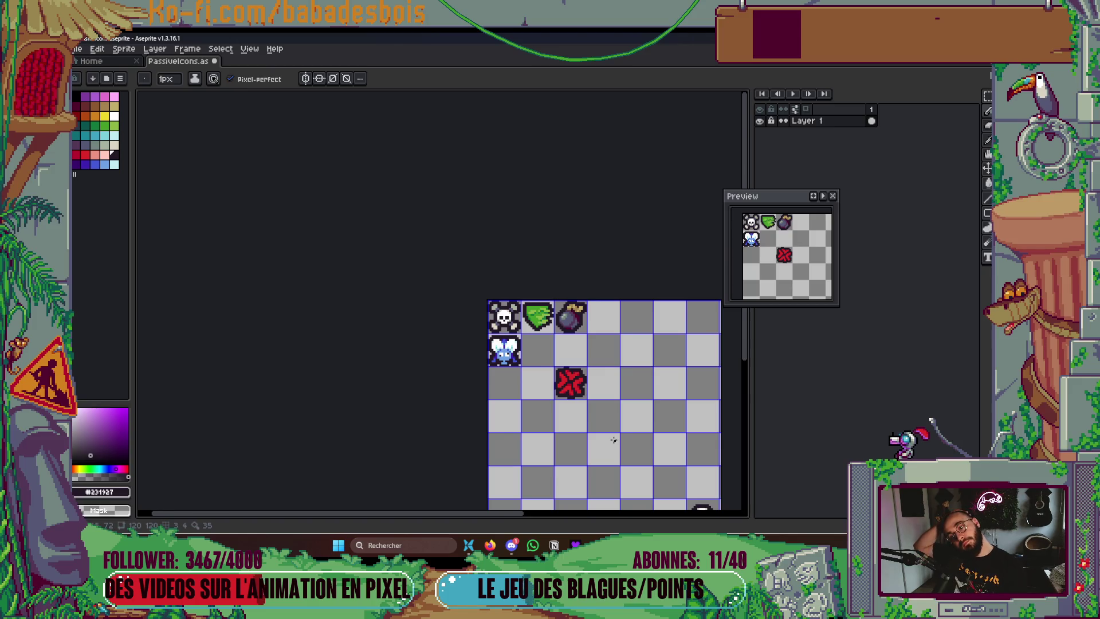
pyautogui.scroll(8, 593, 369)
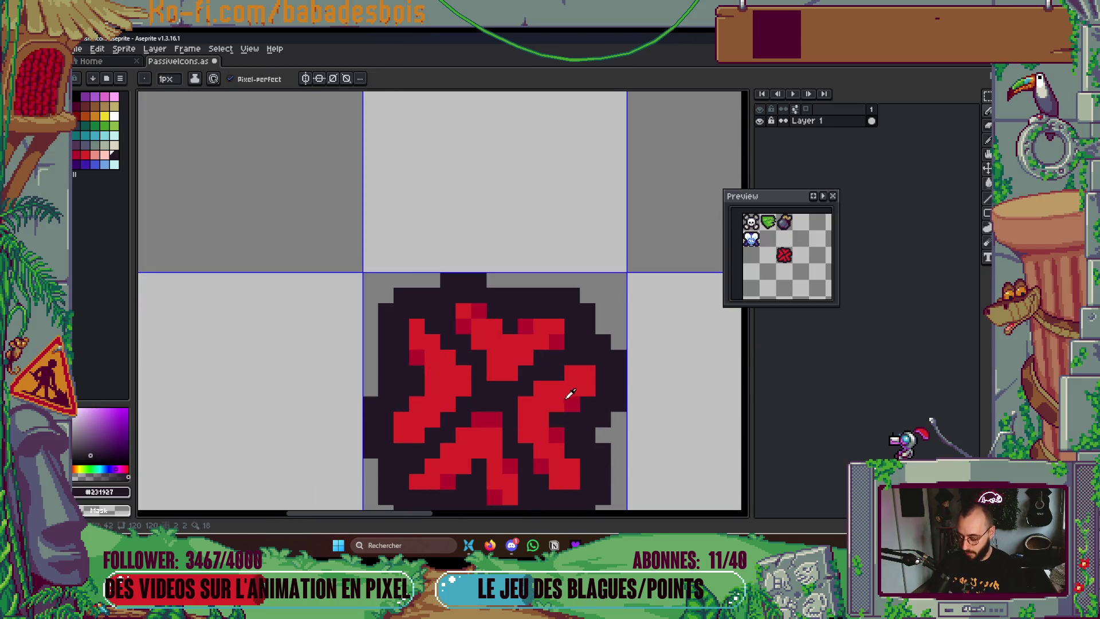
pyautogui.keyDown('alt'); pyautogui.click(563, 368); pyautogui.keyUp('alt')
pyautogui.keyDown('alt'); pyautogui.click(584, 422); pyautogui.keyUp('alt')
pyautogui.click(587, 388)
pyautogui.scroll(-2, 573, 441)
pyautogui.moveTo(556, 436)
pyautogui.mouseDown()
pyautogui.moveTo(553, 422)
pyautogui.moveTo(571, 408)
pyautogui.mouseUp()
pyautogui.moveTo(565, 458)
pyautogui.mouseDown()
pyautogui.moveTo(599, 455)
pyautogui.moveTo(599, 396)
pyautogui.moveTo(571, 487)
pyautogui.mouseUp()
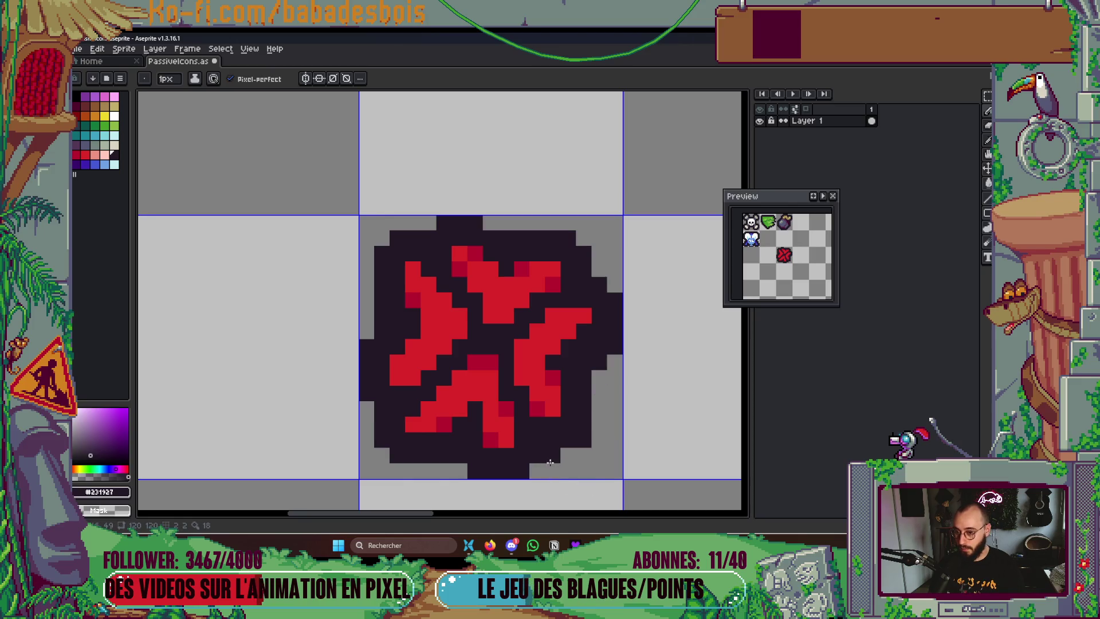
pyautogui.rightClick(554, 470)
pyautogui.click(570, 456)
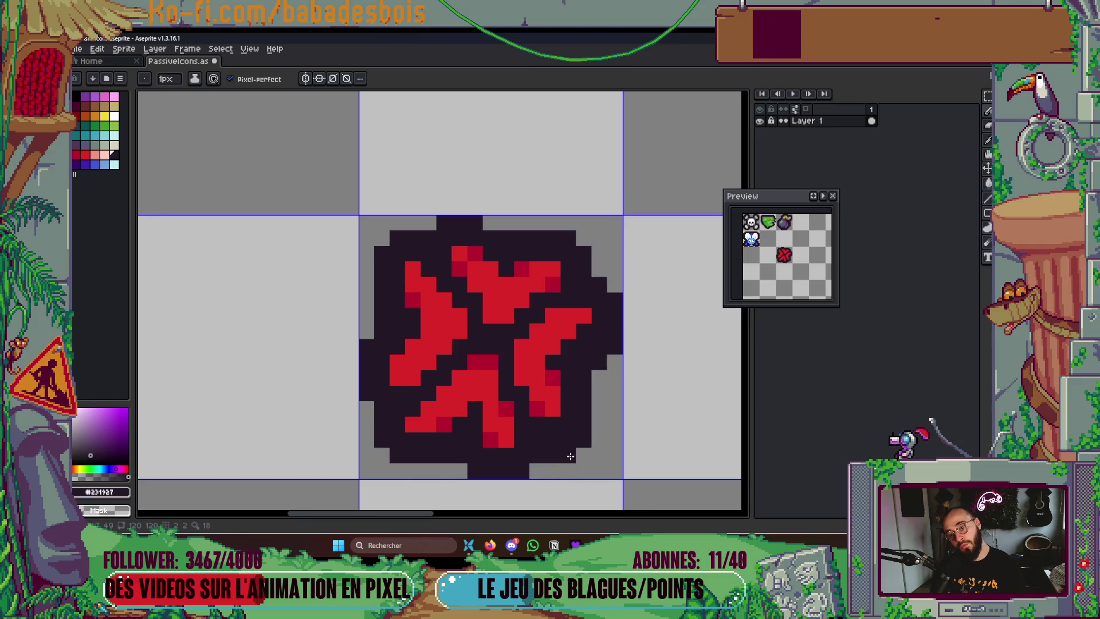
pyautogui.keyDown('alt'); pyautogui.click(483, 381); pyautogui.keyUp('alt')
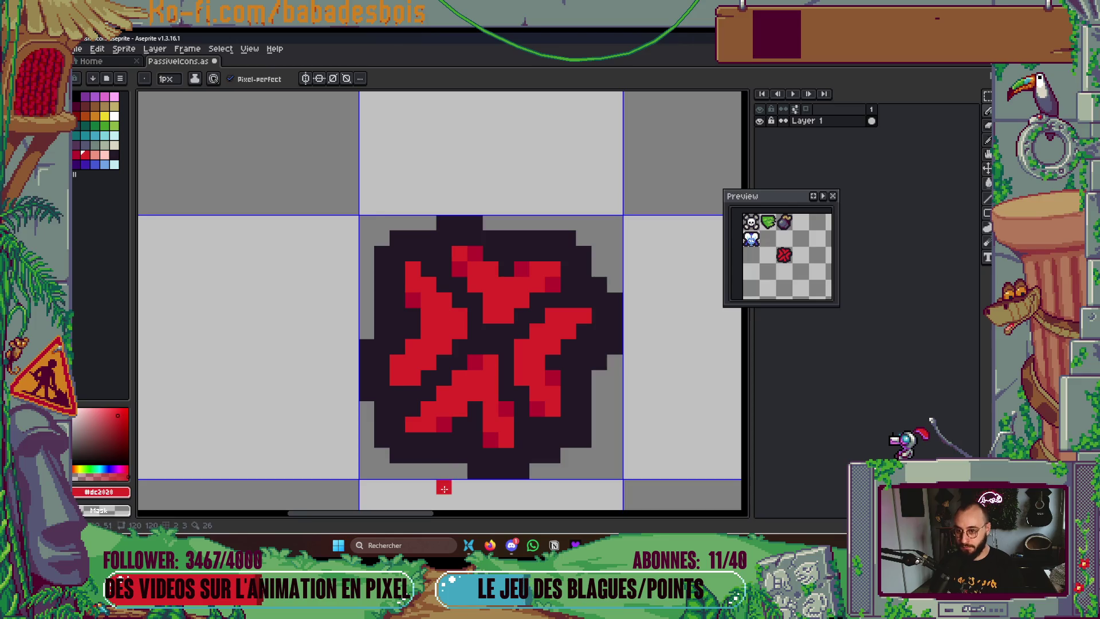
pyautogui.scroll(-3, 522, 396)
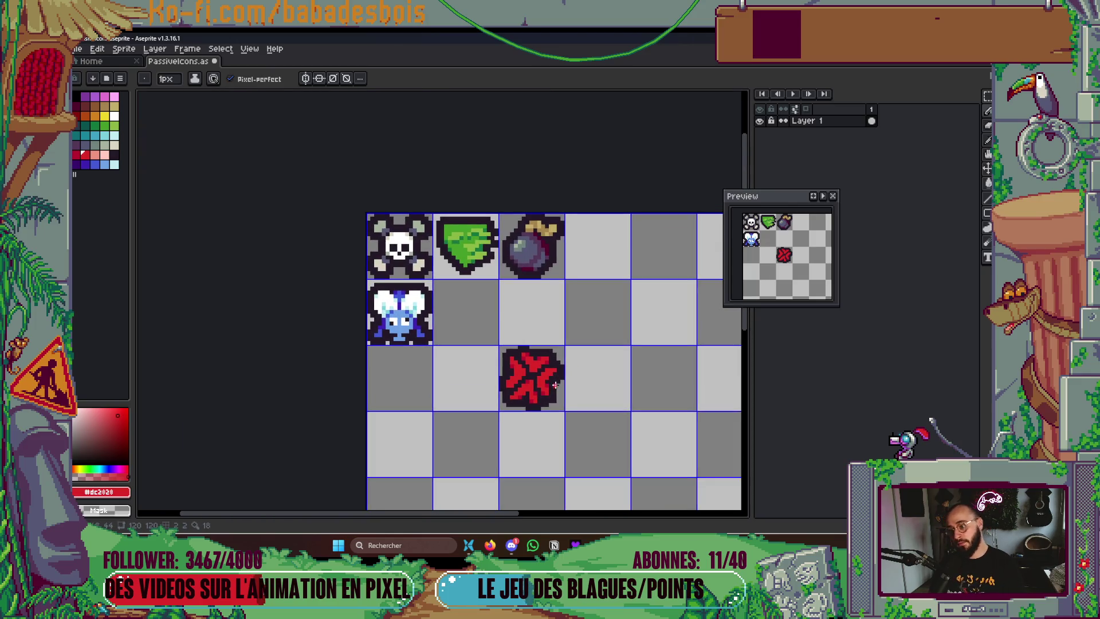
# Move the red X icon one cell up and to the left
pyautogui.press('m')
pyautogui.moveTo(499, 345); pyautogui.dragTo(565, 411)
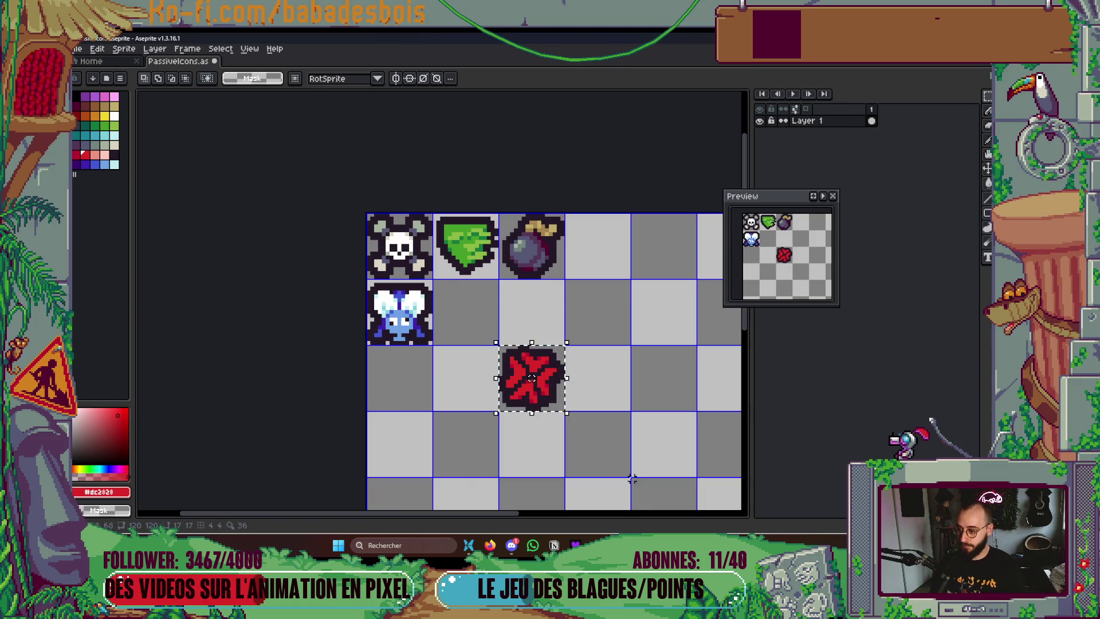
pyautogui.moveTo(533, 378); pyautogui.dragTo(467, 312)
pyautogui.hotkey('ctrl', 'd')
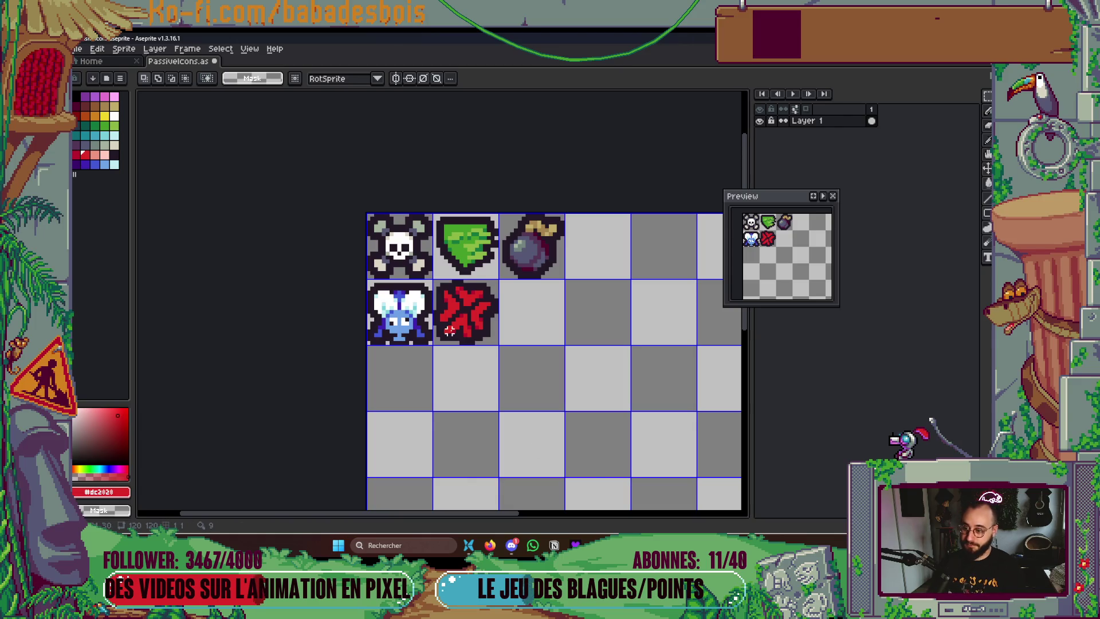
# Sample the dark red from the icon and add a shading pixel
pyautogui.scroll(5, 449, 332)
pyautogui.press('i')
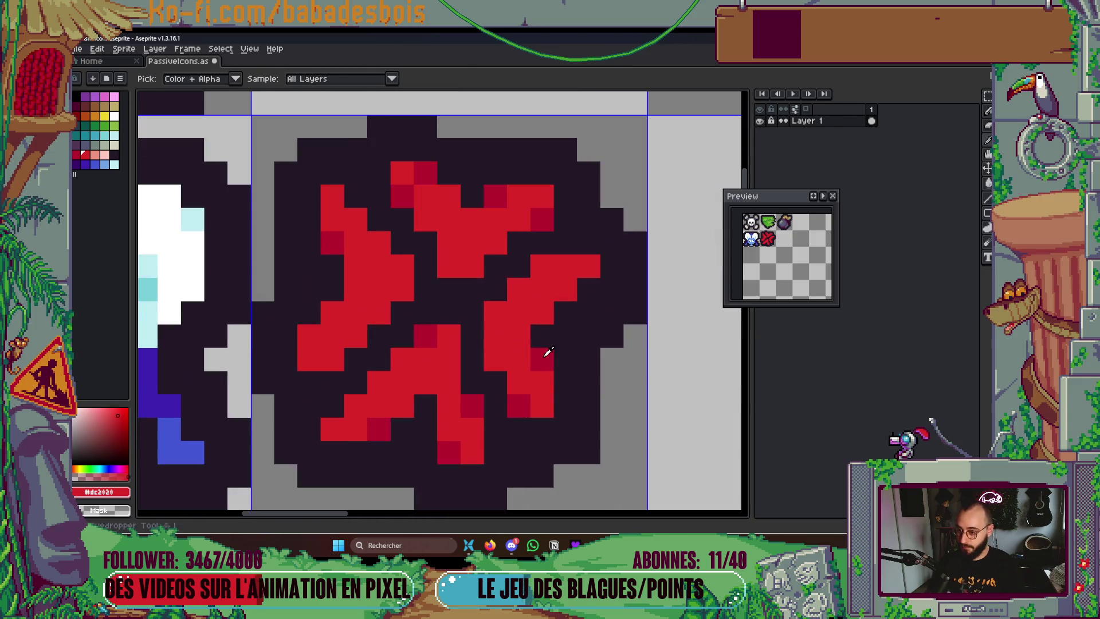
pyautogui.click(547, 353)
pyautogui.press('b')
pyautogui.click(456, 279)
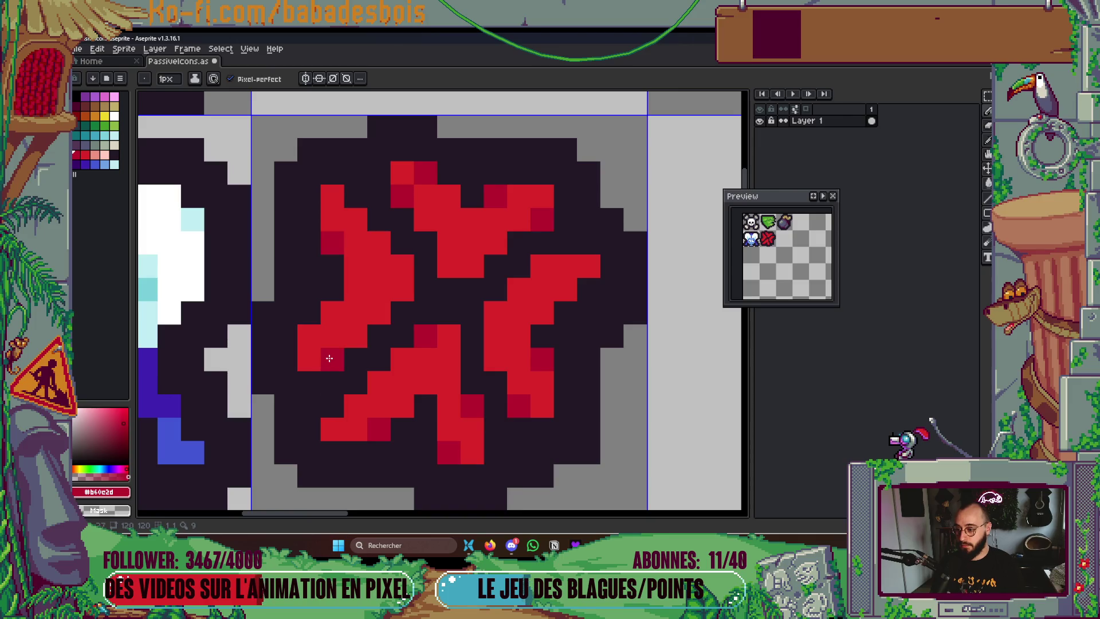
pyautogui.scroll(-4, 342, 355)
# Add two red pixels to the burst icon and save PassiveIcons
pyautogui.hotkey('ctrl', 's')
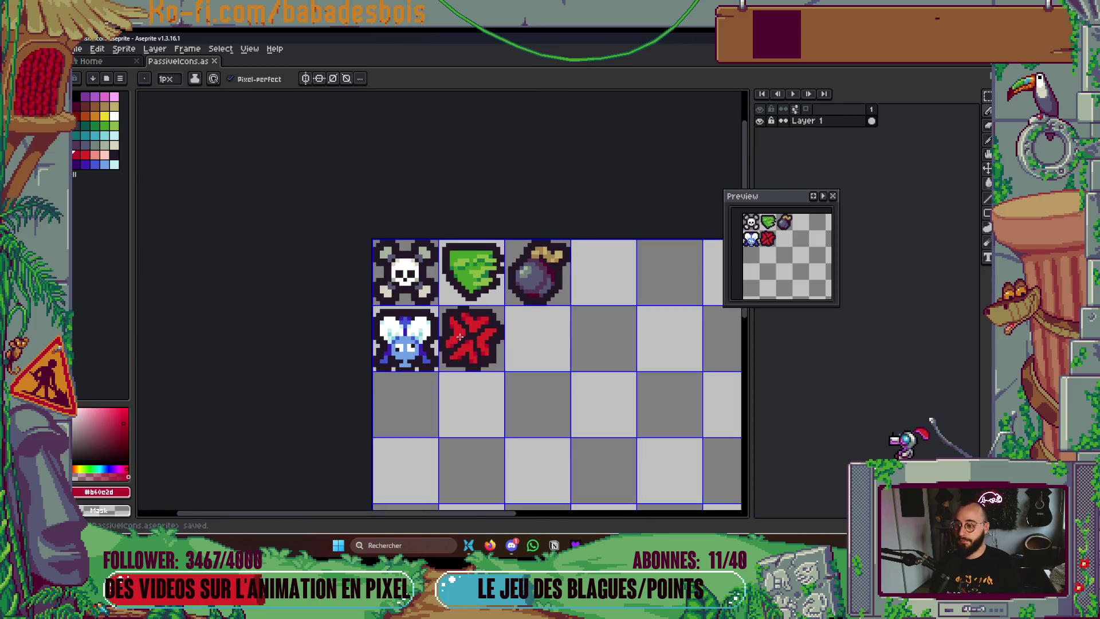
pyautogui.scroll(3, 486, 326)
pyautogui.scroll(-3, 481, 338)
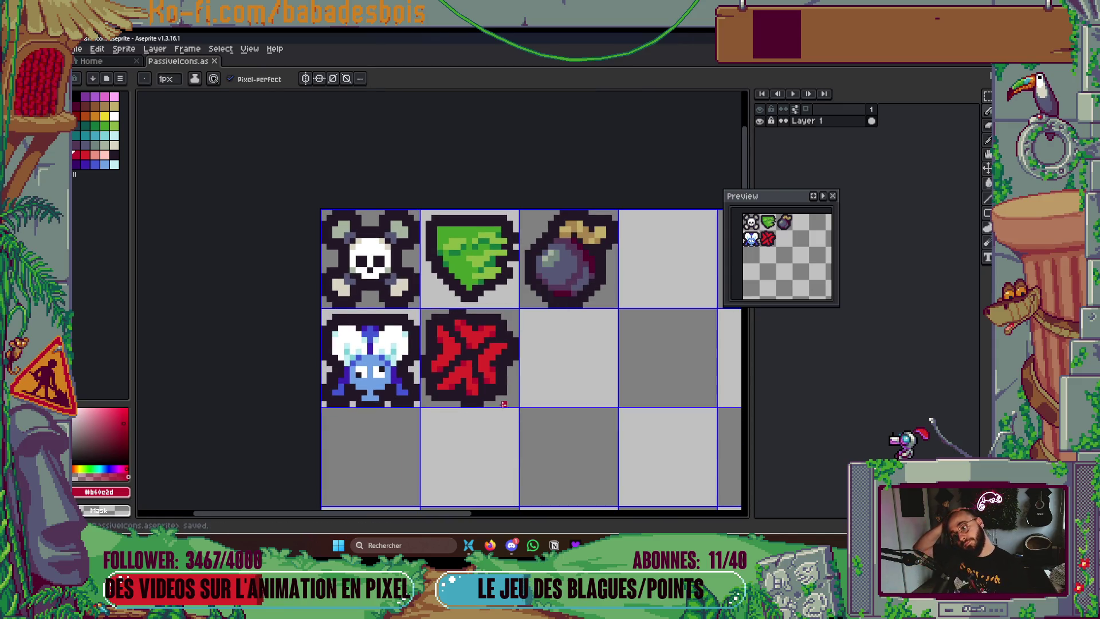
pyautogui.scroll(-5, 537, 351)
pyautogui.scroll(2, 535, 353)
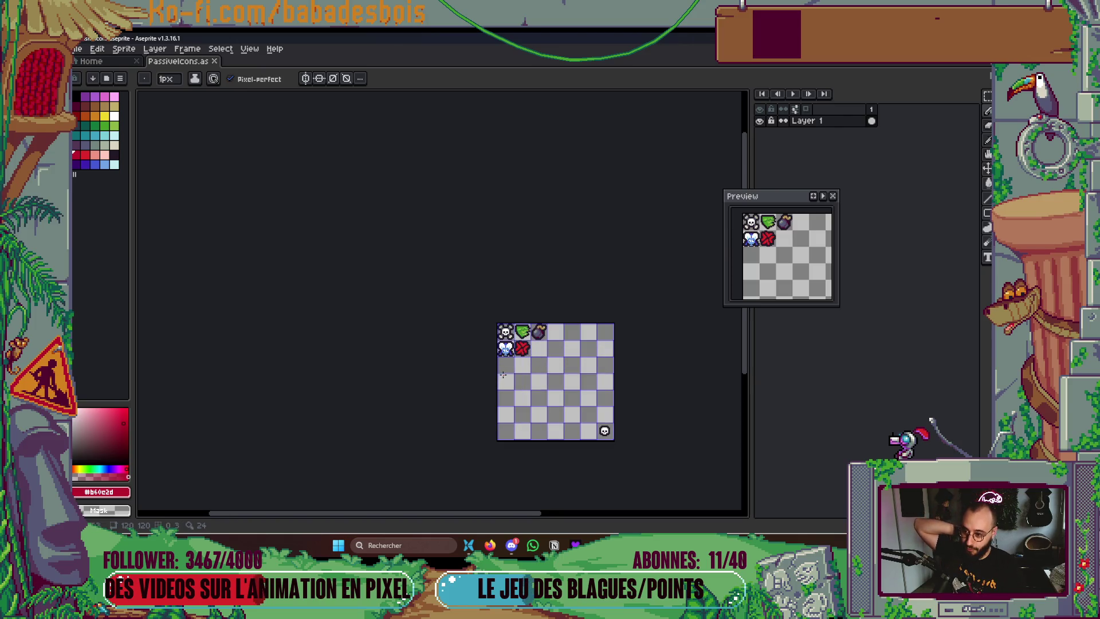
pyautogui.scroll(4, 504, 372)
pyautogui.scroll(2, 513, 360)
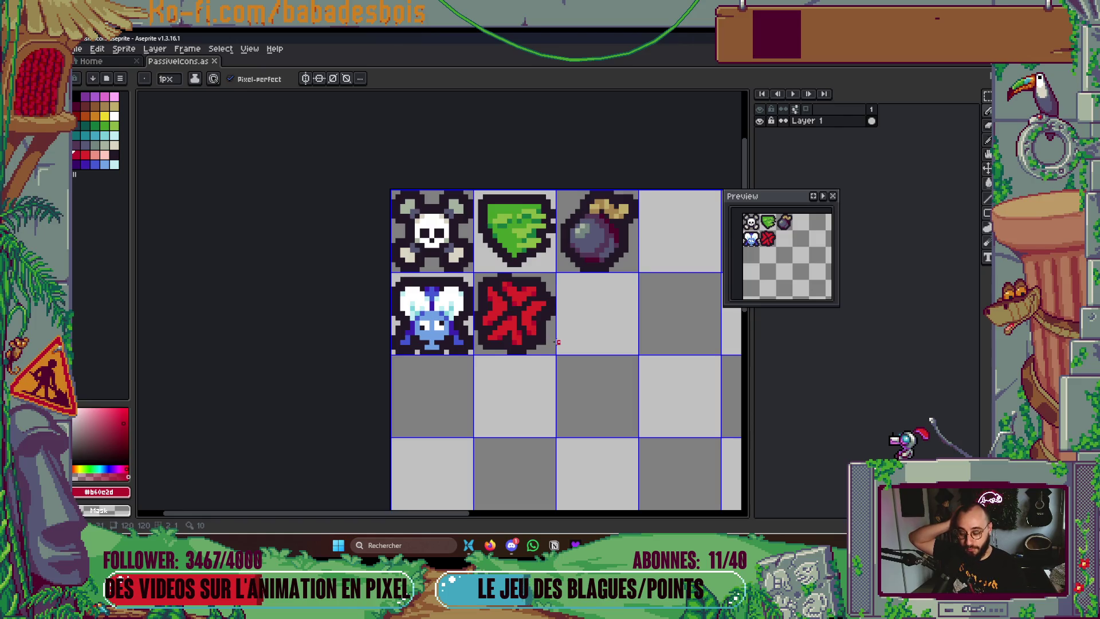
pyautogui.scroll(3, 557, 342)
pyautogui.click(528, 325)
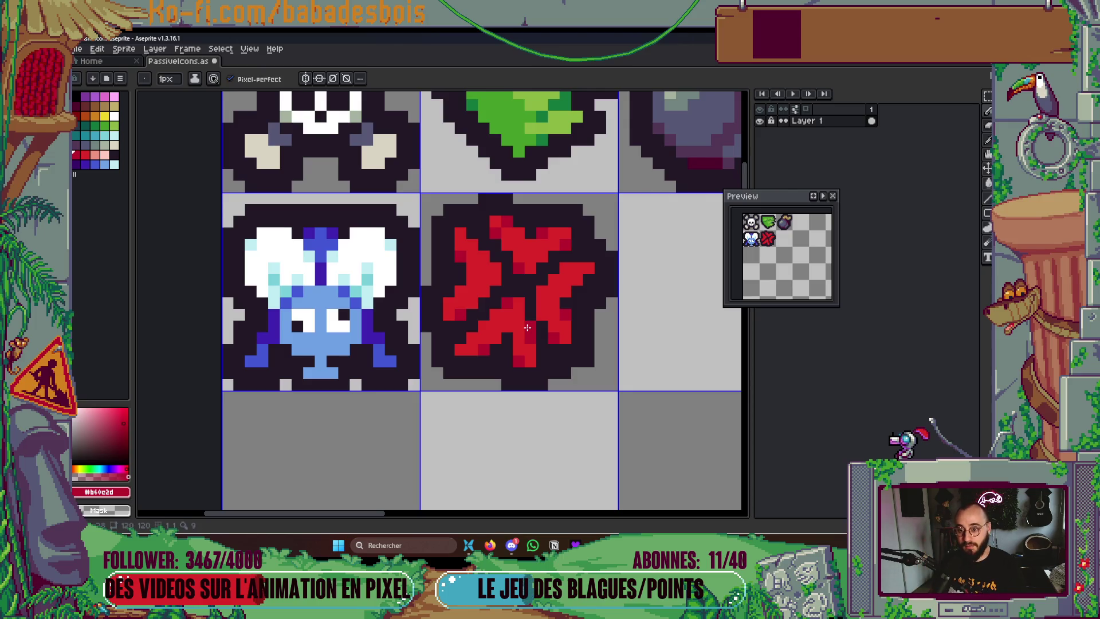
pyautogui.hotkey('ctrl', 's')
pyautogui.click(524, 358)
pyautogui.scroll(-3, 621, 373)
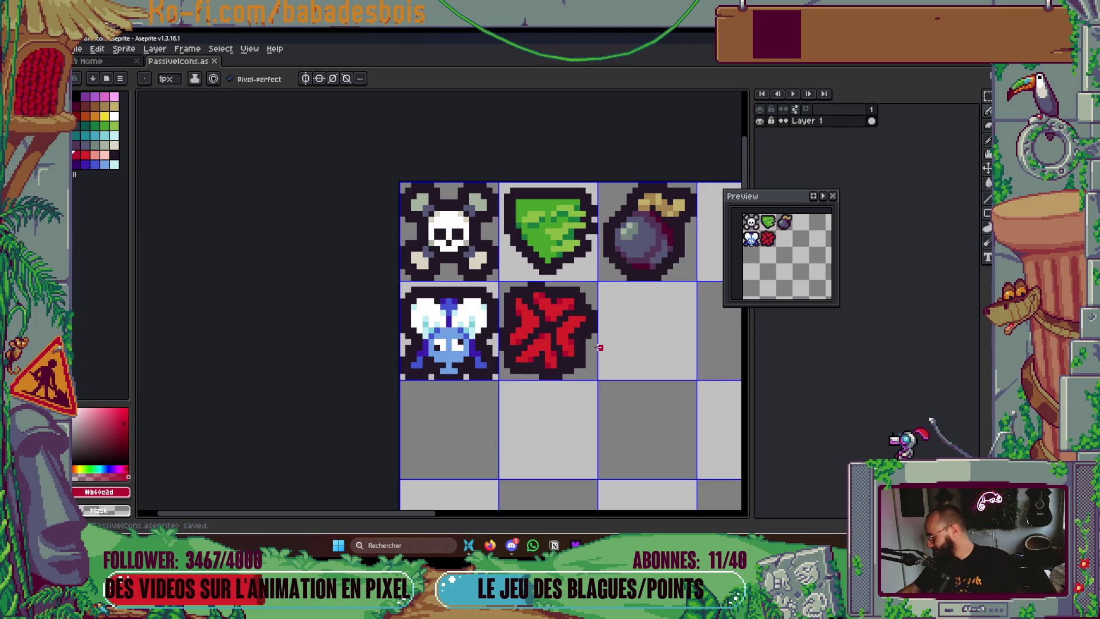
pyautogui.scroll(-2, 624, 427)
pyautogui.hotkey('ctrl', 's')
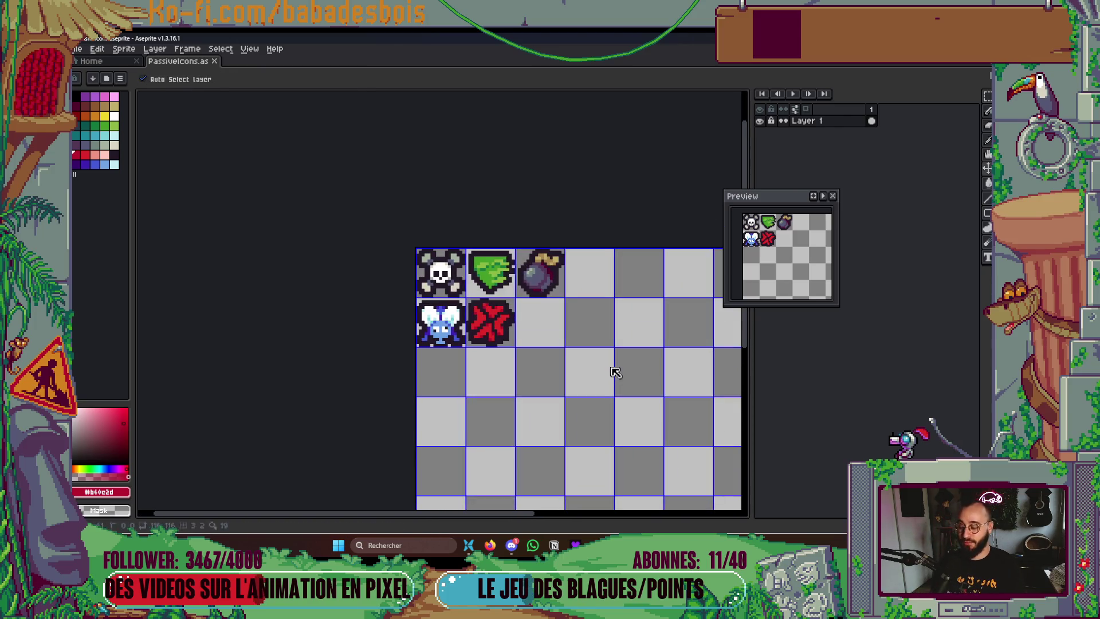
# Select the burst icon's cell and review the ability notes on the Miro board
pyautogui.press('m')
pyautogui.moveTo(491, 319); pyautogui.dragTo(516, 346)
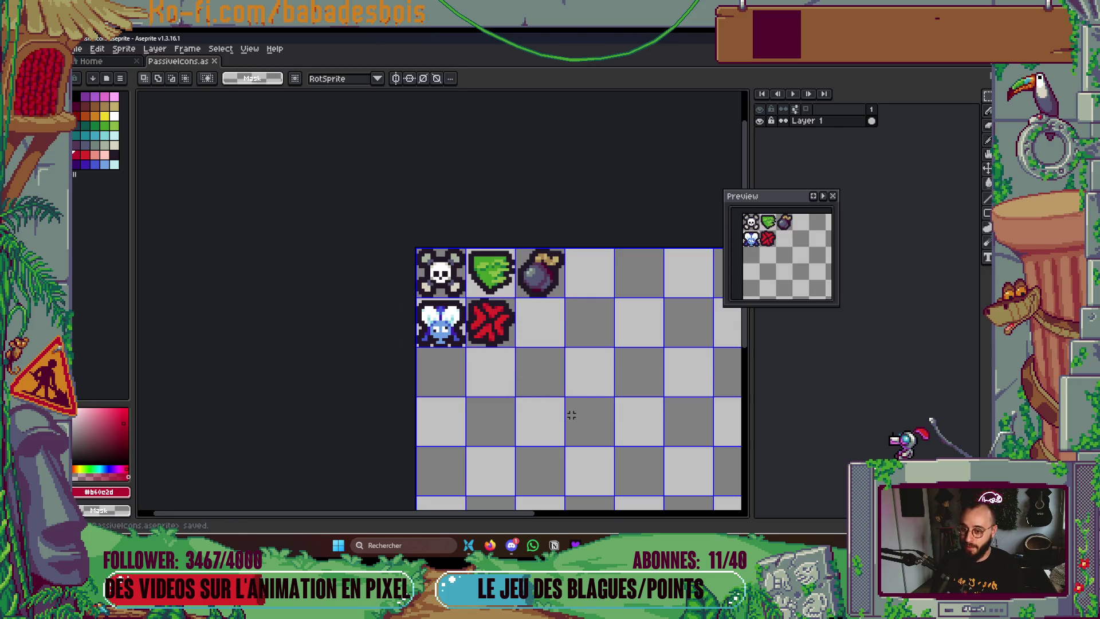
pyautogui.hotkey('alt', 'Tab')
pyautogui.scroll(-10, 604, 264)
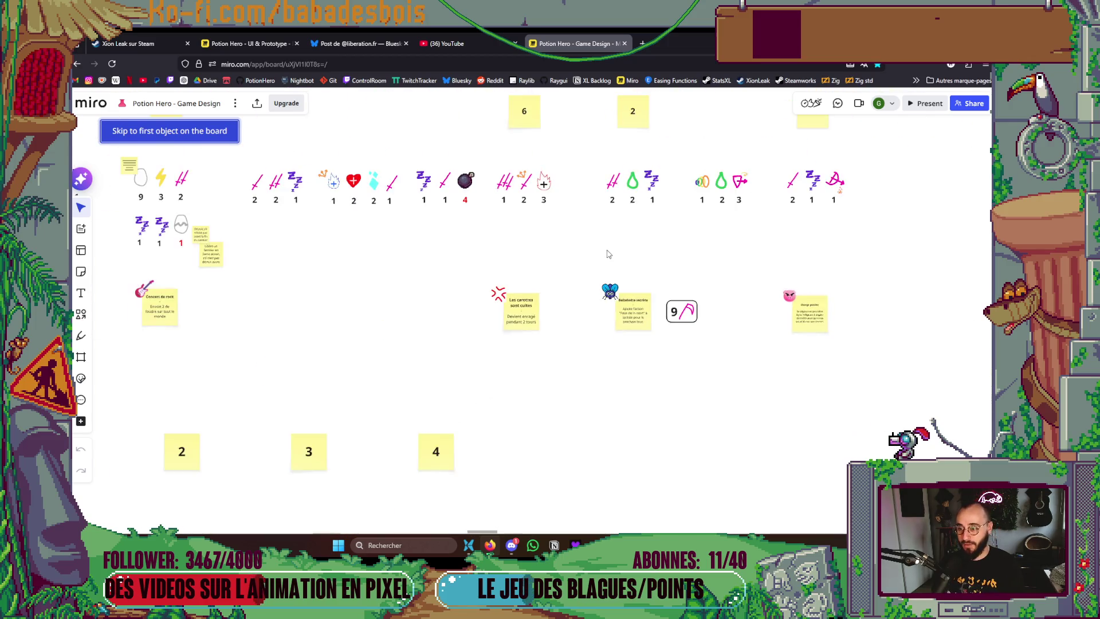
pyautogui.moveTo(609, 260); pyautogui.dragTo(583, 311)
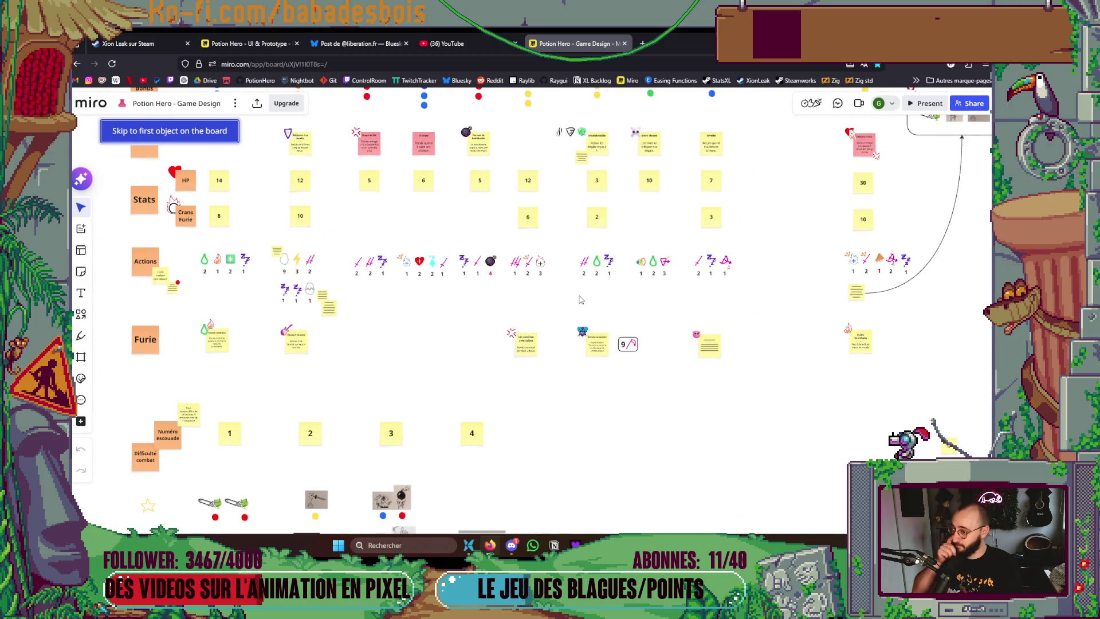
pyautogui.scroll(8, 726, 376)
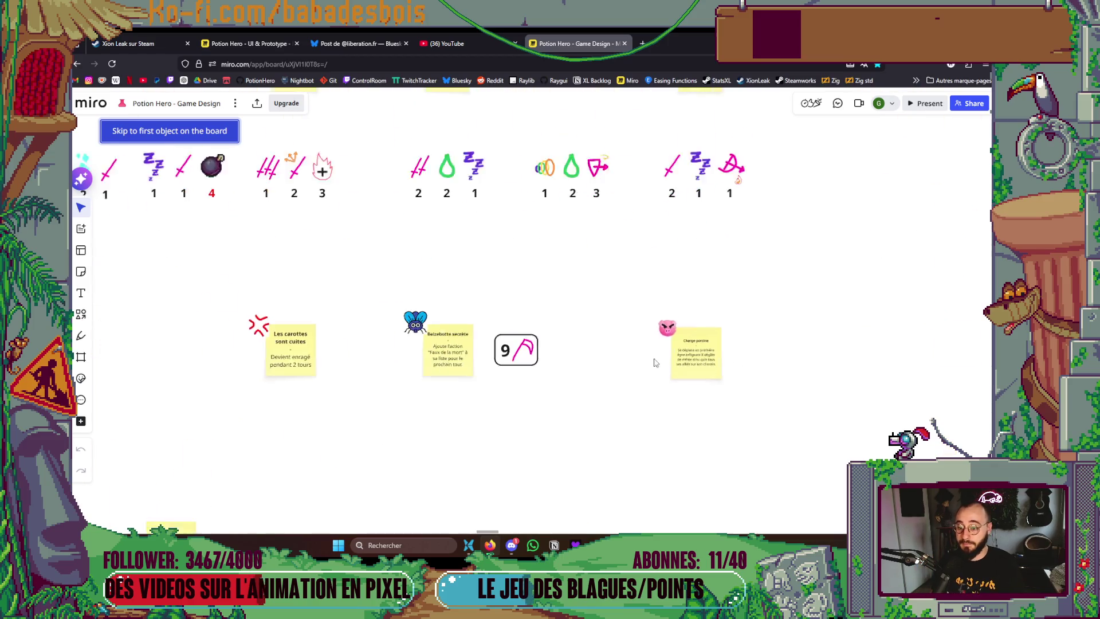
pyautogui.hotkey('alt', 'Tab')
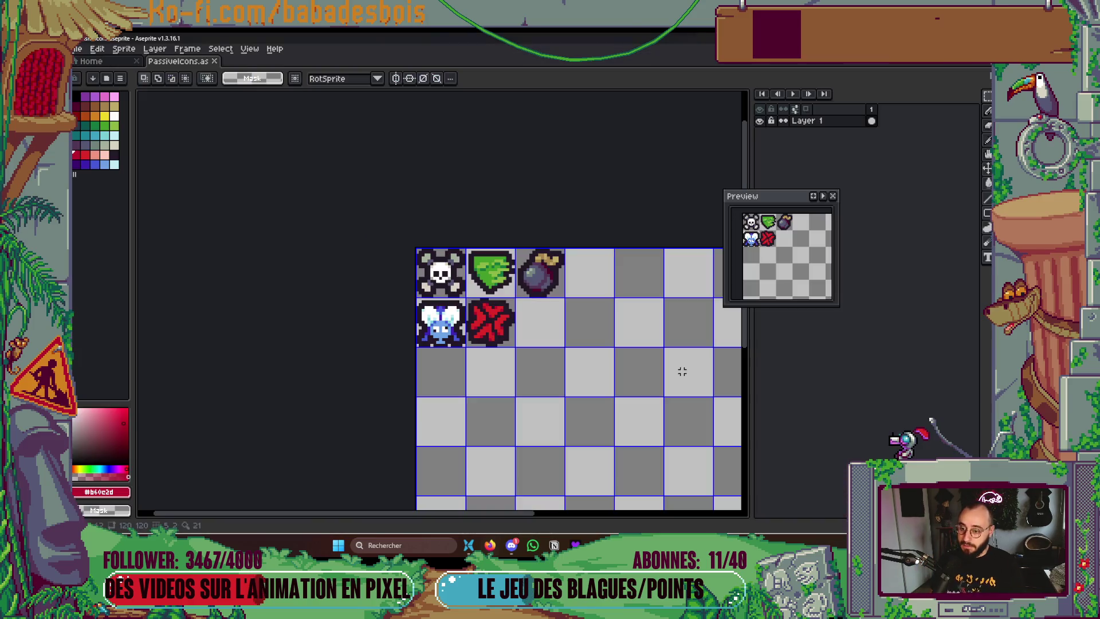
# Paint a pale pink round blob with a large brush in the empty cell, undoing stray ears
pyautogui.scroll(3, 535, 343)
pyautogui.moveTo(512, 356); pyautogui.dragTo(511, 358)
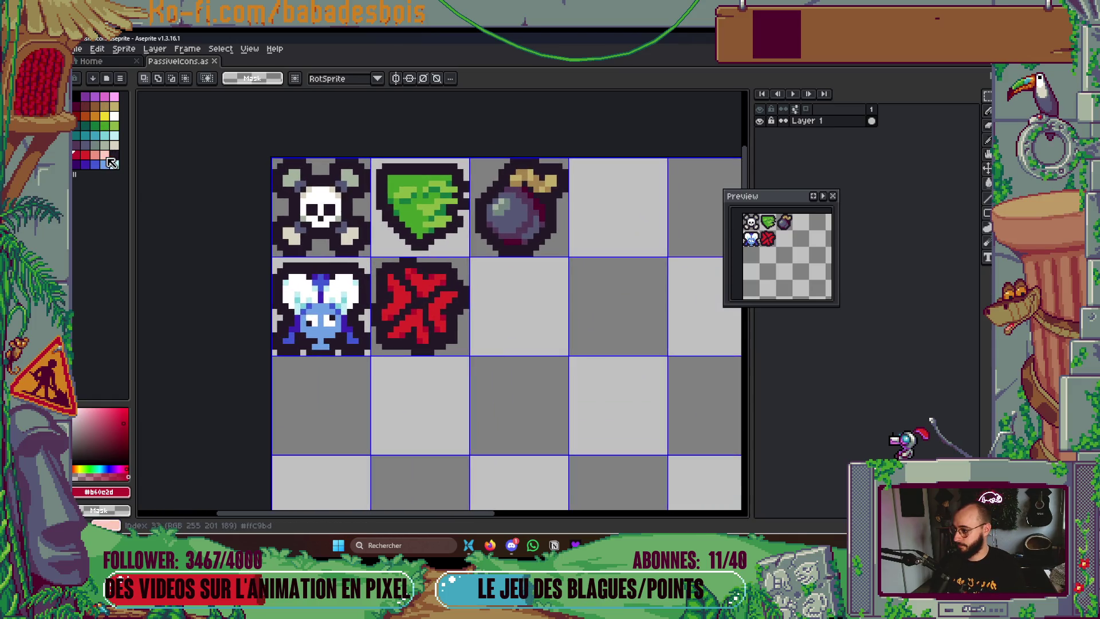
pyautogui.click(105, 156)
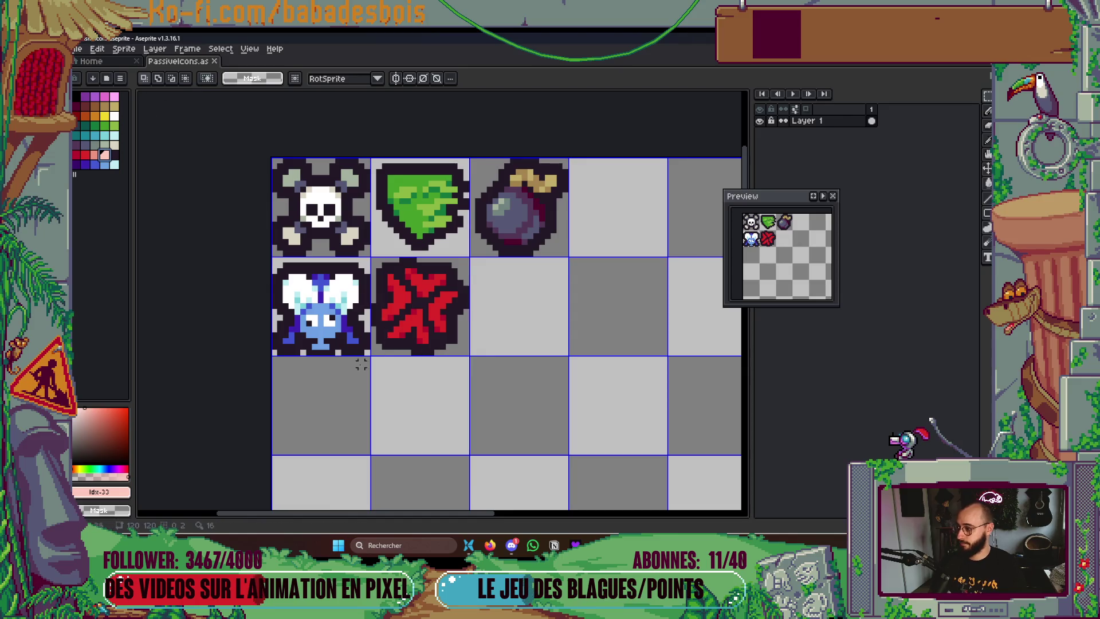
pyautogui.press('b')
pyautogui.scroll(9, 509, 312)
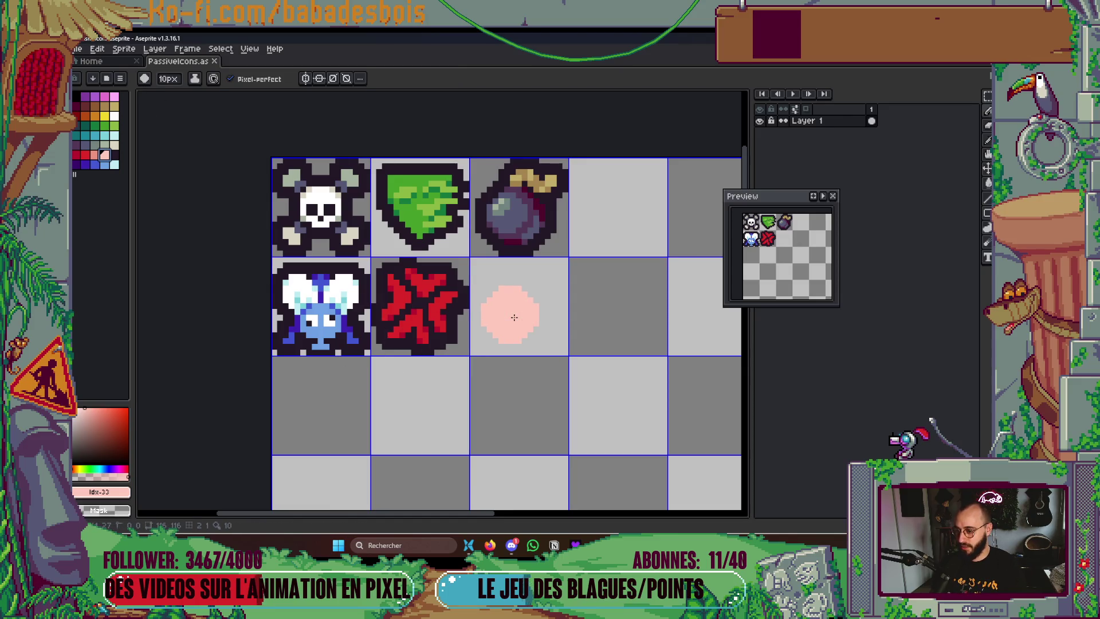
pyautogui.scroll(1, 520, 314)
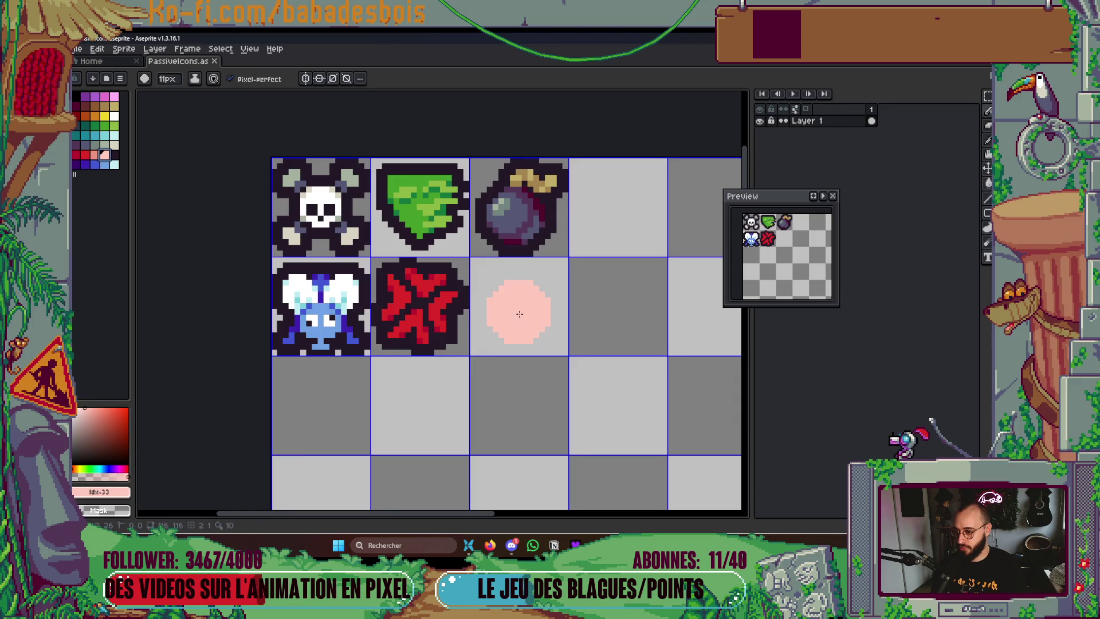
pyautogui.moveTo(516, 314)
pyautogui.mouseDown()
pyautogui.moveTo(553, 269)
pyautogui.moveTo(560, 288)
pyautogui.moveTo(558, 260)
pyautogui.moveTo(573, 275)
pyautogui.mouseUp()
pyautogui.scroll(3, 530, 298)
pyautogui.scroll(-6, 545, 283)
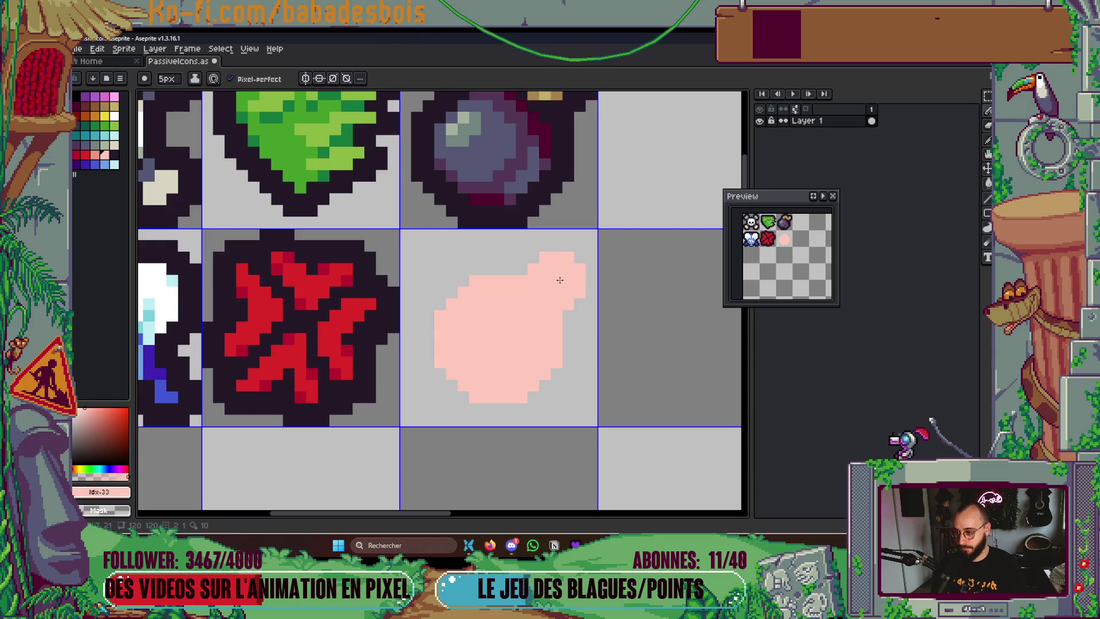
pyautogui.moveTo(459, 284); pyautogui.dragTo(444, 289)
pyautogui.hotkey('ctrl', 'z')
pyautogui.hotkey('ctrl', 'z')
pyautogui.hotkey('ctrl', 'z')
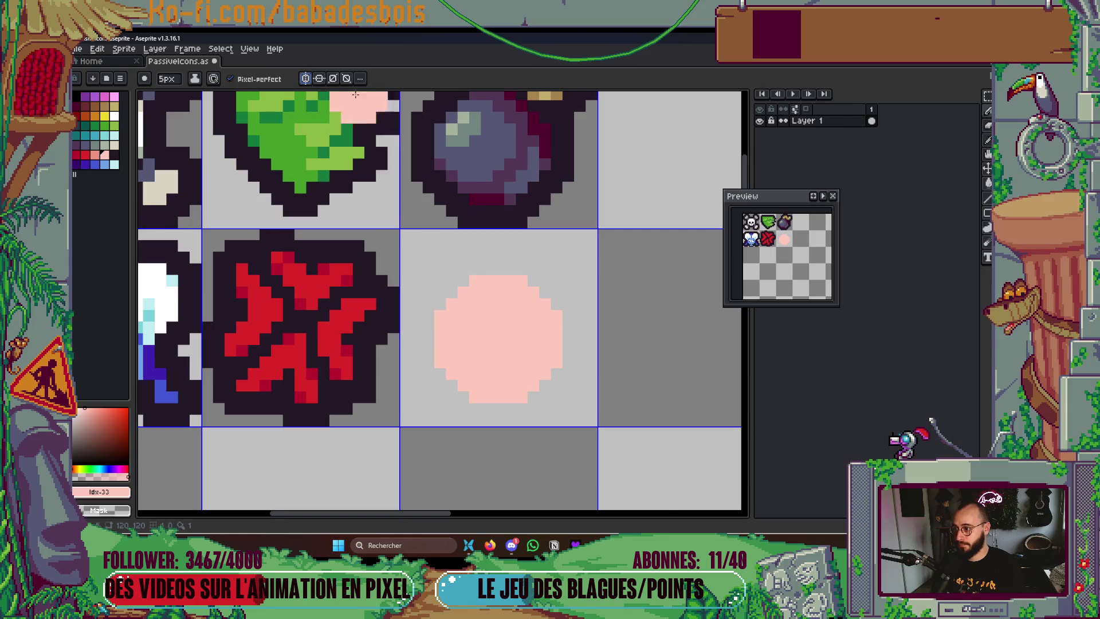
# Centre the mirror symmetry line on the pink face, undoing the test mirrored lobes
pyautogui.scroll(-3, 453, 218)
pyautogui.moveTo(328, 154); pyautogui.dragTo(458, 156)
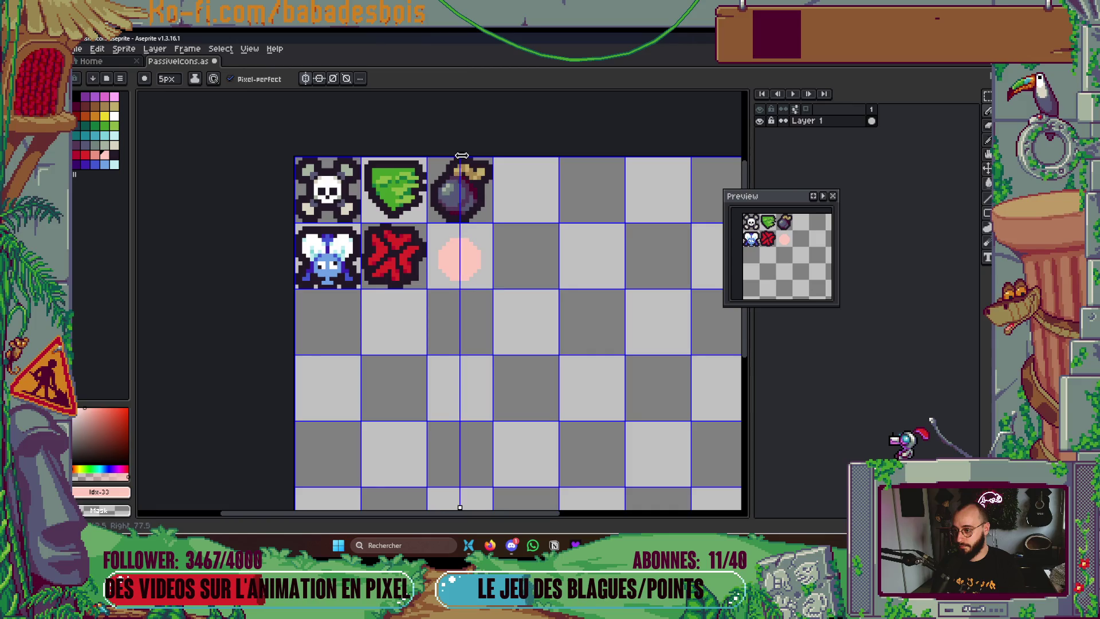
pyautogui.click(479, 237)
pyautogui.scroll(4, 478, 237)
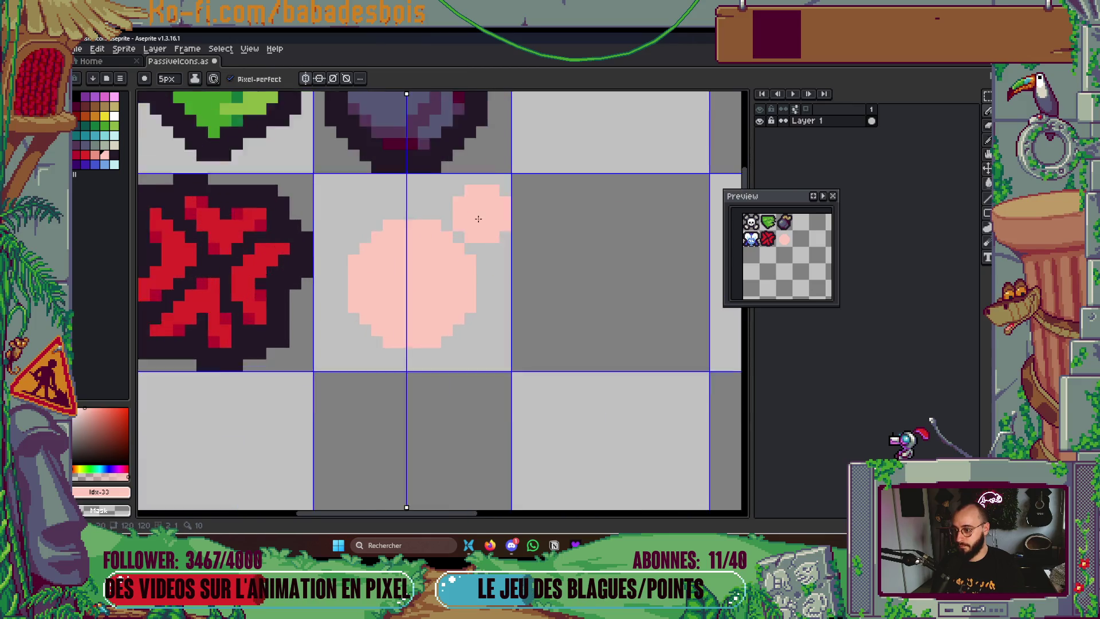
pyautogui.moveTo(471, 238); pyautogui.dragTo(616, 235)
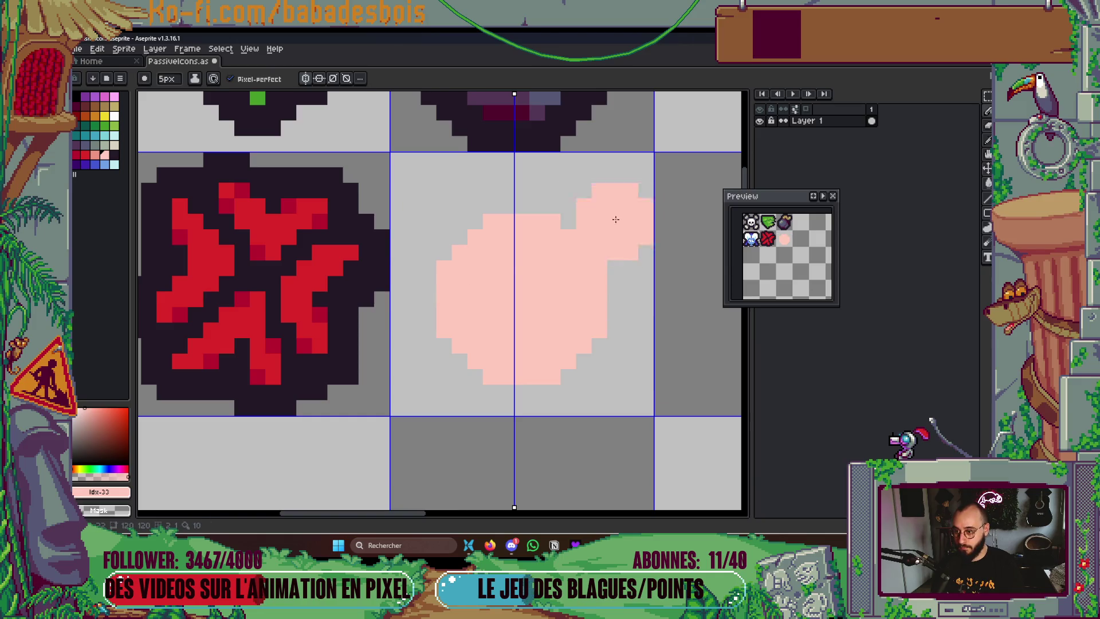
pyautogui.moveTo(515, 92); pyautogui.dragTo(522, 93)
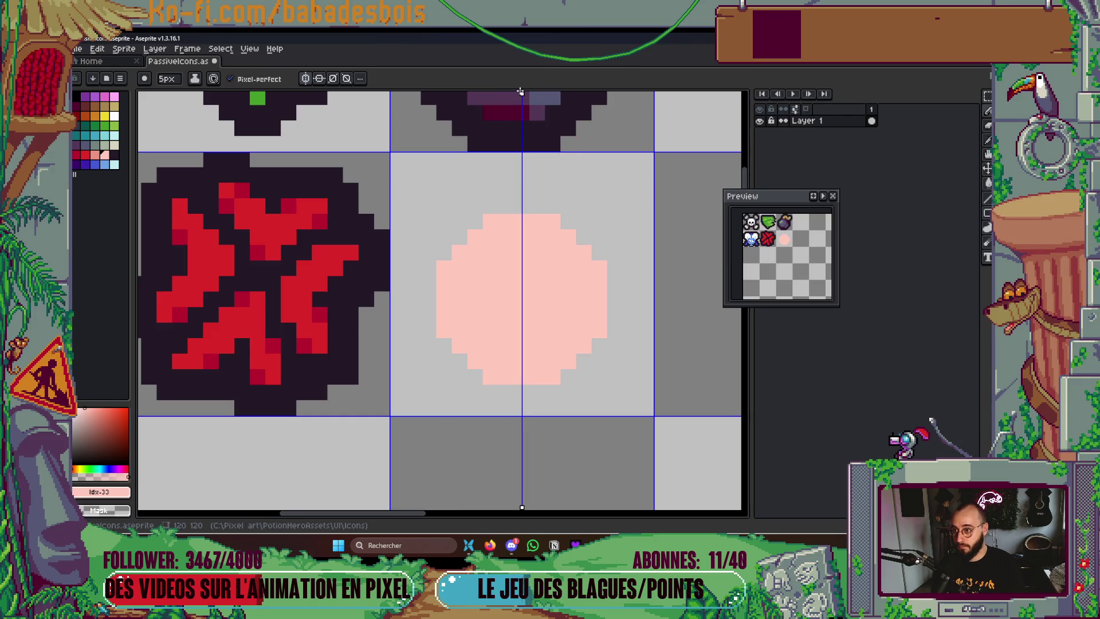
pyautogui.click(591, 217)
pyautogui.press('v')
pyautogui.hotkey('ctrl', 'z')
# Draw mirrored darker-pink pointed ears on the face's top corners with the 1px pencil
pyautogui.press('b')
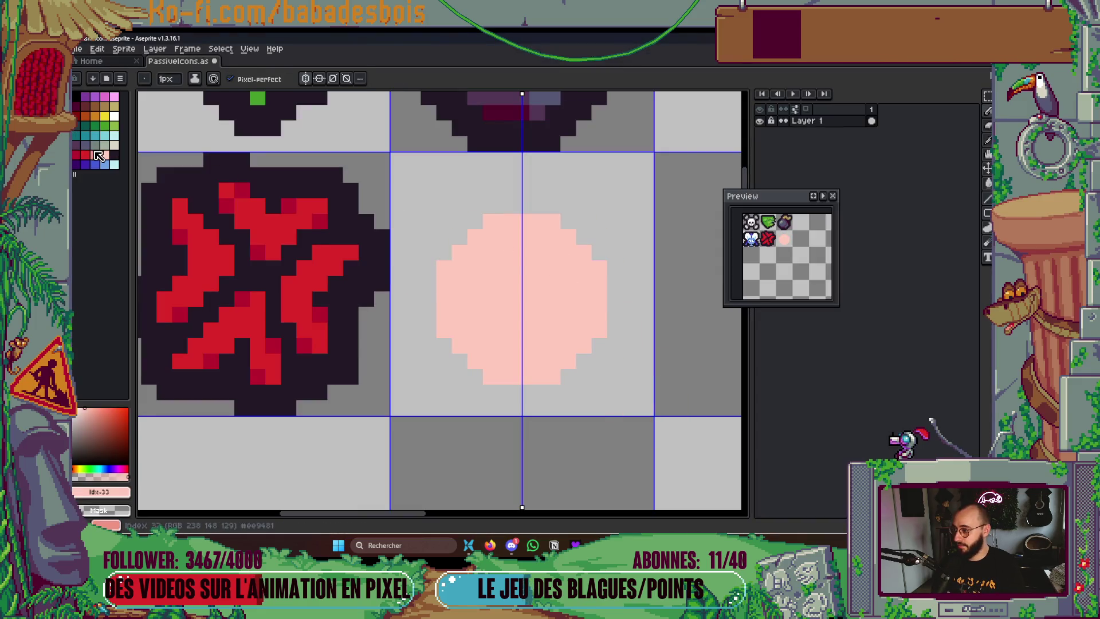
pyautogui.click(96, 154)
pyautogui.moveTo(584, 252)
pyautogui.mouseDown()
pyautogui.moveTo(567, 266)
pyautogui.moveTo(568, 236)
pyautogui.moveTo(580, 239)
pyautogui.moveTo(583, 221)
pyautogui.moveTo(567, 222)
pyautogui.moveTo(598, 235)
pyautogui.moveTo(598, 224)
pyautogui.mouseUp()
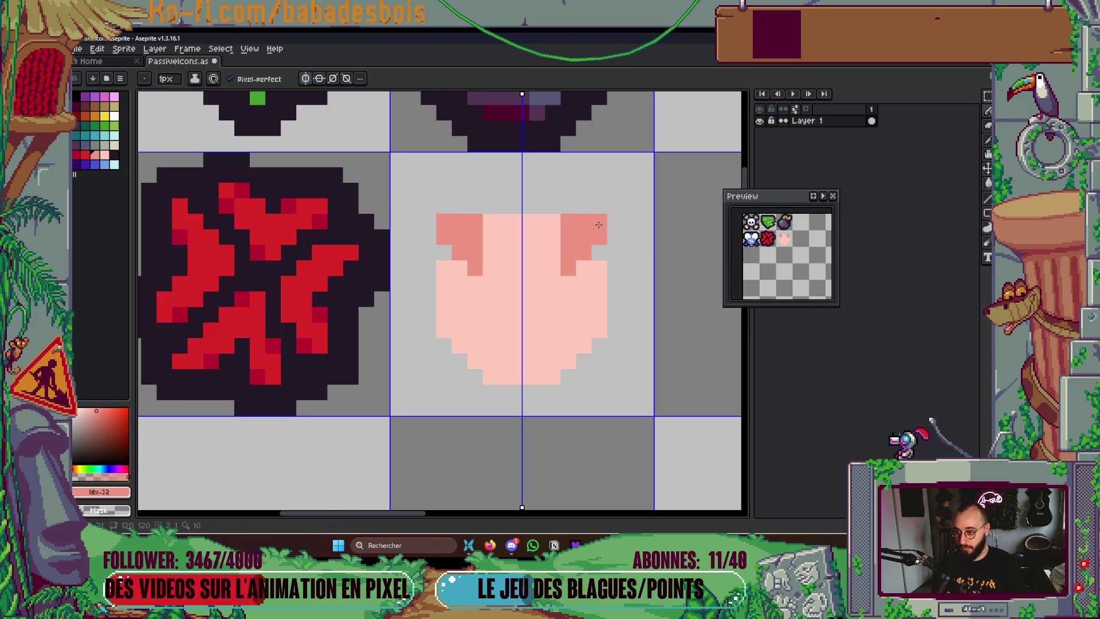
pyautogui.click(490, 253)
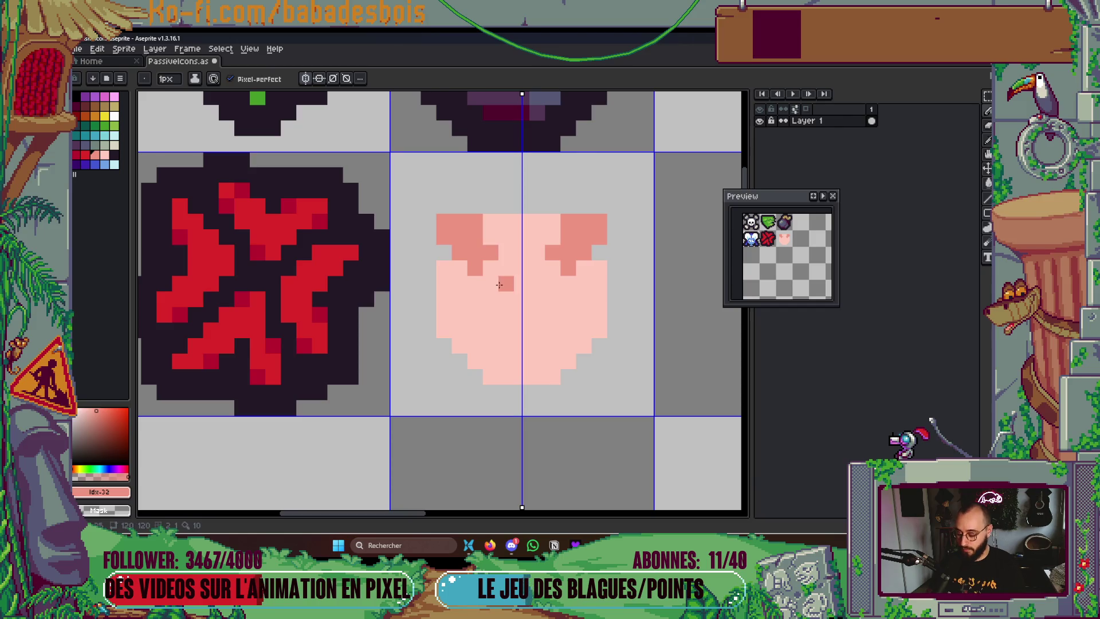
pyautogui.hotkey('ctrl', 'z')
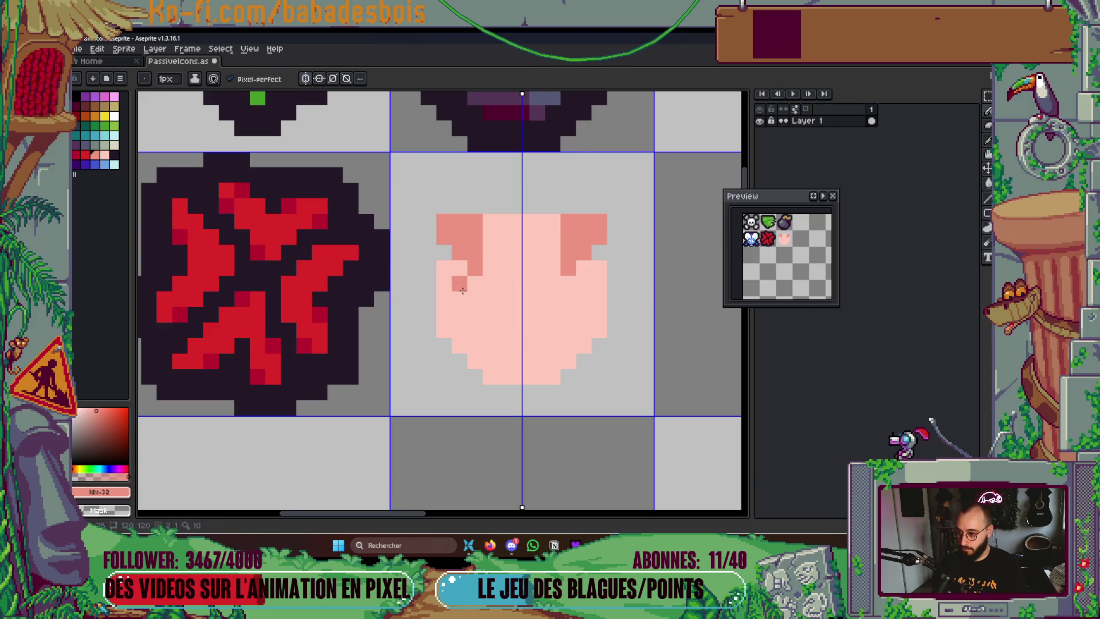
# Compare against the Miro pig reference and paint two dark mirrored eyes
pyautogui.hotkey('alt', 'Tab')
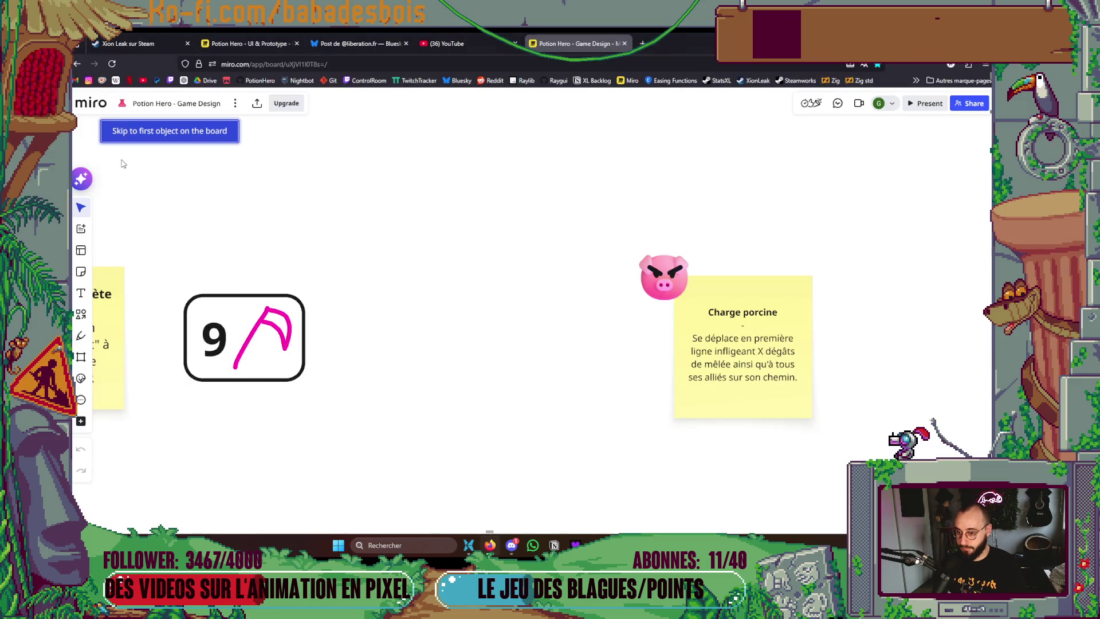
pyautogui.hotkey('alt', 'Tab')
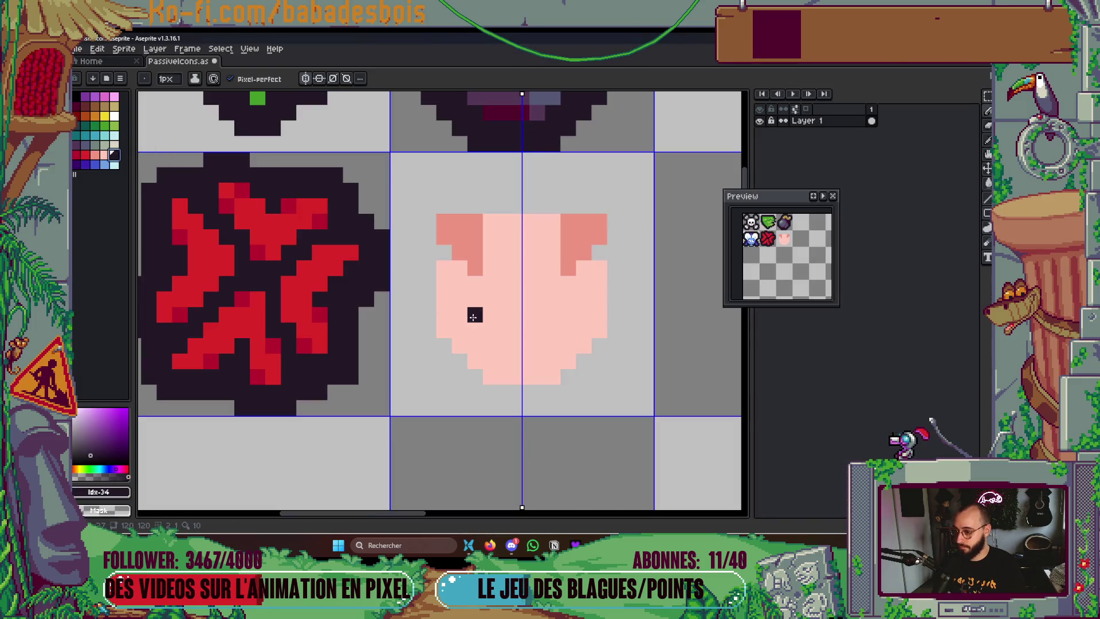
pyautogui.moveTo(490, 299)
pyautogui.mouseDown()
pyautogui.moveTo(490, 283)
pyautogui.moveTo(506, 298)
pyautogui.moveTo(475, 253)
pyautogui.moveTo(474, 268)
pyautogui.moveTo(512, 264)
pyautogui.mouseUp()
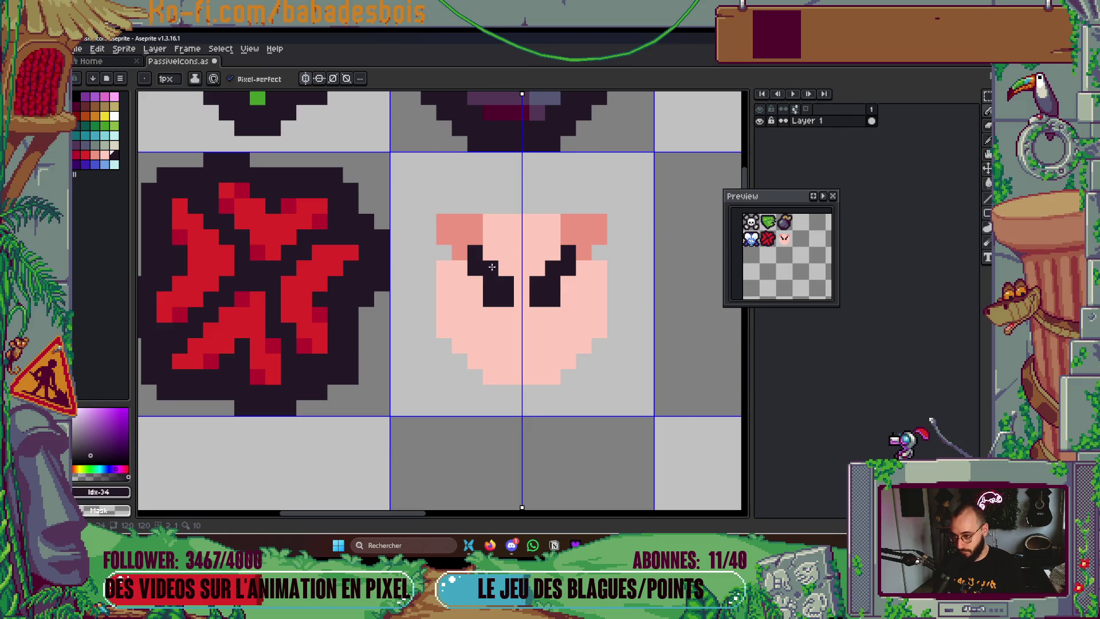
# Check the Miro reference and outline a U-shaped darker salmon snout below the eyes
pyautogui.hotkey('alt', 'Tab')
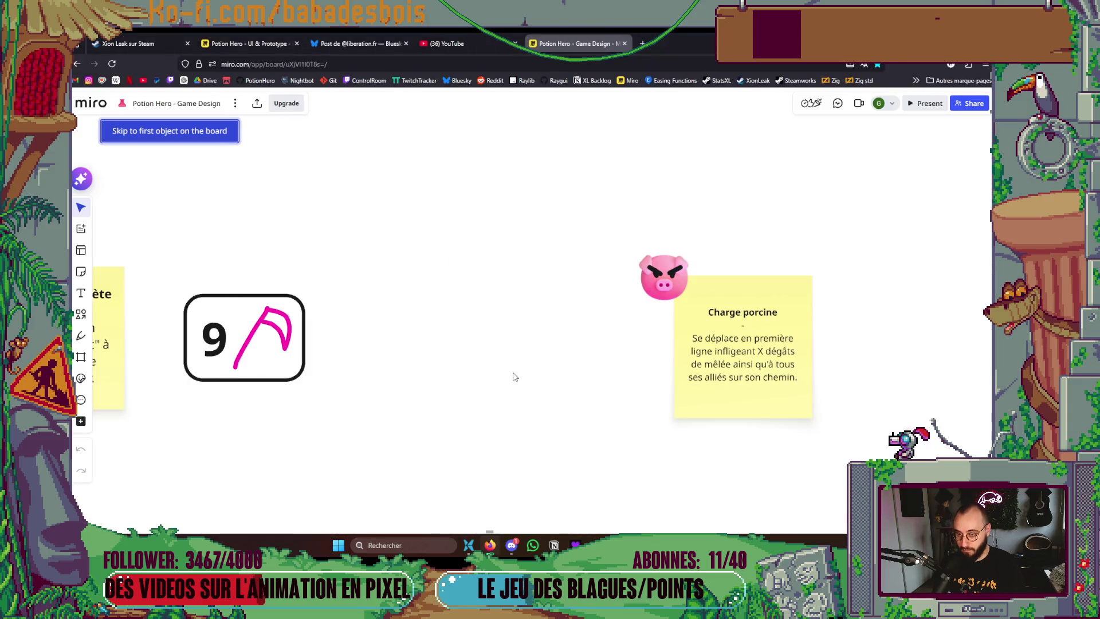
pyautogui.hotkey('alt', 'Tab')
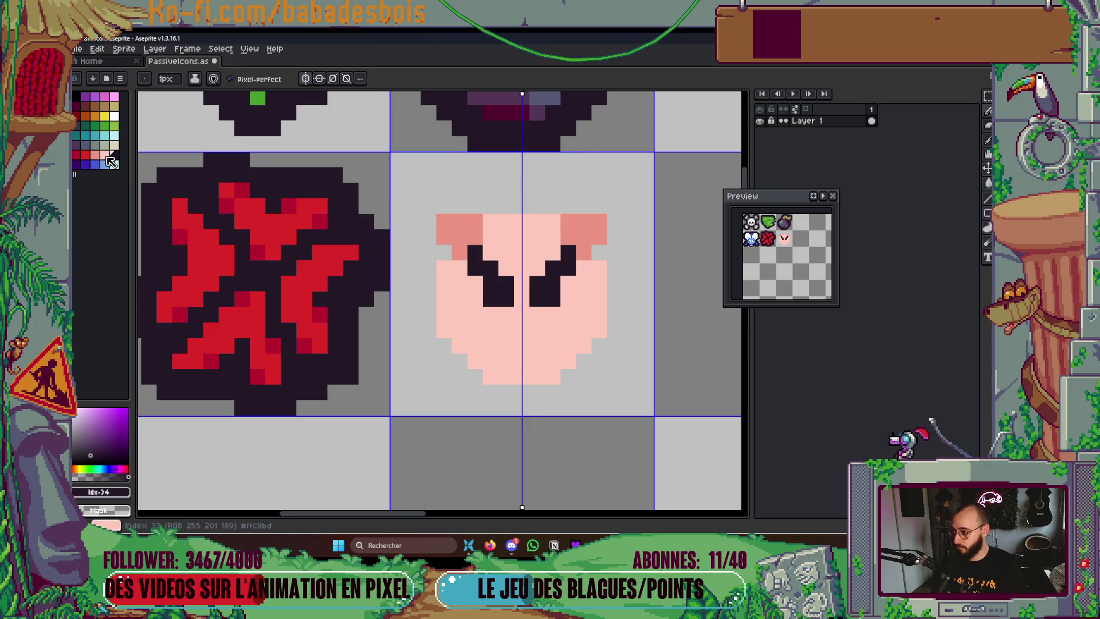
pyautogui.click(95, 155)
pyautogui.click(485, 337)
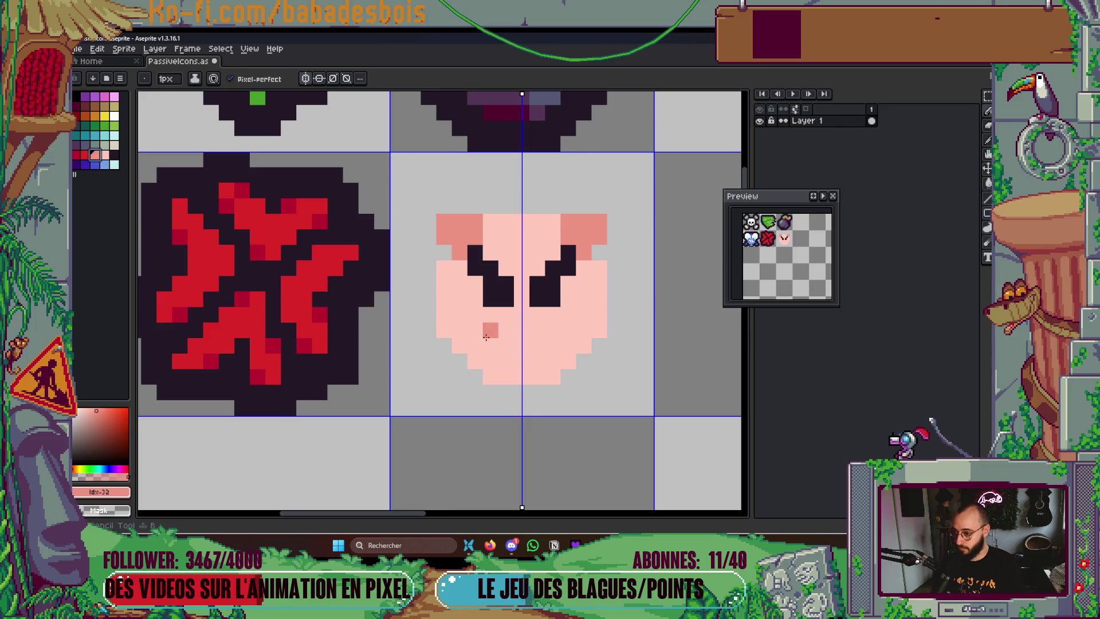
pyautogui.moveTo(490, 345)
pyautogui.mouseDown()
pyautogui.moveTo(553, 346)
pyautogui.moveTo(490, 329)
pyautogui.moveTo(552, 314)
pyautogui.mouseUp()
pyautogui.hotkey('ctrl', 'z')
pyautogui.click(552, 345)
pyautogui.moveTo(490, 330); pyautogui.dragTo(490, 314)
pyautogui.click(506, 345)
pyautogui.click(537, 345)
pyautogui.click(522, 346)
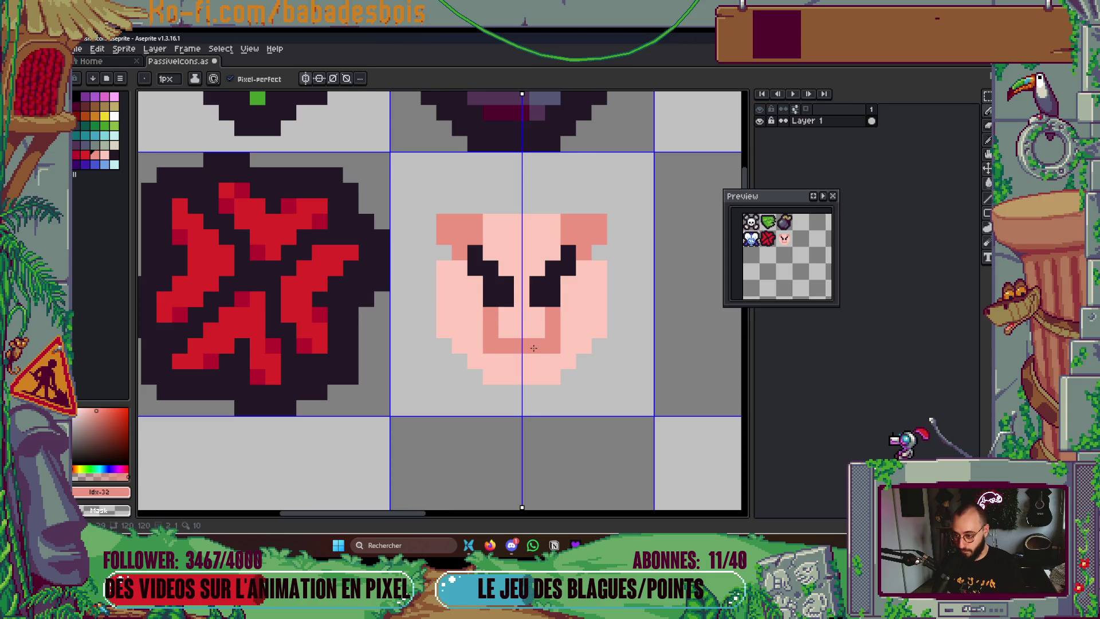
pyautogui.click(507, 314)
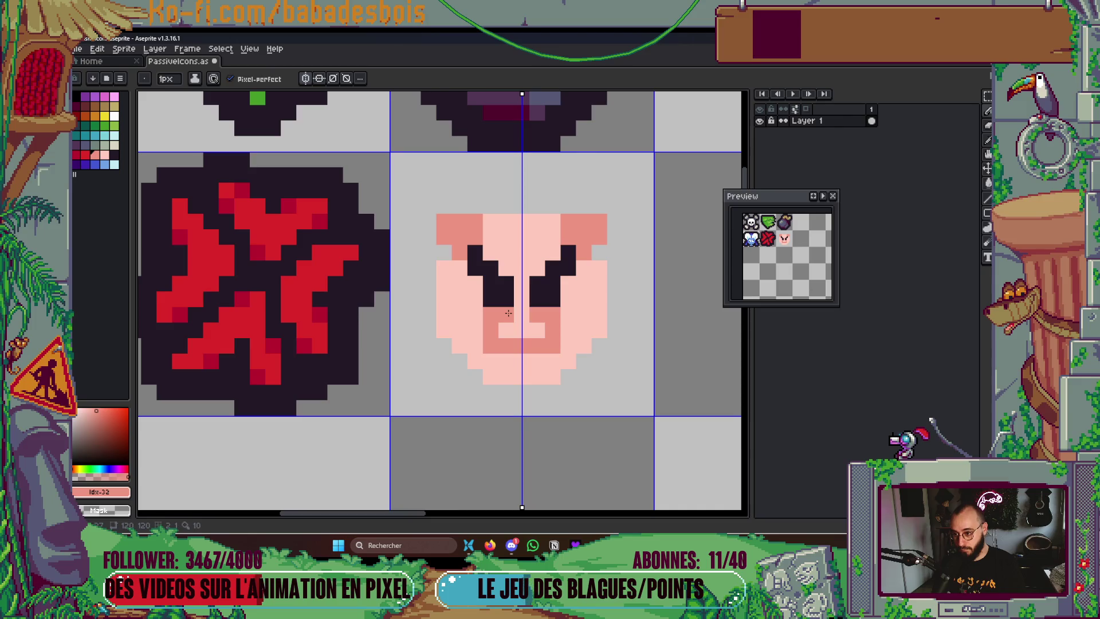
# Refine the snout's outer corners and shade the snout sides and lower face salmon
pyautogui.keyDown('alt'); pyautogui.click(599, 309); pyautogui.keyUp('alt')
pyautogui.click(559, 318)
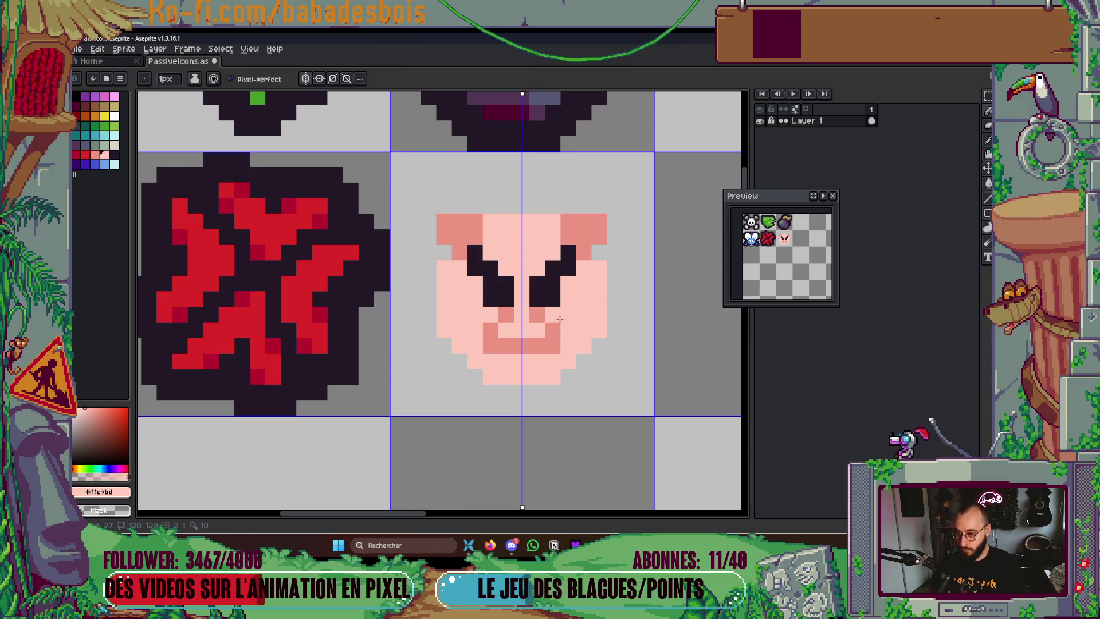
pyautogui.keyDown('alt'); pyautogui.click(551, 326); pyautogui.keyUp('alt')
pyautogui.moveTo(567, 330); pyautogui.dragTo(564, 312)
pyautogui.click(525, 294)
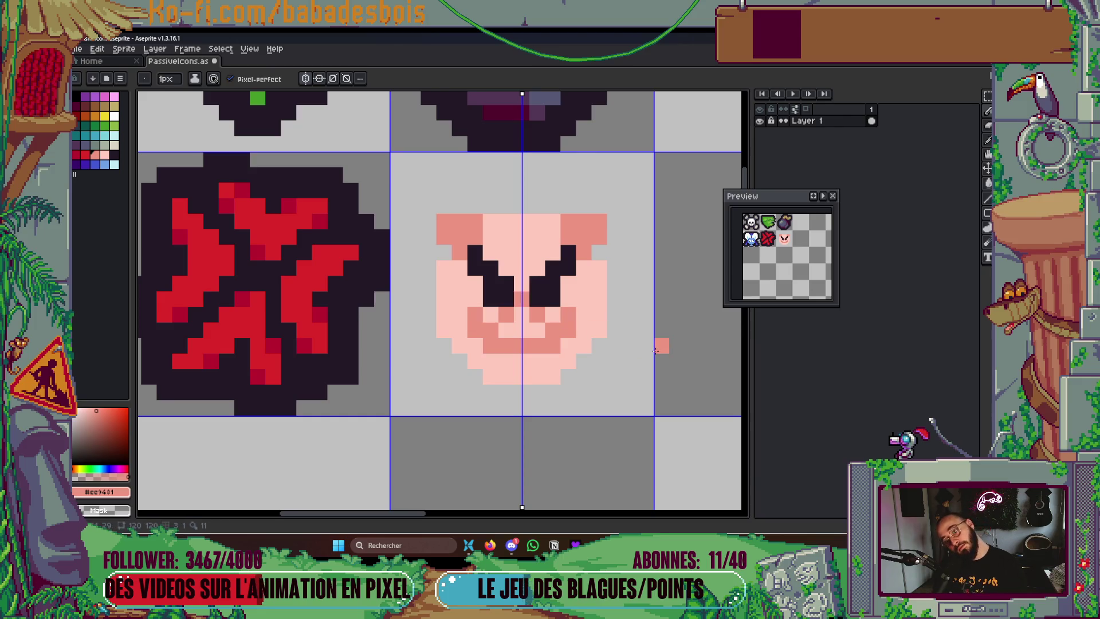
pyautogui.scroll(-3, 655, 350)
pyautogui.scroll(5, 535, 363)
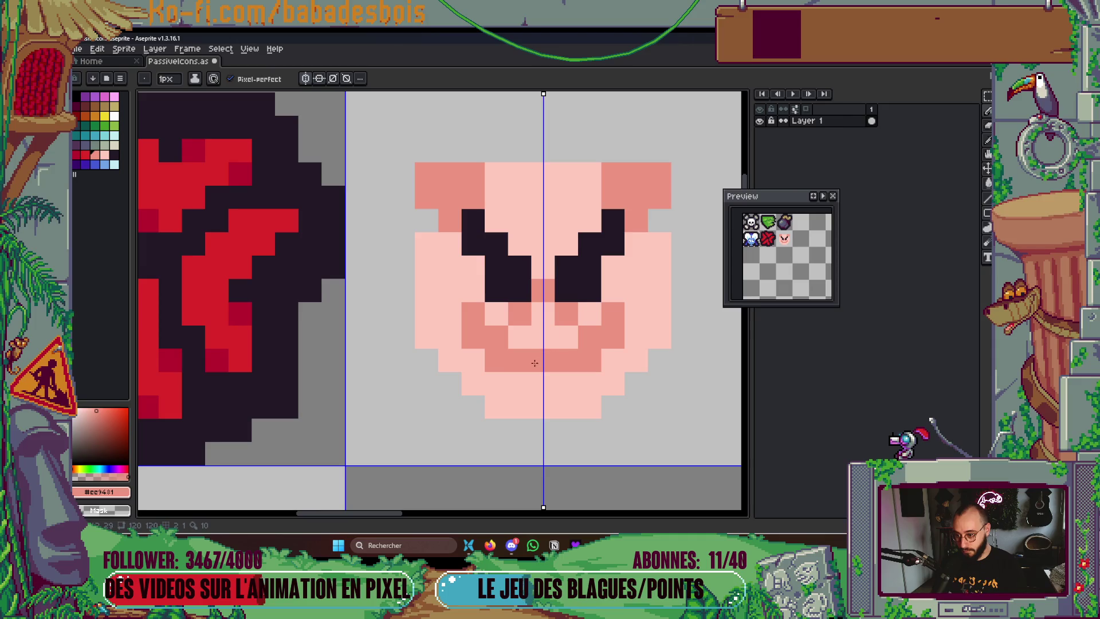
pyautogui.click(496, 383)
pyautogui.moveTo(519, 382); pyautogui.dragTo(567, 381)
pyautogui.click(467, 360)
pyautogui.click(496, 315)
pyautogui.rightClick(496, 318)
# Clean up stray snout pixels with light pink and paint the snout's top row salmon
pyautogui.keyDown('alt'); pyautogui.click(521, 341); pyautogui.keyUp('alt')
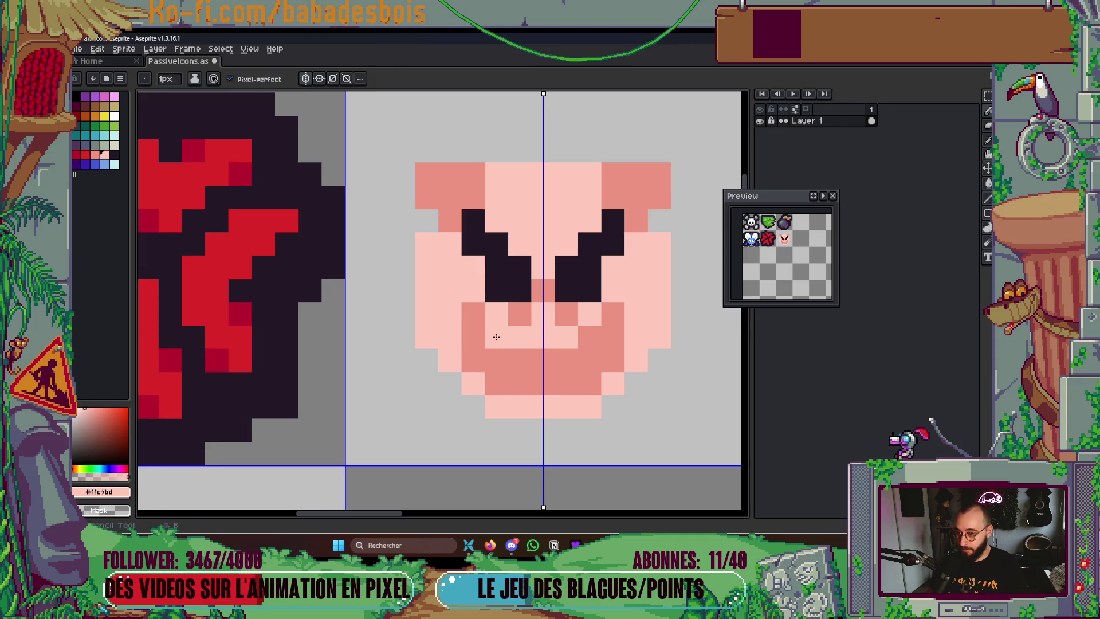
pyautogui.click(496, 336)
pyautogui.click(519, 360)
pyautogui.click(543, 361)
pyautogui.click(567, 314)
pyautogui.click(551, 290)
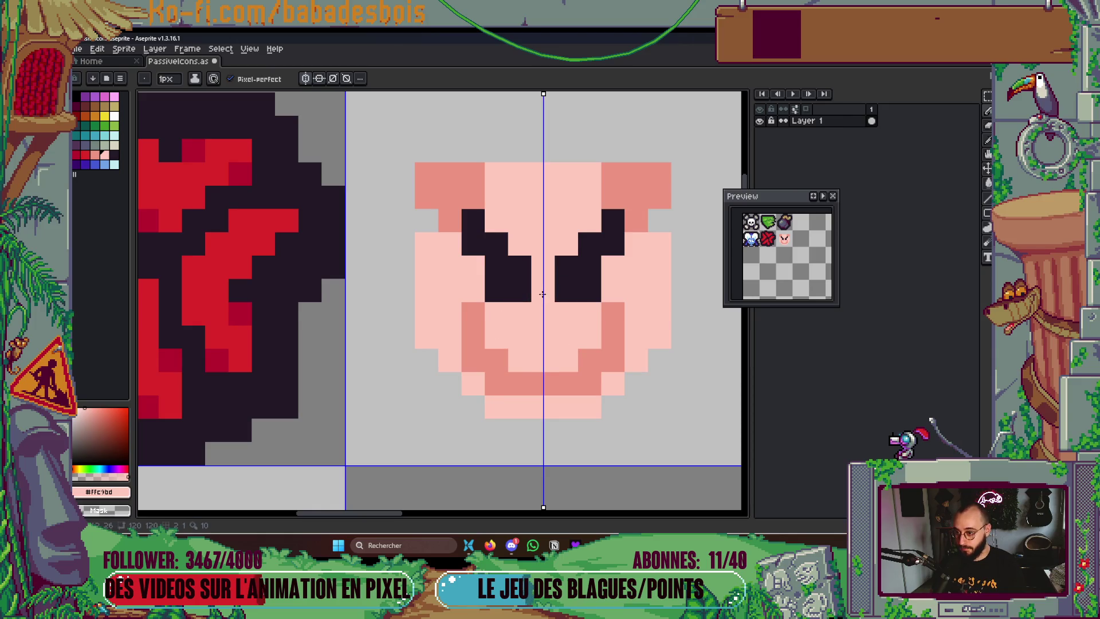
pyautogui.keyDown('alt'); pyautogui.click(484, 319); pyautogui.keyUp('alt')
pyautogui.moveTo(486, 319); pyautogui.dragTo(550, 321)
pyautogui.click(515, 343)
pyautogui.keyDown('alt'); pyautogui.click(532, 335); pyautogui.keyUp('alt')
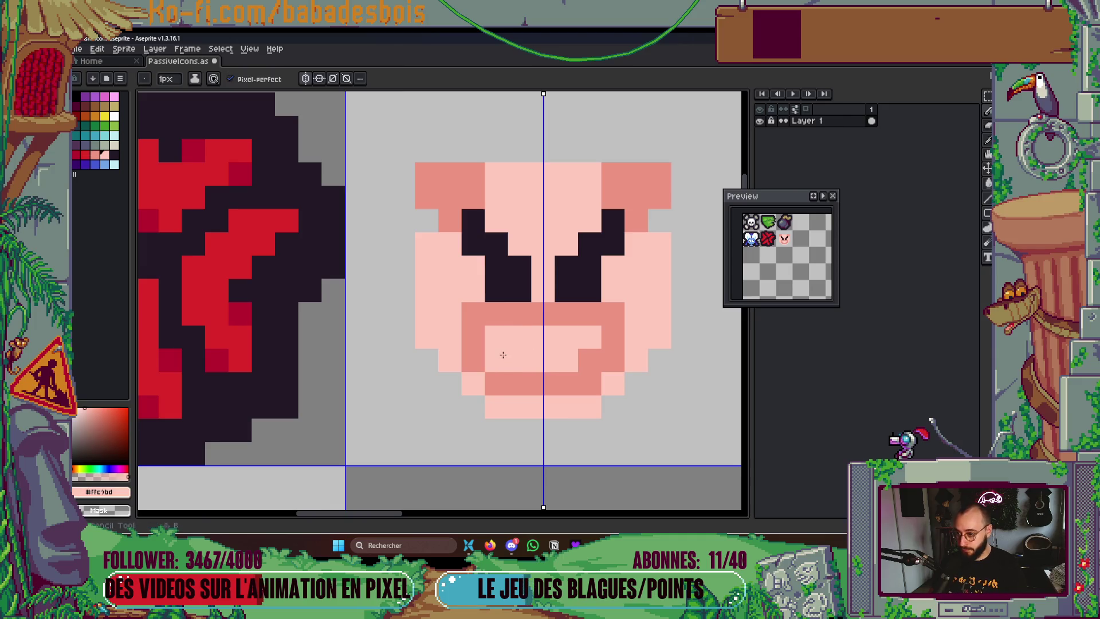
pyautogui.click(499, 359)
pyautogui.scroll(-3, 521, 341)
pyautogui.moveTo(594, 341); pyautogui.dragTo(597, 348)
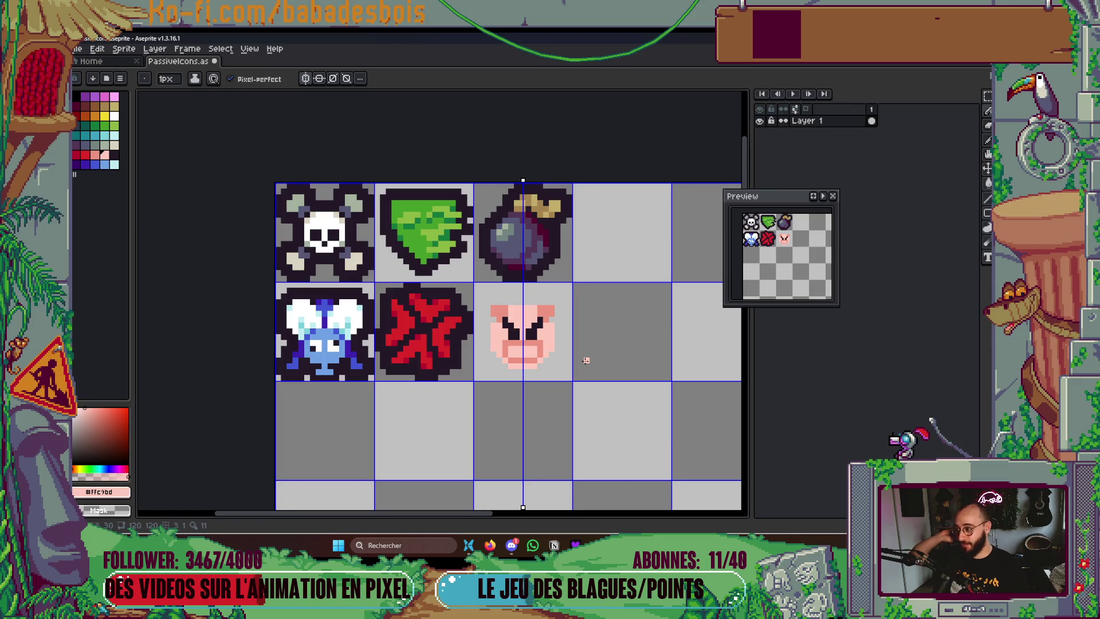
pyautogui.scroll(1, 559, 365)
# Rework the snout's top, clearing the top row and centre pixel back to light pink skin
pyautogui.scroll(1, 534, 358)
pyautogui.press('i')
pyautogui.click(528, 279)
pyautogui.press('b')
pyautogui.click(518, 308)
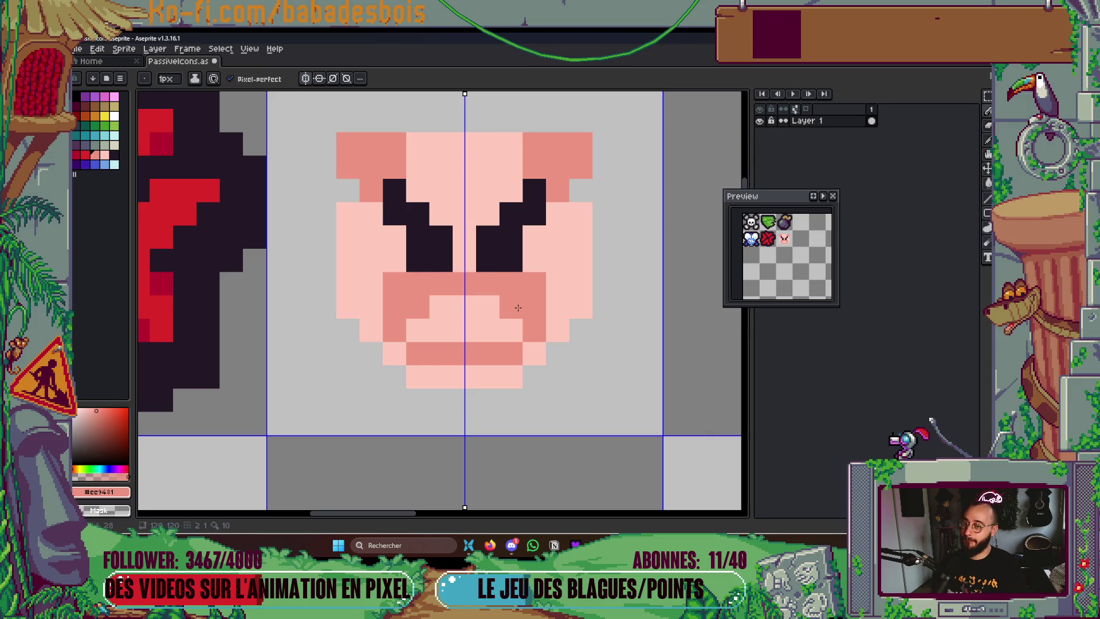
pyautogui.keyDown('alt'); pyautogui.click(572, 256); pyautogui.keyUp('alt')
pyautogui.moveTo(535, 285); pyautogui.dragTo(487, 286)
pyautogui.keyDown('alt'); pyautogui.click(531, 300); pyautogui.keyUp('alt')
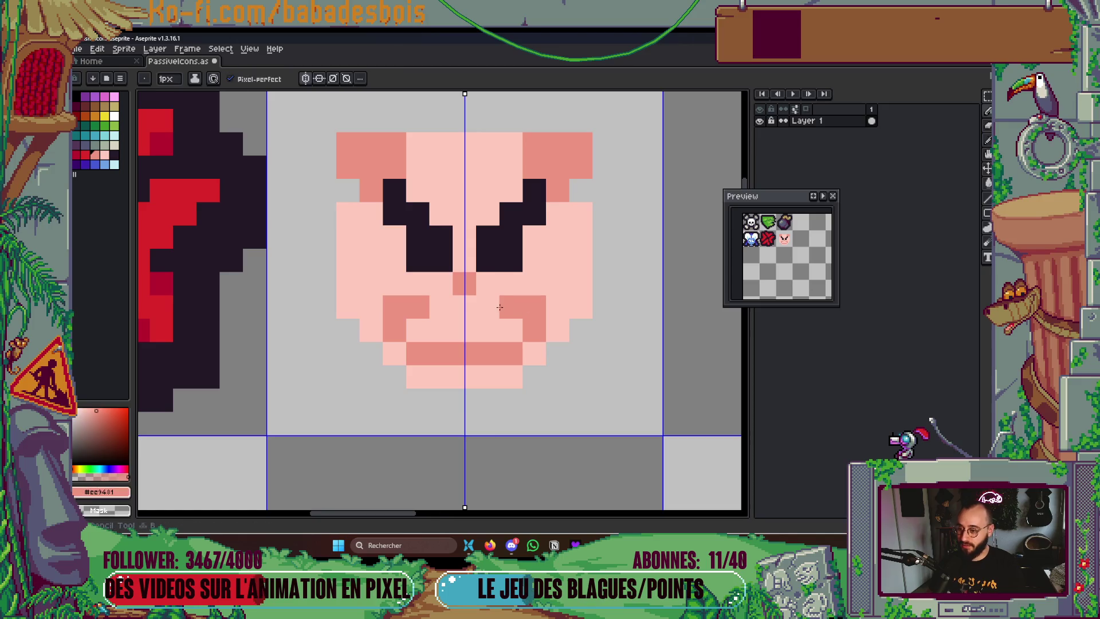
pyautogui.click(493, 307)
pyautogui.keyDown('alt'); pyautogui.click(505, 279); pyautogui.keyUp('alt')
pyautogui.click(466, 283)
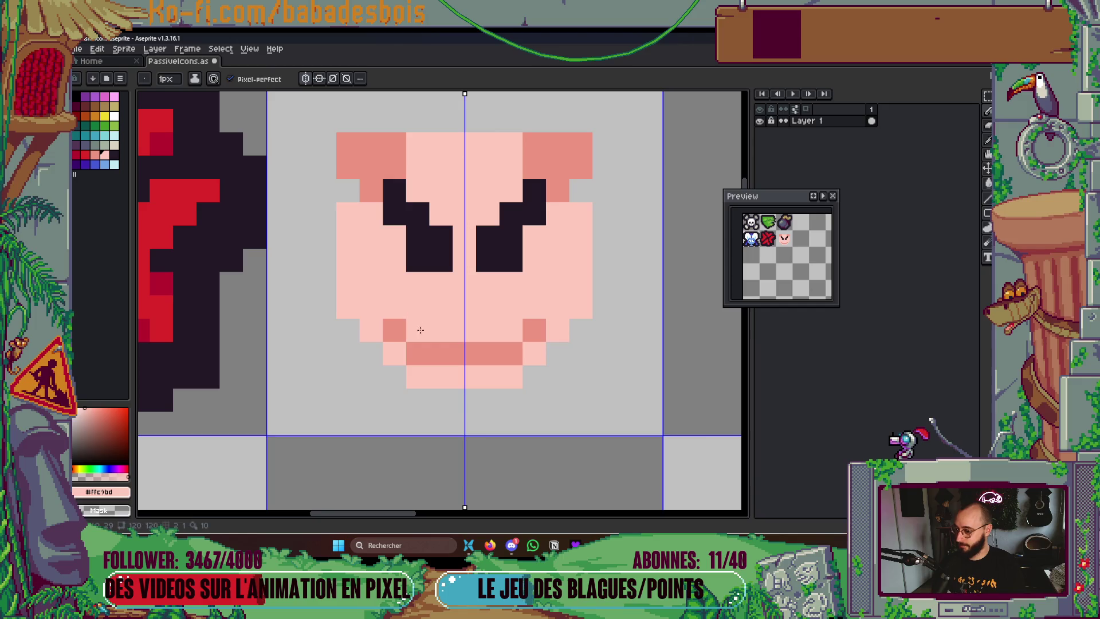
# Redraw the snout as a salmon rectangle outline: bottom row, side columns and top edge
pyautogui.keyDown('alt'); pyautogui.click(473, 358); pyautogui.keyUp('alt')
pyautogui.click(427, 372)
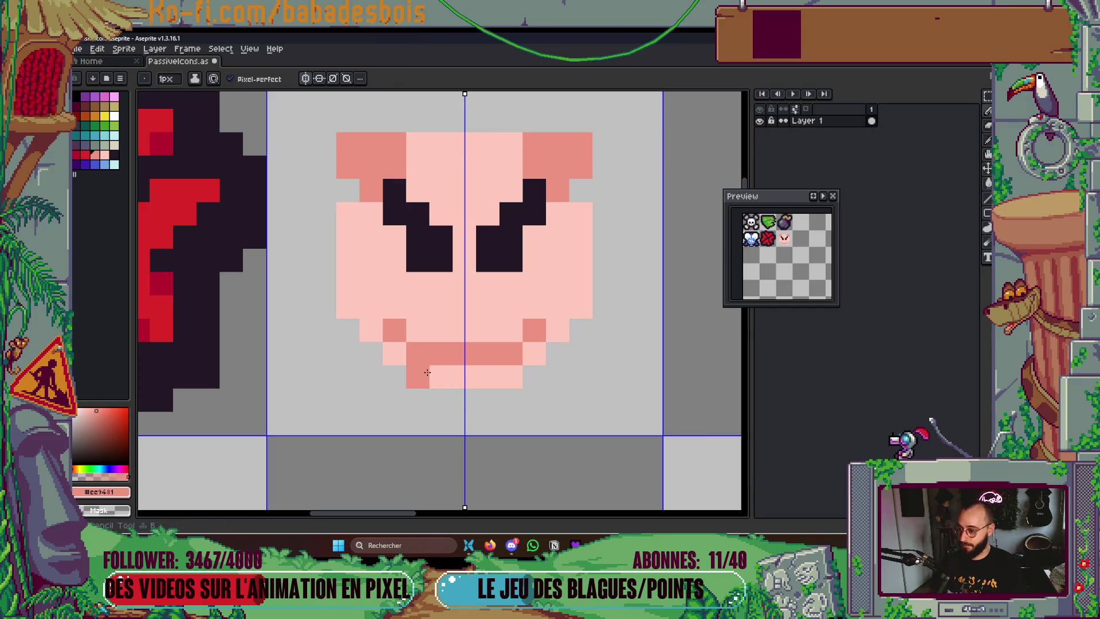
pyautogui.moveTo(427, 373); pyautogui.dragTo(452, 376)
pyautogui.click(394, 354)
pyautogui.click(395, 307)
pyautogui.moveTo(402, 307)
pyautogui.mouseDown()
pyautogui.moveTo(452, 307)
pyautogui.moveTo(420, 303)
pyautogui.mouseUp()
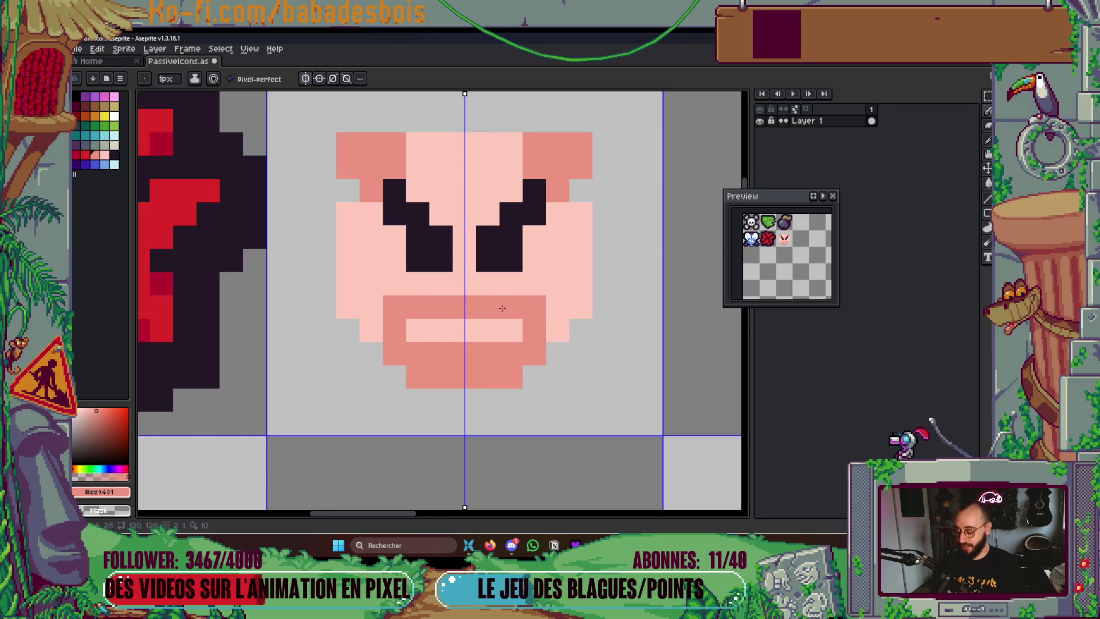
# Hollow the snout with light pink, add a salmon band under the eyes and two nostrils
pyautogui.keyDown('alt'); pyautogui.click(484, 324); pyautogui.keyUp('alt')
pyautogui.moveTo(423, 351); pyautogui.dragTo(484, 358)
pyautogui.click(443, 314)
pyautogui.moveTo(443, 314); pyautogui.dragTo(486, 284)
pyautogui.keyDown('alt'); pyautogui.click(405, 307); pyautogui.keyUp('alt')
pyautogui.click(442, 330)
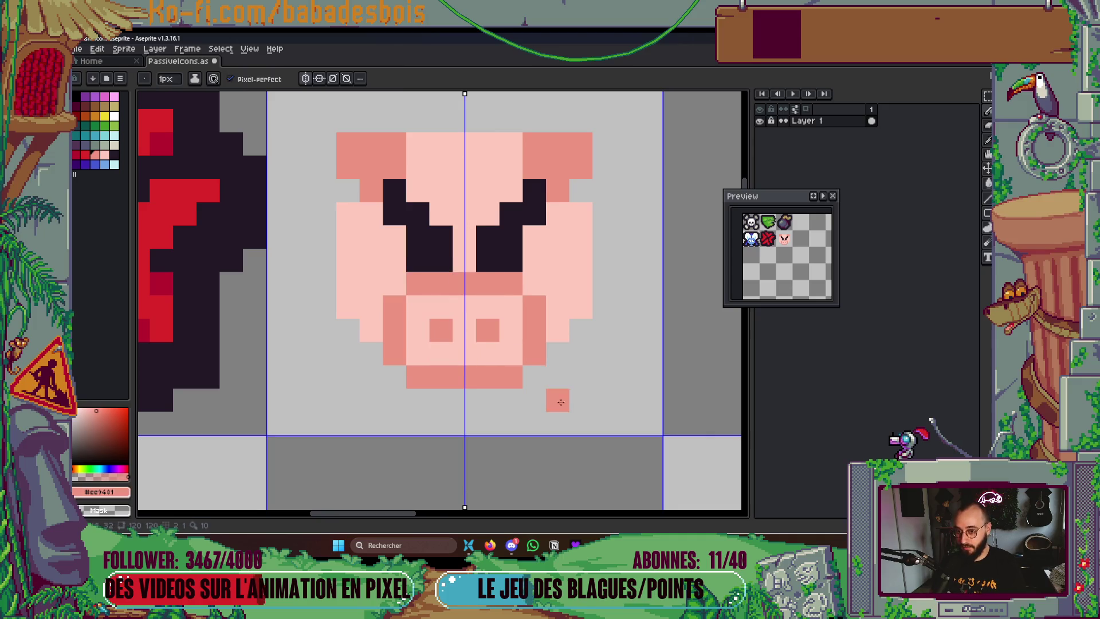
pyautogui.scroll(-4, 552, 404)
pyautogui.scroll(2, 551, 409)
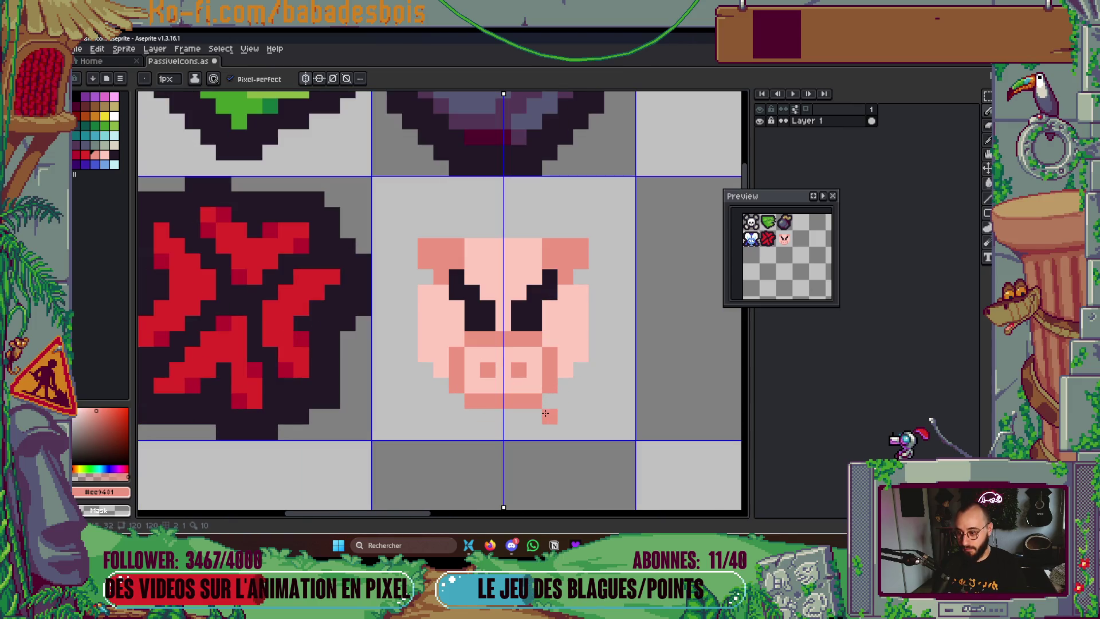
# Select the pig's snout and nudge it down one pixel
pyautogui.press('m')
pyautogui.moveTo(418, 223); pyautogui.dragTo(609, 444)
pyautogui.click(549, 401)
pyautogui.moveTo(456, 323); pyautogui.dragTo(559, 395)
pyautogui.press('Down')
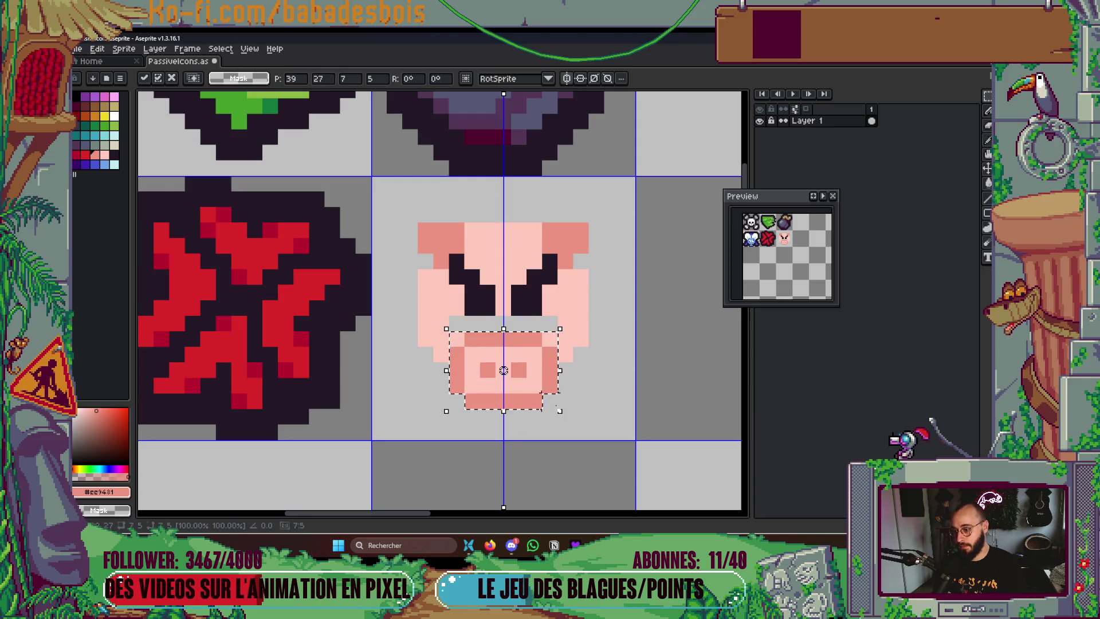
pyautogui.press('Return')
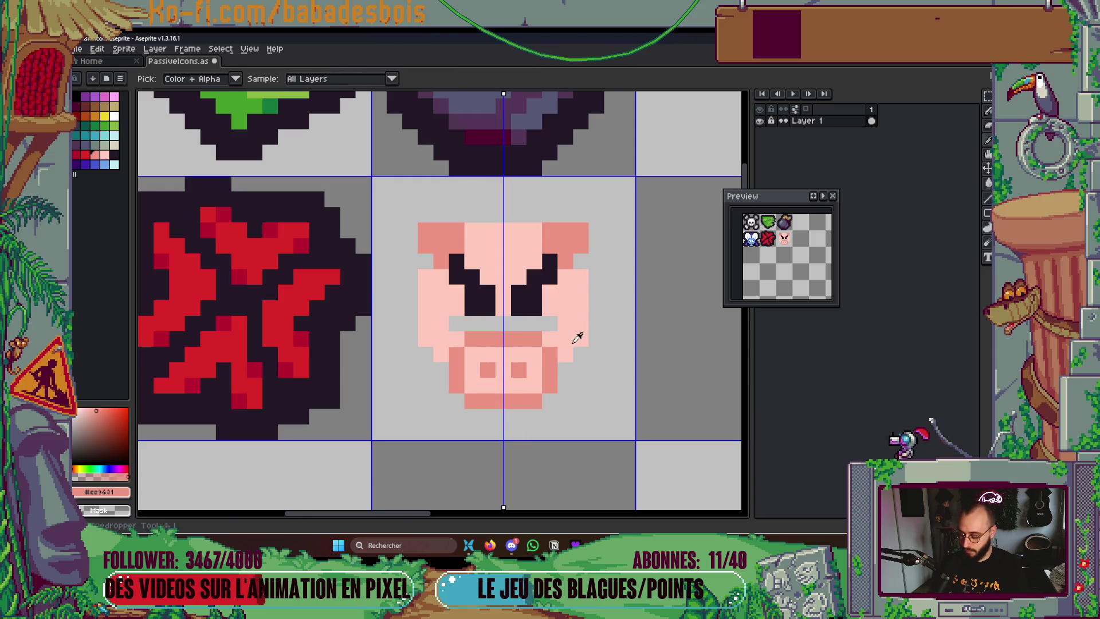
# Fill the grey strip beneath the eyes with light pink using a contiguous bucket fill
pyautogui.keyDown('alt'); pyautogui.click(576, 336); pyautogui.keyUp('alt')
pyautogui.press('g')
pyautogui.click(541, 322)
pyautogui.hotkey('ctrl', 'z')
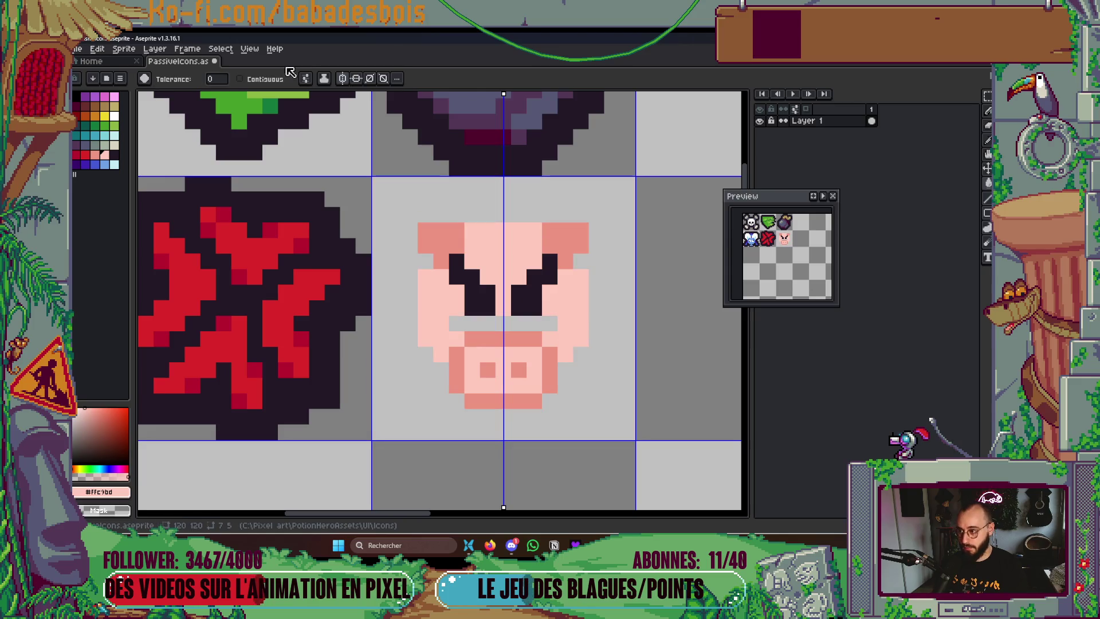
pyautogui.click(269, 80)
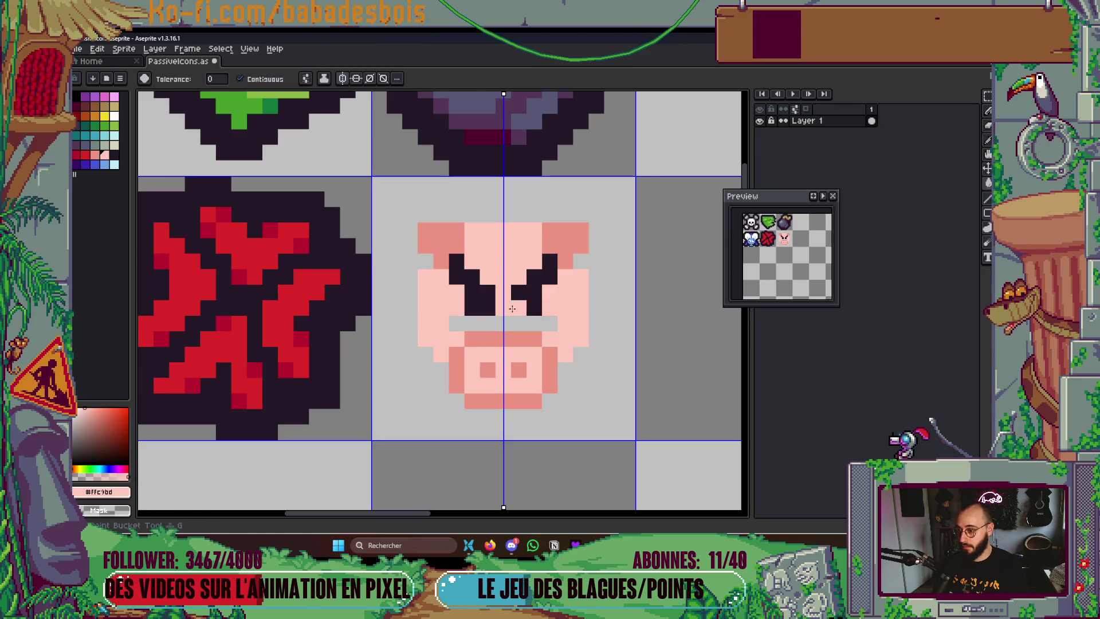
pyautogui.click(524, 320)
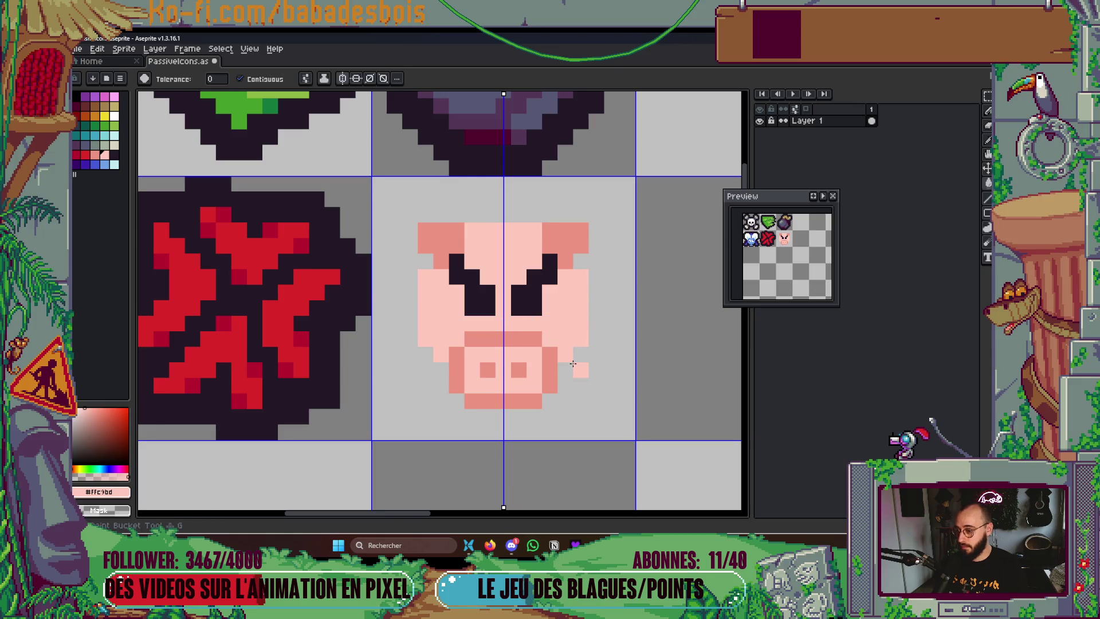
pyautogui.moveTo(573, 363); pyautogui.dragTo(538, 369)
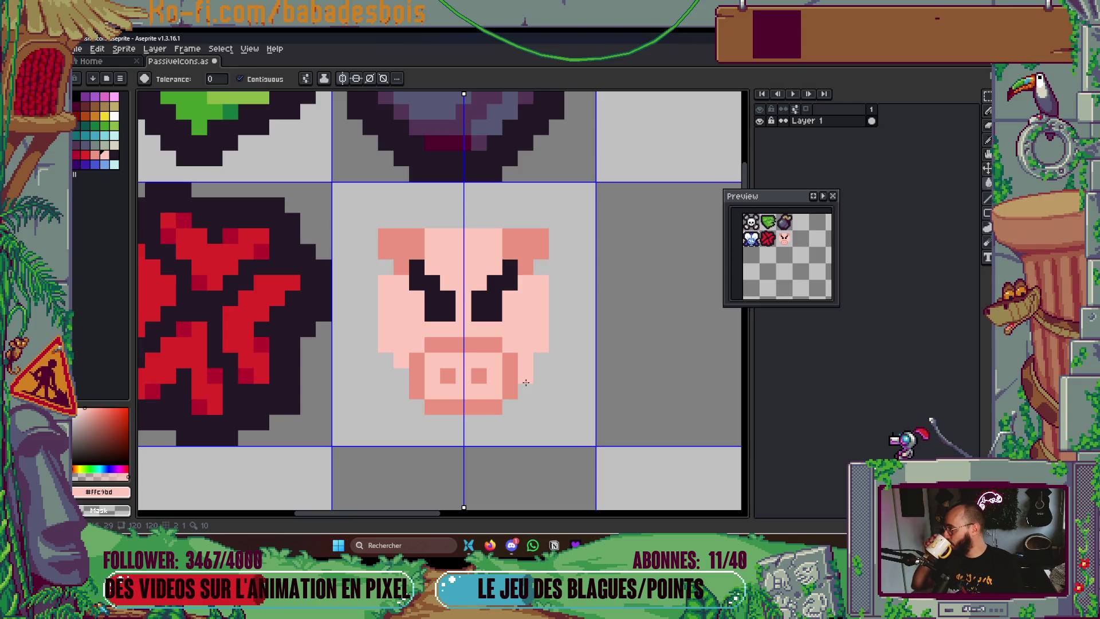
pyautogui.click(524, 383)
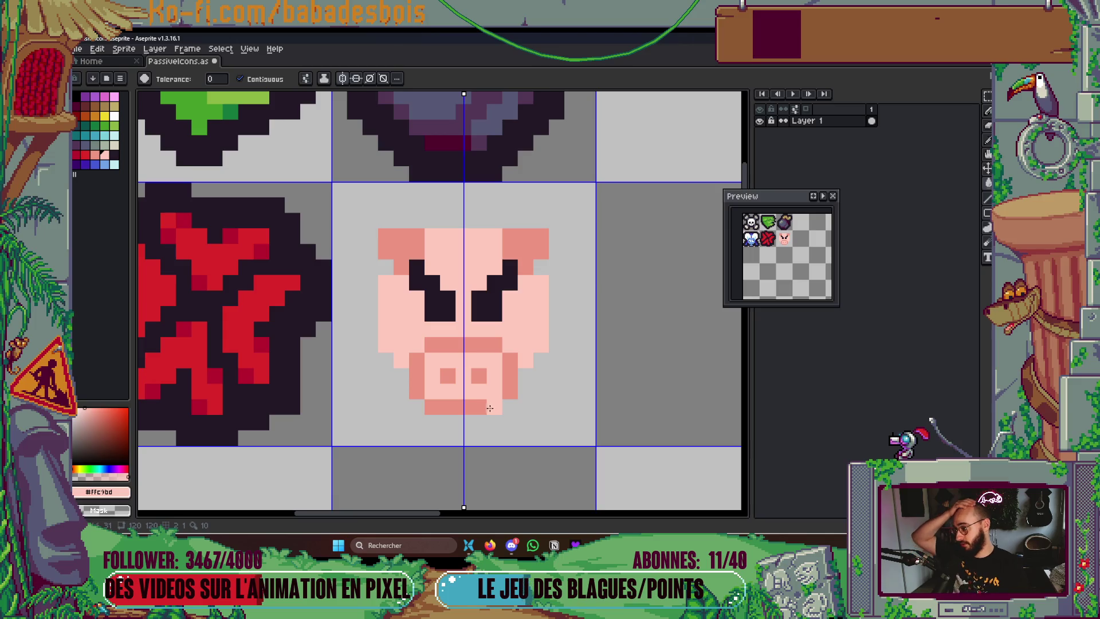
pyautogui.press('i')
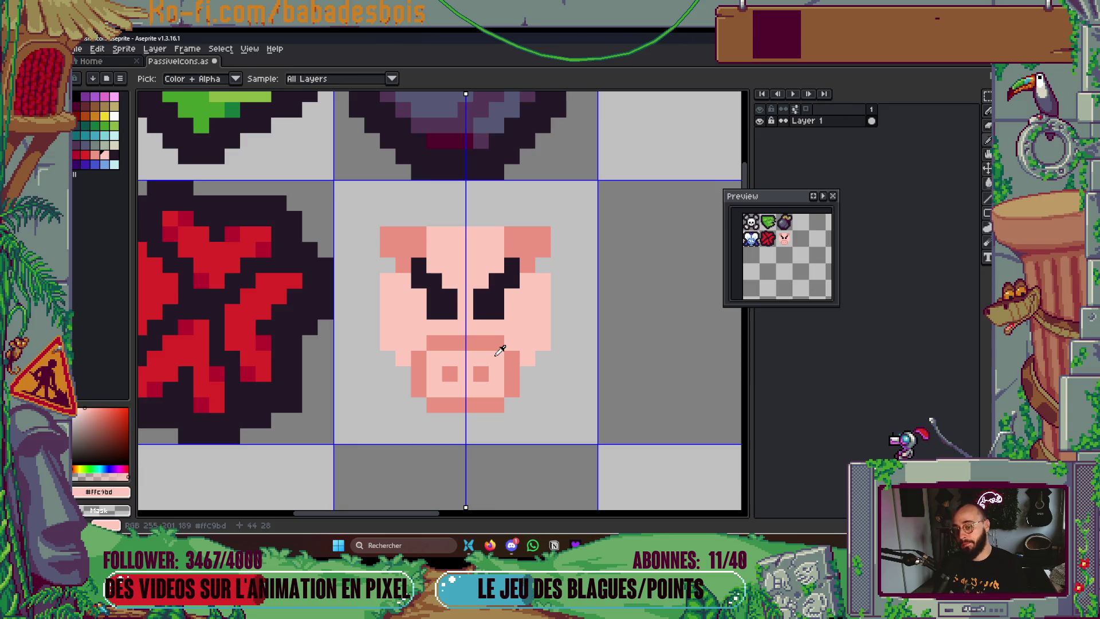
pyautogui.scroll(1, 500, 350)
# Trim the eyebrow tops and extend both brows outward and down in the dark outline colour
pyautogui.press('b')
pyautogui.rightClick(547, 220)
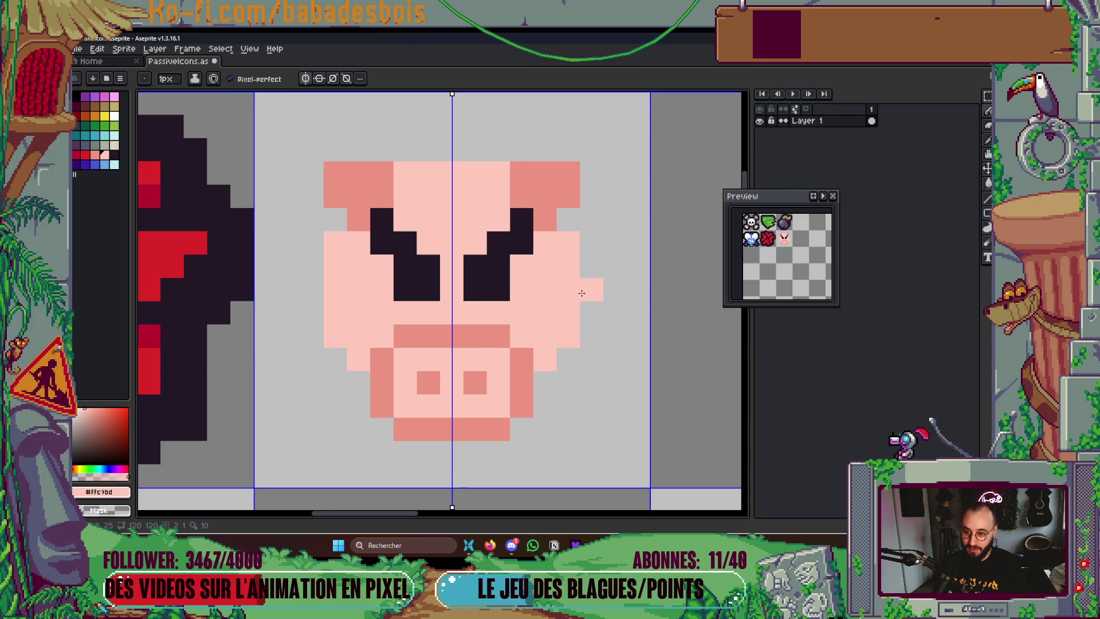
pyautogui.click(521, 219)
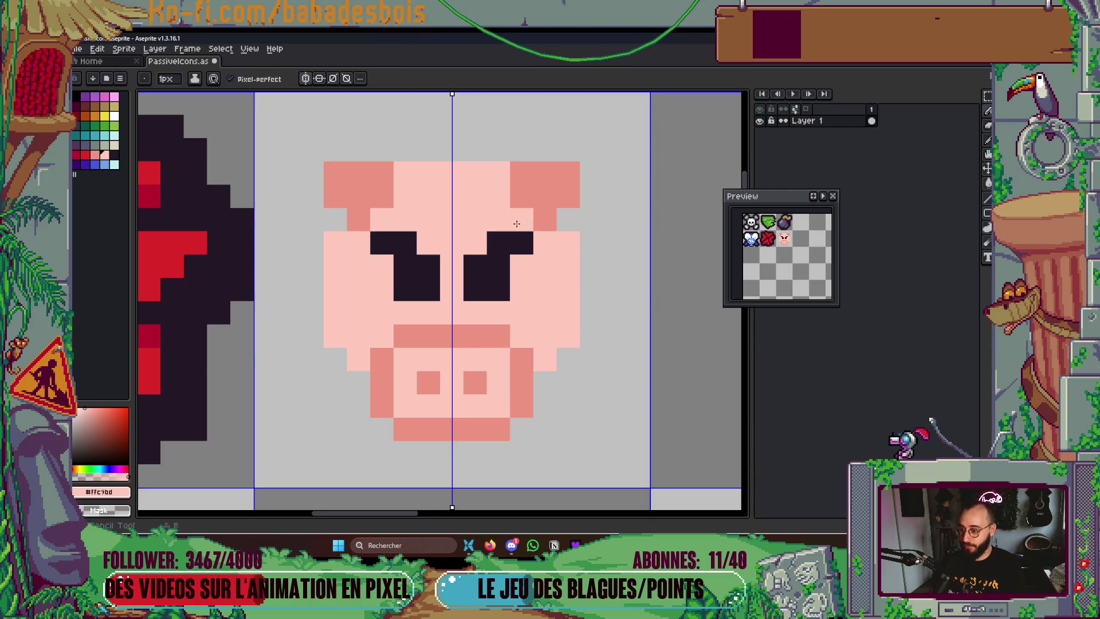
pyautogui.press('i')
pyautogui.click(529, 252)
pyautogui.press('b')
pyautogui.click(518, 267)
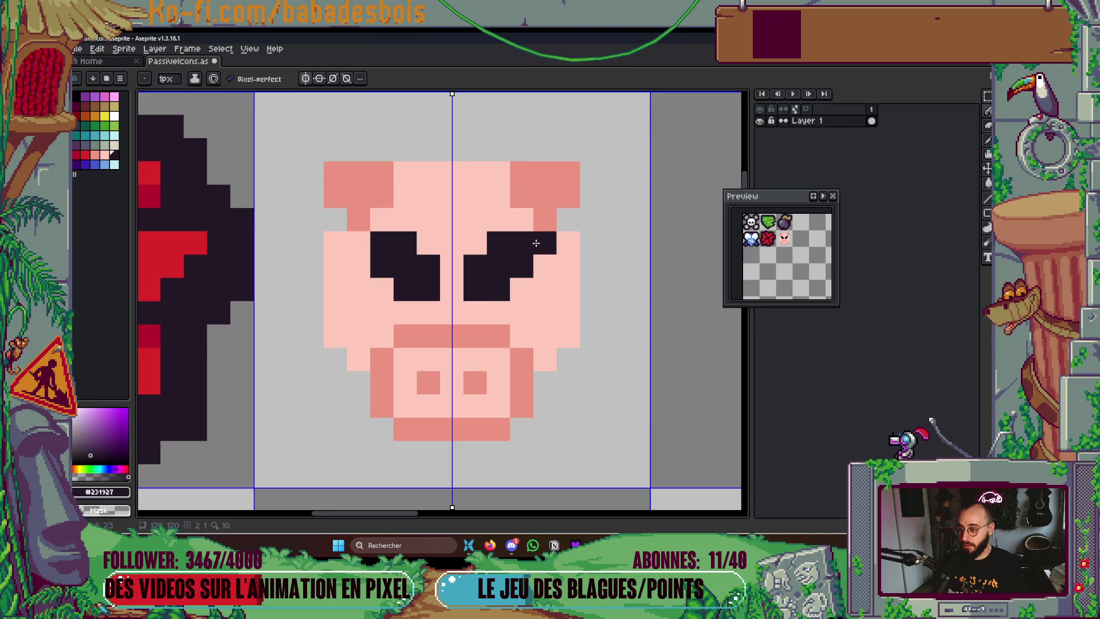
pyautogui.click(541, 242)
# Repaint the inner lower brow pixels light pink and the upper inner ones darker pink
pyautogui.press('i')
pyautogui.click(380, 298)
pyautogui.press('b')
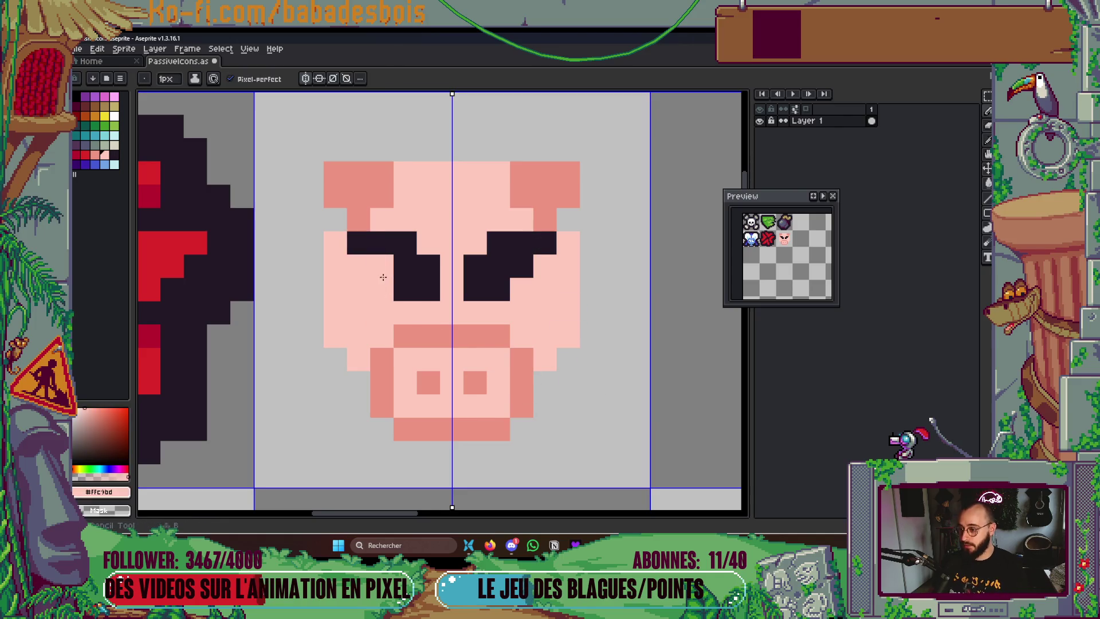
pyautogui.click(381, 266)
pyautogui.click(361, 240)
pyautogui.click(366, 403)
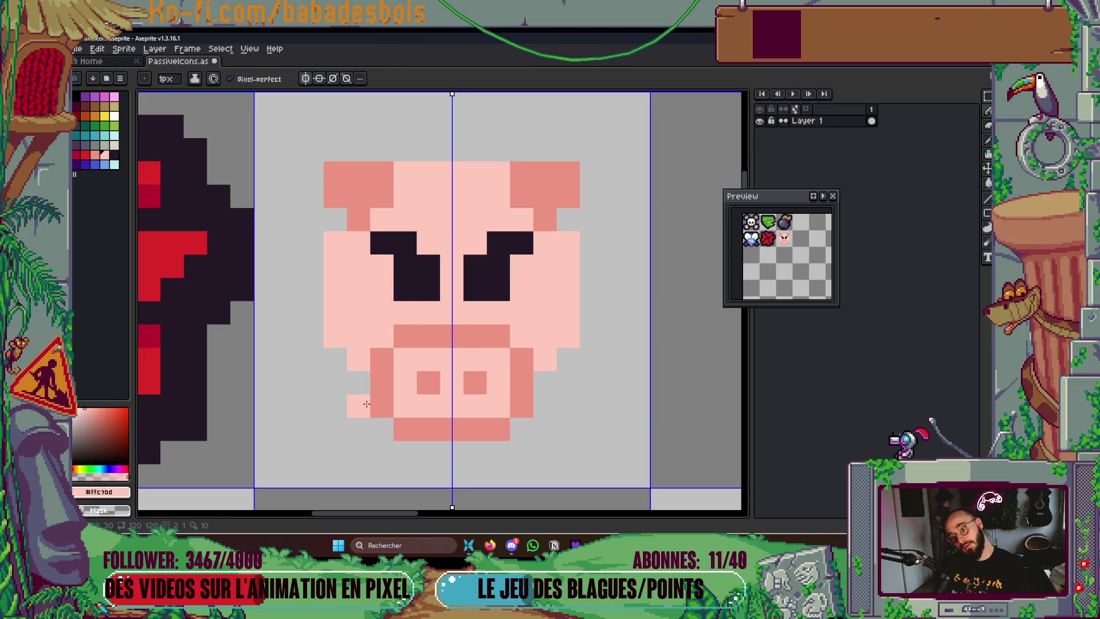
pyautogui.hotkey('ctrl', 'z')
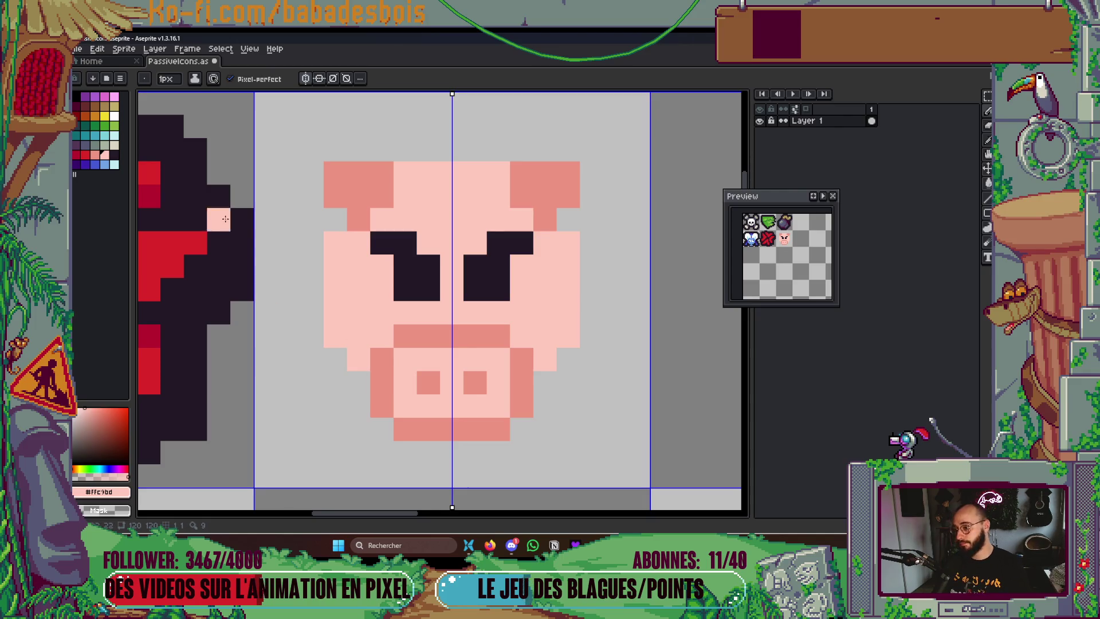
pyautogui.click(95, 155)
pyautogui.click(405, 243)
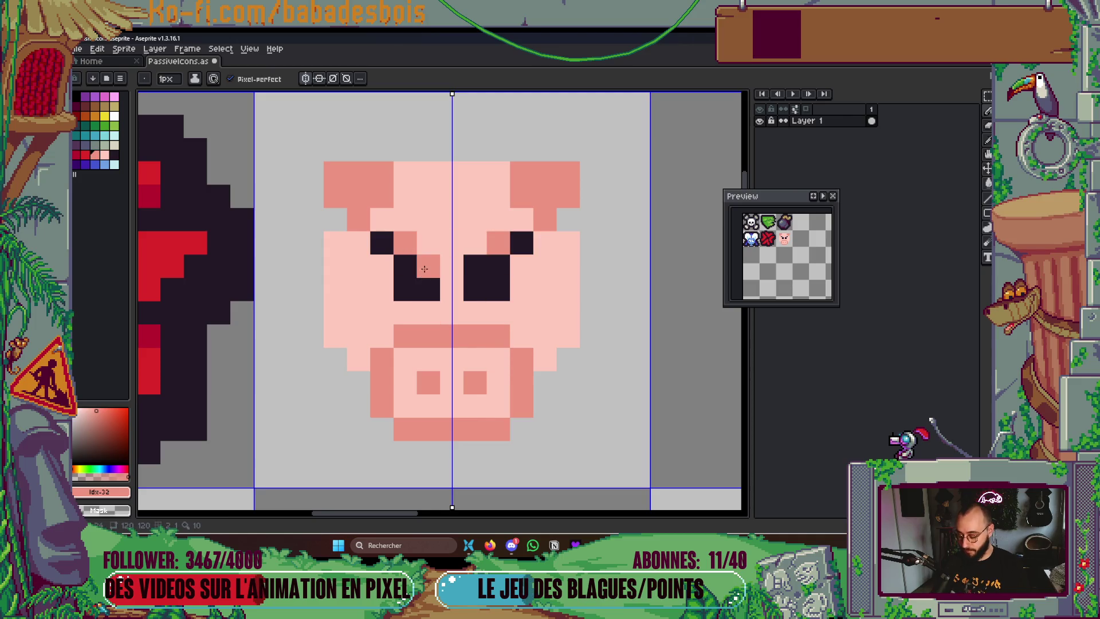
# Draw both eyebrows as sharp angled dark lines, undoing and restoring pixels to settle the shape
pyautogui.press('i')
pyautogui.click(381, 241)
pyautogui.press('b')
pyautogui.moveTo(404, 243)
pyautogui.mouseDown()
pyautogui.moveTo(359, 243)
pyautogui.moveTo(334, 227)
pyautogui.mouseUp()
pyautogui.click(521, 266)
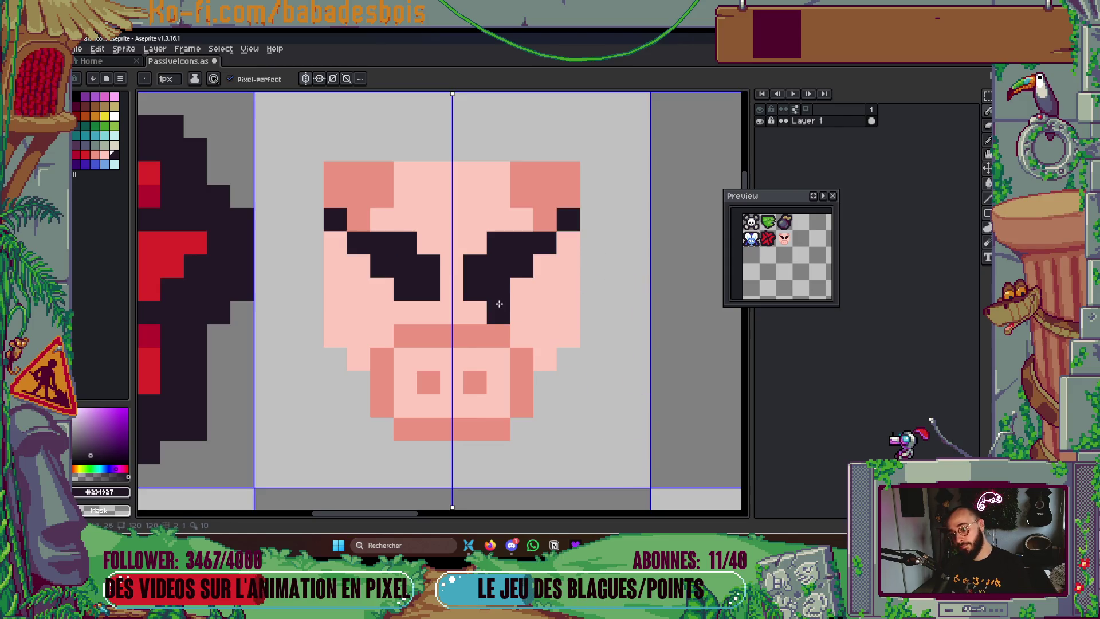
pyautogui.click(470, 237)
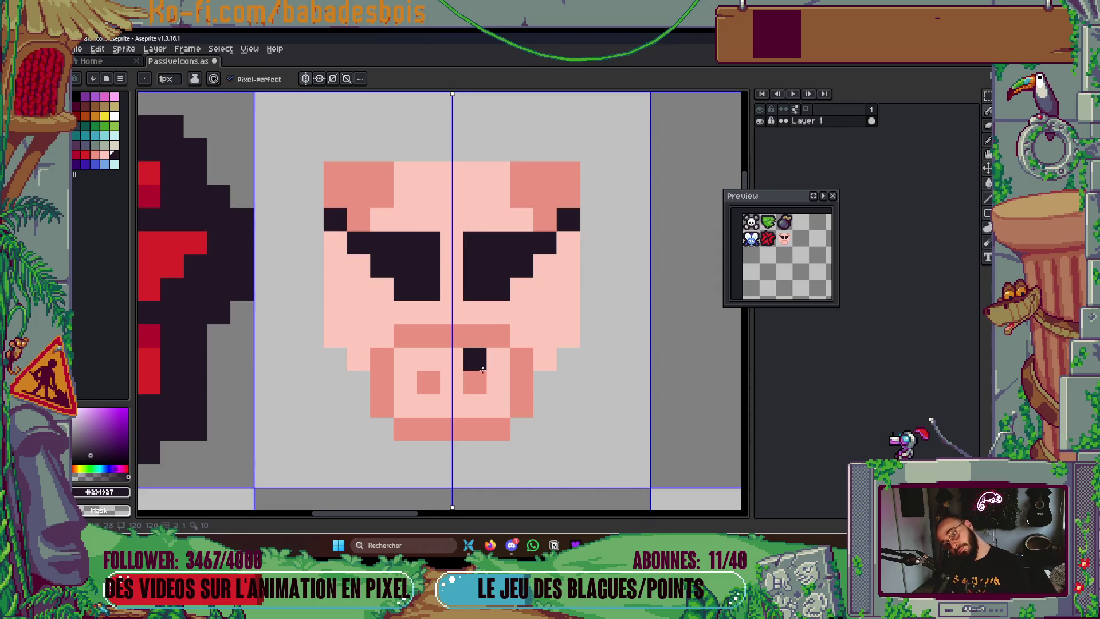
pyautogui.hotkey('ctrl', 'z')
pyautogui.hotkey('ctrl', 'z')
pyautogui.hotkey('ctrl', 'z')
pyautogui.hotkey('ctrl', 'z')
pyautogui.hotkey('ctrl', 'z')
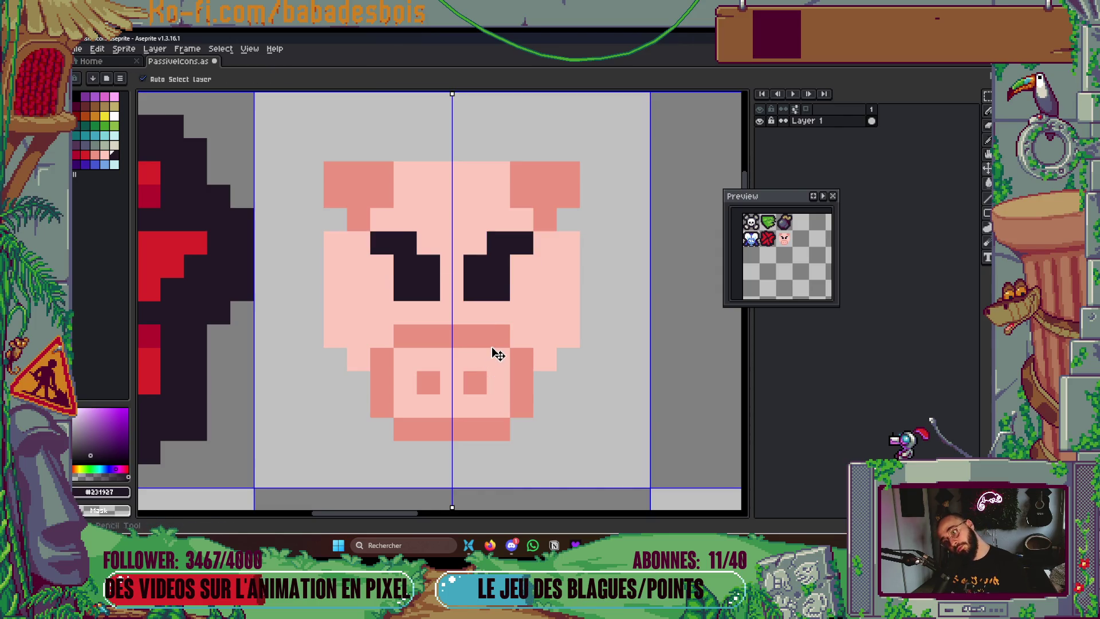
pyautogui.hotkey('ctrl', 'y')
pyautogui.hotkey('ctrl', 'y')
pyautogui.hotkey('ctrl', 'y')
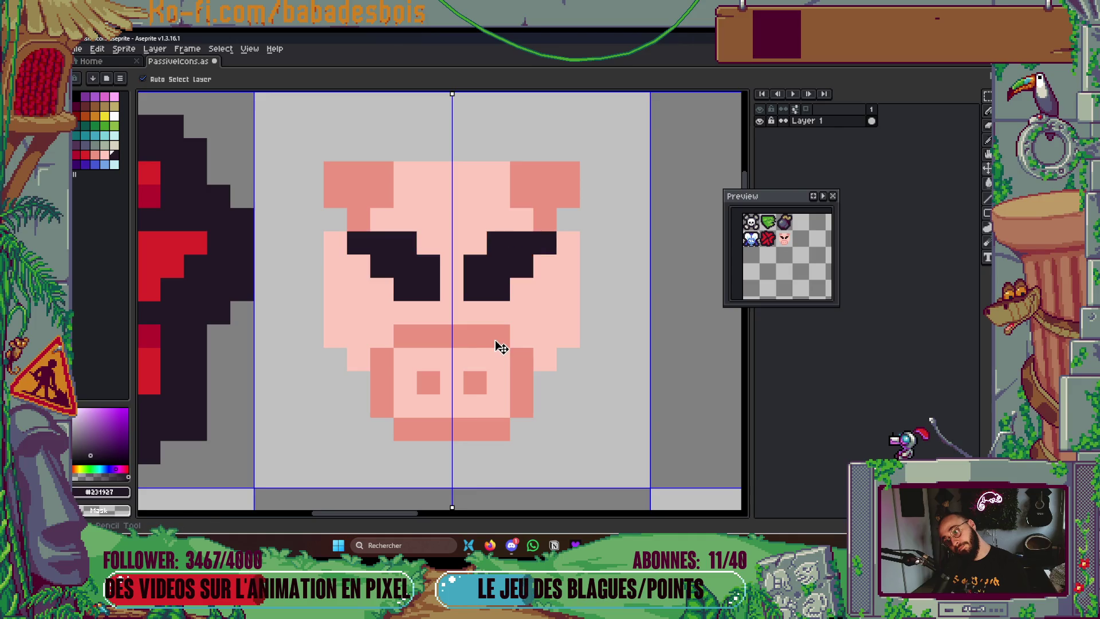
pyautogui.hotkey('ctrl', 'y')
pyautogui.hotkey('ctrl', 'y')
pyautogui.hotkey('ctrl', 'y')
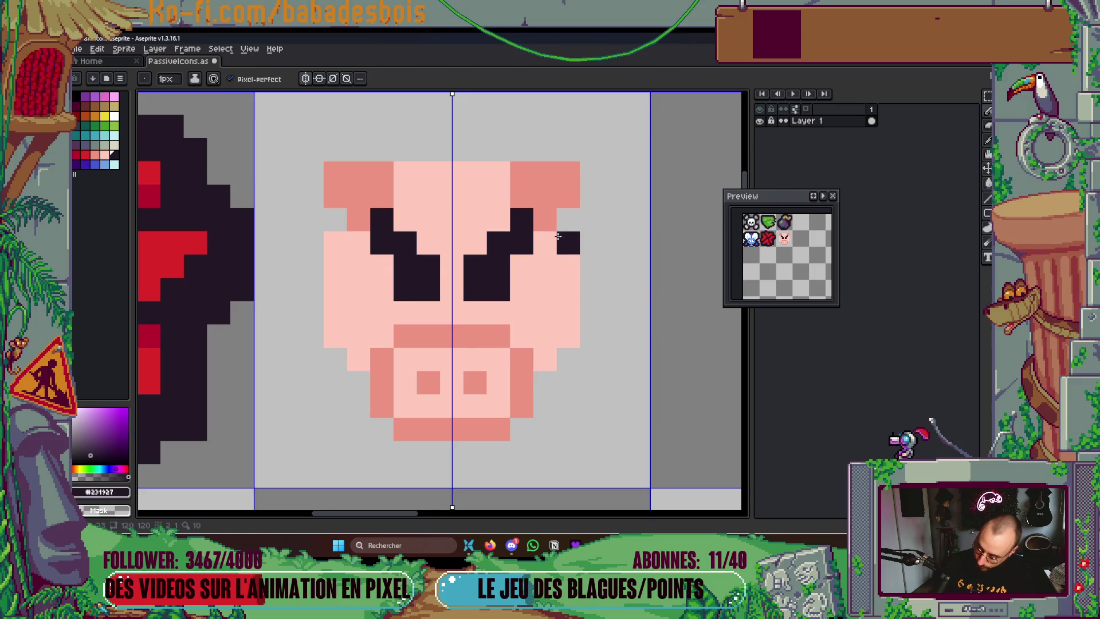
# Add a salmon pixel to the right of the snout using the ear colour
pyautogui.keyDown('alt'); pyautogui.click(553, 213); pyautogui.keyUp('alt')
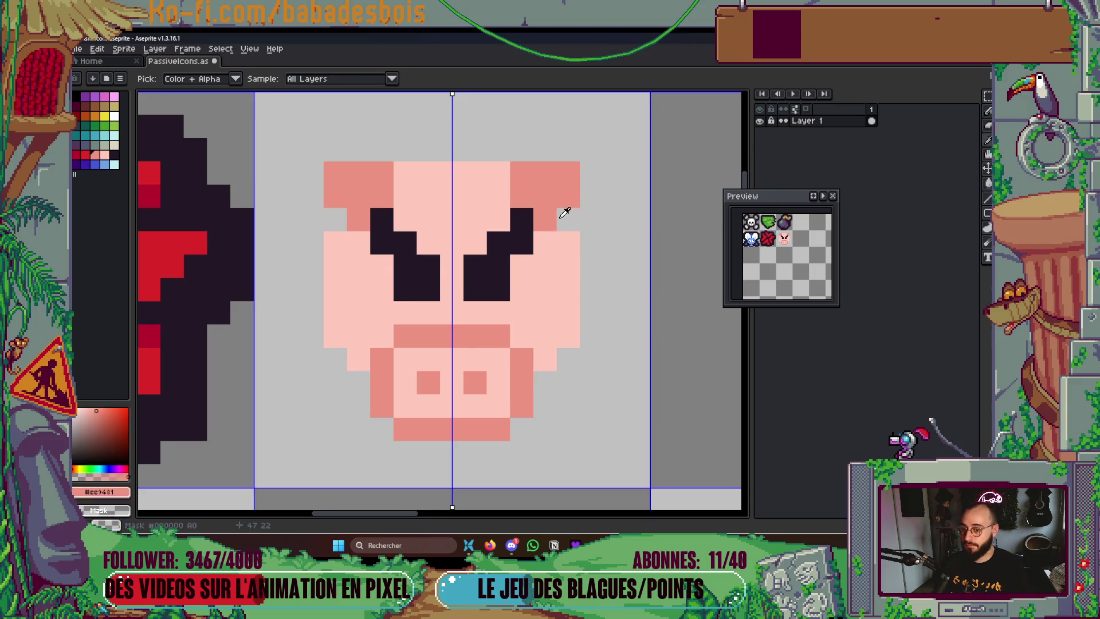
pyautogui.scroll(-2, 564, 213)
pyautogui.click(550, 312)
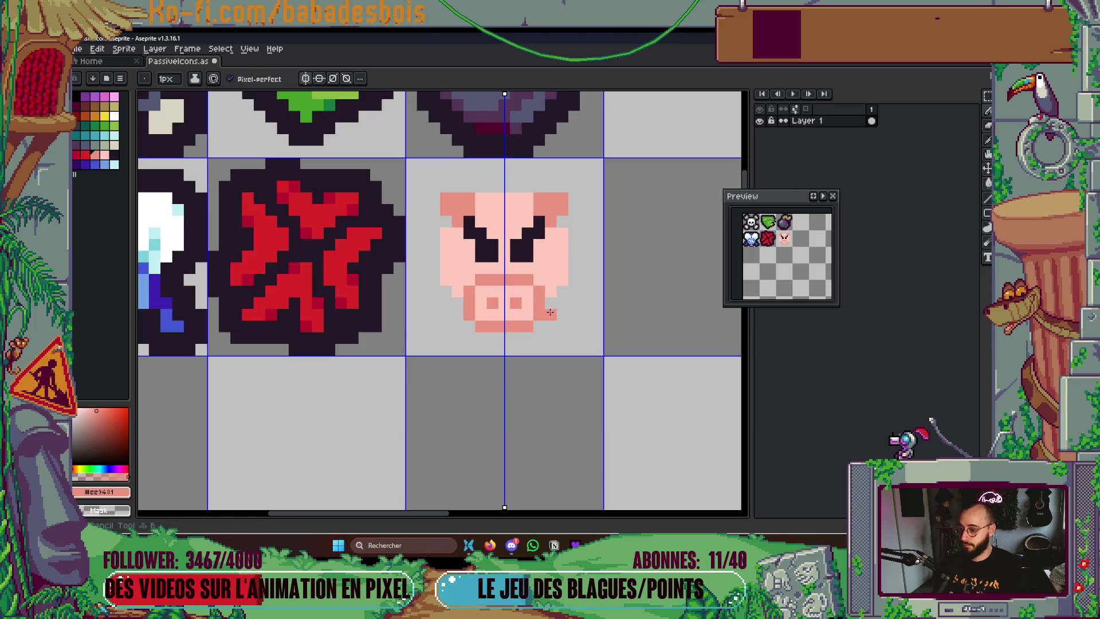
pyautogui.scroll(3, 550, 312)
pyautogui.scroll(-3, 541, 305)
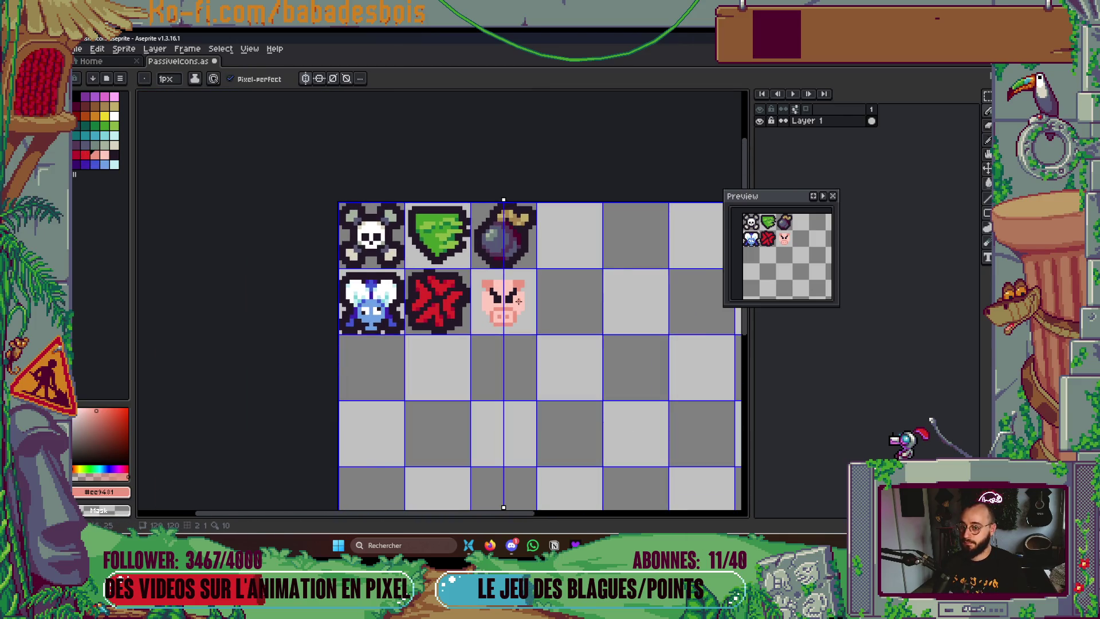
# Give the selected pig cell a thick dark outline with two circle-matrix Outline passes
pyautogui.scroll(1, 516, 305)
pyautogui.click(114, 155)
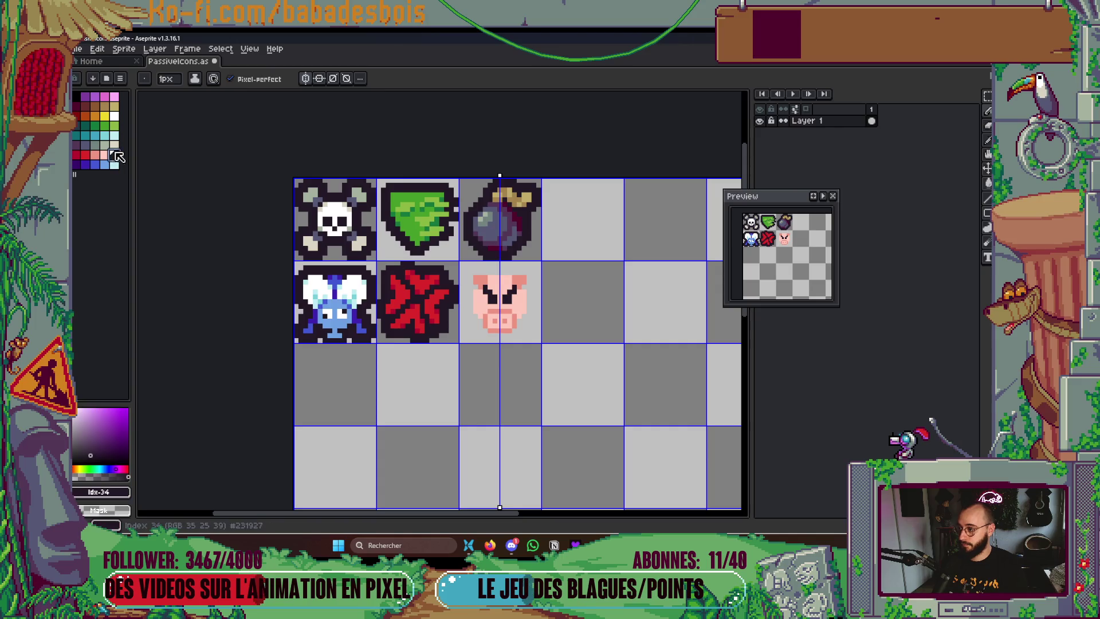
pyautogui.moveTo(462, 264); pyautogui.dragTo(538, 341)
pyautogui.hotkey('shift', 'o')
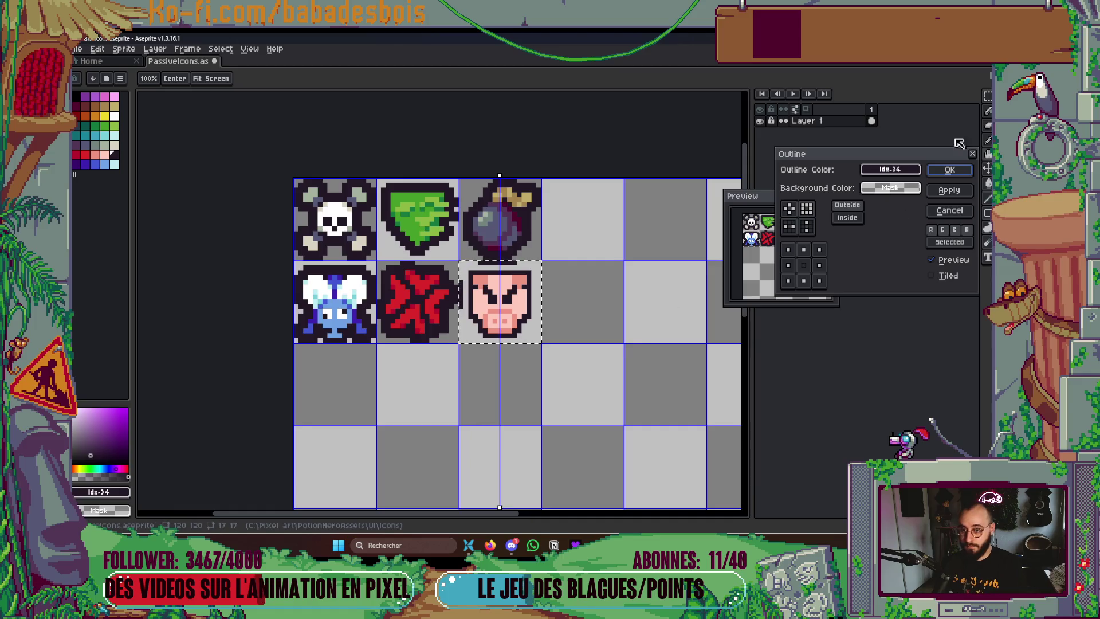
pyautogui.click(789, 208)
pyautogui.click(949, 170)
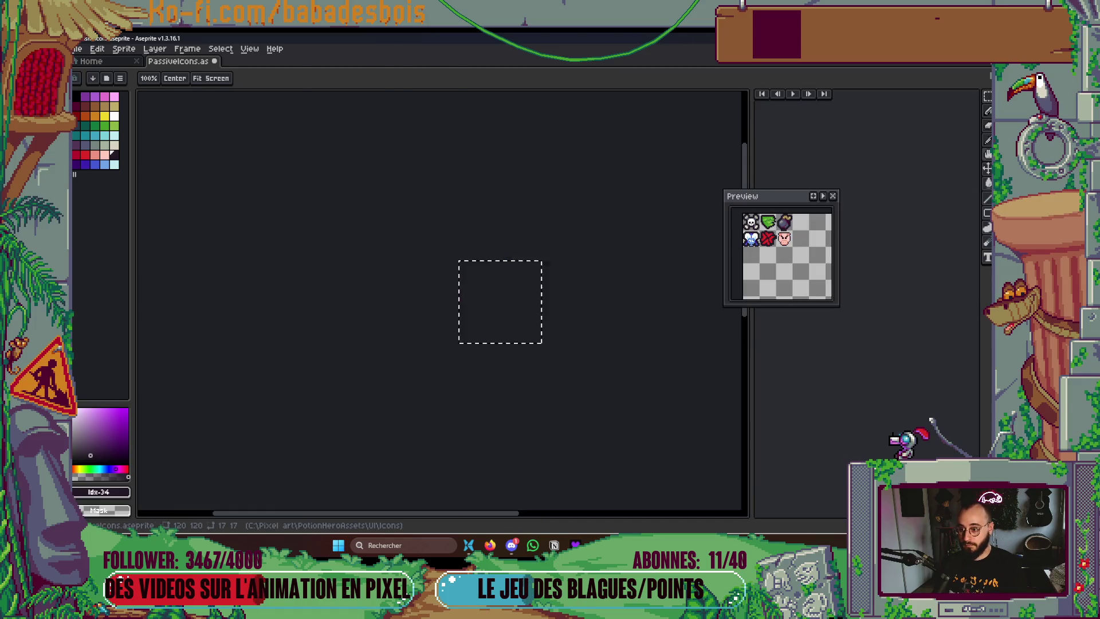
pyautogui.hotkey('shift', 'o')
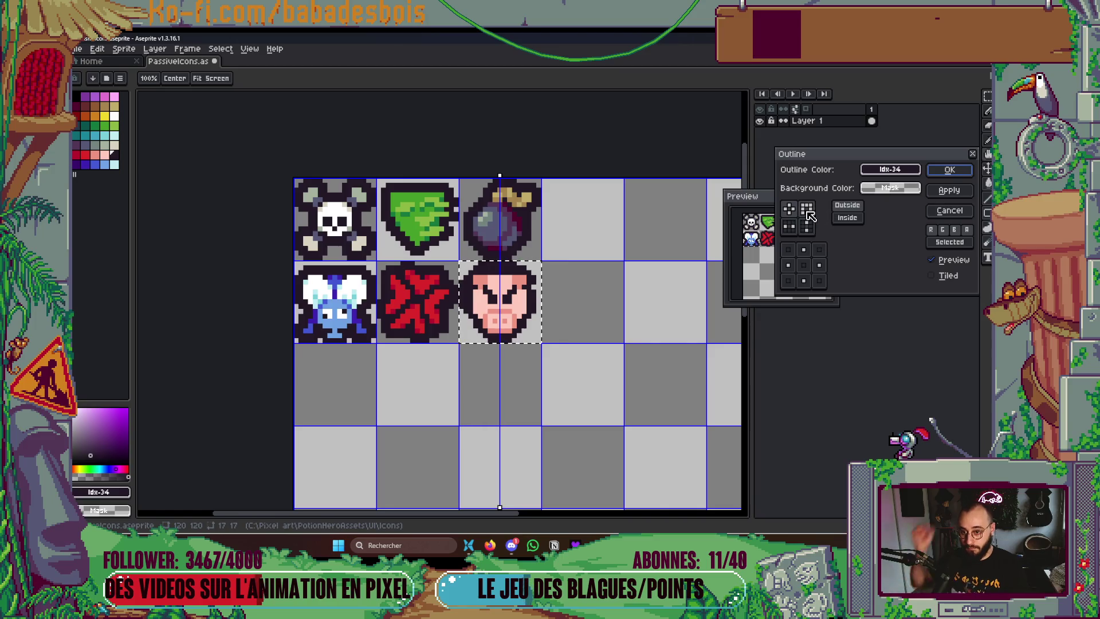
pyautogui.click(948, 172)
pyautogui.scroll(3, 573, 340)
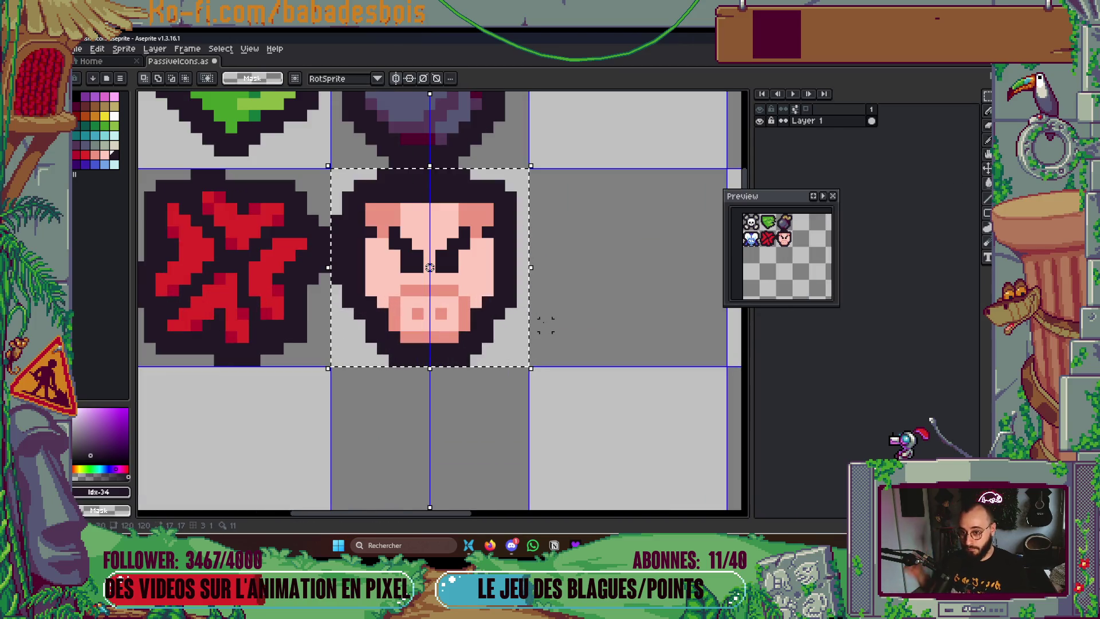
# Eyedrop salmon and light pink from the pig and repaint pixels beside the eye light pink
pyautogui.press('i')
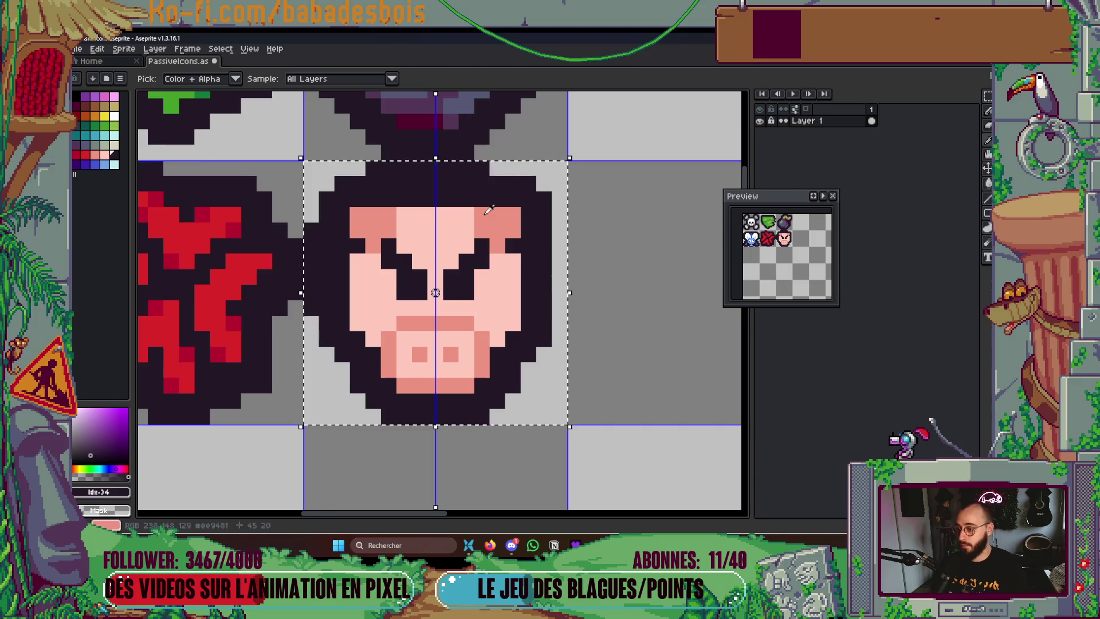
pyautogui.click(500, 247)
pyautogui.press('b')
pyautogui.keyDown('alt'); pyautogui.click(498, 279); pyautogui.keyUp('alt')
pyautogui.click(513, 279)
pyautogui.click(497, 245)
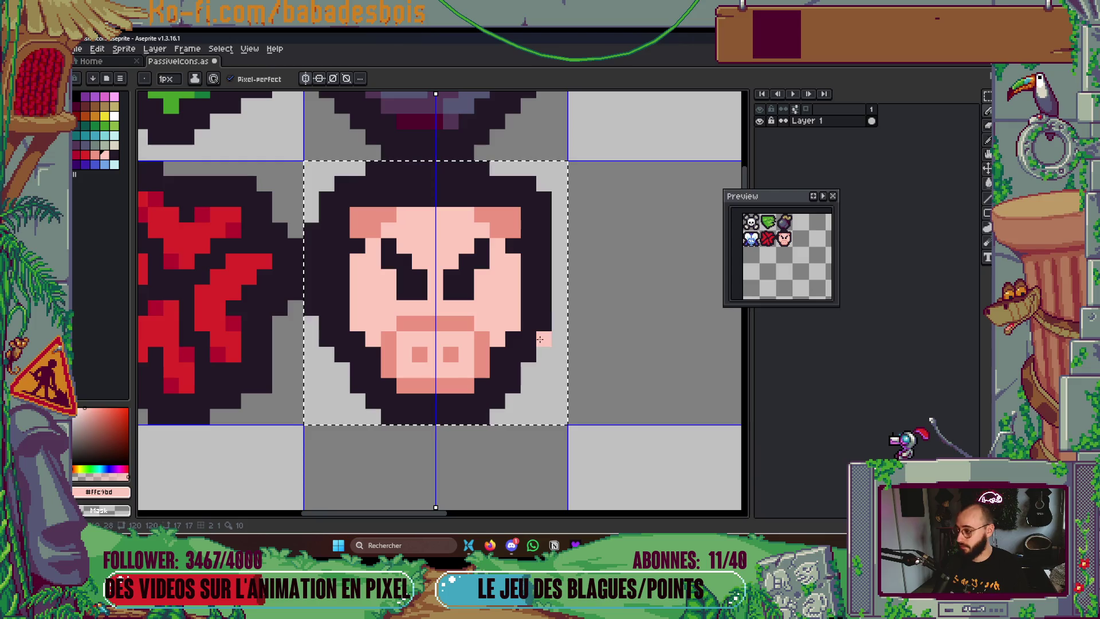
pyautogui.hotkey('ctrl', 'z')
# Paint a band of salmon shading just above the pig's snout
pyautogui.keyDown('alt'); pyautogui.click(513, 247); pyautogui.keyUp('alt')
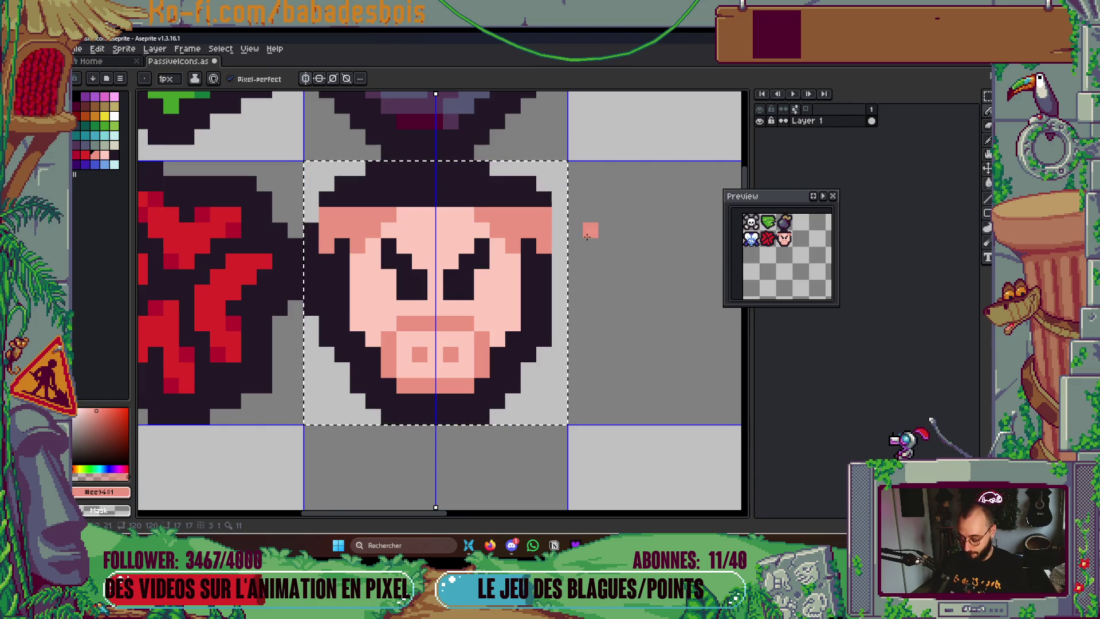
pyautogui.keyDown('alt'); pyautogui.click(545, 202); pyautogui.keyUp('alt')
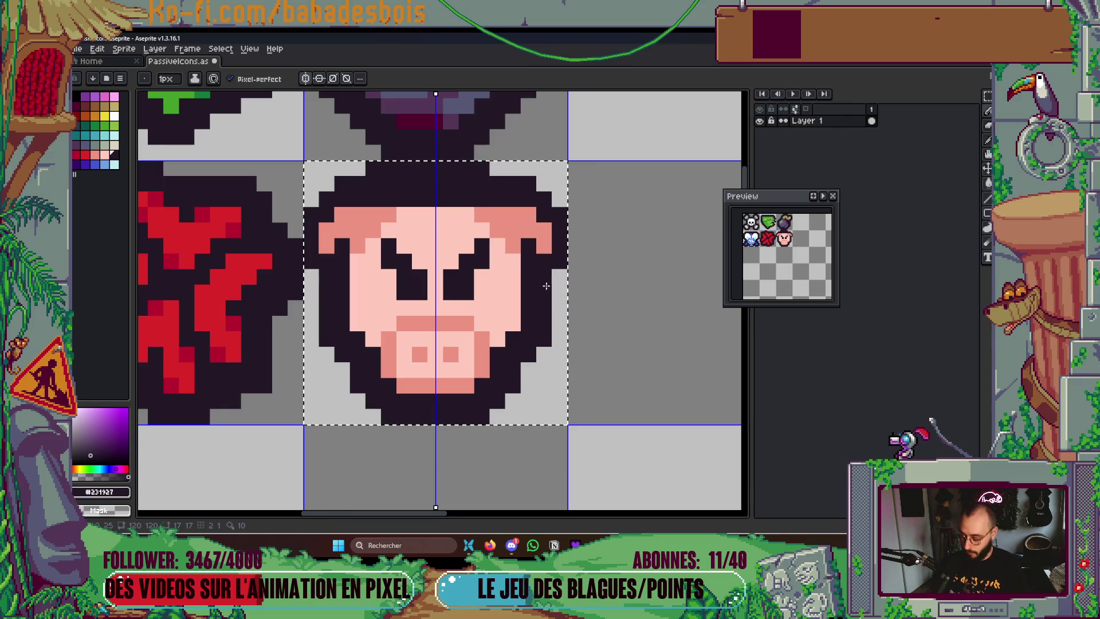
pyautogui.keyDown('alt'); pyautogui.click(529, 252); pyautogui.keyUp('alt')
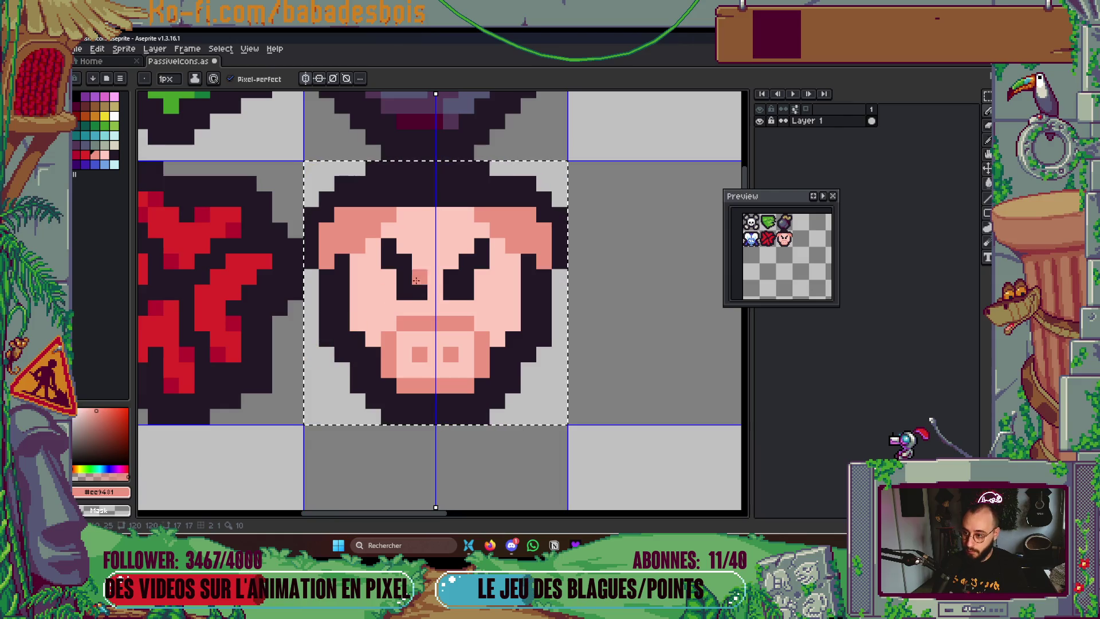
pyautogui.keyDown('alt'); pyautogui.click(472, 214); pyautogui.keyUp('alt')
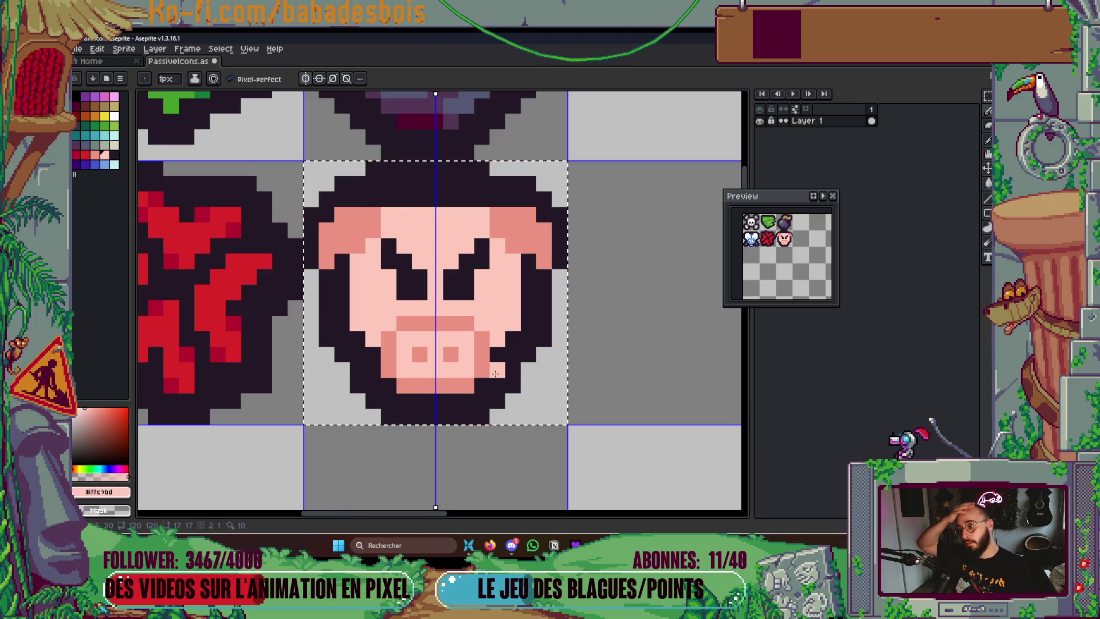
pyautogui.keyDown('alt'); pyautogui.click(460, 324); pyautogui.keyUp('alt')
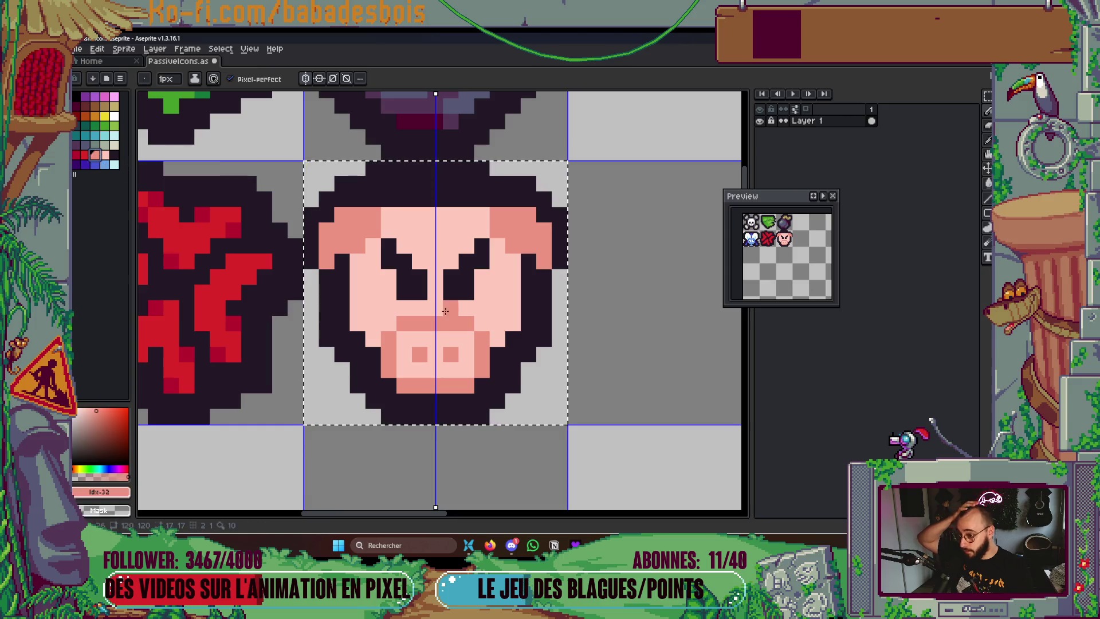
pyautogui.moveTo(439, 308); pyautogui.dragTo(476, 315)
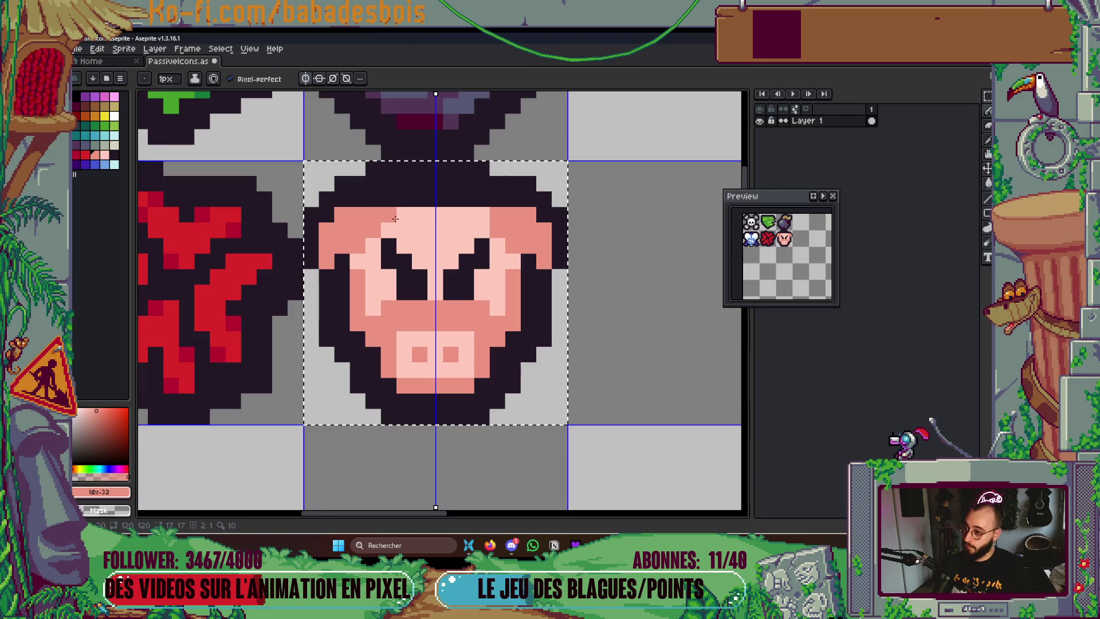
pyautogui.scroll(-2, 396, 438)
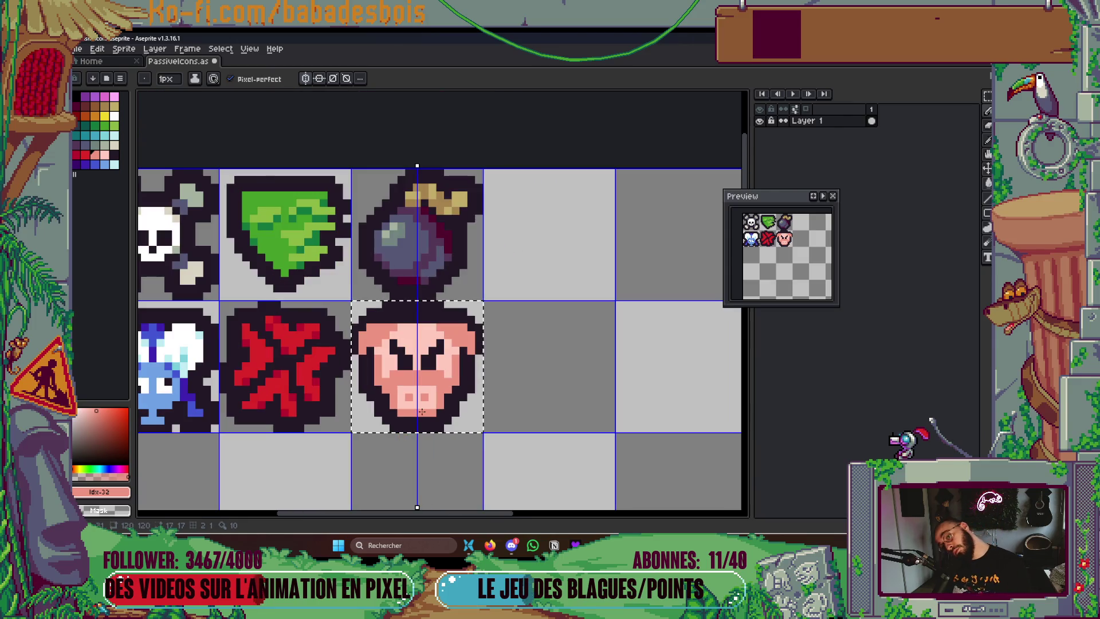
# Lighten the salmon pixels under and beside the pig's eyes to light pink
pyautogui.scroll(4, 534, 405)
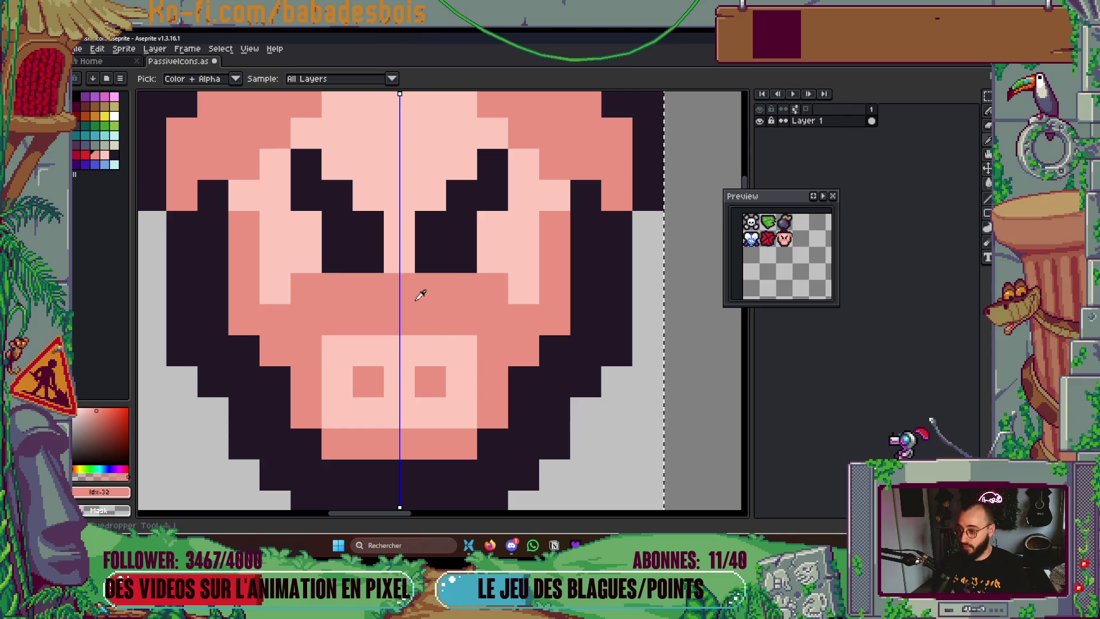
pyautogui.keyDown('alt'); pyautogui.click(404, 241); pyautogui.keyUp('alt')
pyautogui.click(304, 285)
pyautogui.click(389, 292)
pyautogui.hotkey('ctrl', 'z')
pyautogui.click(341, 288)
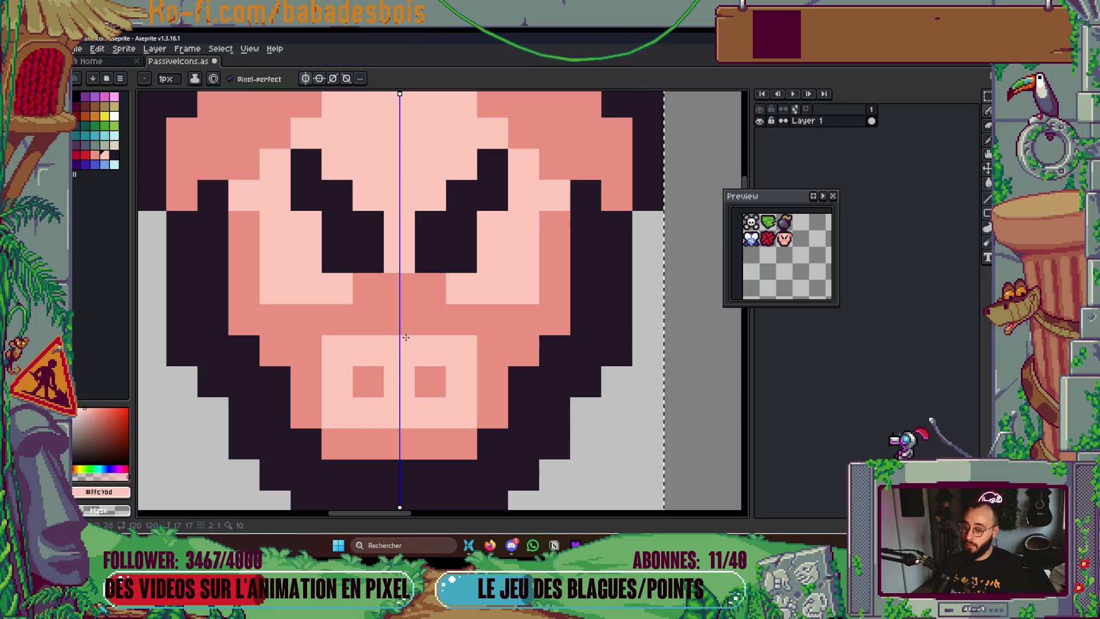
pyautogui.click(349, 260)
pyautogui.scroll(-1, 349, 259)
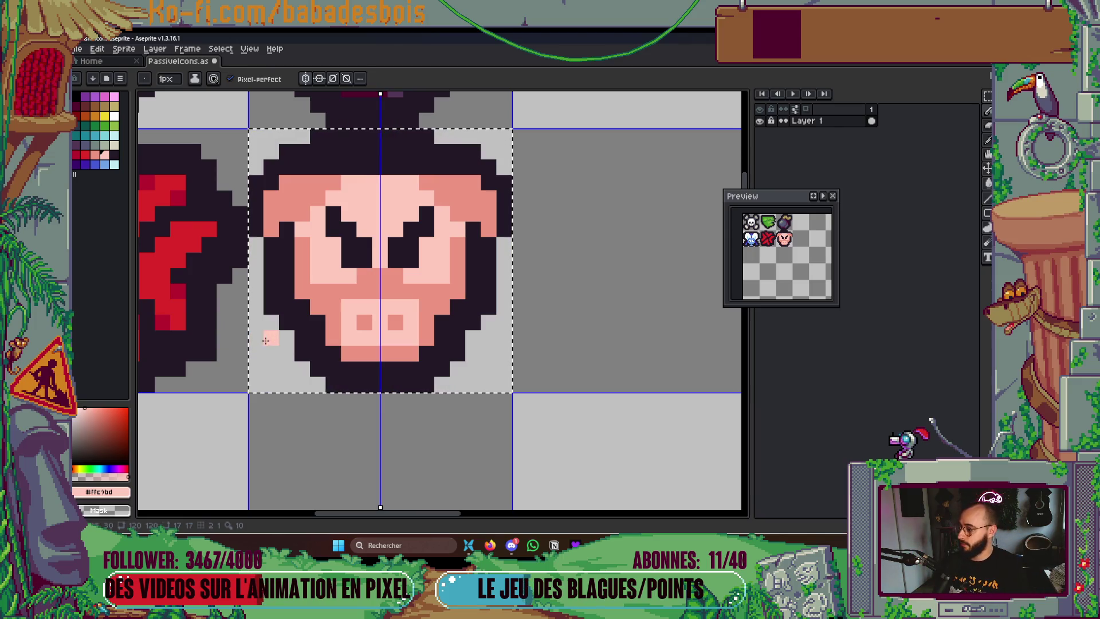
# Repaint the salmon cheek pixels and the snout's top row light pink, mirrored on both sides
pyautogui.scroll(2, 393, 314)
pyautogui.press('i')
pyautogui.press('b')
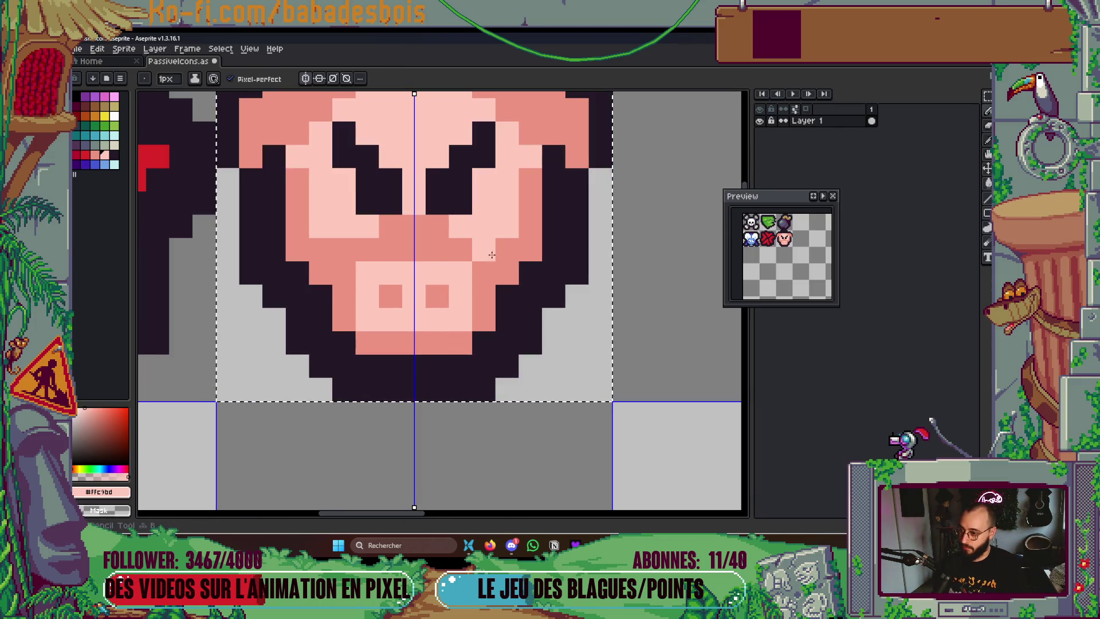
pyautogui.click(344, 249)
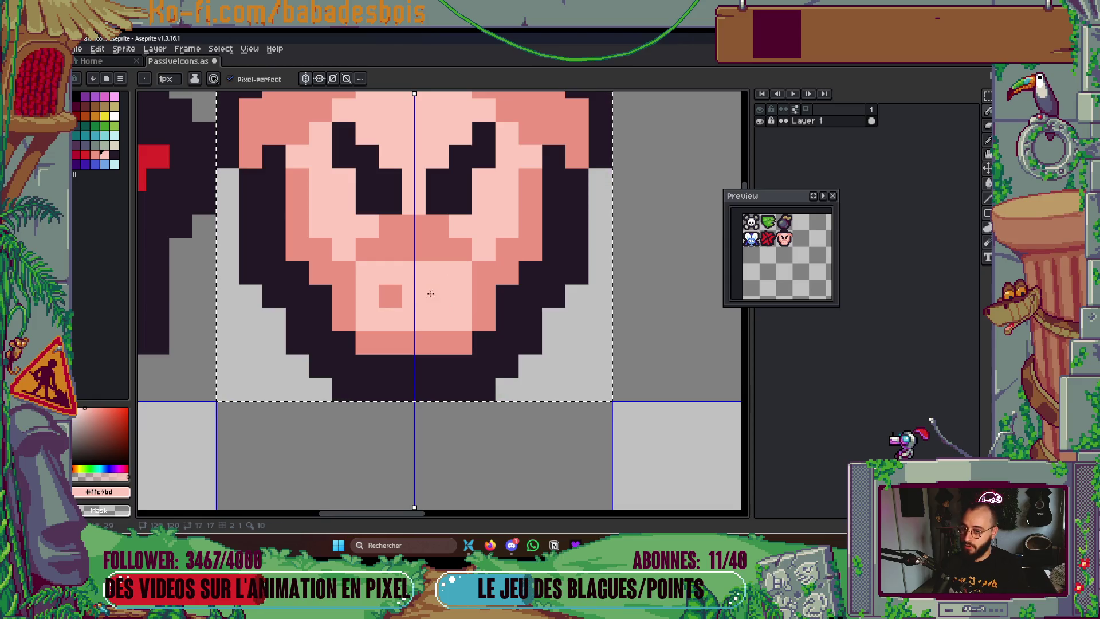
pyautogui.moveTo(531, 203); pyautogui.dragTo(529, 181)
pyautogui.click(531, 218)
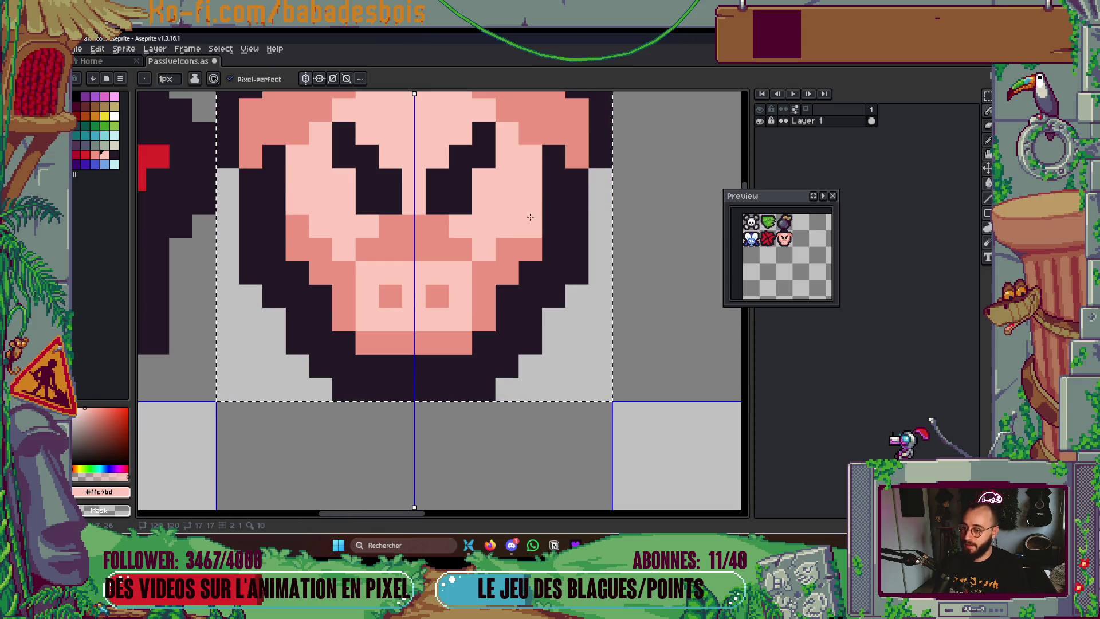
pyautogui.click(508, 246)
pyautogui.click(498, 264)
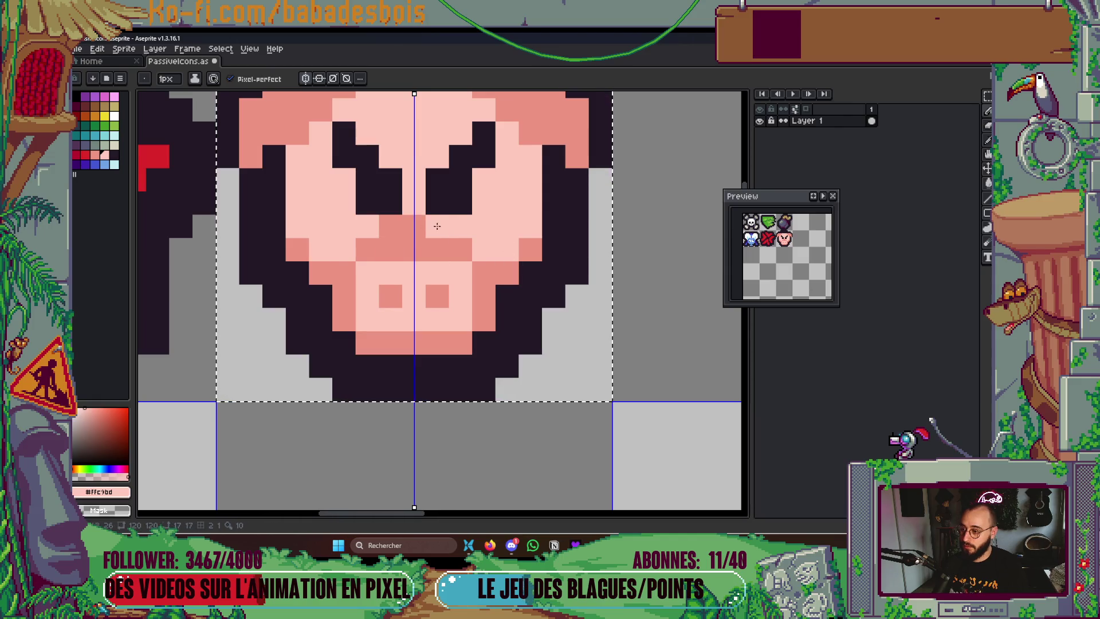
pyautogui.moveTo(437, 227); pyautogui.dragTo(413, 227)
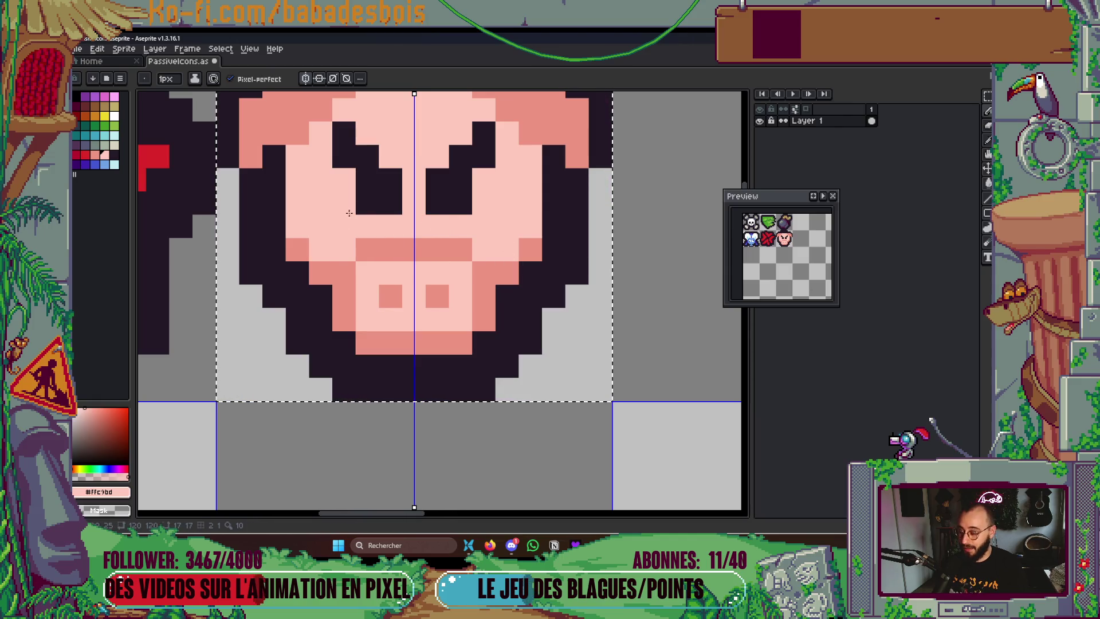
pyautogui.scroll(3, 396, 240)
pyautogui.keyDown('alt'); pyautogui.click(515, 189); pyautogui.keyUp('alt')
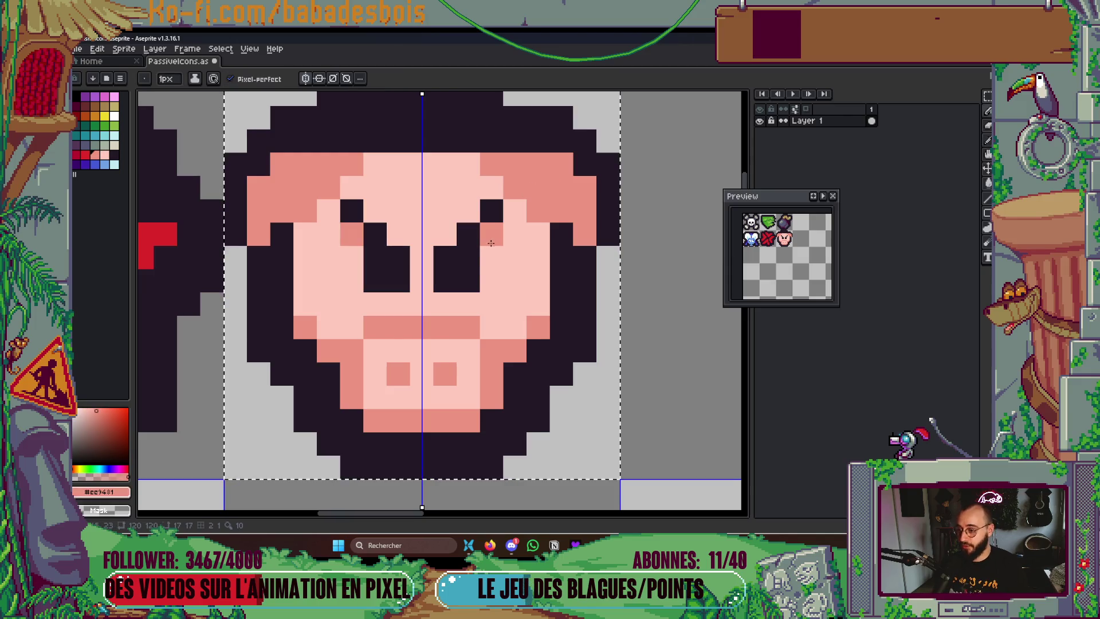
# Add dark pixels to sharpen both eyebrows, returning a stray brow pixel to light pink
pyautogui.keyDown('alt'); pyautogui.click(498, 241); pyautogui.keyUp('alt')
pyautogui.click(515, 235)
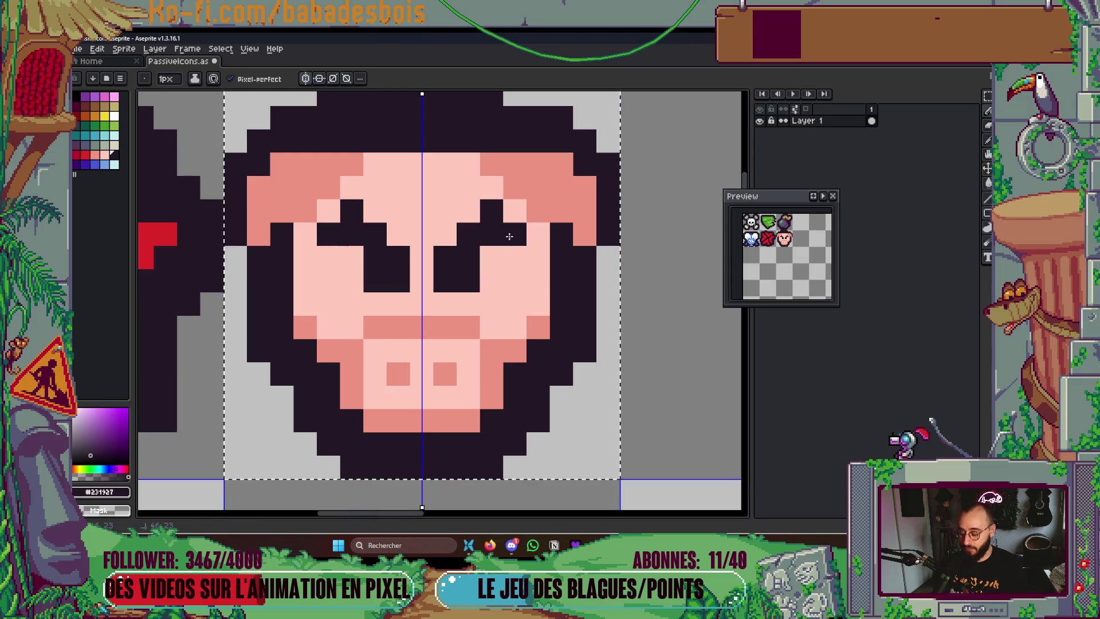
pyautogui.keyDown('alt'); pyautogui.click(536, 191); pyautogui.keyUp('alt')
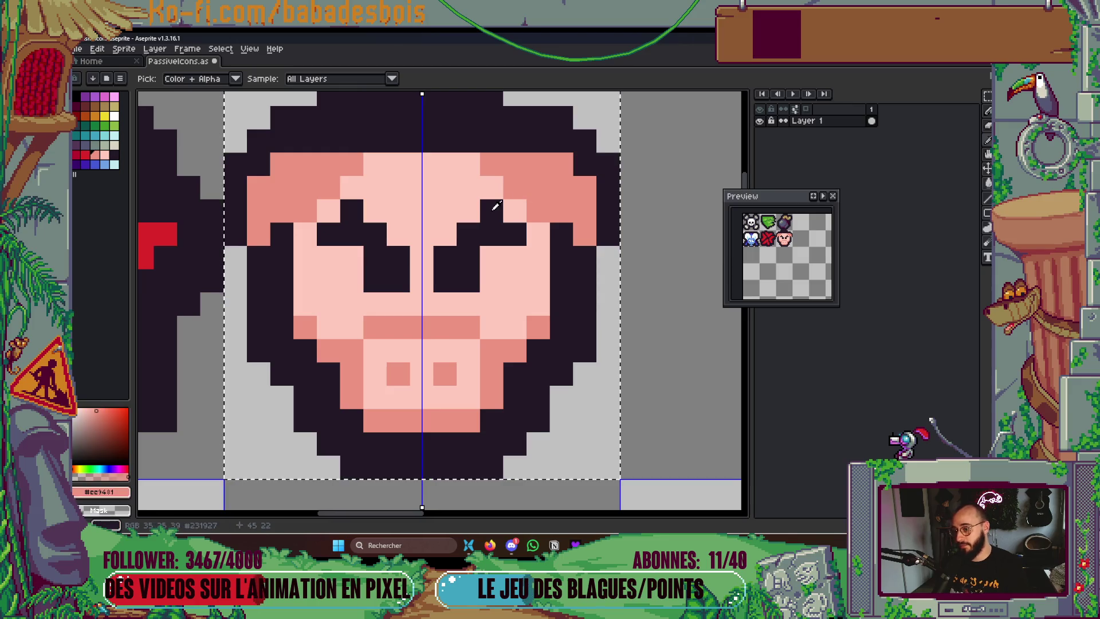
pyautogui.click(496, 214)
pyautogui.keyDown('alt'); pyautogui.click(516, 209); pyautogui.keyUp('alt')
pyautogui.click(492, 212)
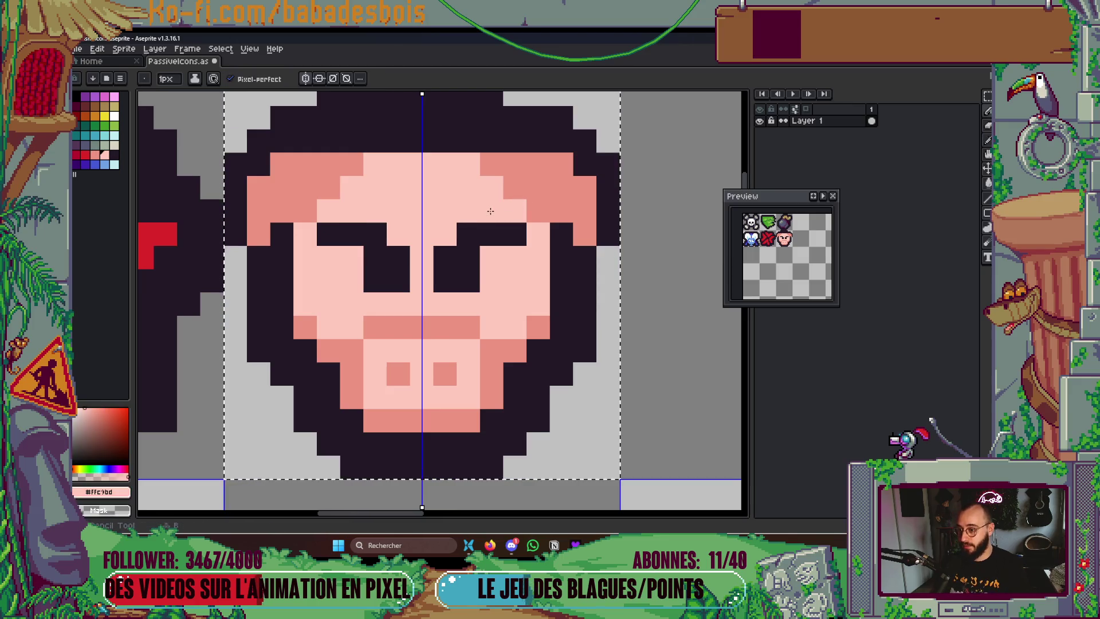
# Add salmon shading under the eyebrows and extend both brows outward with dark tips
pyautogui.keyDown('alt'); pyautogui.click(567, 198); pyautogui.keyUp('alt')
pyautogui.click(491, 258)
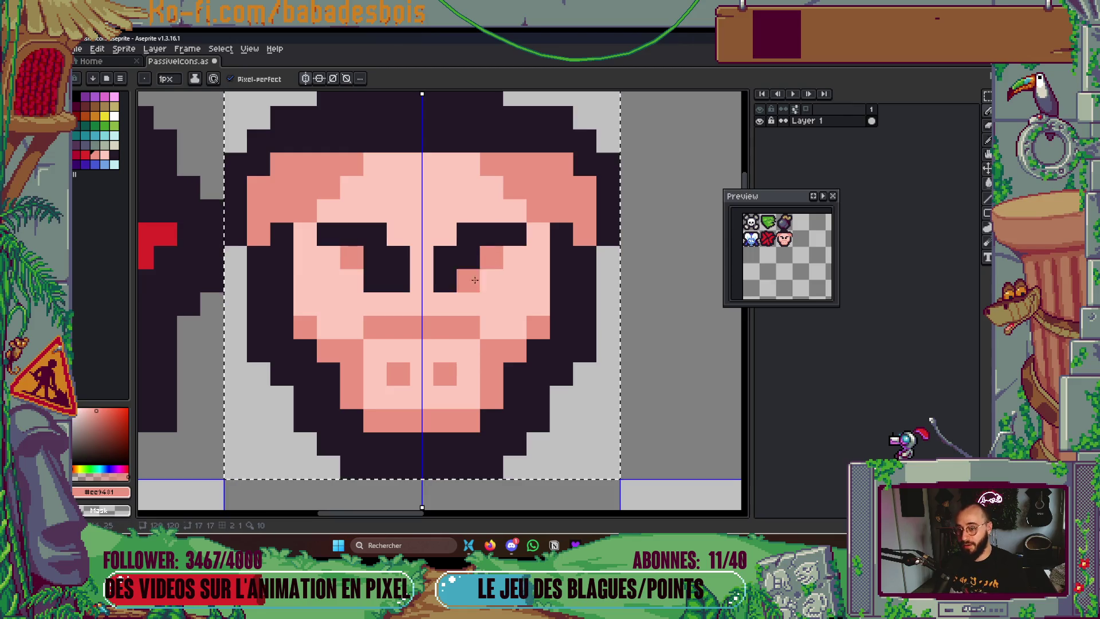
pyautogui.click(515, 233)
pyautogui.click(537, 233)
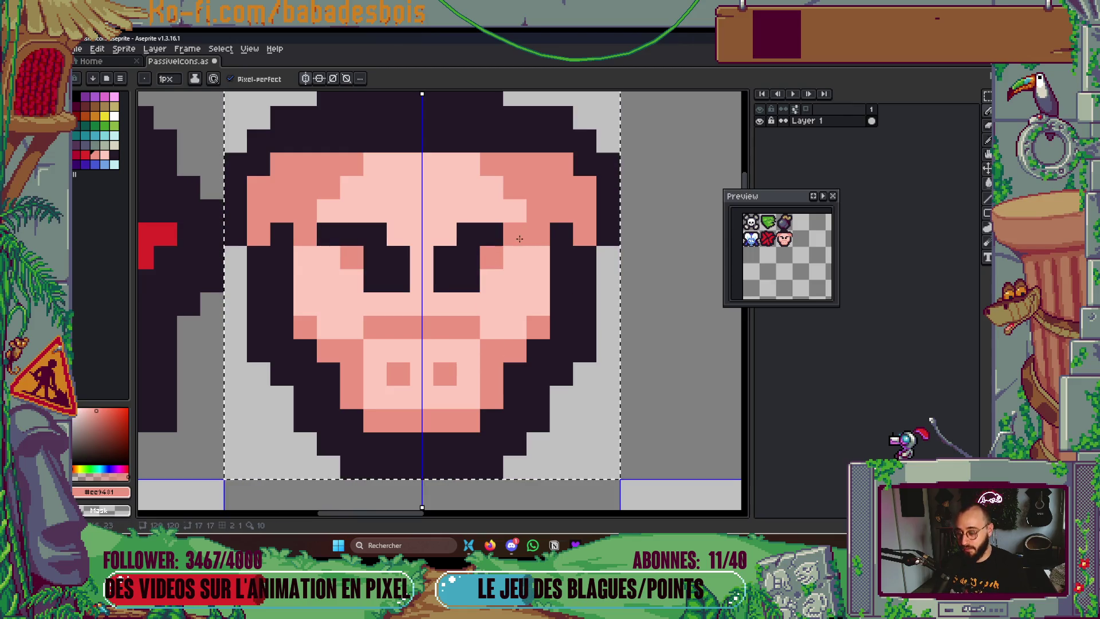
pyautogui.keyDown('alt'); pyautogui.click(491, 232); pyautogui.keyUp('alt')
pyautogui.click(514, 211)
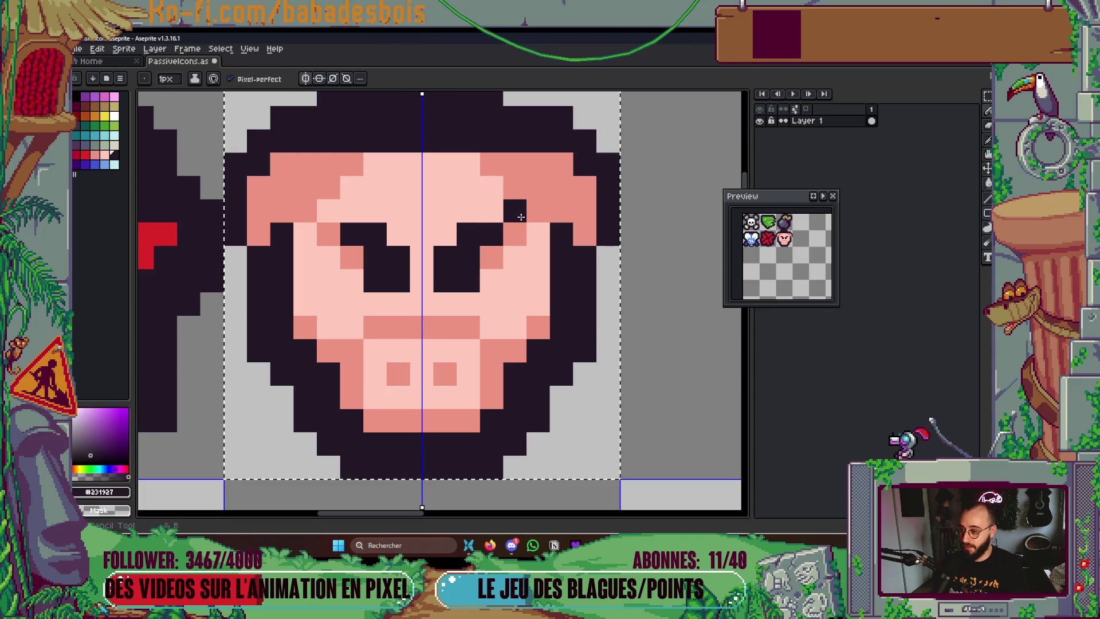
pyautogui.click(514, 256)
pyautogui.hotkey('ctrl', 'z')
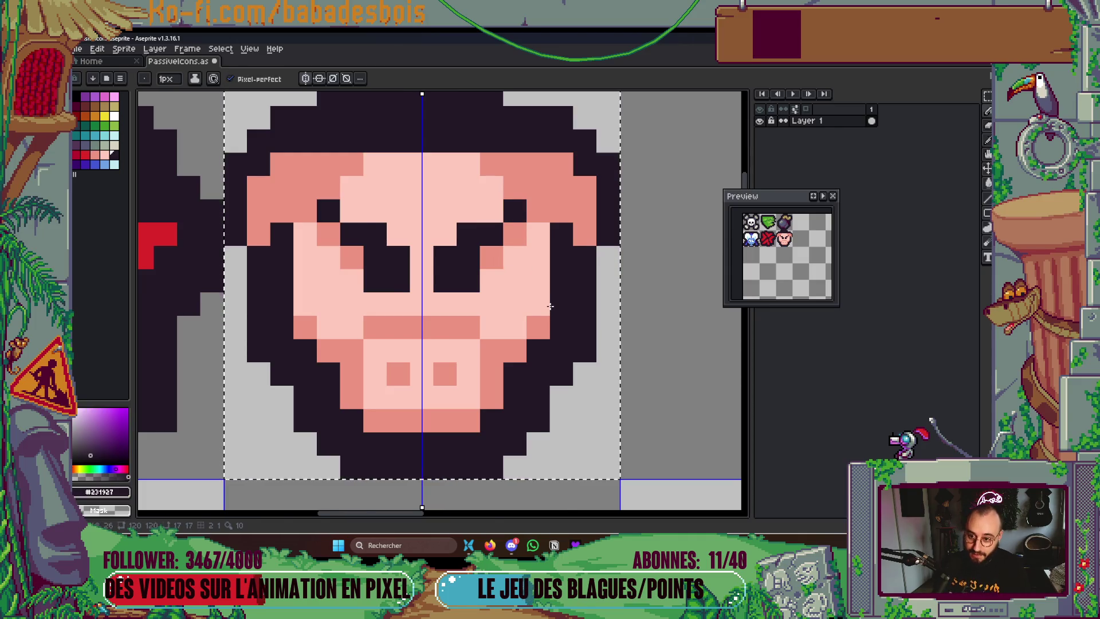
pyautogui.scroll(-3, 550, 307)
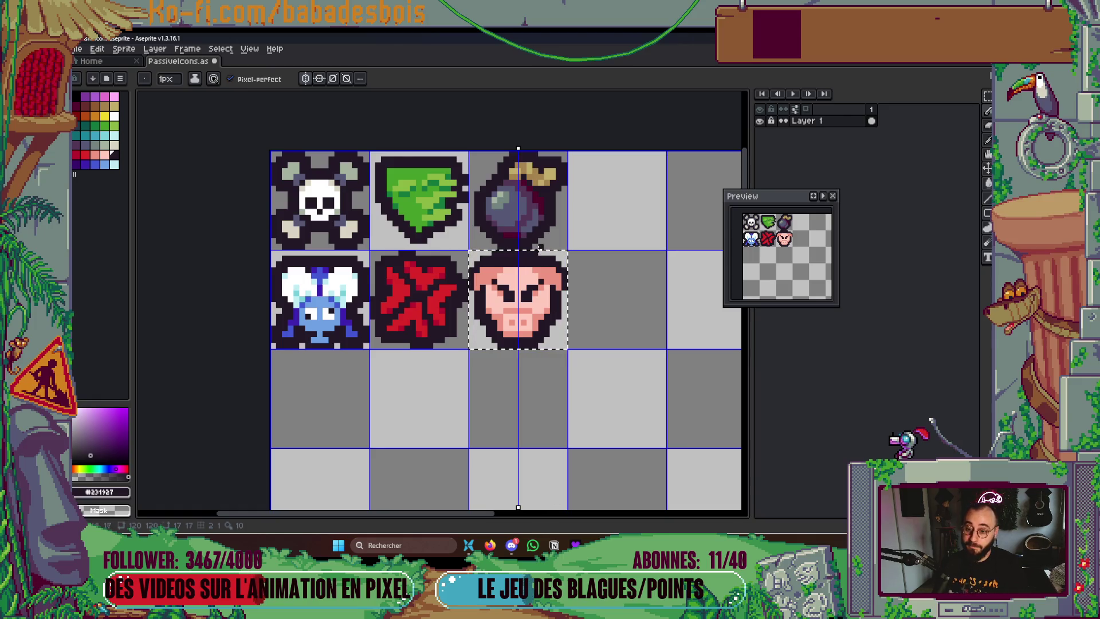
# Deselect the cell and tidy the pig's dark outline at its top corners
pyautogui.scroll(2, 524, 284)
pyautogui.scroll(1, 521, 330)
pyautogui.hotkey('ctrl', 'd')
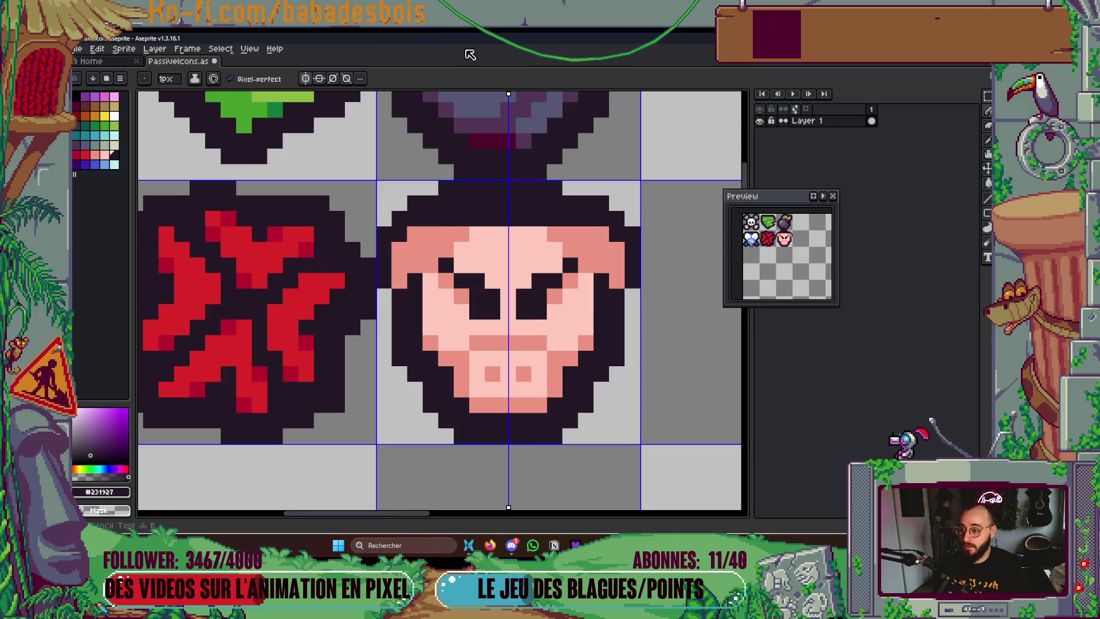
pyautogui.rightClick(445, 188)
pyautogui.click(473, 269)
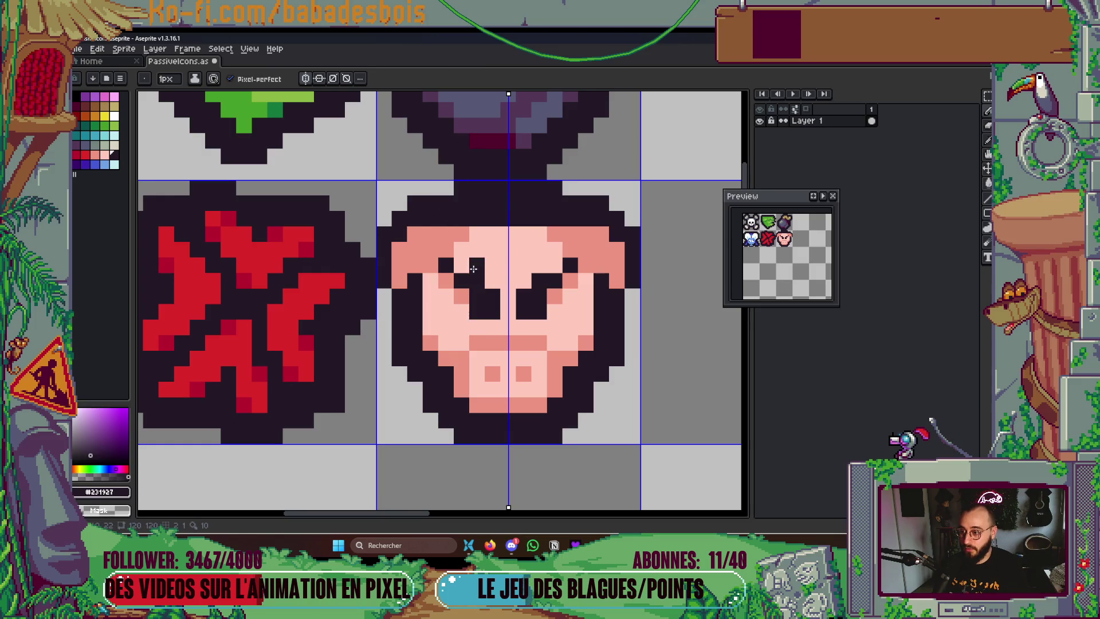
pyautogui.click(570, 188)
pyautogui.click(617, 385)
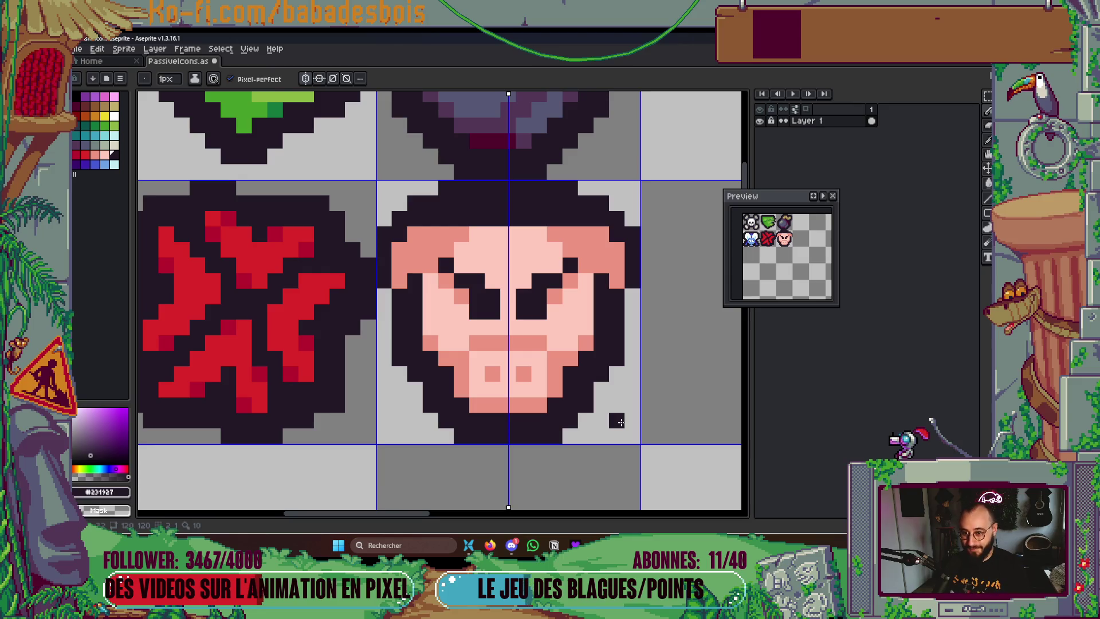
# Shade the pixels above the inner eyebrows salmon and save PassiveIcons.aseprite
pyautogui.keyDown('alt'); pyautogui.click(570, 280); pyautogui.keyUp('alt')
pyautogui.click(476, 280)
pyautogui.moveTo(523, 281); pyautogui.dragTo(532, 277)
pyautogui.hotkey('ctrl', 'z')
pyautogui.hotkey('ctrl', 'z')
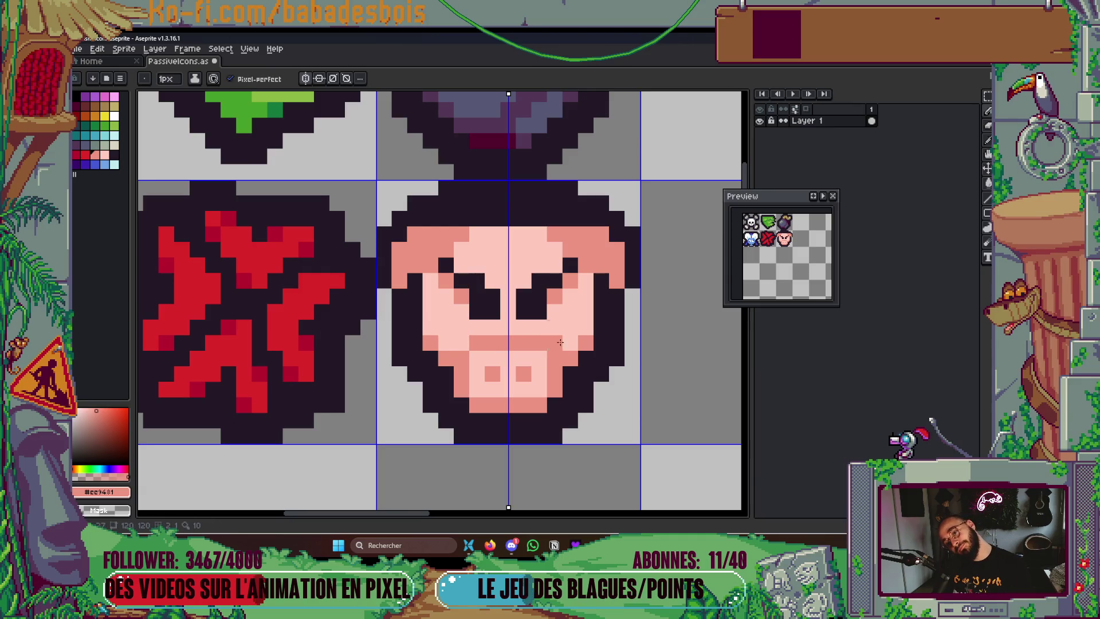
pyautogui.click(461, 265)
pyautogui.click(555, 264)
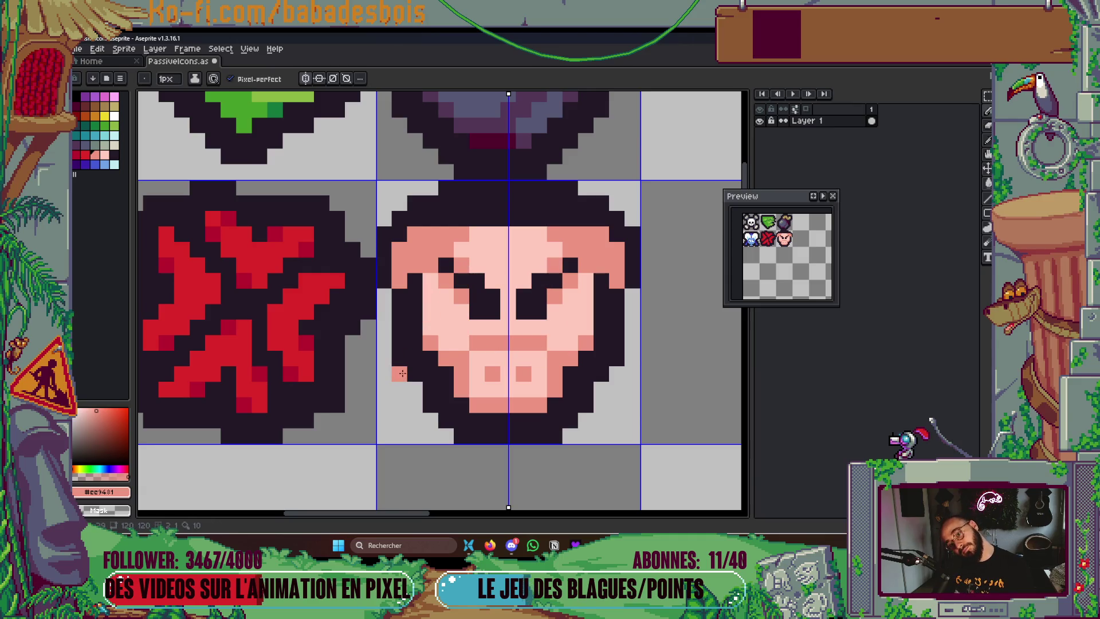
pyautogui.hscroll(1, 524, 401)
pyautogui.hotkey('ctrl', 's')
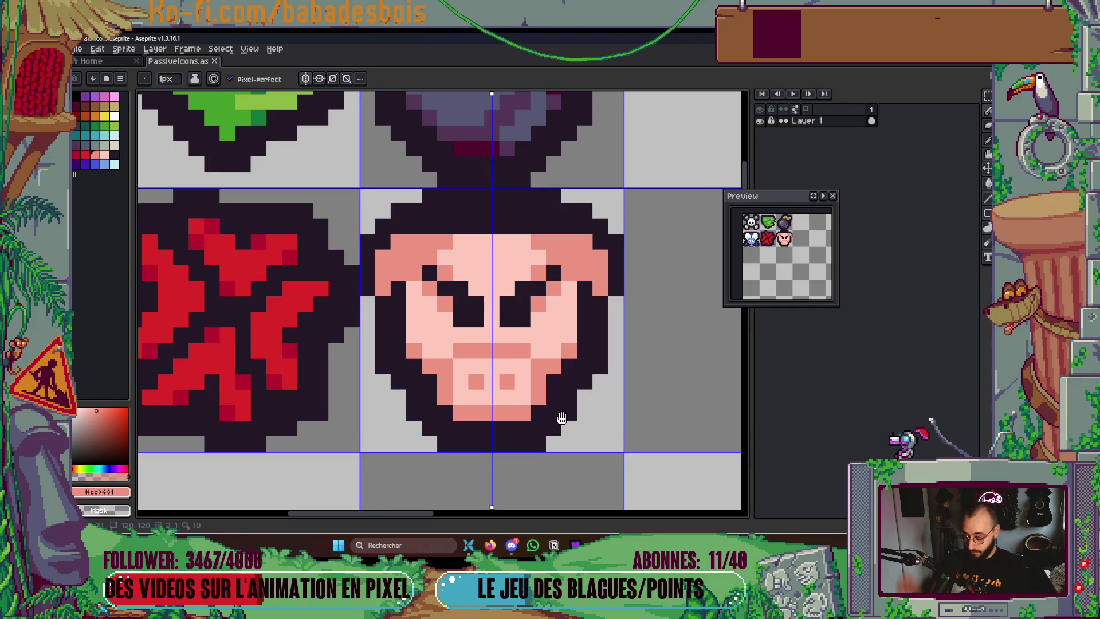
# Tidy the dark outline along the lower cheeks and chin, erasing stray bottom pixels
pyautogui.keyDown('alt'); pyautogui.click(541, 389); pyautogui.keyUp('alt')
pyautogui.click(444, 396)
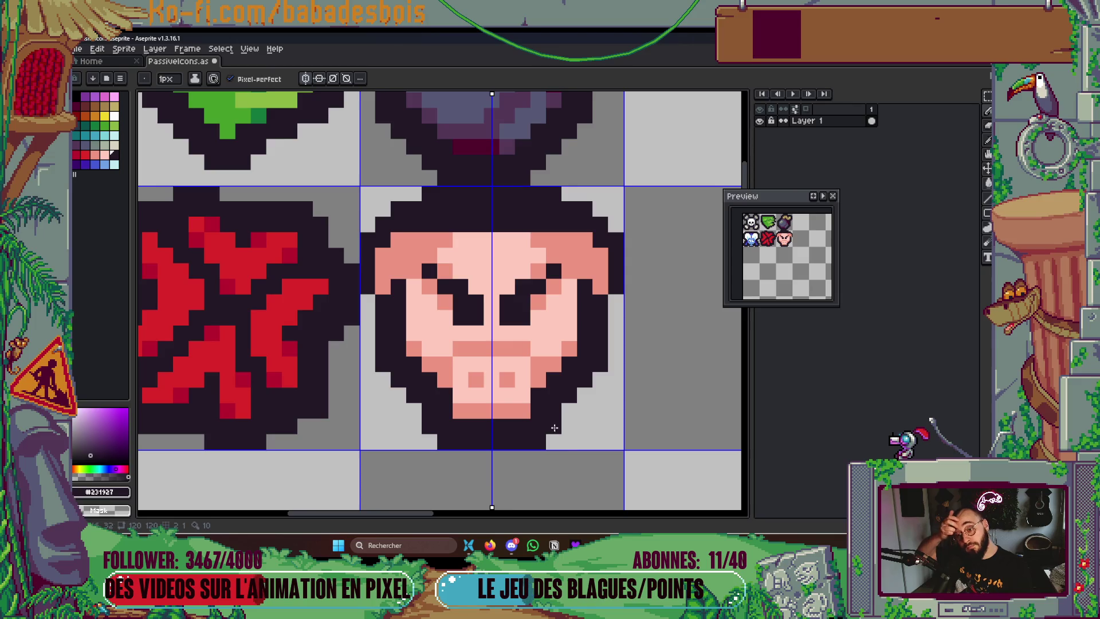
pyautogui.click(522, 413)
pyautogui.rightClick(538, 442)
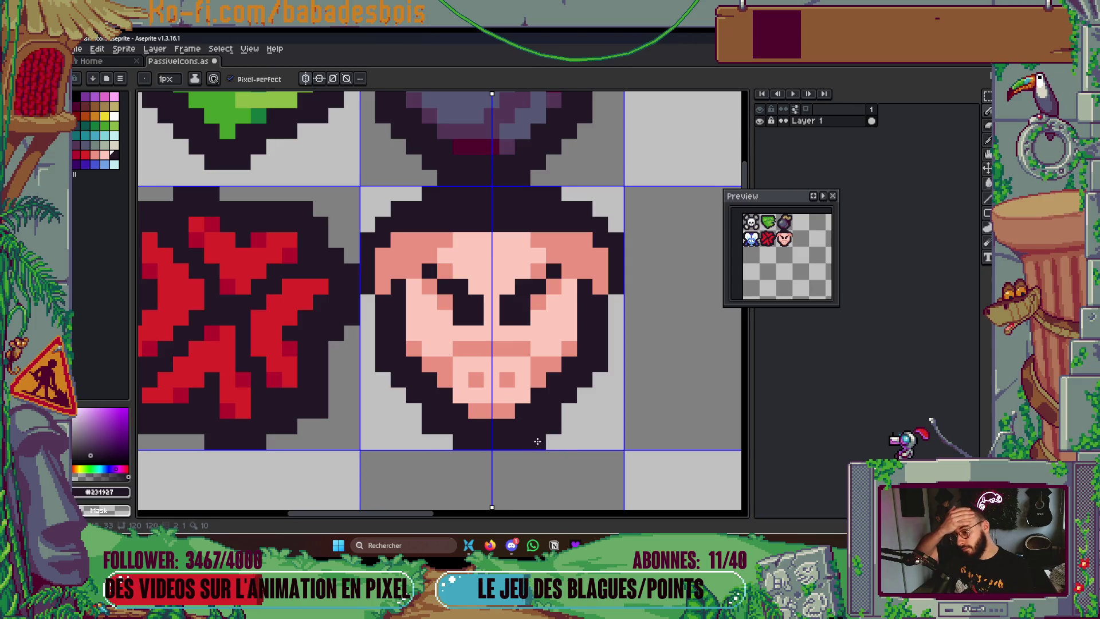
pyautogui.rightClick(554, 425)
pyautogui.click(597, 446)
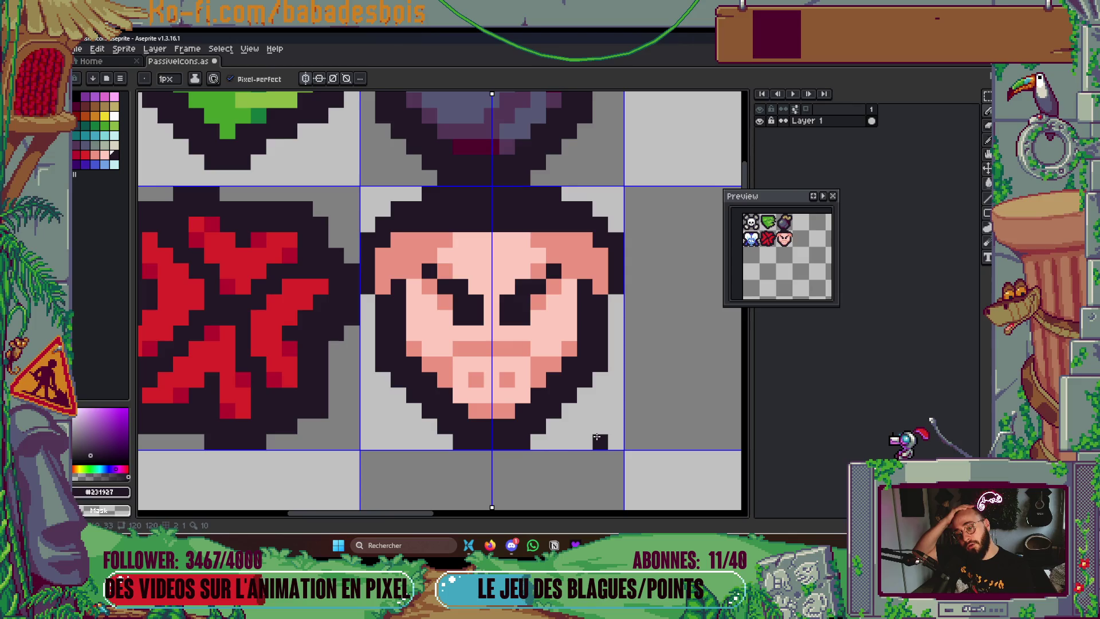
pyautogui.rightClick(597, 437)
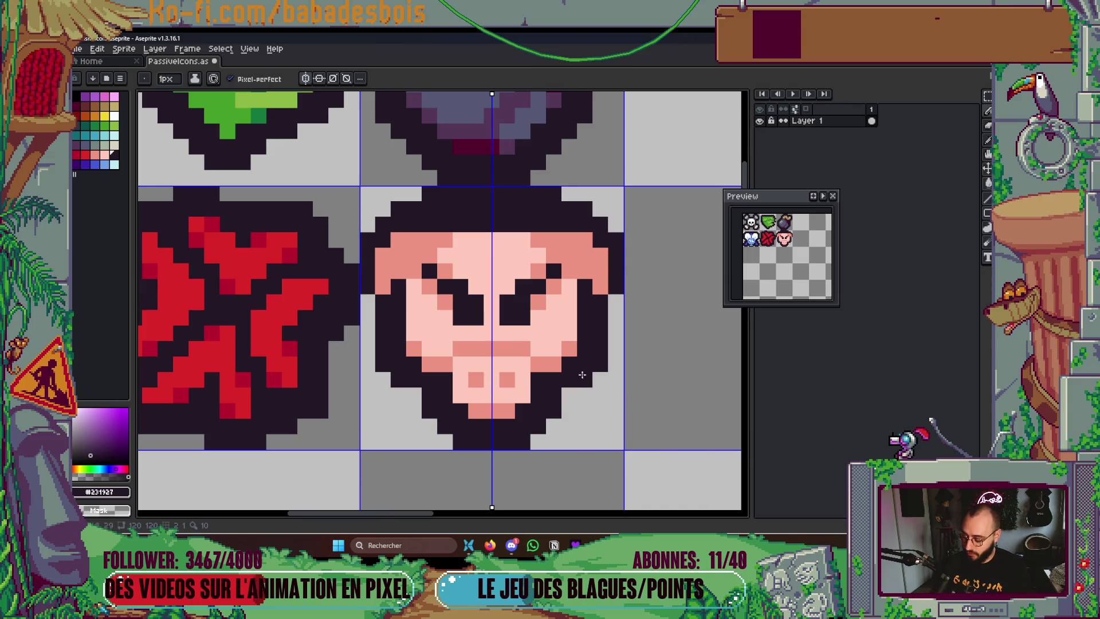
pyautogui.press('i')
pyautogui.click(568, 355)
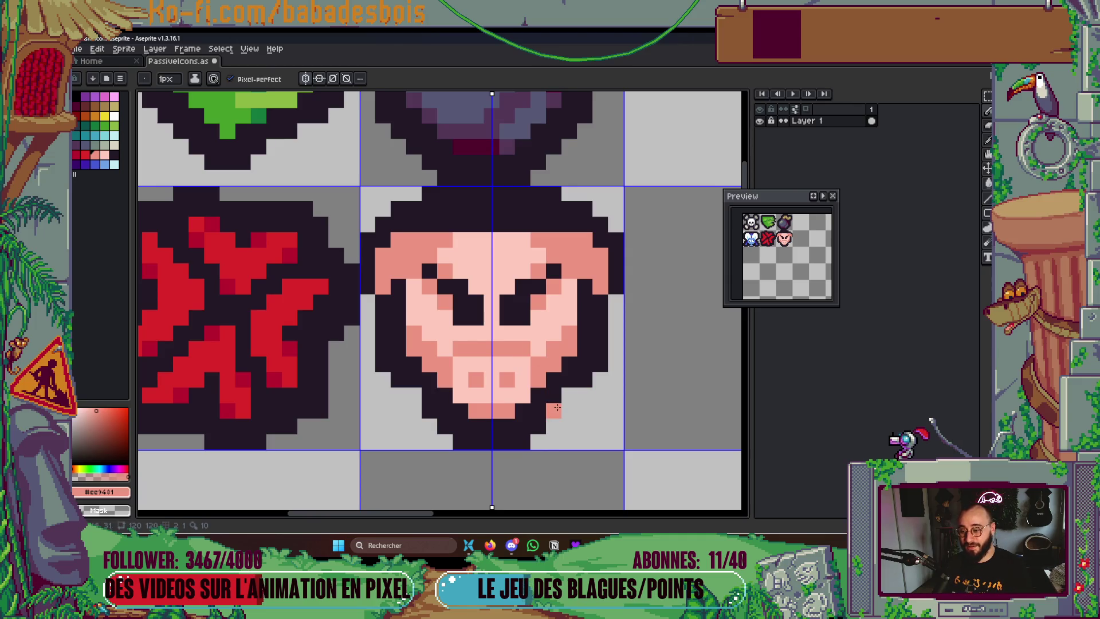
pyautogui.scroll(-4, 567, 401)
pyautogui.scroll(-2, 580, 381)
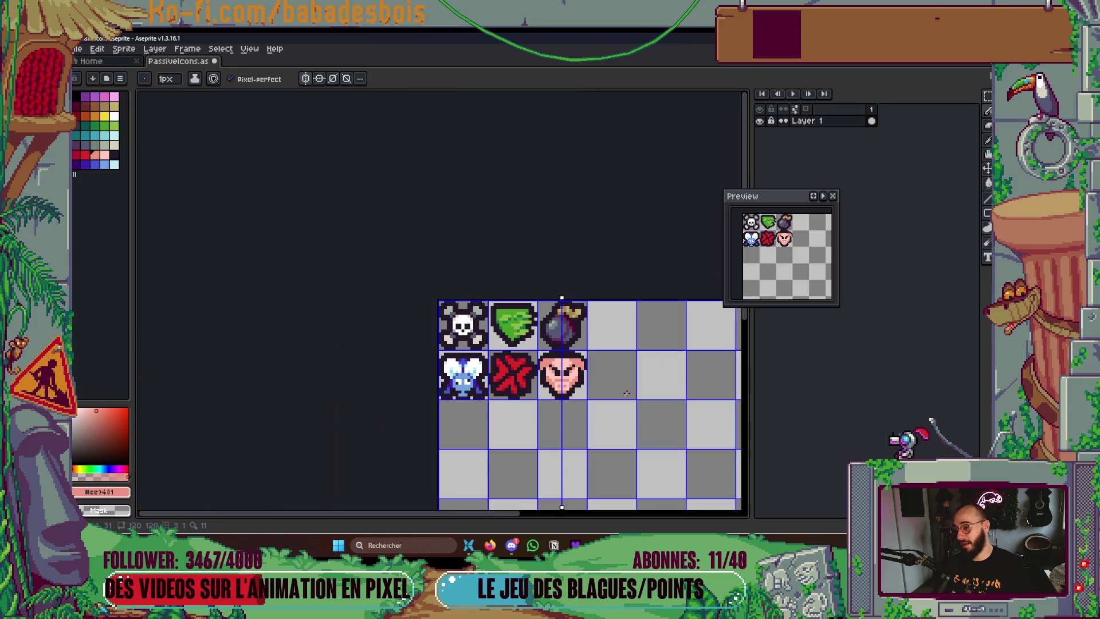
# Add a salmon pixel to the pig's lower-right outline
pyautogui.scroll(6, 624, 393)
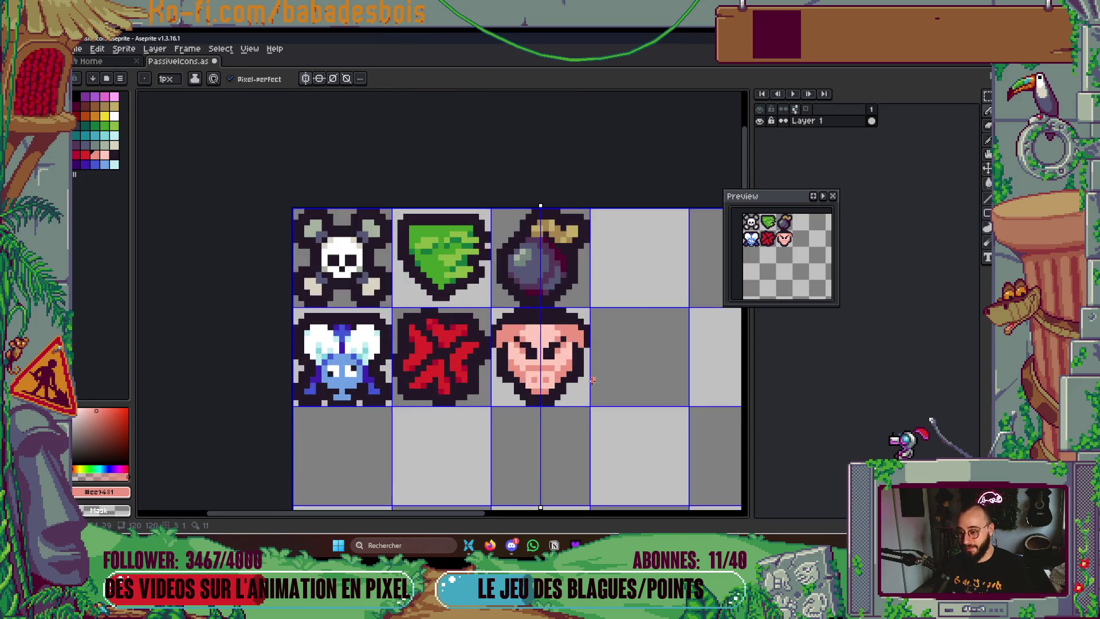
pyautogui.keyDown('alt'); pyautogui.click(559, 378); pyautogui.keyUp('alt')
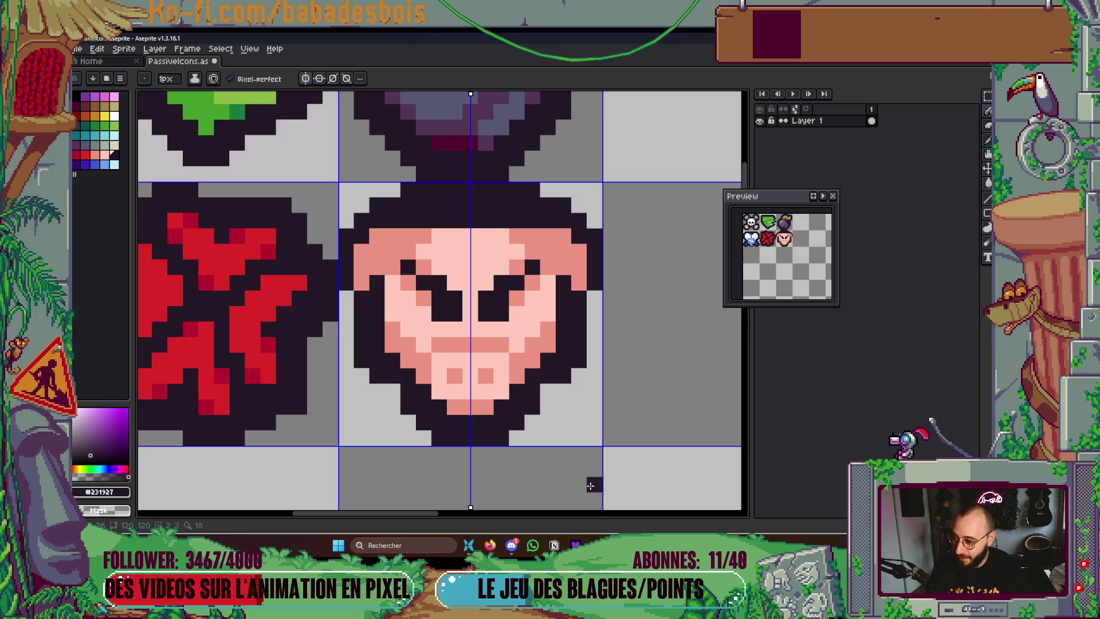
pyautogui.press('i')
pyautogui.keyDown('alt'); pyautogui.click(550, 354); pyautogui.keyUp('alt')
pyautogui.click(563, 375)
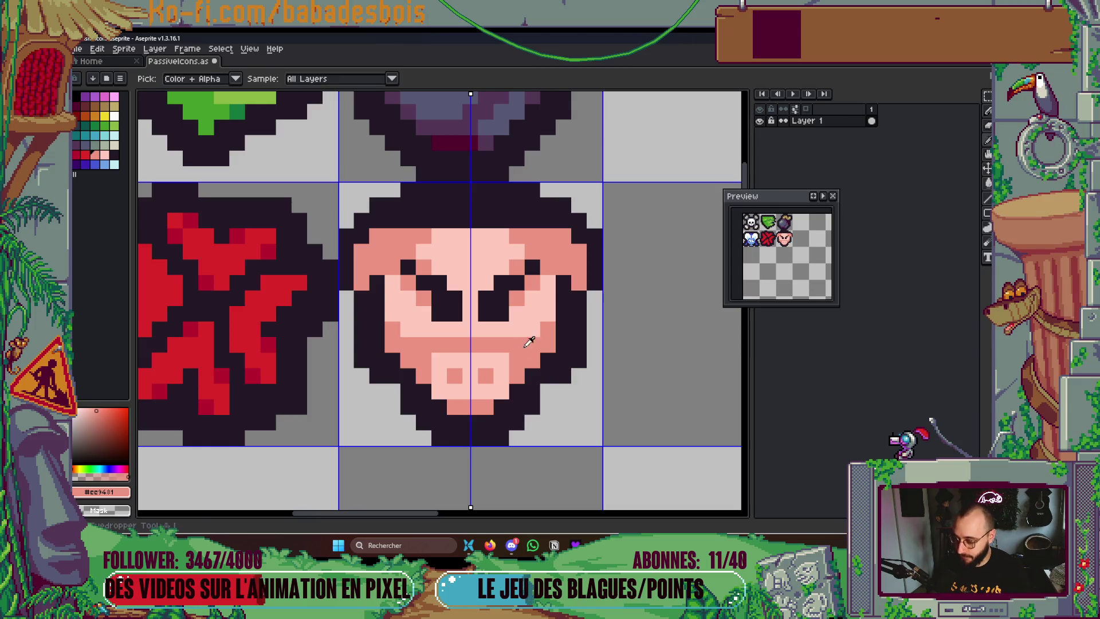
# Repaint the darker pink pixels under the eyes light pink
pyautogui.keyDown('alt'); pyautogui.click(483, 344); pyautogui.keyUp('alt')
pyautogui.click(454, 344)
pyautogui.click(469, 345)
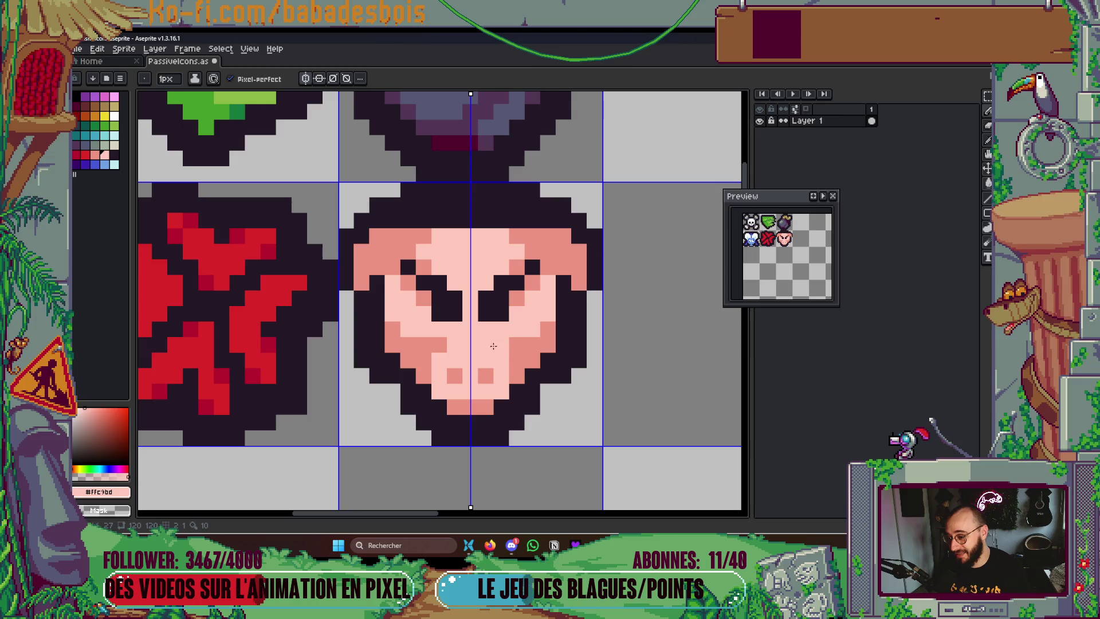
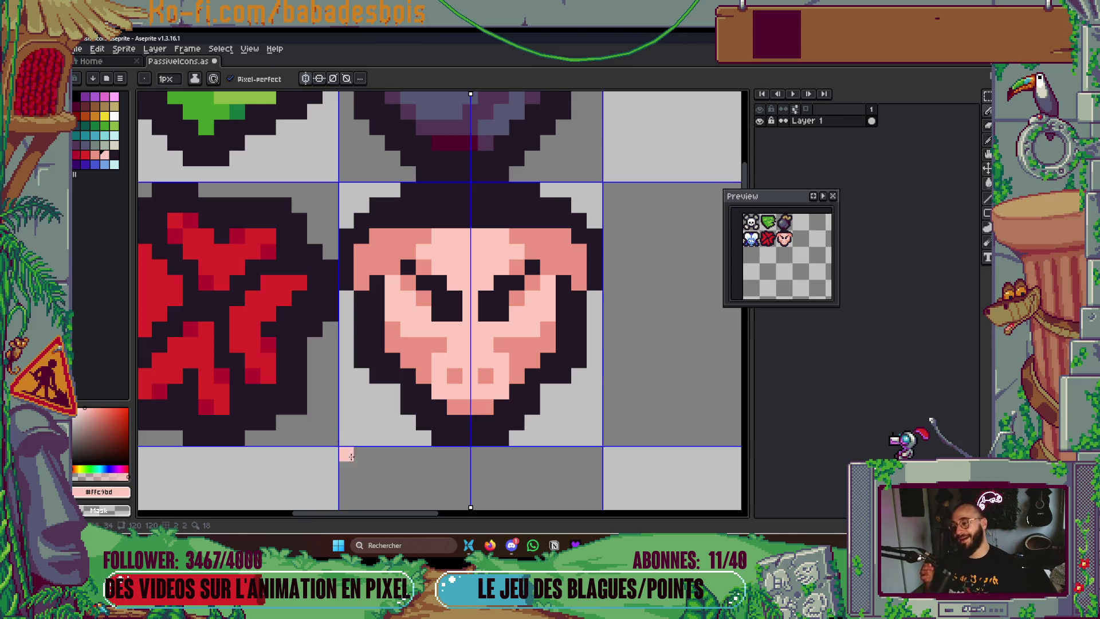
# Paint a mirrored pink shading pixel on the pig face, then zoom out to view the sheet
pyautogui.moveTo(561, 349); pyautogui.dragTo(584, 338)
pyautogui.press('i')
pyautogui.press('b')
pyautogui.click(442, 361)
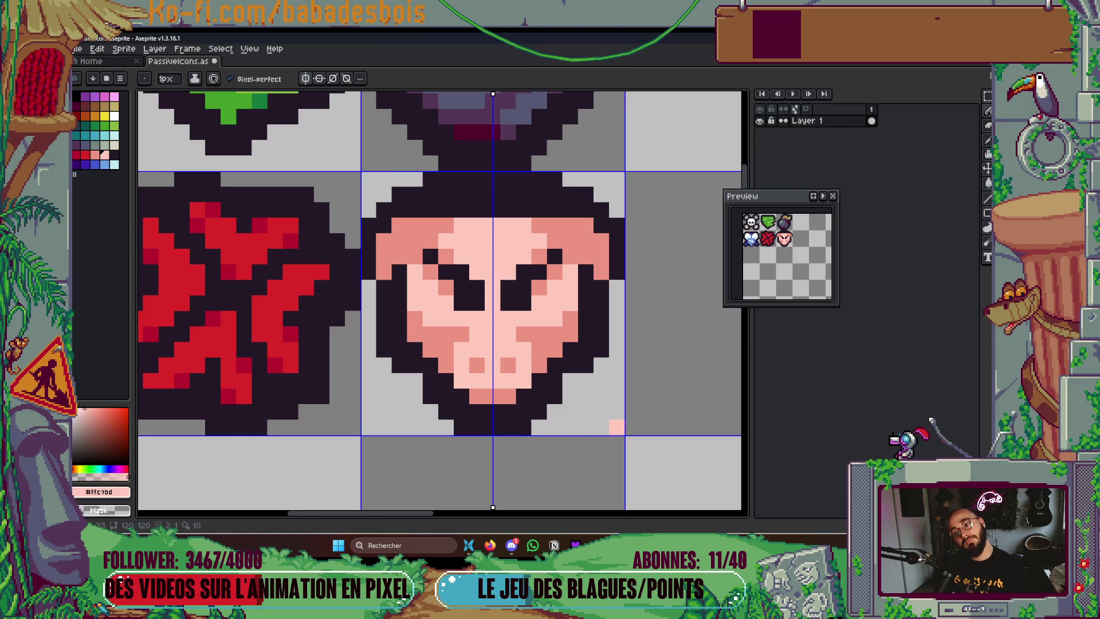
pyautogui.press('i')
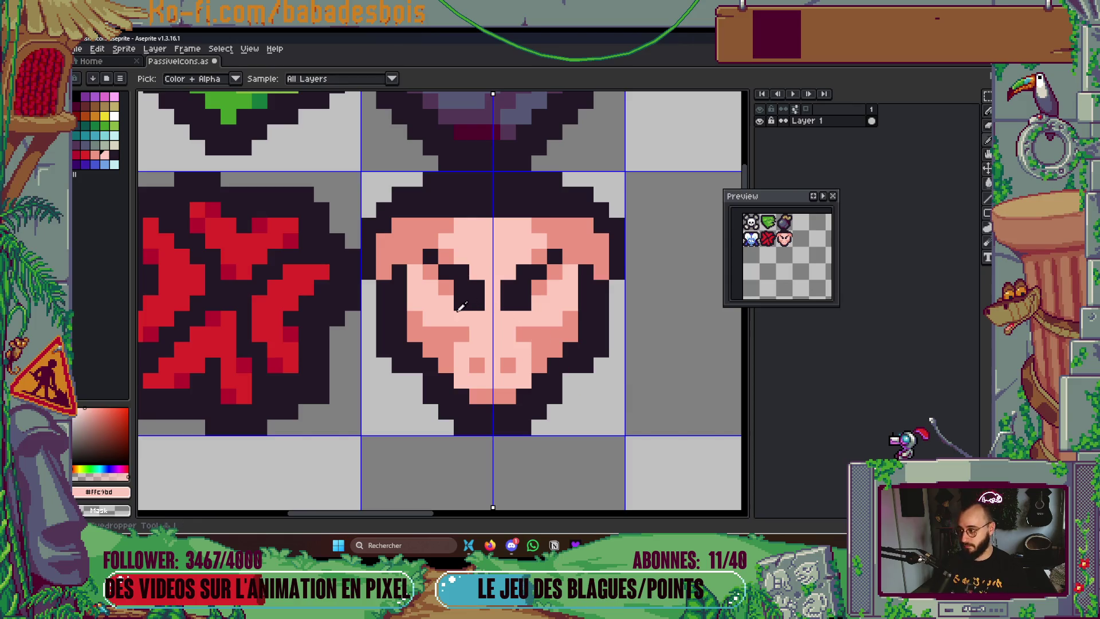
pyautogui.press('b')
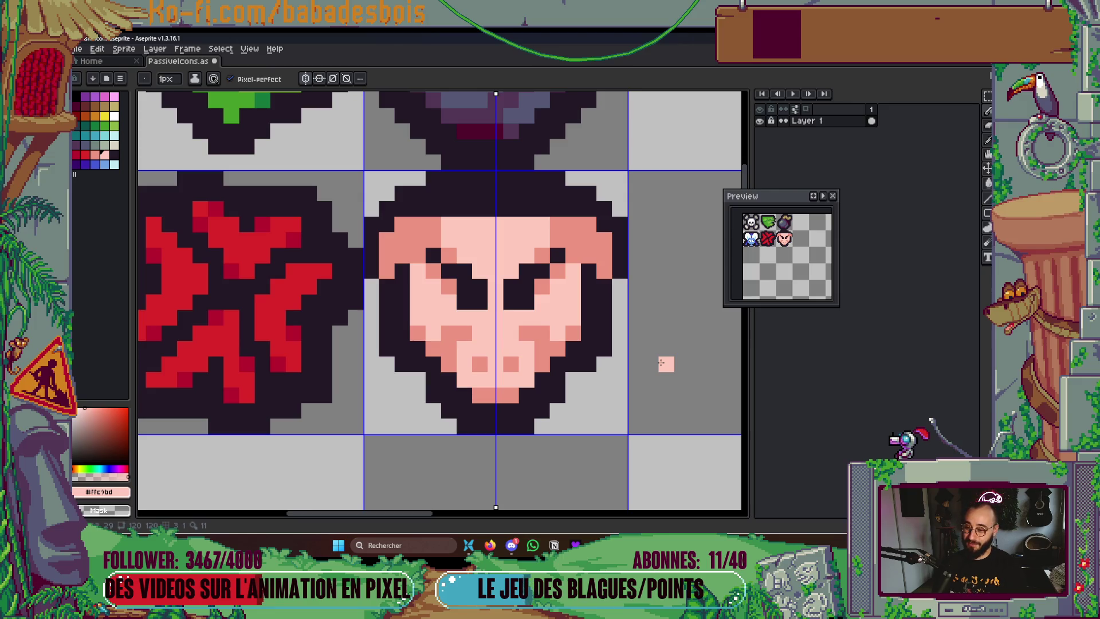
pyautogui.scroll(-4, 661, 363)
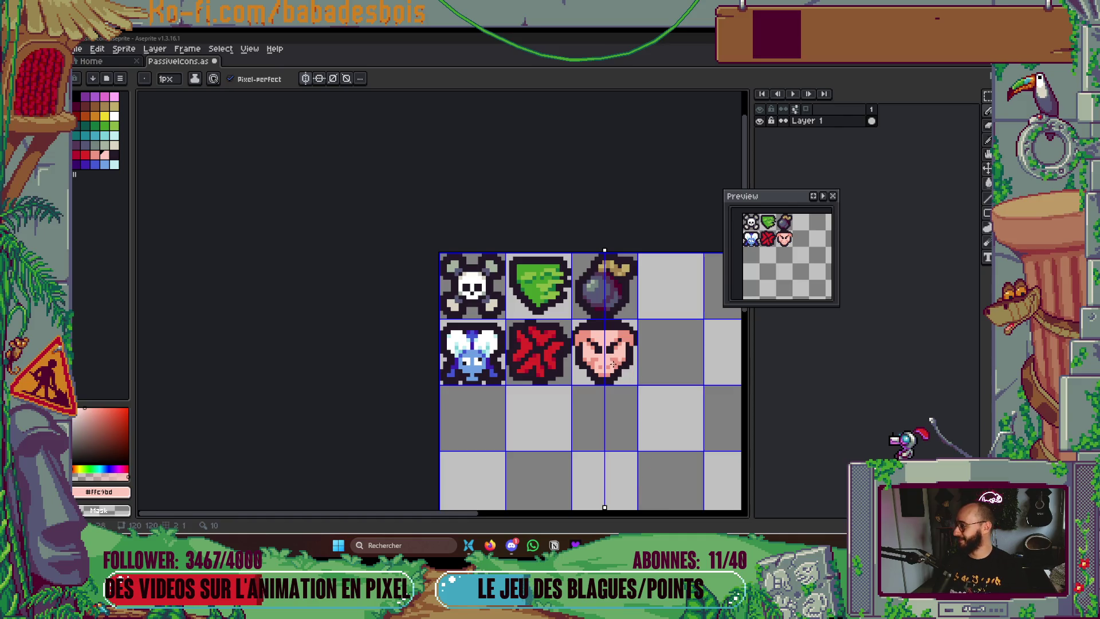
# Erase the pig face's top outline row and add dark outline pixels at its top corners as ears
pyautogui.scroll(3, 629, 345)
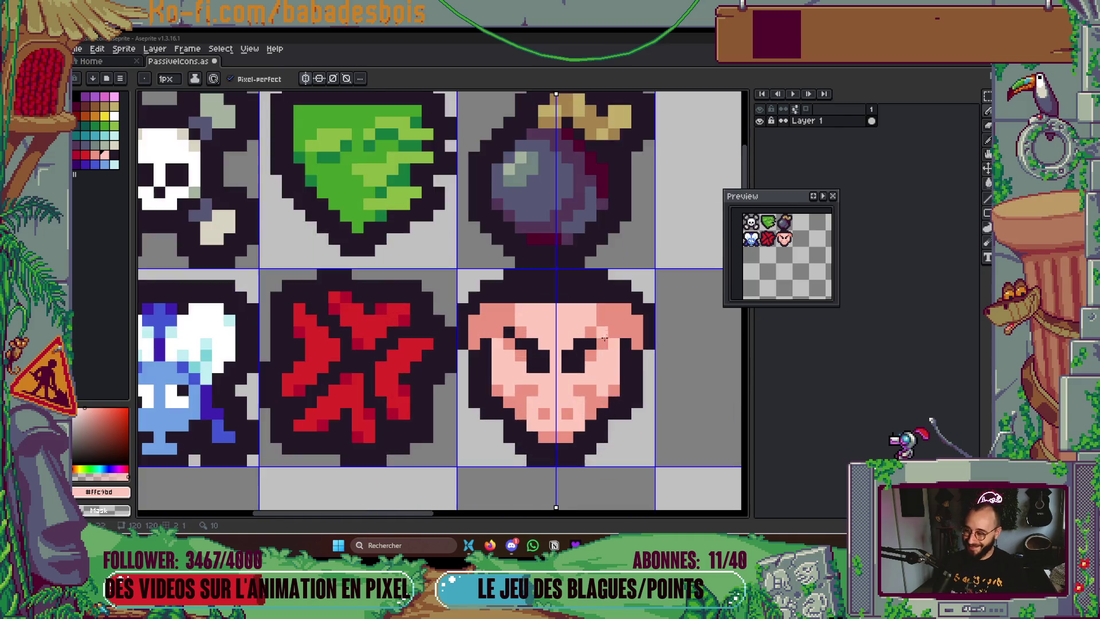
pyautogui.scroll(1, 631, 346)
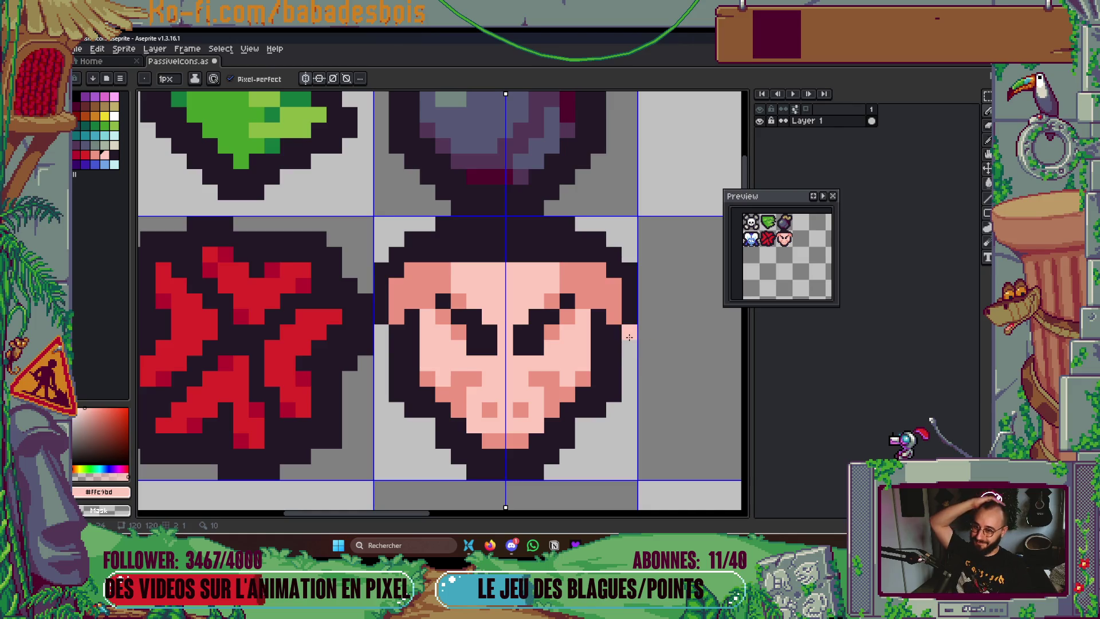
pyautogui.press('alt')
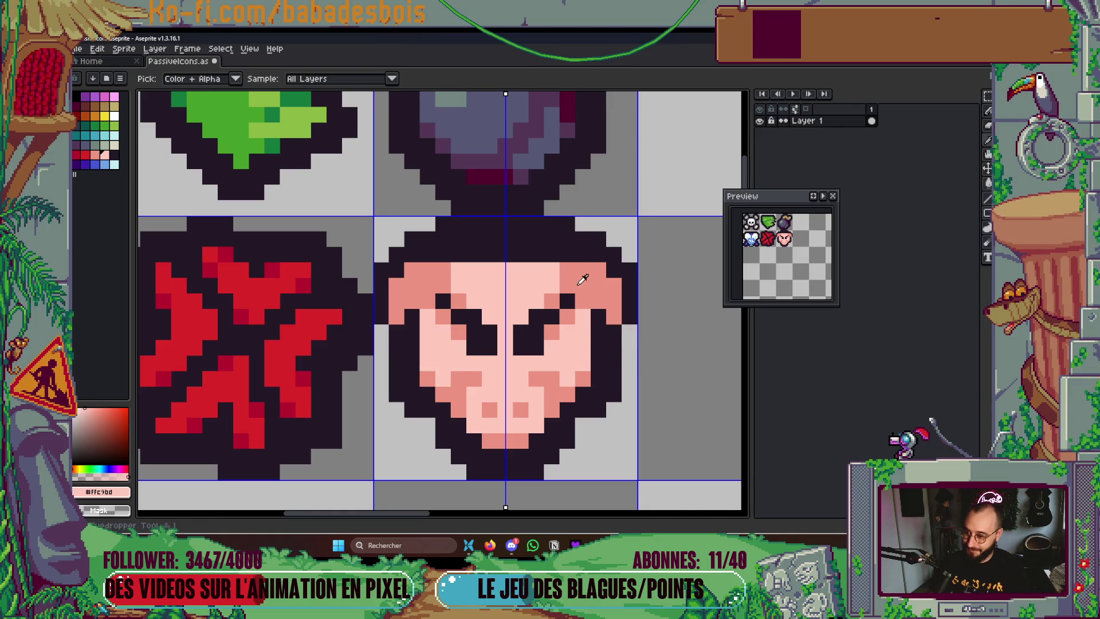
pyautogui.click(581, 257)
pyautogui.moveTo(567, 224)
pyautogui.mouseDown()
pyautogui.moveTo(452, 224)
pyautogui.moveTo(507, 224)
pyautogui.mouseUp()
pyautogui.click(583, 301)
pyautogui.hotkey('ctrl', 'z')
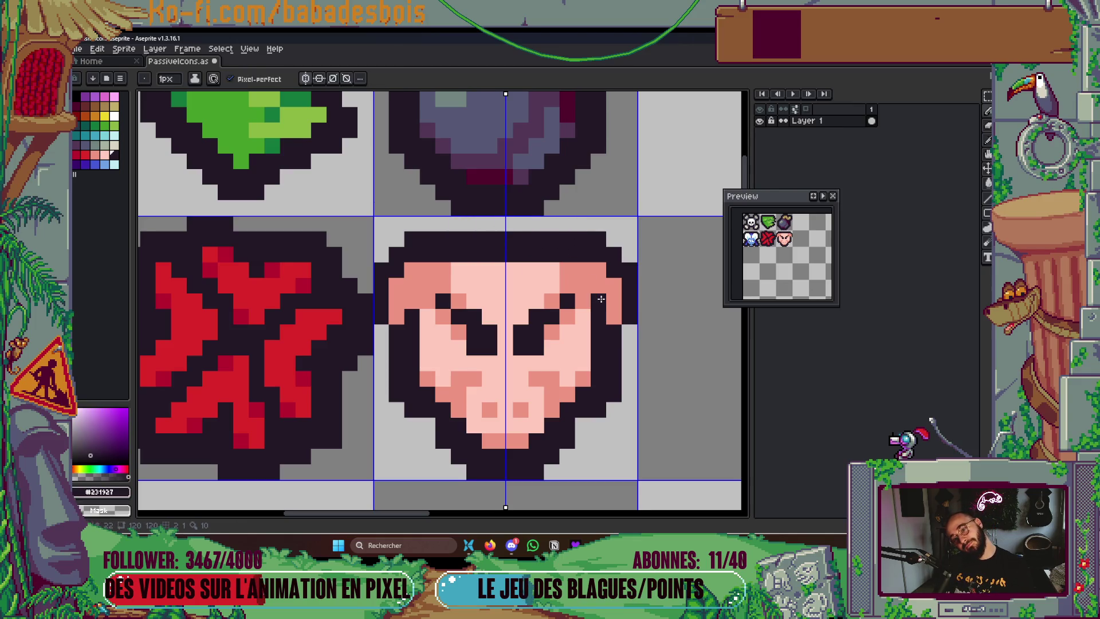
pyautogui.click(551, 271)
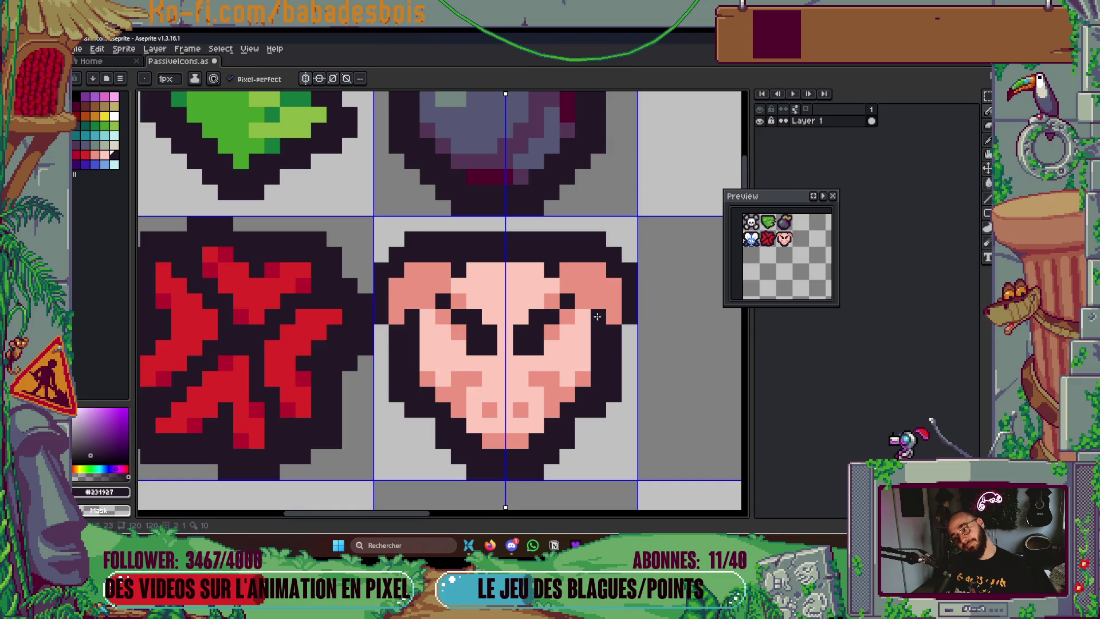
pyautogui.scroll(-1, 614, 441)
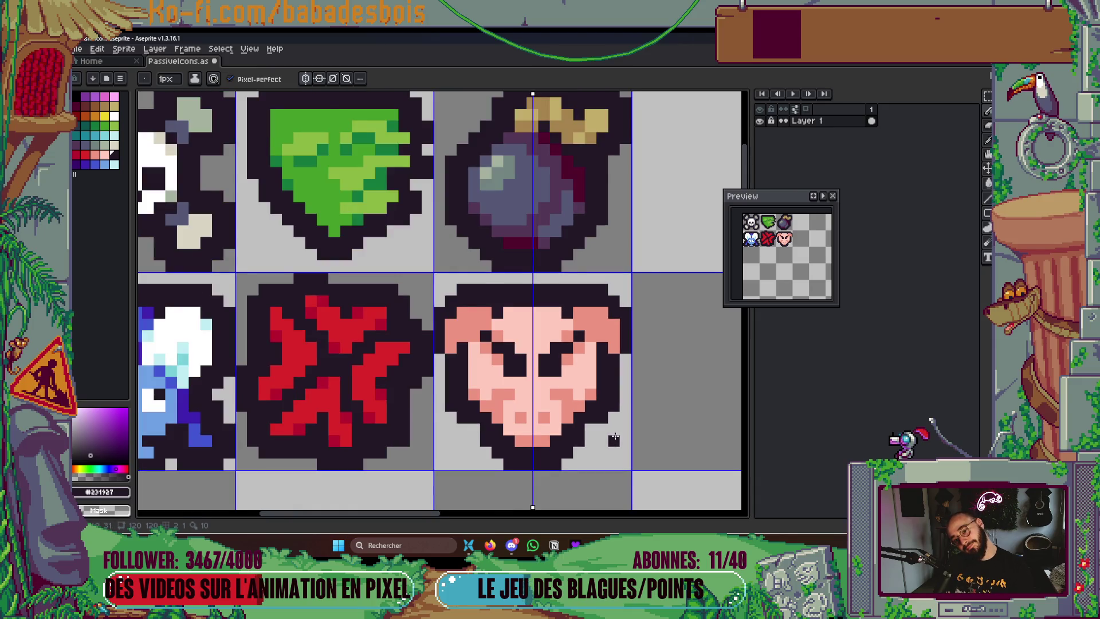
pyautogui.scroll(1, 613, 441)
pyautogui.click(75, 114)
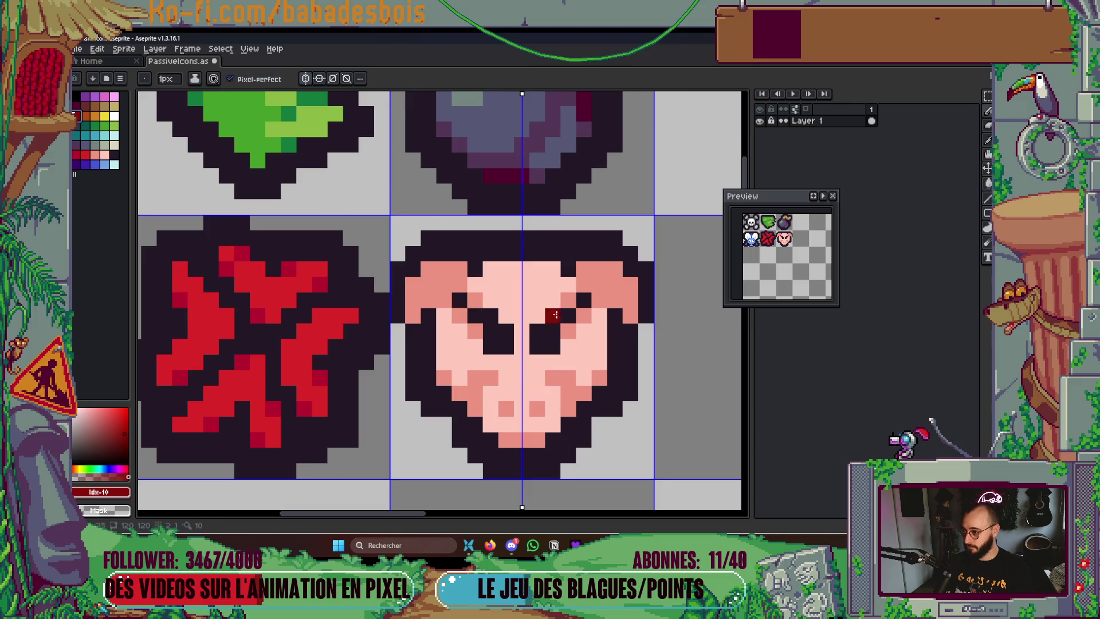
# Shade the pig's inner ears and cheeks with mirrored dark-red pixels
pyautogui.moveTo(567, 394); pyautogui.dragTo(565, 405)
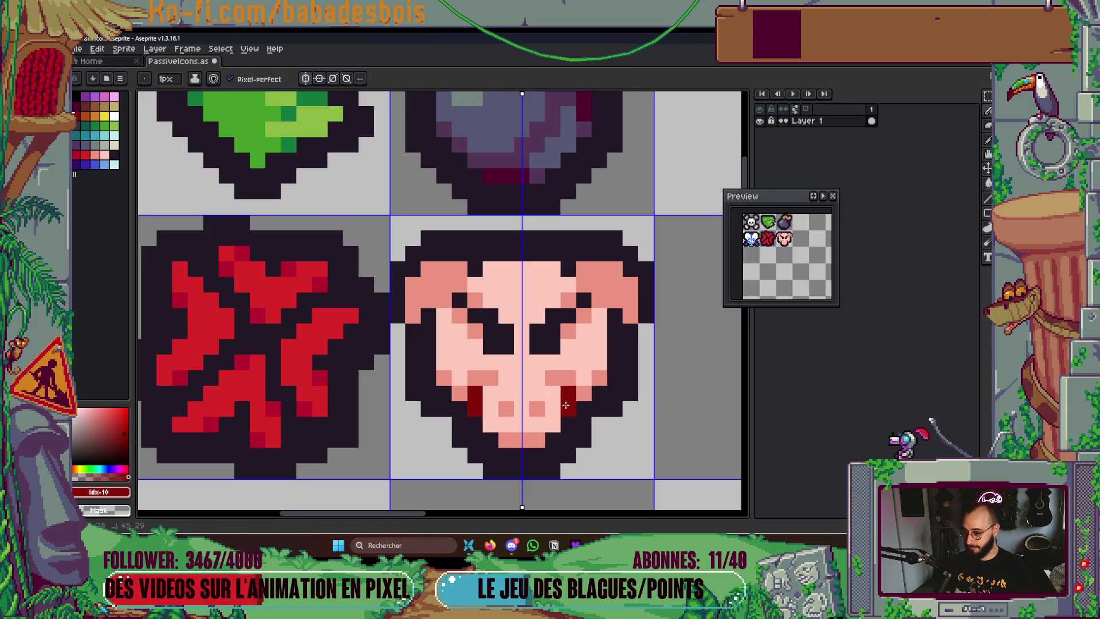
pyautogui.click(598, 299)
pyautogui.click(583, 285)
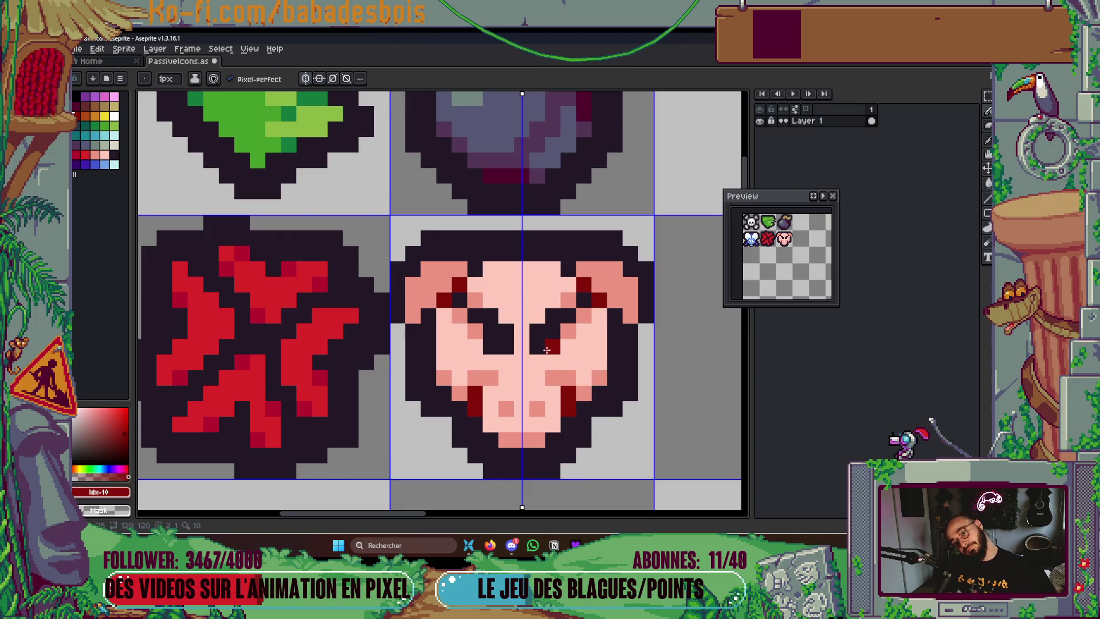
pyautogui.click(552, 377)
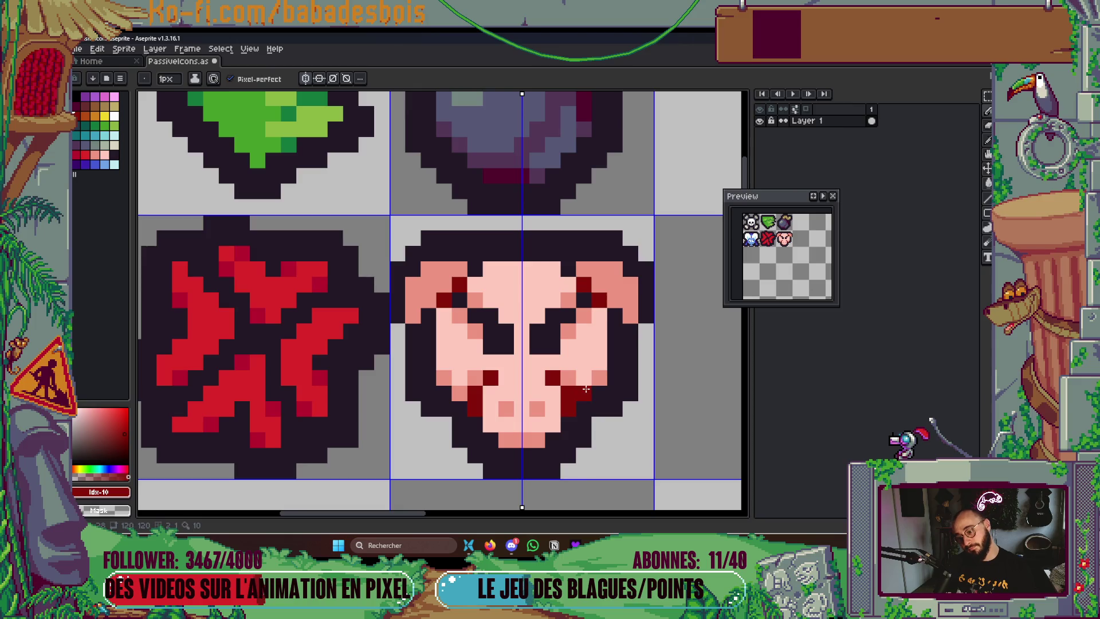
# Paint salmon pixels beside the nose and recolour two cheek pixels salmon
pyautogui.keyDown('alt'); pyautogui.click(568, 377); pyautogui.keyUp('alt')
pyautogui.click(536, 378)
pyautogui.moveTo(650, 444); pyautogui.dragTo(634, 439)
pyautogui.click(542, 372)
pyautogui.click(480, 373)
pyautogui.moveTo(609, 534)
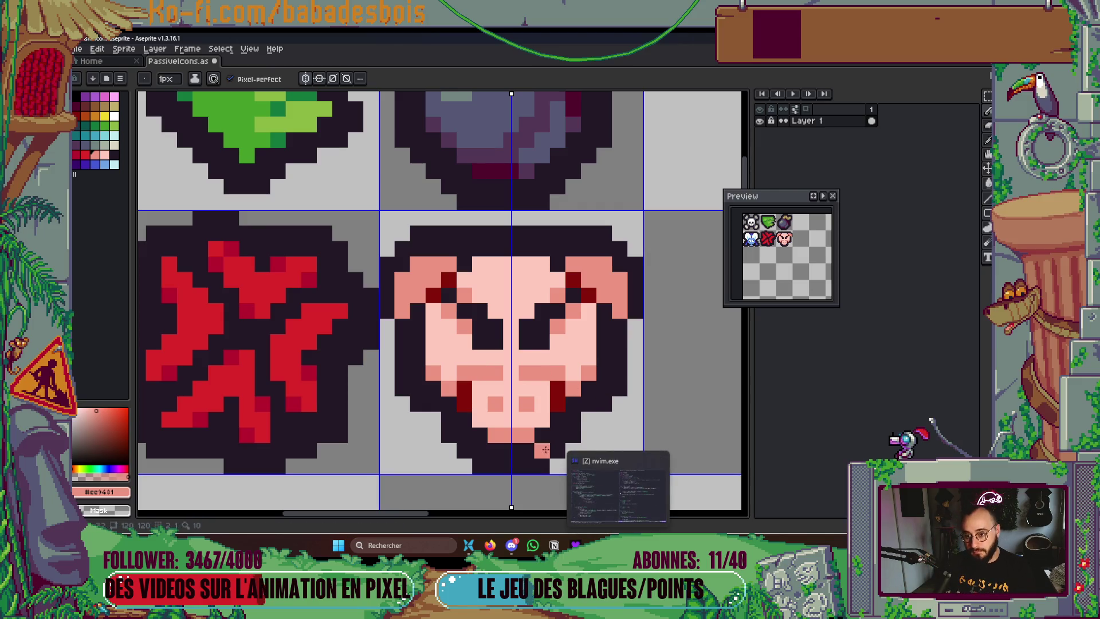
# Redraw the chin row in the dark outline colour with salmon corner pixels
pyautogui.keyDown('alt'); pyautogui.click(550, 435); pyautogui.keyUp('alt')
pyautogui.moveTo(535, 434)
pyautogui.mouseDown()
pyautogui.moveTo(487, 434)
pyautogui.moveTo(548, 466)
pyautogui.mouseUp()
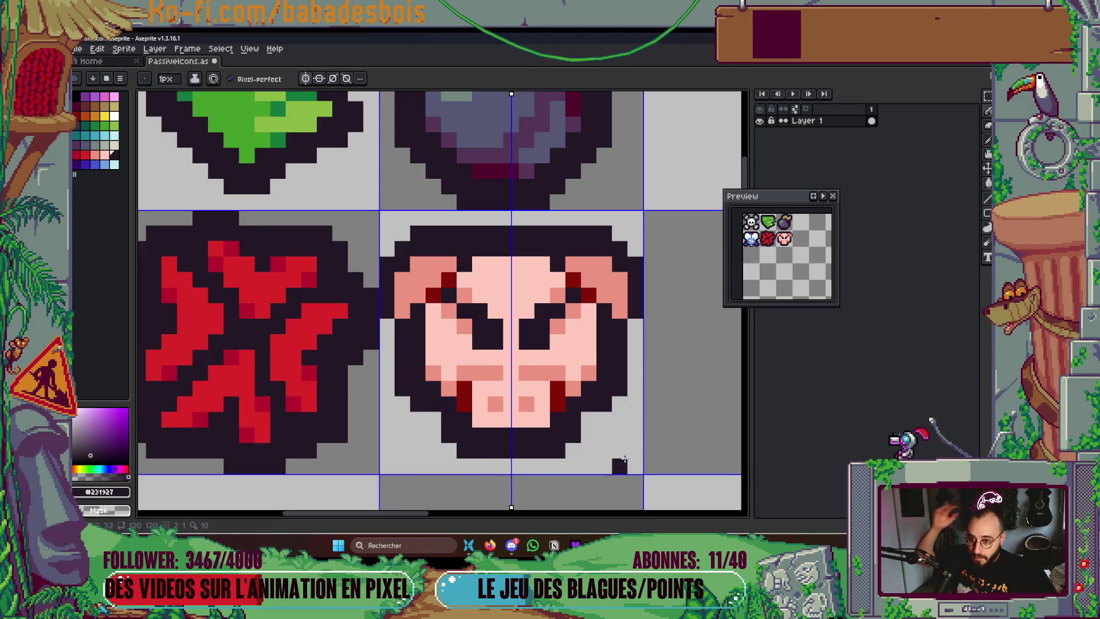
pyautogui.keyDown('alt'); pyautogui.click(527, 404); pyautogui.keyUp('alt')
pyautogui.click(542, 420)
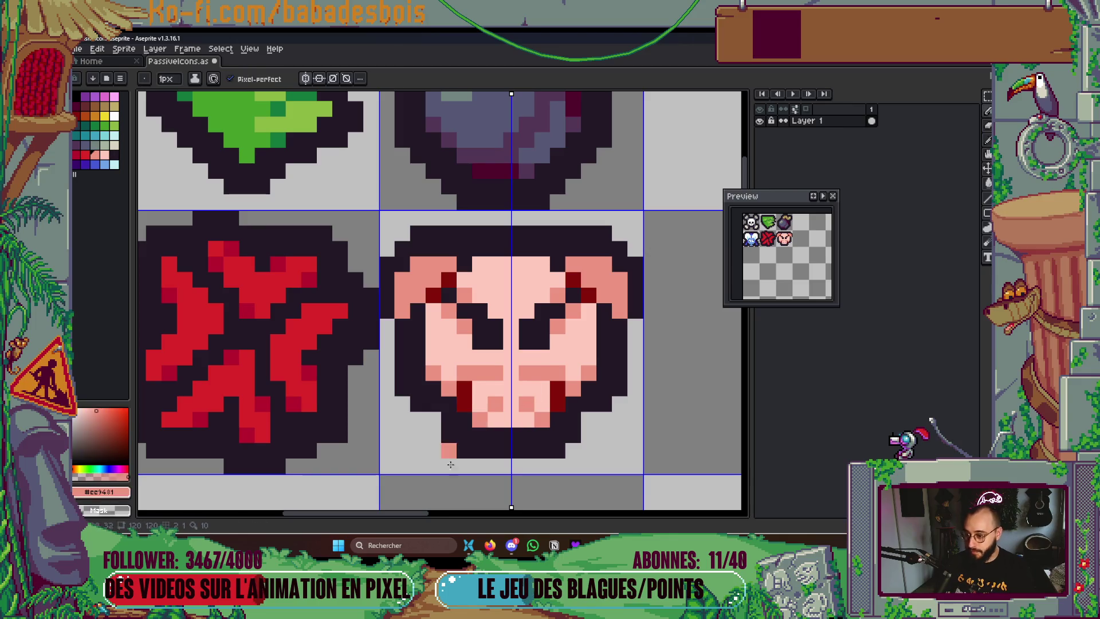
# Paint the pig's nostrils dark red
pyautogui.keyDown('alt'); pyautogui.click(557, 391); pyautogui.keyUp('alt')
pyautogui.click(495, 403)
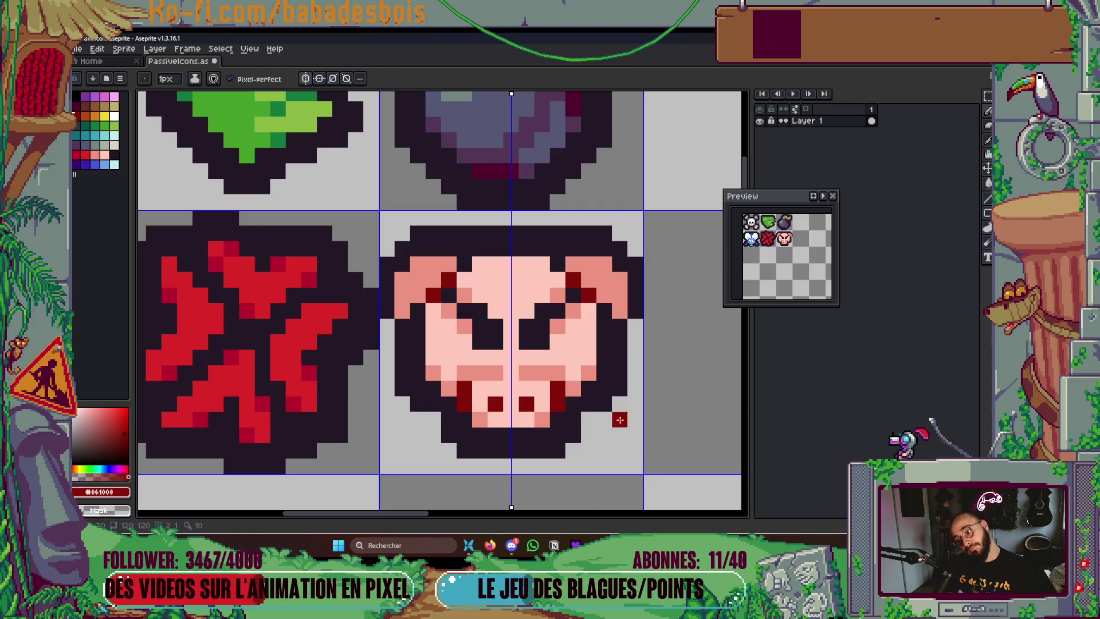
pyautogui.keyDown('alt'); pyautogui.click(576, 352); pyautogui.keyUp('alt')
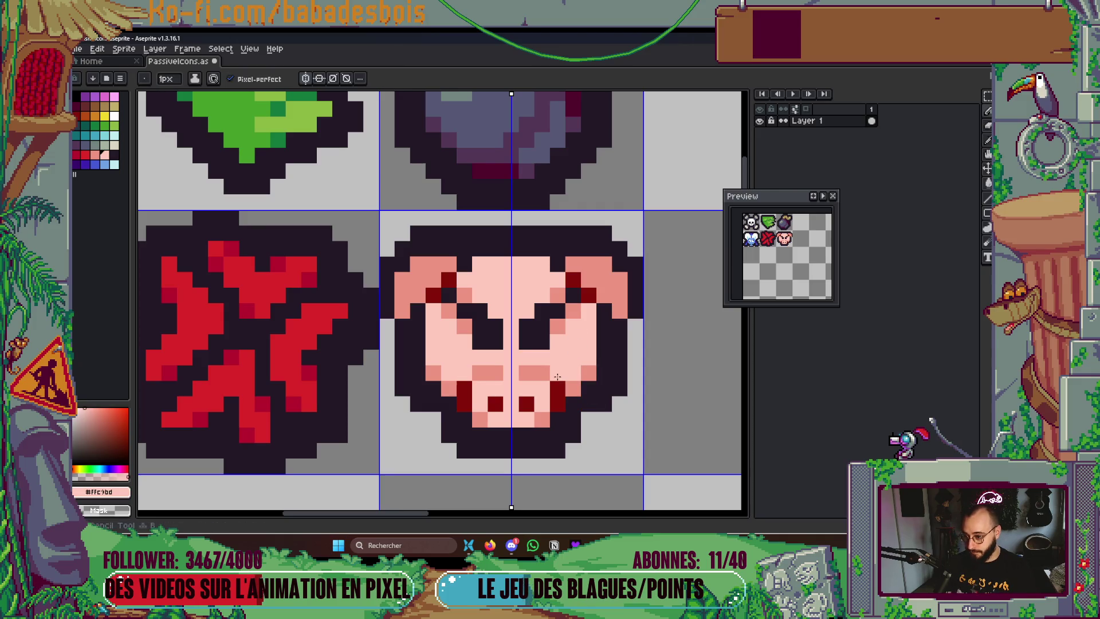
pyautogui.scroll(-1, 572, 481)
pyautogui.moveTo(615, 437); pyautogui.dragTo(616, 430)
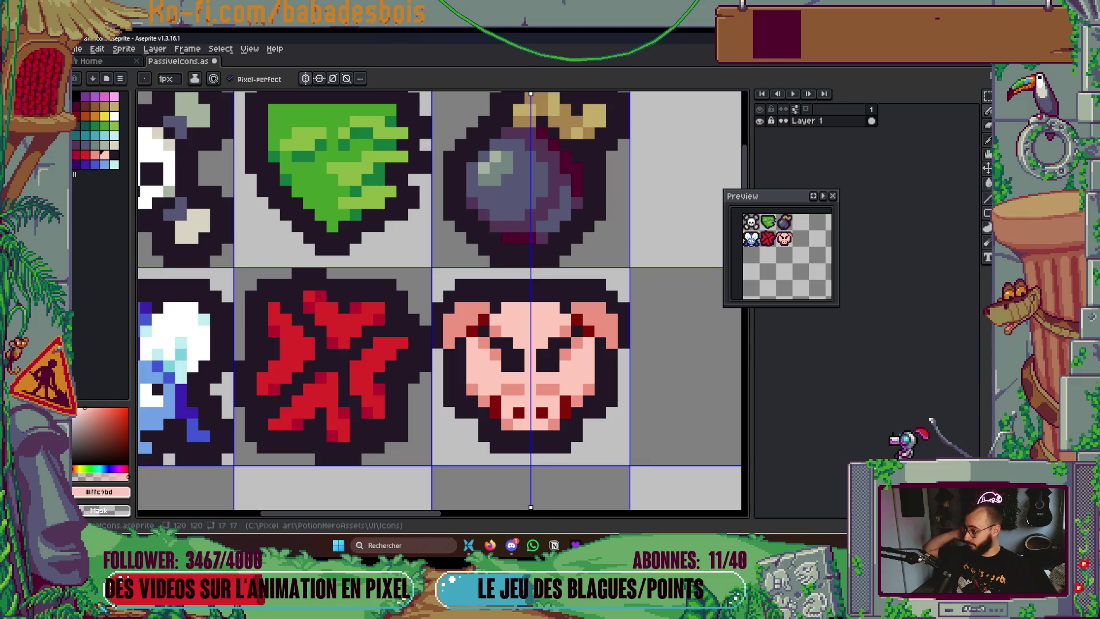
# Add a mirrored salmon pixel beside each pig eye, then zoom out and back in to check it
pyautogui.scroll(-3, 675, 413)
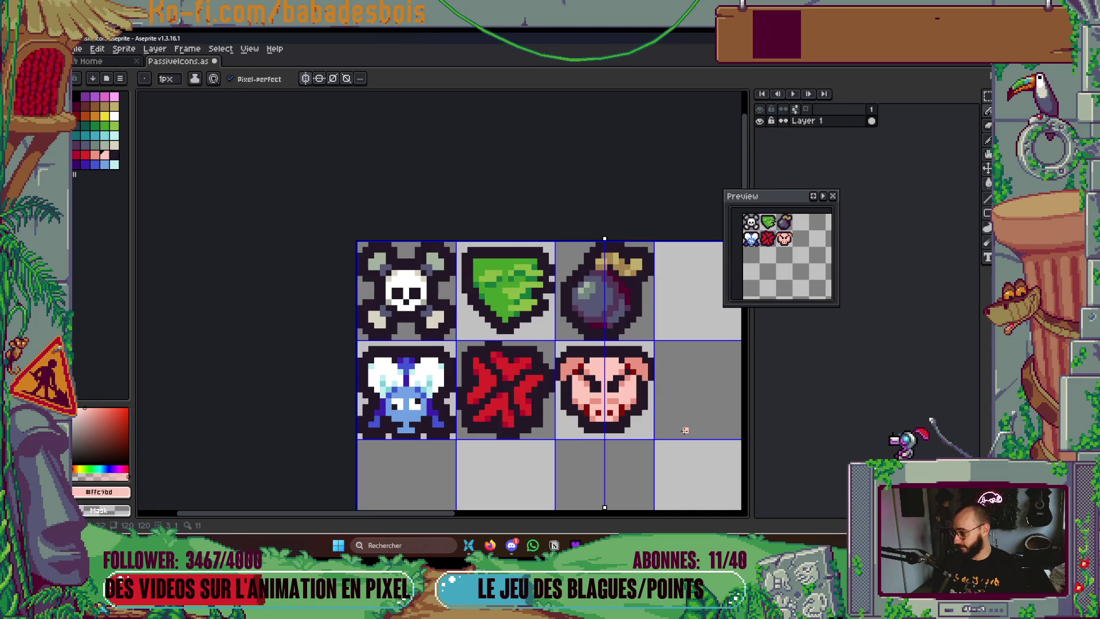
pyautogui.scroll(3, 645, 390)
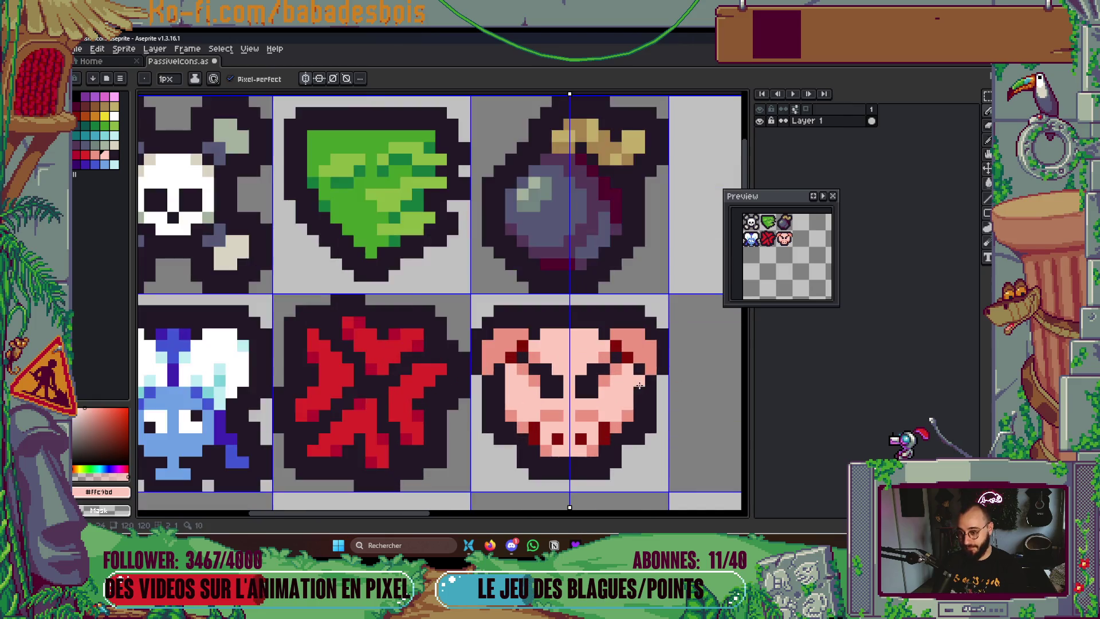
pyautogui.click(620, 345)
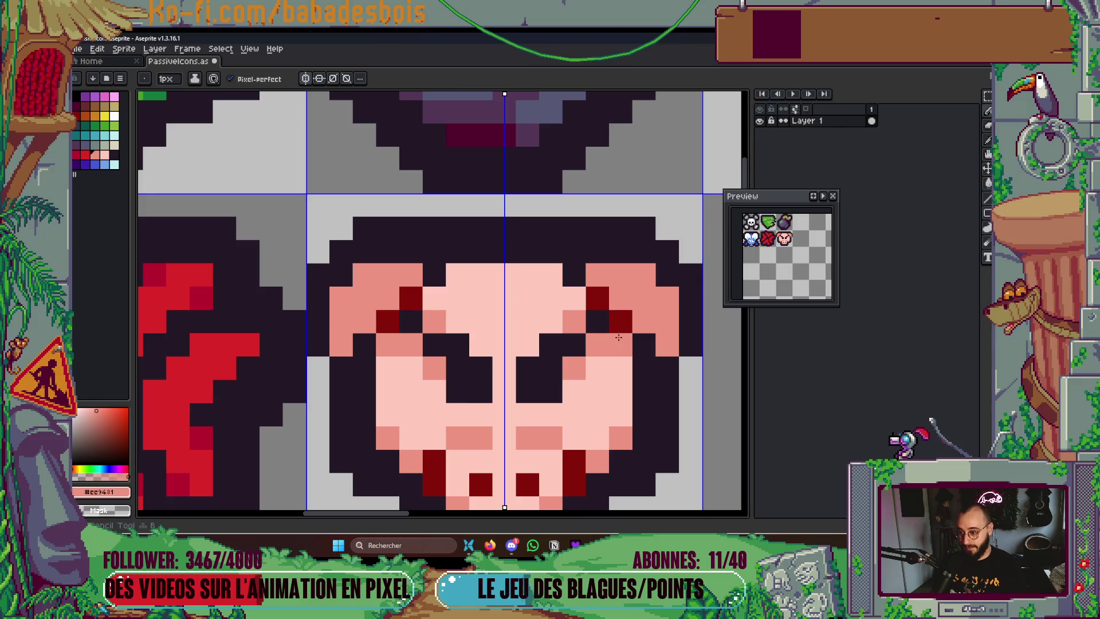
pyautogui.scroll(-3, 685, 435)
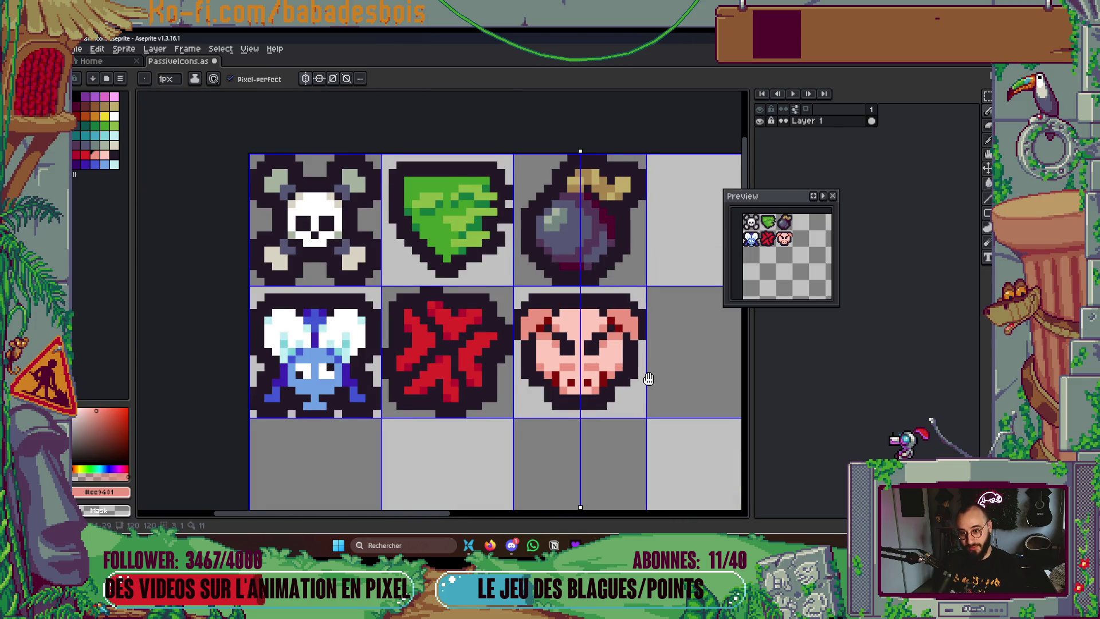
pyautogui.scroll(-1, 643, 359)
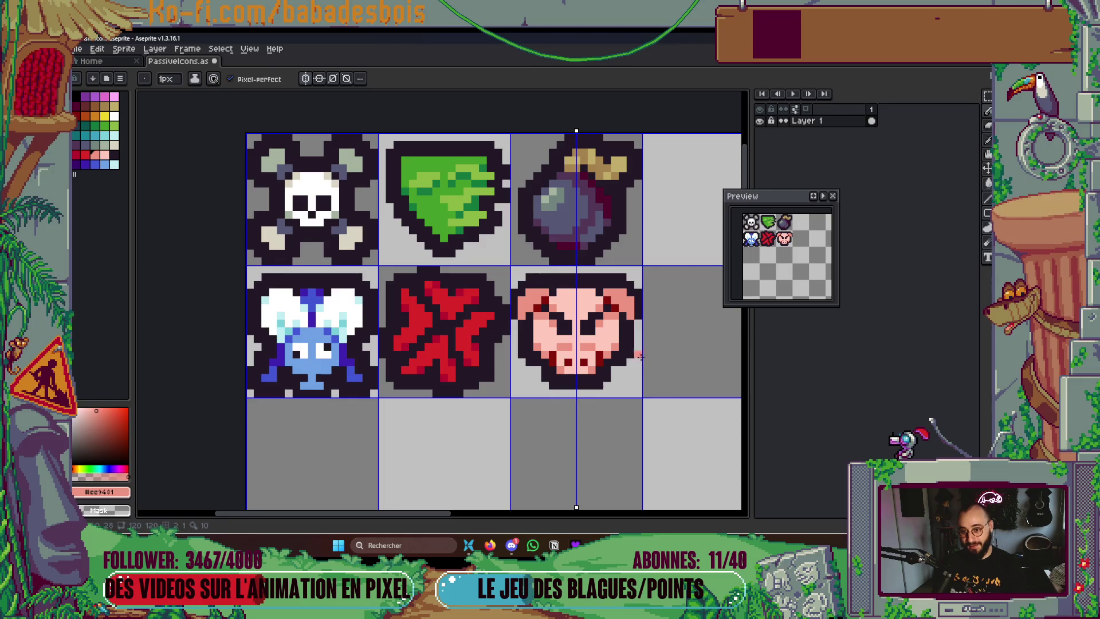
pyautogui.scroll(1, 638, 358)
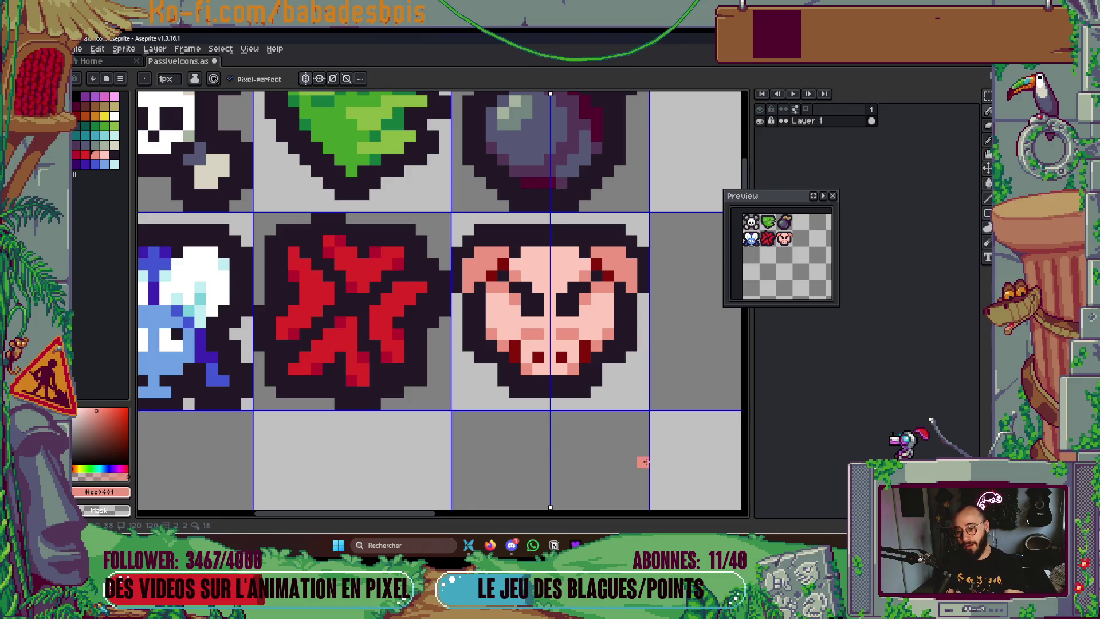
pyautogui.scroll(1, 400, 407)
# Pick the dark outline colour and keep vertical symmetry on for the pig
pyautogui.scroll(1, 415, 421)
pyautogui.keyDown('alt'); pyautogui.click(445, 314); pyautogui.keyUp('alt')
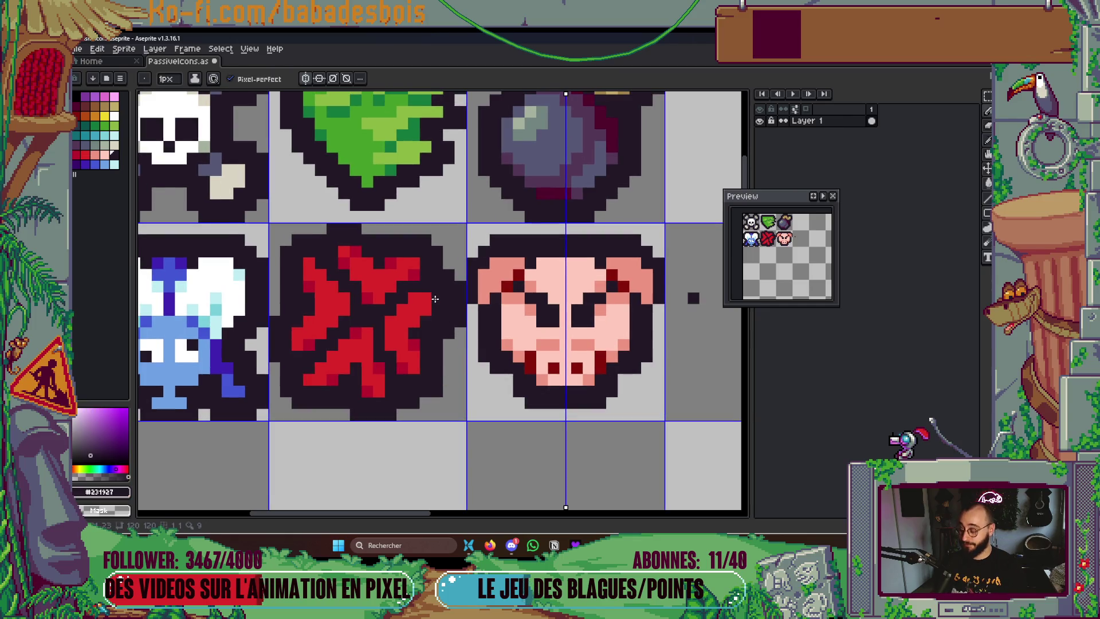
pyautogui.scroll(-2, 493, 399)
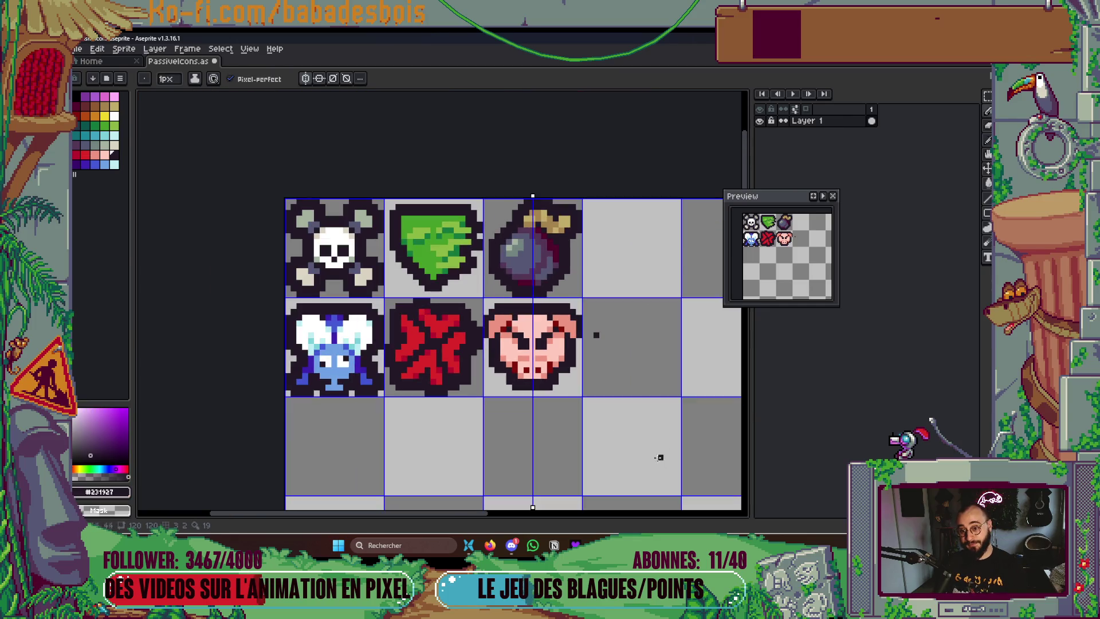
pyautogui.scroll(1, 597, 338)
pyautogui.click(306, 78)
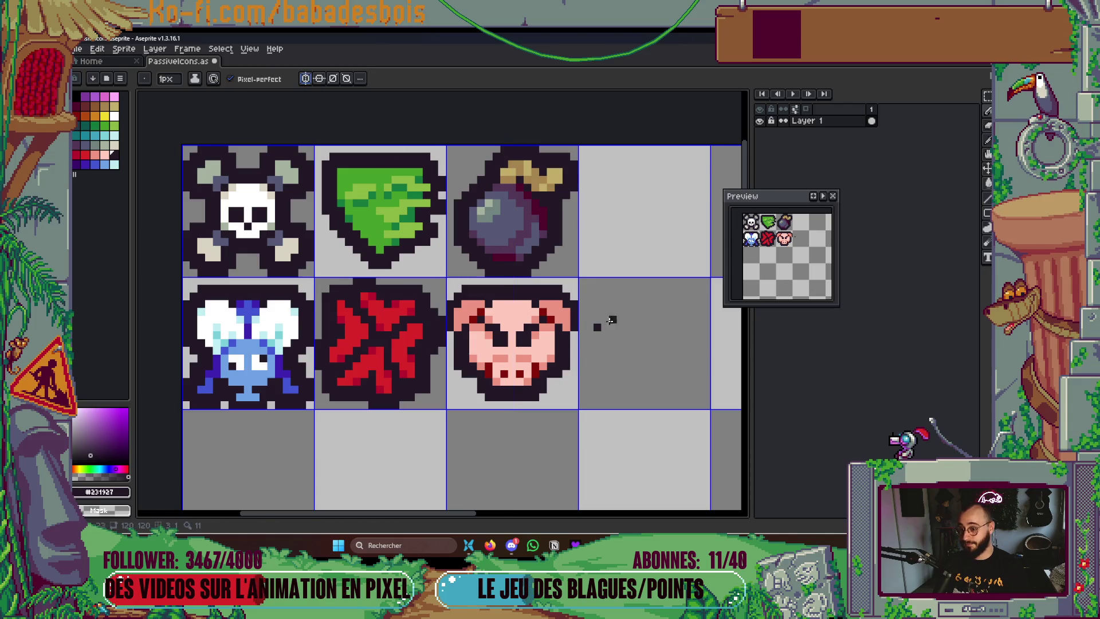
pyautogui.scroll(-1, 651, 428)
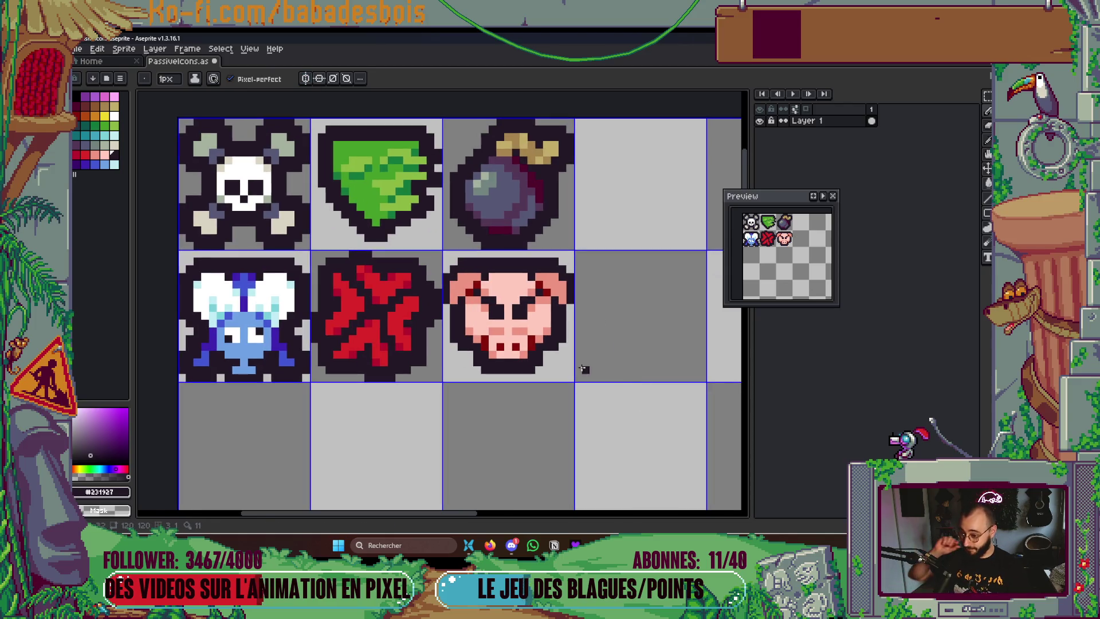
pyautogui.click(306, 78)
pyautogui.scroll(2, 504, 401)
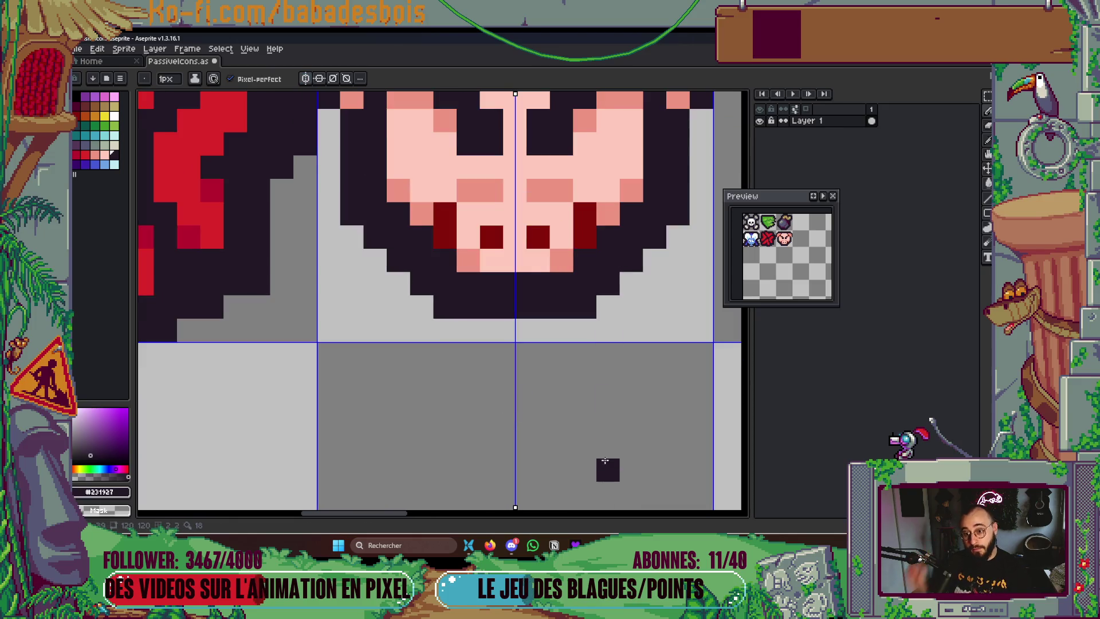
pyautogui.scroll(4, 609, 444)
pyautogui.hscroll(3, 609, 444)
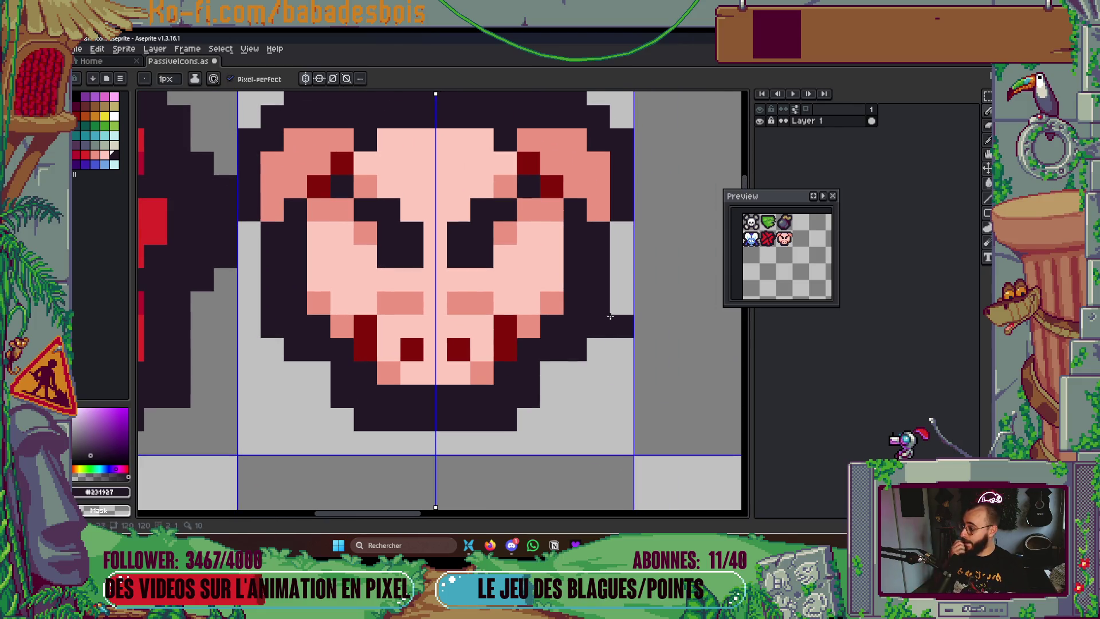
pyautogui.scroll(-2, 610, 316)
# Darken the outer ear edges and paint wider pink edges along both pig ears
pyautogui.moveTo(605, 256); pyautogui.dragTo(605, 230)
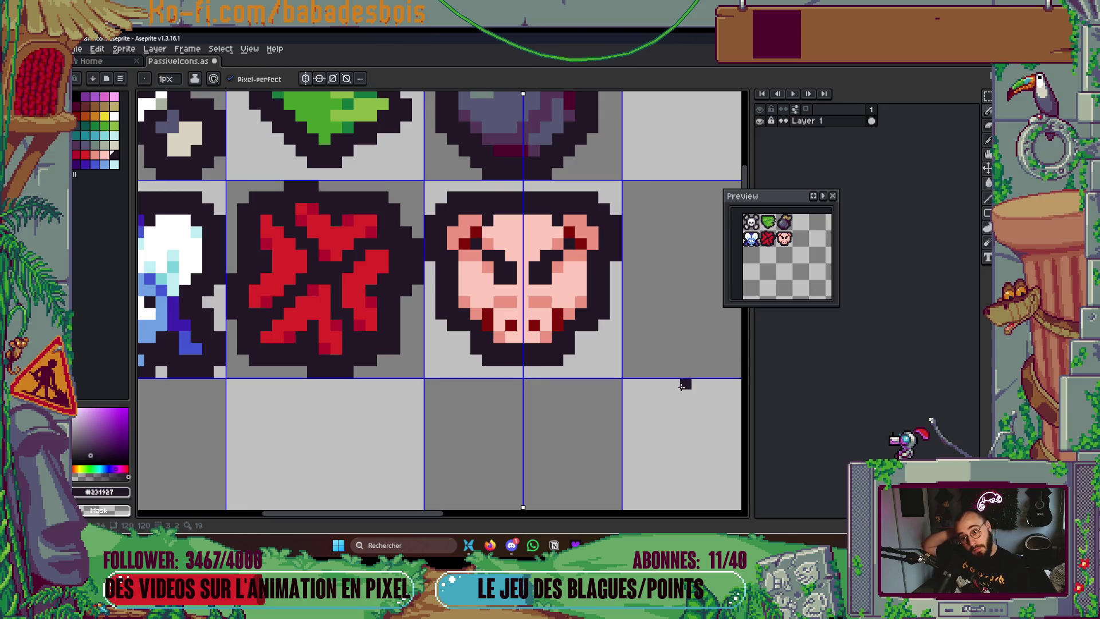
pyautogui.keyDown('alt'); pyautogui.click(595, 240); pyautogui.keyUp('alt')
pyautogui.moveTo(601, 259); pyautogui.dragTo(604, 243)
pyautogui.click(593, 220)
pyautogui.click(604, 232)
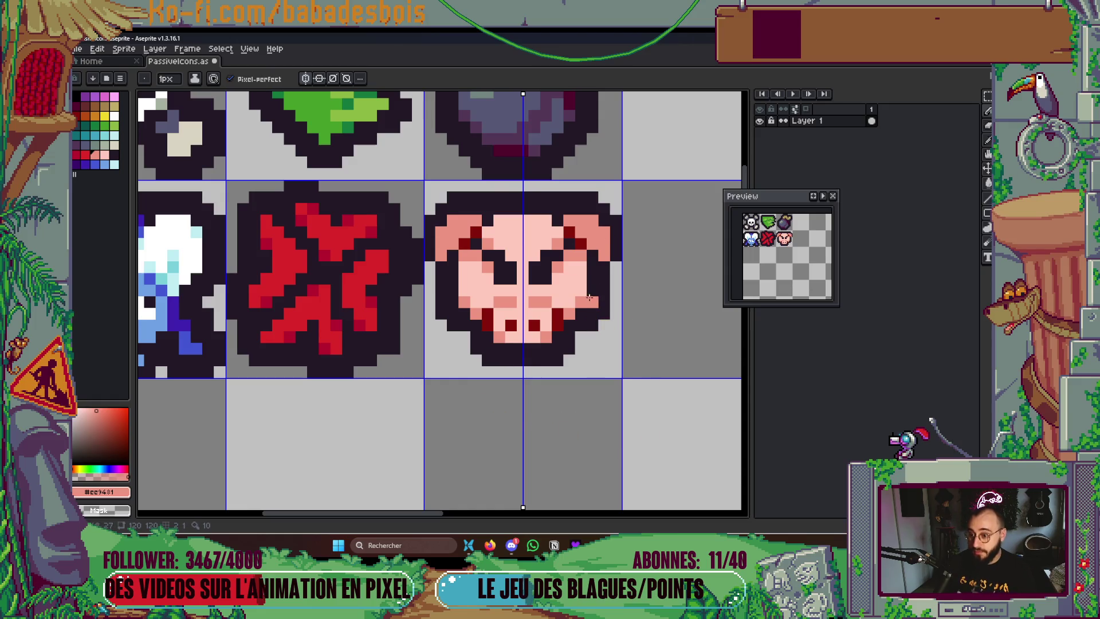
# Extend the dark outline at the pig's sides and top corners, erasing two top pixels
pyautogui.keyDown('alt'); pyautogui.click(603, 264); pyautogui.keyUp('alt')
pyautogui.click(617, 263)
pyautogui.click(616, 208)
pyautogui.click(605, 198)
pyautogui.rightClick(553, 196)
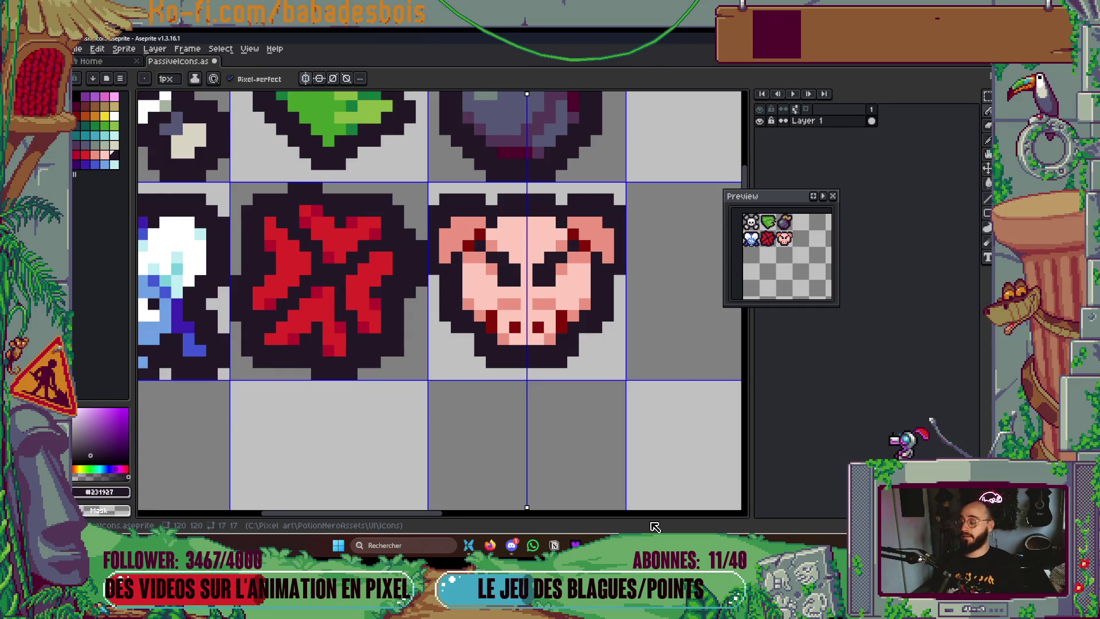
# Add red pixels at the pig's eyes and save the icon sheet
pyautogui.keyDown('alt'); pyautogui.click(305, 256); pyautogui.keyUp('alt')
pyautogui.press('v')
pyautogui.press('b')
pyautogui.click(538, 281)
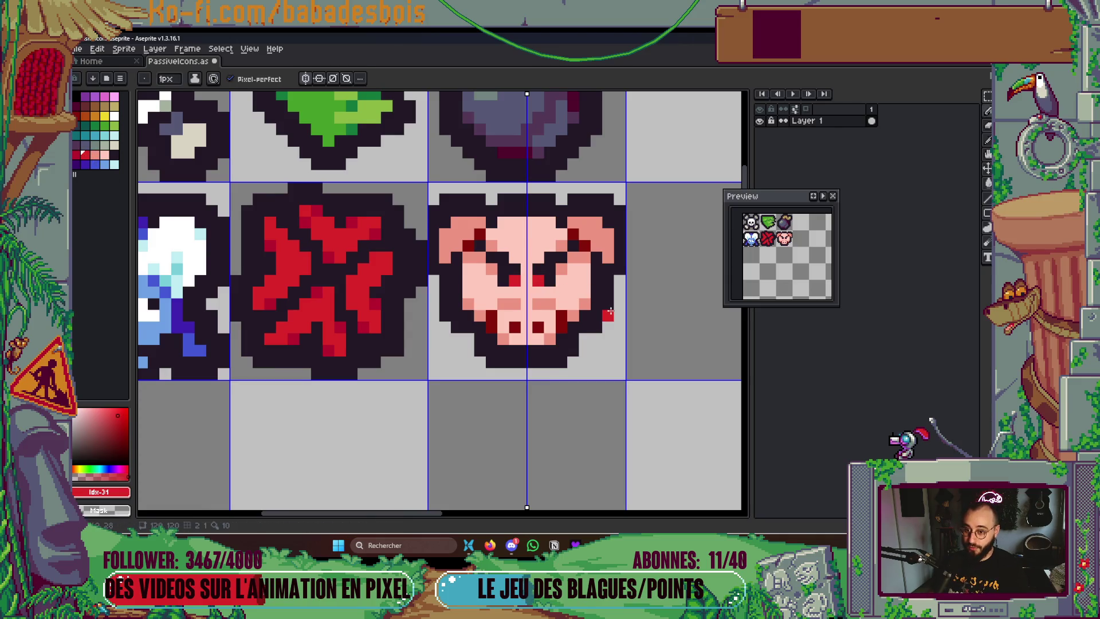
pyautogui.hotkey('ctrl', 's')
# Turn off symmetry and try yellow pig eyes, then undo them
pyautogui.scroll(-3, 594, 291)
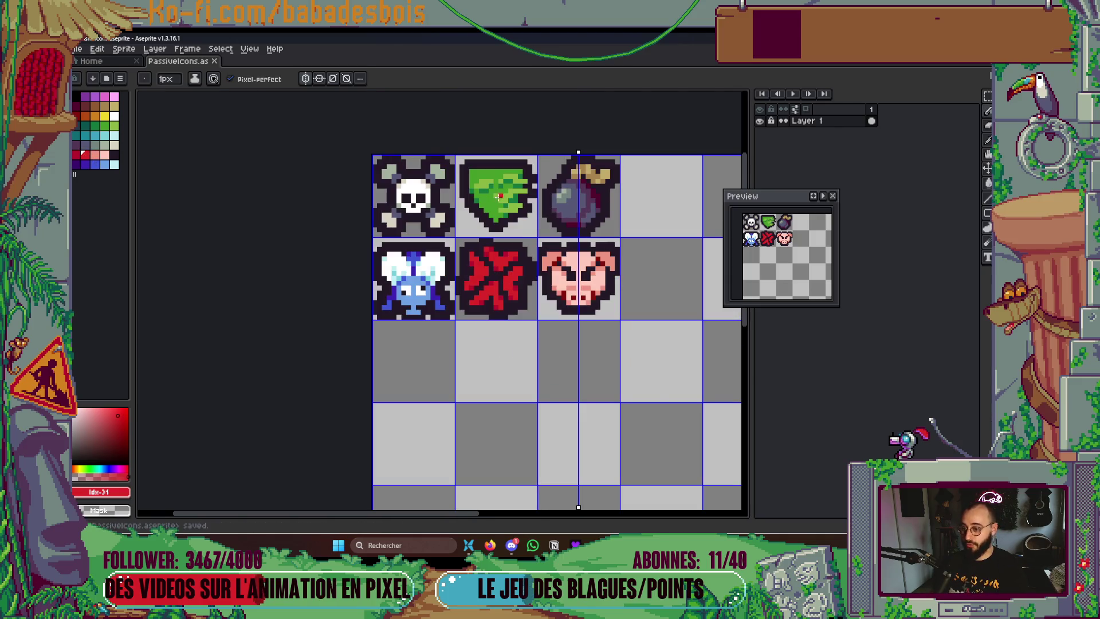
pyautogui.click(312, 79)
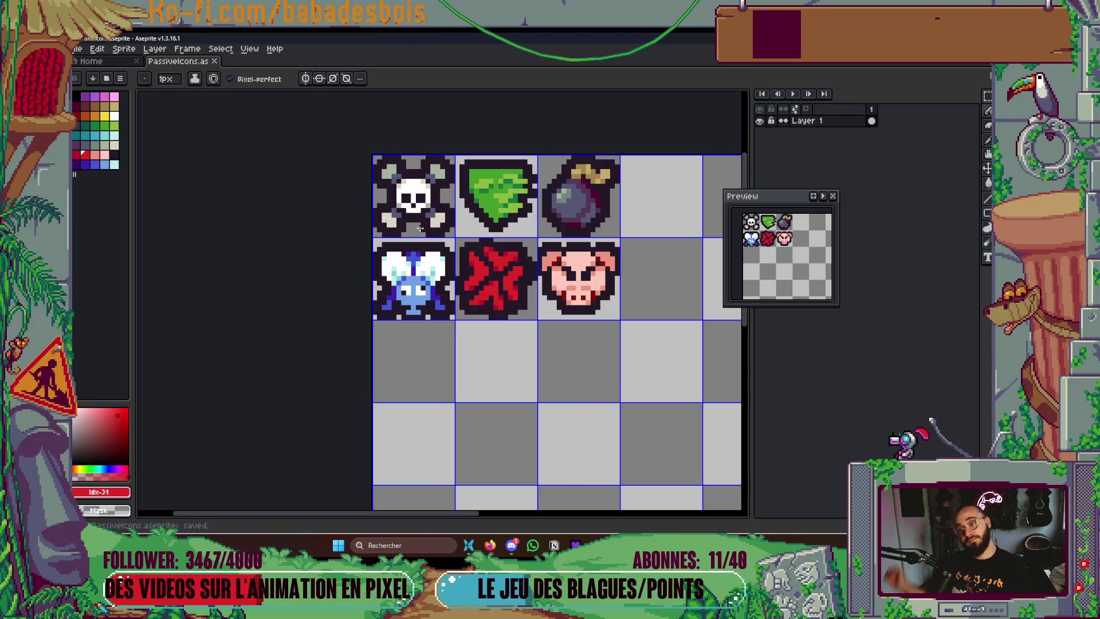
pyautogui.click(105, 117)
pyautogui.scroll(6, 644, 334)
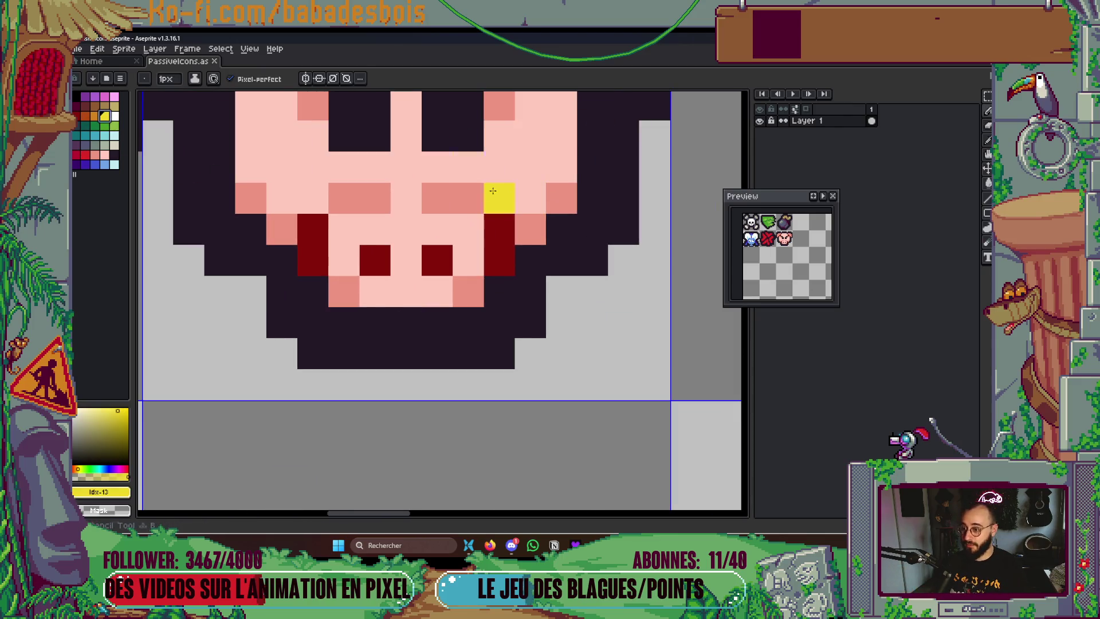
pyautogui.moveTo(472, 276); pyautogui.dragTo(464, 276)
pyautogui.moveTo(447, 255); pyautogui.dragTo(479, 255)
pyautogui.moveTo(385, 255)
pyautogui.mouseDown()
pyautogui.moveTo(369, 224)
pyautogui.moveTo(386, 224)
pyautogui.mouseUp()
pyautogui.scroll(-3, 560, 318)
pyautogui.hotkey('ctrl', 'z')
pyautogui.hotkey('ctrl', 'z')
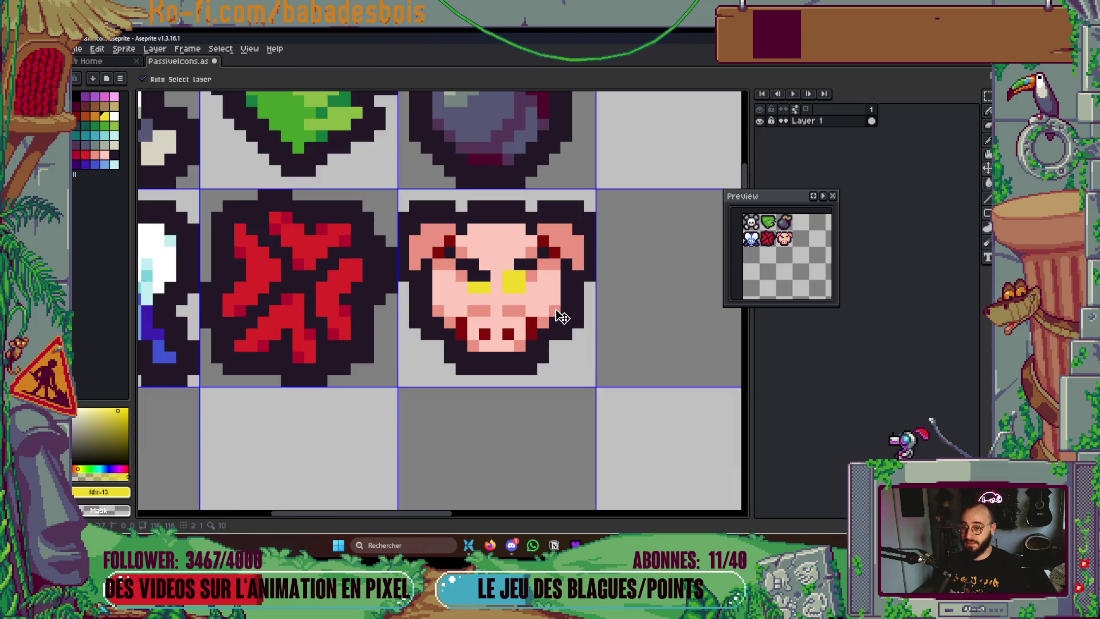
pyautogui.hotkey('ctrl', 'z')
pyautogui.hotkey('ctrl', 'z')
pyautogui.hotkey('ctrl', 'z')
# Recentre the view on the icons and save PassiveIcons.aseprite
pyautogui.moveTo(564, 316); pyautogui.dragTo(551, 344)
pyautogui.scroll(-3, 554, 361)
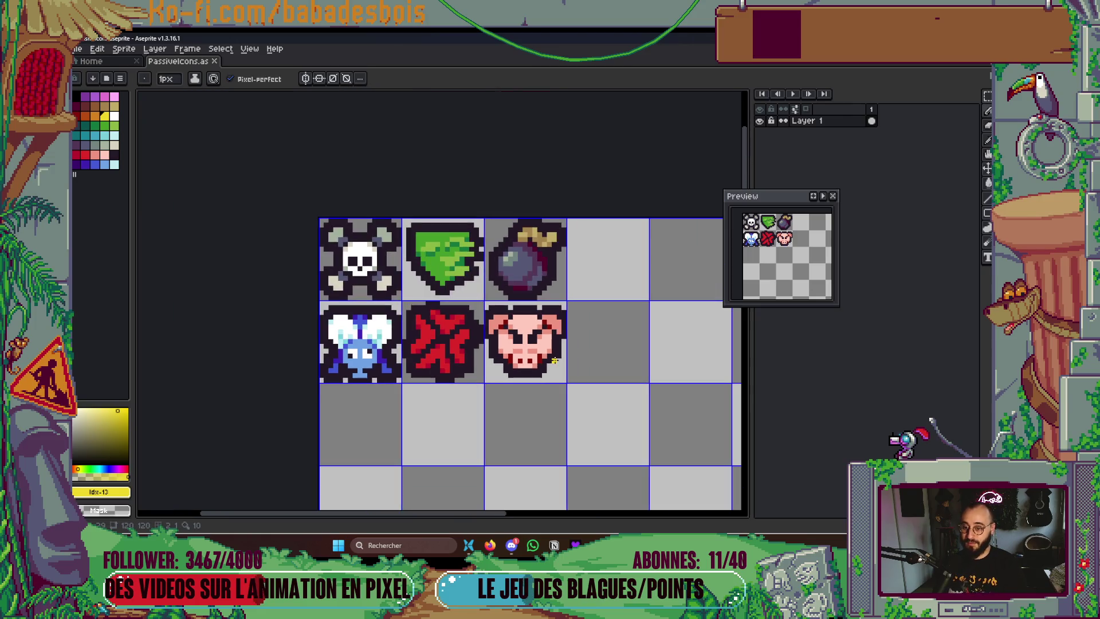
pyautogui.scroll(3, 555, 361)
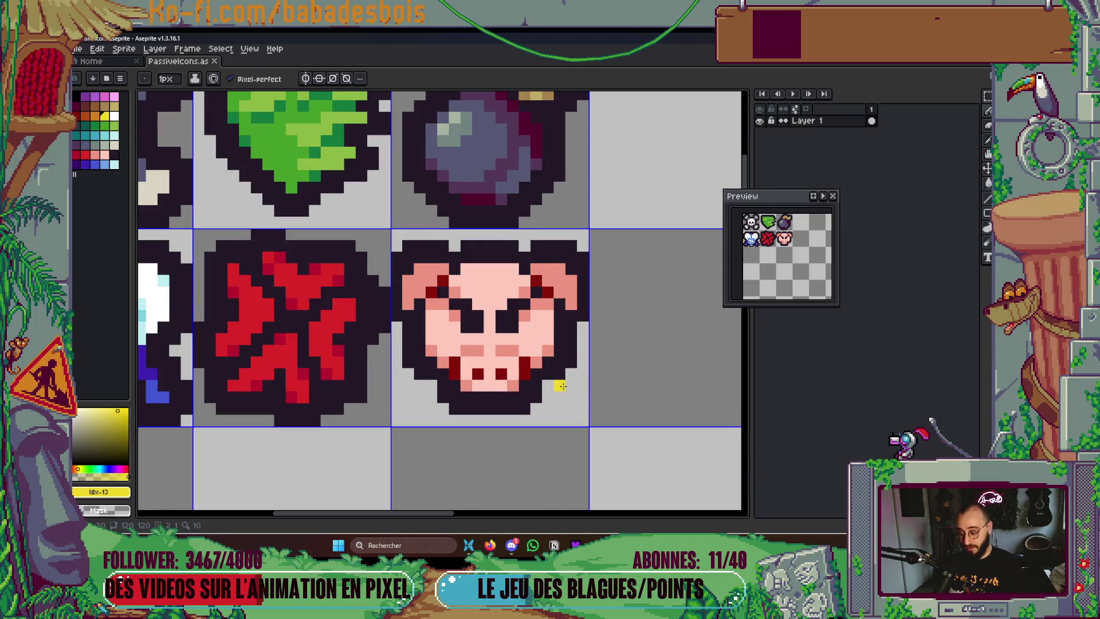
pyautogui.scroll(-2, 596, 435)
pyautogui.hotkey('ctrl', 's')
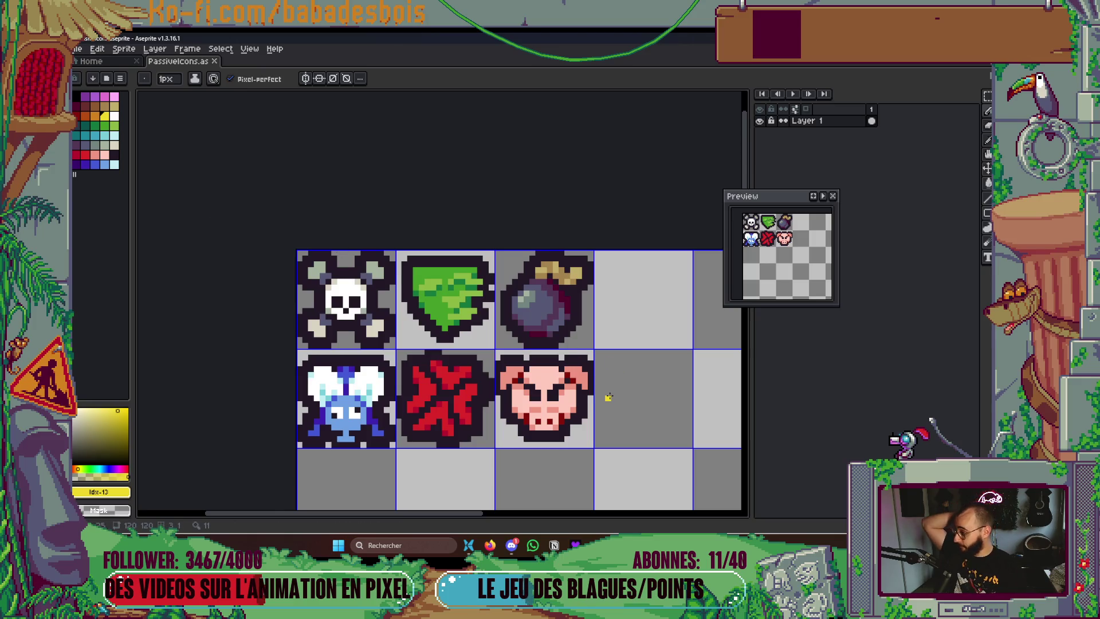
pyautogui.scroll(-3, 604, 359)
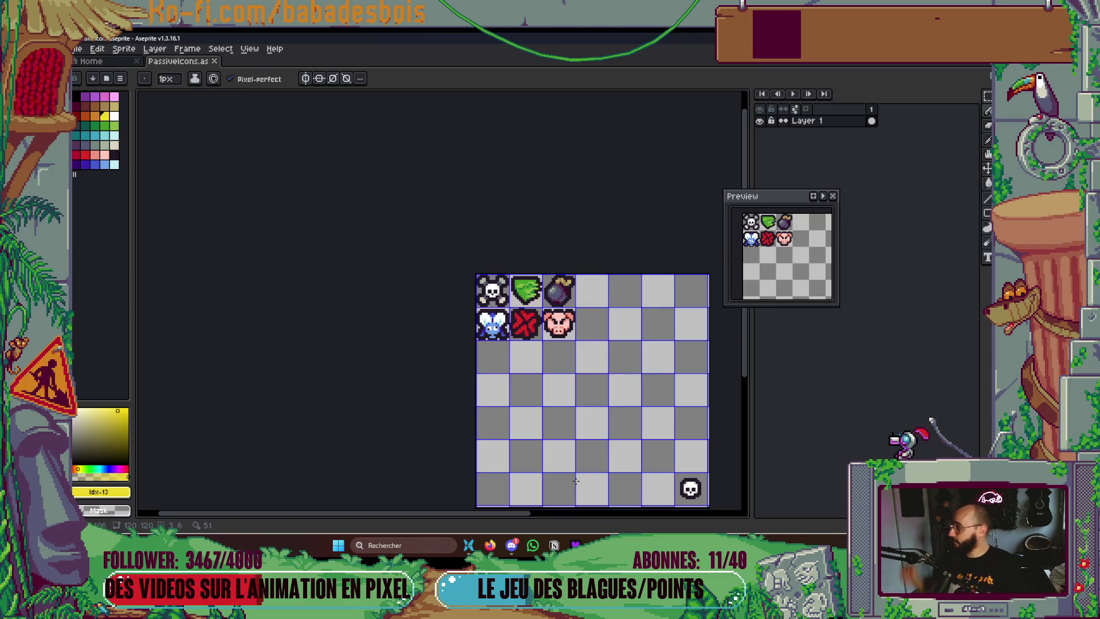
pyautogui.hotkey('ctrl', 's')
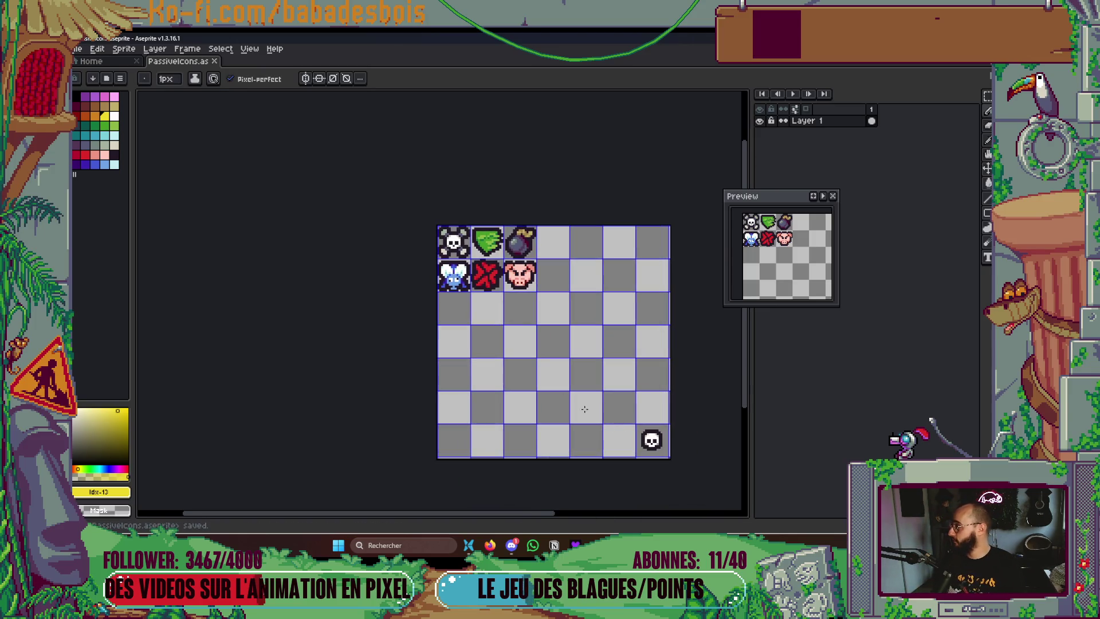
pyautogui.scroll(5, 533, 338)
# Add dark outline pixels along the pig's lower edge and save
pyautogui.click(531, 325)
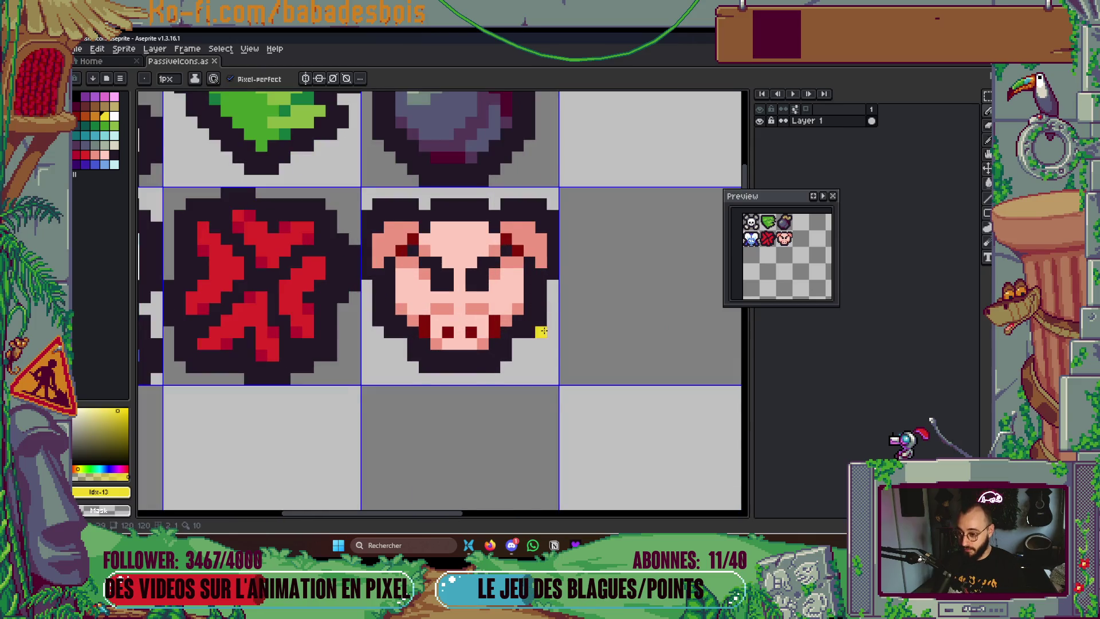
pyautogui.scroll(2, 529, 323)
pyautogui.keyDown('alt'); pyautogui.click(491, 334); pyautogui.keyUp('alt')
pyautogui.click(491, 355)
pyautogui.click(258, 355)
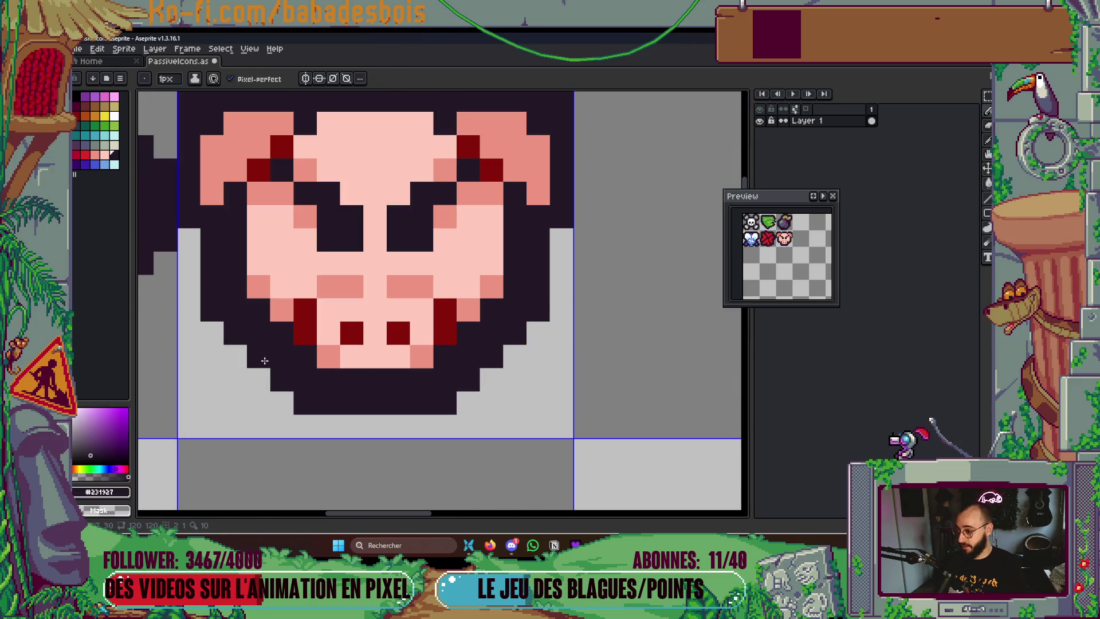
pyautogui.scroll(-3, 526, 369)
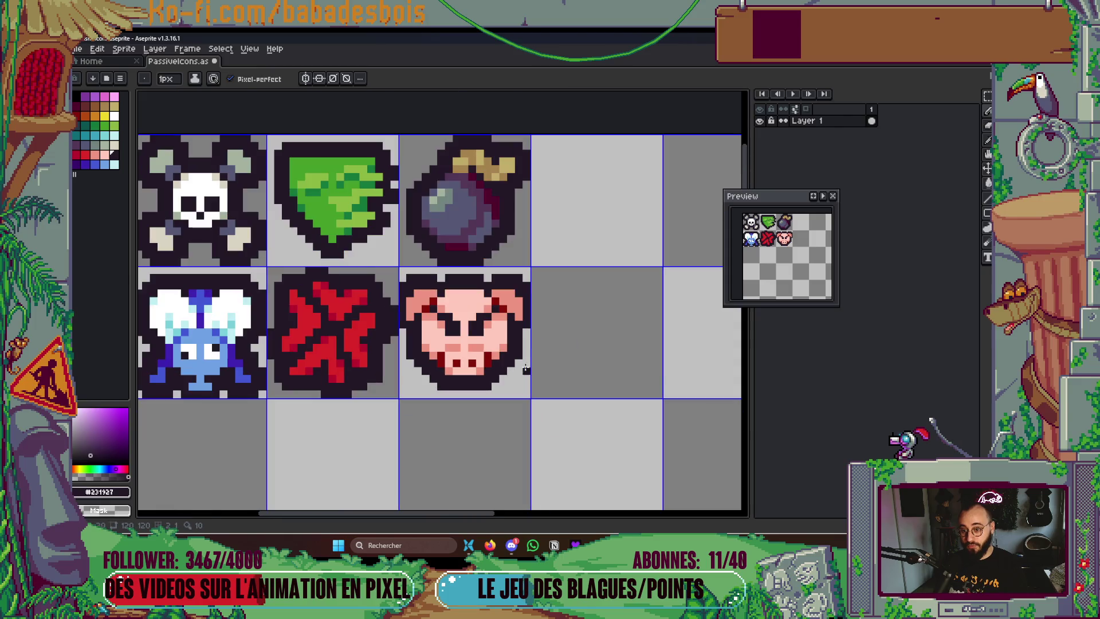
pyautogui.hotkey('ctrl', 's')
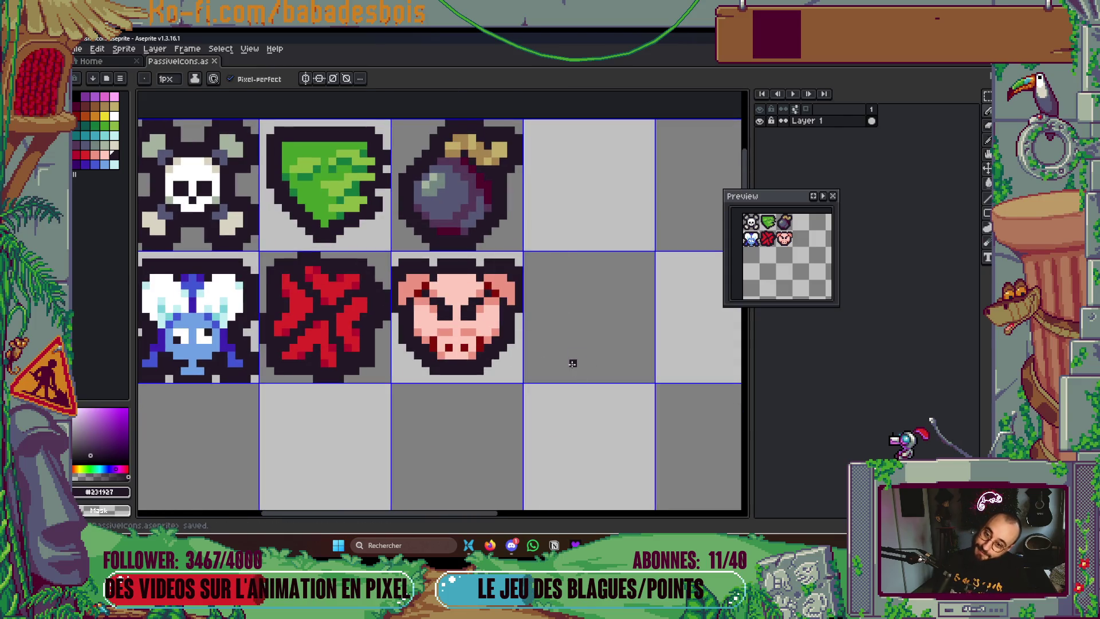
# Darken a pixel at the right eye and paint pink over the dark-red marks above both eyes, then save
pyautogui.scroll(2, 493, 309)
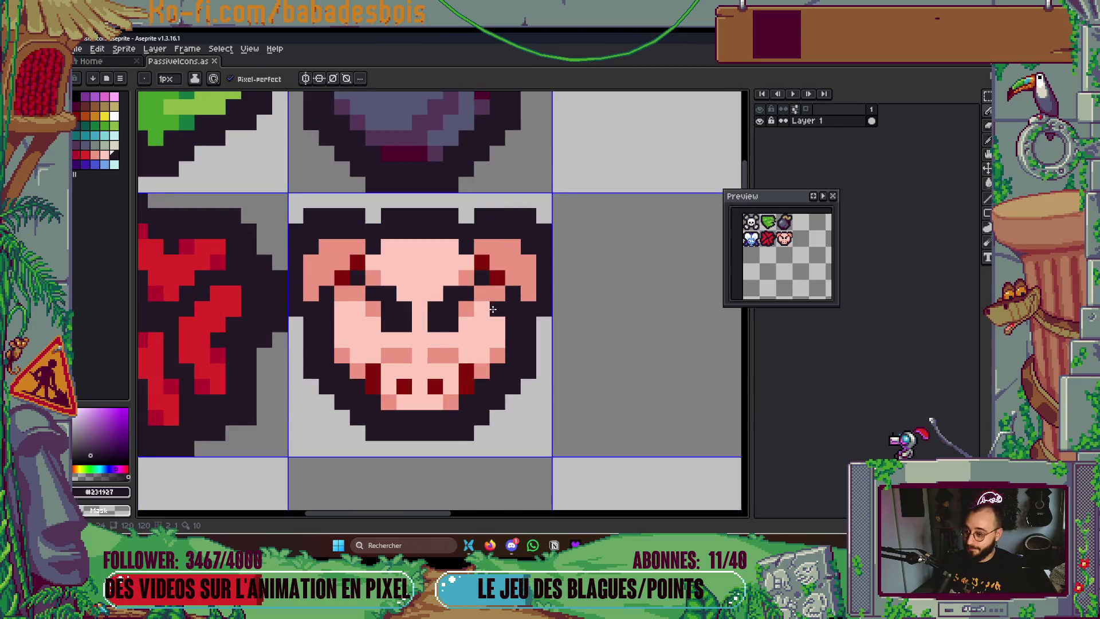
pyautogui.press('i')
pyautogui.press('b')
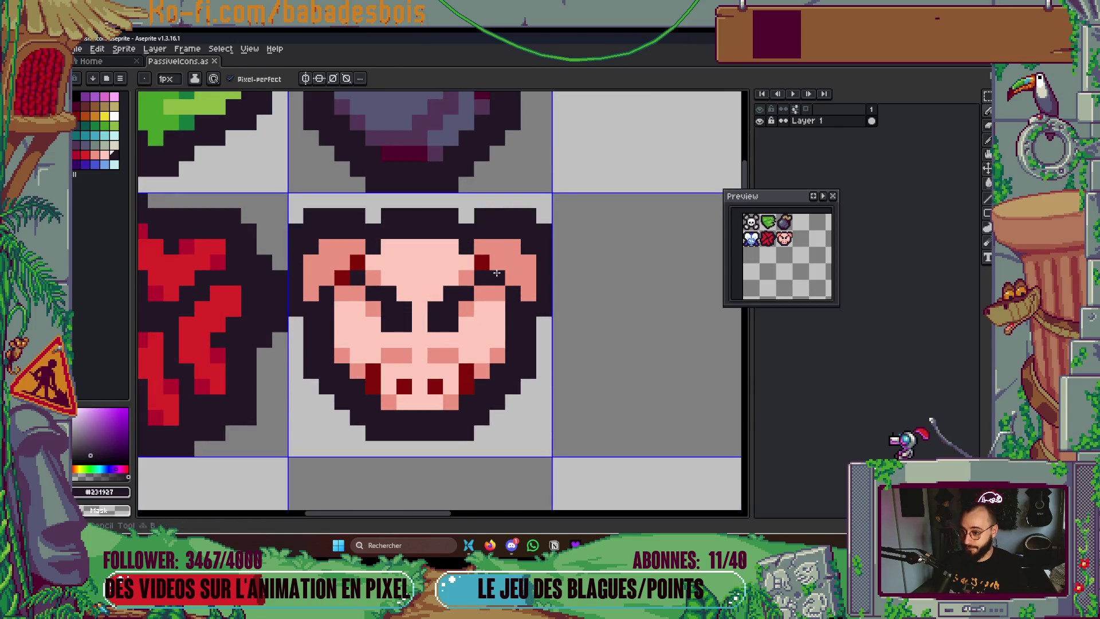
pyautogui.click(497, 278)
pyautogui.keyDown('alt'); pyautogui.click(466, 278); pyautogui.keyUp('alt')
pyautogui.click(481, 262)
pyautogui.click(356, 262)
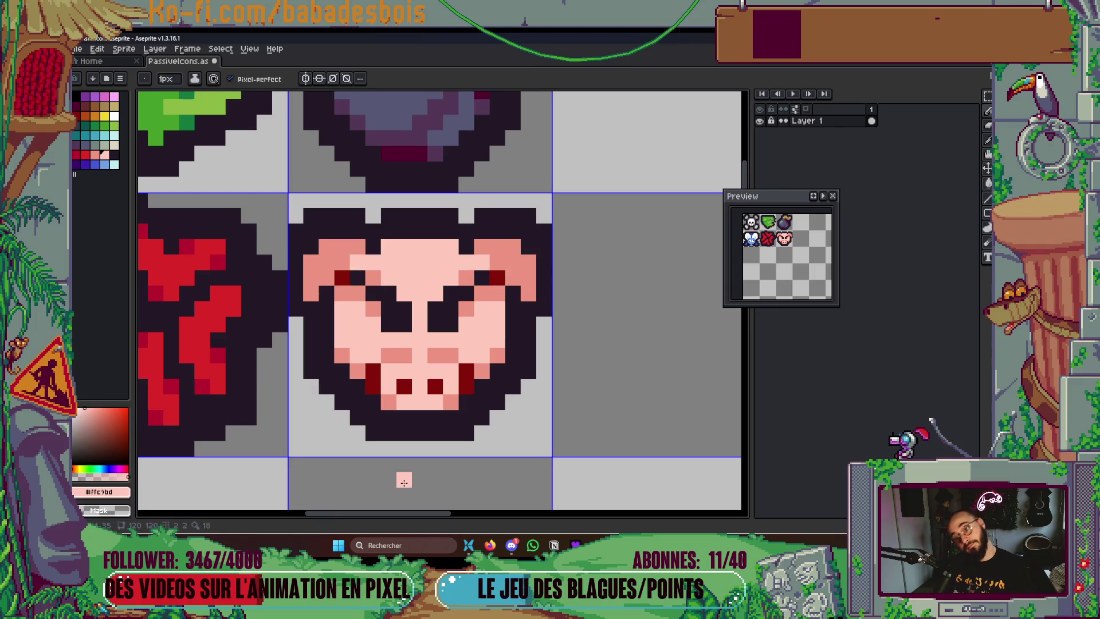
pyautogui.hotkey('ctrl', 's')
# Zoom out and back in to review the finished pig among the six icons
pyautogui.scroll(-3, 589, 400)
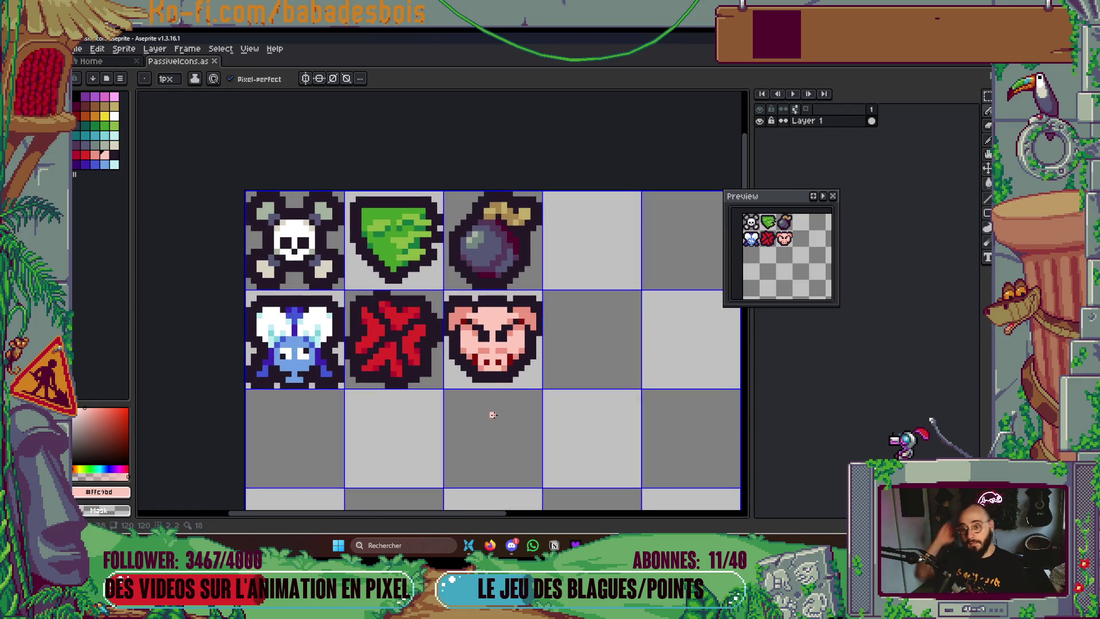
pyautogui.scroll(-2, 532, 331)
pyautogui.scroll(-2, 544, 334)
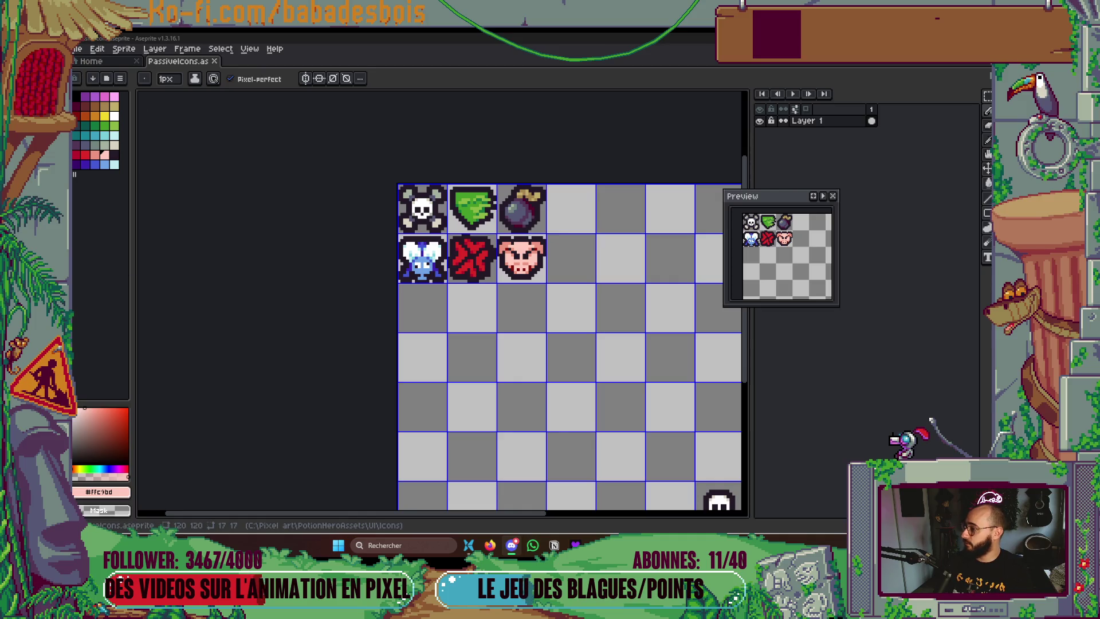
pyautogui.scroll(1, 480, 260)
pyautogui.scroll(-4, 480, 261)
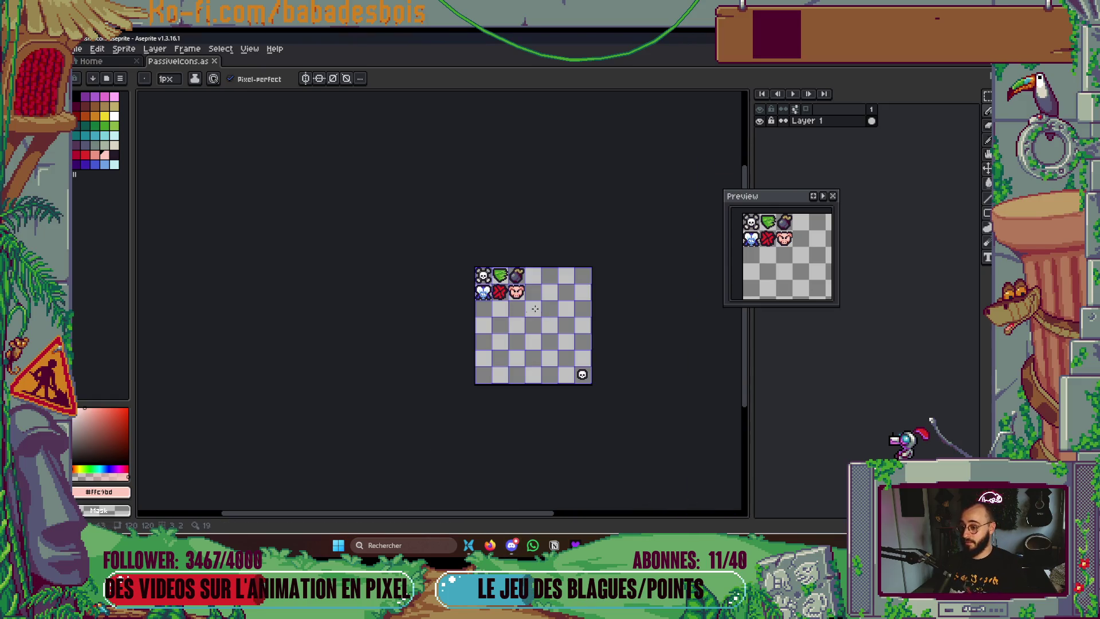
pyautogui.scroll(6, 480, 261)
pyautogui.scroll(1, 480, 260)
pyautogui.scroll(1, 543, 297)
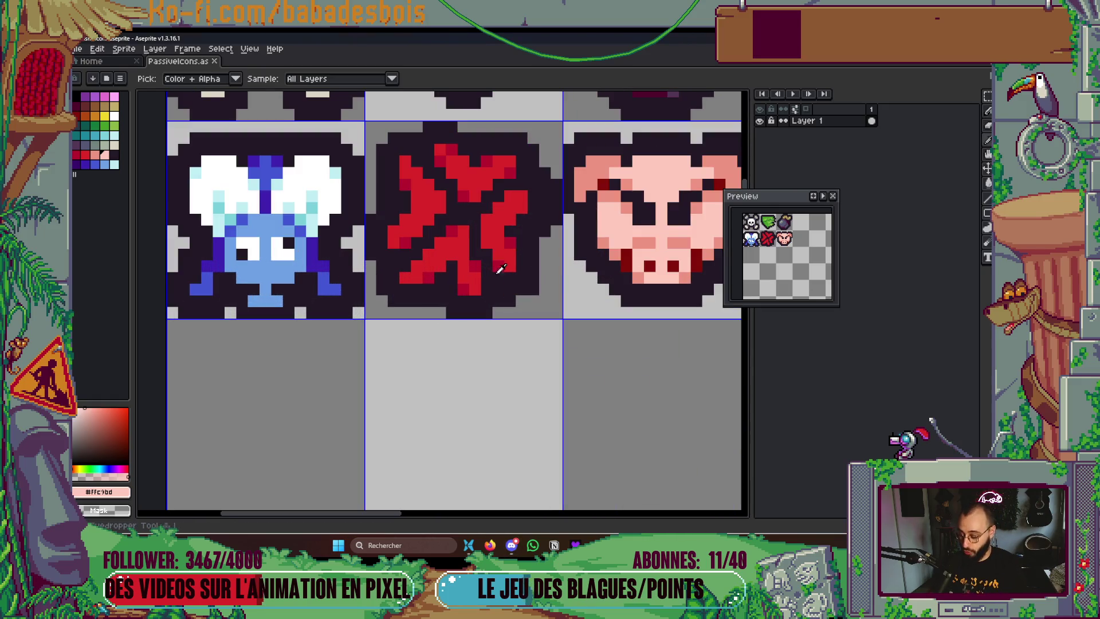
pyautogui.keyDown('alt'); pyautogui.click(504, 221); pyautogui.keyUp('alt')
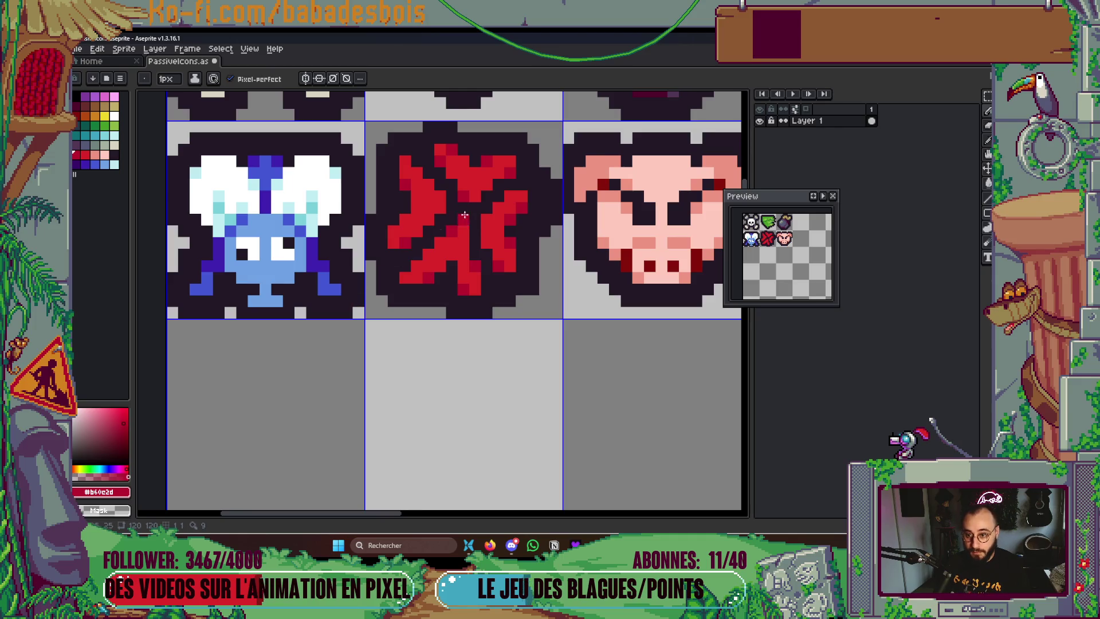
pyautogui.keyDown('alt'); pyautogui.click(527, 167); pyautogui.keyUp('alt')
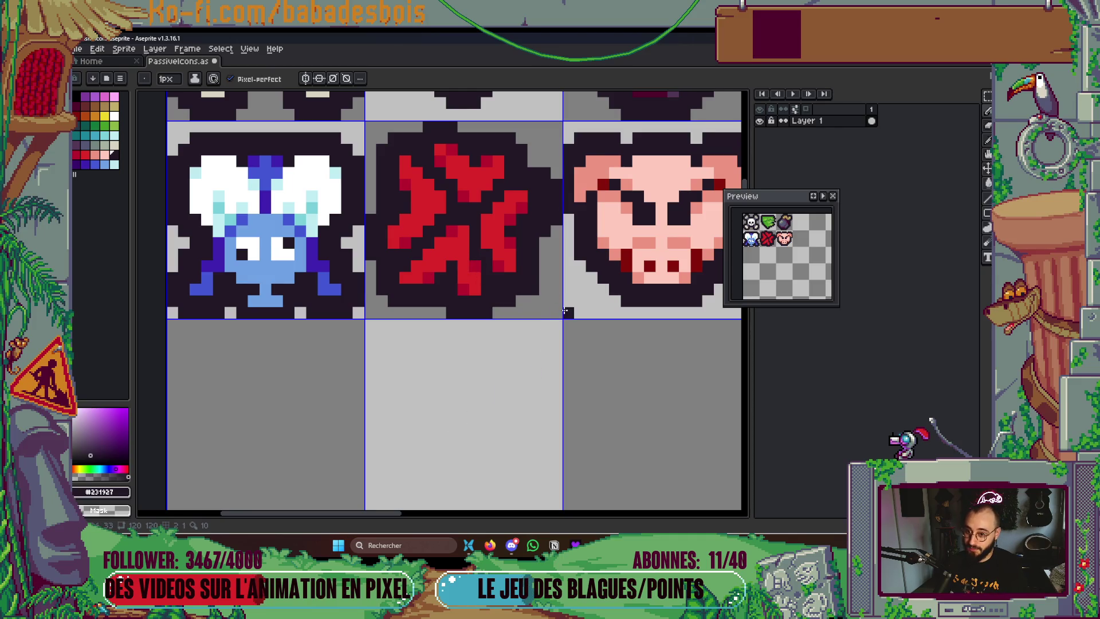
pyautogui.scroll(1, 558, 303)
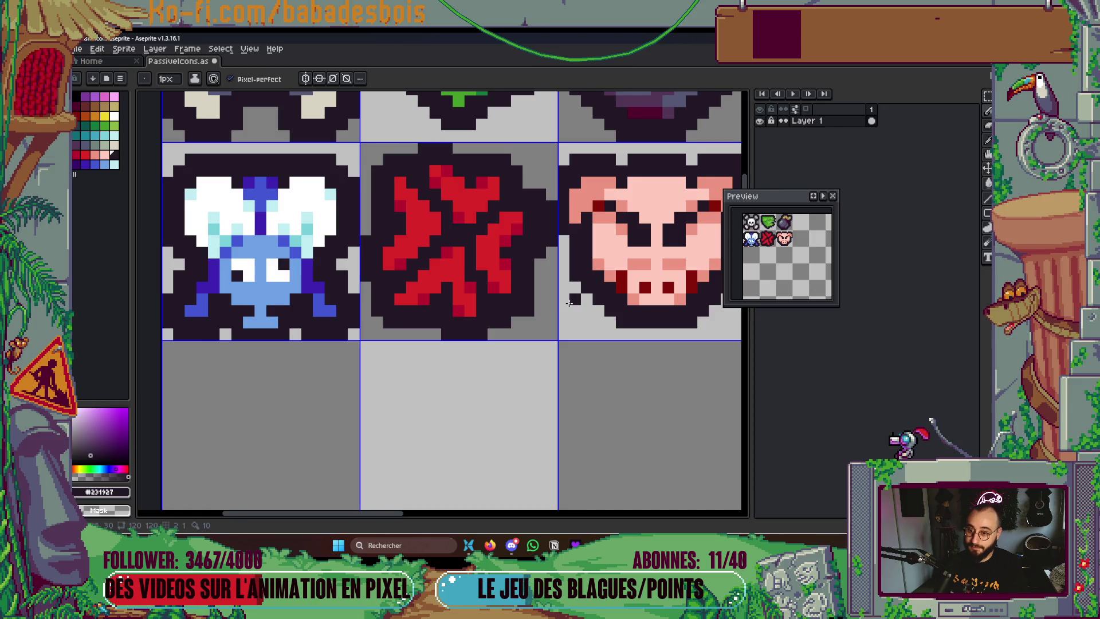
pyautogui.scroll(-4, 569, 302)
pyautogui.hotkey('ctrl', 's')
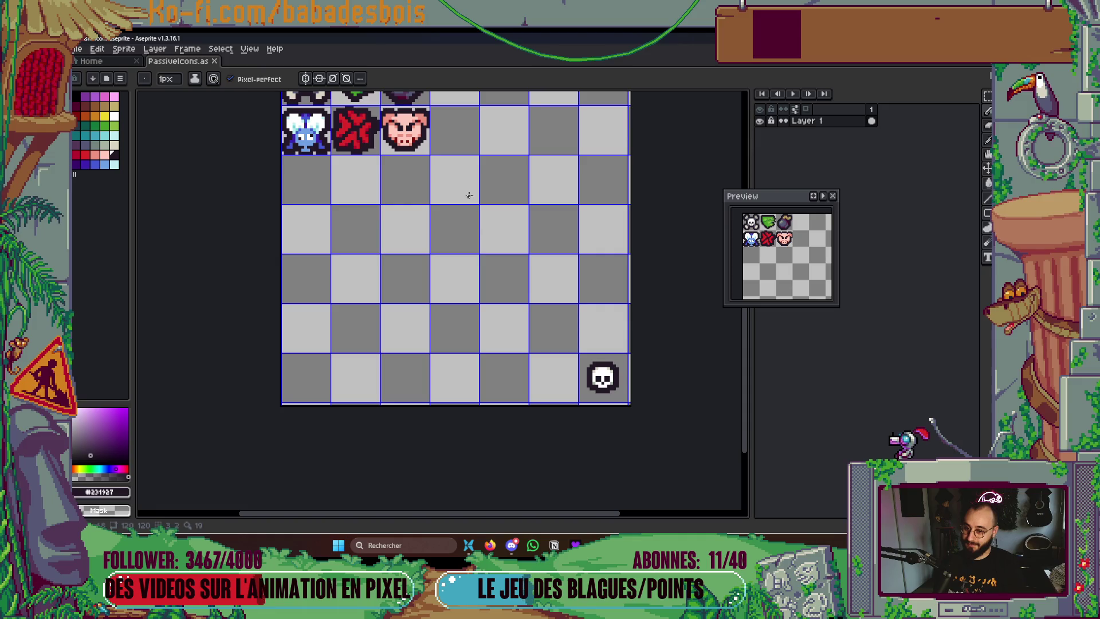
pyautogui.scroll(5, 405, 116)
# Paint a dark-red pixel beside each of the pig's eyes and save
pyautogui.keyDown('alt'); pyautogui.click(423, 161); pyautogui.keyUp('alt')
pyautogui.click(411, 169)
pyautogui.click(480, 169)
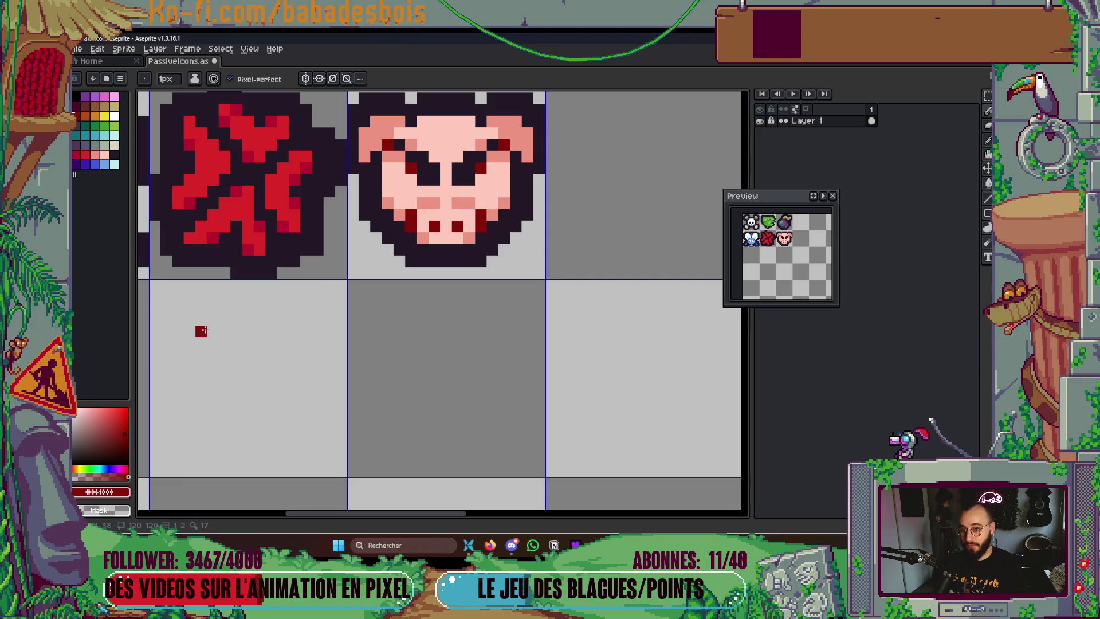
pyautogui.hotkey('ctrl', 's')
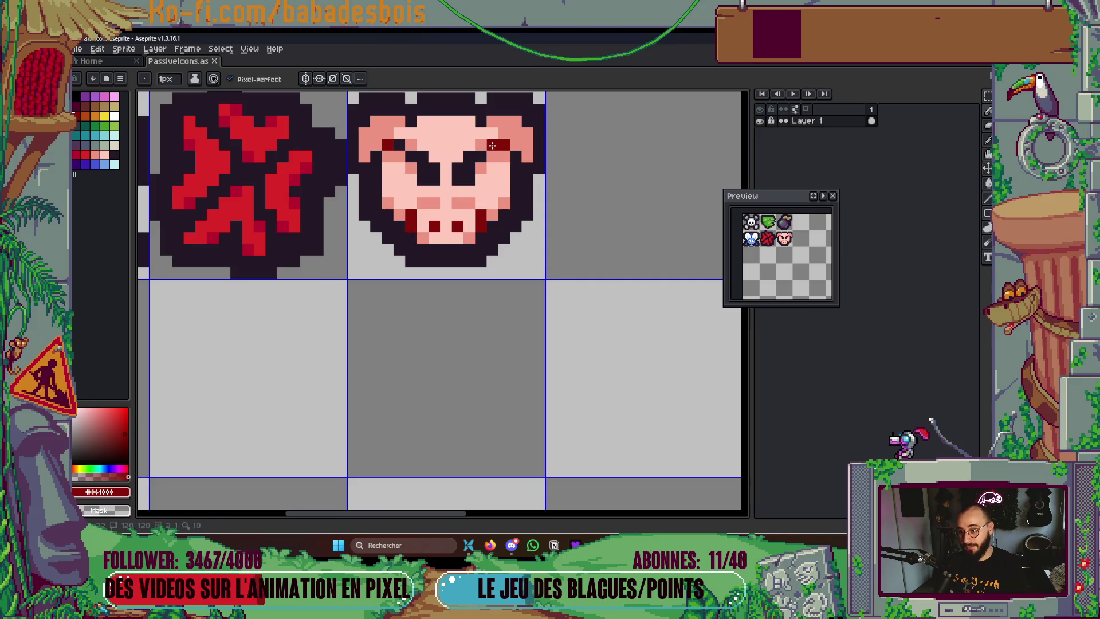
# Add dark red at the inner ends of both eyebrows and save the sheet
pyautogui.click(493, 156)
pyautogui.click(399, 155)
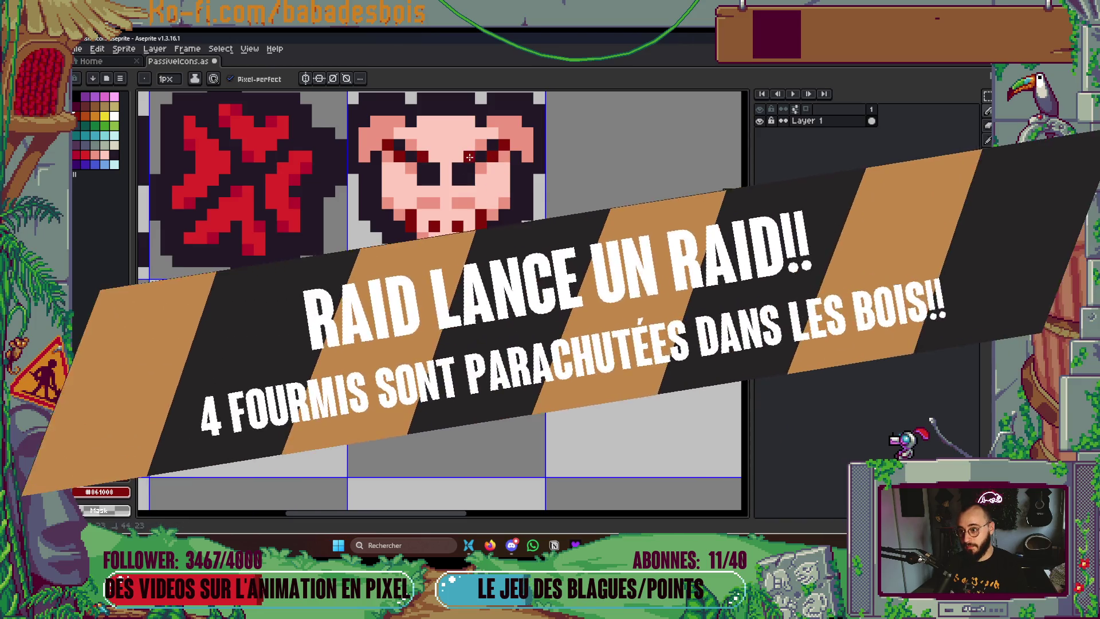
pyautogui.scroll(2, 475, 192)
pyautogui.hotkey('ctrl', 's')
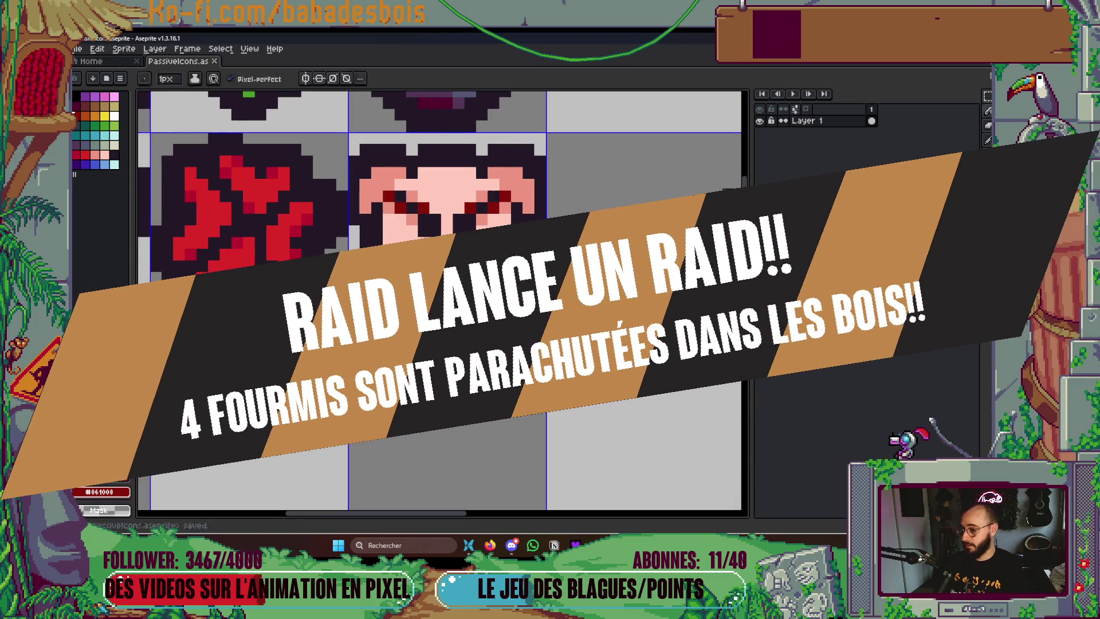
pyautogui.press('F7')
pyautogui.keyDown('alt'); pyautogui.click(446, 200); pyautogui.keyUp('alt')
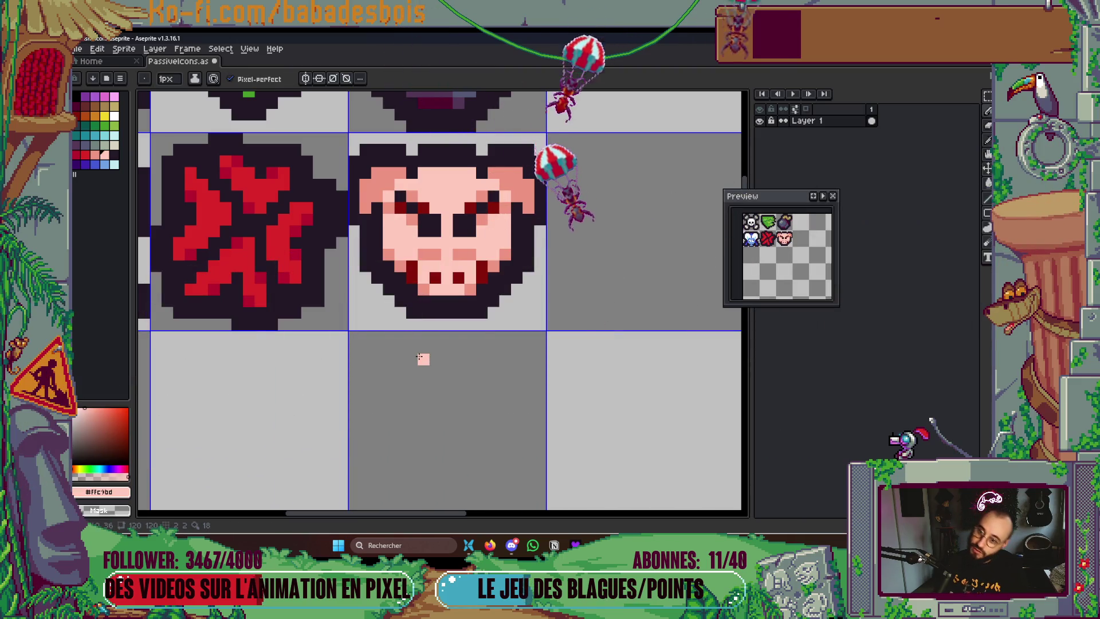
pyautogui.press('v')
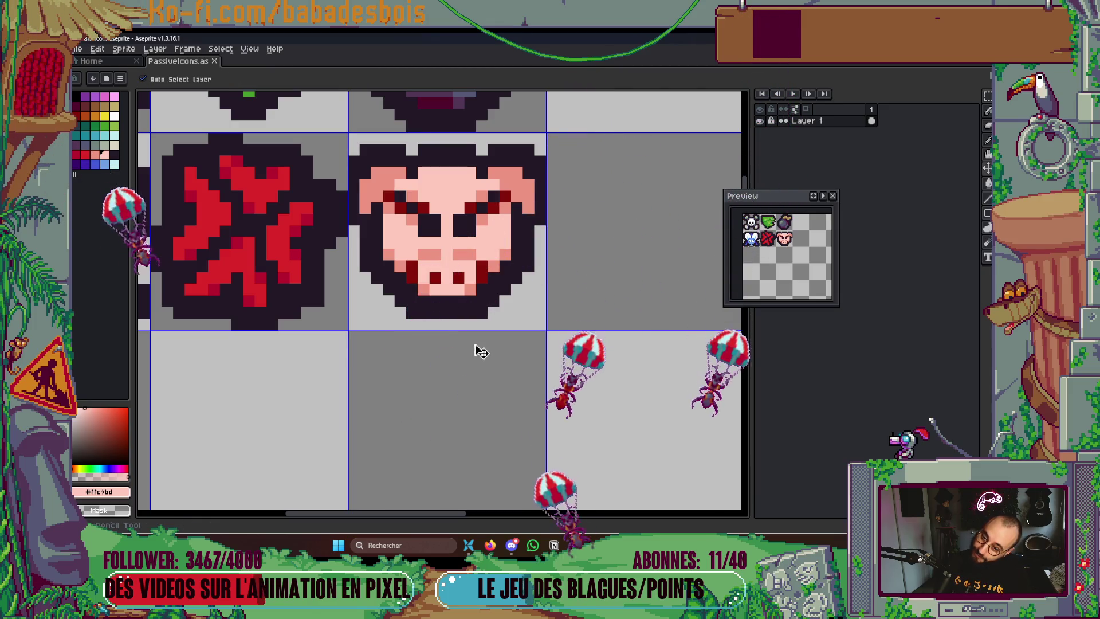
pyautogui.press('b')
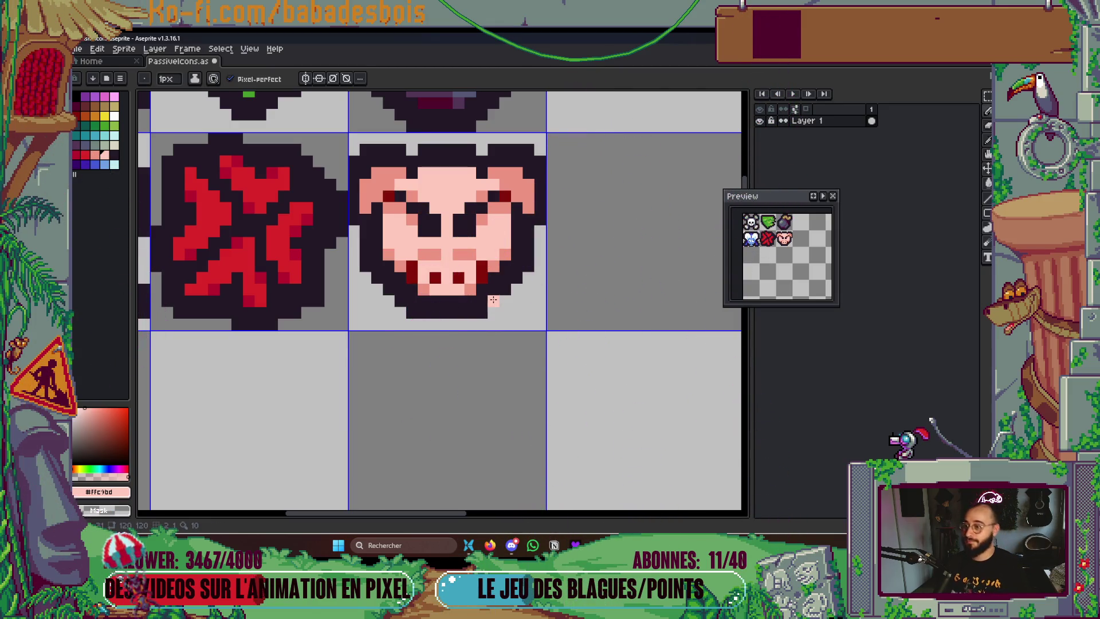
pyautogui.scroll(-3, 493, 299)
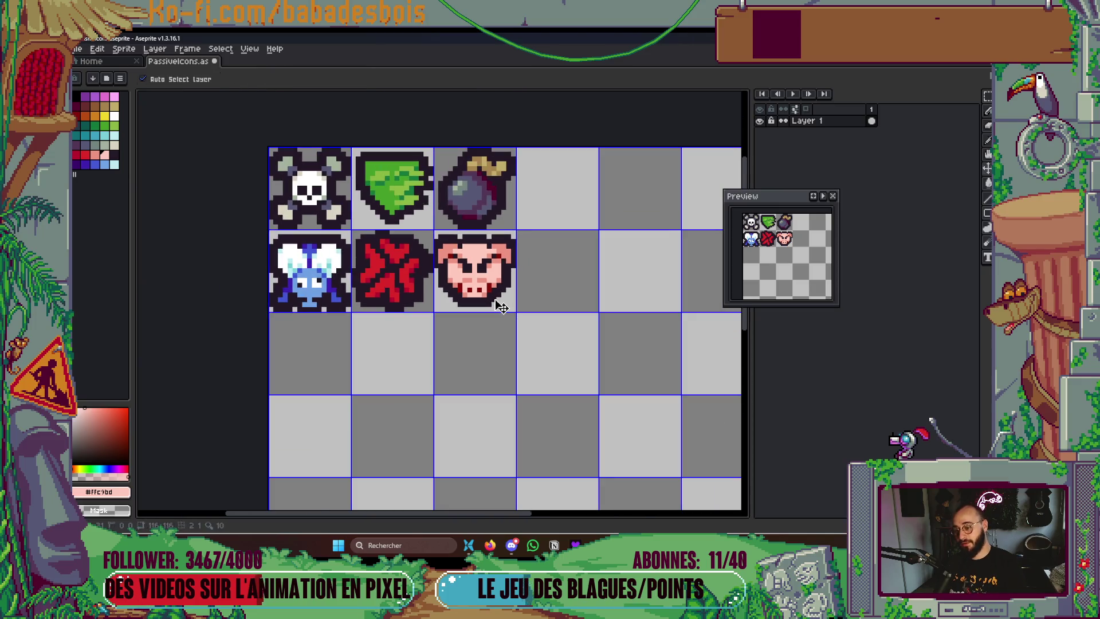
# Add two more dark-red pixels by the pig's eye, save, and switch to the game-design board
pyautogui.hotkey('ctrl', 's')
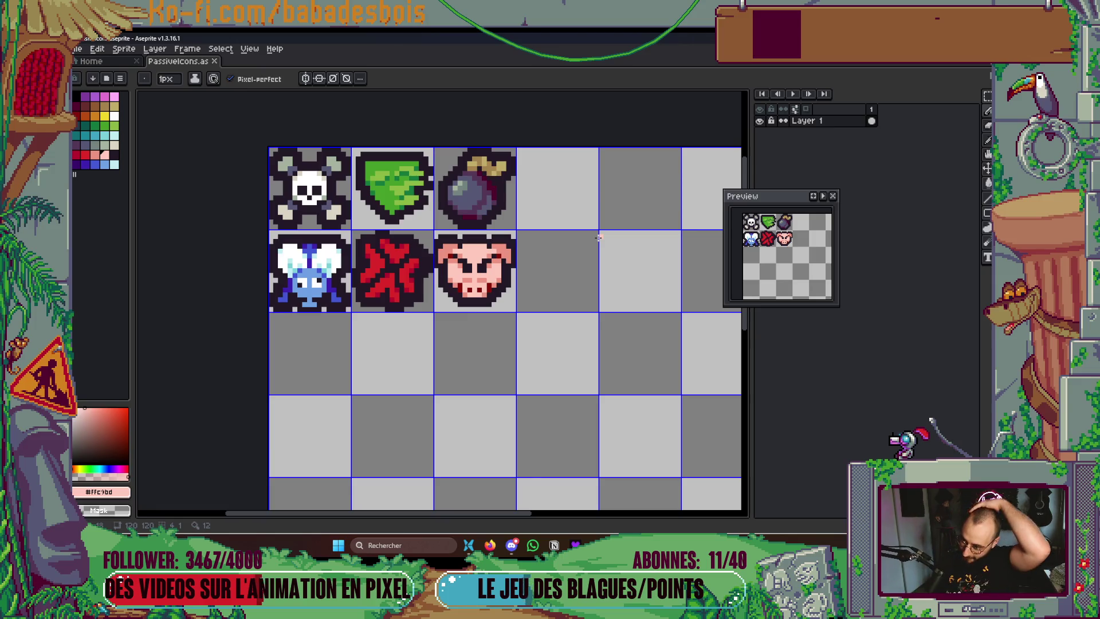
pyautogui.scroll(6, 433, 235)
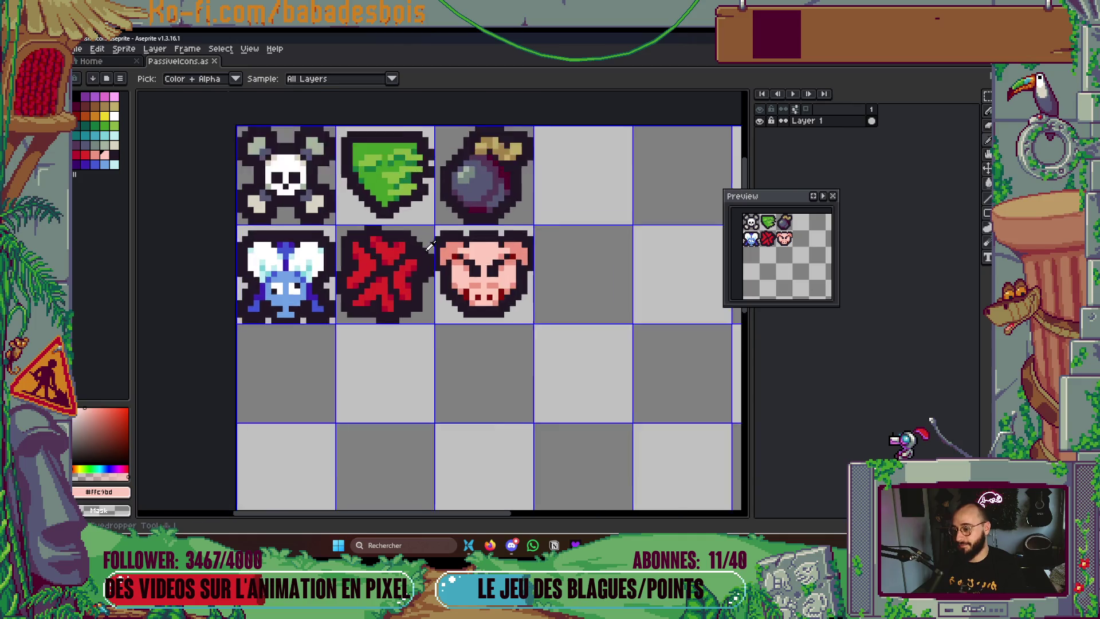
pyautogui.keyDown('alt'); pyautogui.click(531, 294); pyautogui.keyUp('alt')
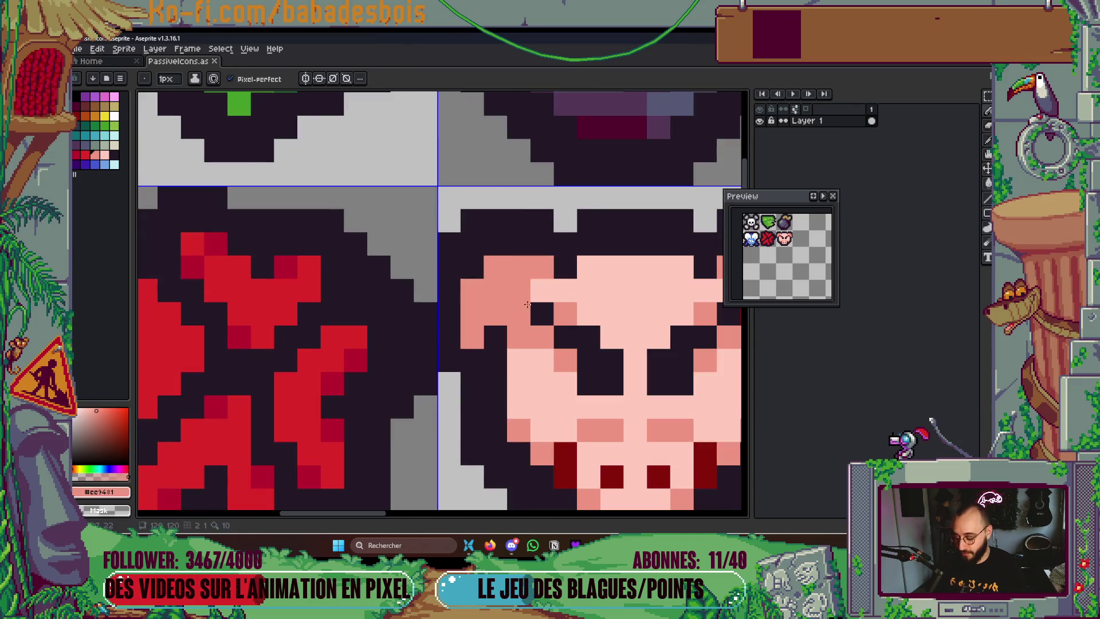
pyautogui.keyDown('alt'); pyautogui.click(518, 313); pyautogui.keyUp('alt')
pyautogui.click(541, 294)
pyautogui.click(611, 337)
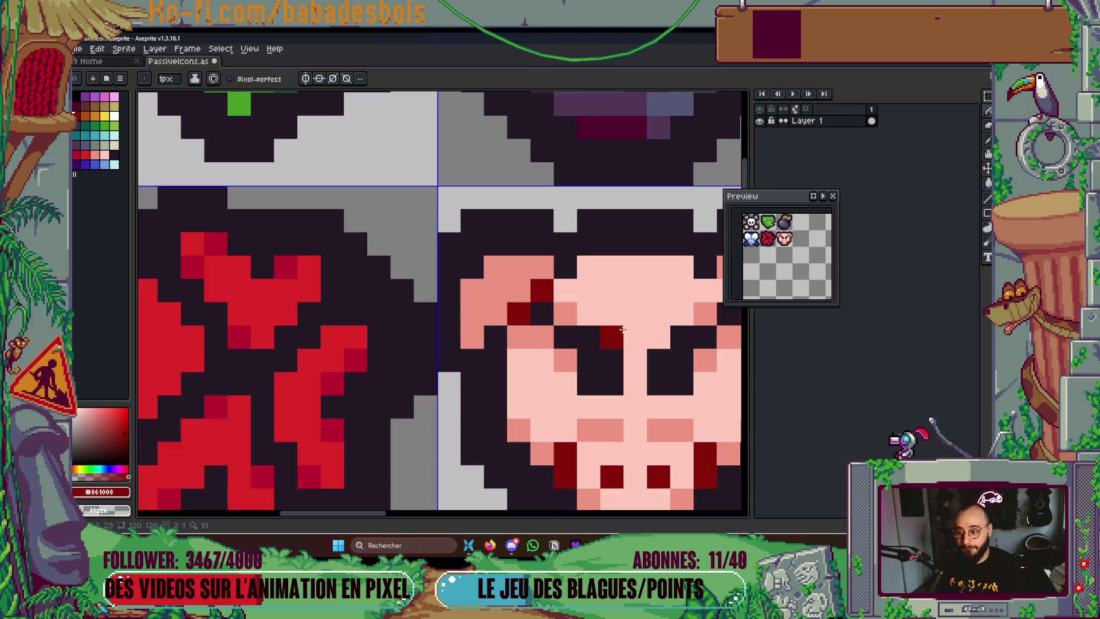
pyautogui.hotkey('ctrl', 's')
pyautogui.scroll(-5, 555, 321)
pyautogui.scroll(-3, 555, 322)
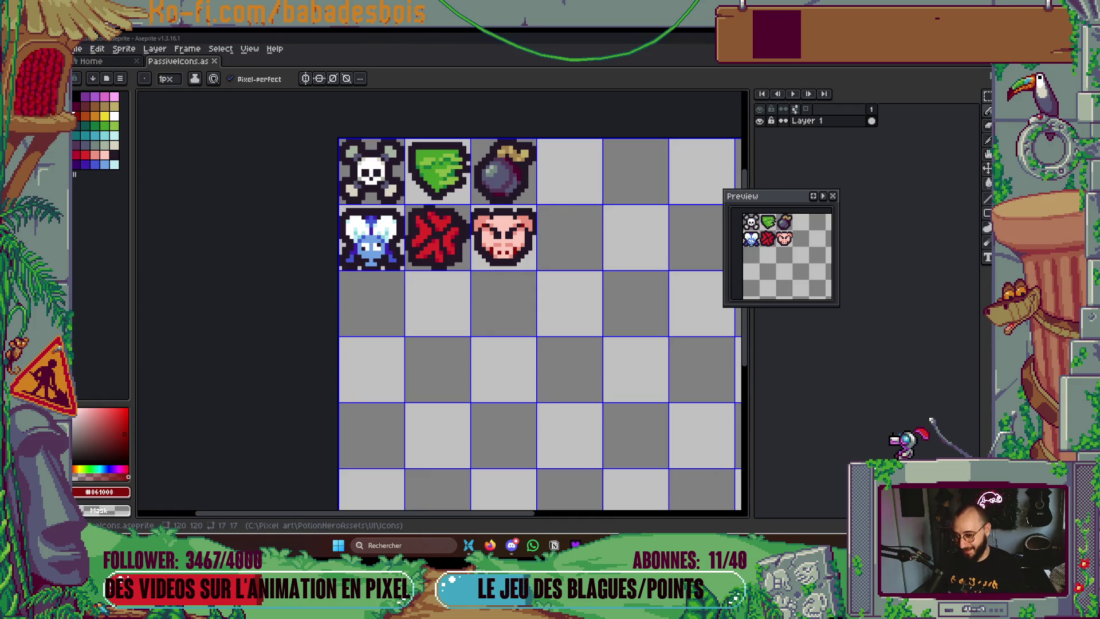
pyautogui.hotkey('ctrl', 's')
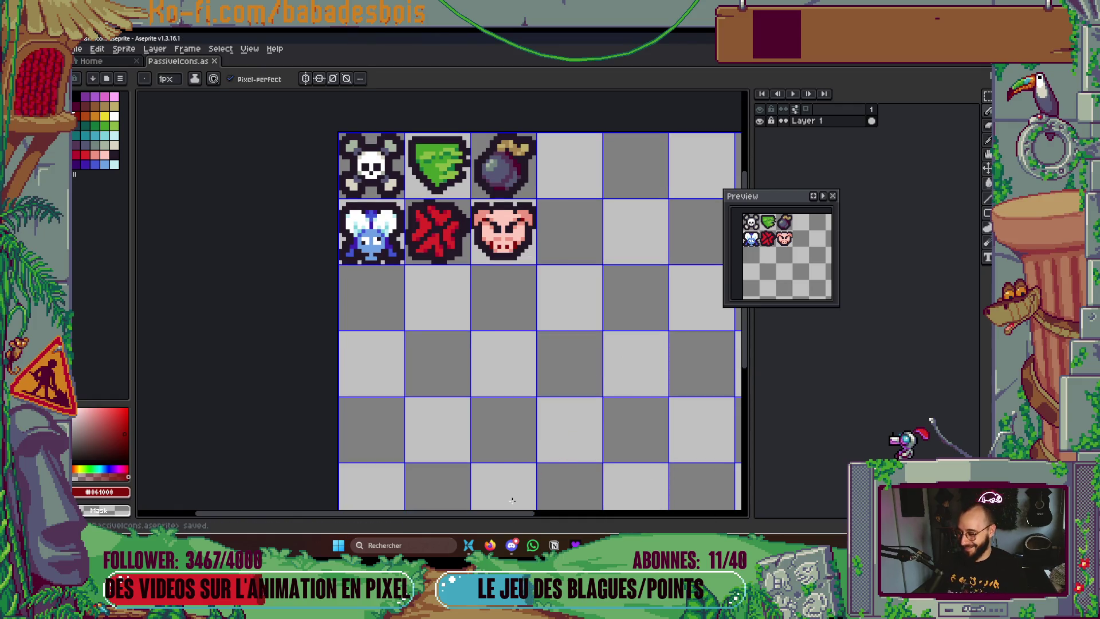
pyautogui.click(490, 547)
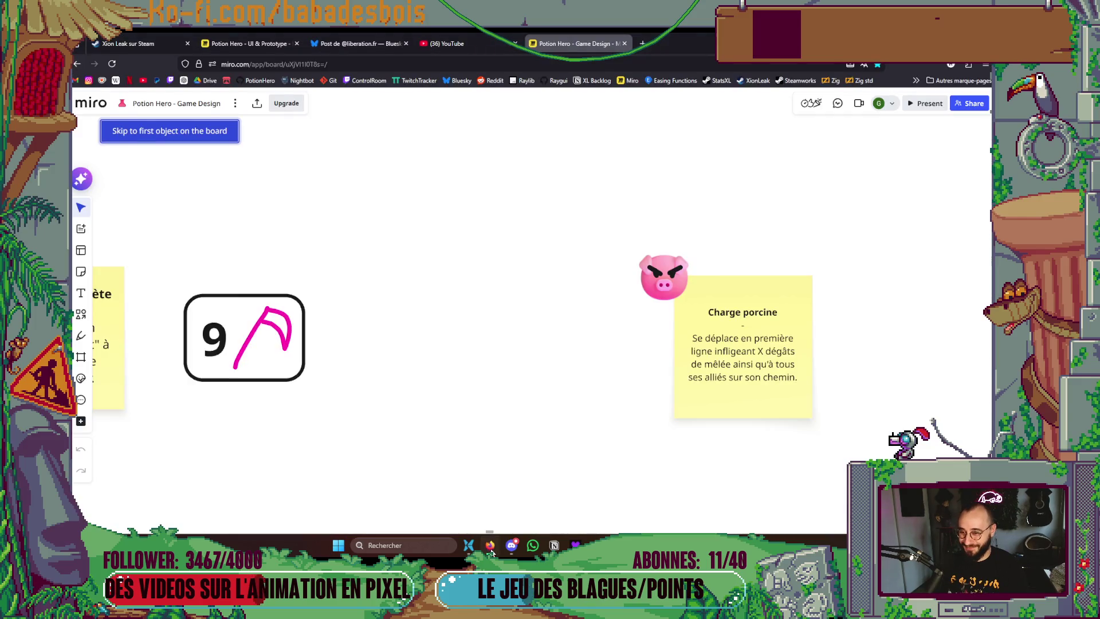
pyautogui.click(491, 548)
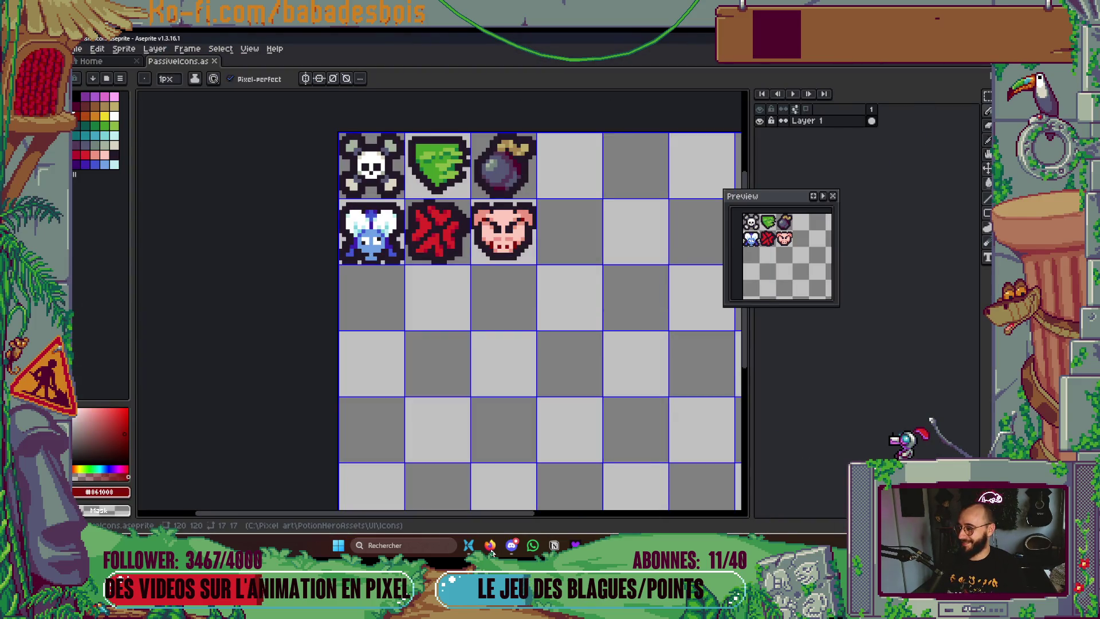
pyautogui.click(491, 547)
pyautogui.scroll(-4, 623, 308)
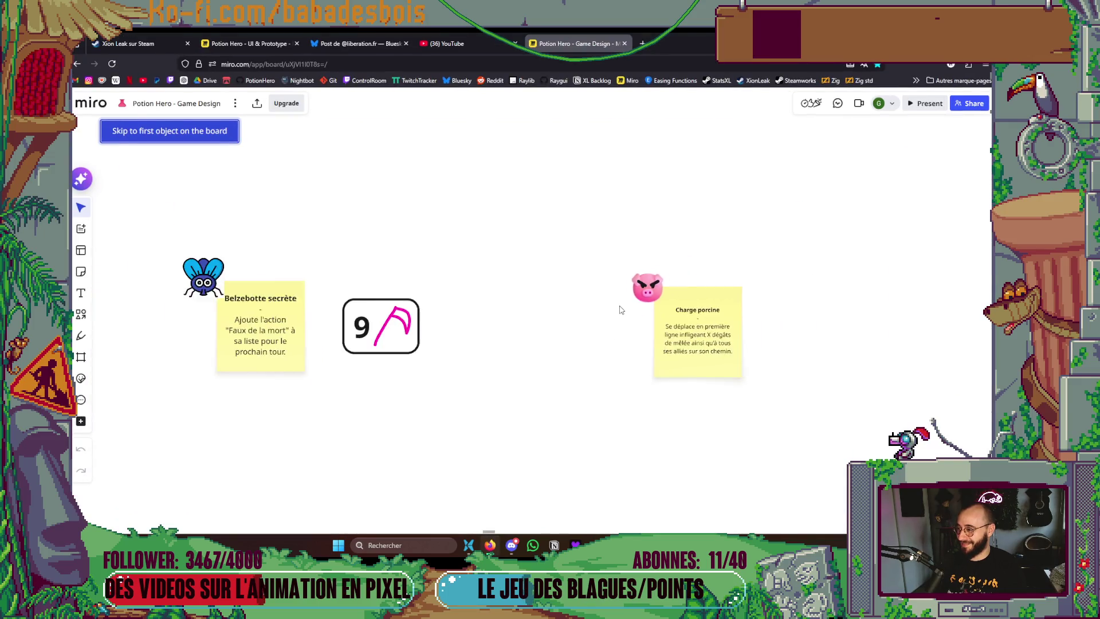
pyautogui.scroll(-5, 623, 308)
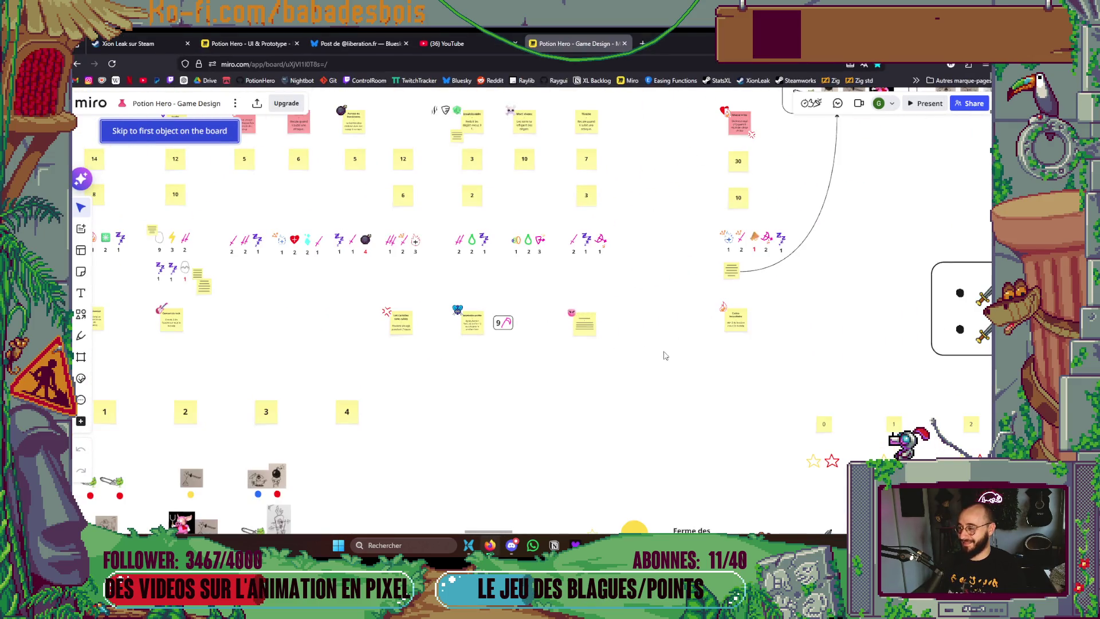
pyautogui.hotkey('alt', 'Tab')
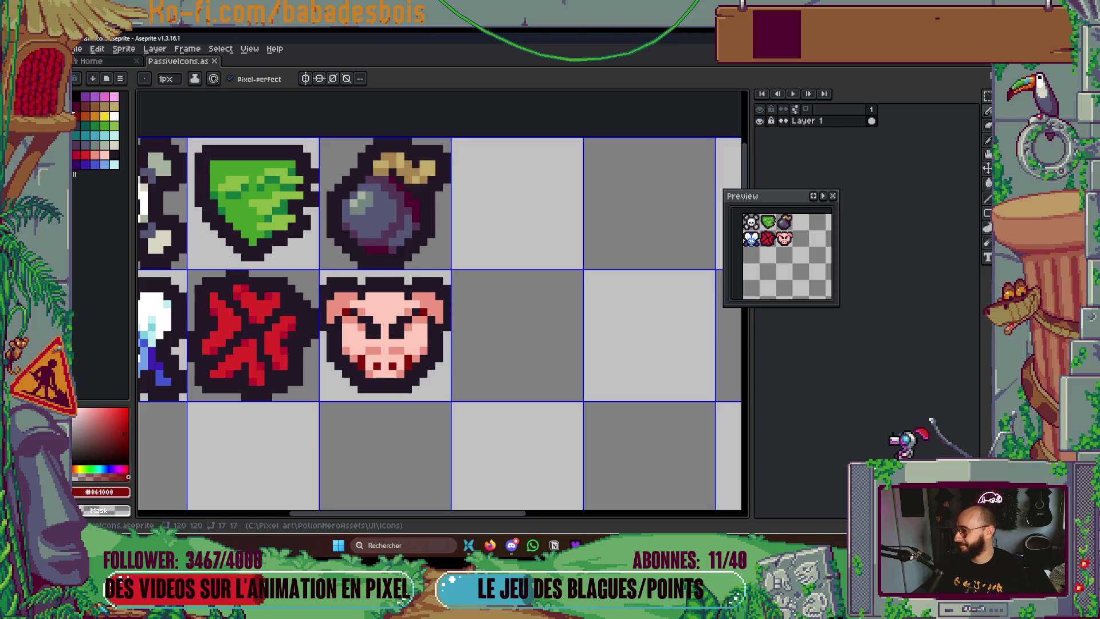
# Zoom in on the sheet and save PassiveIcons.aseprite
pyautogui.scroll(-2, 439, 278)
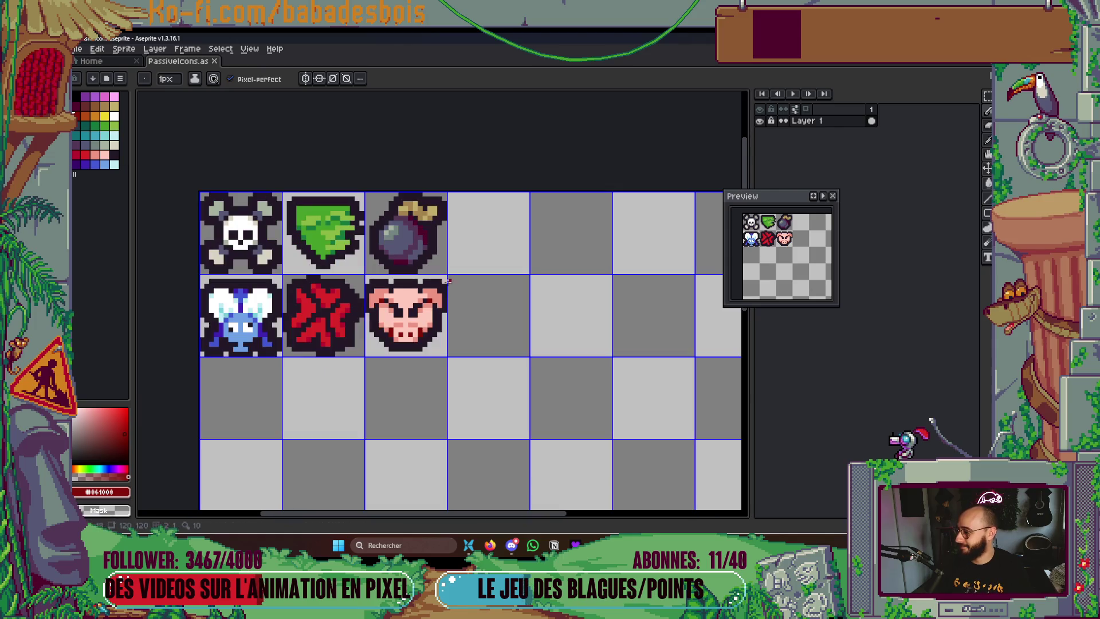
pyautogui.scroll(1, 517, 319)
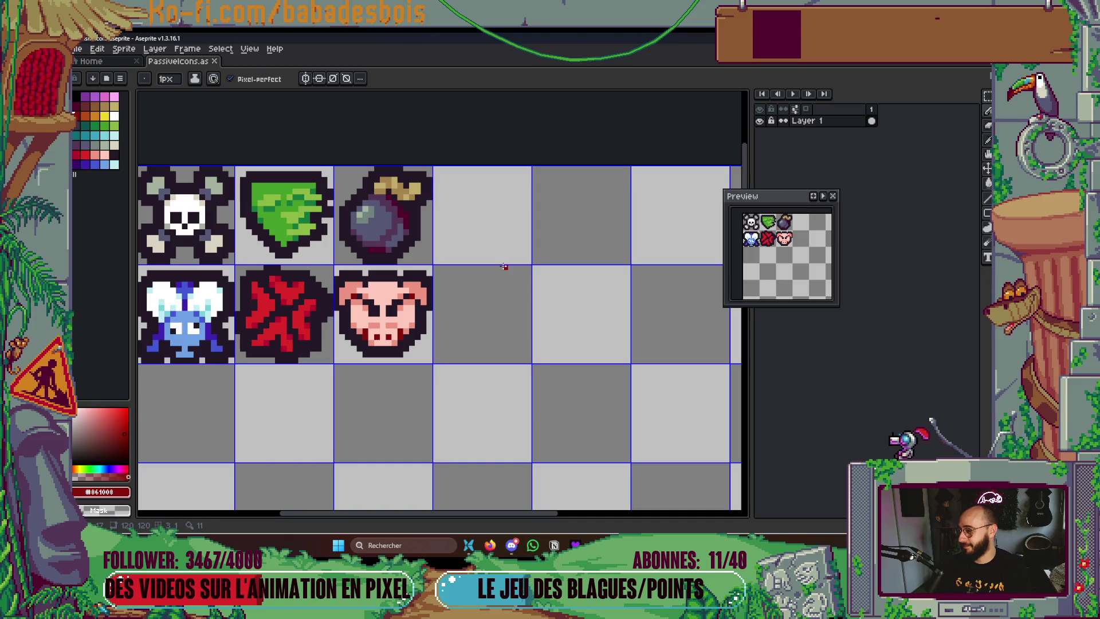
pyautogui.scroll(1, 491, 278)
pyautogui.scroll(1, 457, 207)
pyautogui.hotkey('ctrl', 's')
# Erase the stray red pixel under the burst and fill the gap with the dark outline colour
pyautogui.scroll(-4, 516, 401)
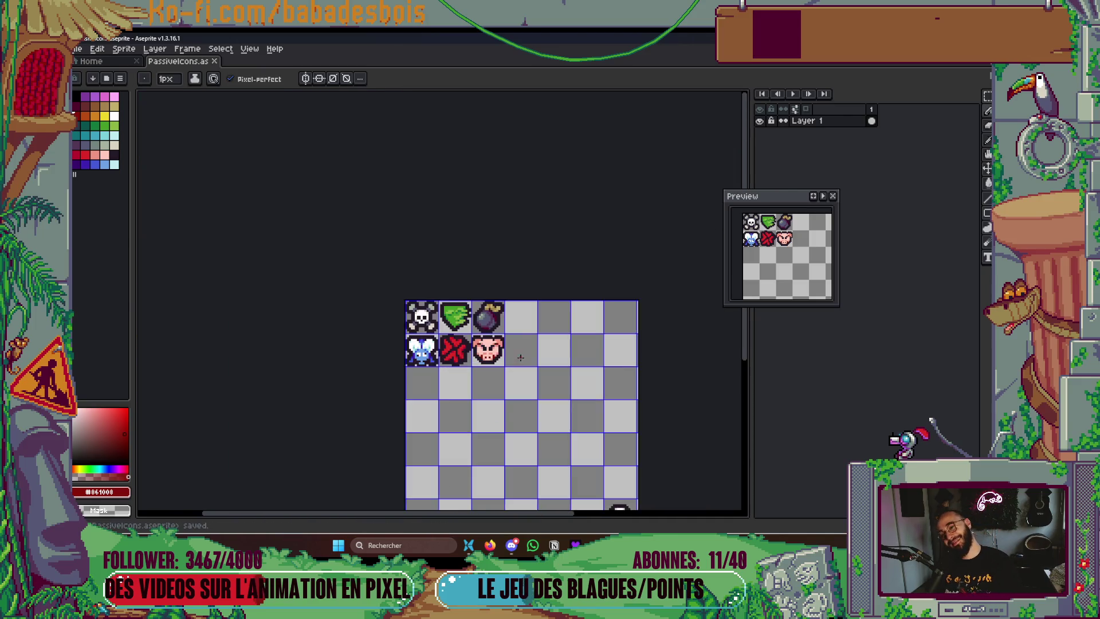
pyautogui.scroll(4, 515, 355)
pyautogui.scroll(1, 515, 362)
pyautogui.moveTo(538, 334); pyautogui.dragTo(607, 388)
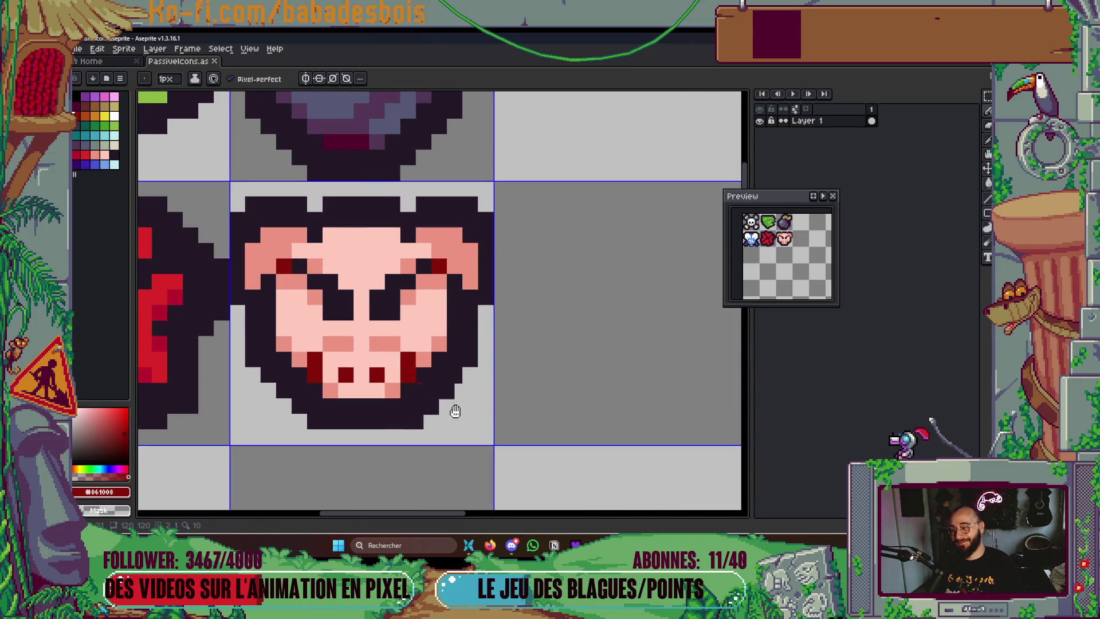
pyautogui.scroll(-1, 606, 388)
pyautogui.scroll(1, 275, 368)
pyautogui.rightClick(300, 372)
pyautogui.press('i')
pyautogui.click(310, 396)
pyautogui.press('b')
pyautogui.click(293, 376)
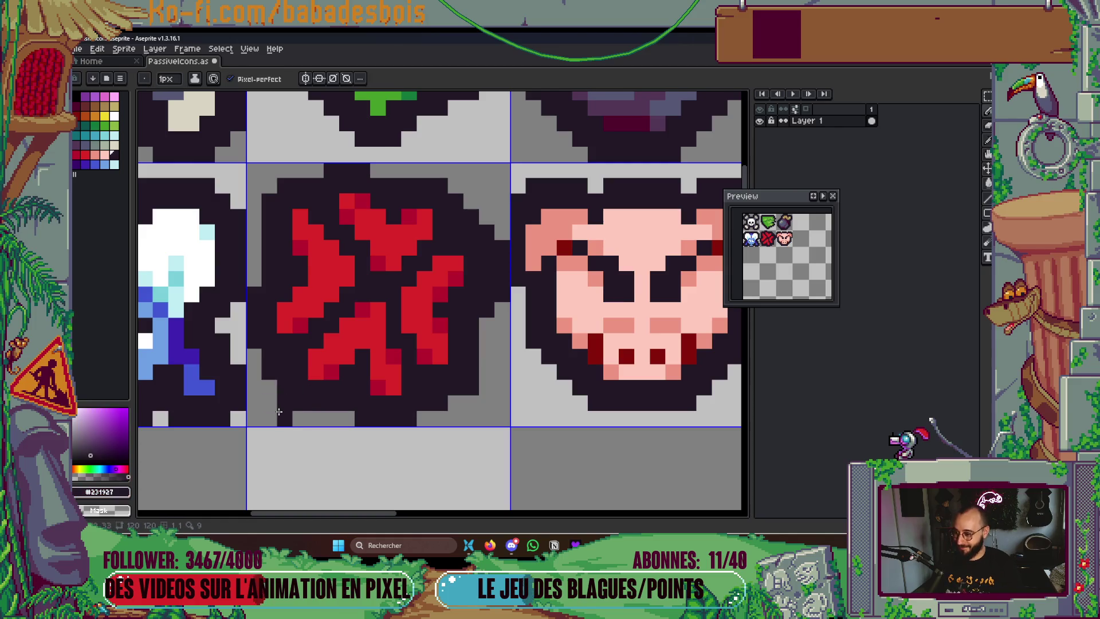
# Save the sheet again with the whole icon grid back in view
pyautogui.scroll(-3, 283, 407)
pyautogui.hotkey('ctrl', 's')
pyautogui.moveTo(528, 400)
pyautogui.mouseDown()
pyautogui.moveTo(439, 348)
pyautogui.moveTo(444, 370)
pyautogui.moveTo(454, 344)
pyautogui.moveTo(502, 345)
pyautogui.mouseUp()
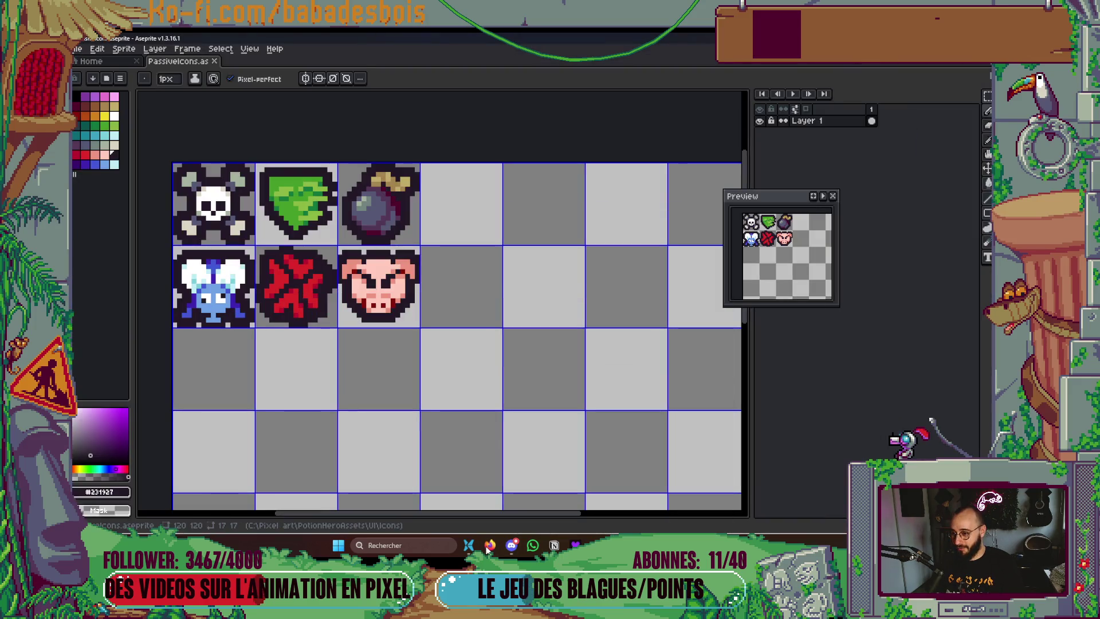
pyautogui.scroll(2, 504, 389)
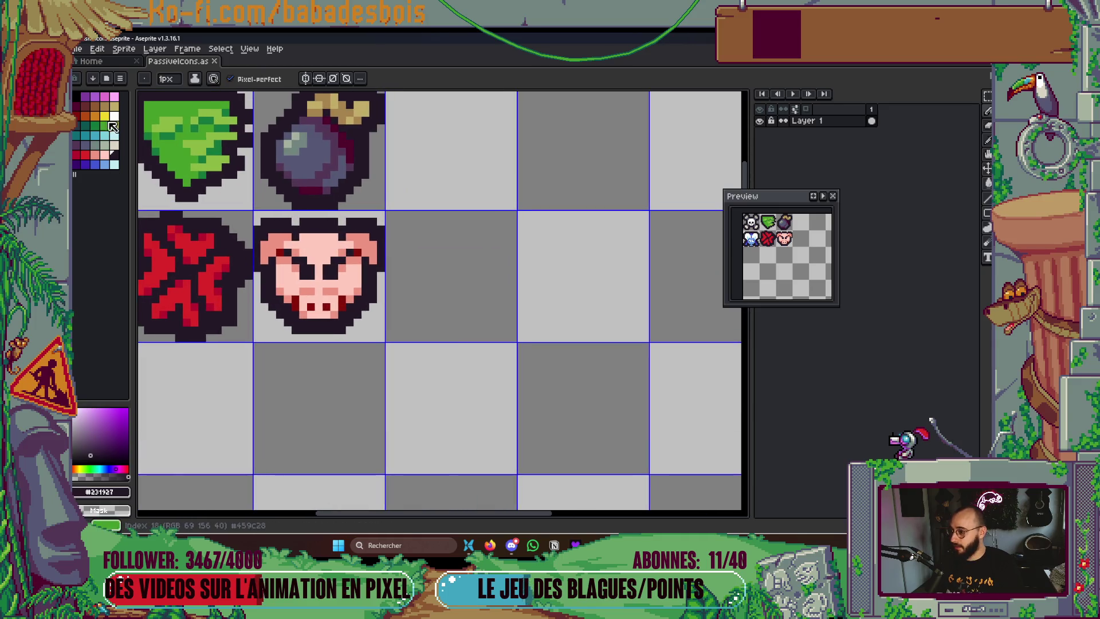
# Block in a large yellow flame shape with a 2 px brush beside the pig face
pyautogui.click(104, 116)
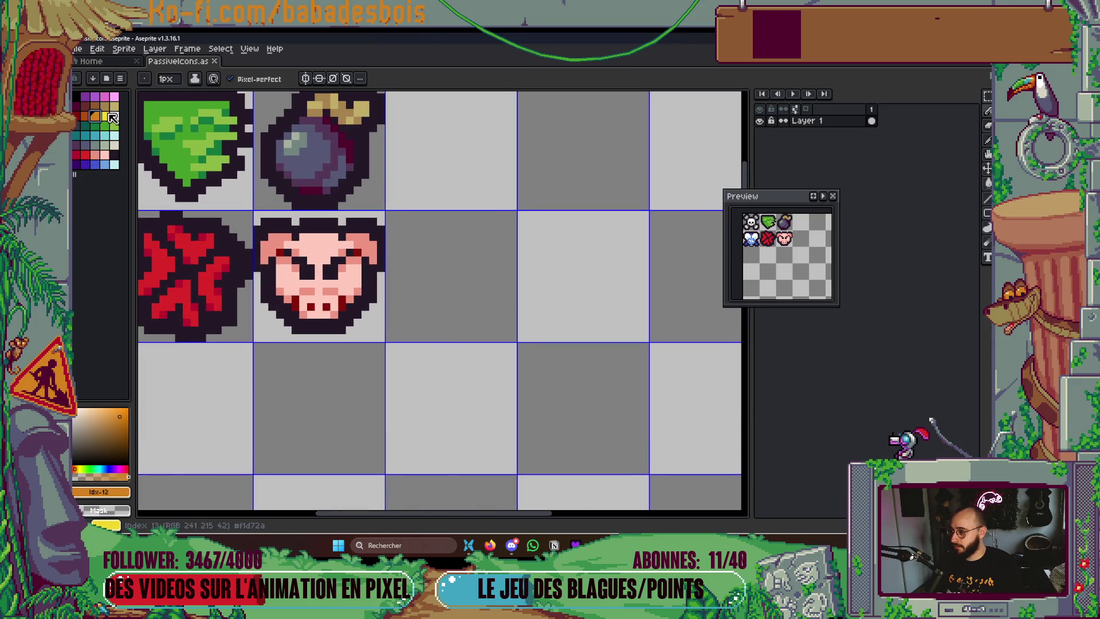
pyautogui.press('+')
pyautogui.moveTo(415, 315)
pyautogui.mouseDown()
pyautogui.moveTo(426, 262)
pyautogui.moveTo(435, 315)
pyautogui.moveTo(454, 189)
pyautogui.moveTo(473, 286)
pyautogui.mouseUp()
pyautogui.hotkey('ctrl', 'z')
pyautogui.click(455, 226)
pyautogui.moveTo(458, 230)
pyautogui.mouseDown()
pyautogui.moveTo(450, 318)
pyautogui.moveTo(455, 277)
pyautogui.mouseUp()
pyautogui.rightClick(420, 258)
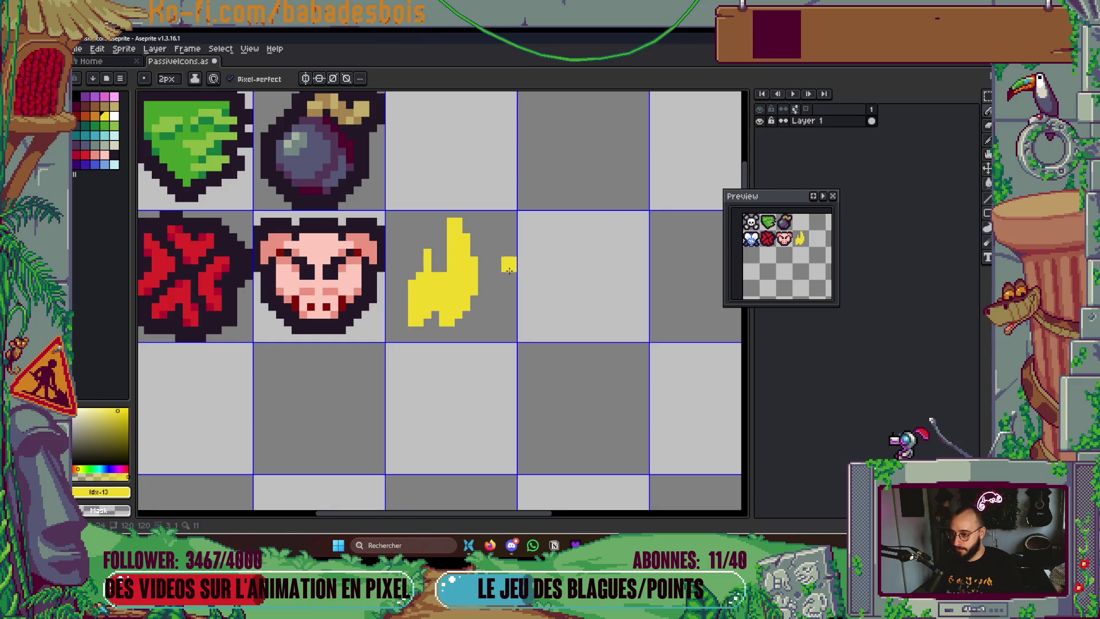
# With a 1 px brush, widen the flame's thin right side with a diagonal yellow edge
pyautogui.press('-')
pyautogui.moveTo(474, 324); pyautogui.dragTo(486, 281)
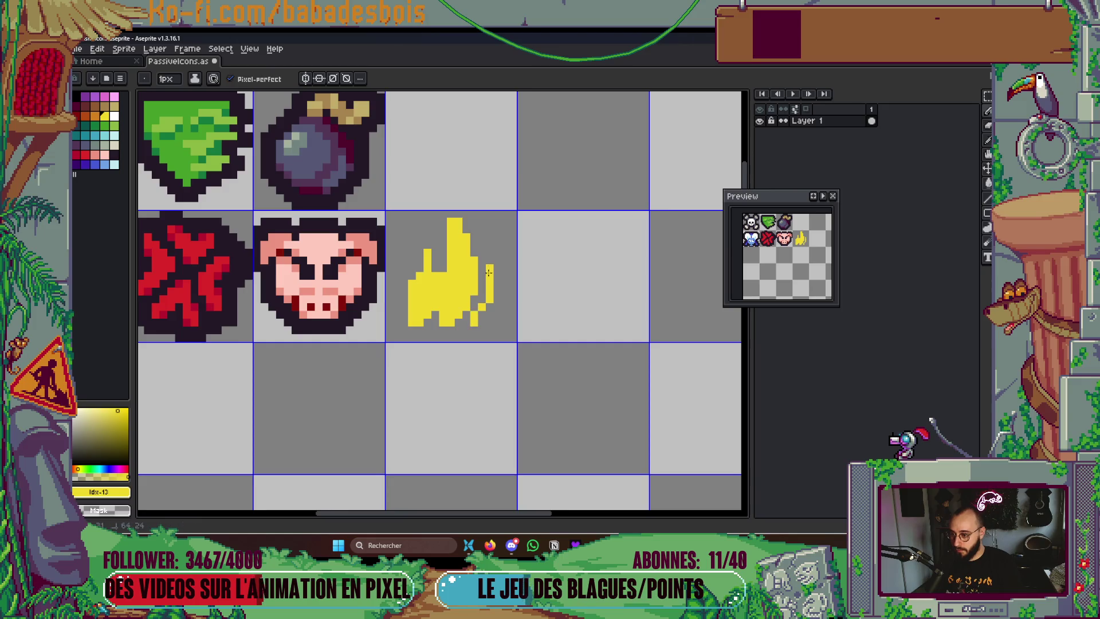
pyautogui.moveTo(470, 316); pyautogui.dragTo(450, 329)
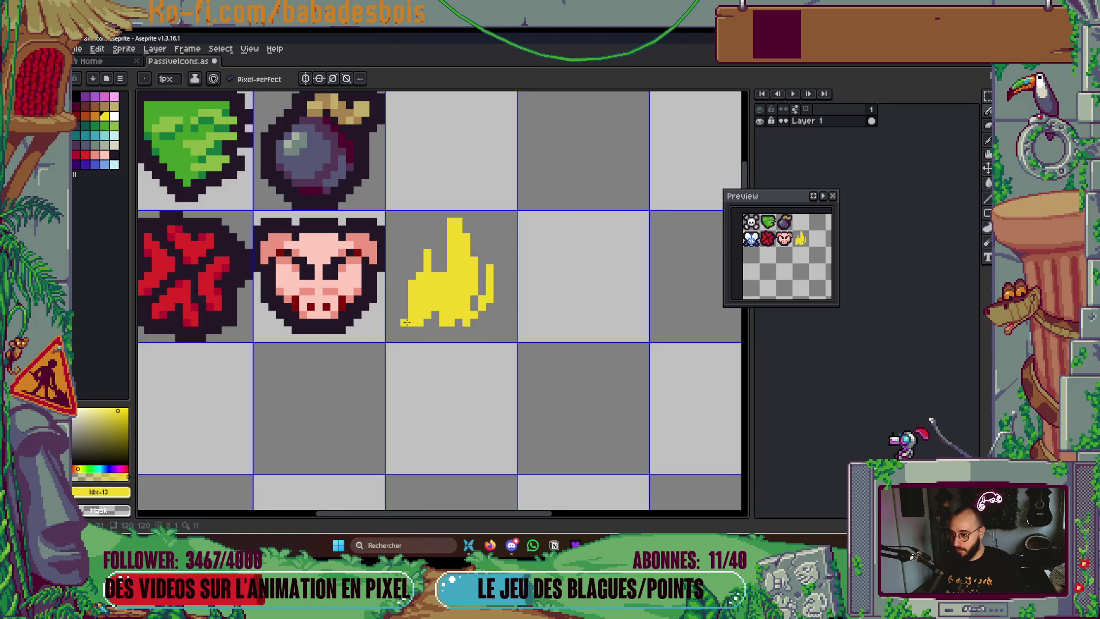
pyautogui.moveTo(496, 276)
pyautogui.mouseDown()
pyautogui.moveTo(490, 255)
pyautogui.moveTo(484, 287)
pyautogui.moveTo(495, 275)
pyautogui.moveTo(492, 244)
pyautogui.moveTo(497, 252)
pyautogui.moveTo(487, 248)
pyautogui.mouseUp()
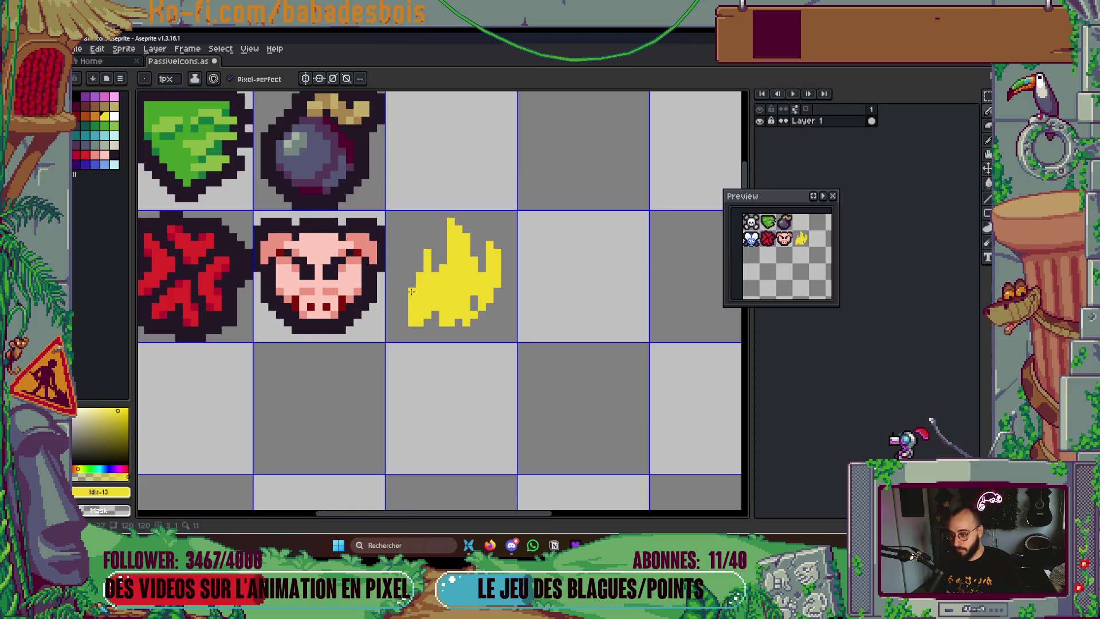
pyautogui.scroll(3, 411, 285)
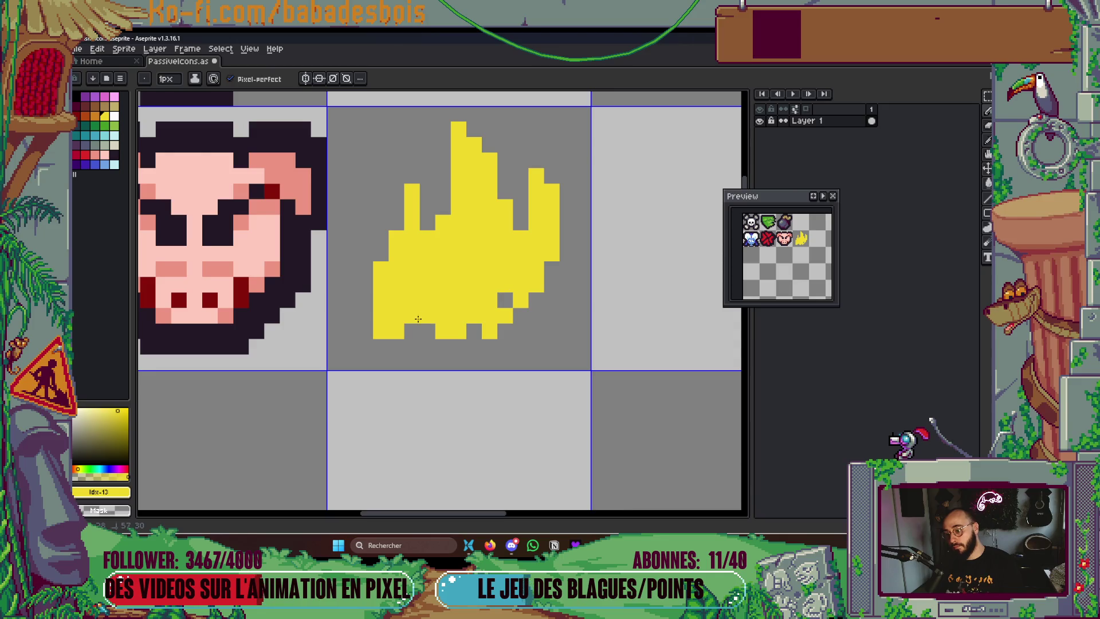
# Fill the gaps along the flame's bottom row and the hole at its lower right
pyautogui.moveTo(413, 331); pyautogui.dragTo(428, 331)
pyautogui.rightClick(381, 331)
pyautogui.click(474, 331)
pyautogui.click(499, 305)
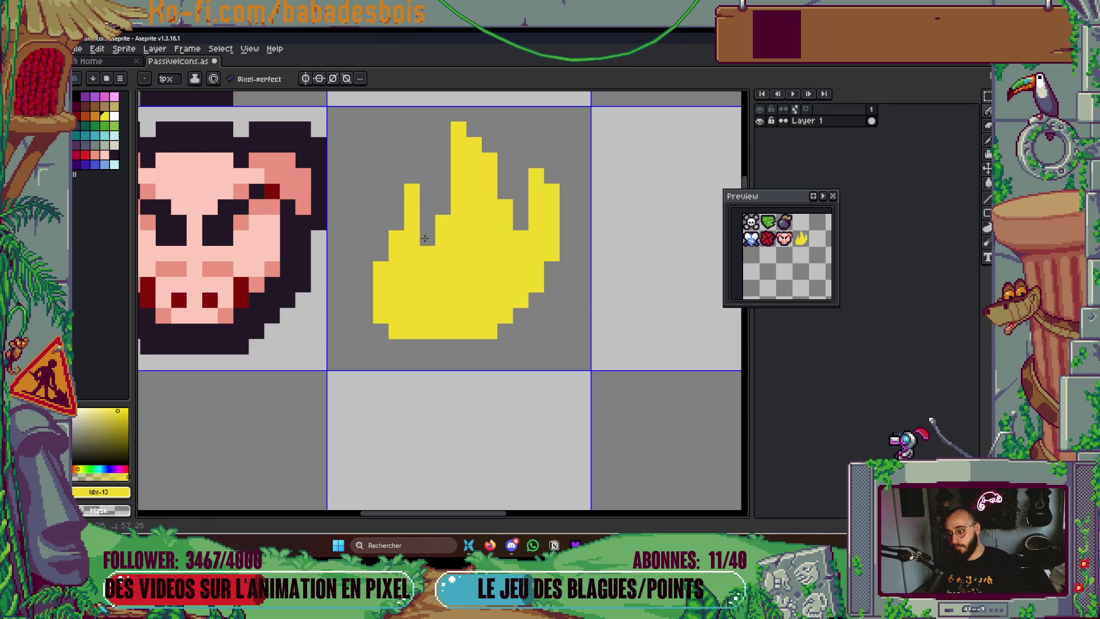
pyautogui.scroll(-3, 543, 261)
pyautogui.scroll(2, 543, 261)
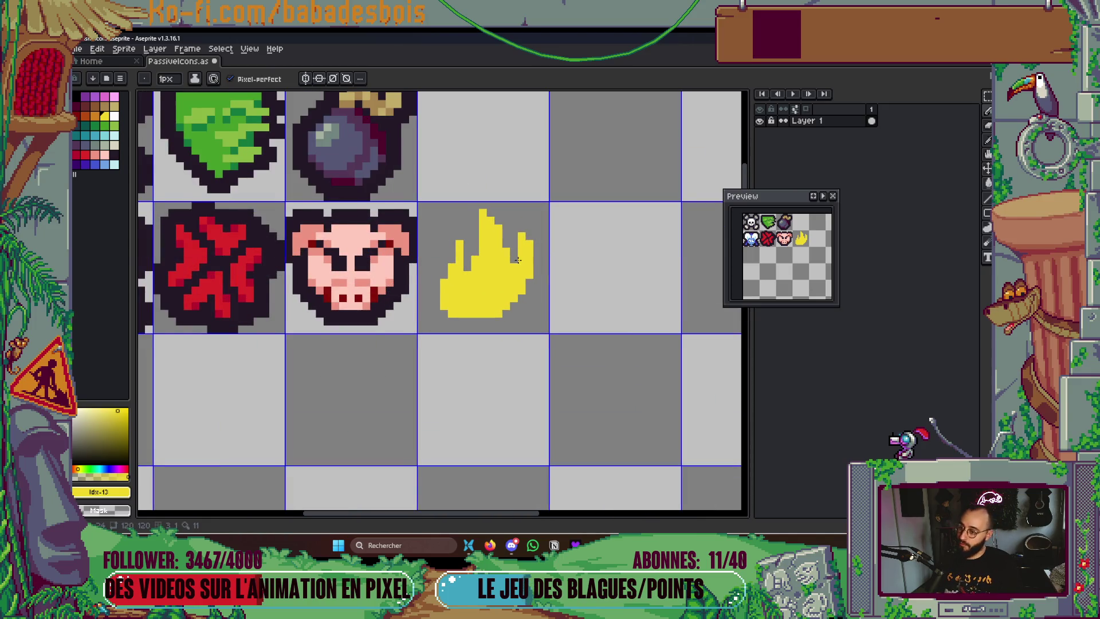
pyautogui.scroll(-2, 515, 241)
pyautogui.scroll(3, 496, 215)
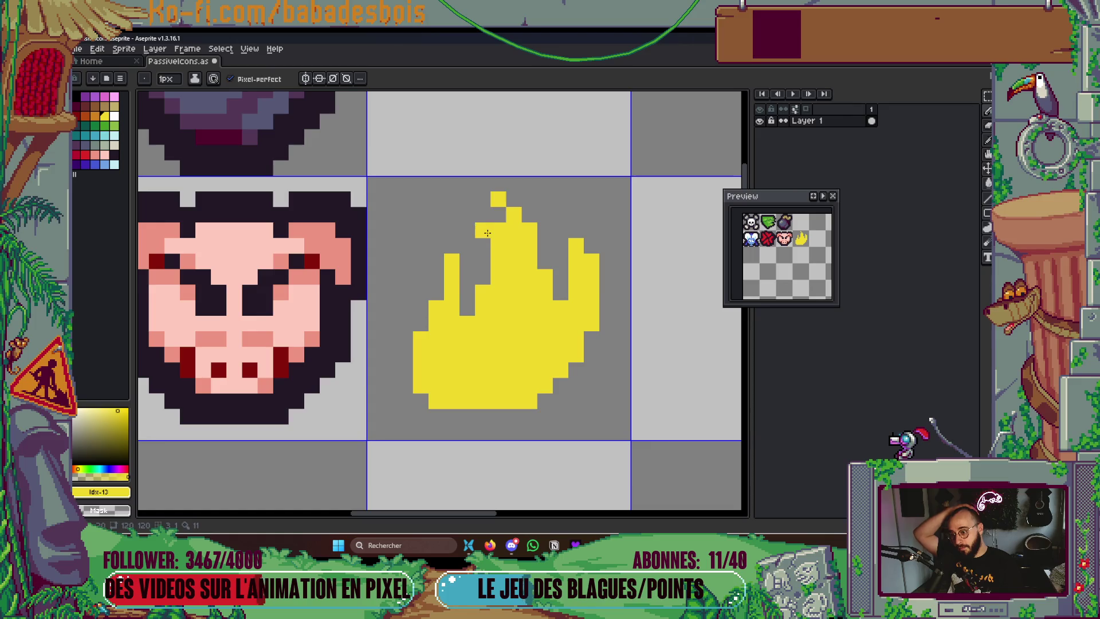
# Trim the flame's leftmost and rightmost pixel columns and shift its top tip right
pyautogui.rightClick(498, 230)
pyautogui.scroll(-3, 450, 232)
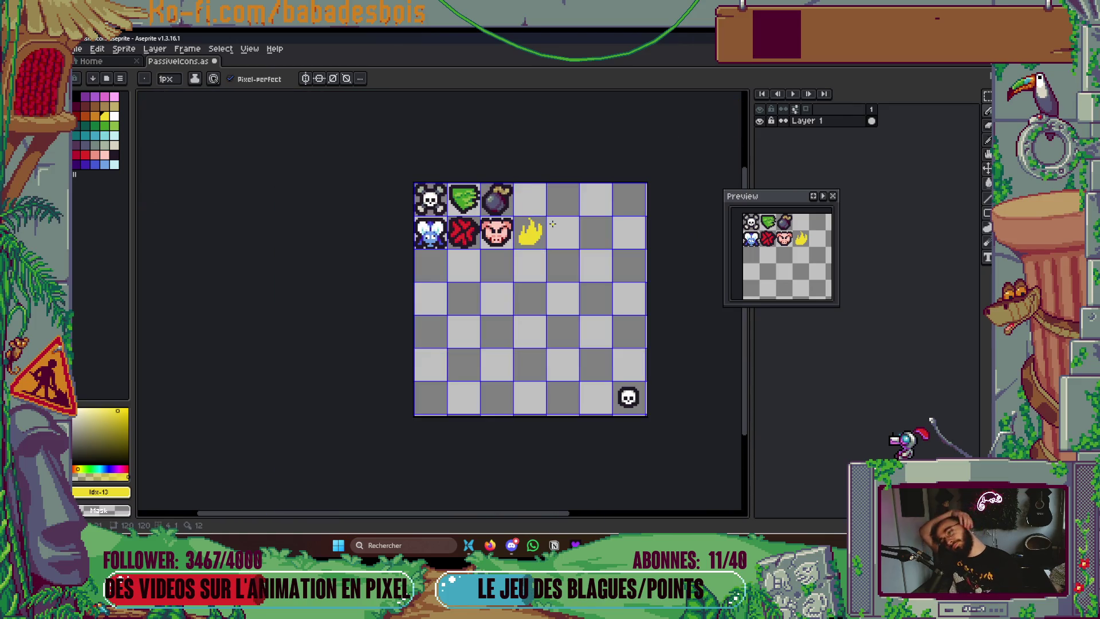
pyautogui.scroll(2, 549, 272)
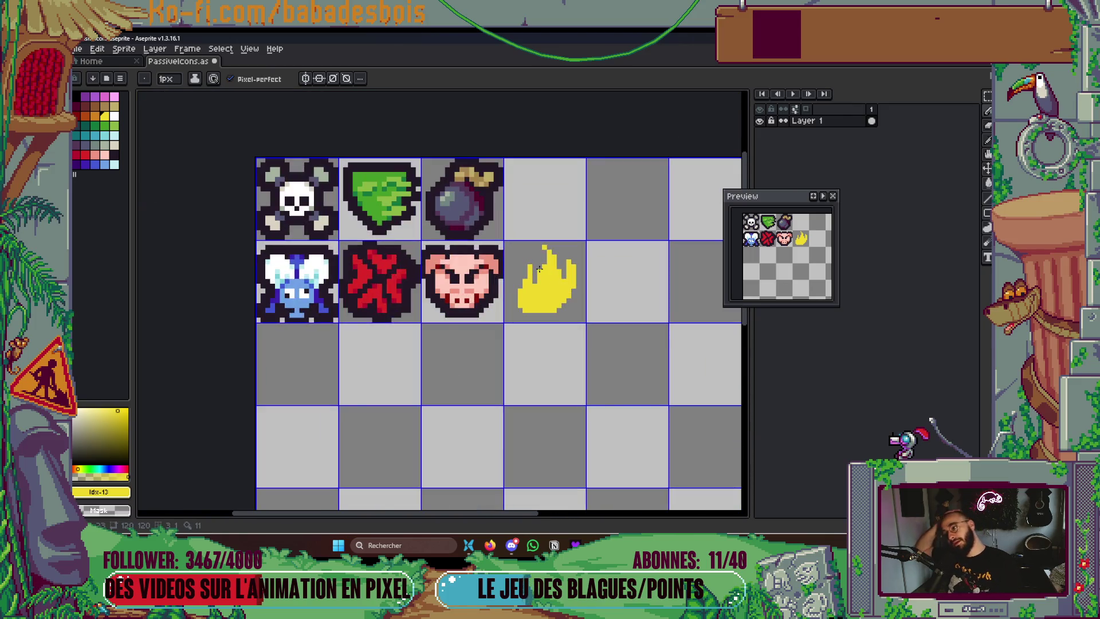
pyautogui.scroll(-3, 542, 269)
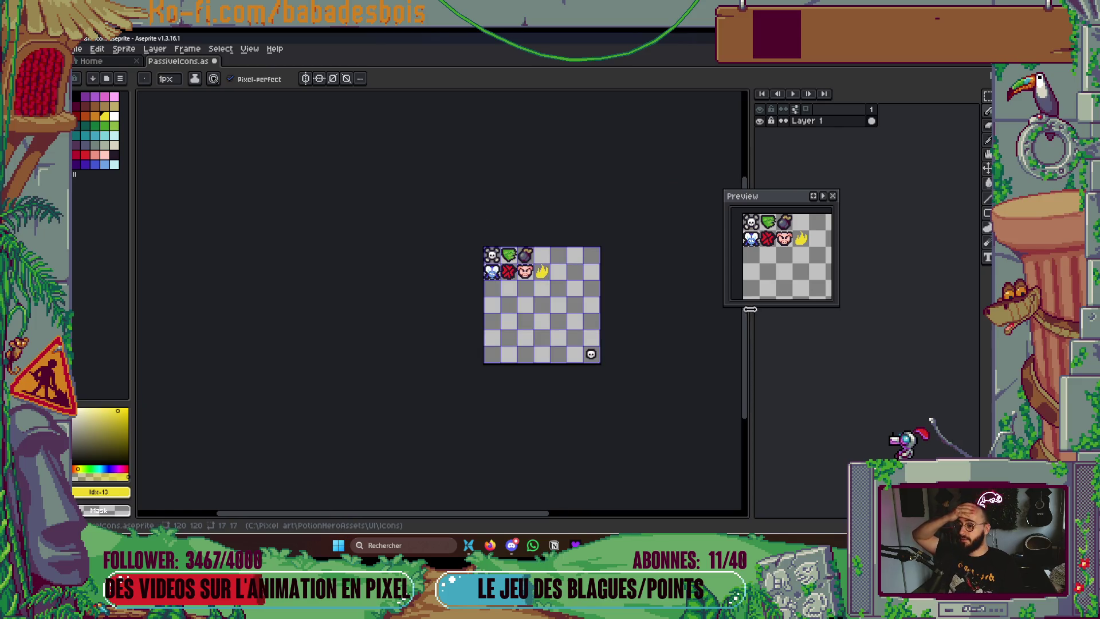
pyautogui.scroll(4, 619, 243)
pyautogui.scroll(2, 618, 243)
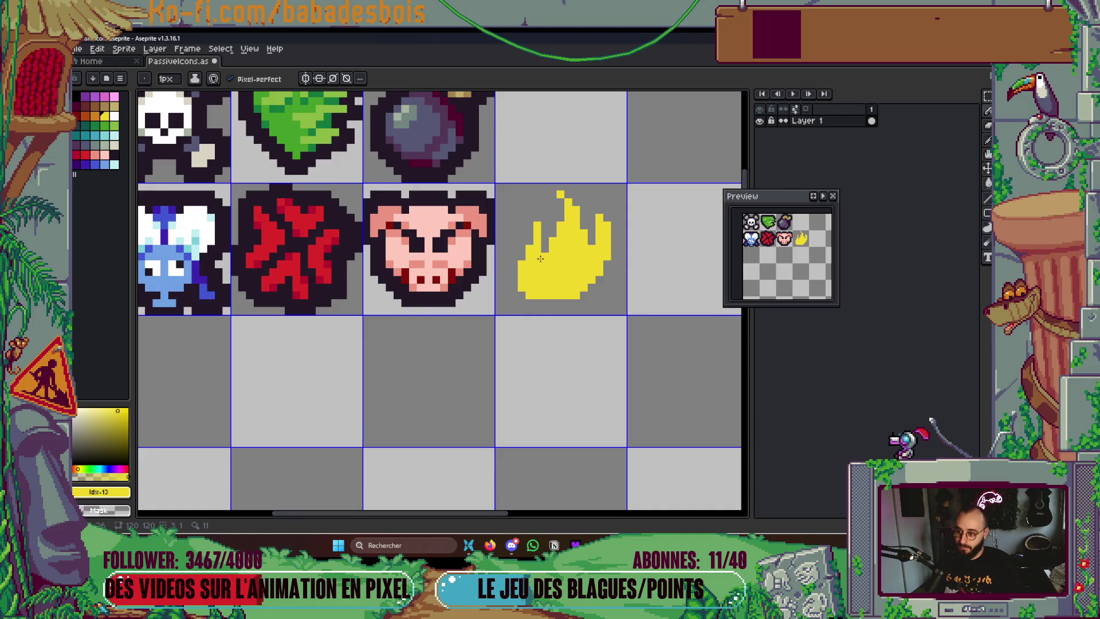
pyautogui.moveTo(521, 292); pyautogui.dragTo(520, 260)
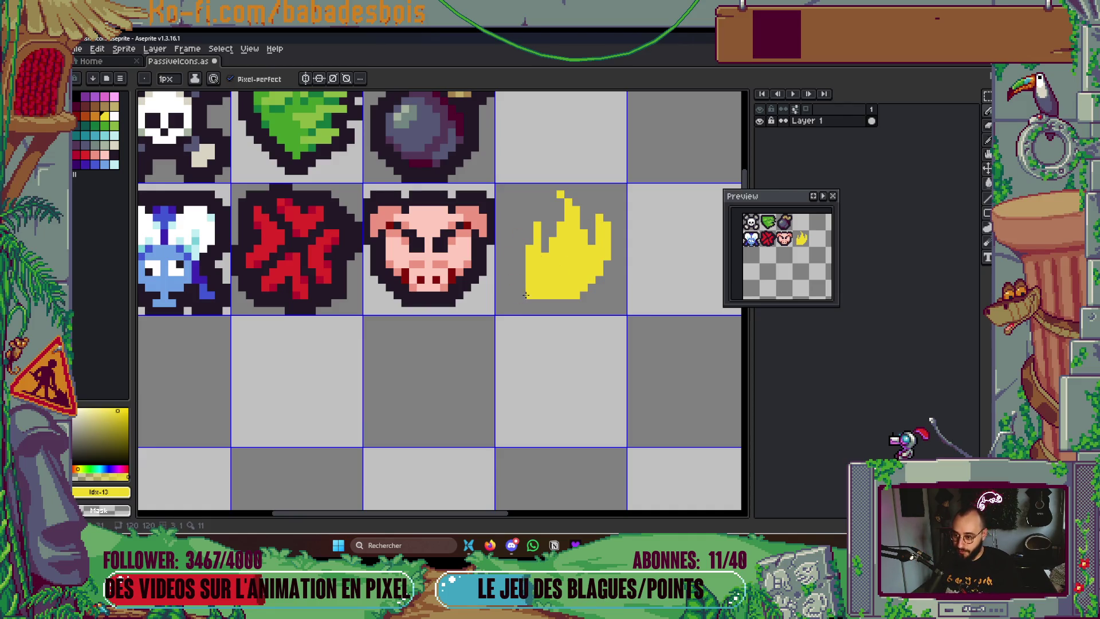
pyautogui.click(564, 195)
pyautogui.click(564, 195)
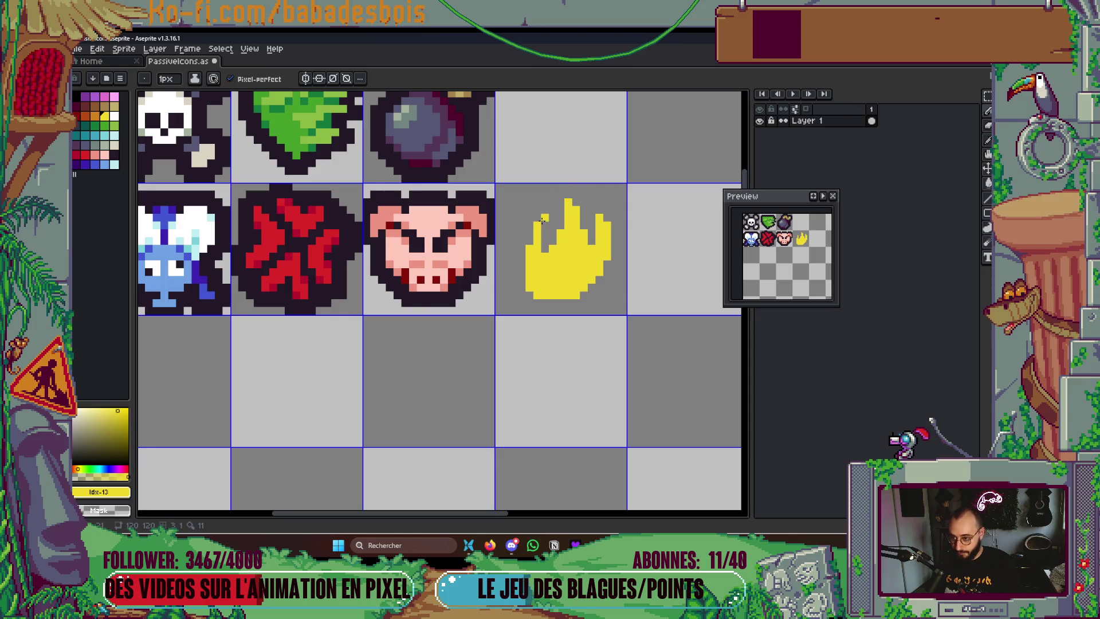
pyautogui.moveTo(607, 216); pyautogui.dragTo(610, 272)
pyautogui.click(607, 233)
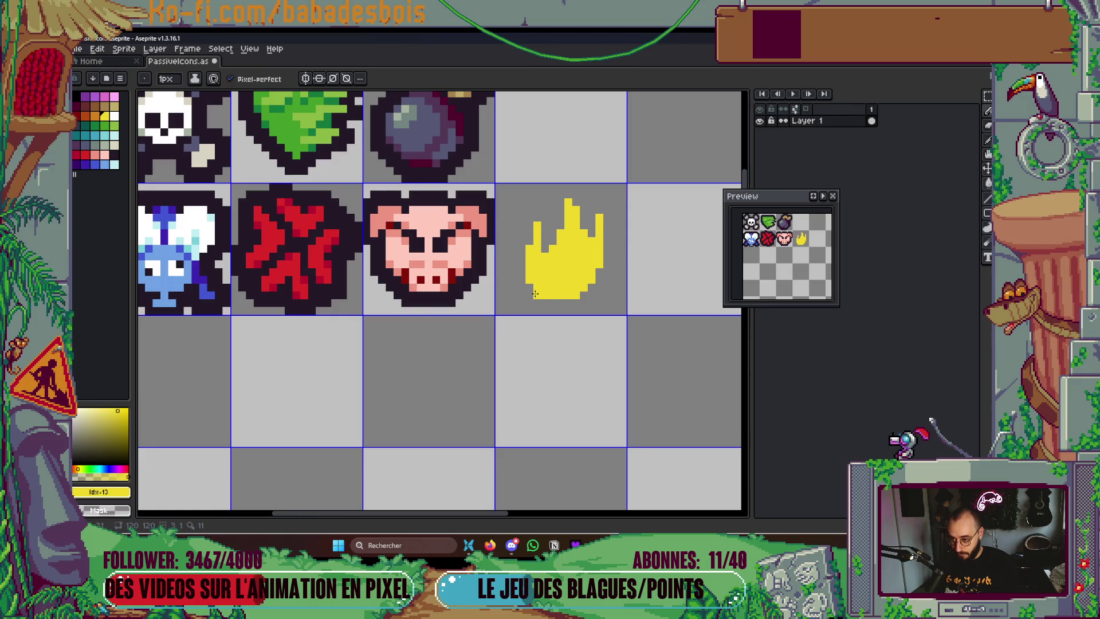
# Paint a small yellow tongue at the flame's upper left and save the sheet
pyautogui.scroll(-1, 547, 326)
pyautogui.scroll(2, 514, 275)
pyautogui.click(520, 229)
pyautogui.click(521, 240)
pyautogui.click(509, 252)
pyautogui.click(509, 263)
pyautogui.click(520, 251)
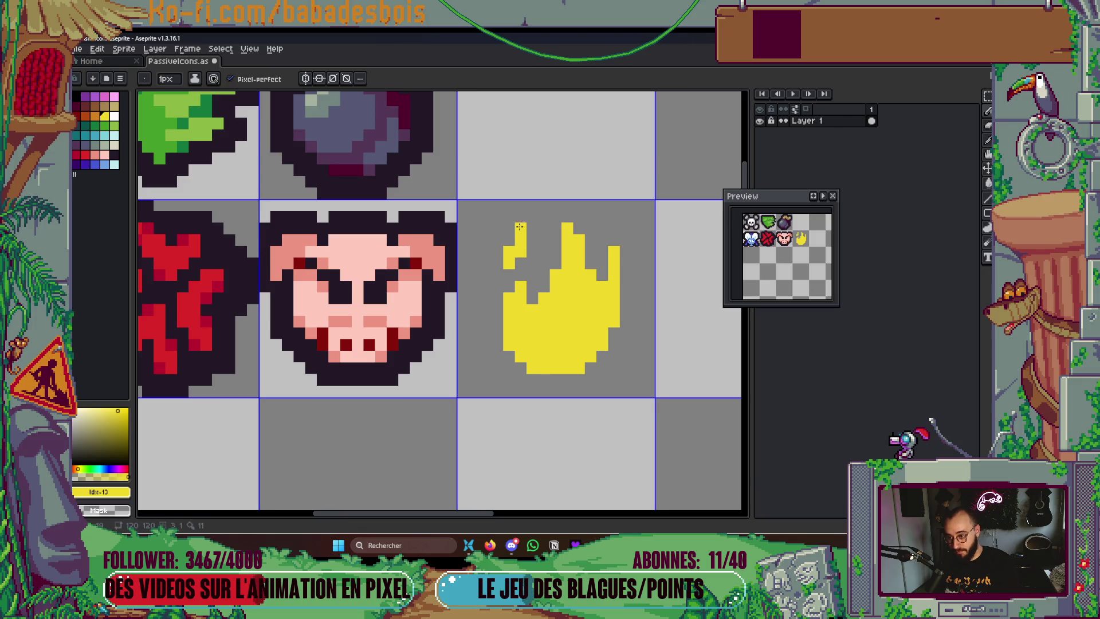
pyautogui.scroll(-3, 609, 319)
pyautogui.hotkey('ctrl', 's')
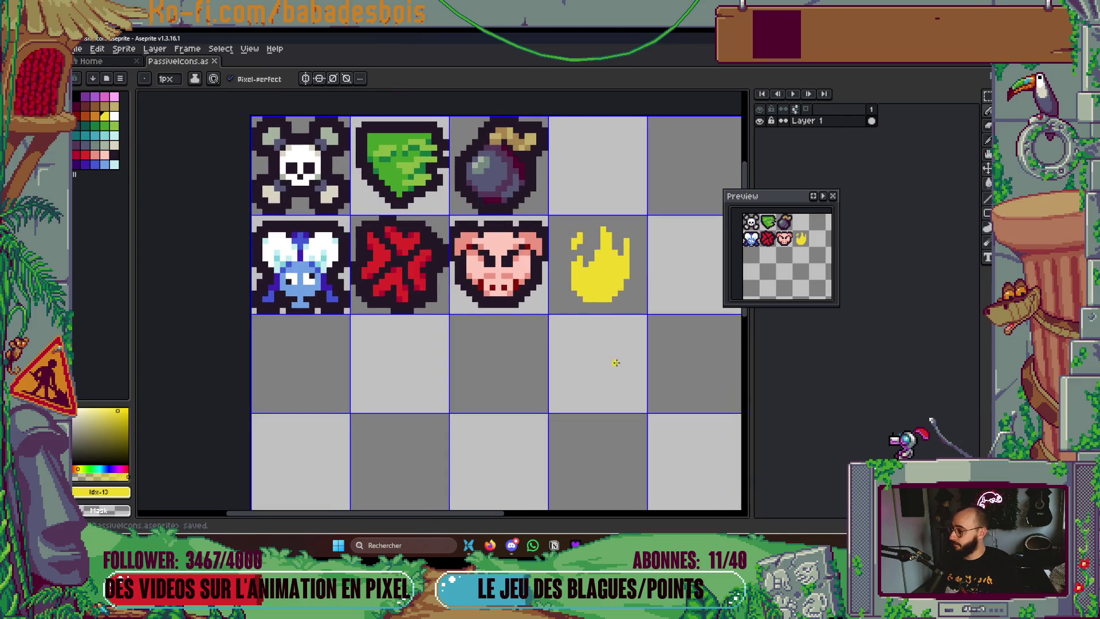
# Alt+Tab through the open windows, return to Aseprite, and pick the orange palette swatch
pyautogui.scroll(-1, 571, 355)
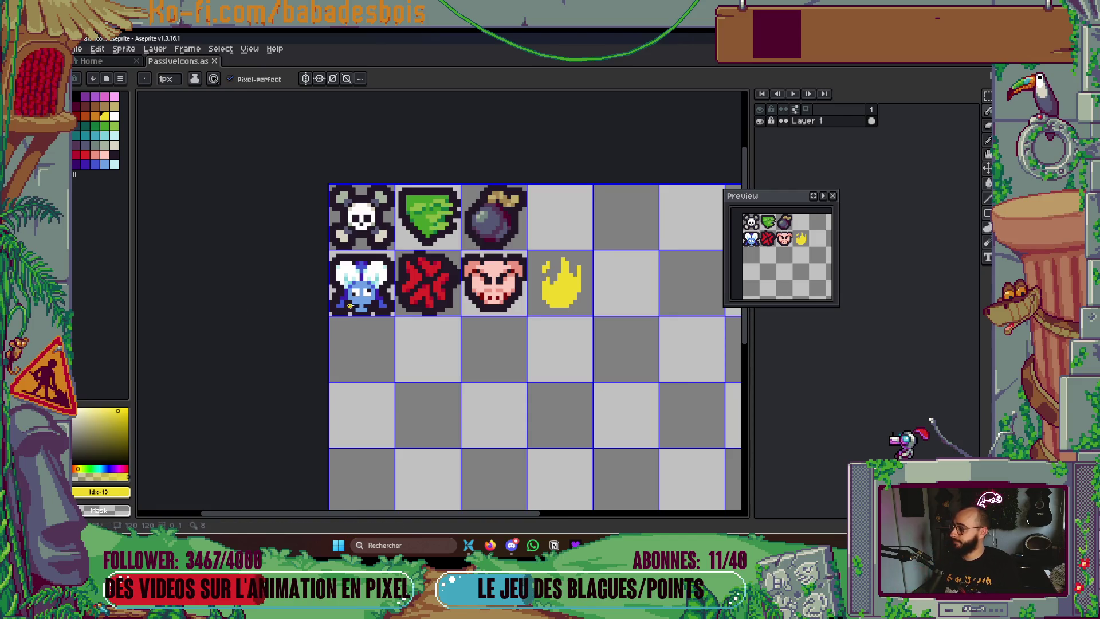
pyautogui.scroll(-2, 452, 302)
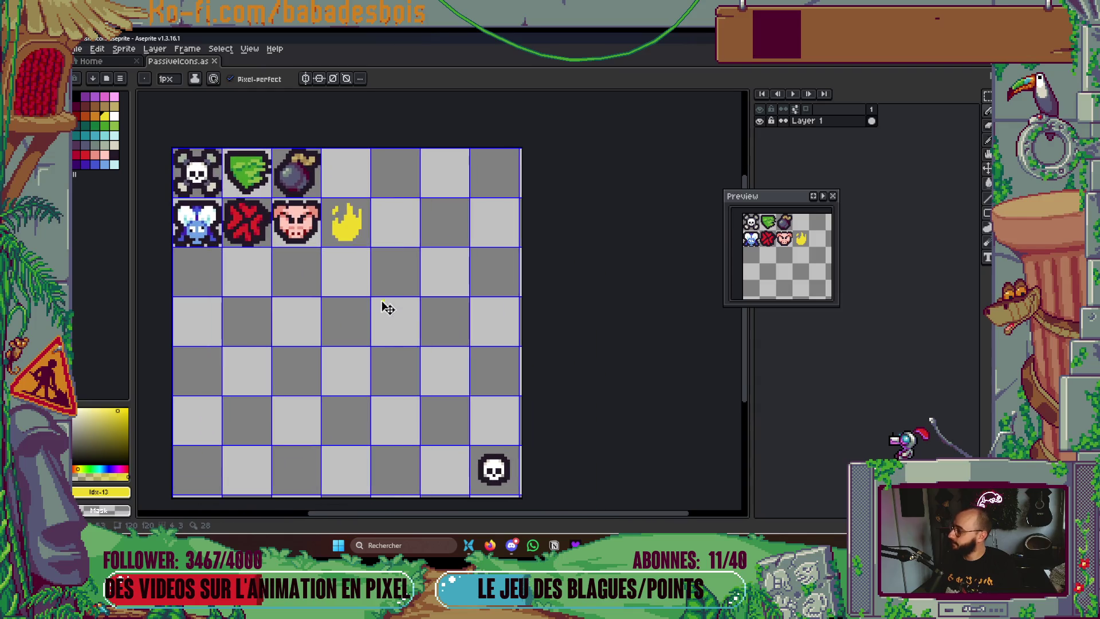
pyautogui.hotkey('alt', 'Tab')
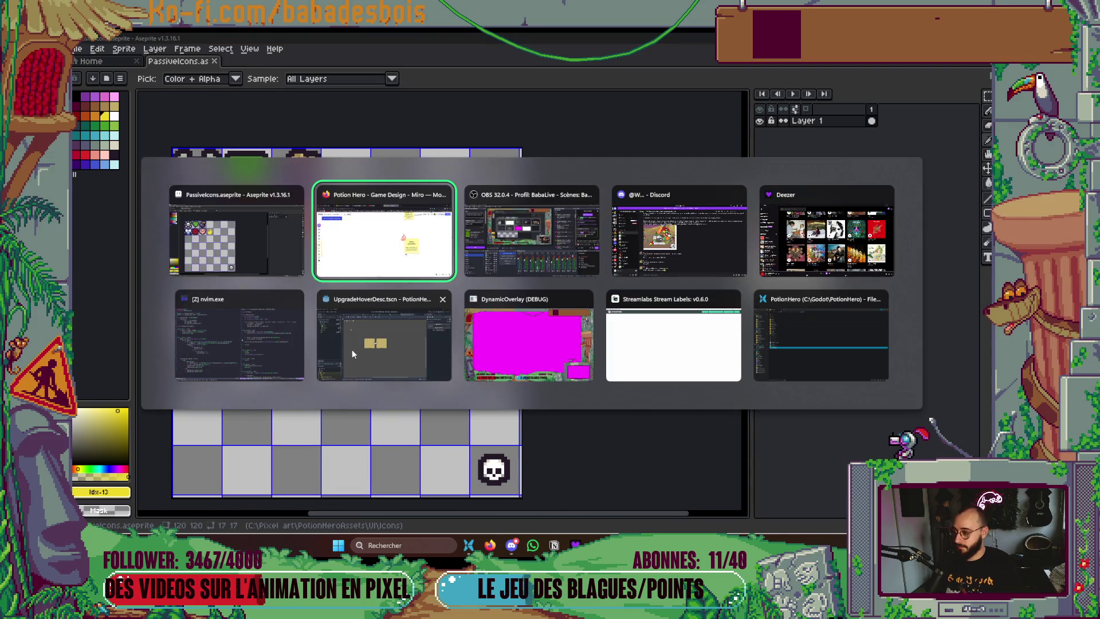
pyautogui.hotkey('alt', 'Tab')
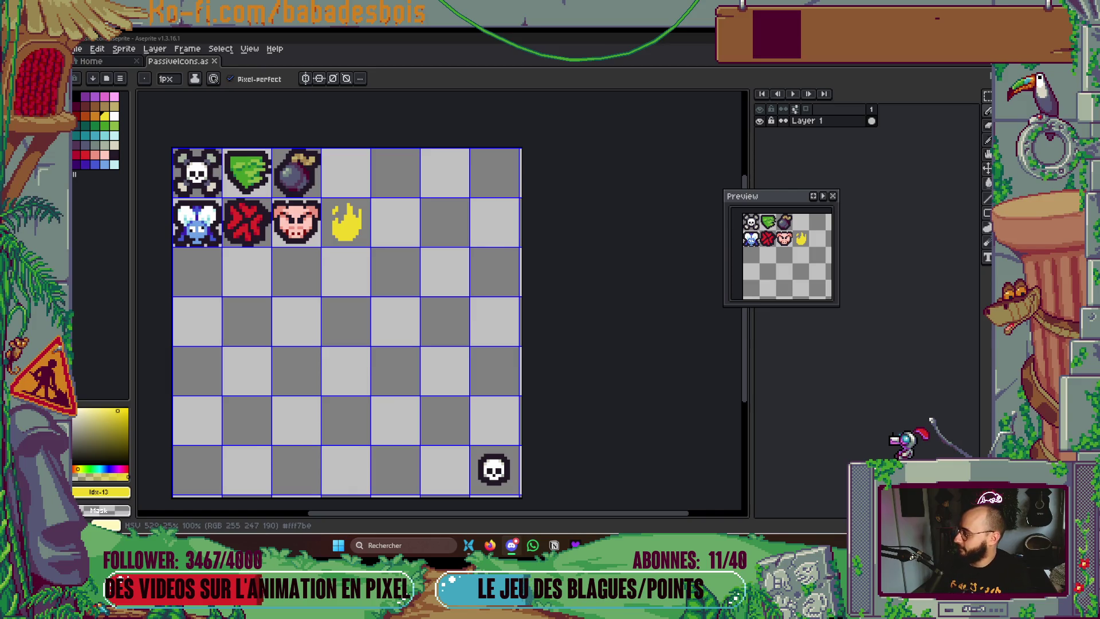
pyautogui.hotkey('alt', 'Tab')
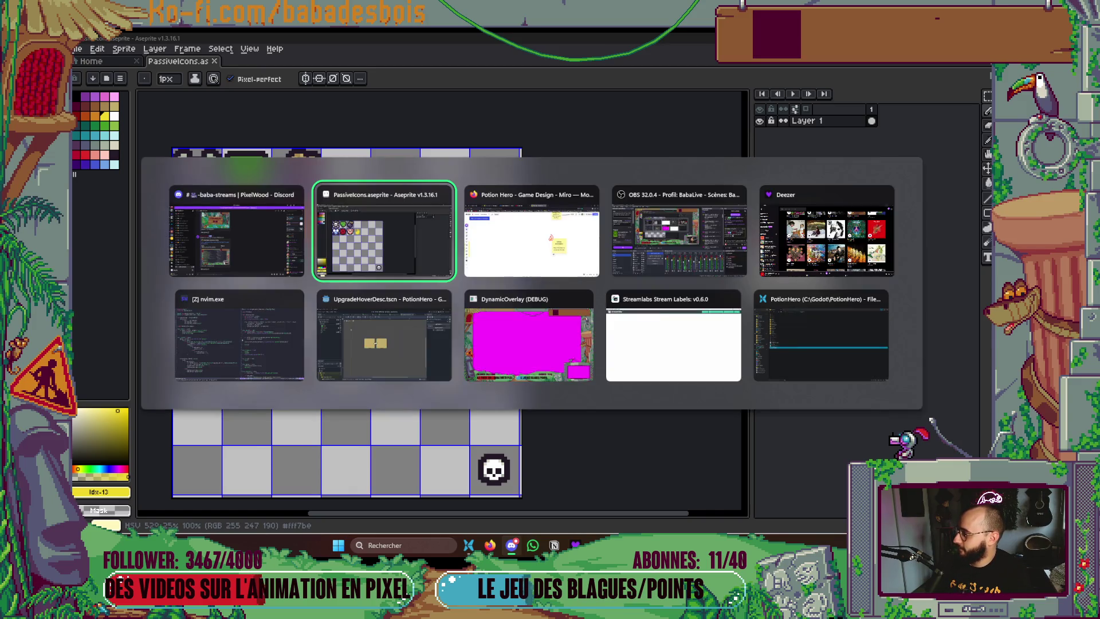
pyautogui.scroll(4, 420, 303)
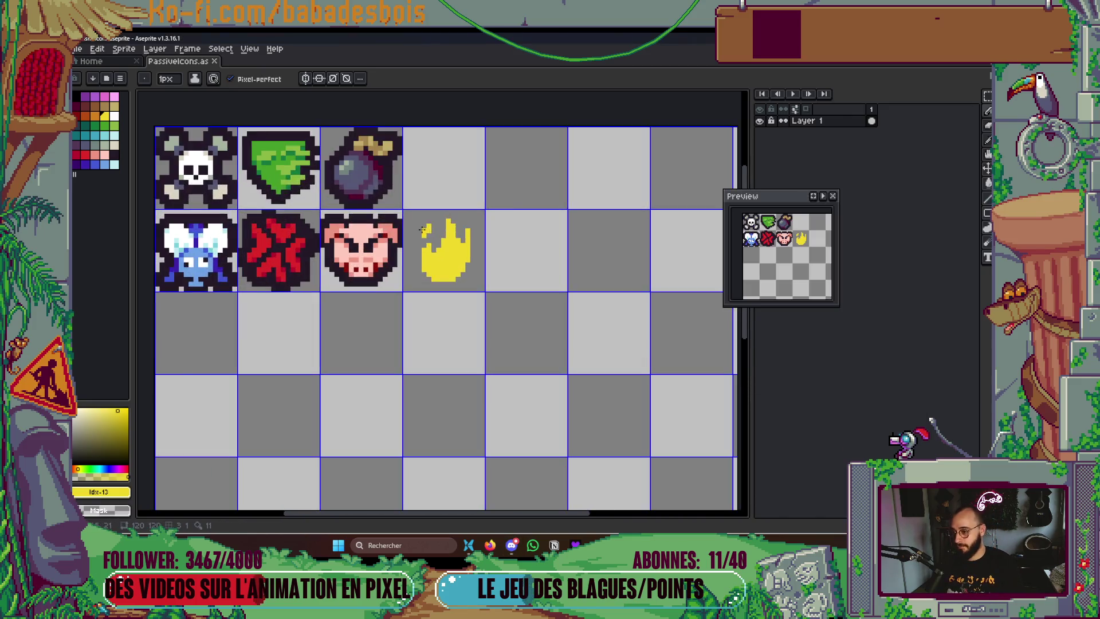
pyautogui.click(95, 116)
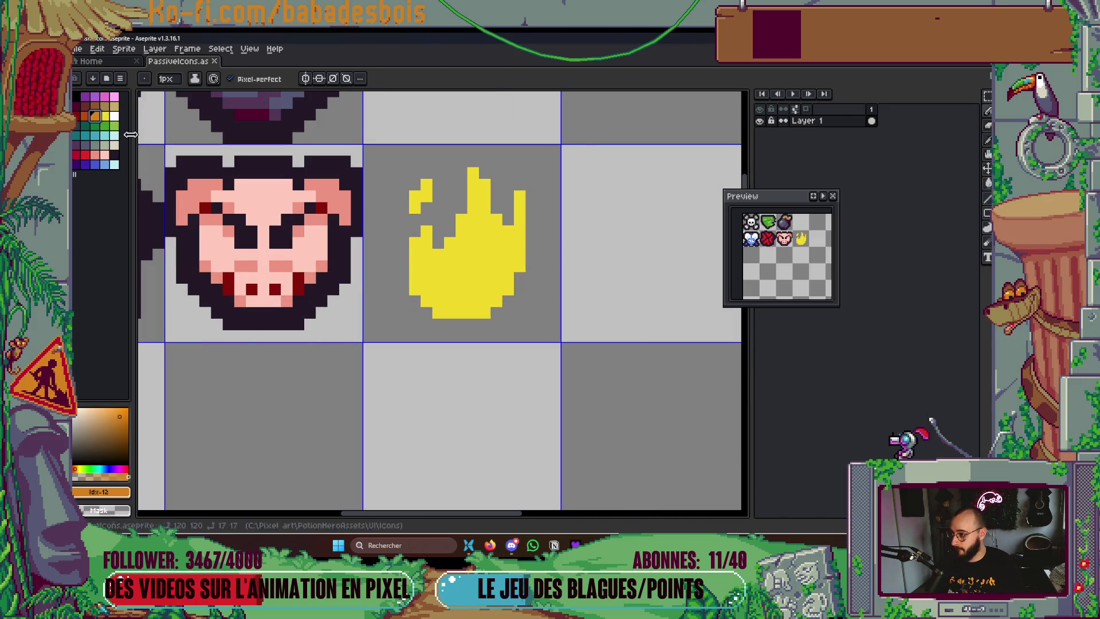
# Fill the whole flame orange with the Paint Bucket
pyautogui.scroll(2, 473, 287)
pyautogui.press('g')
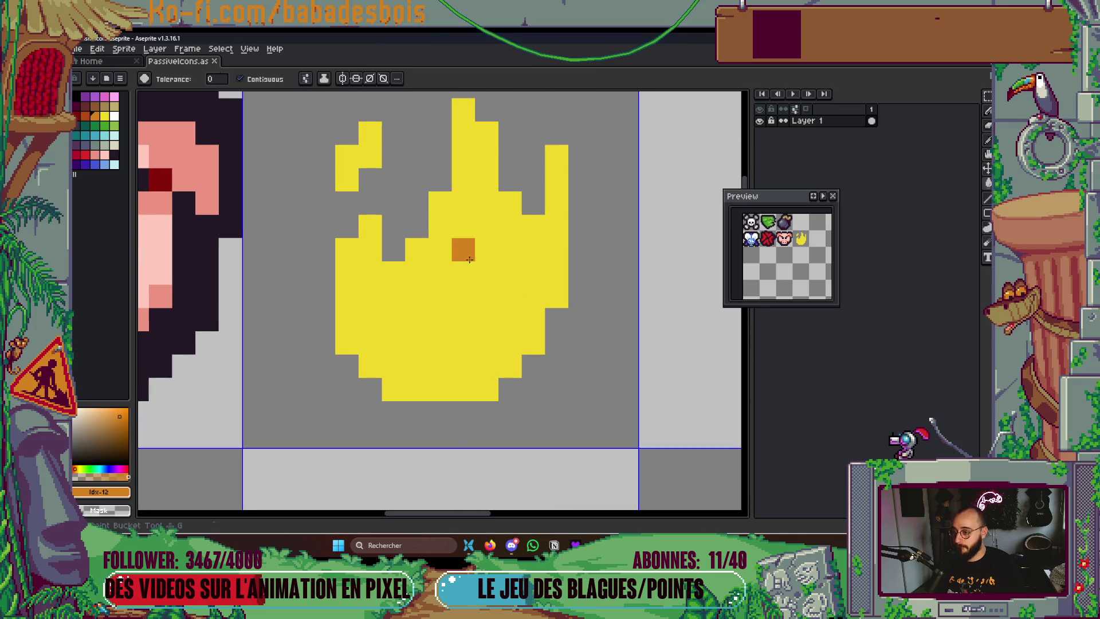
pyautogui.click(463, 262)
pyautogui.click(361, 166)
# Paint yellow highlights along the flame's lower left, bottom, right side and centre
pyautogui.press('b')
pyautogui.click(104, 116)
pyautogui.click(416, 342)
pyautogui.click(393, 319)
pyautogui.click(370, 296)
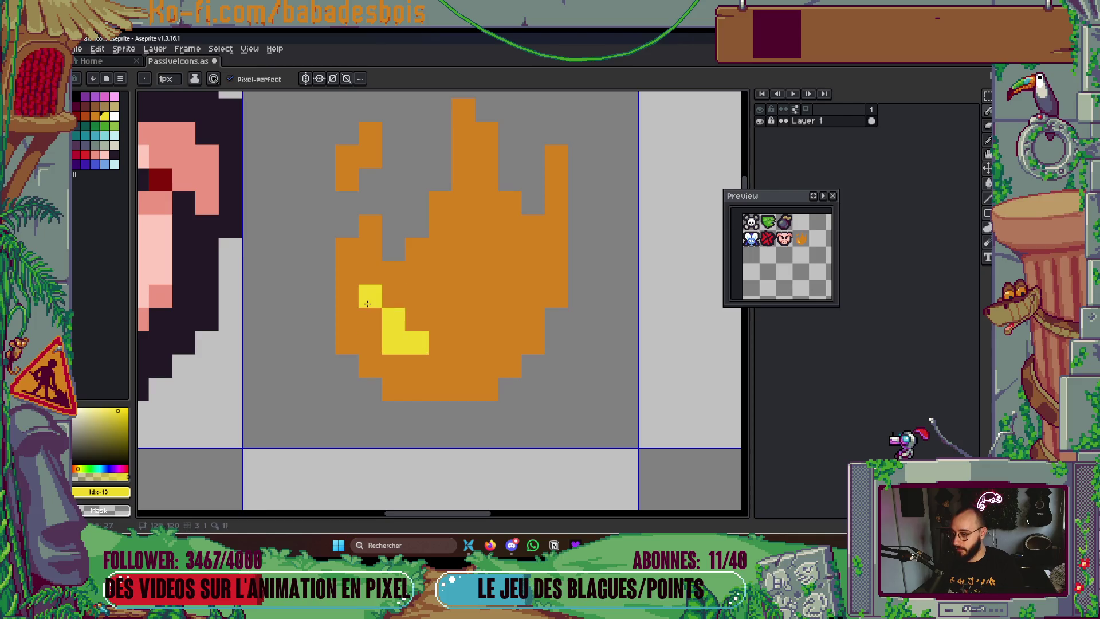
pyautogui.click(370, 319)
pyautogui.click(432, 356)
pyautogui.moveTo(432, 355)
pyautogui.mouseDown()
pyautogui.moveTo(447, 366)
pyautogui.moveTo(531, 271)
pyautogui.mouseUp()
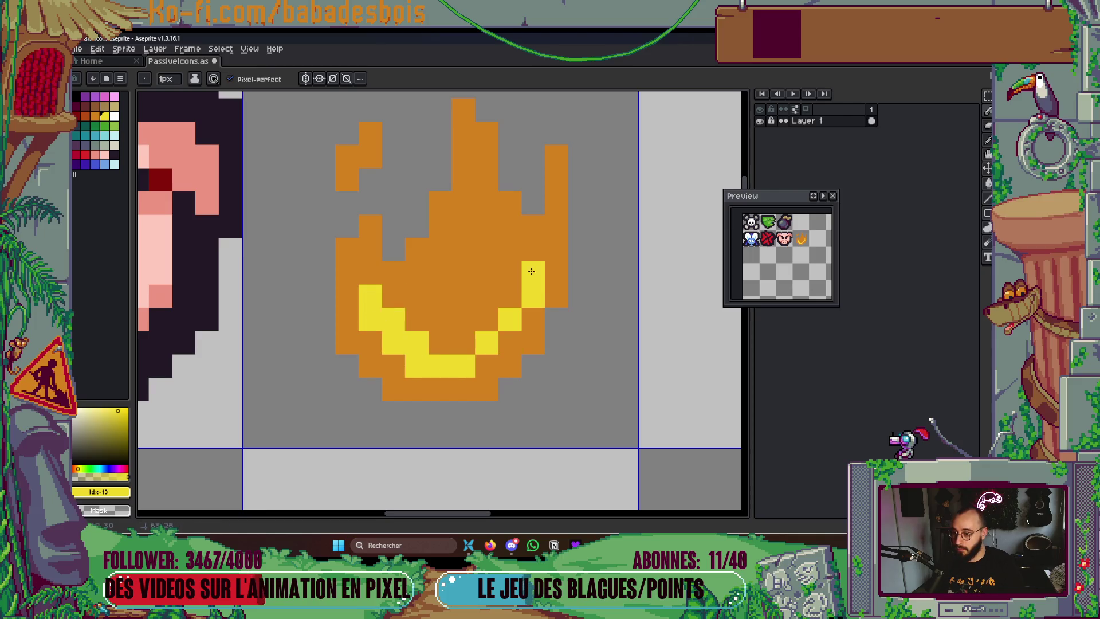
pyautogui.moveTo(498, 344)
pyautogui.mouseDown()
pyautogui.moveTo(487, 319)
pyautogui.moveTo(509, 265)
pyautogui.mouseUp()
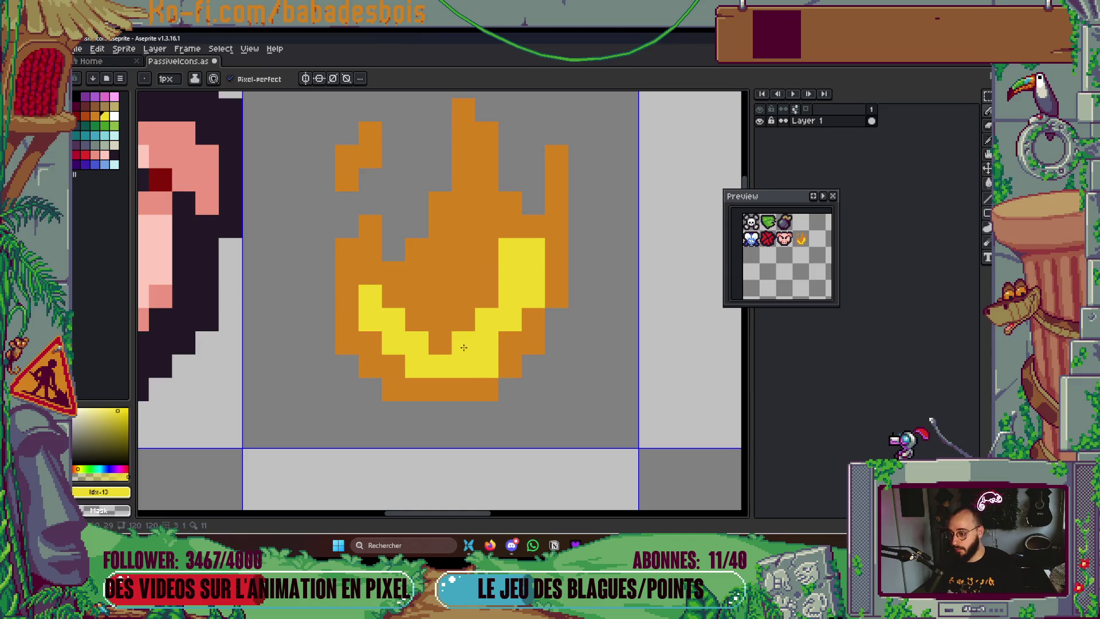
pyautogui.moveTo(461, 227)
pyautogui.mouseDown()
pyautogui.moveTo(451, 322)
pyautogui.moveTo(483, 280)
pyautogui.mouseUp()
# Extend the central yellow highlight down and right, then save the sheet
pyautogui.scroll(-4, 482, 294)
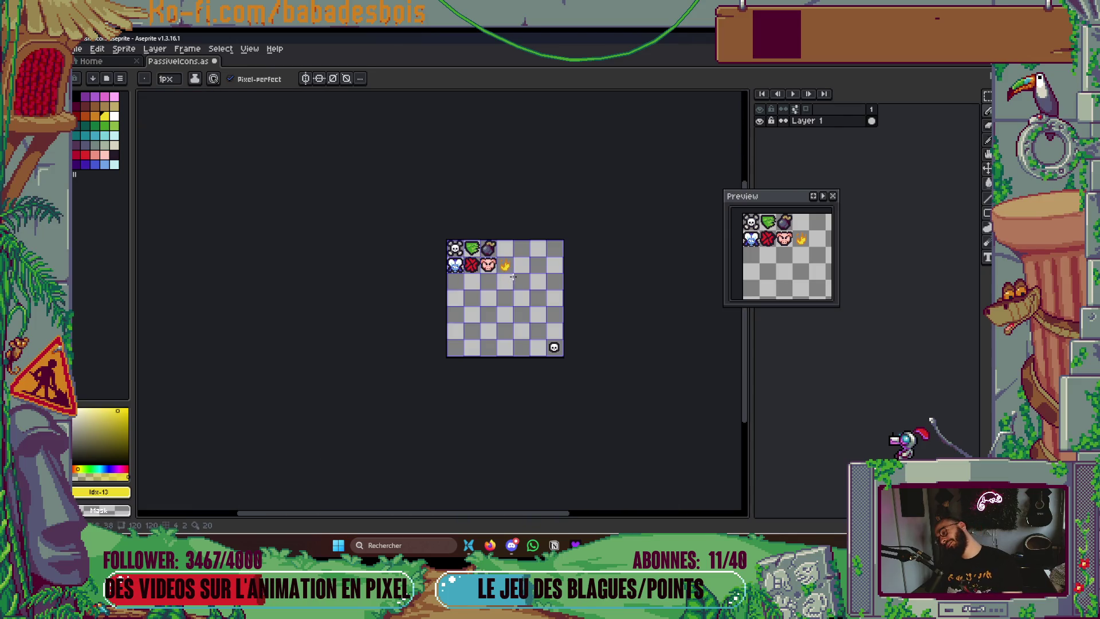
pyautogui.scroll(5, 495, 344)
pyautogui.click(496, 344)
pyautogui.scroll(1, 496, 344)
pyautogui.moveTo(496, 343)
pyautogui.mouseDown()
pyautogui.moveTo(488, 467)
pyautogui.moveTo(513, 310)
pyautogui.mouseUp()
pyautogui.scroll(-3, 513, 310)
pyautogui.scroll(1, 522, 359)
pyautogui.scroll(-6, 446, 177)
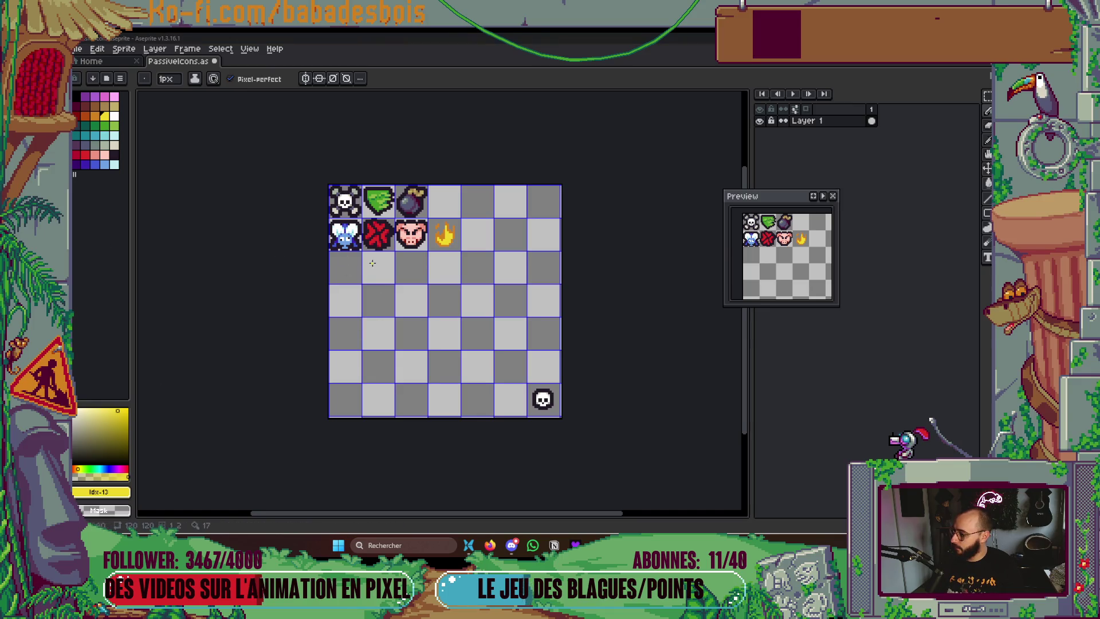
pyautogui.scroll(3, 446, 271)
pyautogui.press('b')
pyautogui.hotkey('ctrl', 's')
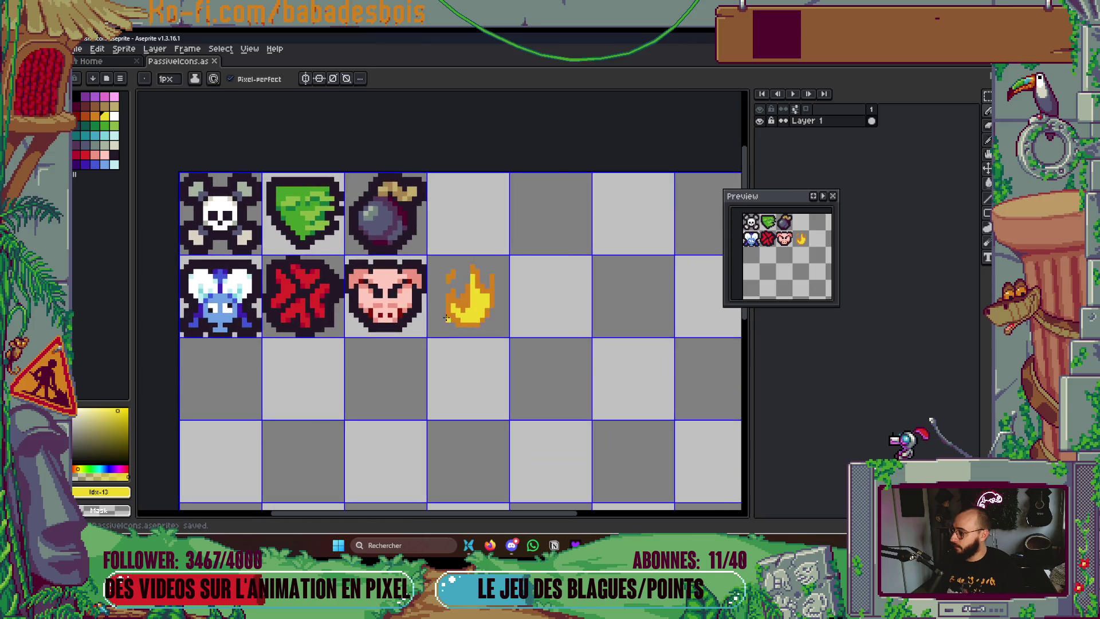
# Save the sheet and add a few orange pixels inside the flame and at its bottom right
pyautogui.scroll(3, 499, 332)
pyautogui.scroll(2, 493, 366)
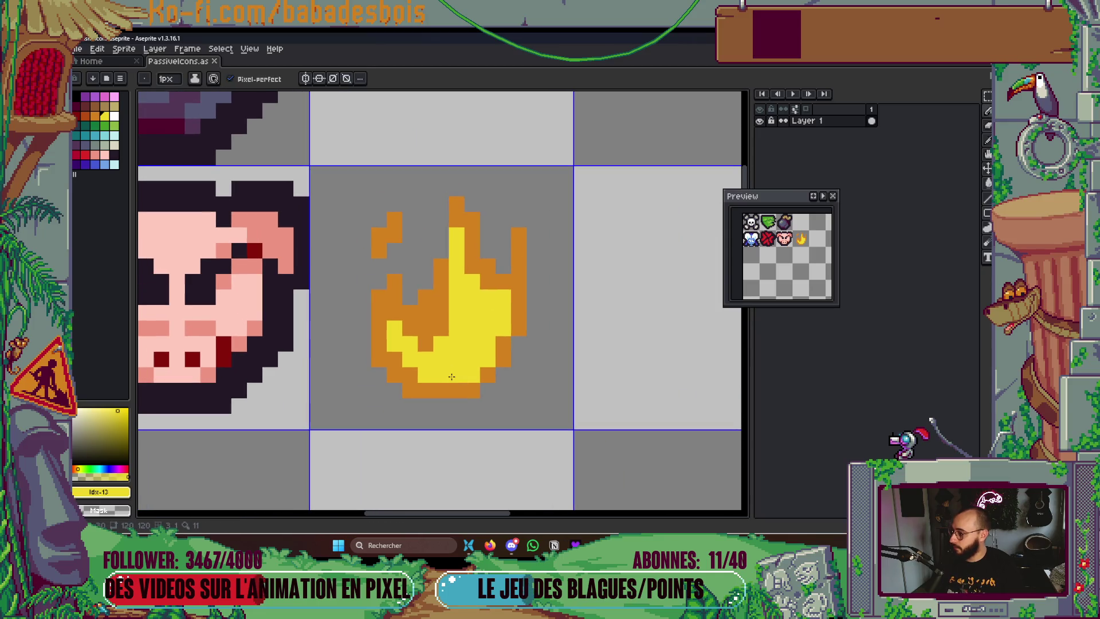
pyautogui.hotkey('ctrl', 's')
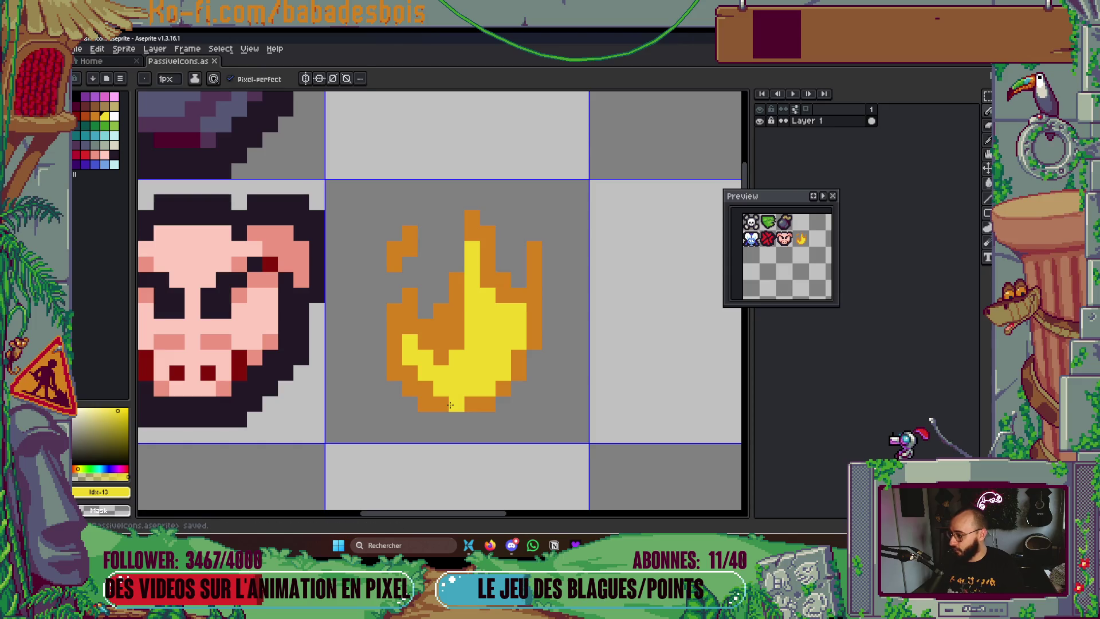
pyautogui.scroll(1, 456, 308)
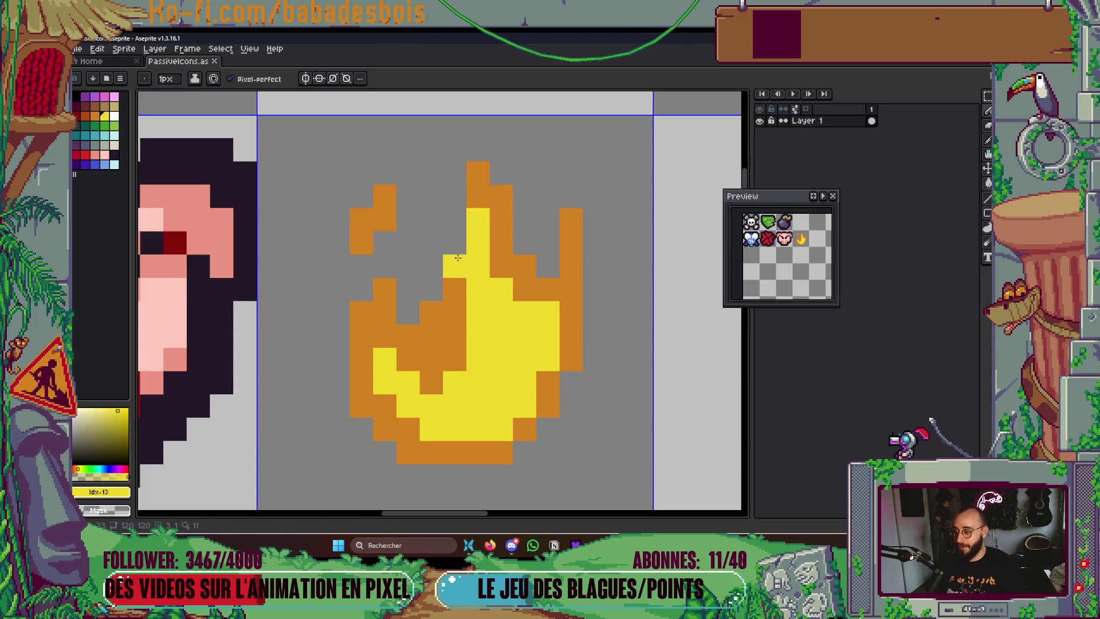
pyautogui.keyDown('alt'); pyautogui.click(454, 289); pyautogui.keyUp('alt')
pyautogui.click(475, 286)
pyautogui.click(478, 313)
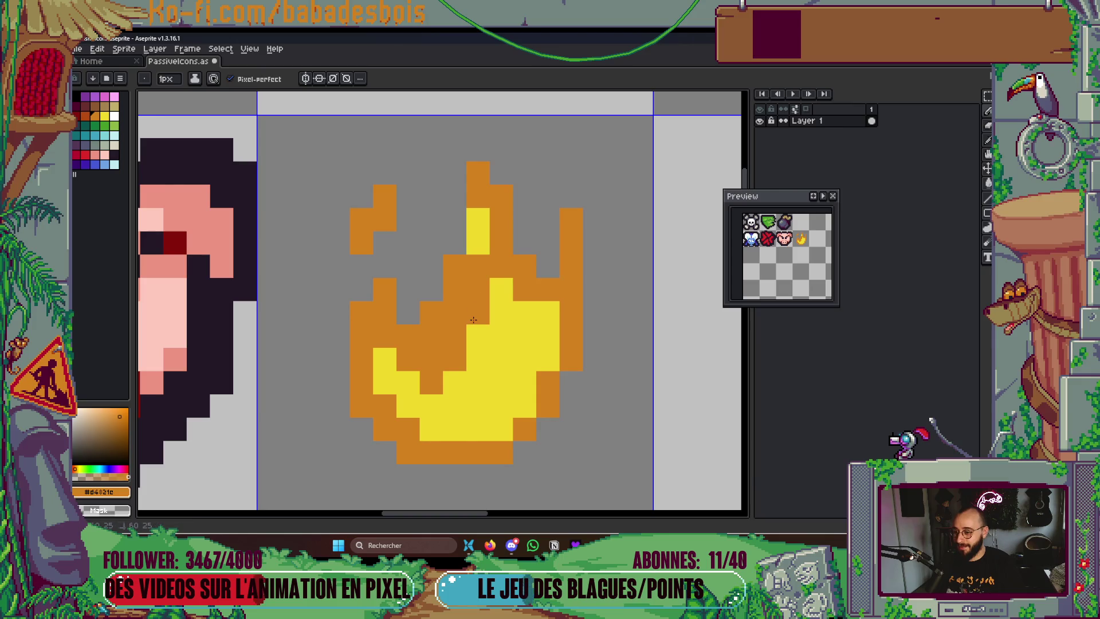
pyautogui.click(537, 420)
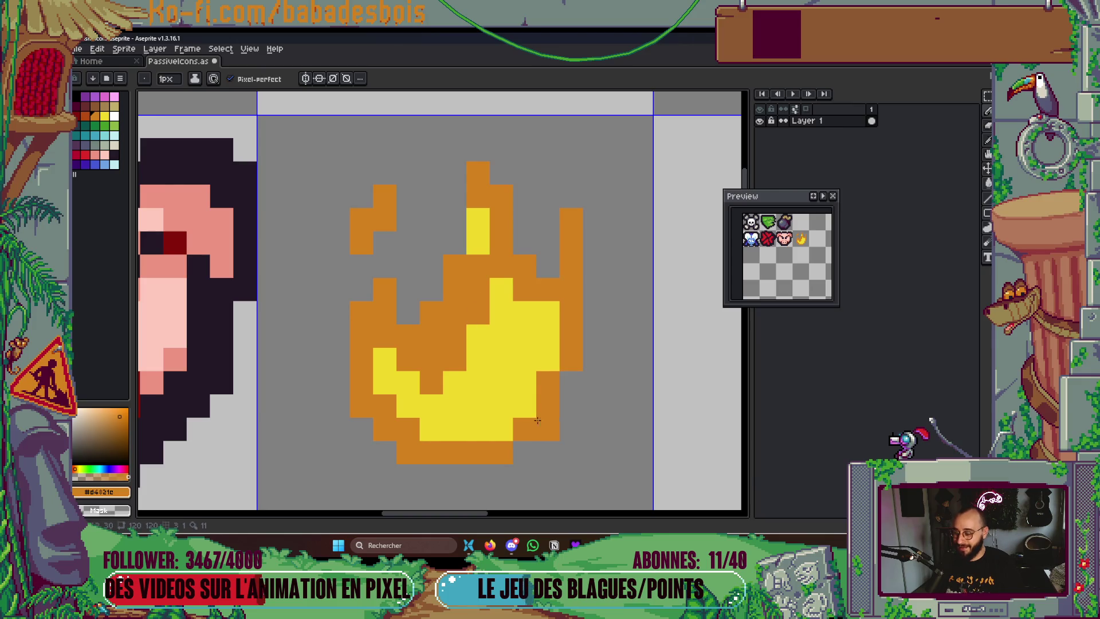
# Paint a crimson streak inside the flame and down its left edge
pyautogui.click(84, 155)
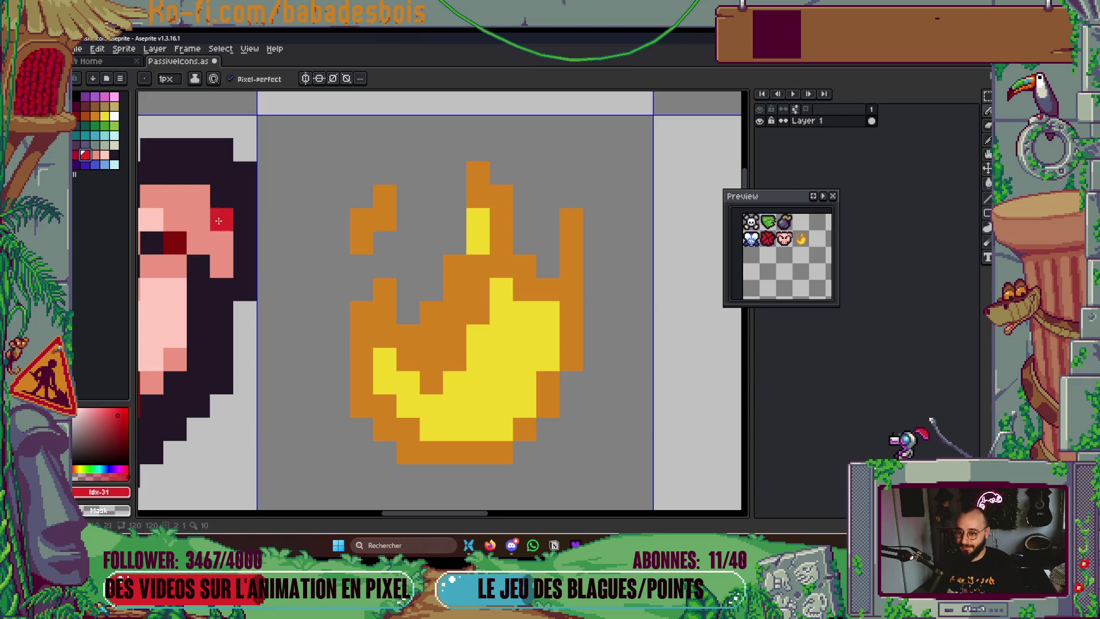
pyautogui.click(77, 155)
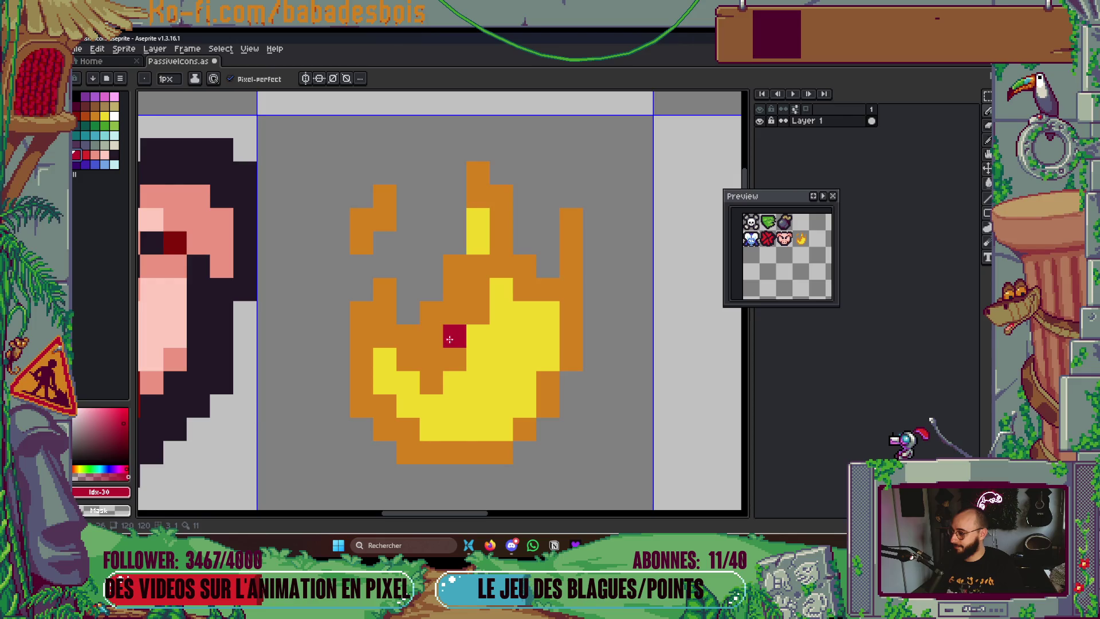
pyautogui.click(467, 337)
pyautogui.click(432, 335)
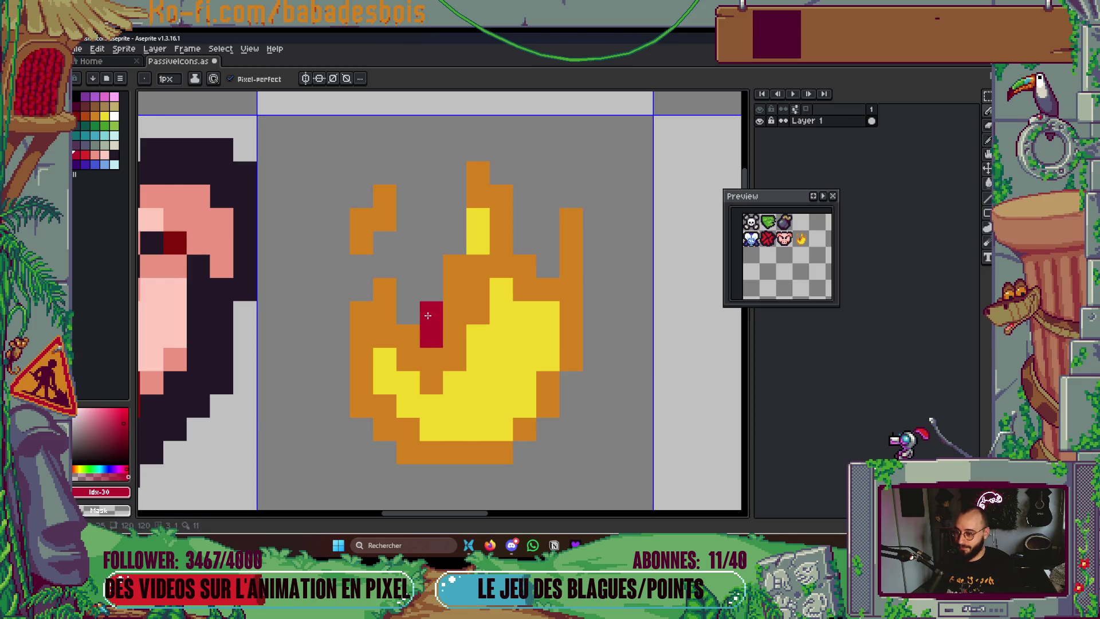
pyautogui.moveTo(454, 313); pyautogui.dragTo(454, 266)
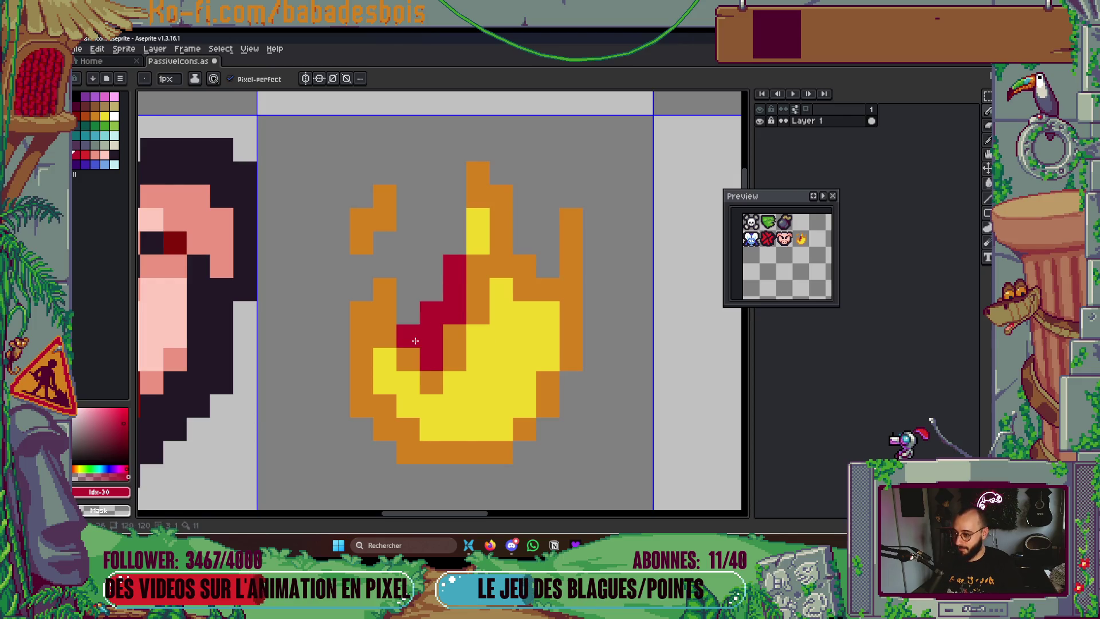
pyautogui.moveTo(370, 304); pyautogui.dragTo(361, 364)
pyautogui.click(384, 290)
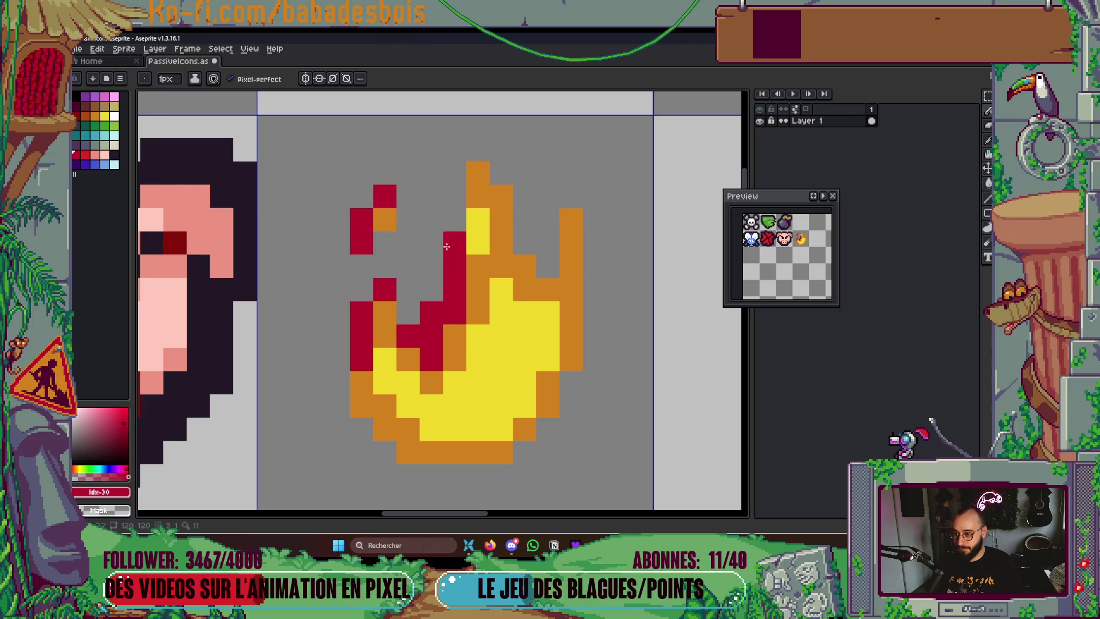
# Turn the flame's upper tips and its right and bottom edge pixels crimson
pyautogui.moveTo(501, 219); pyautogui.dragTo(478, 172)
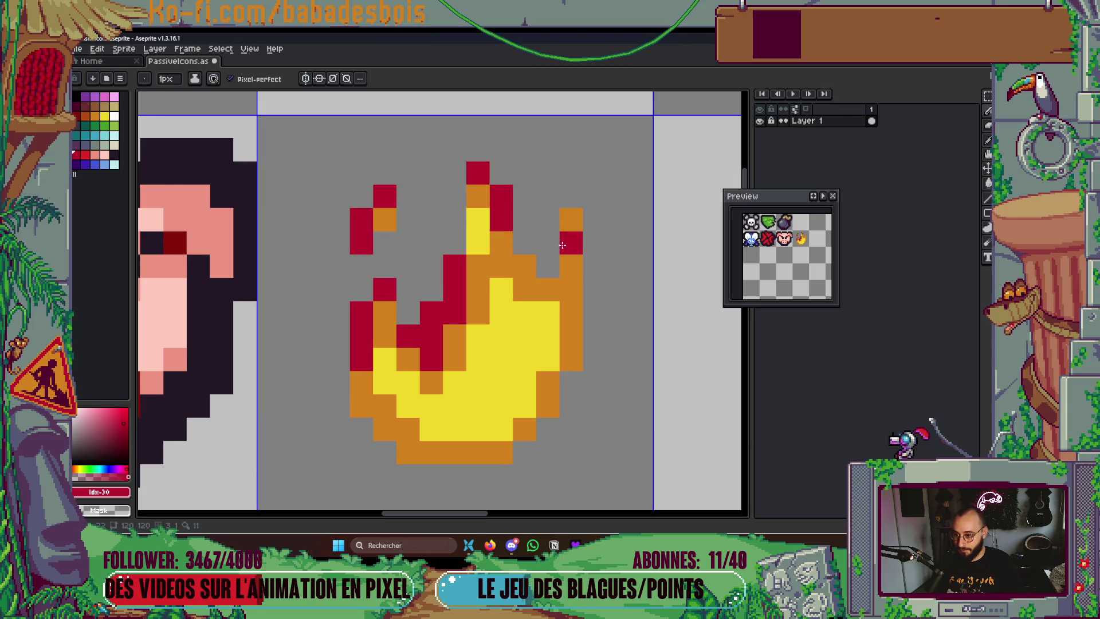
pyautogui.click(571, 382)
pyautogui.click(548, 405)
pyautogui.click(431, 452)
pyautogui.click(407, 452)
pyautogui.click(385, 429)
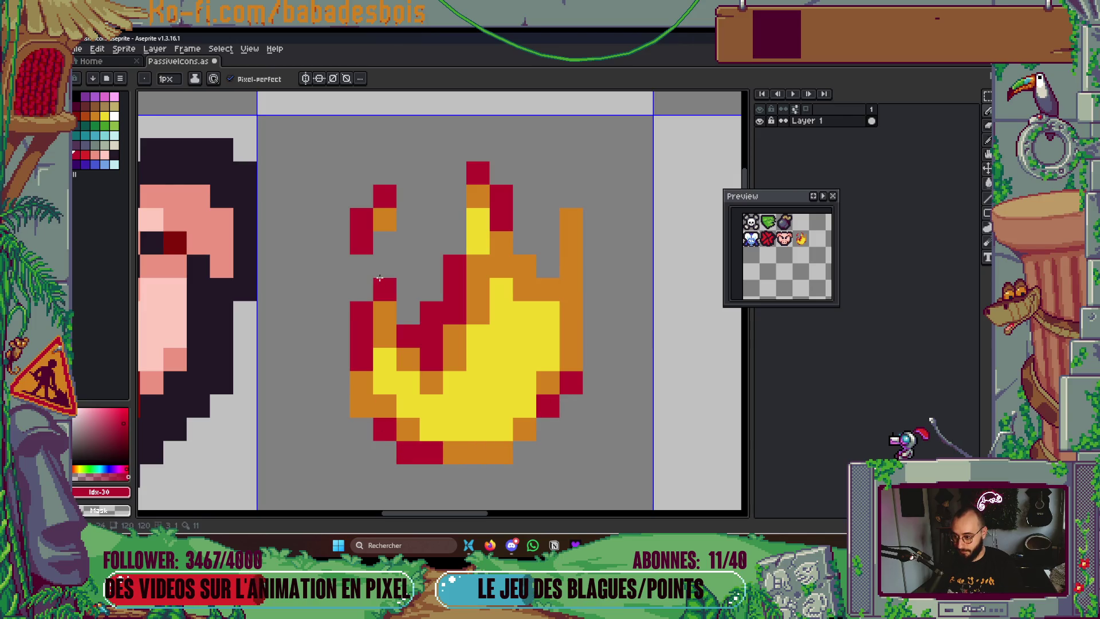
pyautogui.click(361, 405)
pyautogui.scroll(-6, 458, 392)
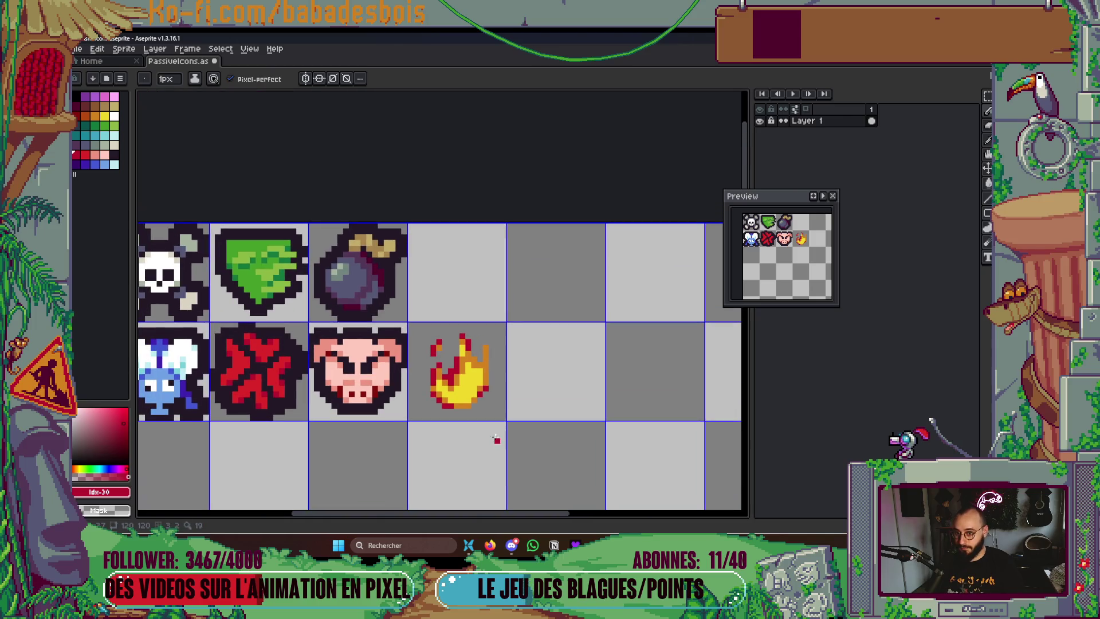
# Turn two more orange flame pixels crimson
pyautogui.scroll(5, 496, 439)
pyautogui.click(415, 254)
pyautogui.click(360, 195)
pyautogui.scroll(-5, 504, 287)
pyautogui.moveTo(528, 310)
pyautogui.mouseDown()
pyautogui.moveTo(567, 308)
pyautogui.moveTo(548, 321)
pyautogui.mouseUp()
# Select the fire cell and try a dark outline on it, then undo it
pyautogui.press('m')
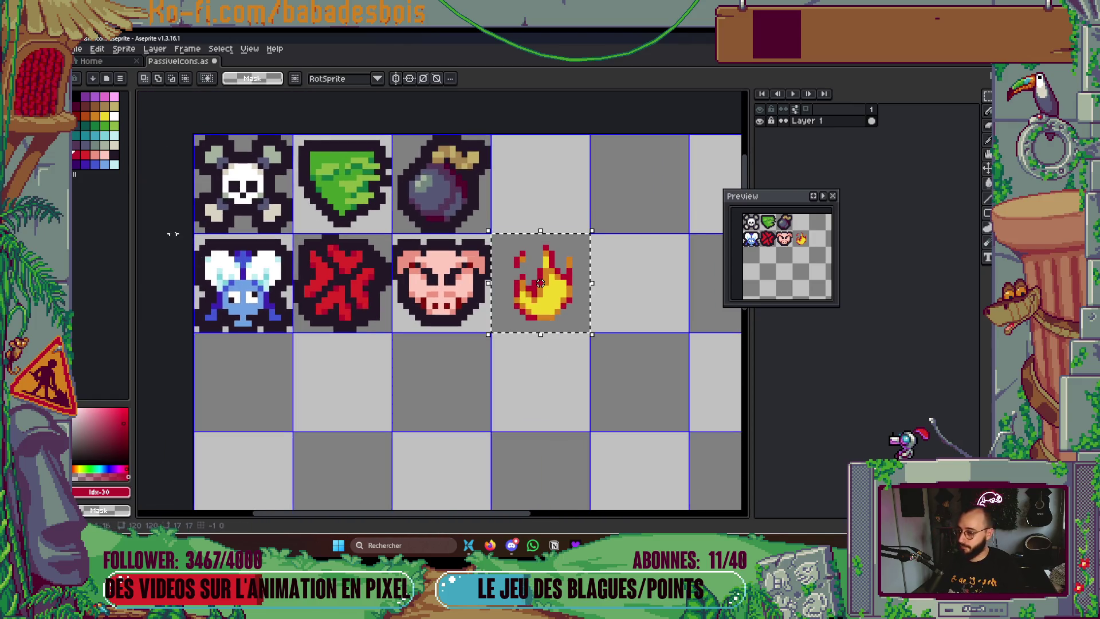
pyautogui.click(114, 154)
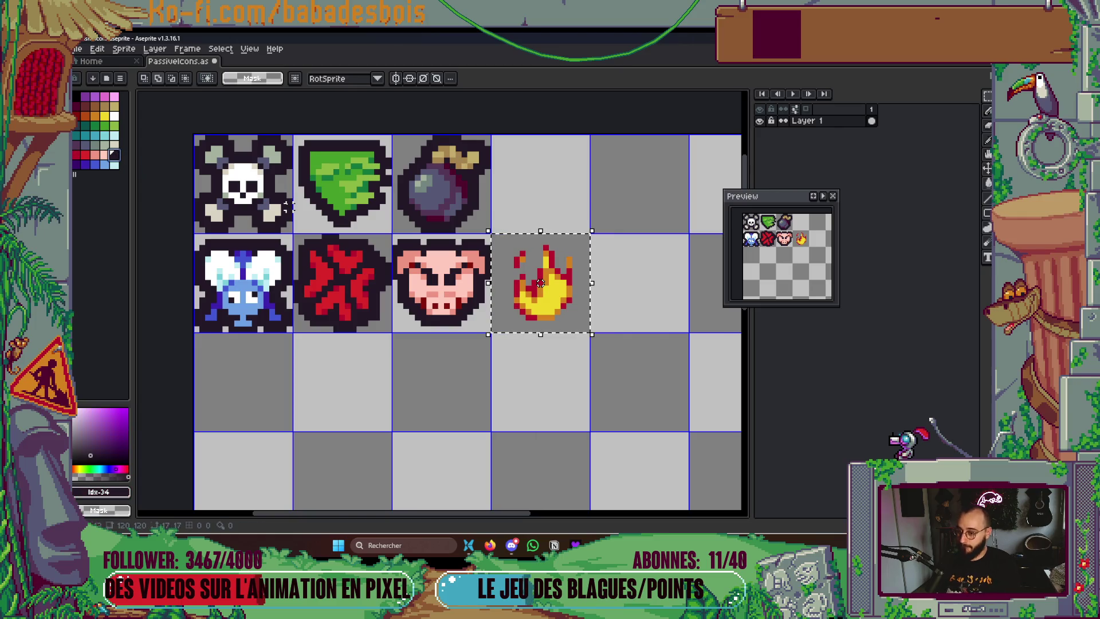
pyautogui.hotkey('shift', 'o')
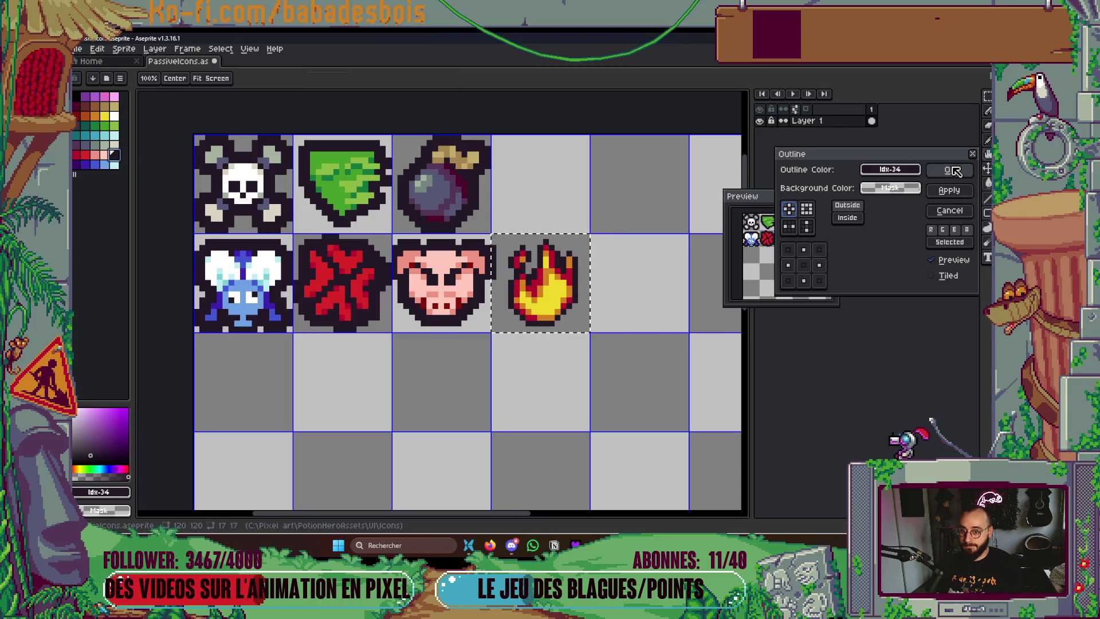
pyautogui.press('Return')
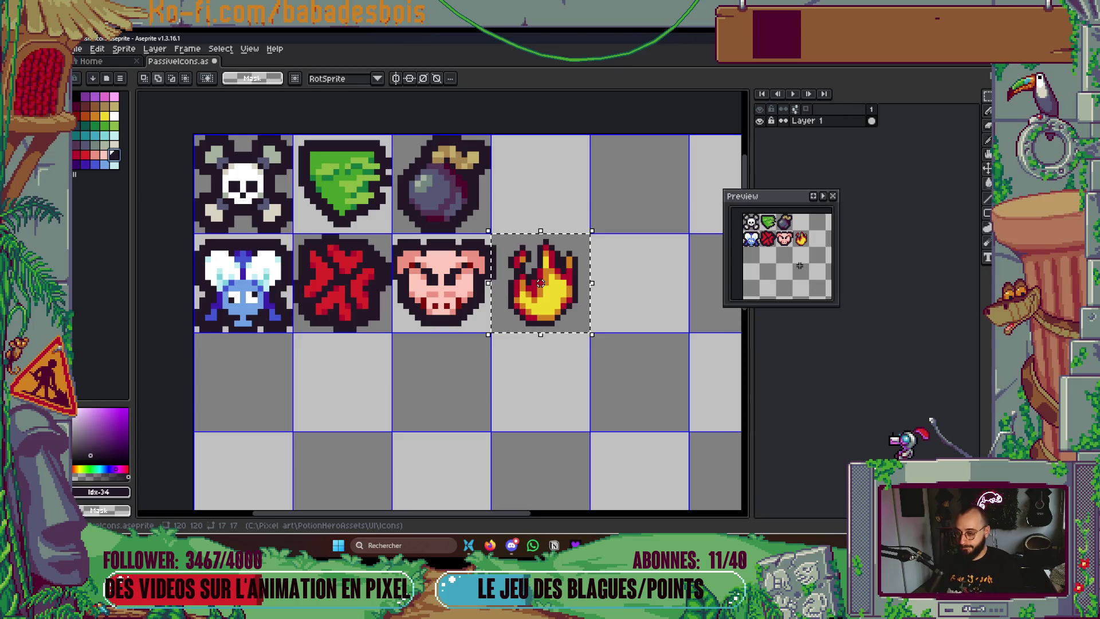
pyautogui.hotkey('shift', 'o')
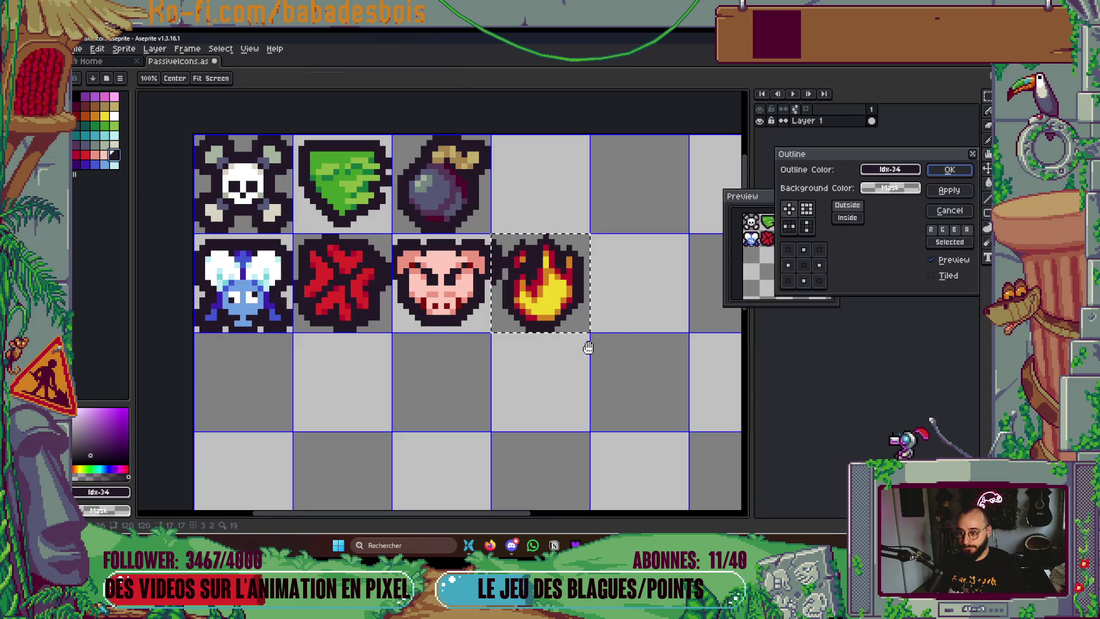
pyautogui.moveTo(613, 340); pyautogui.dragTo(630, 350)
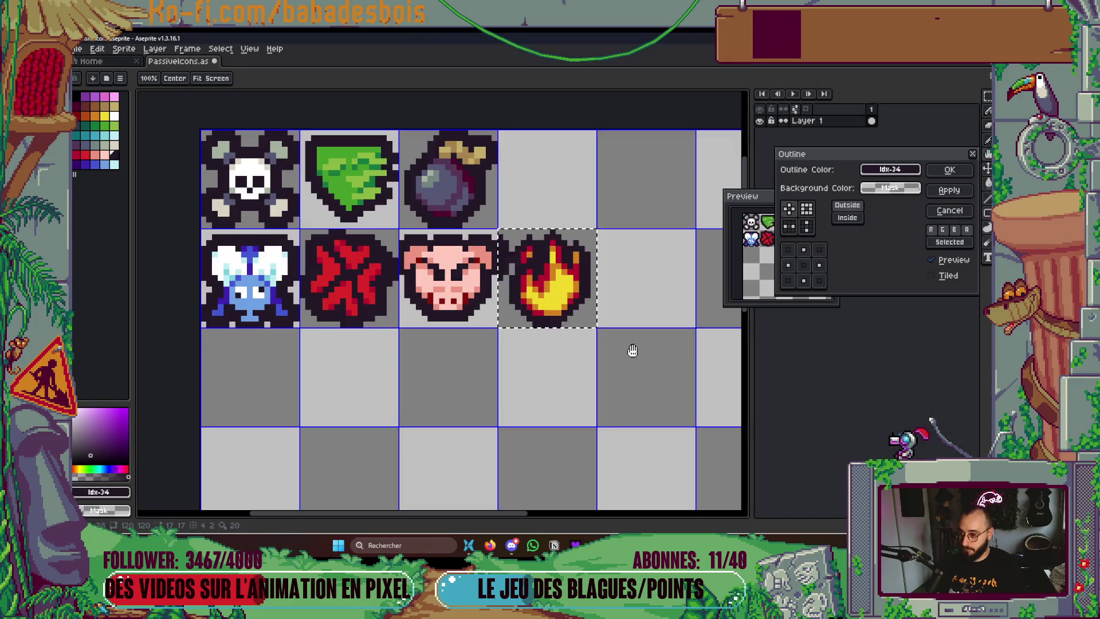
pyautogui.press('Escape')
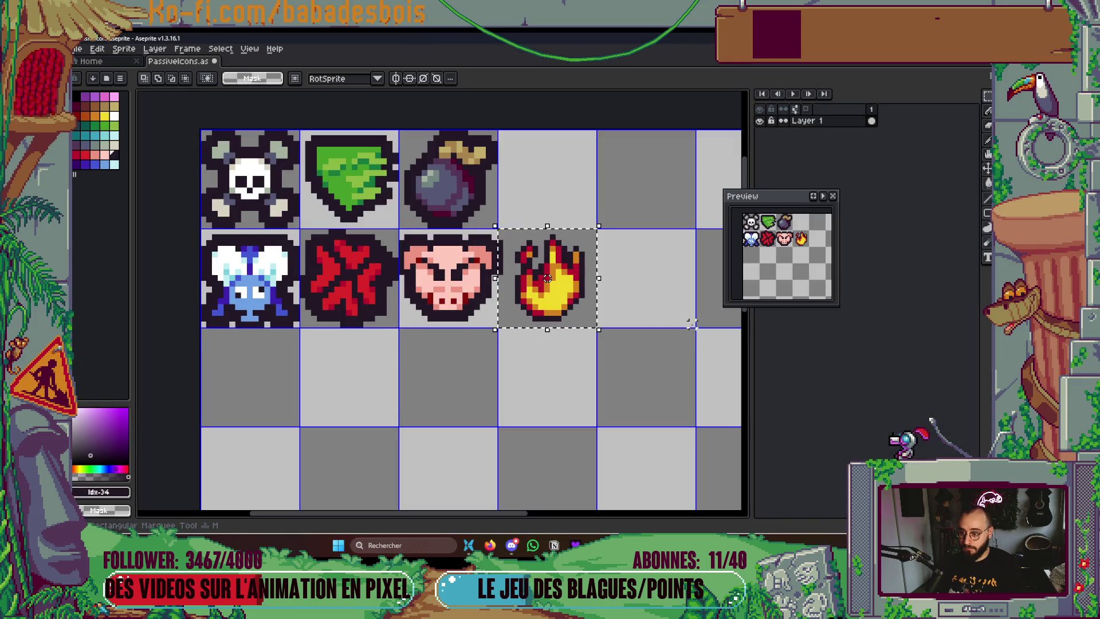
pyautogui.hotkey('ctrl', 'z')
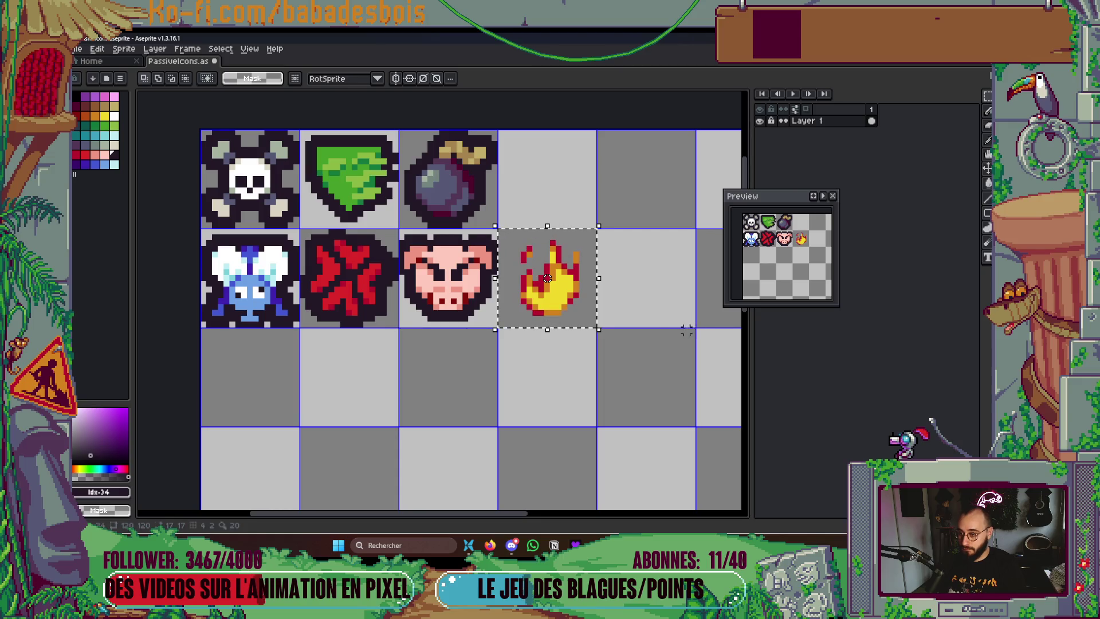
# Move the flame one cell right and apply the dark outline twice for thickness
pyautogui.hotkey('shift', 'Right')
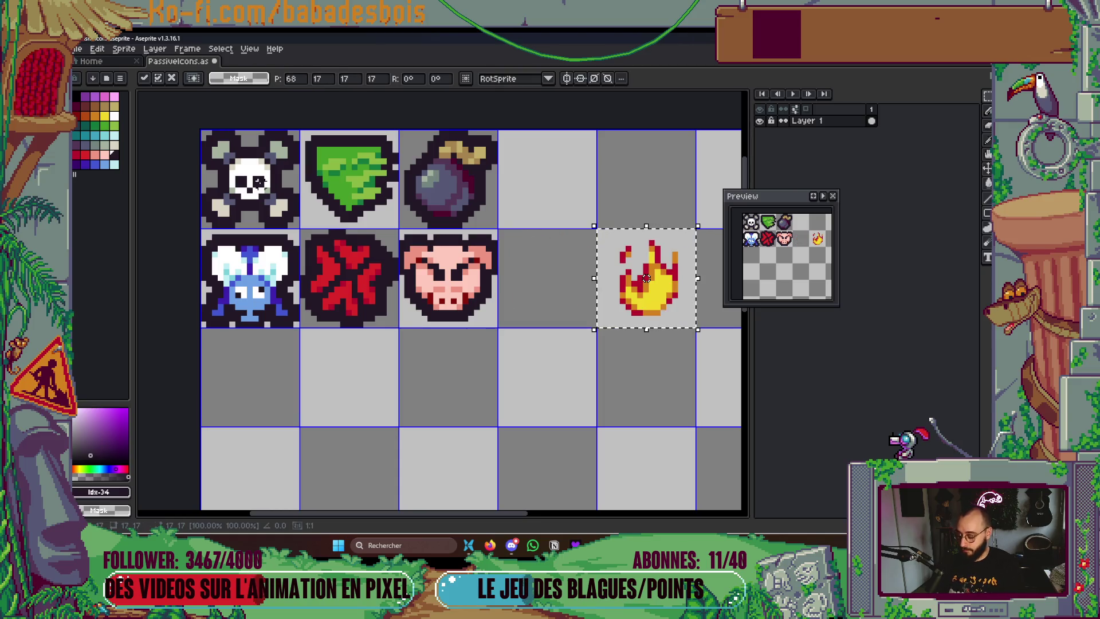
pyautogui.hotkey('shift', 'o')
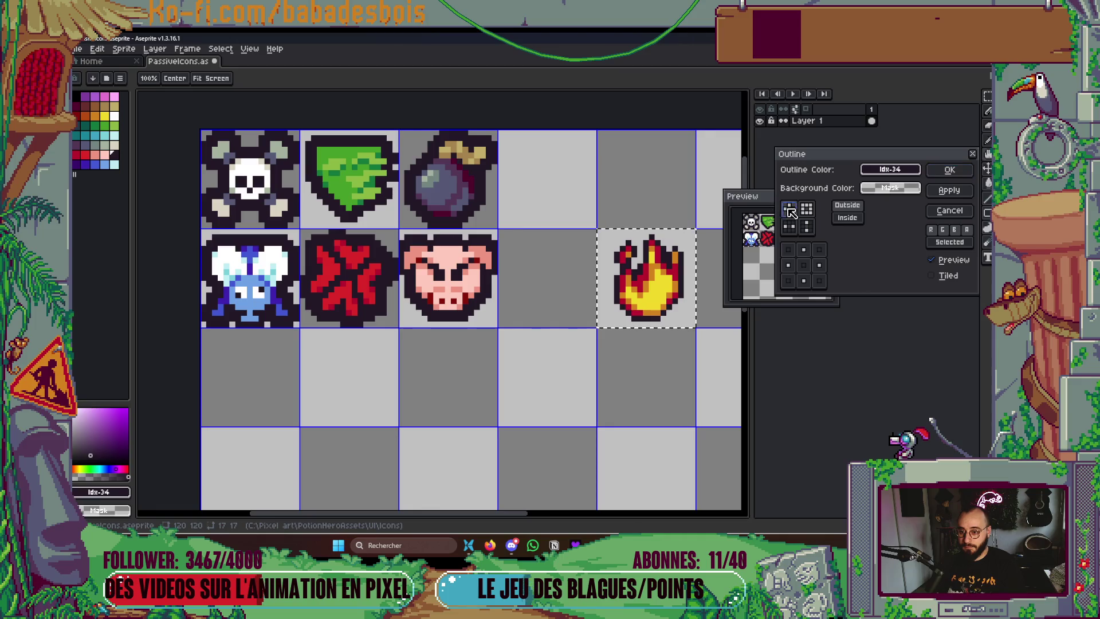
pyautogui.click(949, 170)
pyautogui.hotkey('shift', 'o')
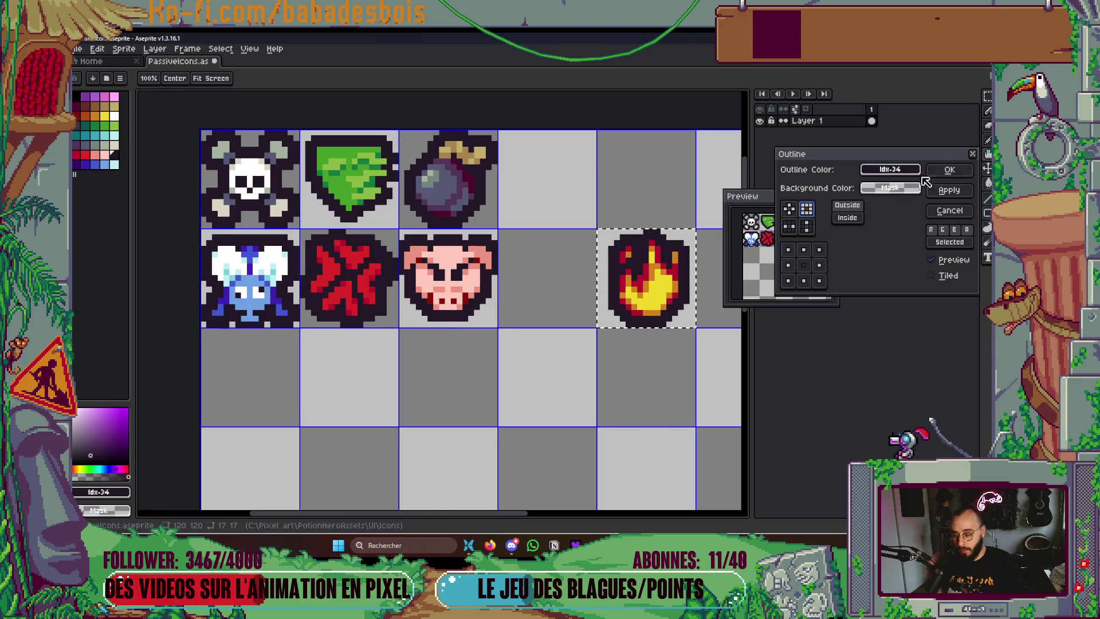
pyautogui.click(948, 170)
pyautogui.moveTo(599, 337); pyautogui.dragTo(527, 344)
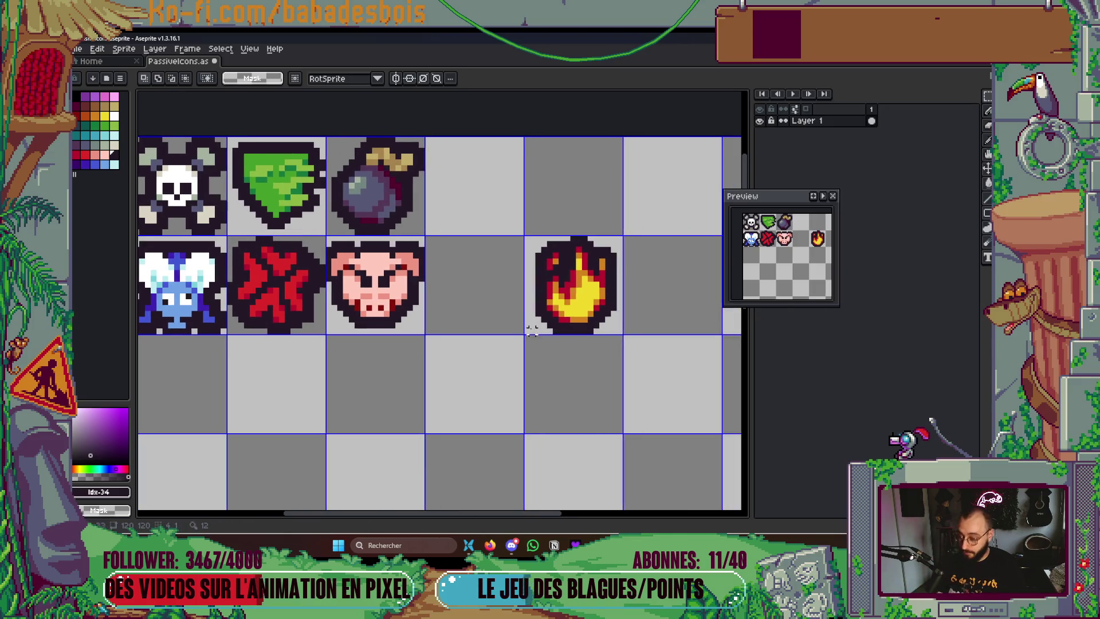
# Repaint the flame icon's outline pixels light grey on both sides
pyautogui.scroll(4, 531, 332)
pyautogui.press('b')
pyautogui.click(548, 185)
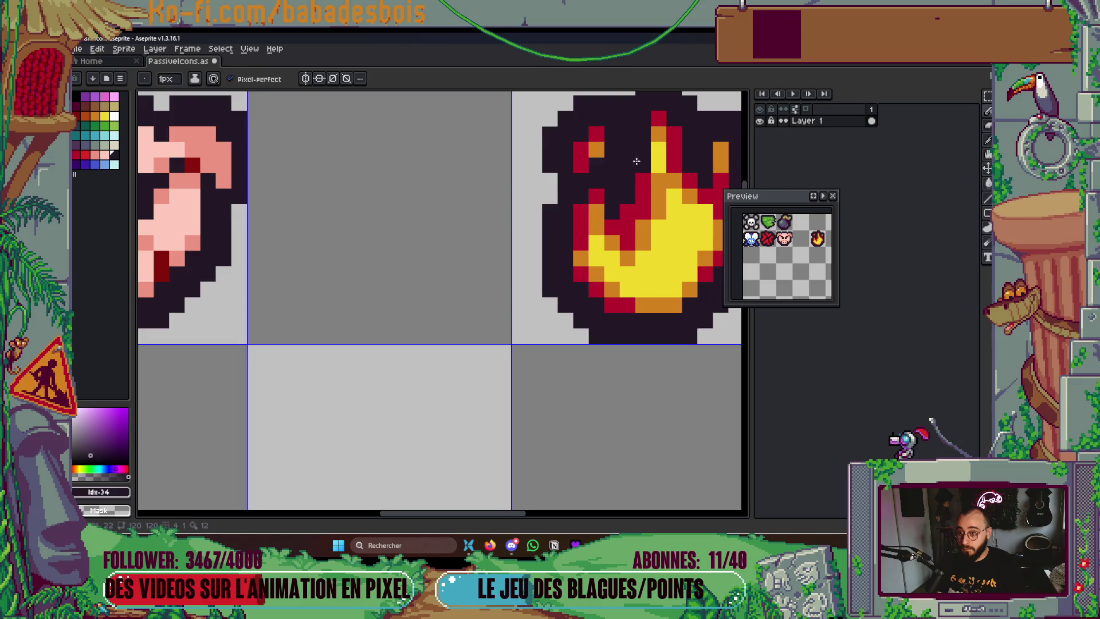
pyautogui.moveTo(635, 108); pyautogui.dragTo(607, 179)
pyautogui.hscroll(3, 603, 332)
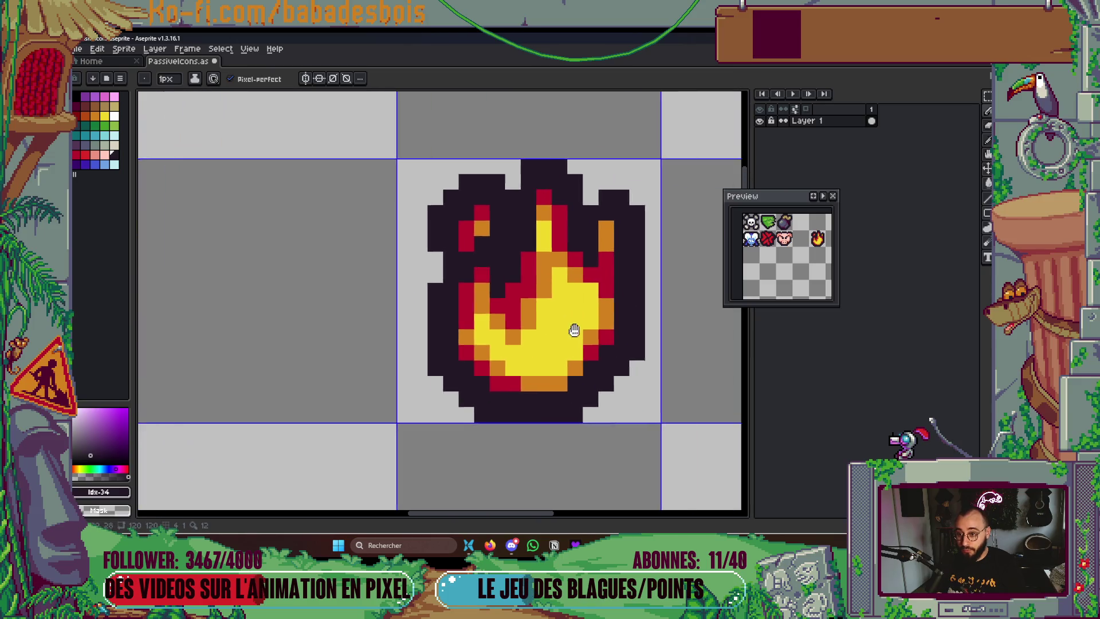
pyautogui.moveTo(617, 214); pyautogui.dragTo(606, 184)
pyautogui.scroll(-3, 514, 300)
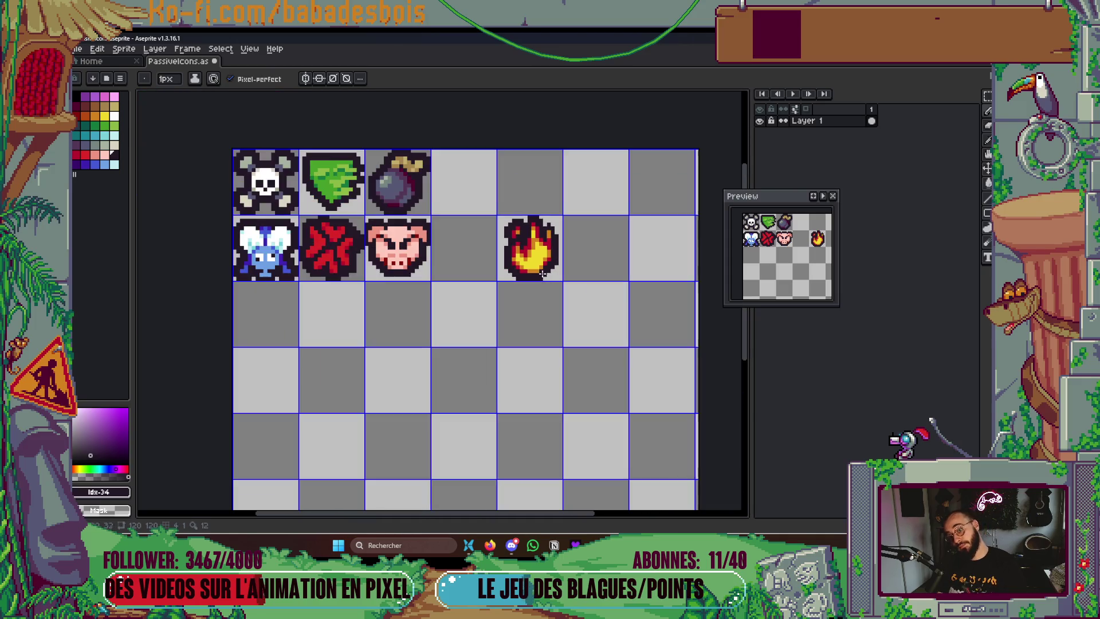
pyautogui.scroll(4, 504, 263)
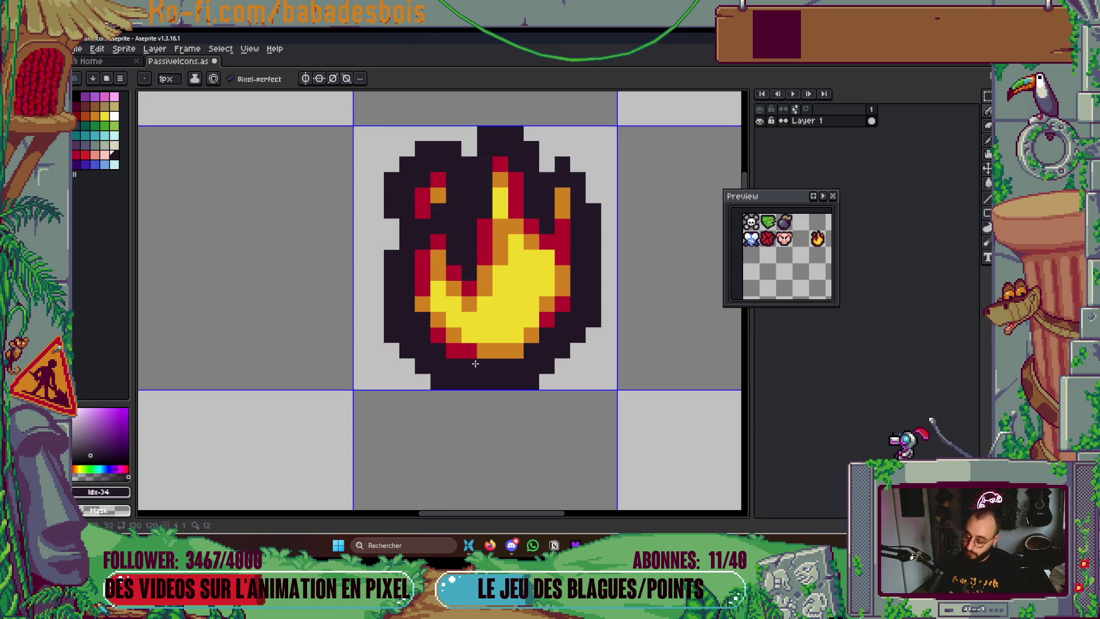
# Paint two pixels on the flame's left side orange
pyautogui.keyDown('alt'); pyautogui.click(441, 257); pyautogui.keyUp('alt')
pyautogui.scroll(-3, 503, 303)
pyautogui.scroll(5, 538, 291)
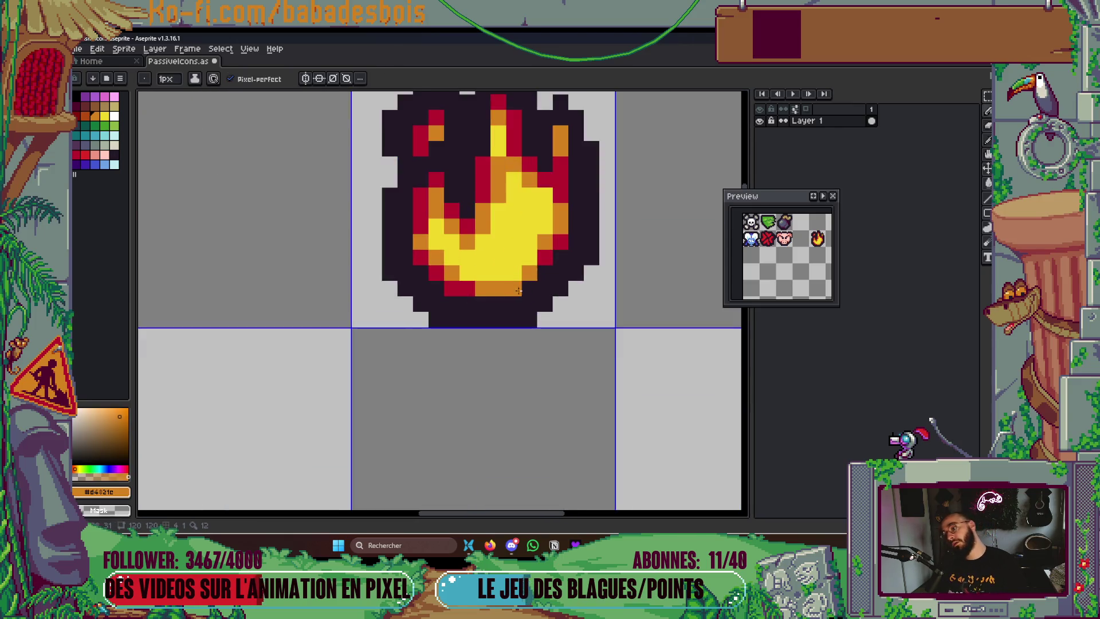
pyautogui.moveTo(369, 279); pyautogui.dragTo(339, 256)
pyautogui.scroll(-4, 339, 256)
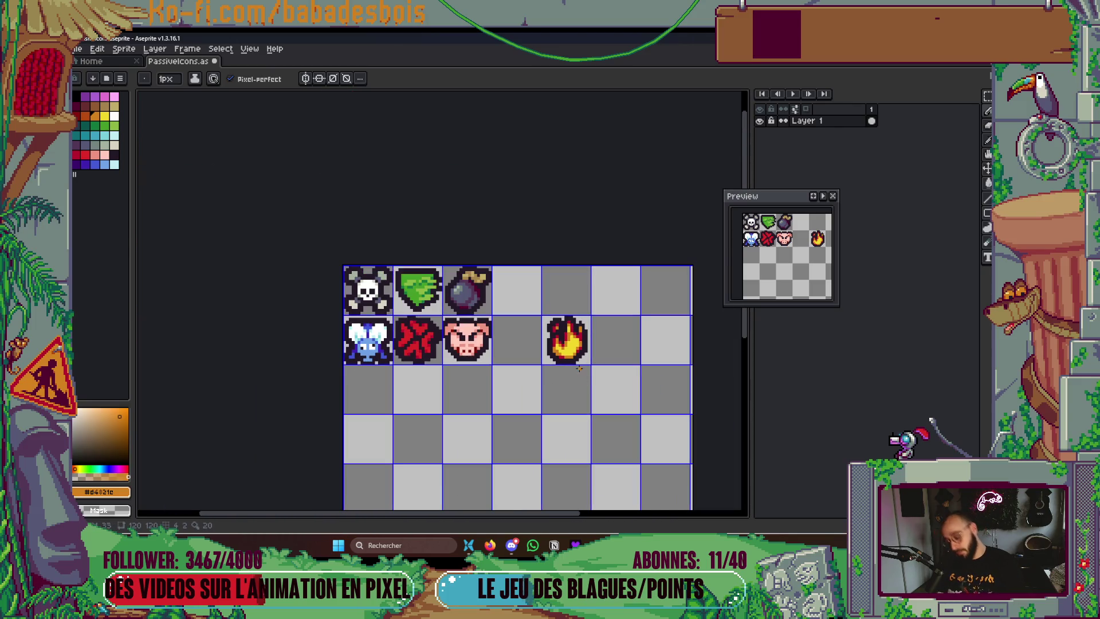
# Move the flame icon one cell left so it sits beside the pig face
pyautogui.press('m')
pyautogui.moveTo(579, 368); pyautogui.dragTo(544, 317)
pyautogui.hotkey('shift', 'Left')
pyautogui.hotkey('ctrl', 'd')
pyautogui.scroll(-3, 579, 390)
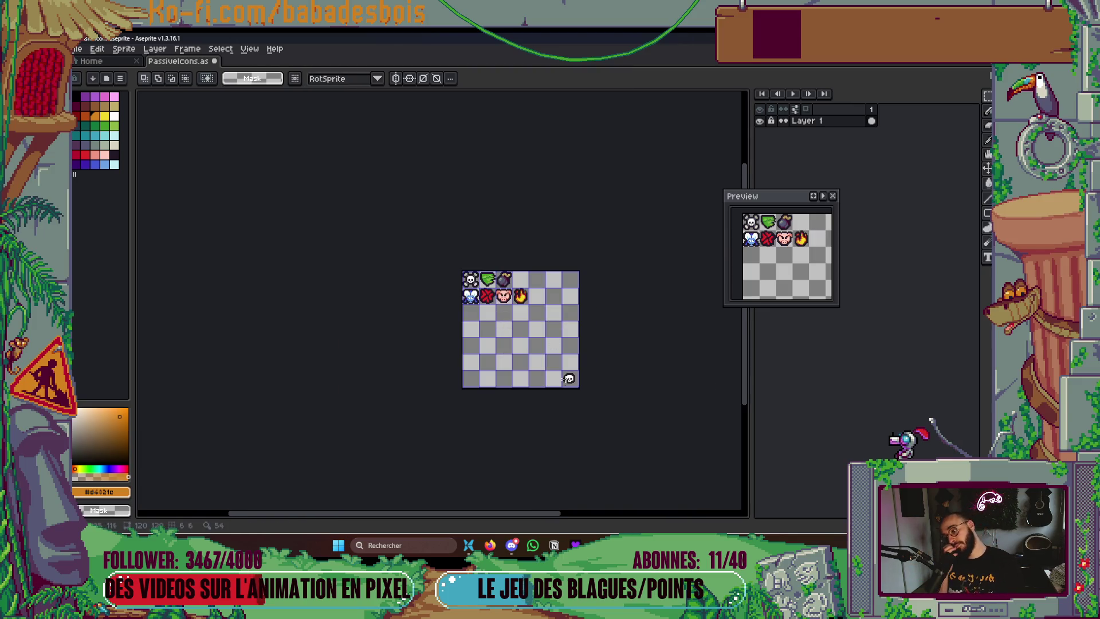
pyautogui.scroll(5, 519, 294)
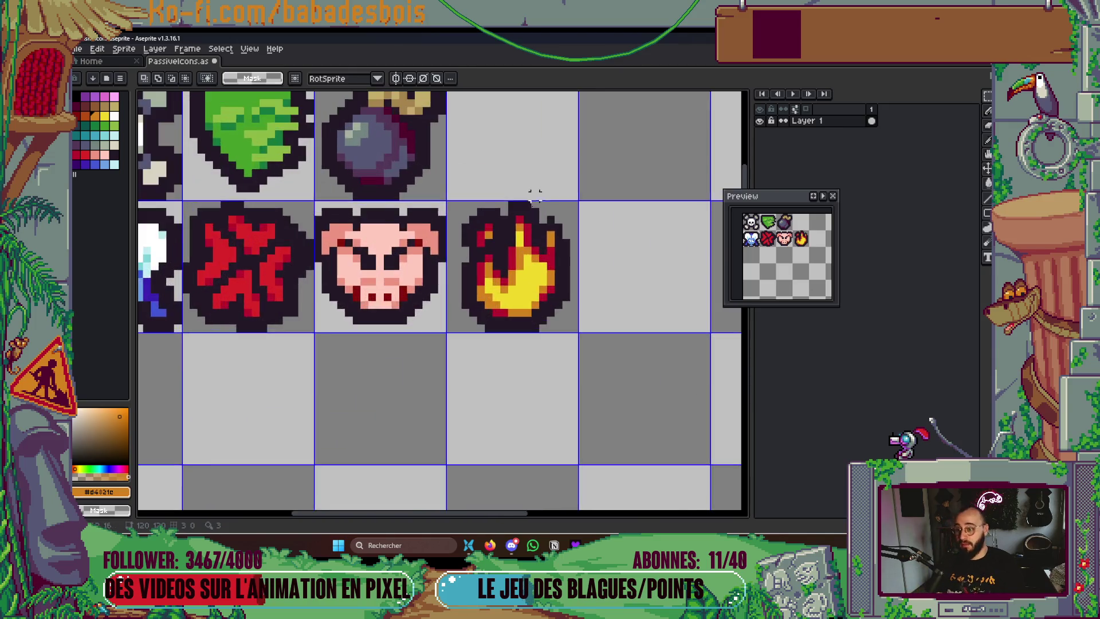
# Paint crimson pixels into the flame's left side
pyautogui.press('i')
pyautogui.click(504, 245)
pyautogui.press('b')
pyautogui.click(519, 241)
pyautogui.click(520, 262)
pyautogui.press('i')
pyautogui.click(525, 276)
pyautogui.press('b')
pyautogui.moveTo(520, 240); pyautogui.dragTo(519, 262)
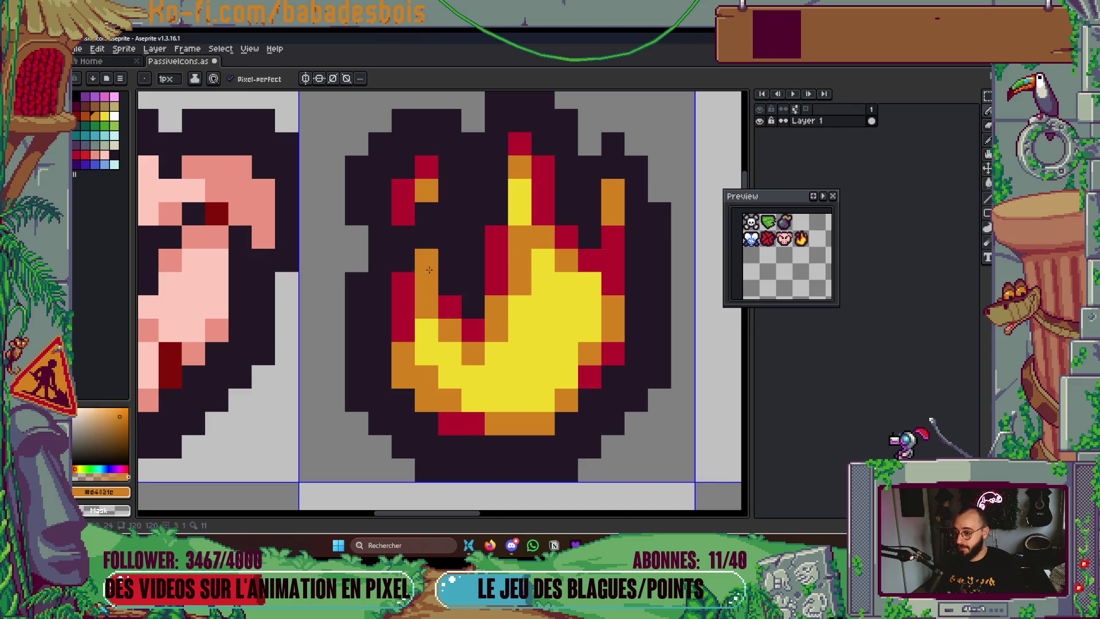
pyautogui.click(80, 156)
# Shade the lower left of the flame with dark red pixels
pyautogui.press('g')
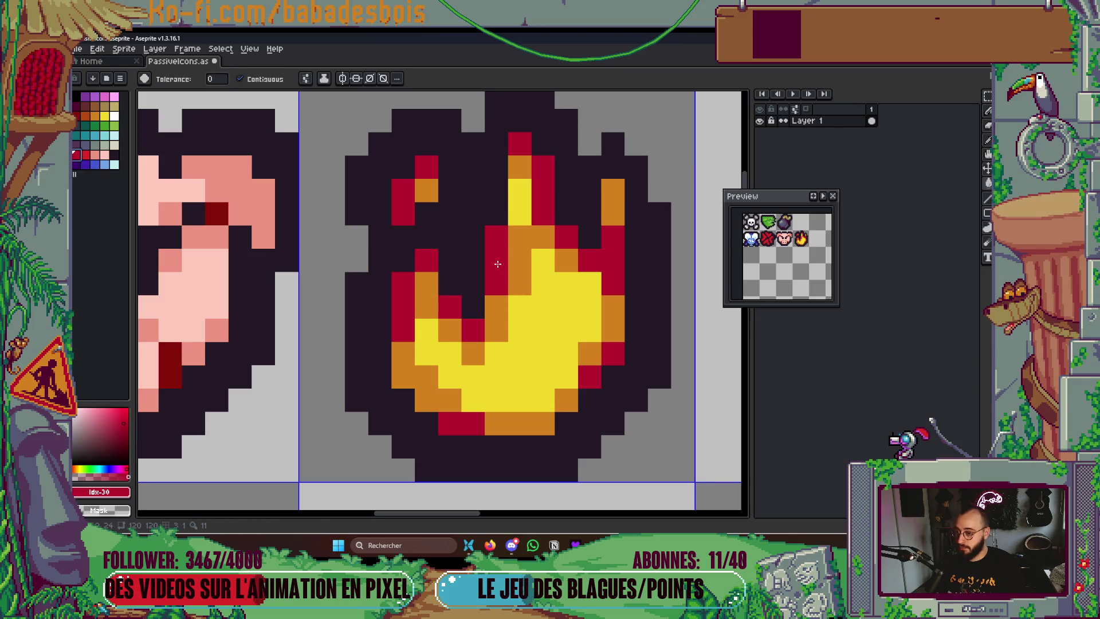
pyautogui.click(84, 126)
pyautogui.press('b')
pyautogui.click(495, 239)
pyautogui.click(447, 310)
pyautogui.hotkey('ctrl', 'z')
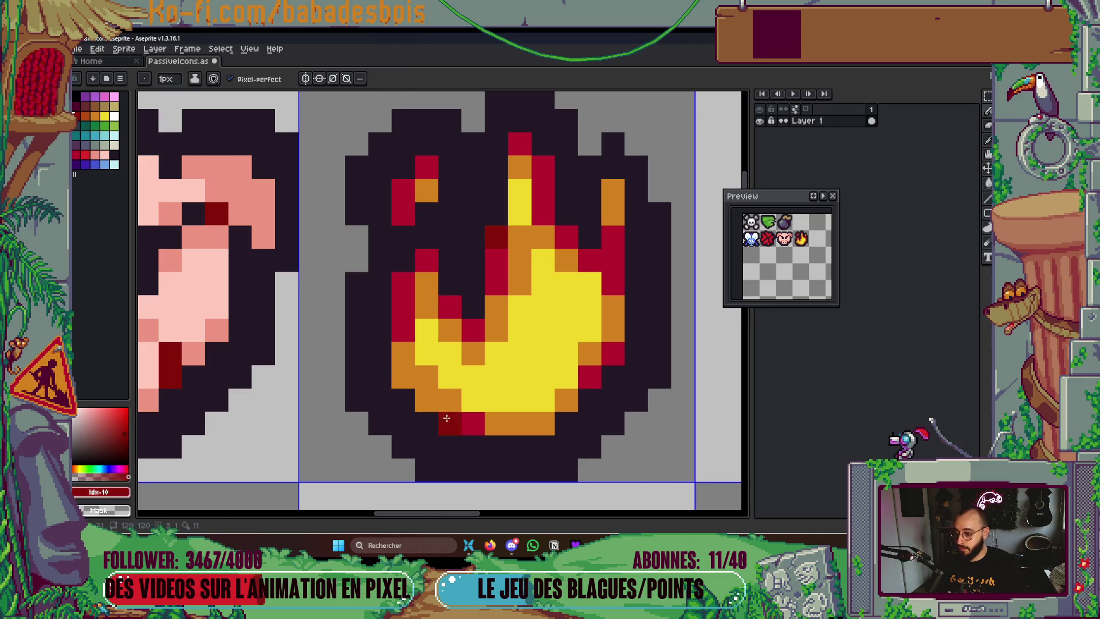
pyautogui.click(397, 214)
pyautogui.hotkey('ctrl', 'z')
pyautogui.click(402, 282)
pyautogui.click(403, 306)
pyautogui.click(589, 283)
pyautogui.hotkey('ctrl', 'z')
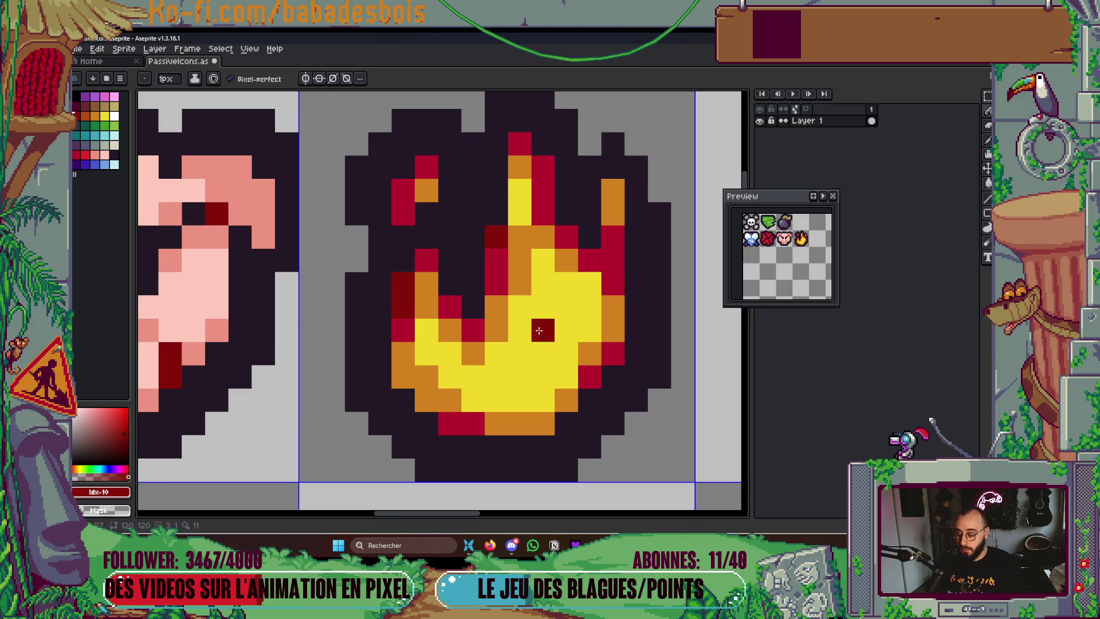
# Repaint right-side yellow flame pixels orange and touch up a yellow pixel
pyautogui.press('i')
pyautogui.click(614, 314)
pyautogui.moveTo(590, 284); pyautogui.dragTo(590, 306)
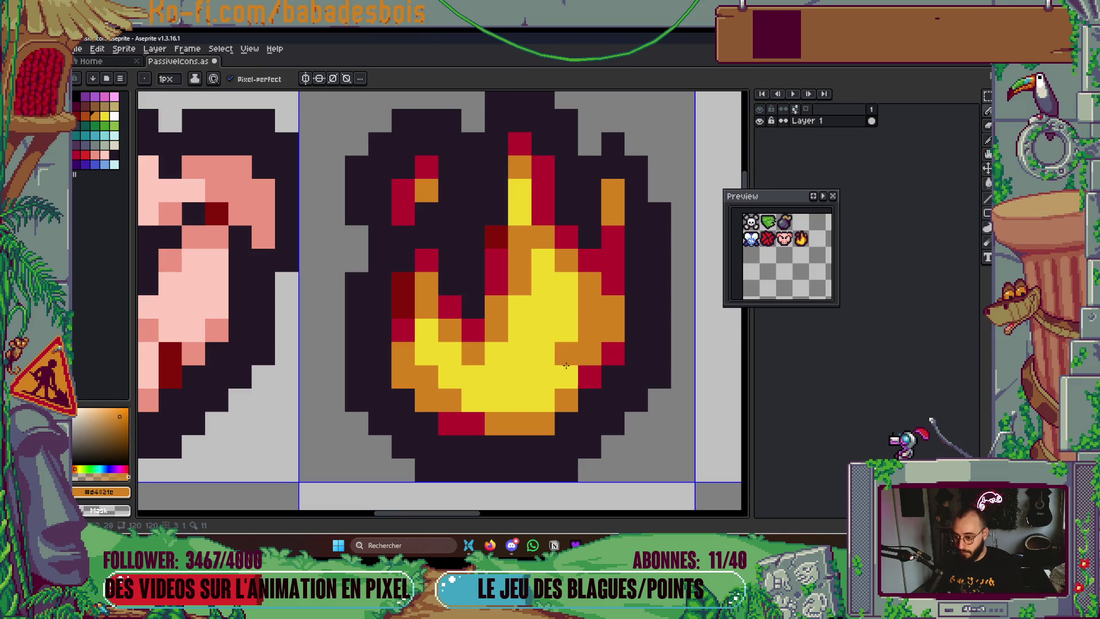
pyautogui.keyDown('alt'); pyautogui.click(533, 385); pyautogui.keyUp('alt')
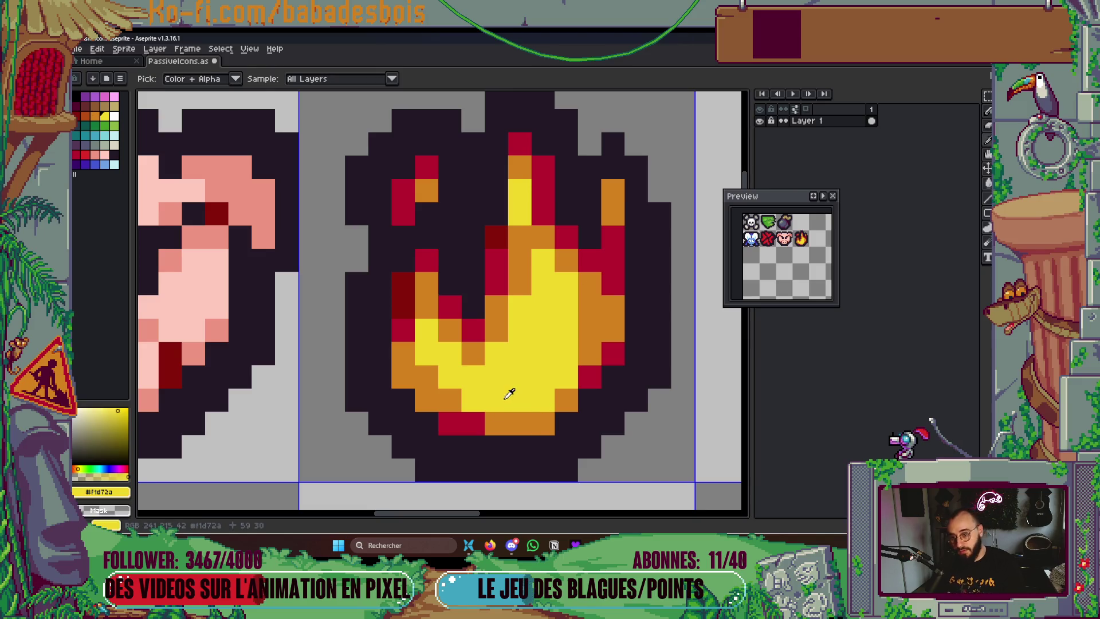
pyautogui.click(543, 237)
pyautogui.keyDown('alt'); pyautogui.click(519, 168); pyautogui.keyUp('alt')
pyautogui.click(543, 191)
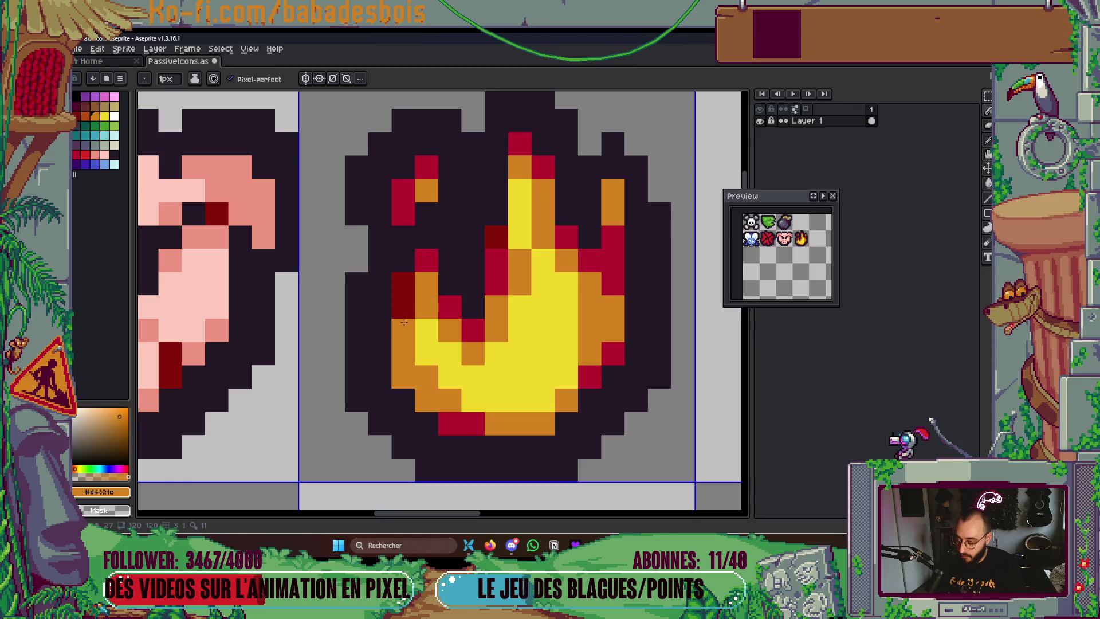
# Paint the flame's left edge crimson
pyautogui.keyDown('alt'); pyautogui.click(426, 260); pyautogui.keyUp('alt')
pyautogui.moveTo(403, 329); pyautogui.dragTo(404, 284)
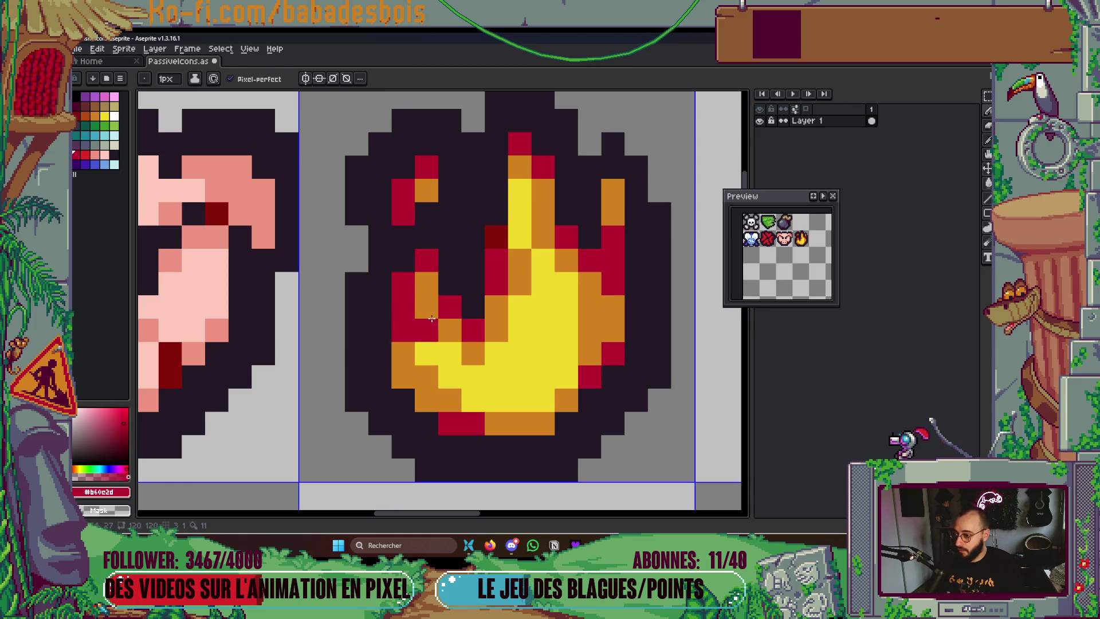
pyautogui.moveTo(413, 330); pyautogui.dragTo(409, 349)
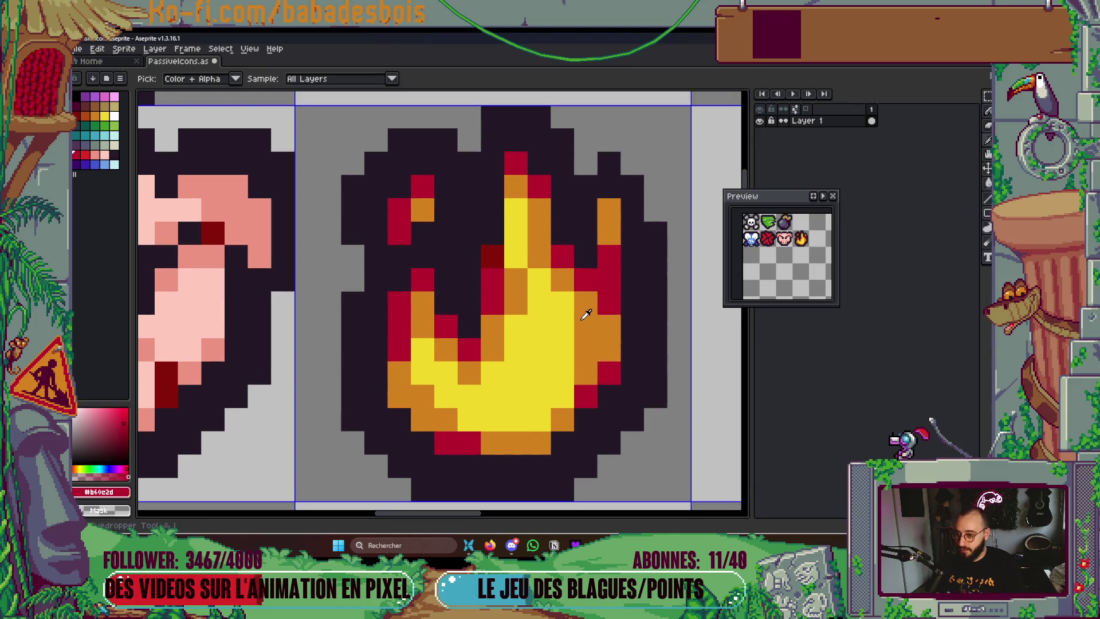
pyautogui.keyDown('alt'); pyautogui.click(584, 315); pyautogui.keyUp('alt')
pyautogui.click(119, 412)
# Set the Fill tool to non-contiguous fills and save the icon sheet
pyautogui.press('g')
pyautogui.scroll(-2, 577, 358)
pyautogui.click(577, 359)
pyautogui.click(267, 83)
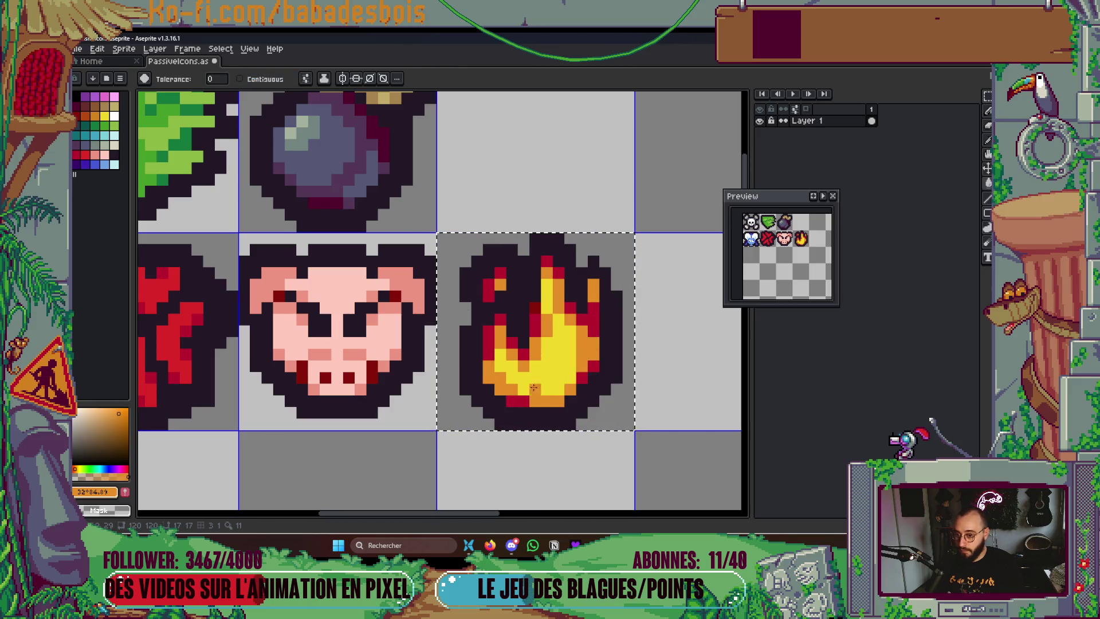
pyautogui.hotkey('ctrl', 's')
pyautogui.scroll(2, 533, 457)
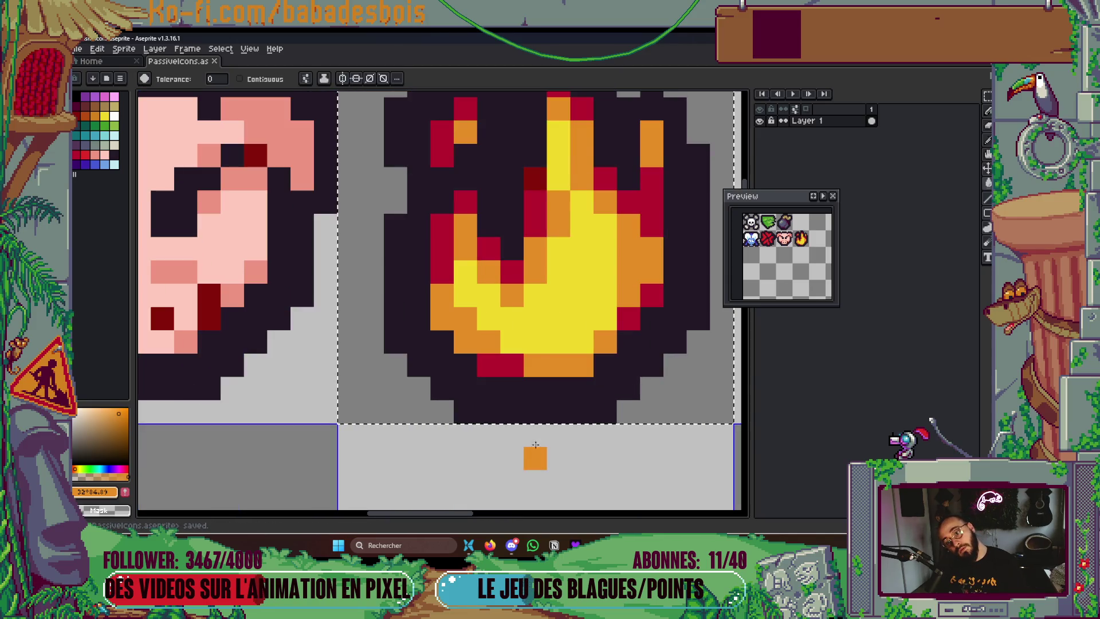
pyautogui.scroll(2, 515, 453)
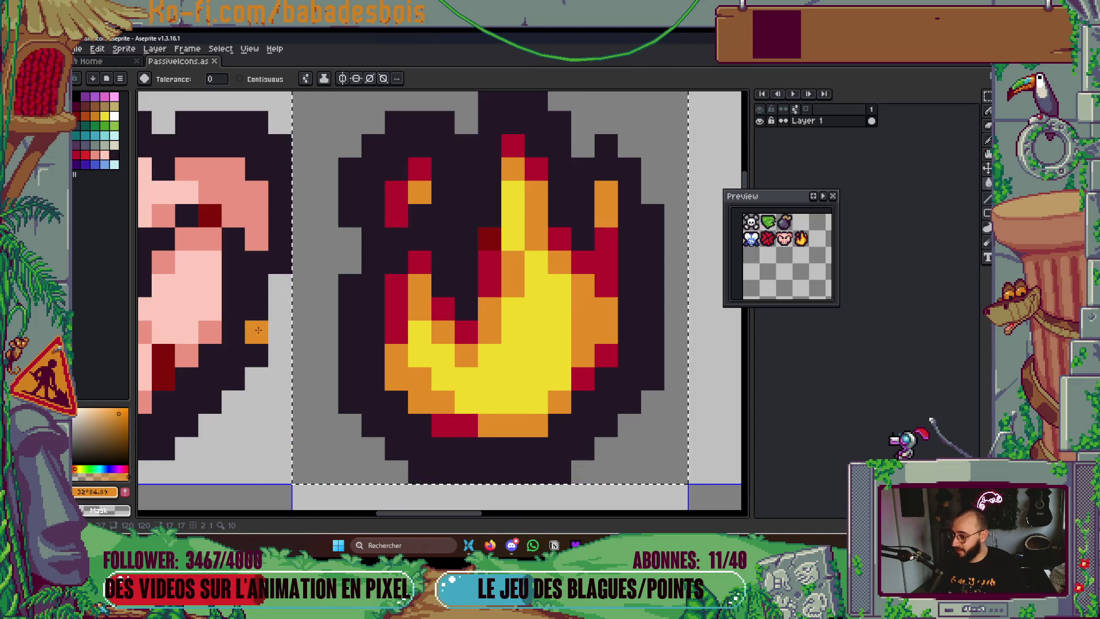
# Turn a flame pixel yellow, discarding a trial crimson pixel
pyautogui.click(76, 155)
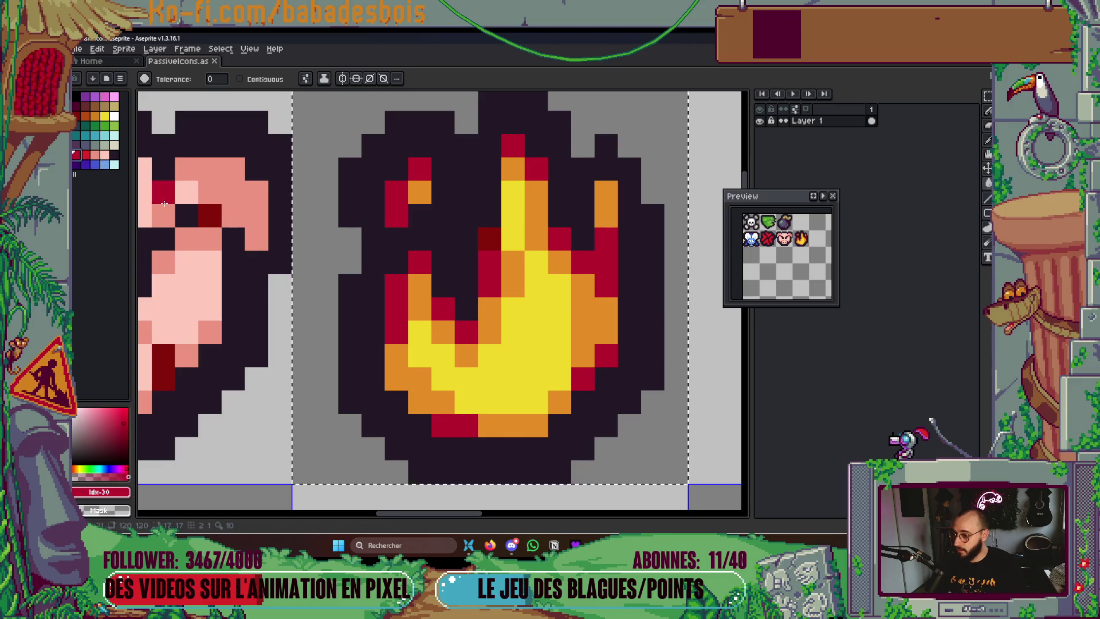
pyautogui.press('b')
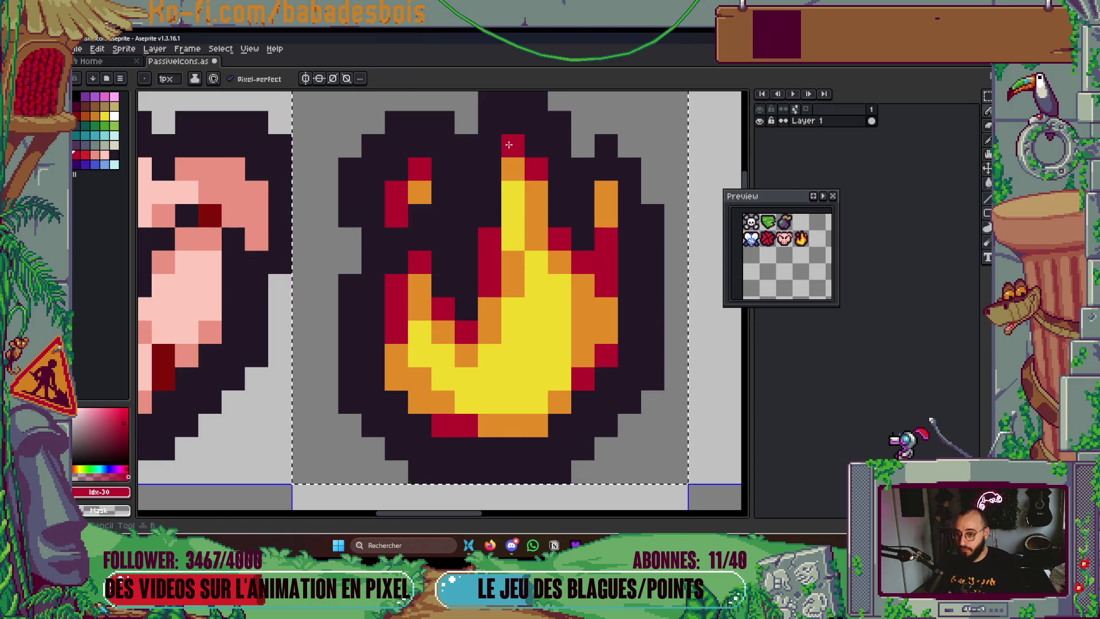
pyautogui.click(500, 396)
pyautogui.hotkey('ctrl', 'z')
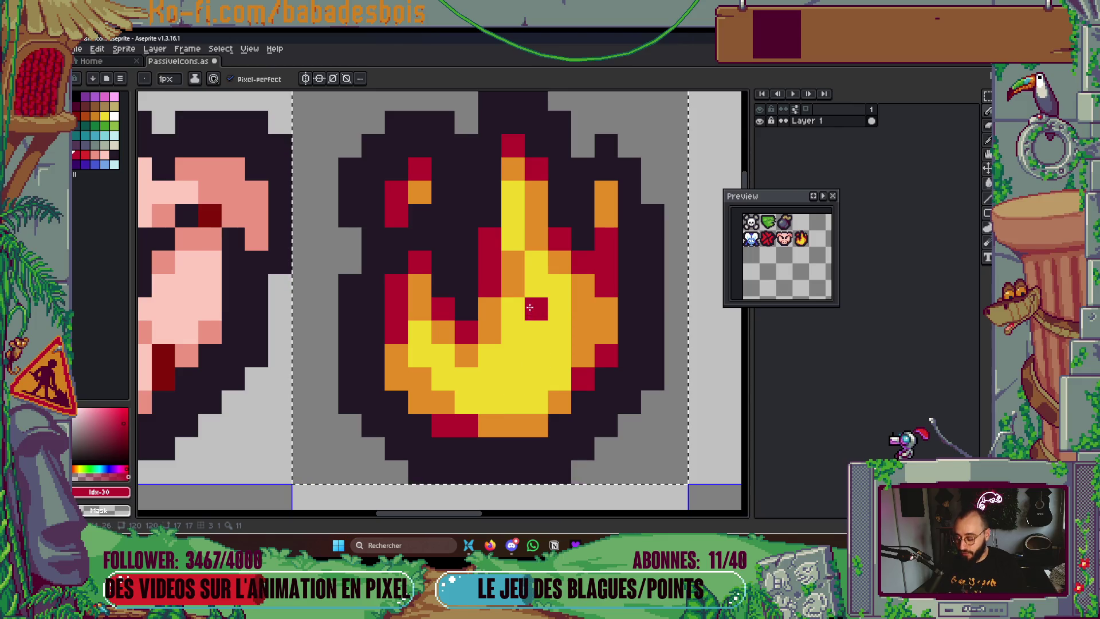
pyautogui.keyDown('alt'); pyautogui.click(515, 254); pyautogui.keyUp('alt')
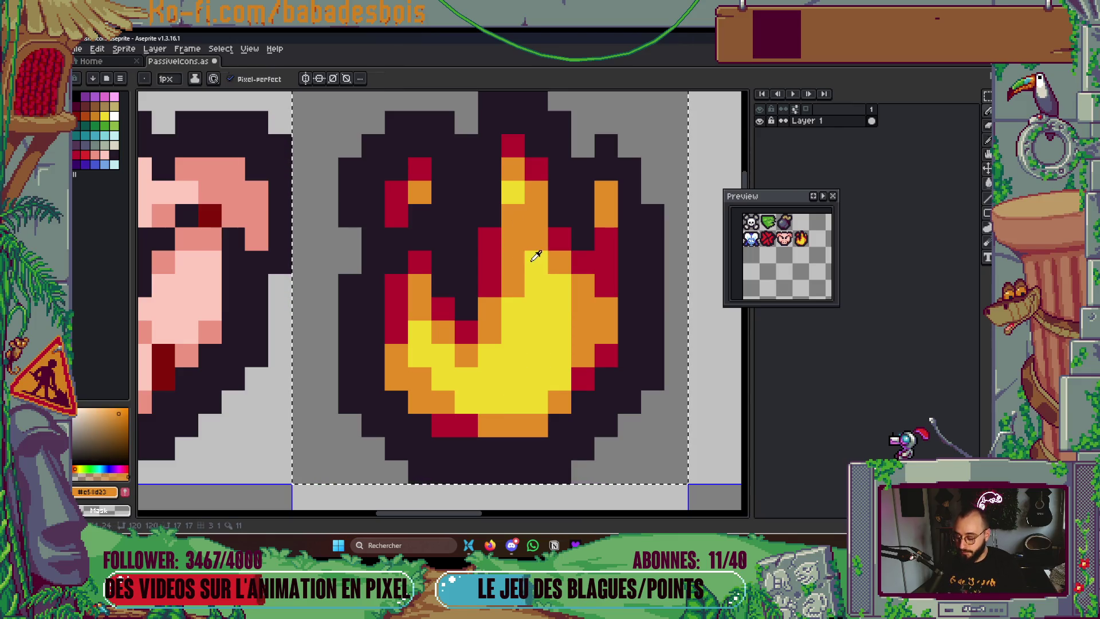
pyautogui.keyDown('alt'); pyautogui.click(536, 256); pyautogui.keyUp('alt')
# Paint a white highlight into the flame's yellow centre
pyautogui.click(535, 237)
pyautogui.click(114, 116)
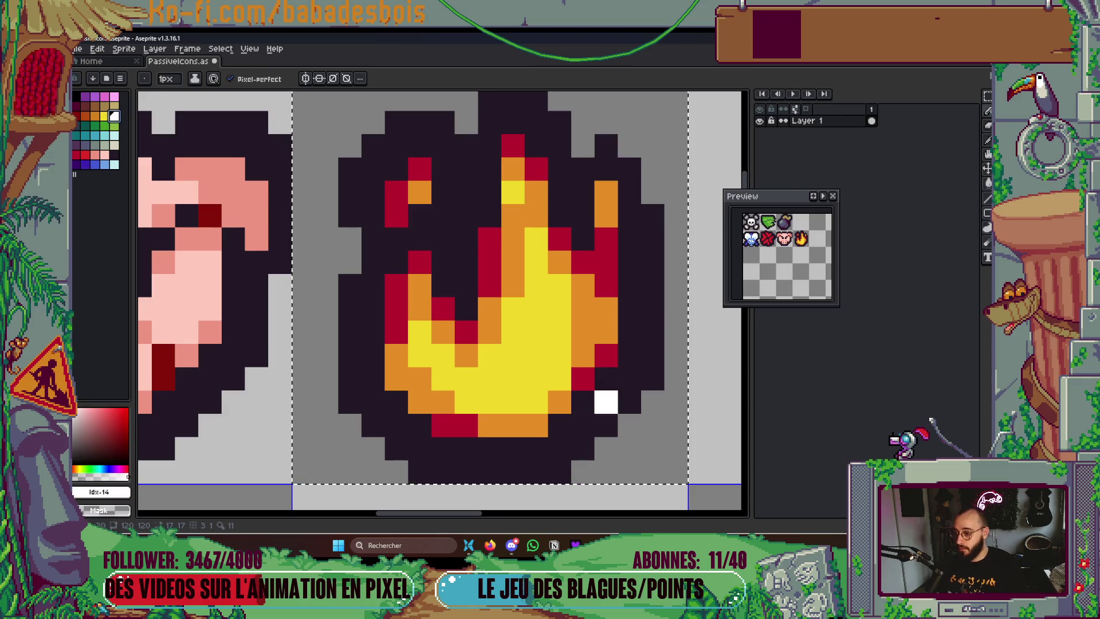
pyautogui.moveTo(536, 331); pyautogui.dragTo(531, 376)
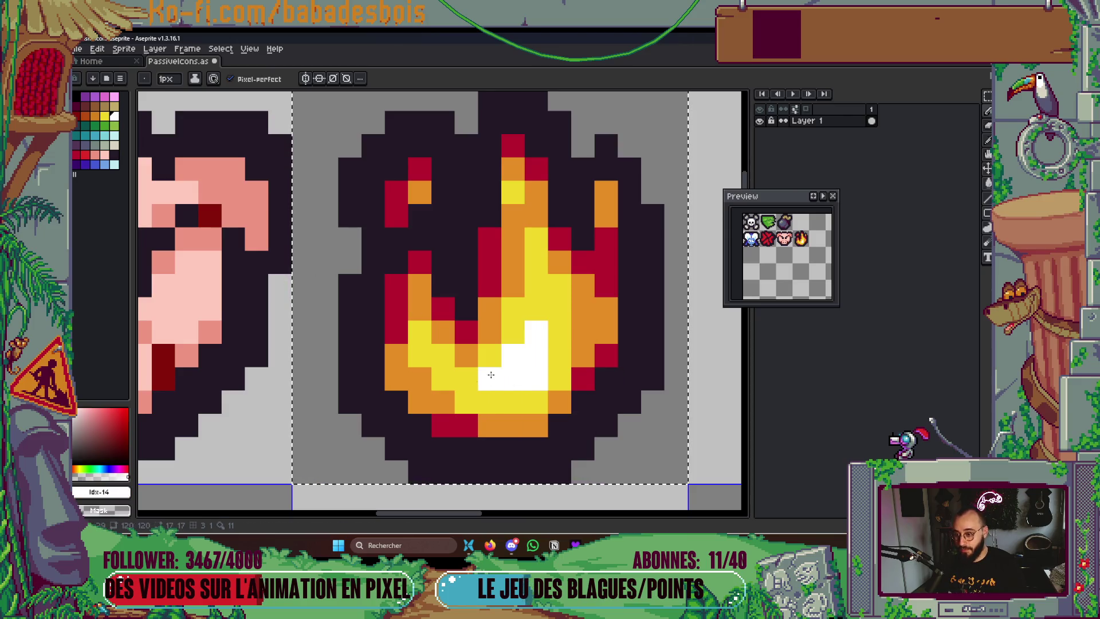
pyautogui.press('v')
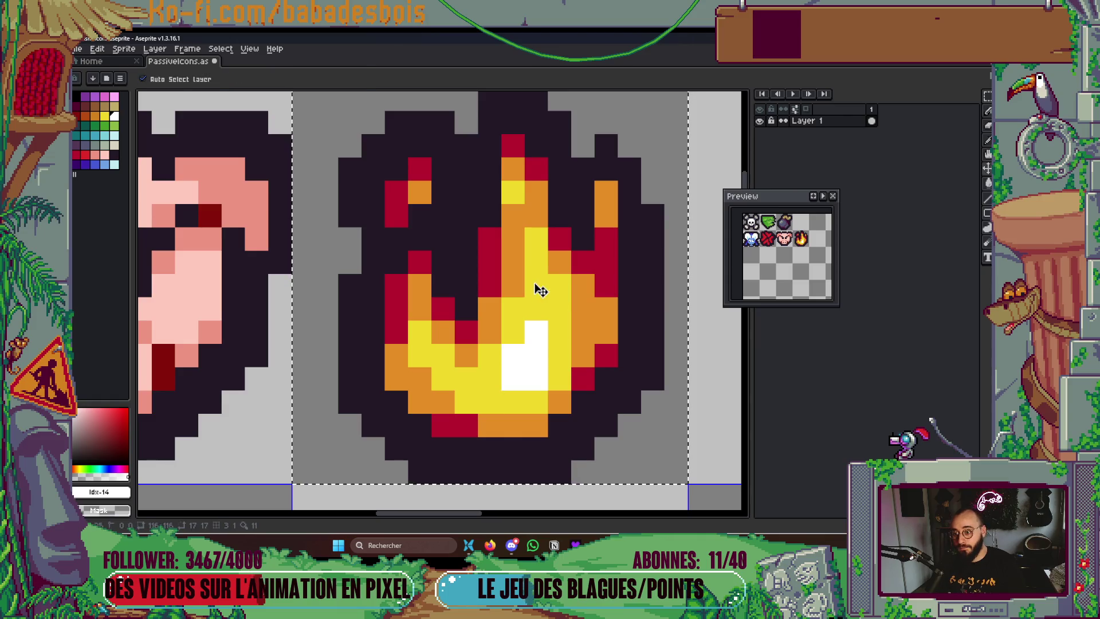
pyautogui.press('b')
pyautogui.moveTo(535, 286); pyautogui.dragTo(536, 263)
pyautogui.click(443, 378)
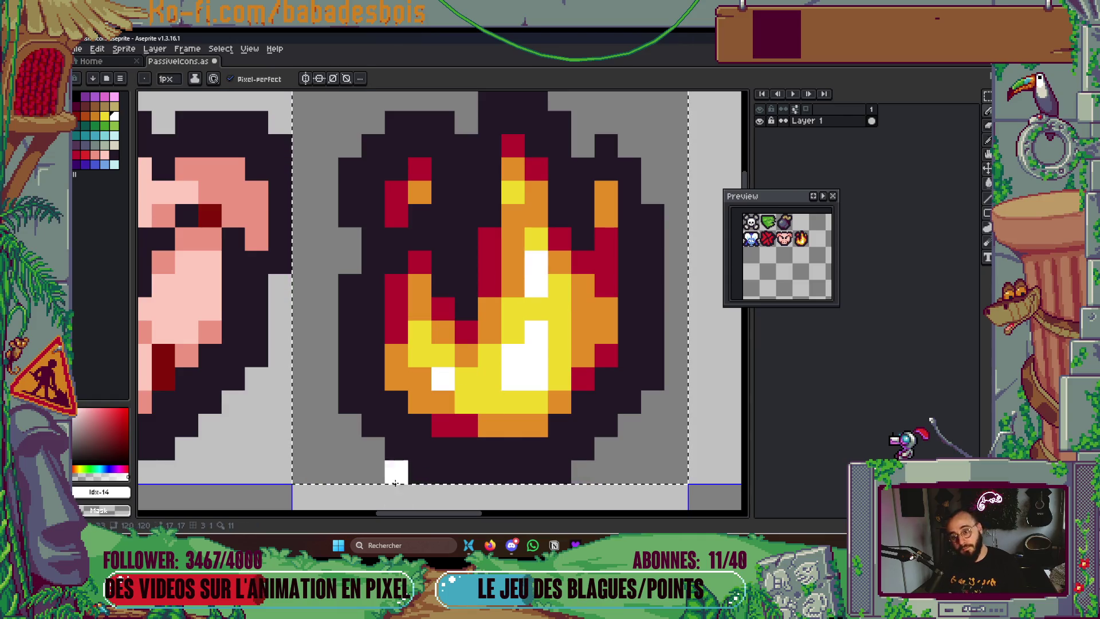
# Turn one white highlight pixel back to yellow
pyautogui.scroll(-5, 395, 483)
pyautogui.press('v')
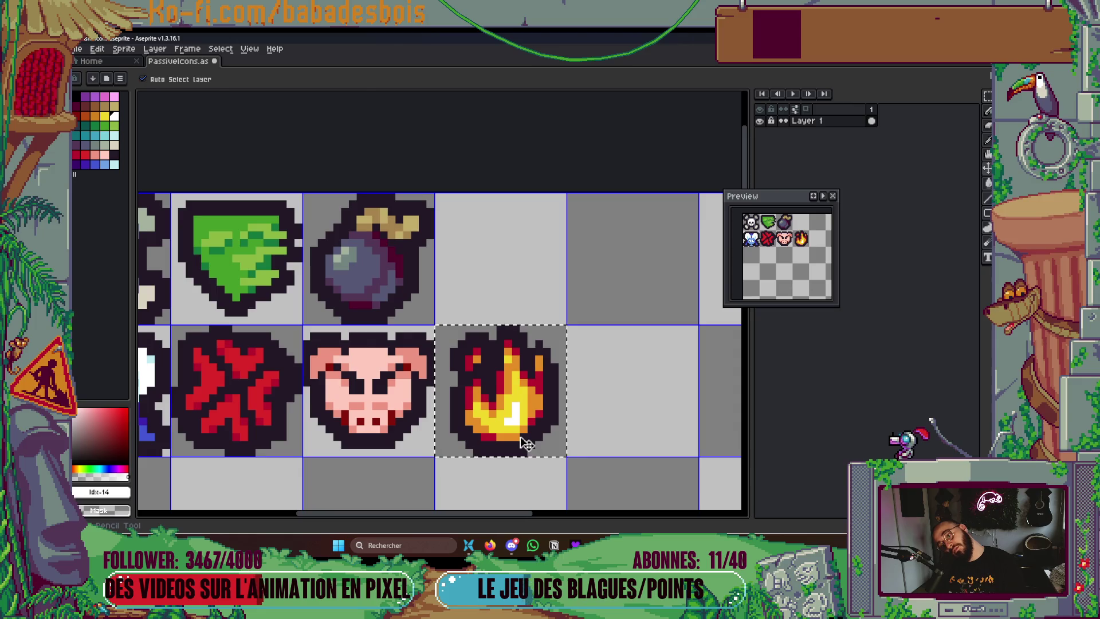
pyautogui.press('b')
pyautogui.click(516, 414)
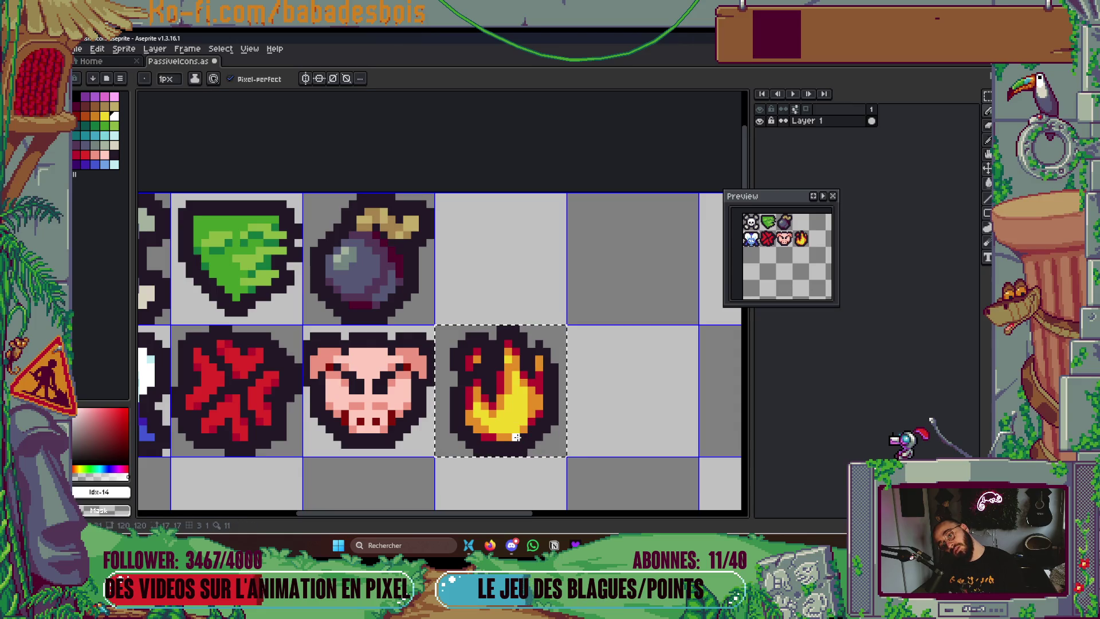
pyautogui.scroll(4, 518, 428)
# Repaint yellow pixels orange and run a yellow column up the flame's centre
pyautogui.keyDown('alt'); pyautogui.click(572, 279); pyautogui.keyUp('alt')
pyautogui.moveTo(573, 313); pyautogui.dragTo(542, 375)
pyautogui.moveTo(604, 280)
pyautogui.mouseDown()
pyautogui.moveTo(592, 200)
pyautogui.moveTo(635, 344)
pyautogui.mouseUp()
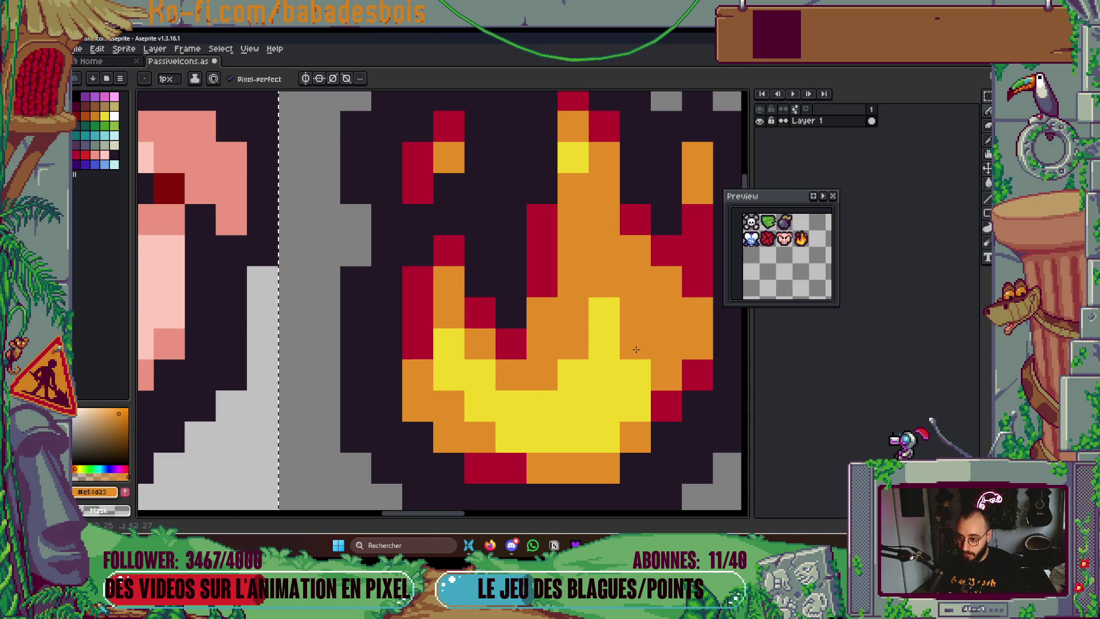
pyautogui.keyDown('alt'); pyautogui.click(567, 341); pyautogui.keyUp('alt')
pyautogui.moveTo(567, 341); pyautogui.dragTo(569, 269)
pyautogui.click(536, 393)
pyautogui.moveTo(567, 487); pyautogui.dragTo(488, 428)
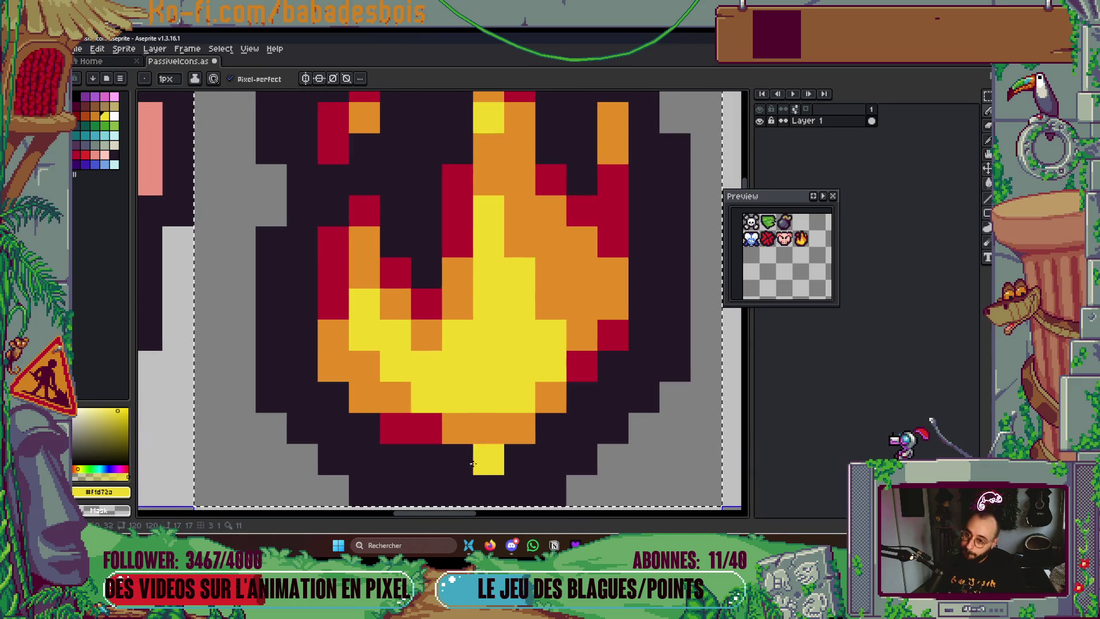
# Paint red into the flame's right tongue, keeping its dark outline pixel
pyautogui.keyDown('alt'); pyautogui.click(609, 252); pyautogui.keyUp('alt')
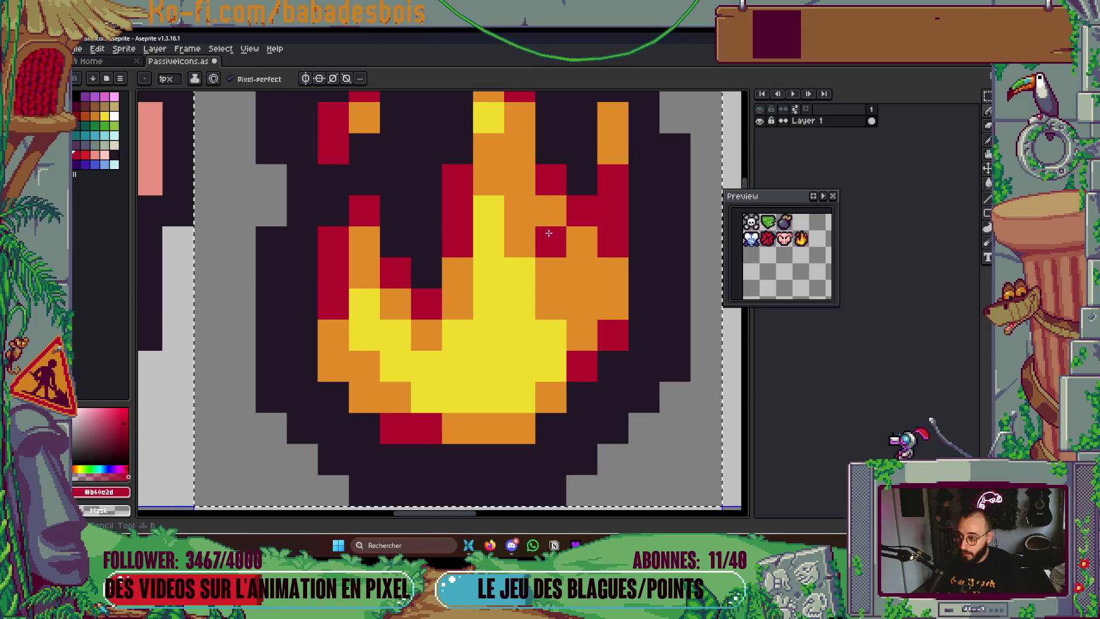
pyautogui.moveTo(551, 242); pyautogui.dragTo(551, 210)
pyautogui.click(551, 273)
pyautogui.click(582, 242)
pyautogui.moveTo(643, 180); pyautogui.dragTo(630, 291)
pyautogui.hotkey('ctrl', 'z')
pyautogui.click(592, 227)
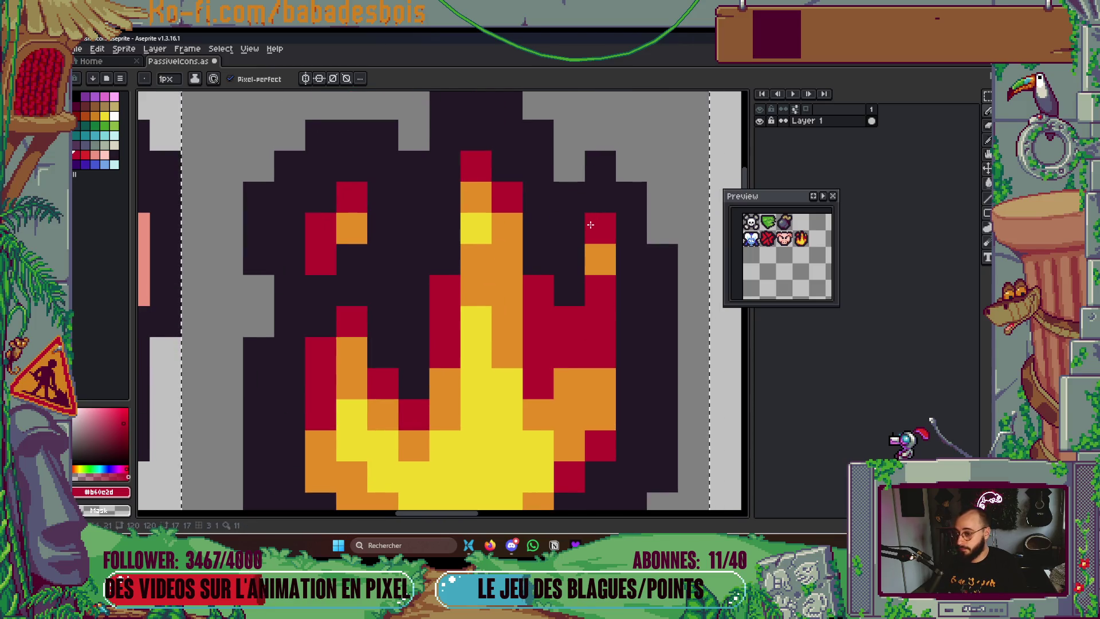
pyautogui.click(591, 261)
# Repaint the right tongue's lower pixels orange
pyautogui.press('alt')
pyautogui.keyDown('alt'); pyautogui.click(587, 418); pyautogui.keyUp('alt')
pyautogui.click(600, 260)
pyautogui.moveTo(600, 290); pyautogui.dragTo(600, 322)
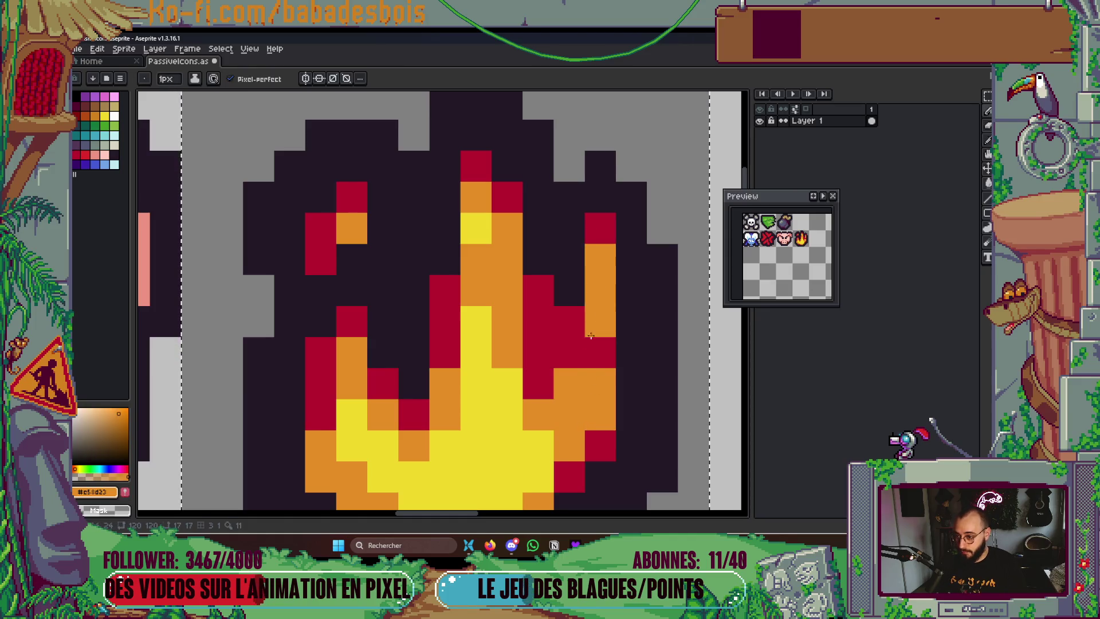
pyautogui.moveTo(506, 396)
pyautogui.mouseDown()
pyautogui.moveTo(583, 328)
pyautogui.moveTo(631, 333)
pyautogui.mouseUp()
pyautogui.click(631, 332)
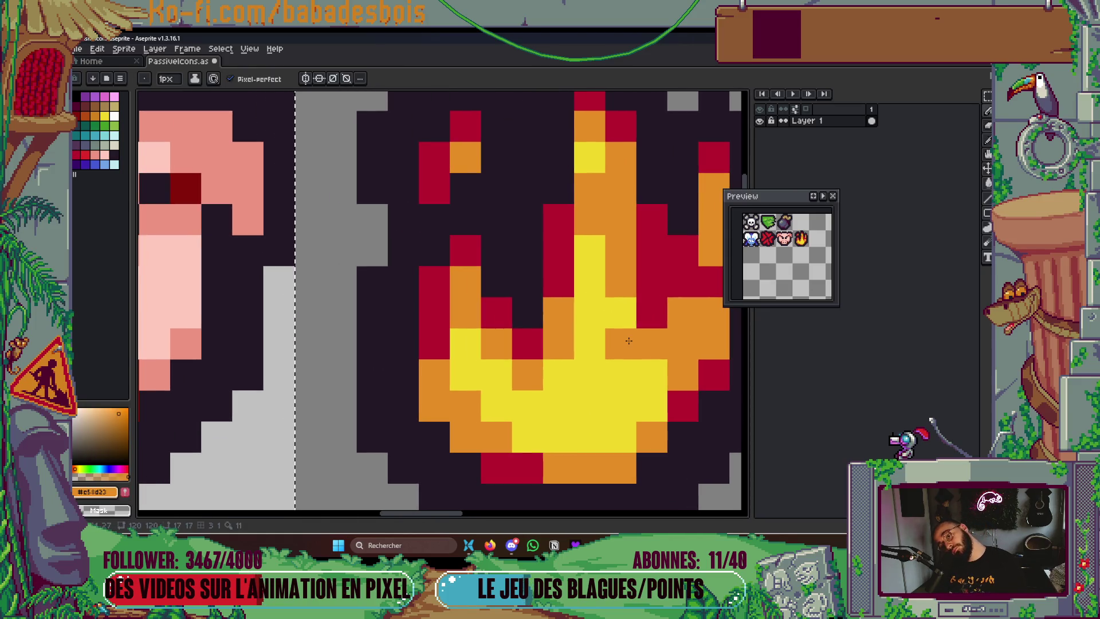
pyautogui.click(512, 129)
# Paint a vertical red run up the flame and turn a yellow pixel orange
pyautogui.keyDown('alt'); pyautogui.click(464, 126); pyautogui.keyUp('alt')
pyautogui.click(464, 159)
pyautogui.moveTo(464, 159); pyautogui.dragTo(444, 254)
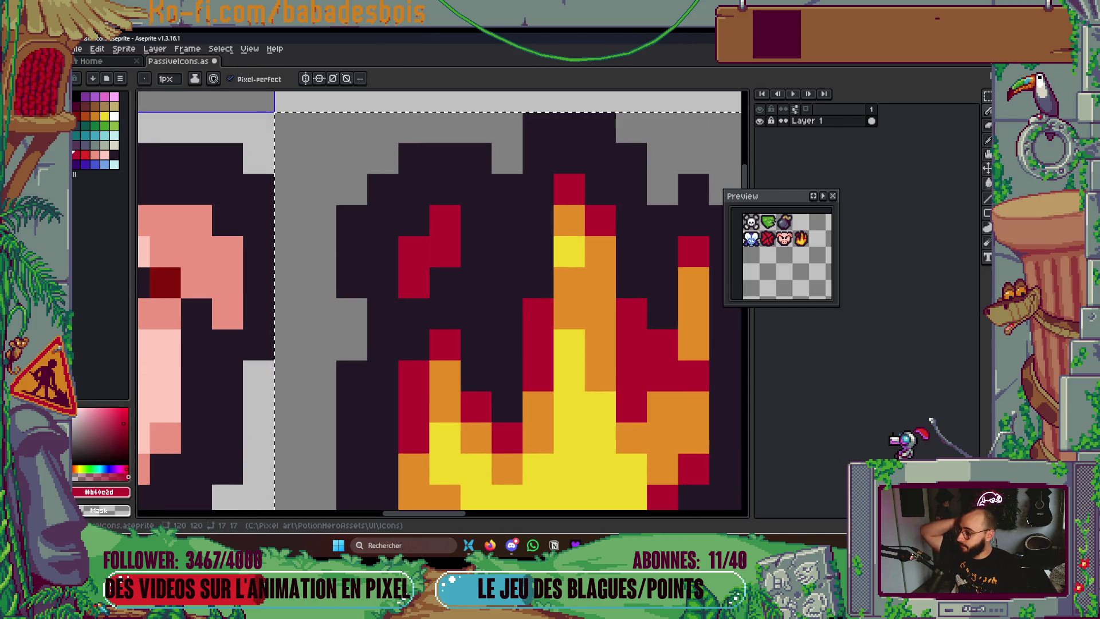
pyautogui.moveTo(600, 437); pyautogui.dragTo(551, 386)
pyautogui.moveTo(550, 262); pyautogui.dragTo(538, 205)
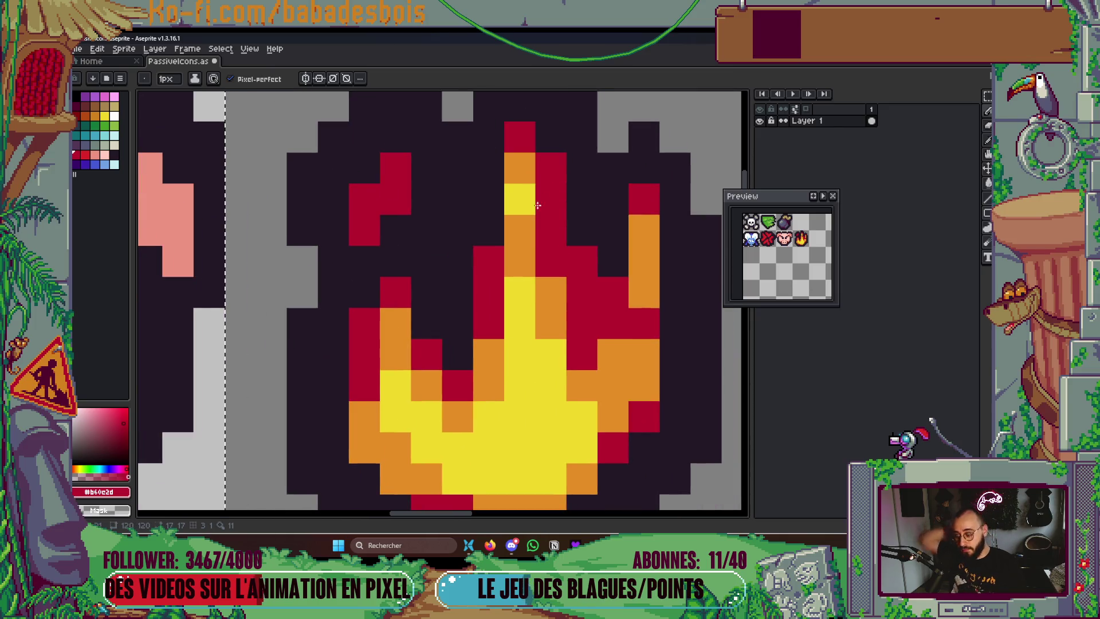
pyautogui.keyDown('alt'); pyautogui.click(518, 232); pyautogui.keyUp('alt')
pyautogui.click(521, 199)
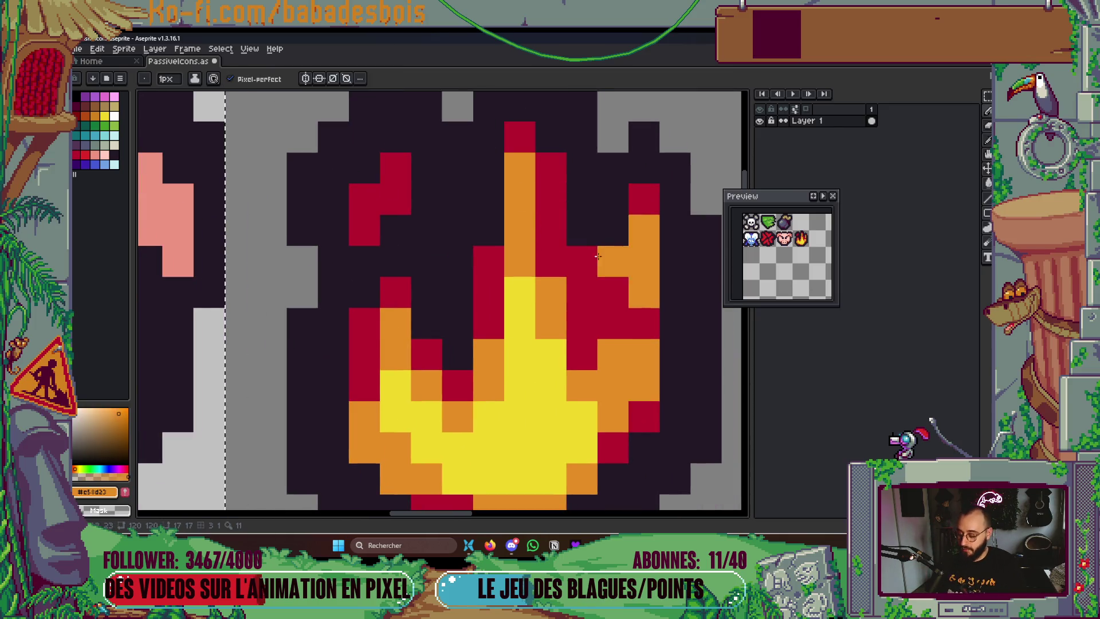
# Paint the centre tongue's top two pixels red
pyautogui.keyDown('alt'); pyautogui.click(561, 216); pyautogui.keyUp('alt')
pyautogui.click(520, 168)
pyautogui.click(519, 199)
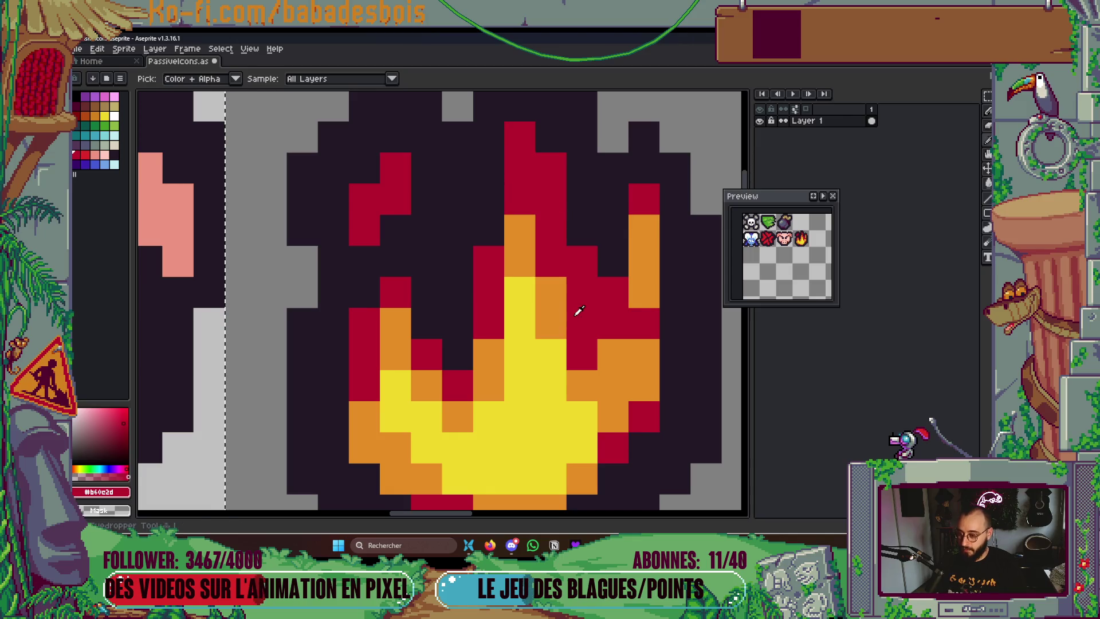
pyautogui.keyDown('alt'); pyautogui.click(551, 307); pyautogui.keyUp('alt')
pyautogui.scroll(-2, 554, 378)
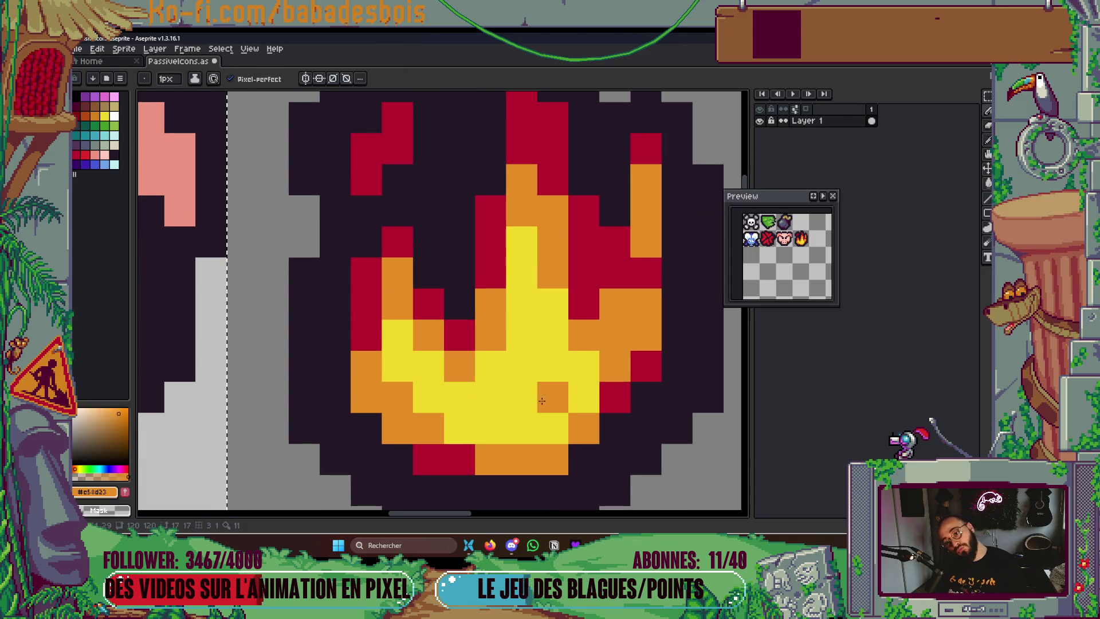
# Turn the flame's lower yellow core pixel and the cells above the core orange
pyautogui.keyDown('alt'); pyautogui.click(455, 322); pyautogui.keyUp('alt')
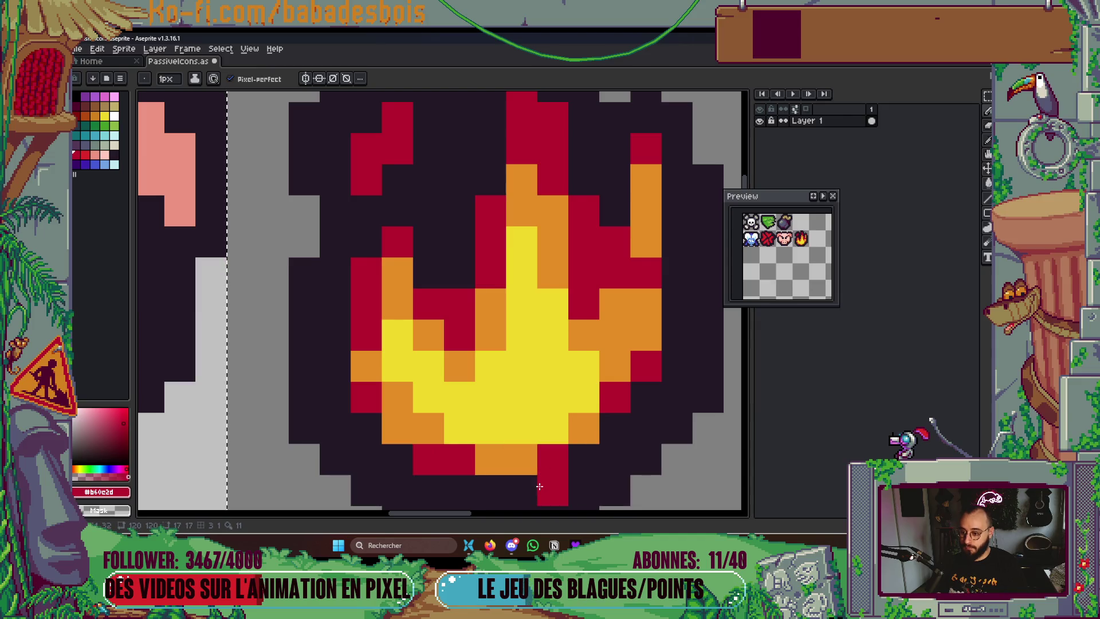
pyautogui.keyDown('alt'); pyautogui.click(583, 427); pyautogui.keyUp('alt')
pyautogui.click(552, 428)
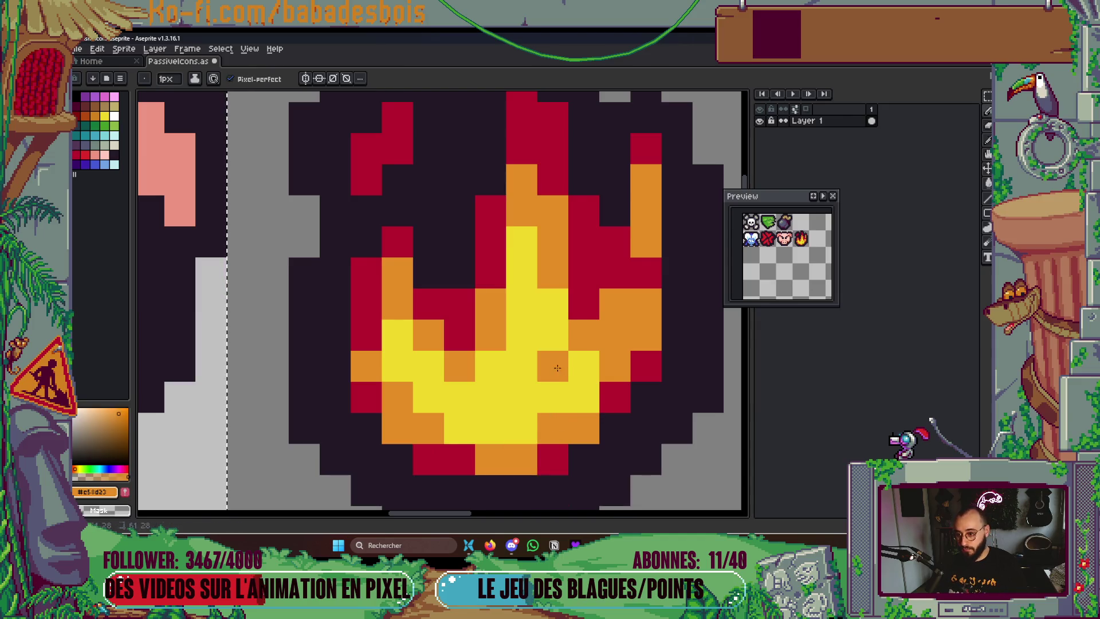
pyautogui.rightClick(533, 417)
pyautogui.click(491, 366)
pyautogui.click(522, 366)
pyautogui.click(614, 386)
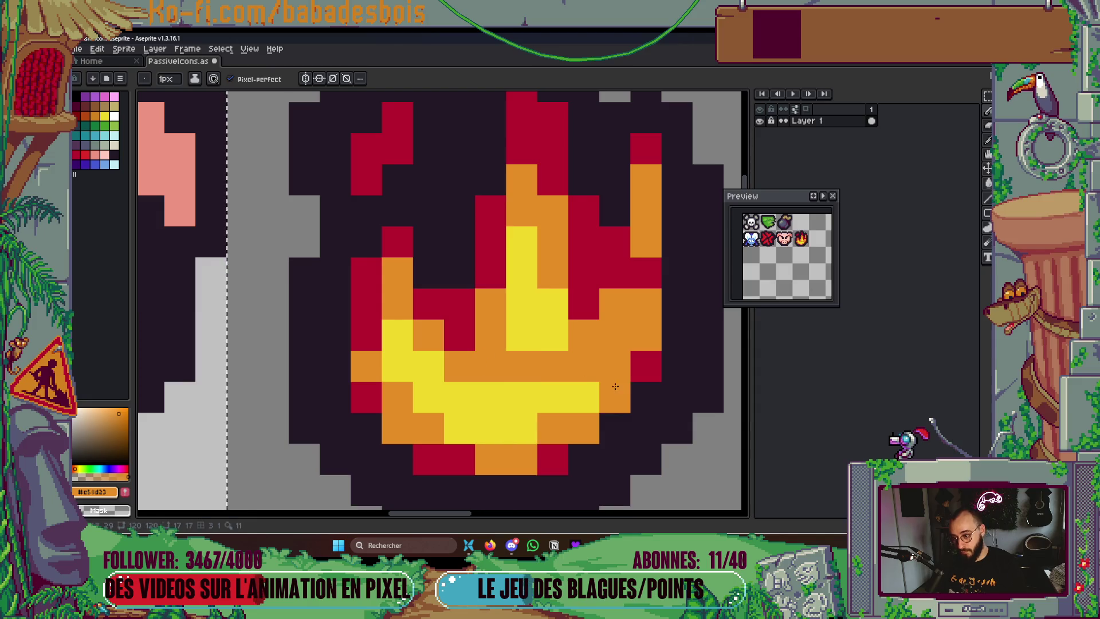
# Widen the yellow core through the flame centre, extending it upward and to the right
pyautogui.keyDown('alt'); pyautogui.click(544, 401); pyautogui.keyUp('alt')
pyautogui.click(521, 366)
pyautogui.click(552, 366)
pyautogui.click(552, 428)
pyautogui.rightClick(584, 428)
pyautogui.click(615, 366)
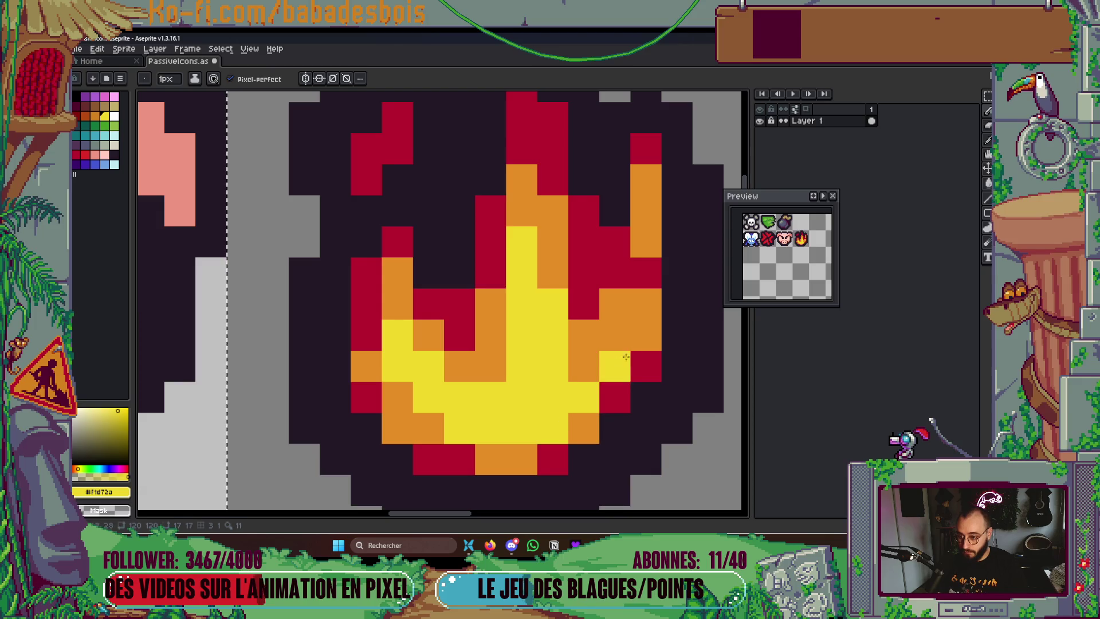
pyautogui.rightClick(615, 367)
pyautogui.click(615, 334)
pyautogui.click(583, 367)
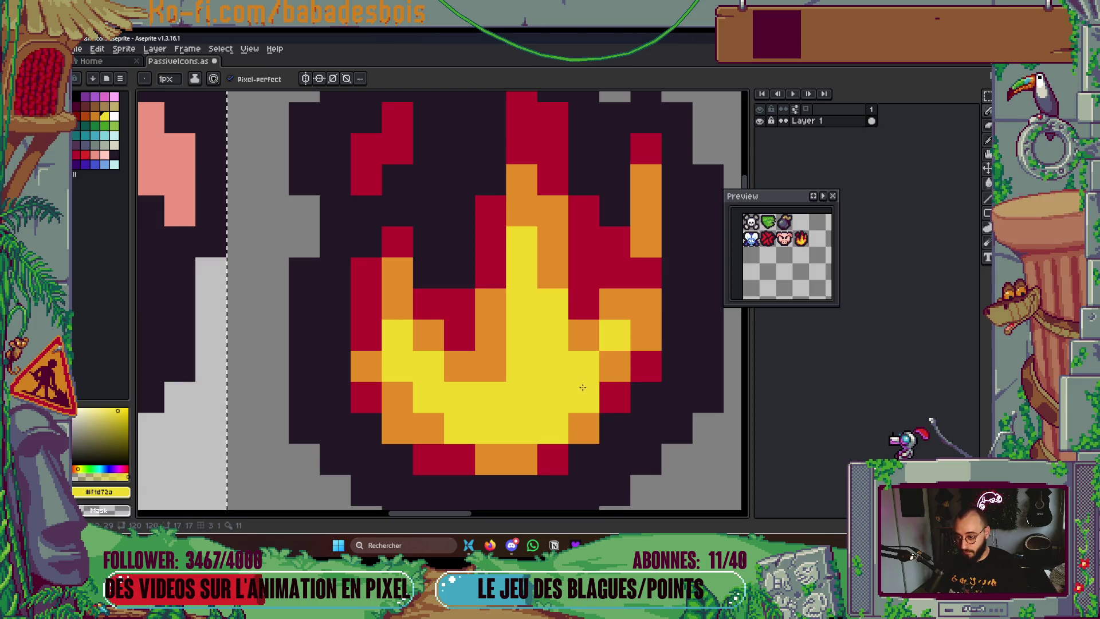
# Turn several yellow cells on the flame's upper right back to orange
pyautogui.keyDown('alt'); pyautogui.click(589, 336); pyautogui.keyUp('alt')
pyautogui.click(584, 366)
pyautogui.click(615, 335)
pyautogui.moveTo(393, 464); pyautogui.dragTo(409, 486)
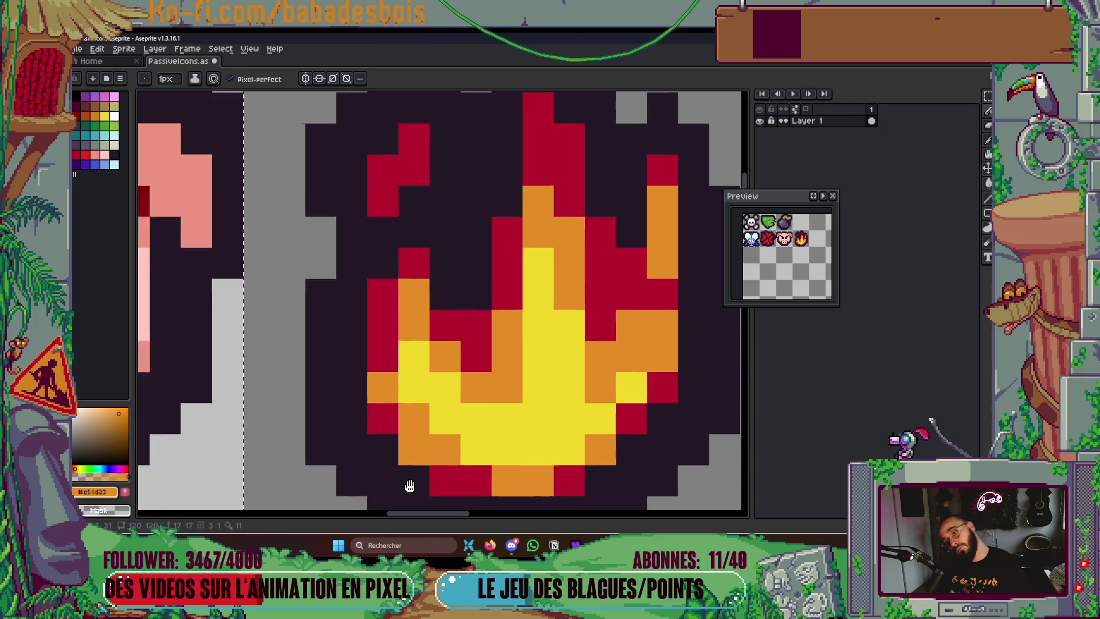
pyautogui.scroll(-2, 516, 492)
pyautogui.scroll(2, 541, 356)
pyautogui.click(521, 316)
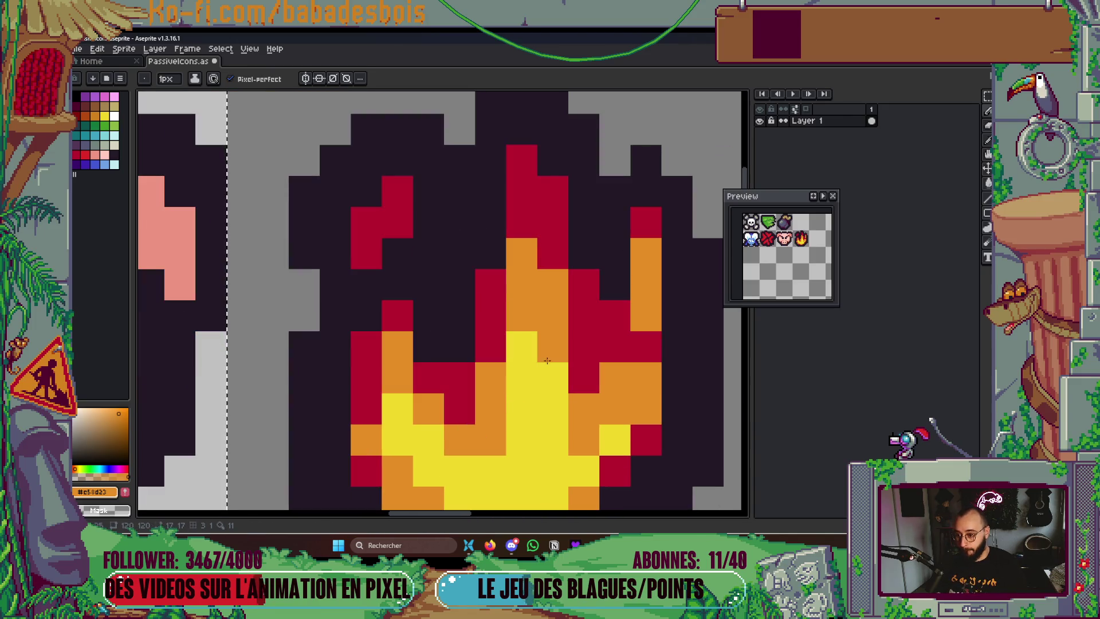
# Paint a column of orange flame cells red
pyautogui.press('alt')
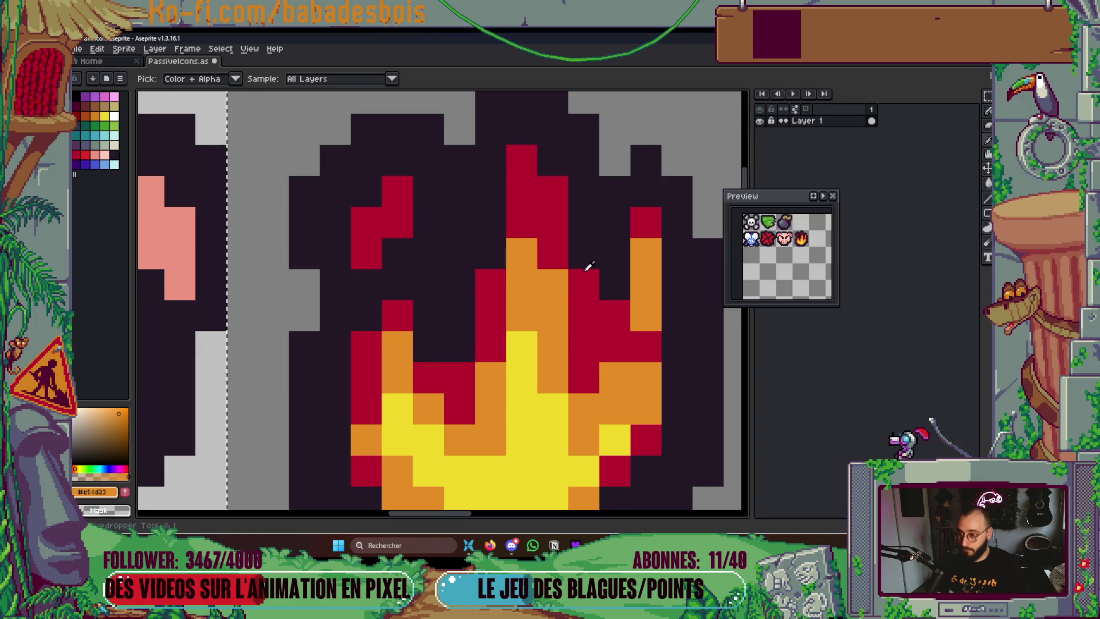
pyautogui.keyDown('alt'); pyautogui.click(560, 239); pyautogui.keyUp('alt')
pyautogui.moveTo(521, 253)
pyautogui.mouseDown()
pyautogui.moveTo(522, 284)
pyautogui.moveTo(553, 320)
pyautogui.moveTo(554, 349)
pyautogui.mouseUp()
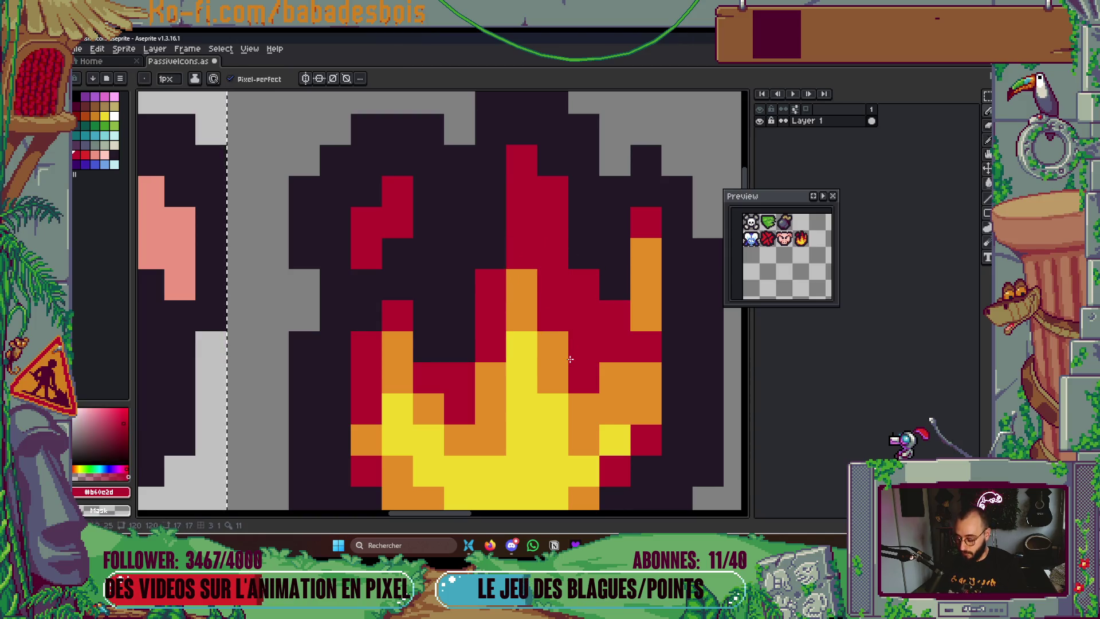
# Add orange highlight pixels inside the crimson tip and on the flame's bottom pixel
pyautogui.keyDown('alt'); pyautogui.click(554, 350); pyautogui.keyUp('alt')
pyautogui.click(530, 201)
pyautogui.moveTo(550, 221); pyautogui.dragTo(544, 246)
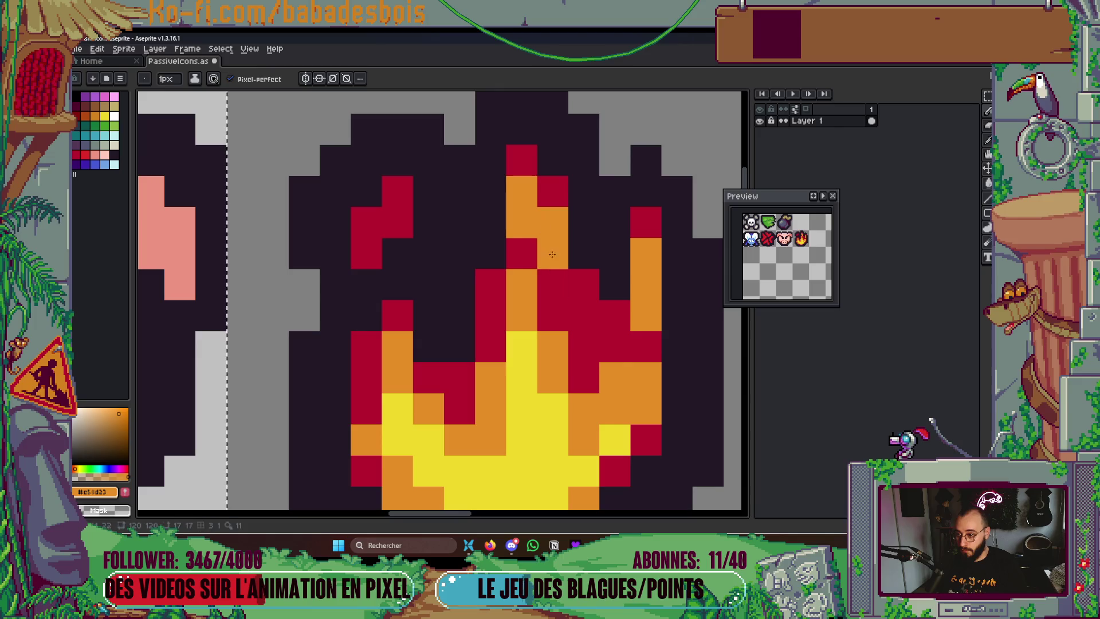
pyautogui.click(584, 346)
pyautogui.scroll(-3, 584, 347)
pyautogui.click(544, 437)
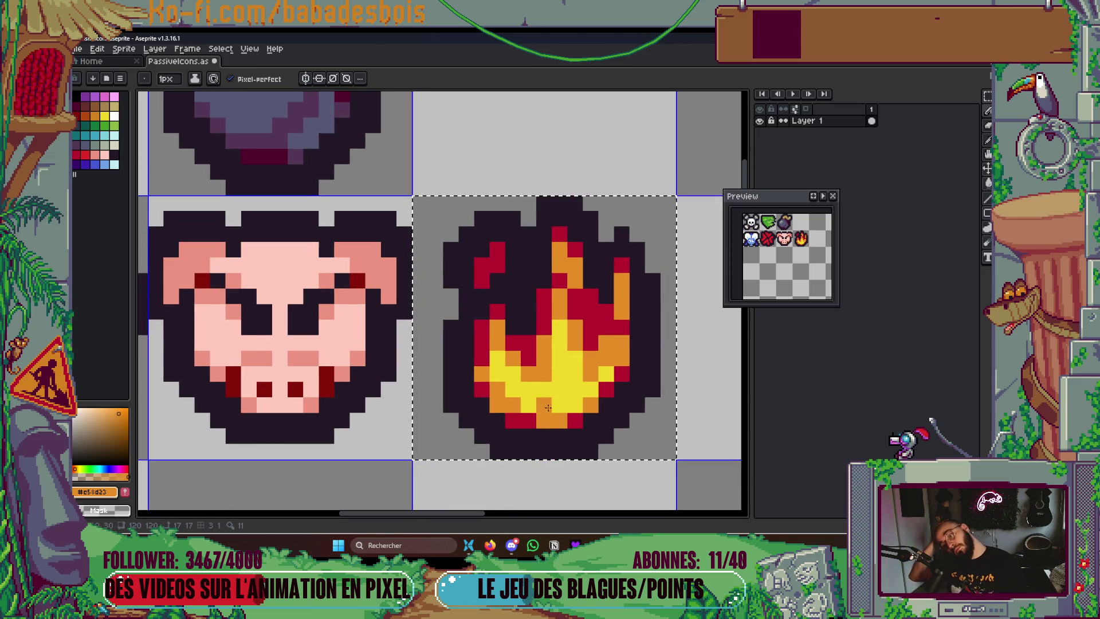
# Paint three flame cells with the dark outline colour
pyautogui.scroll(3, 533, 345)
pyautogui.keyDown('alt'); pyautogui.click(561, 200); pyautogui.keyUp('alt')
pyautogui.click(556, 248)
pyautogui.click(555, 279)
pyautogui.click(493, 371)
# Add orange spark pixels near the flame's top
pyautogui.scroll(-3, 521, 318)
pyautogui.scroll(3, 518, 321)
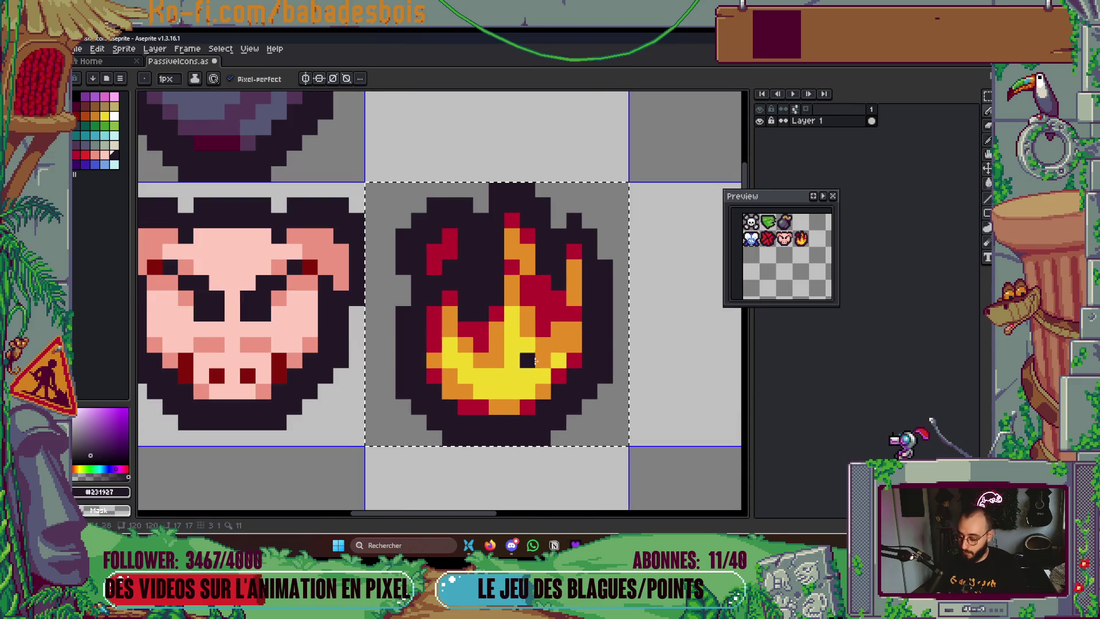
pyautogui.keyDown('alt'); pyautogui.click(504, 258); pyautogui.keyUp('alt')
pyautogui.click(436, 193)
pyautogui.click(446, 228)
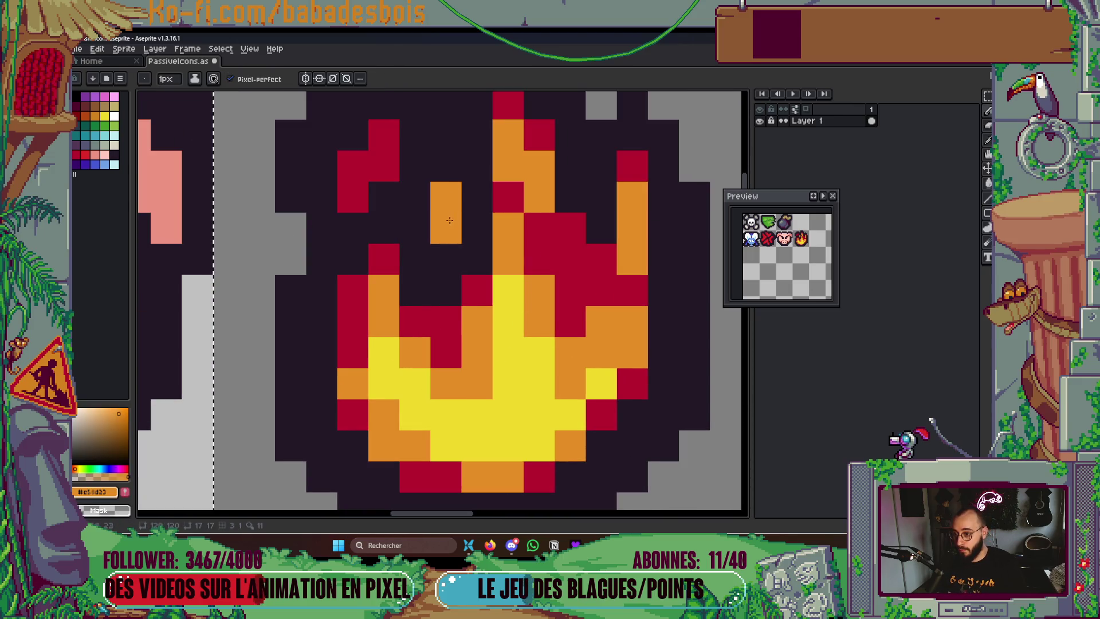
pyautogui.click(477, 228)
# Save the icon sheet with Ctrl+S
pyautogui.hotkey('ctrl', 's')
pyautogui.scroll(-3, 615, 442)
pyautogui.scroll(-2, 607, 433)
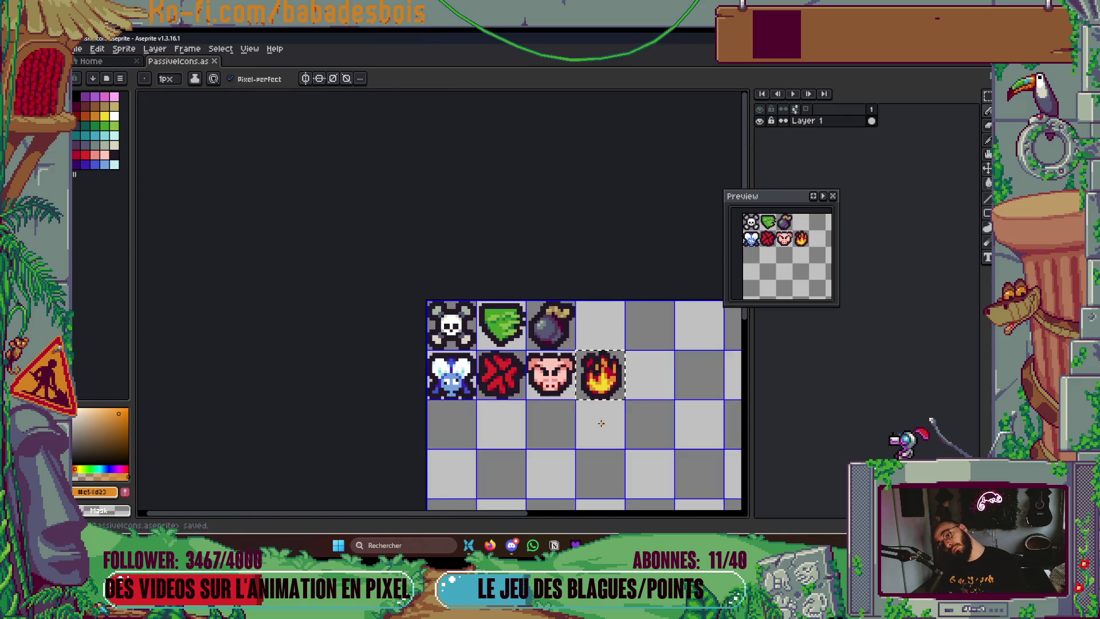
pyautogui.scroll(5, 567, 386)
# Add two orange pixels along the flame's left edge
pyautogui.click(583, 169)
pyautogui.click(521, 294)
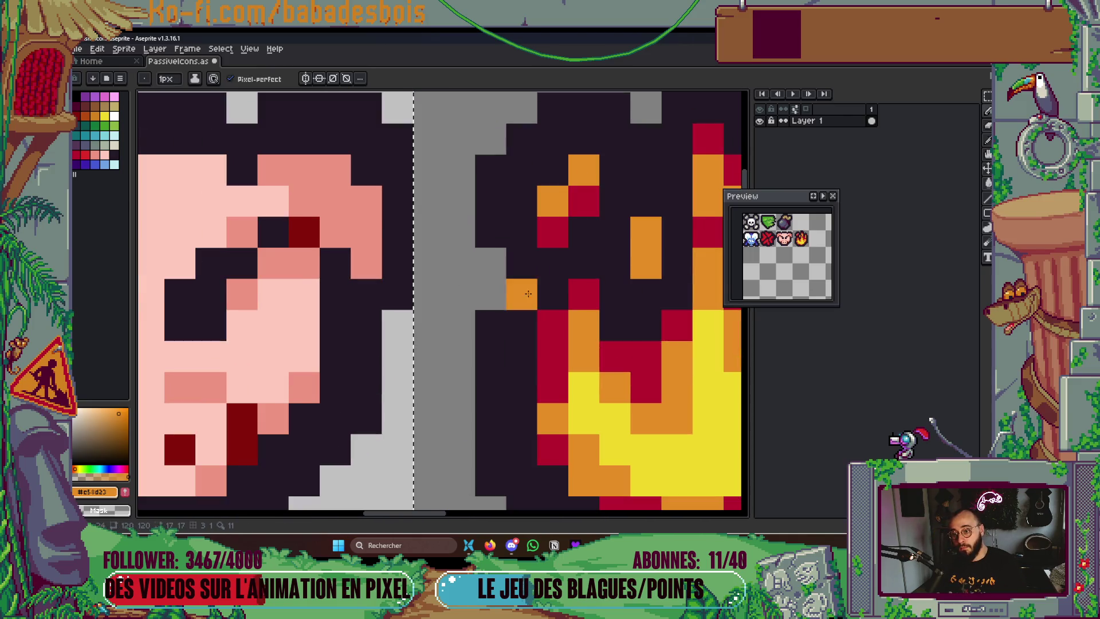
pyautogui.scroll(-5, 533, 360)
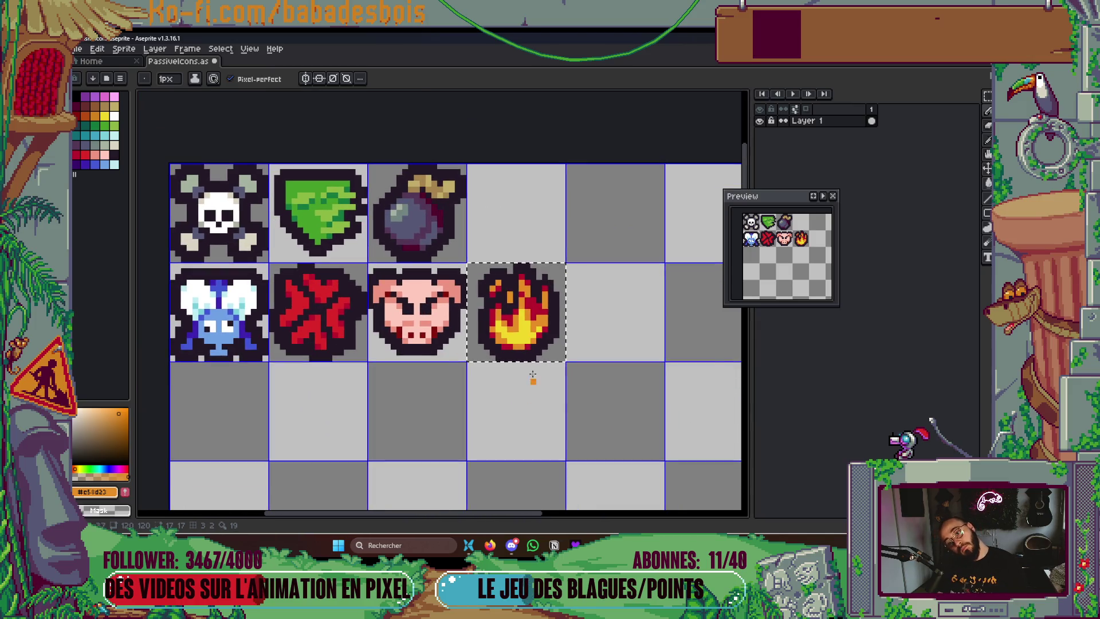
pyautogui.scroll(5, 533, 376)
# Paint three left-edge flame cells crimson
pyautogui.keyDown('alt'); pyautogui.click(481, 252); pyautogui.keyUp('alt')
pyautogui.click(510, 224)
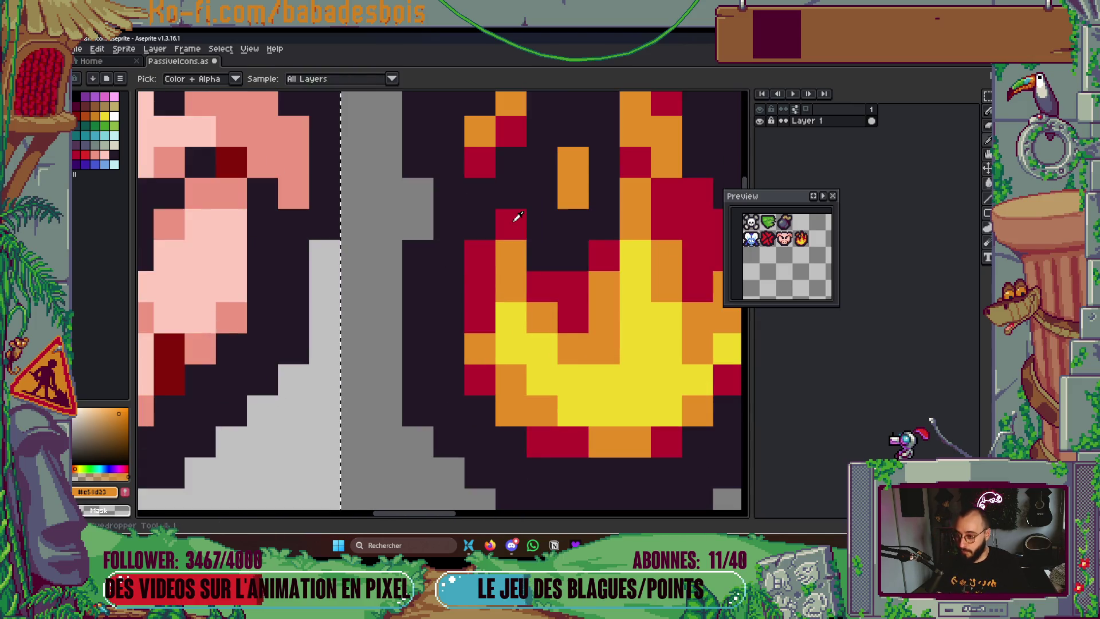
pyautogui.click(511, 166)
pyautogui.moveTo(449, 287); pyautogui.dragTo(425, 359)
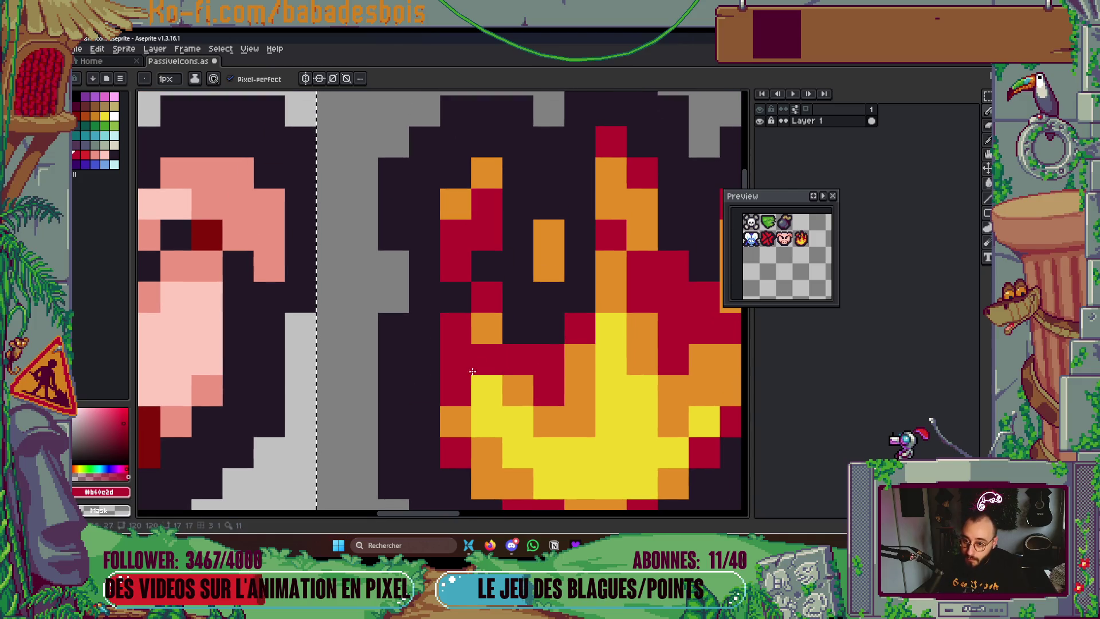
pyautogui.press('i')
pyautogui.press('b')
pyautogui.click(457, 306)
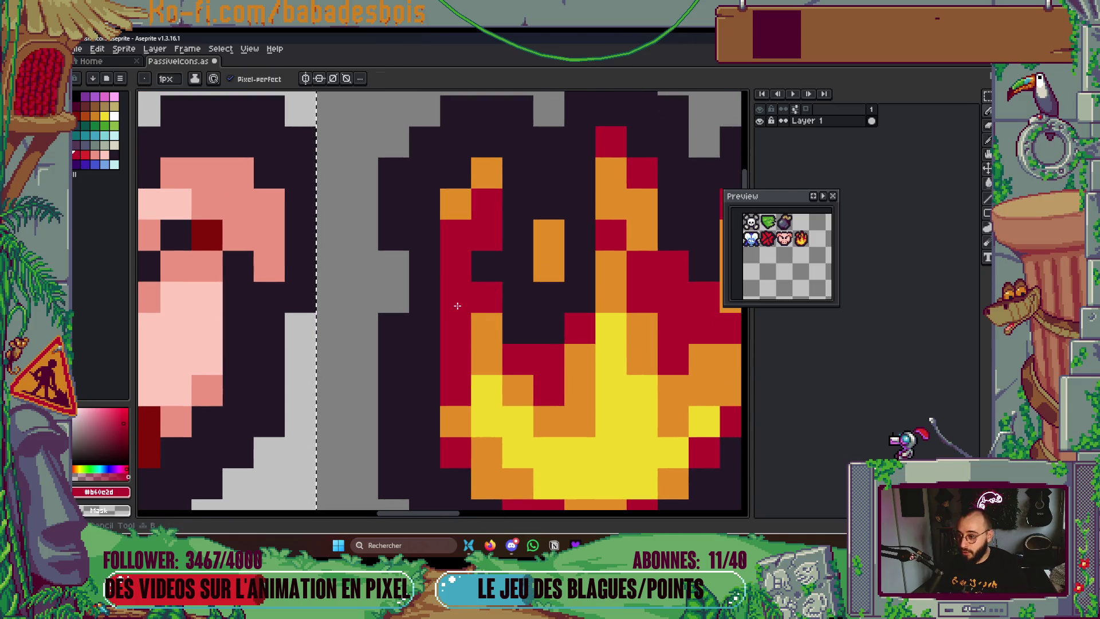
# Darken two crimson cells and turn the lower-left edge cells orange
pyautogui.keyDown('alt'); pyautogui.click(518, 219); pyautogui.keyUp('alt')
pyautogui.click(485, 236)
pyautogui.click(456, 271)
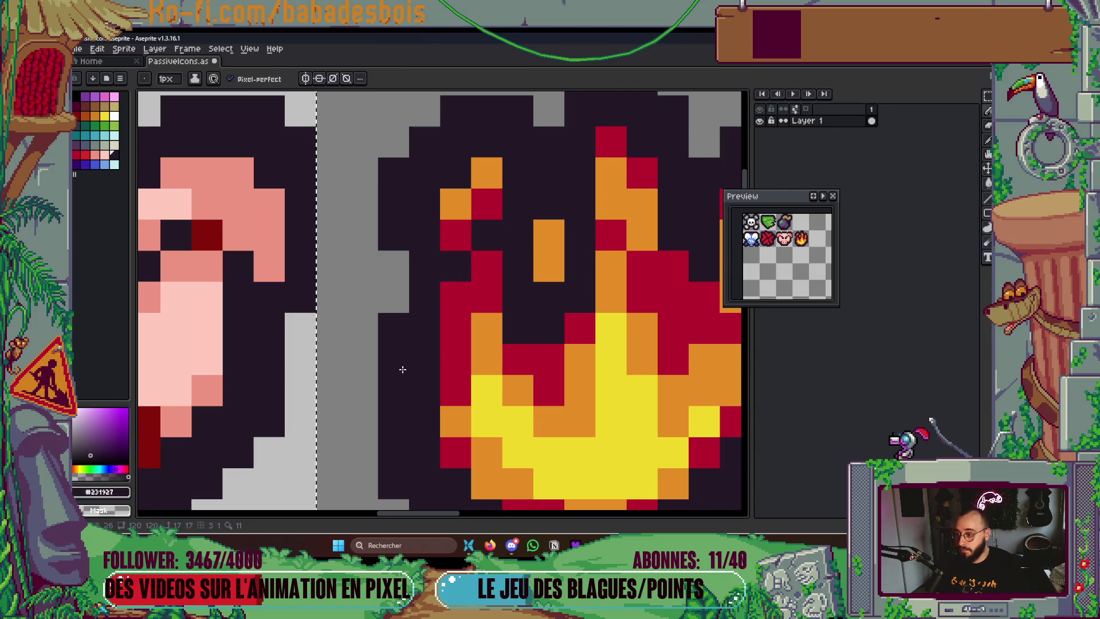
pyautogui.keyDown('alt'); pyautogui.click(487, 339); pyautogui.keyUp('alt')
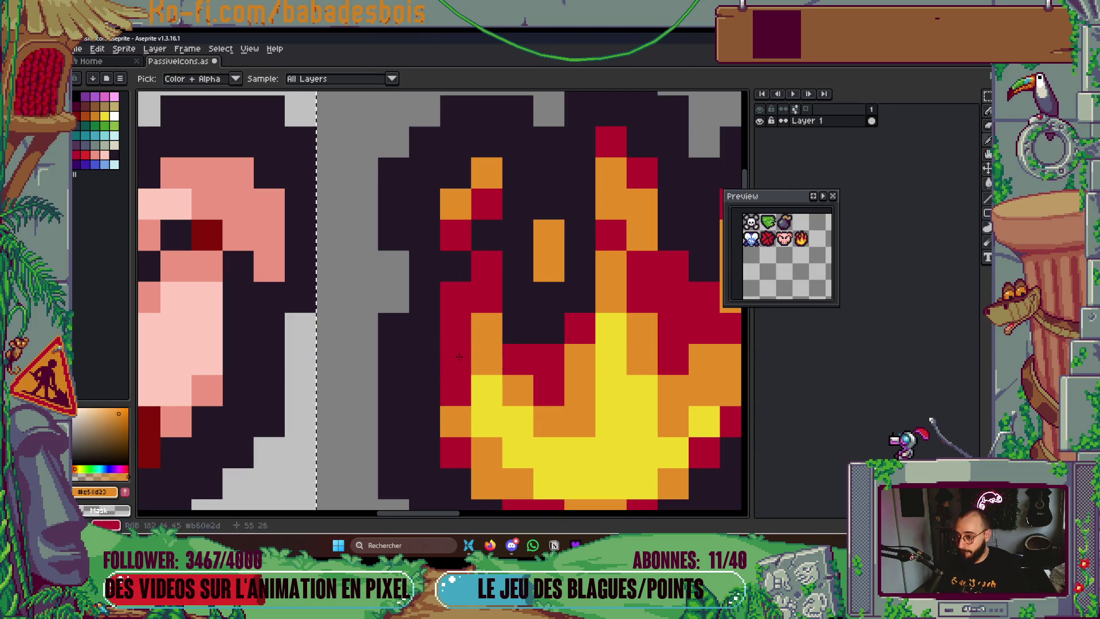
pyautogui.moveTo(458, 359); pyautogui.dragTo(463, 339)
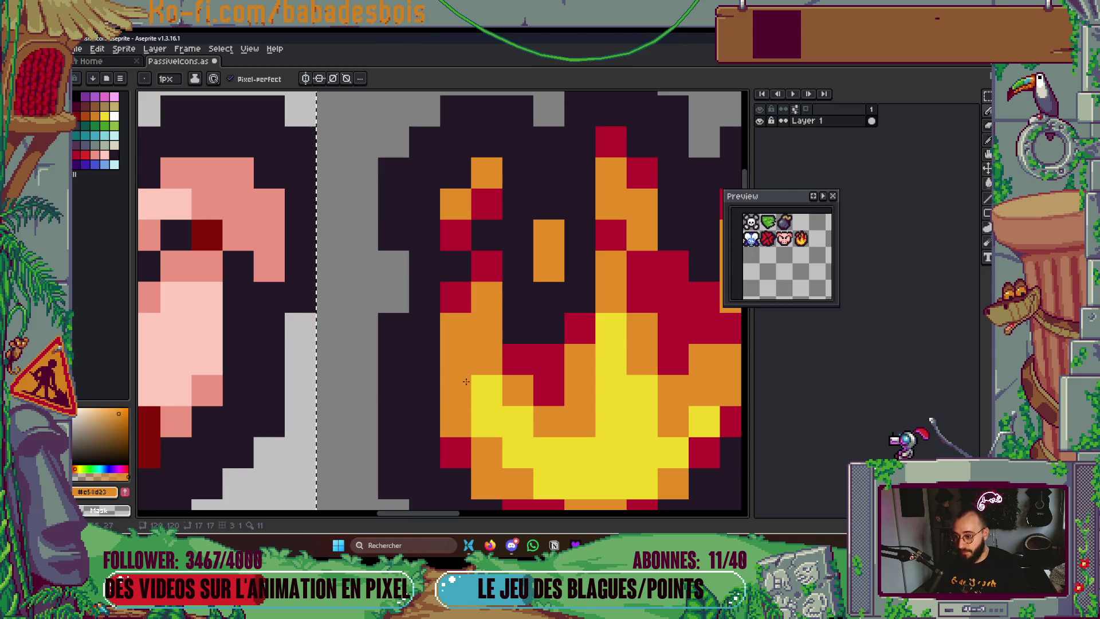
pyautogui.scroll(-4, 466, 381)
pyautogui.scroll(4, 504, 355)
# Widen the yellow core across the lower-left cells and paint a diagonal of cells orange
pyautogui.keyDown('alt'); pyautogui.click(515, 351); pyautogui.keyUp('alt')
pyautogui.moveTo(488, 362)
pyautogui.mouseDown()
pyautogui.moveTo(447, 343)
pyautogui.moveTo(486, 388)
pyautogui.moveTo(583, 378)
pyautogui.mouseUp()
pyautogui.keyDown('alt'); pyautogui.click(490, 292); pyautogui.keyUp('alt')
# Paint the bottom-row cells yellow, then turn the row's end pixels orange
pyautogui.keyDown('alt'); pyautogui.click(571, 350); pyautogui.keyUp('alt')
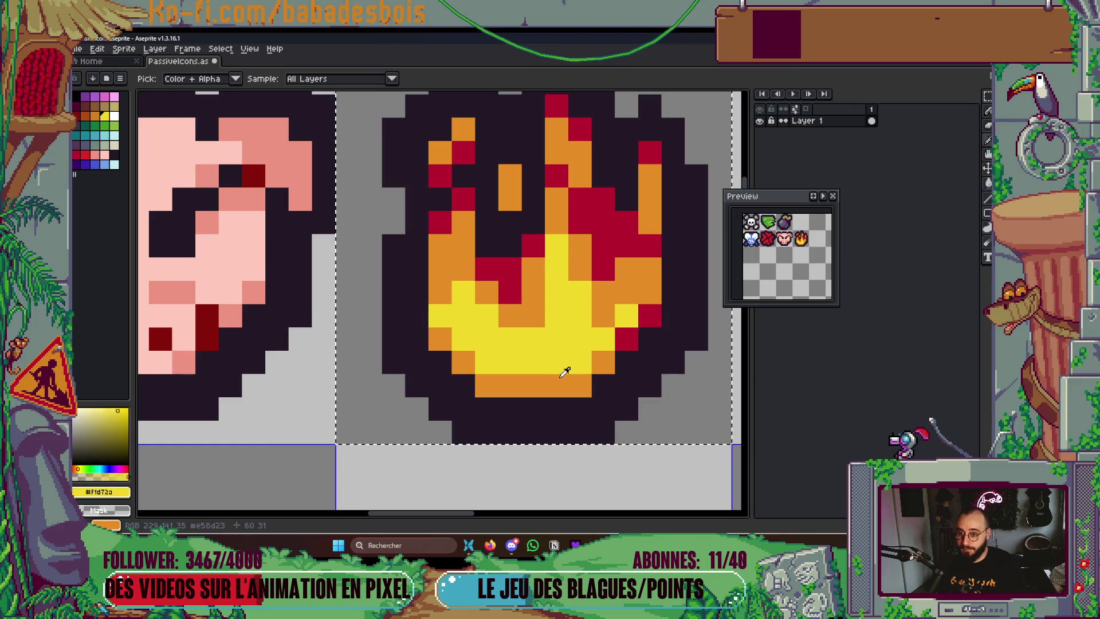
pyautogui.moveTo(503, 383); pyautogui.dragTo(539, 383)
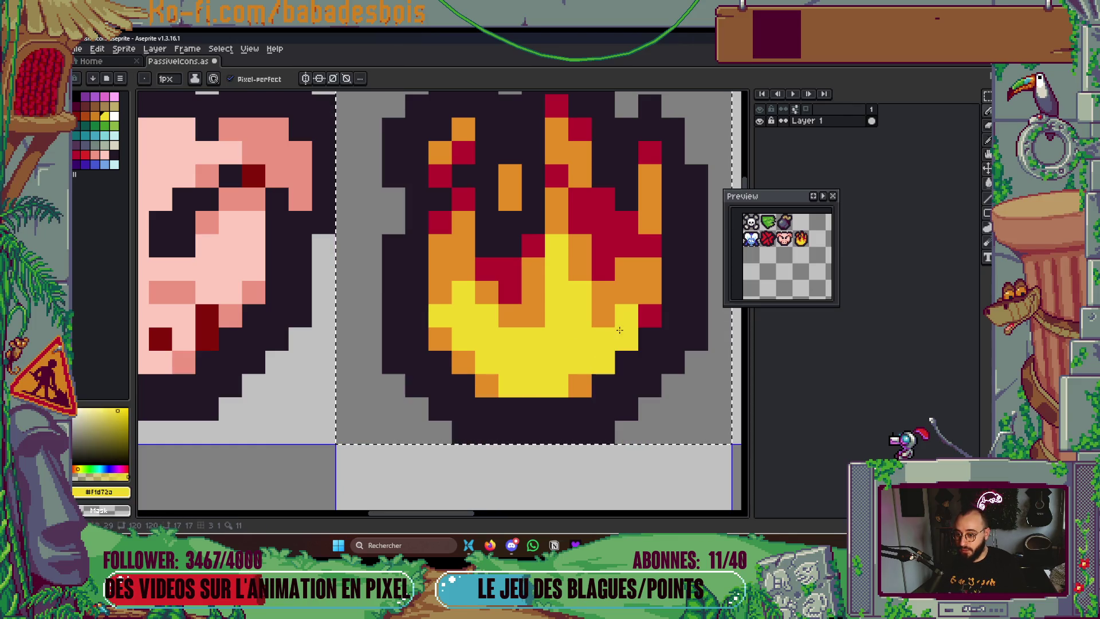
pyautogui.click(463, 362)
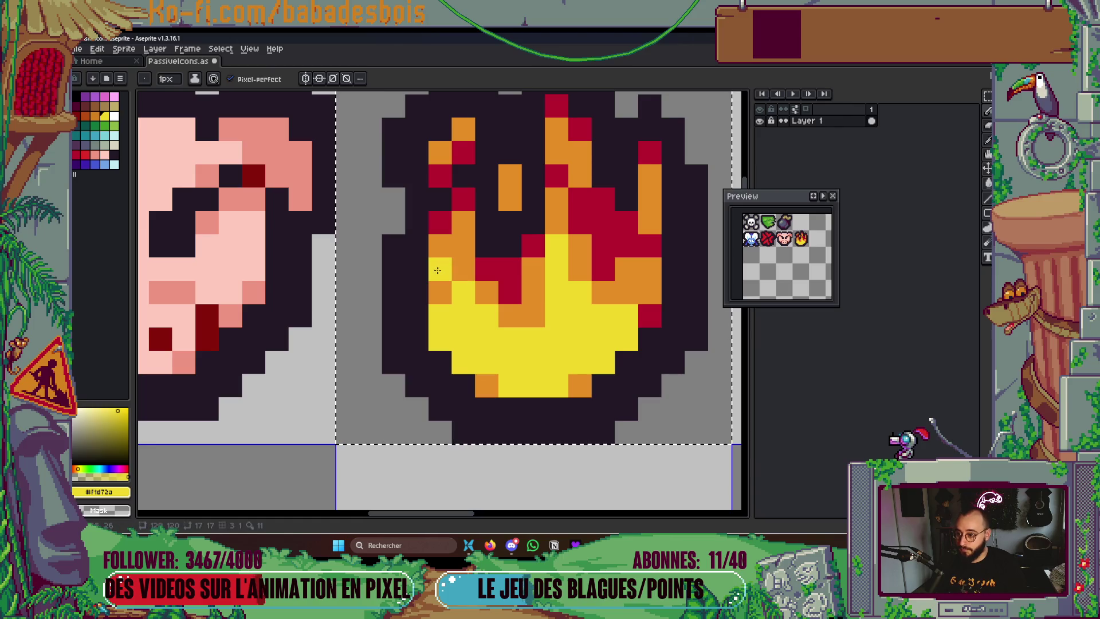
pyautogui.keyDown('alt'); pyautogui.click(523, 310); pyautogui.keyUp('alt')
pyautogui.click(440, 338)
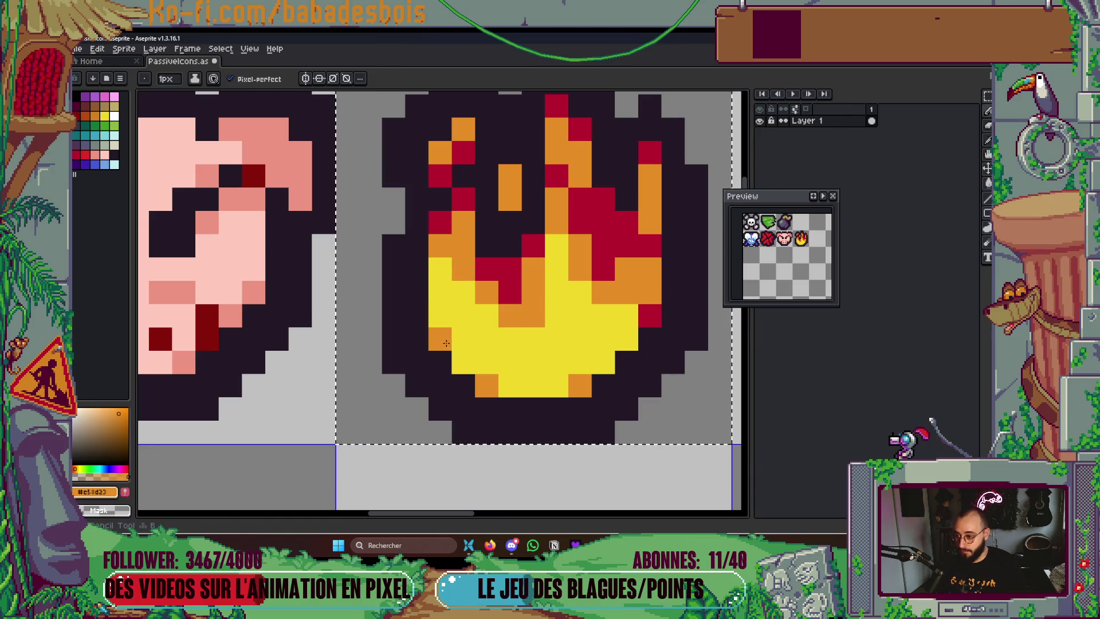
pyautogui.click(556, 339)
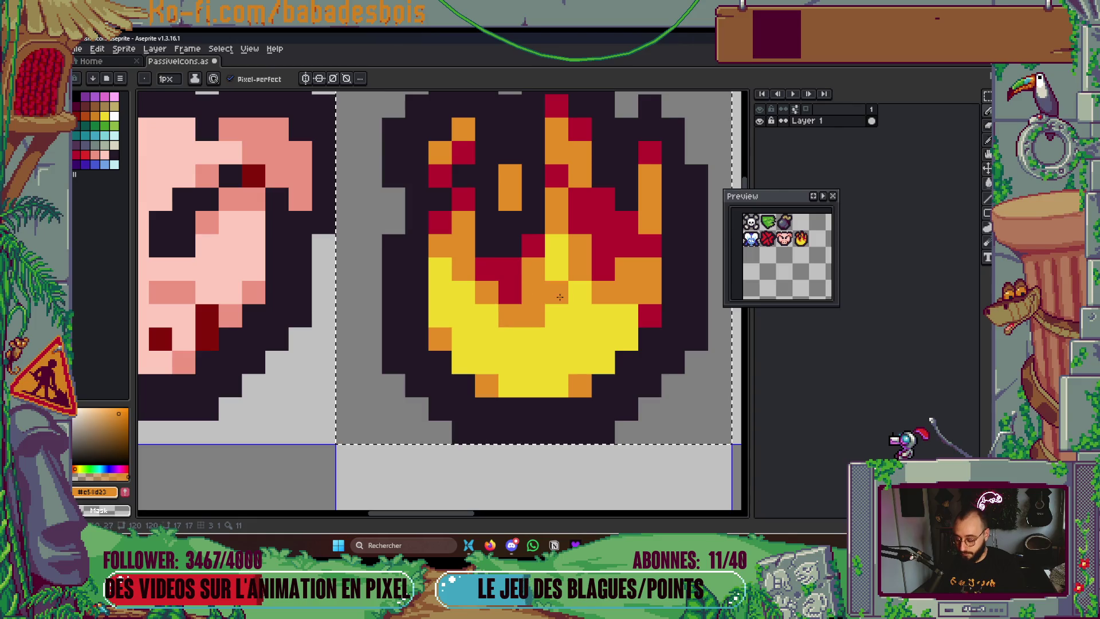
# Paint a short red column in the flame and two lower pixels orange
pyautogui.keyDown('alt'); pyautogui.click(533, 247); pyautogui.keyUp('alt')
pyautogui.moveTo(533, 270); pyautogui.dragTo(532, 315)
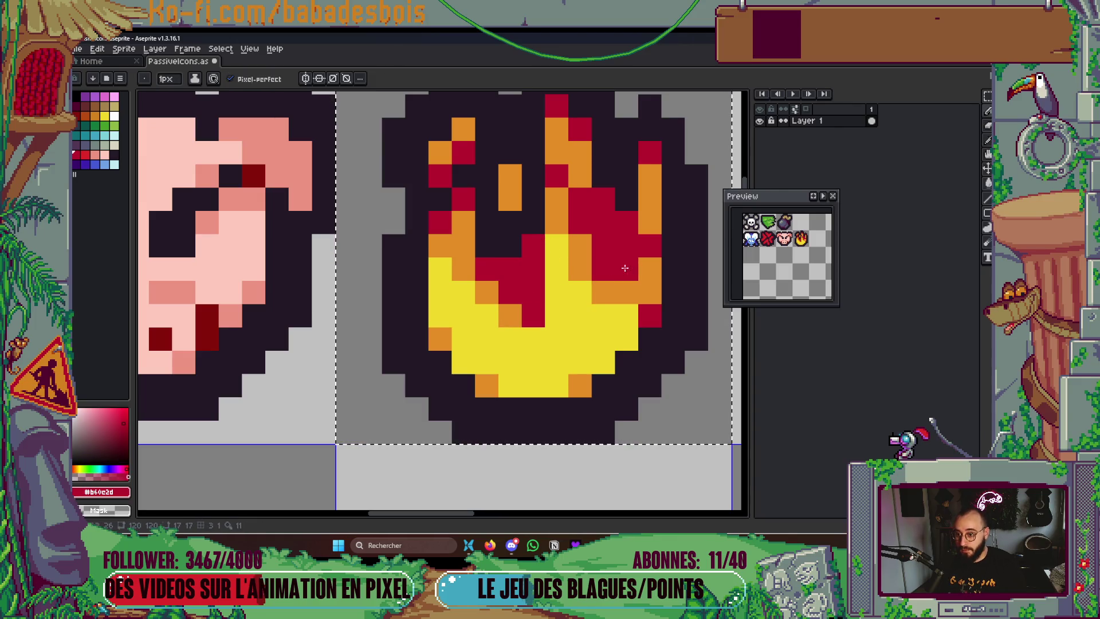
pyautogui.moveTo(496, 267); pyautogui.dragTo(507, 350)
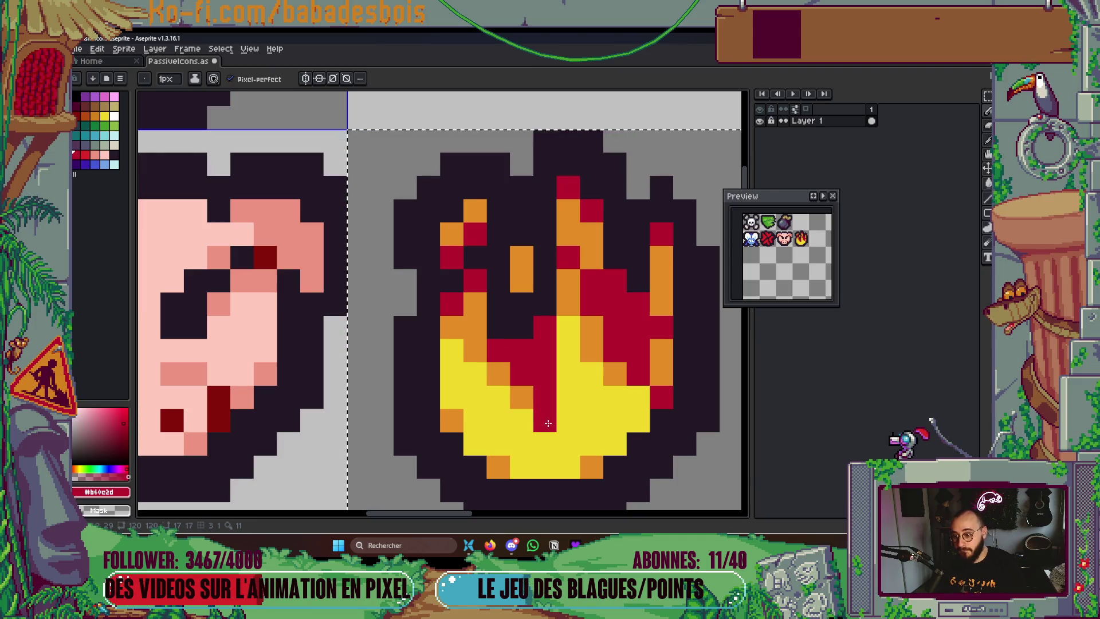
pyautogui.keyDown('alt'); pyautogui.click(521, 396); pyautogui.keyUp('alt')
pyautogui.click(521, 443)
pyautogui.click(499, 397)
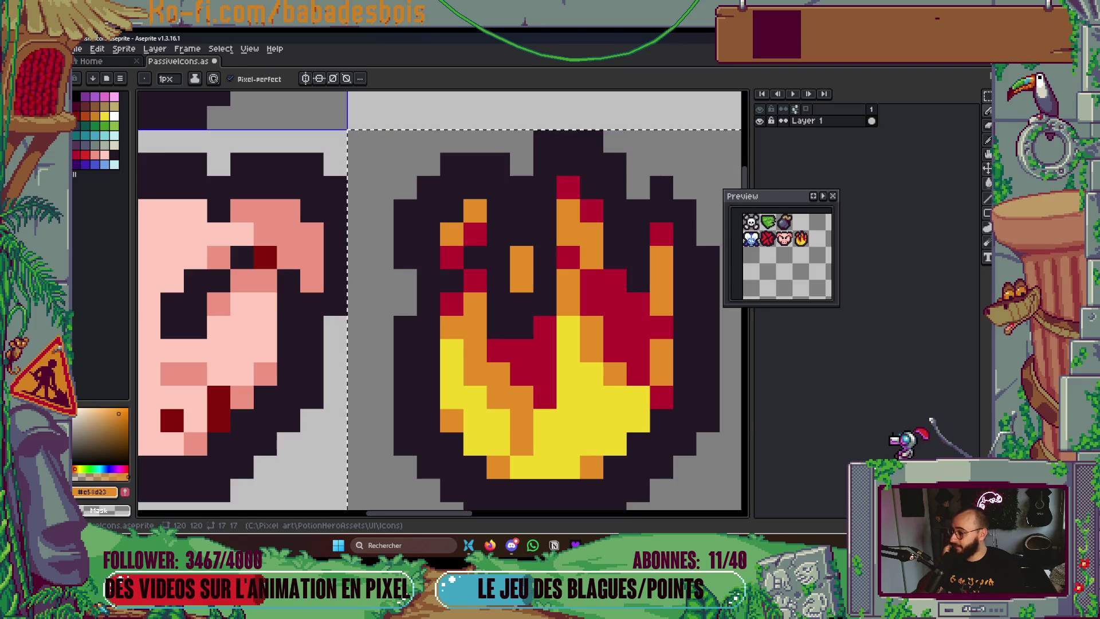
pyautogui.scroll(-4, 522, 328)
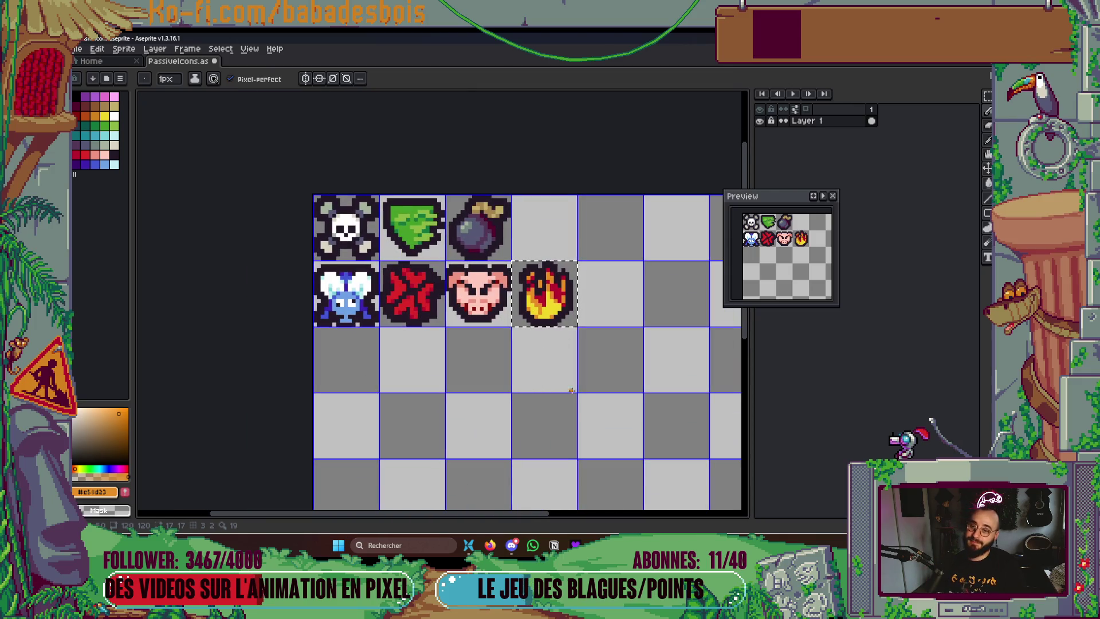
pyautogui.scroll(6, 578, 246)
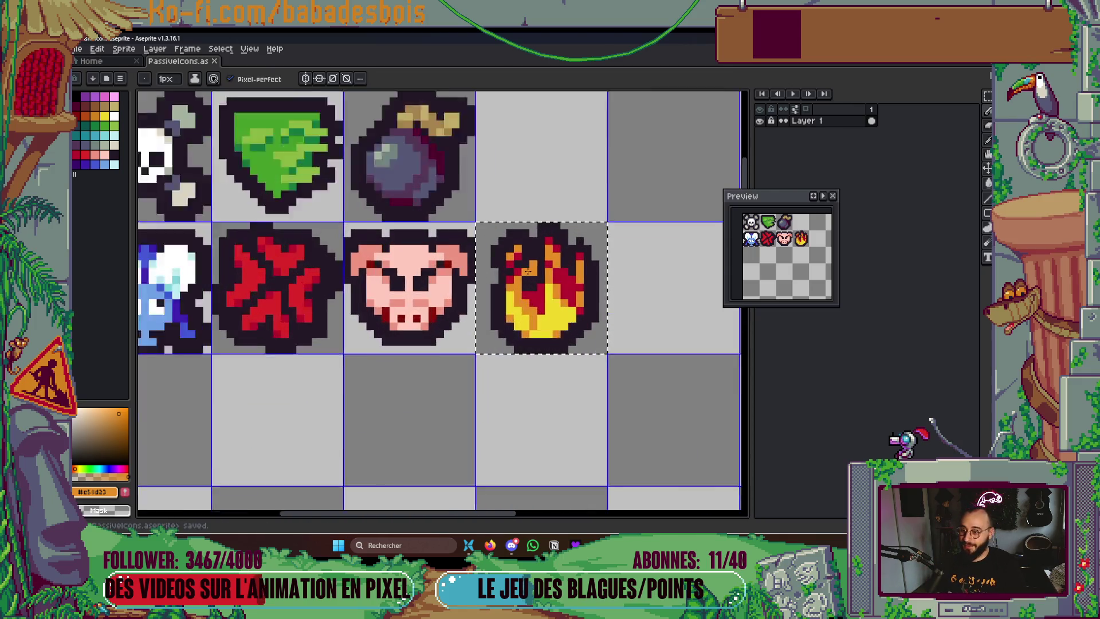
# Paint one flame pixel with the dark outline colour and turn a red pixel orange
pyautogui.press('i')
pyautogui.click(589, 182)
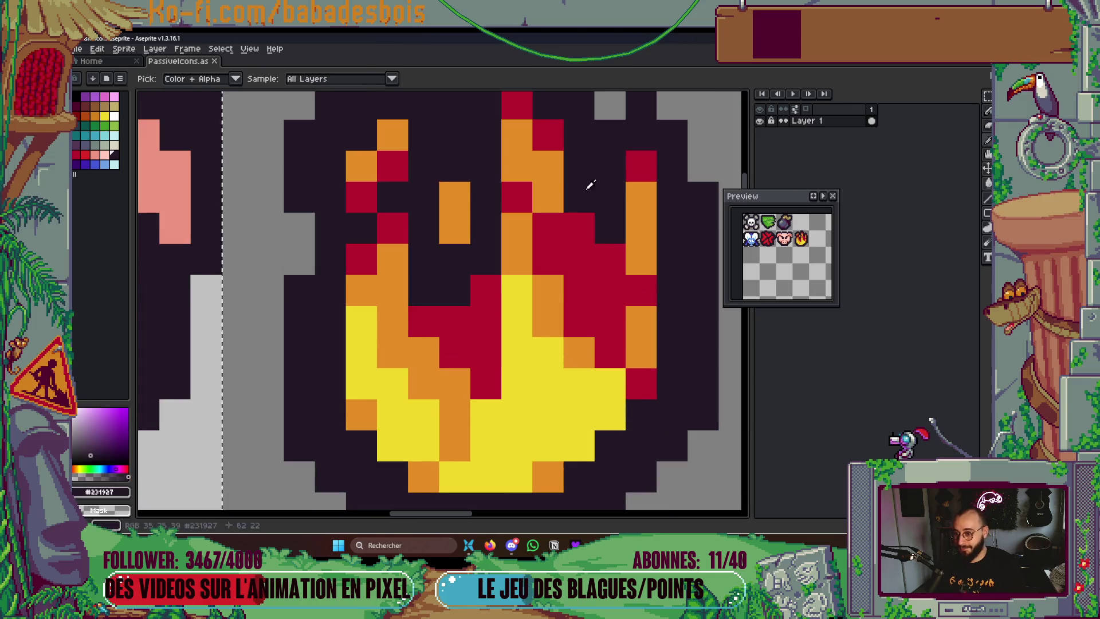
pyautogui.press('b')
pyautogui.click(588, 225)
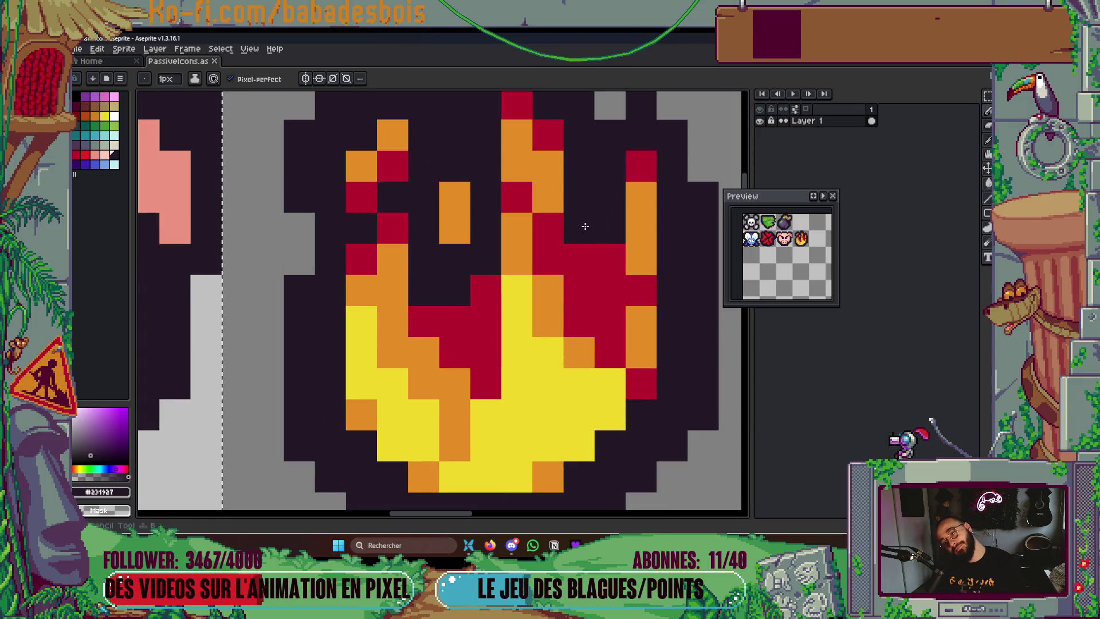
pyautogui.keyDown('alt'); pyautogui.click(578, 352); pyautogui.keyUp('alt')
pyautogui.click(579, 322)
# Turn another red pixel orange and save the icon sheet
pyautogui.hotkey('ctrl', 's')
pyautogui.scroll(-1, 565, 349)
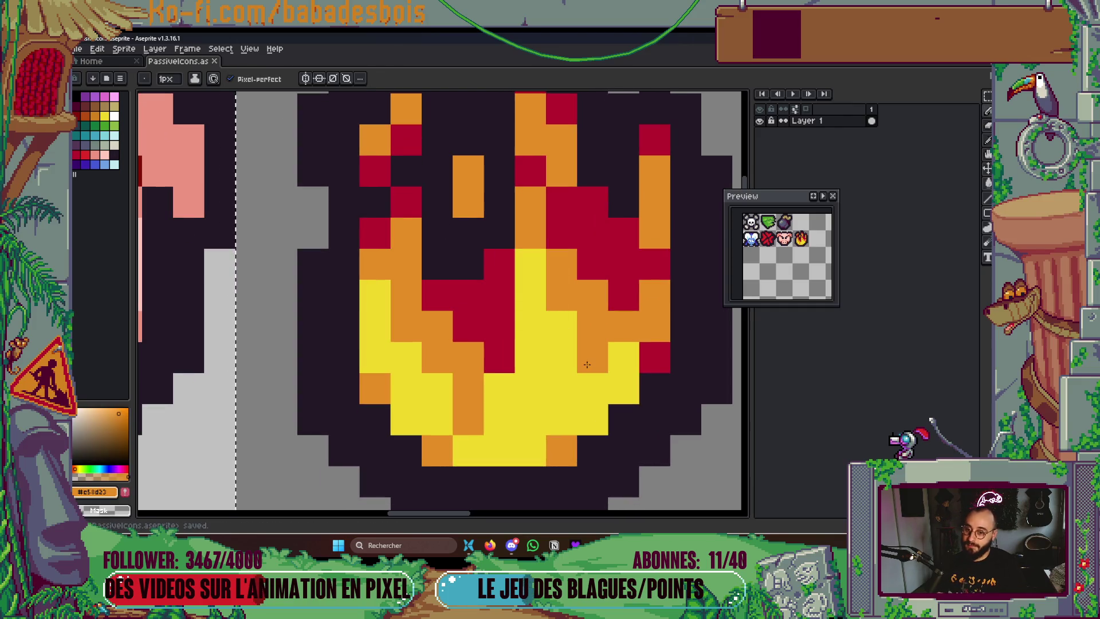
pyautogui.click(498, 357)
pyautogui.scroll(-3, 498, 408)
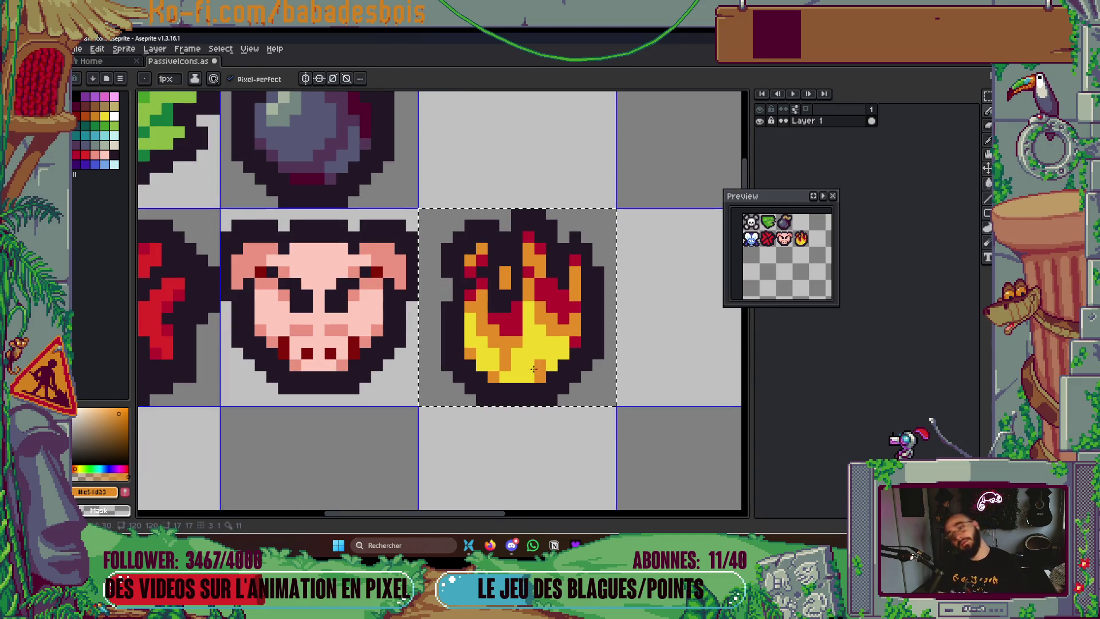
pyautogui.hotkey('ctrl', 's')
pyautogui.scroll(4, 497, 373)
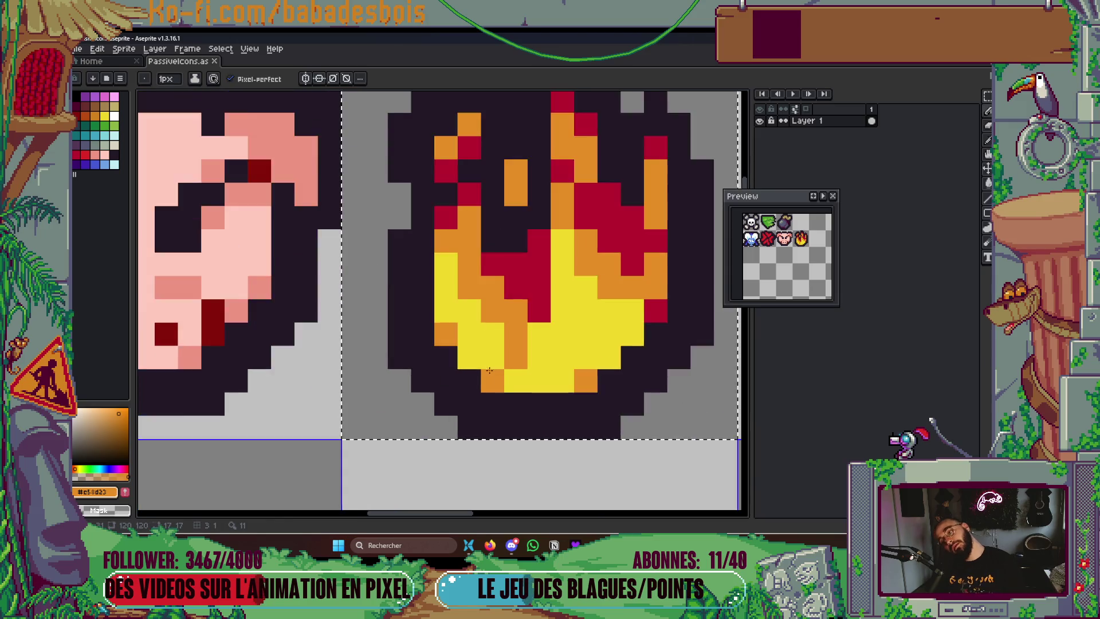
# Turn a few orange flame pixels red, undoing the last one
pyautogui.keyDown('alt'); pyautogui.click(534, 301); pyautogui.keyUp('alt')
pyautogui.click(507, 346)
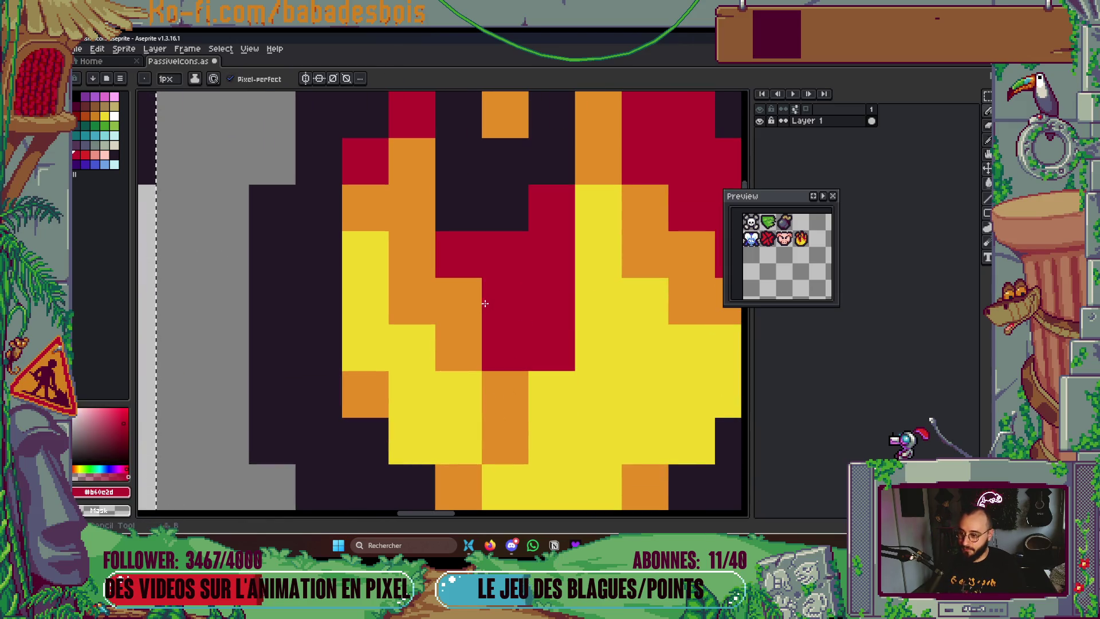
pyautogui.click(470, 302)
pyautogui.click(500, 455)
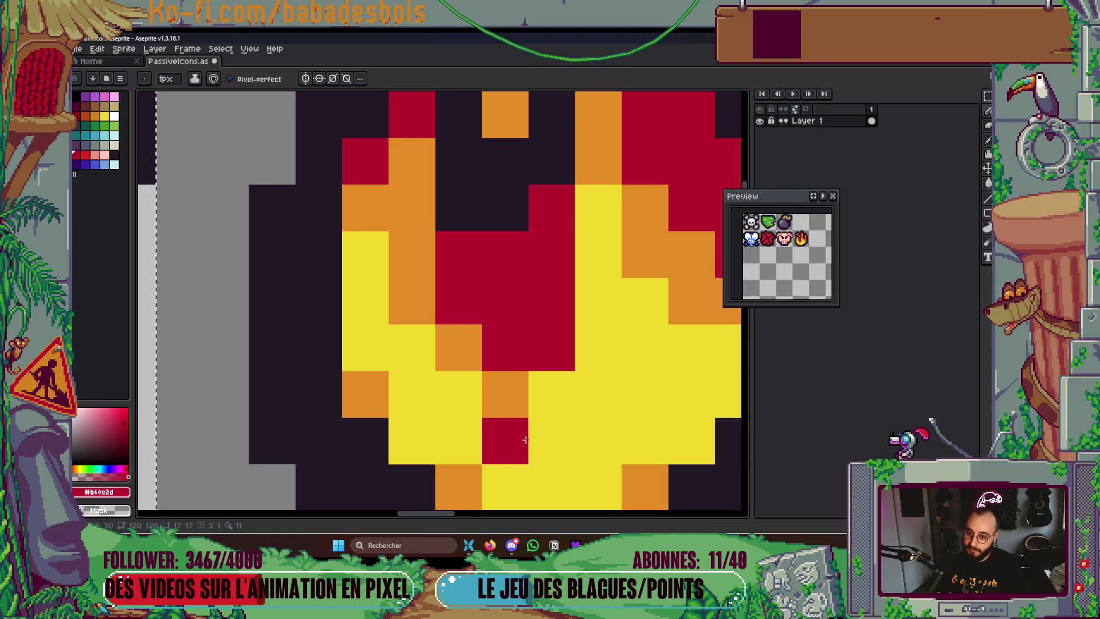
pyautogui.hotkey('ctrl', 'z')
# Paint several upper flame pixels orange, undoing stray ones
pyautogui.keyDown('alt'); pyautogui.click(604, 285); pyautogui.keyUp('alt')
pyautogui.click(533, 310)
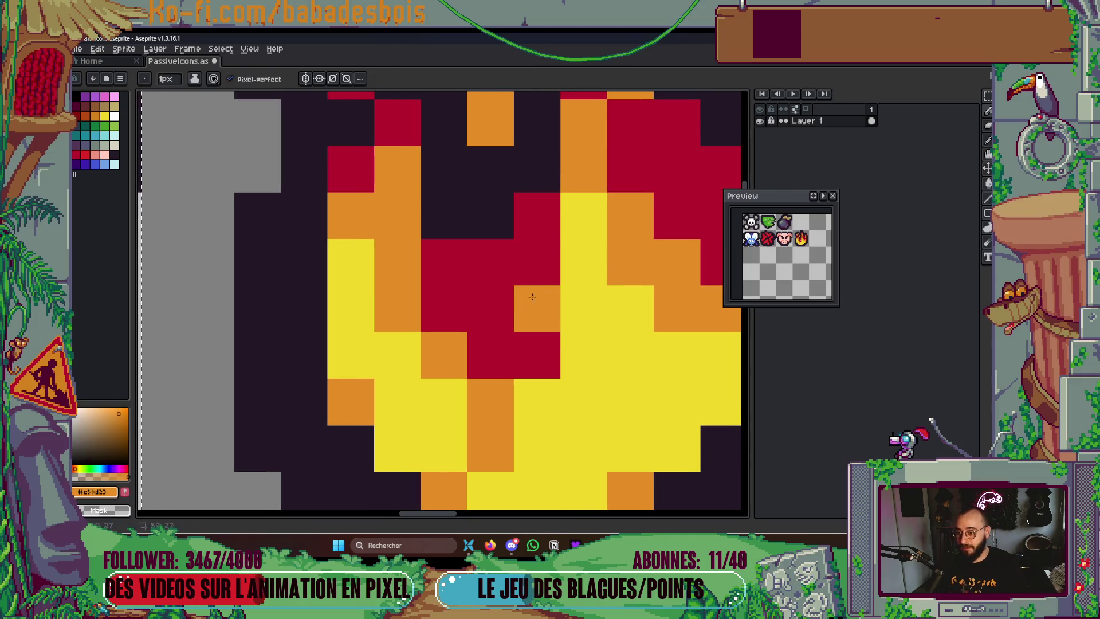
pyautogui.click(537, 262)
pyautogui.click(575, 221)
pyautogui.click(572, 252)
pyautogui.hotkey('ctrl', 'z')
pyautogui.click(578, 416)
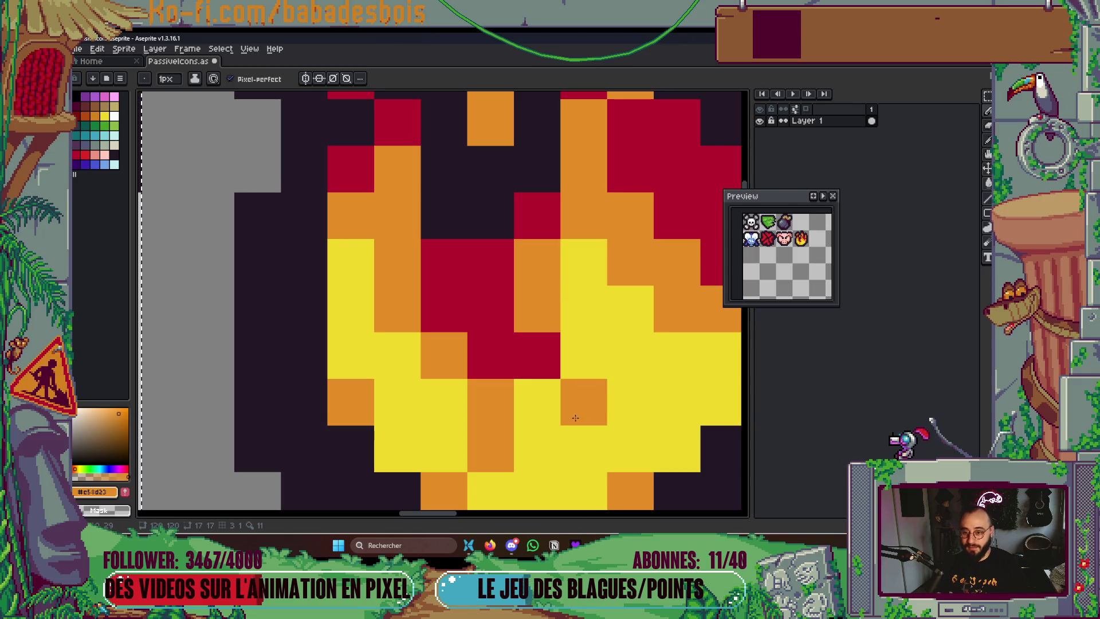
pyautogui.hotkey('ctrl', 'z')
# Turn a red flame pixel yellow and save the icon sheet
pyautogui.keyDown('alt'); pyautogui.click(551, 347); pyautogui.keyUp('alt')
pyautogui.click(531, 375)
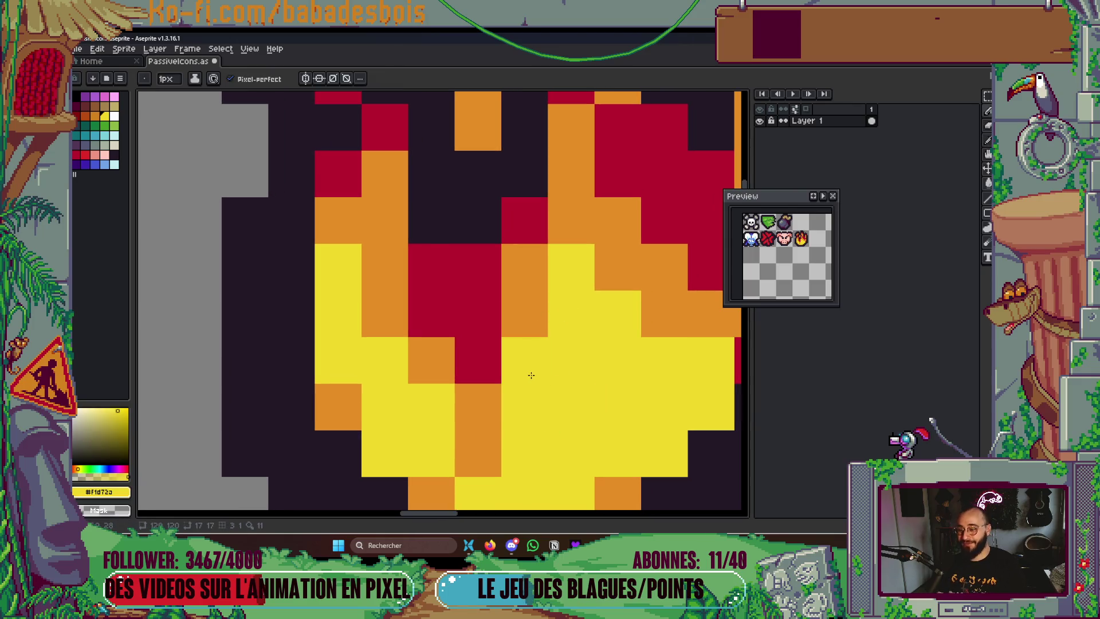
pyautogui.scroll(-5, 531, 375)
pyautogui.hotkey('ctrl', 's')
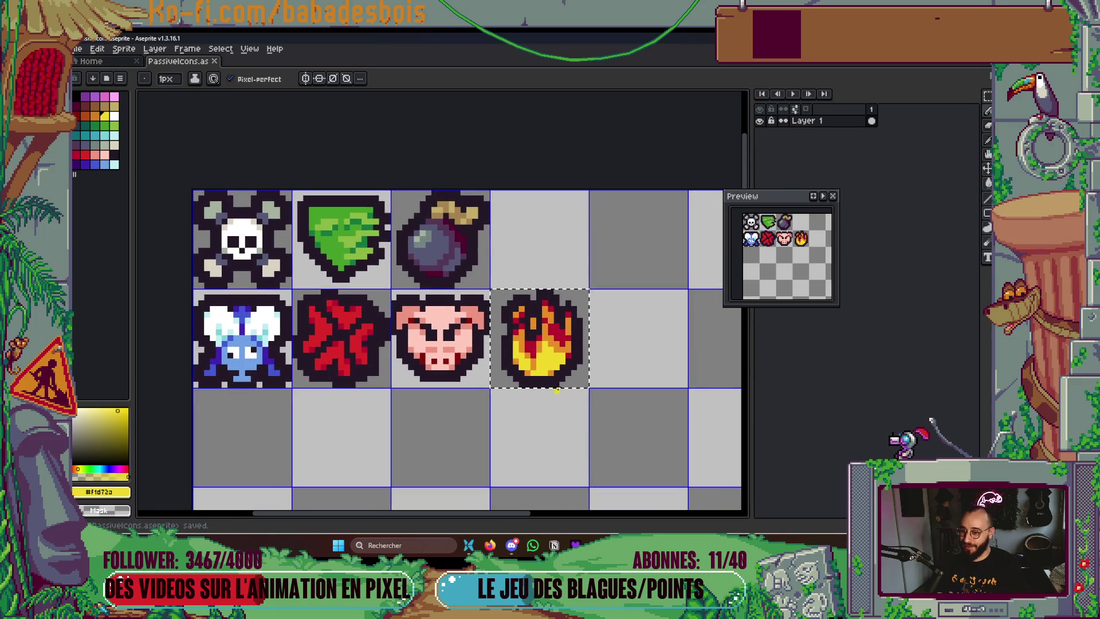
pyautogui.scroll(-2, 556, 390)
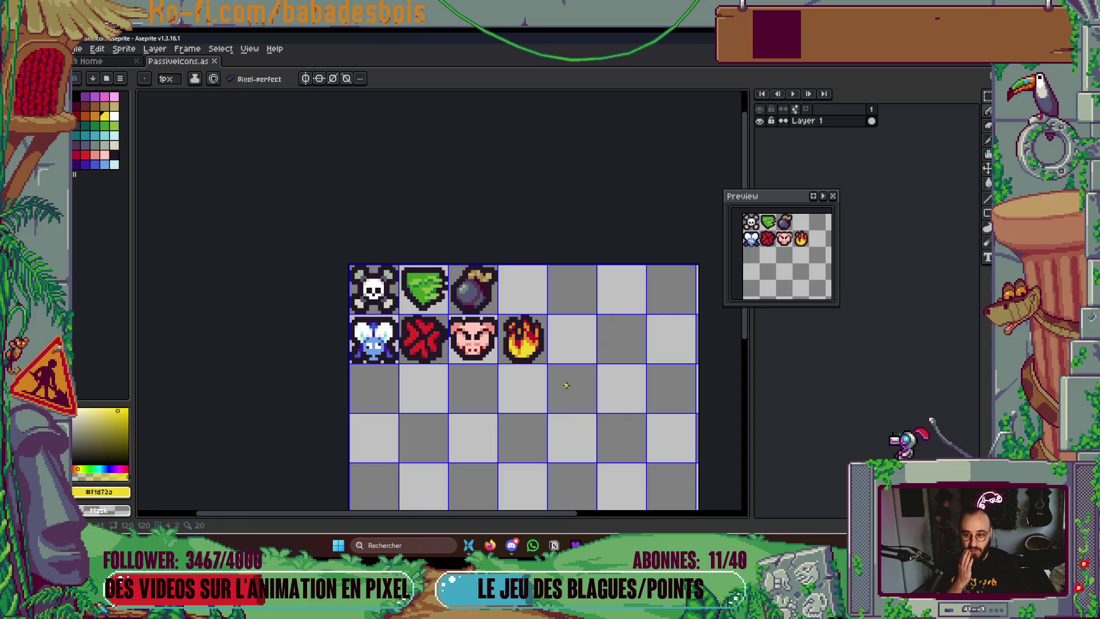
pyautogui.scroll(6, 522, 338)
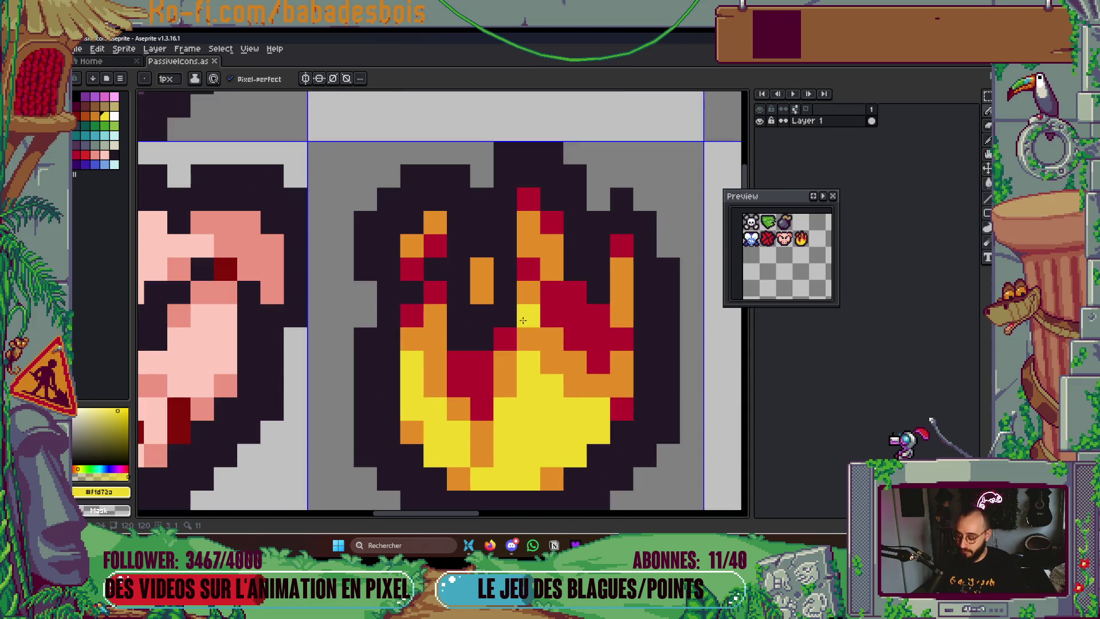
# Try a bottom-row flame pixel in orange, then restore it to yellow
pyautogui.keyDown('alt'); pyautogui.click(550, 290); pyautogui.keyUp('alt')
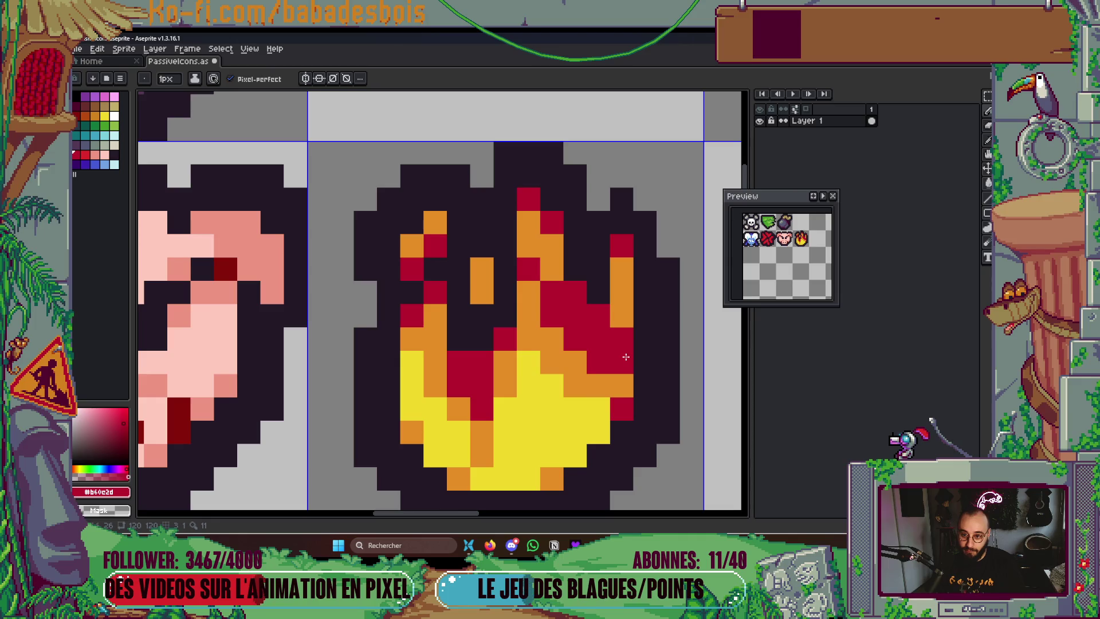
pyautogui.keyDown('alt'); pyautogui.click(506, 372); pyautogui.keyUp('alt')
pyautogui.click(485, 471)
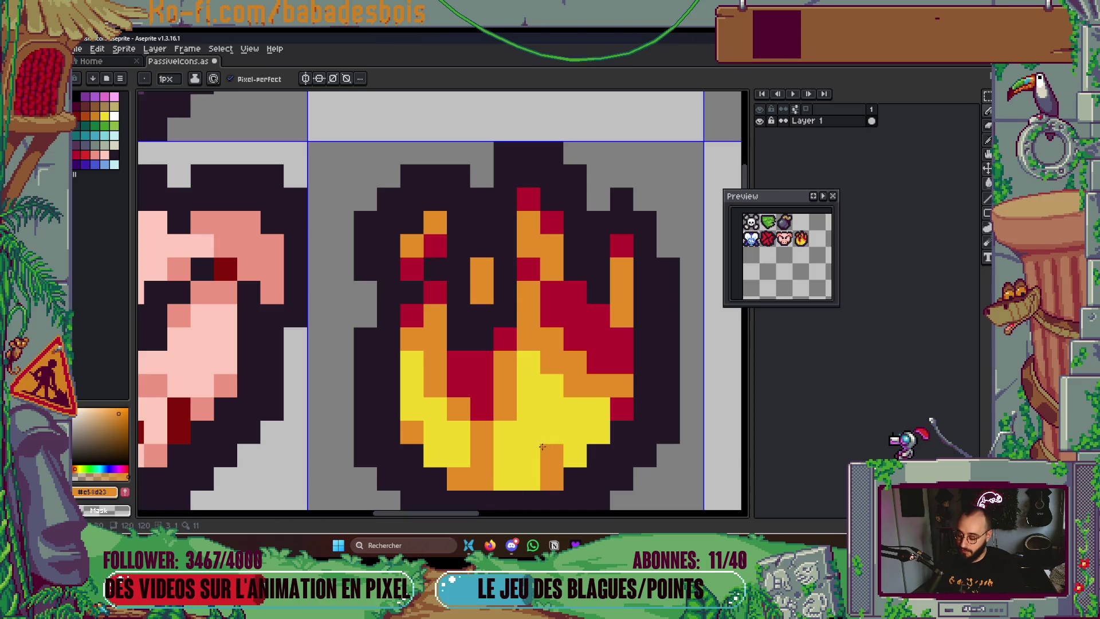
pyautogui.keyDown('alt'); pyautogui.click(551, 422); pyautogui.keyUp('alt')
pyautogui.click(485, 484)
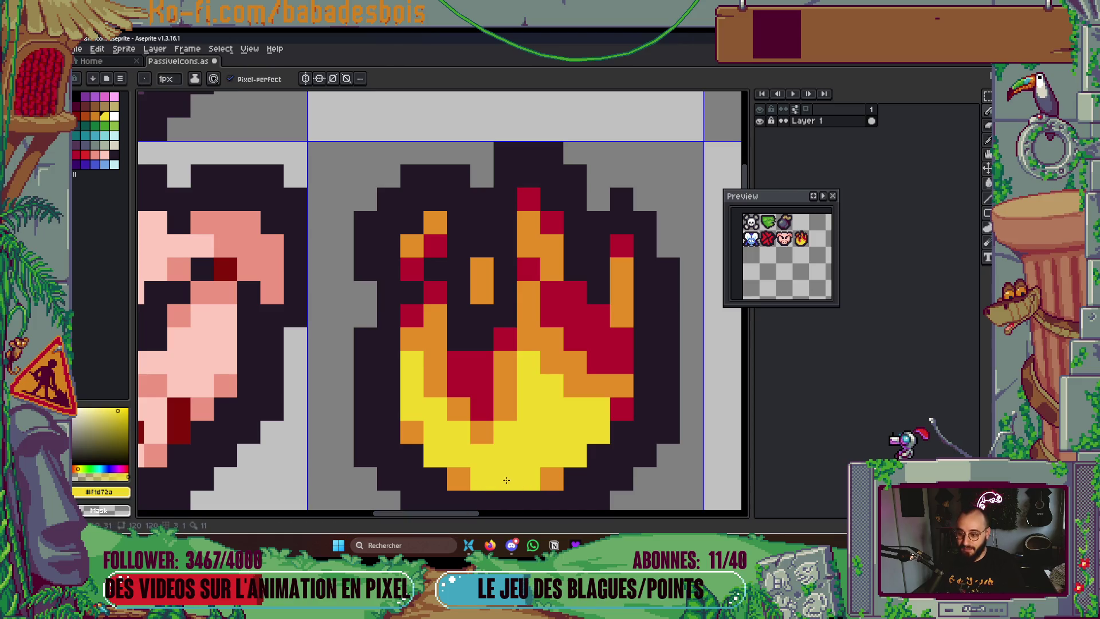
# Add a yellow pixel to the flame's left outline
pyautogui.scroll(-3, 507, 480)
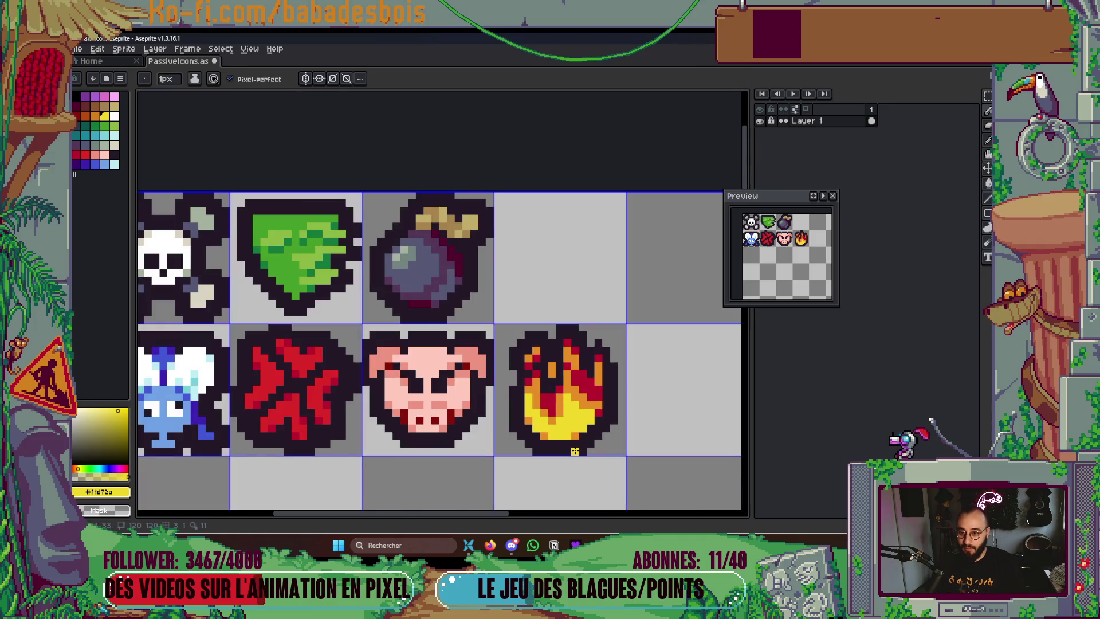
pyautogui.press('alt')
pyautogui.scroll(-1, 594, 377)
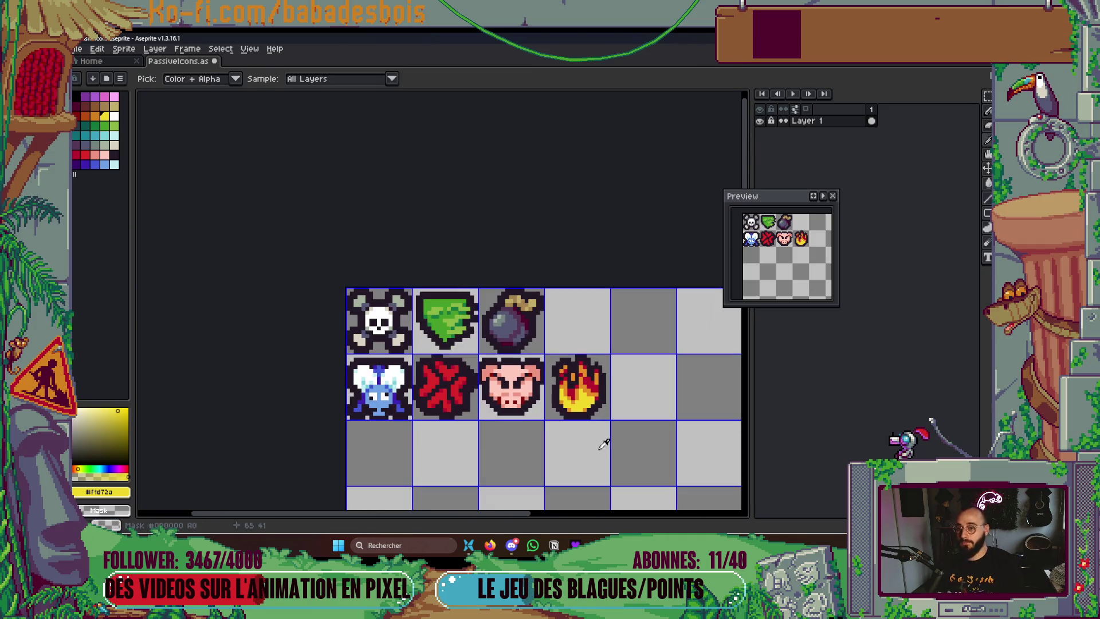
pyautogui.scroll(1, 554, 365)
pyautogui.scroll(1, 555, 365)
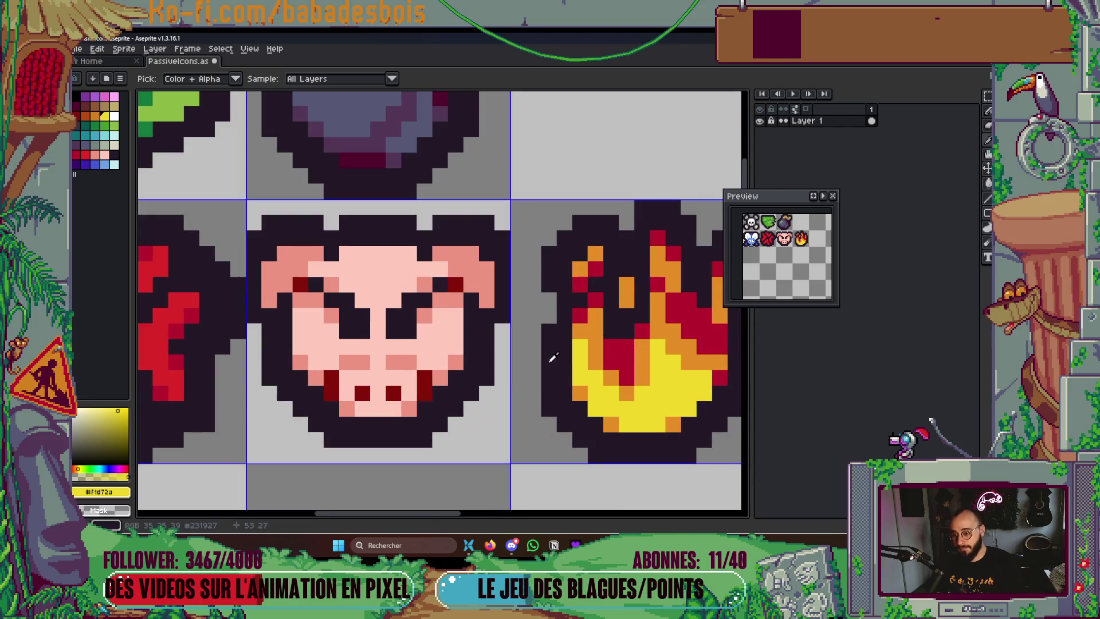
pyautogui.scroll(1, 597, 376)
pyautogui.click(525, 373)
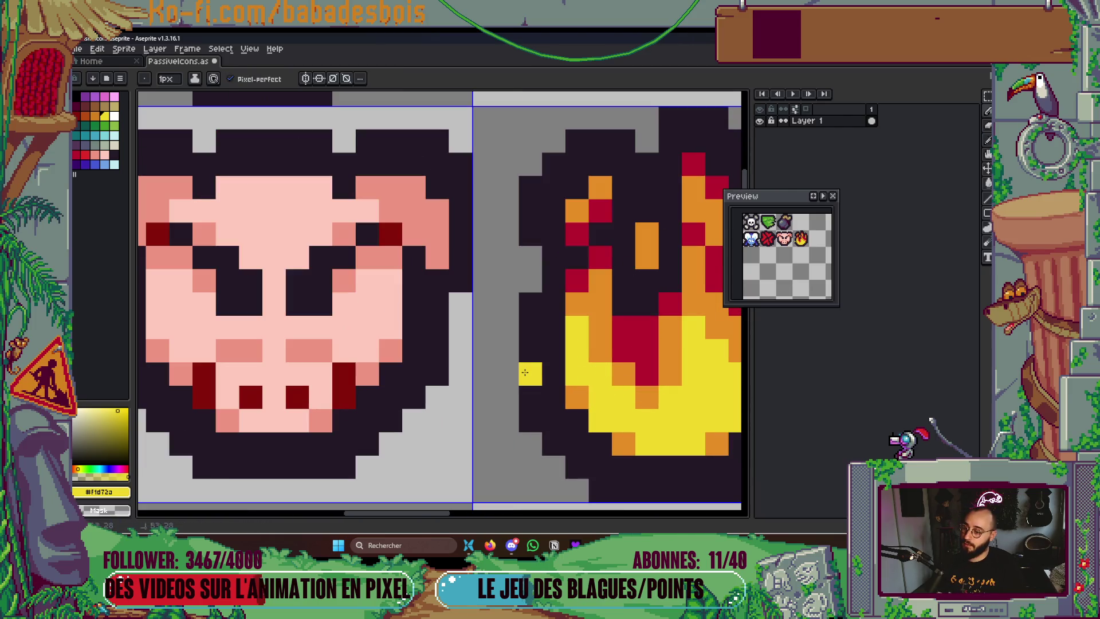
# Fix the flame's left outline with dark pixels and add a small yellow tongue on its edge
pyautogui.hotkey('ctrl', 'z')
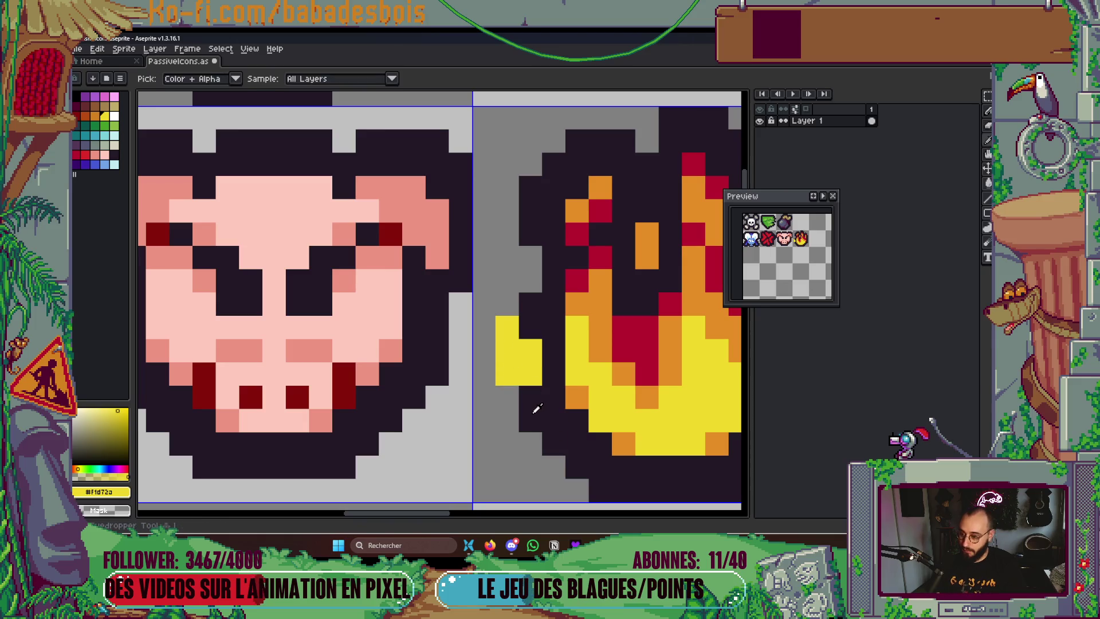
pyautogui.keyDown('alt'); pyautogui.click(531, 400); pyautogui.keyUp('alt')
pyautogui.click(509, 371)
pyautogui.moveTo(491, 347); pyautogui.dragTo(495, 277)
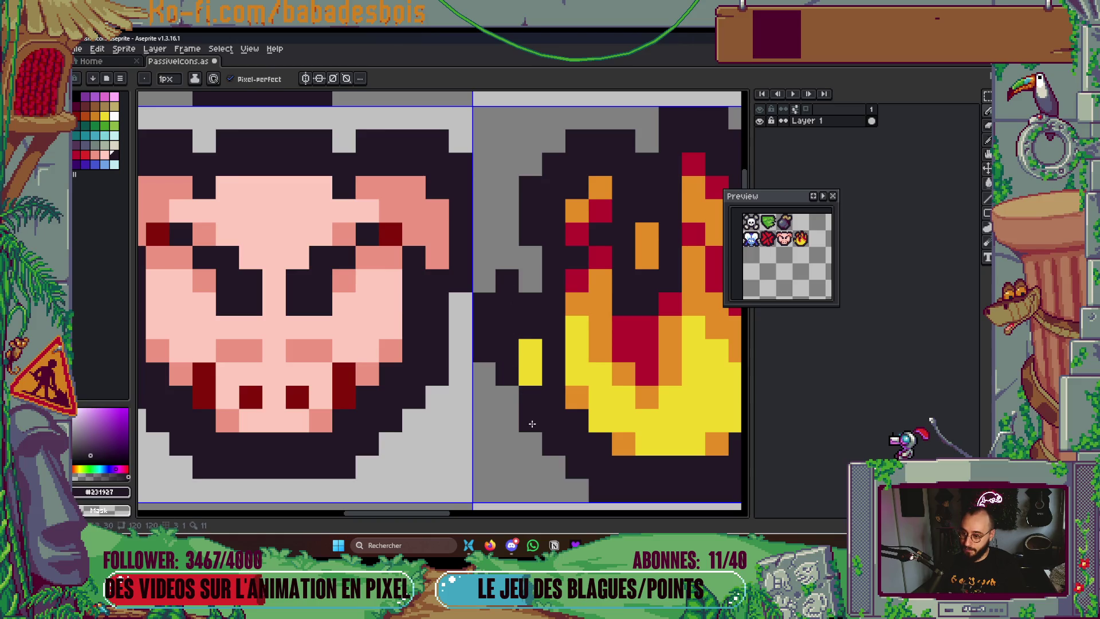
pyautogui.keyDown('alt'); pyautogui.click(530, 350); pyautogui.keyUp('alt')
pyautogui.moveTo(507, 327); pyautogui.dragTo(528, 333)
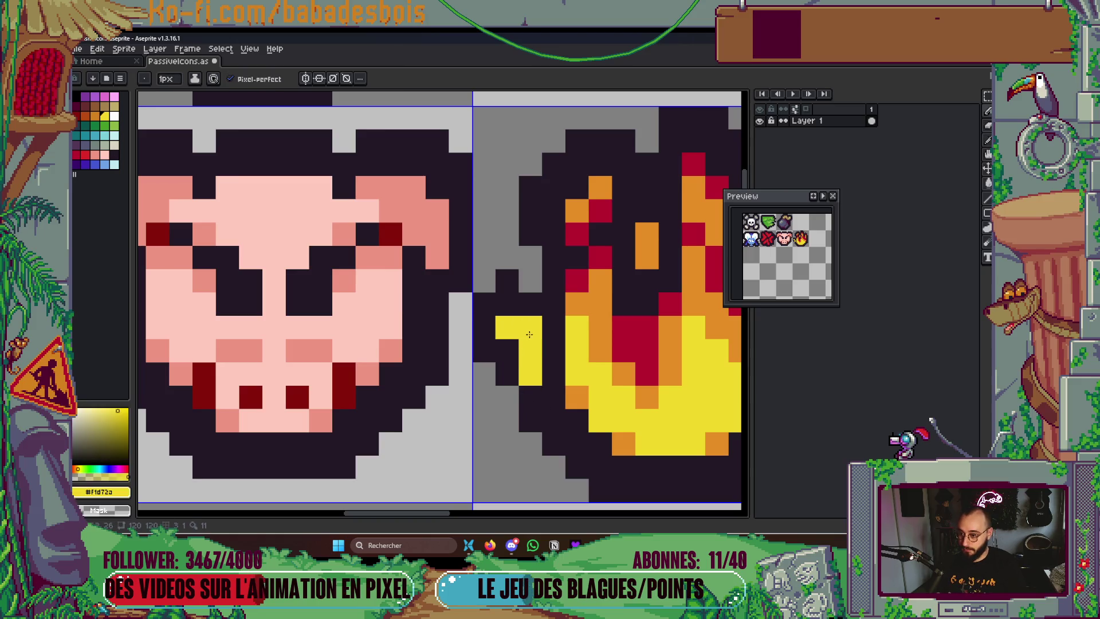
pyautogui.keyDown('alt'); pyautogui.click(487, 356); pyautogui.keyUp('alt')
pyautogui.moveTo(511, 378); pyautogui.dragTo(484, 375)
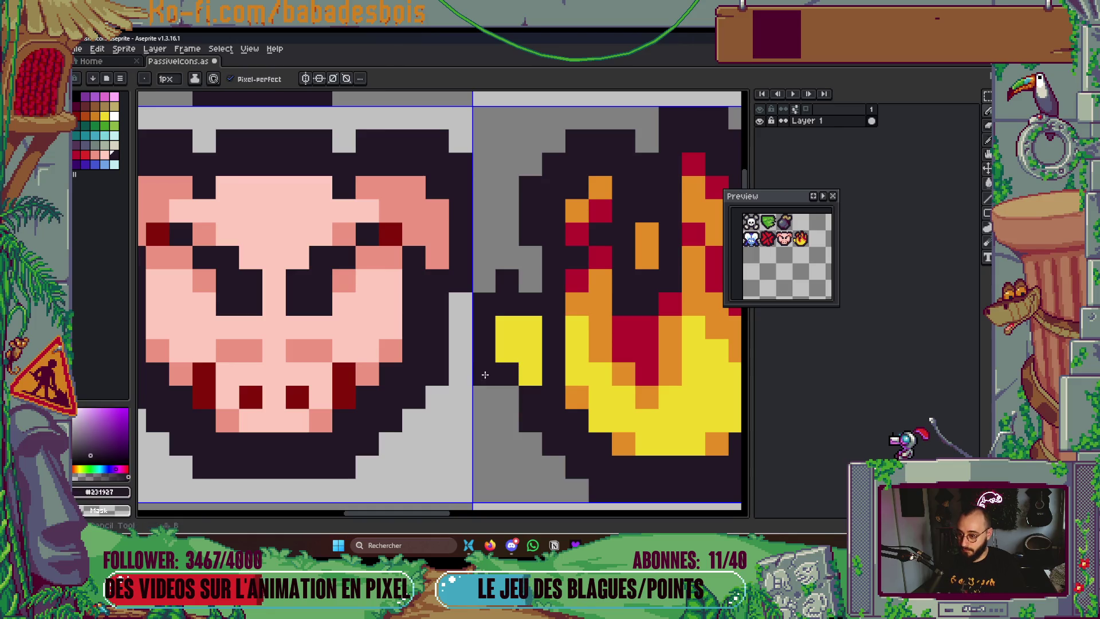
# Fill the yellow block left of the flame with orange instead of red
pyautogui.scroll(-2, 514, 355)
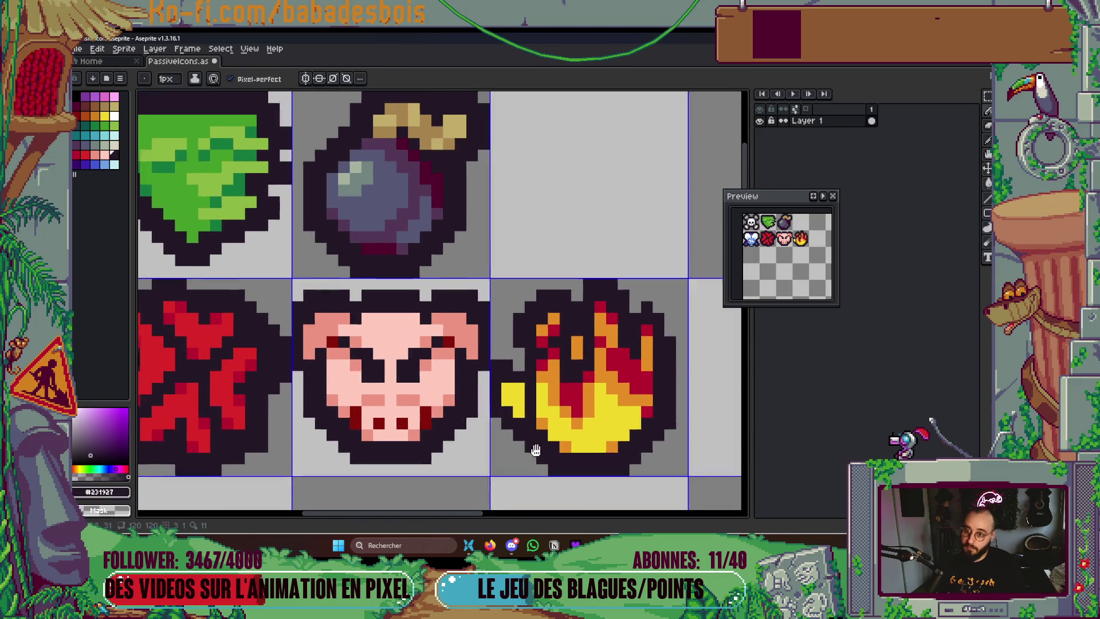
pyautogui.scroll(1, 582, 349)
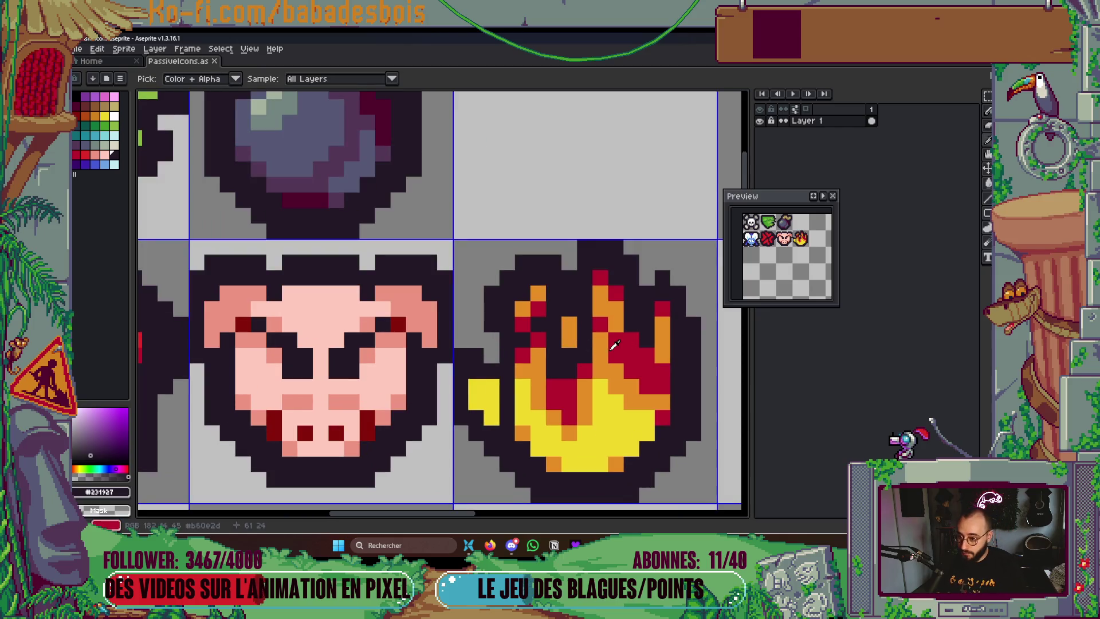
pyautogui.press('g')
pyautogui.click(525, 394)
pyautogui.hotkey('ctrl', 'z')
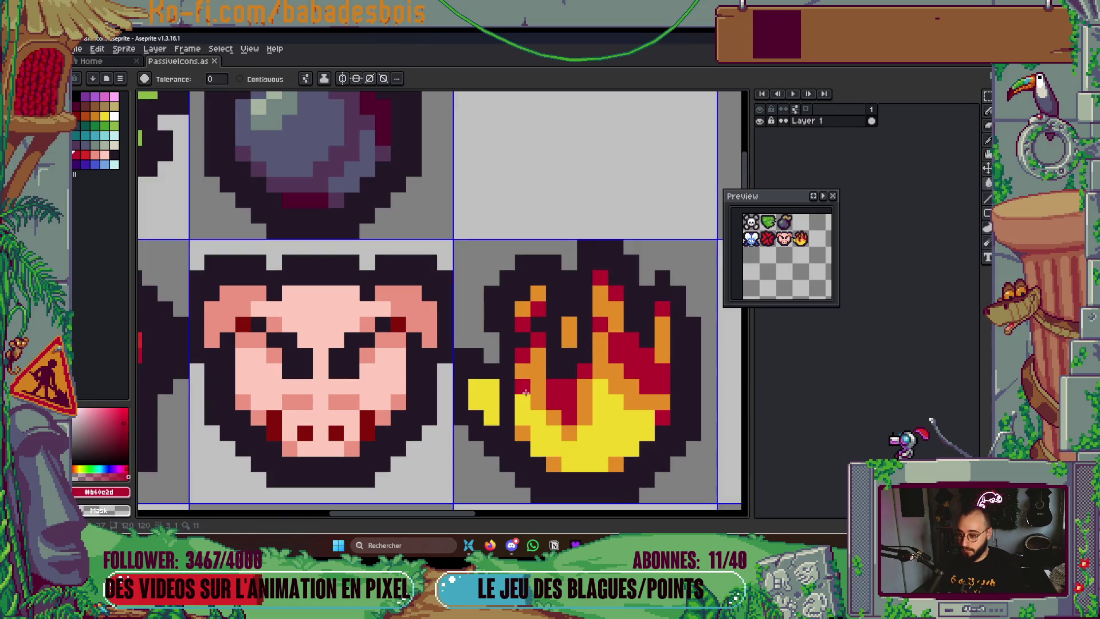
pyautogui.scroll(2, 534, 392)
pyautogui.keyDown('alt'); pyautogui.click(542, 361); pyautogui.keyUp('alt')
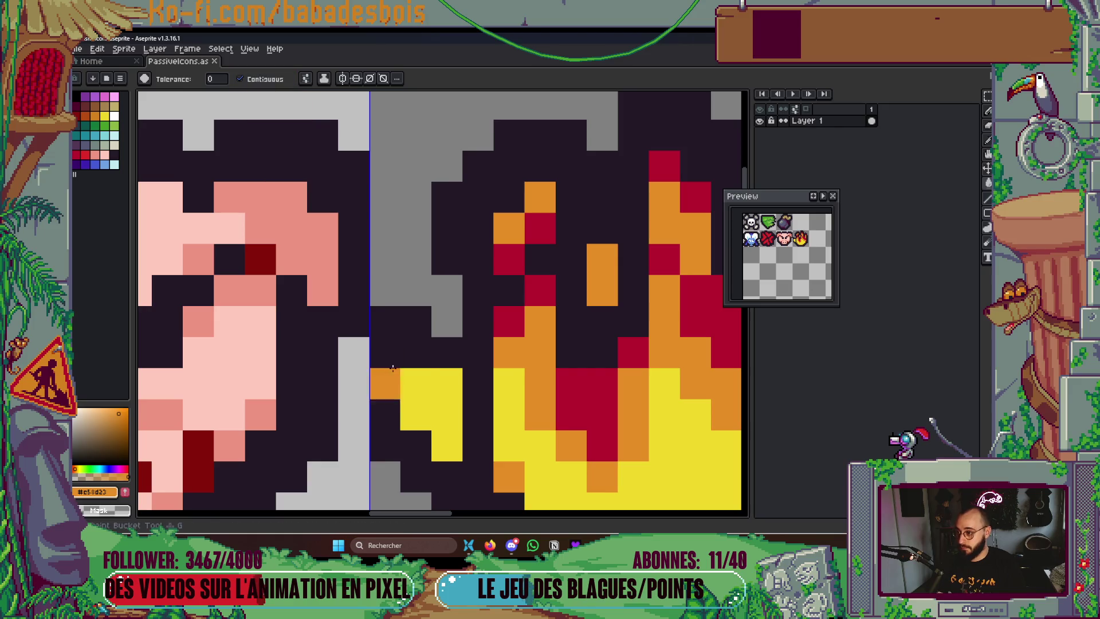
pyautogui.click(445, 425)
pyautogui.moveTo(444, 424); pyautogui.dragTo(446, 357)
# Add a red pixel to the flame tongue and select the fire icon's grid cell
pyautogui.press('b')
pyautogui.click(459, 317)
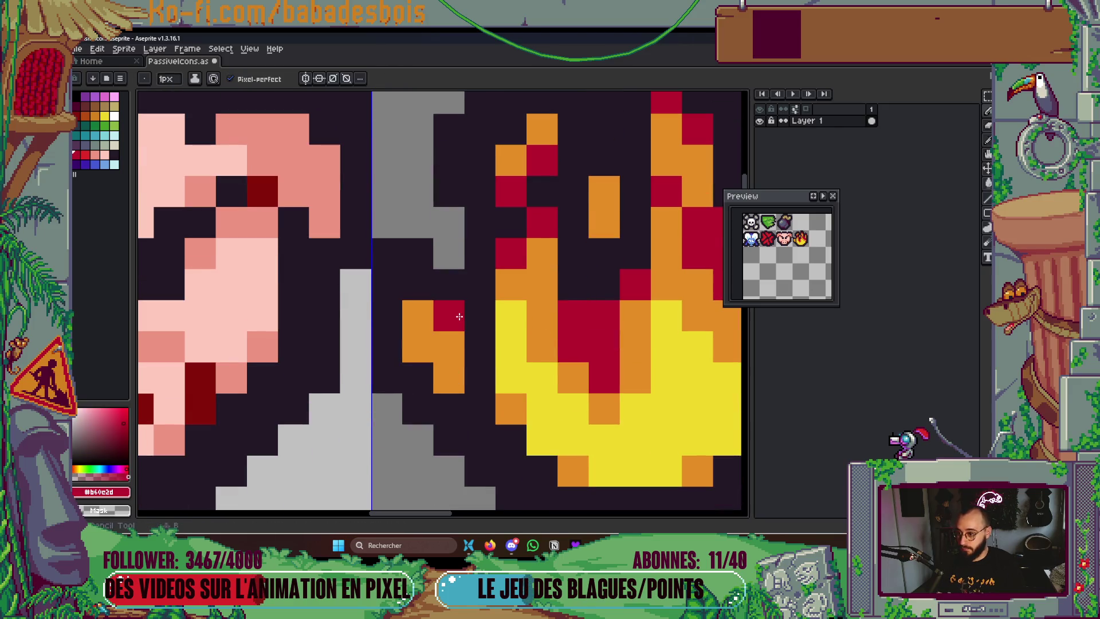
pyautogui.scroll(-6, 474, 458)
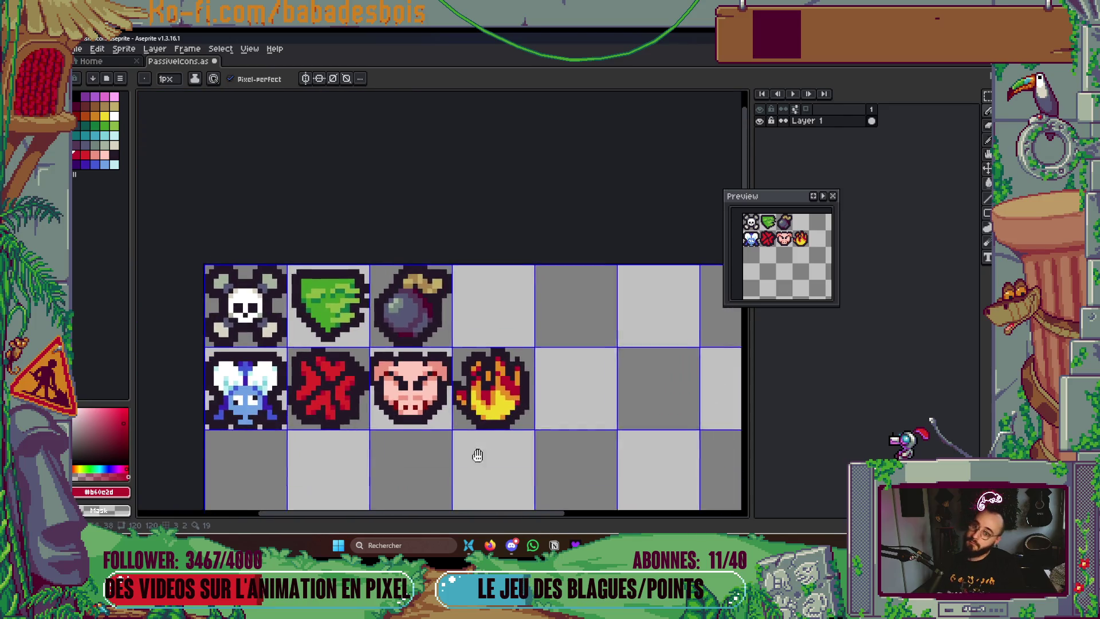
pyautogui.moveTo(493, 462); pyautogui.dragTo(508, 413)
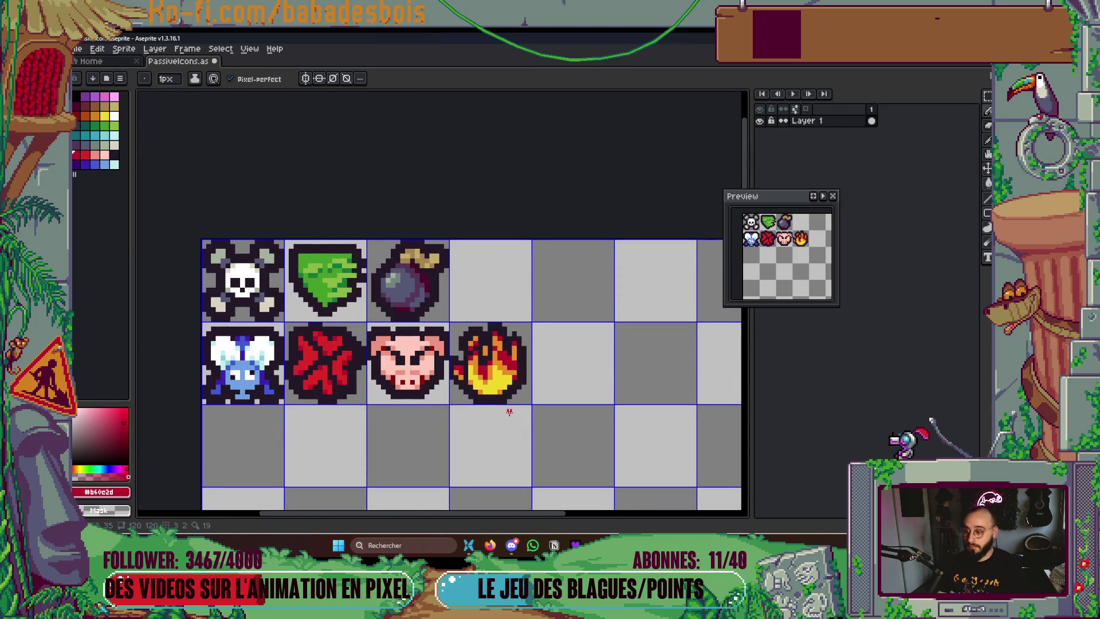
pyautogui.scroll(3, 500, 395)
pyautogui.moveTo(490, 345); pyautogui.dragTo(558, 438)
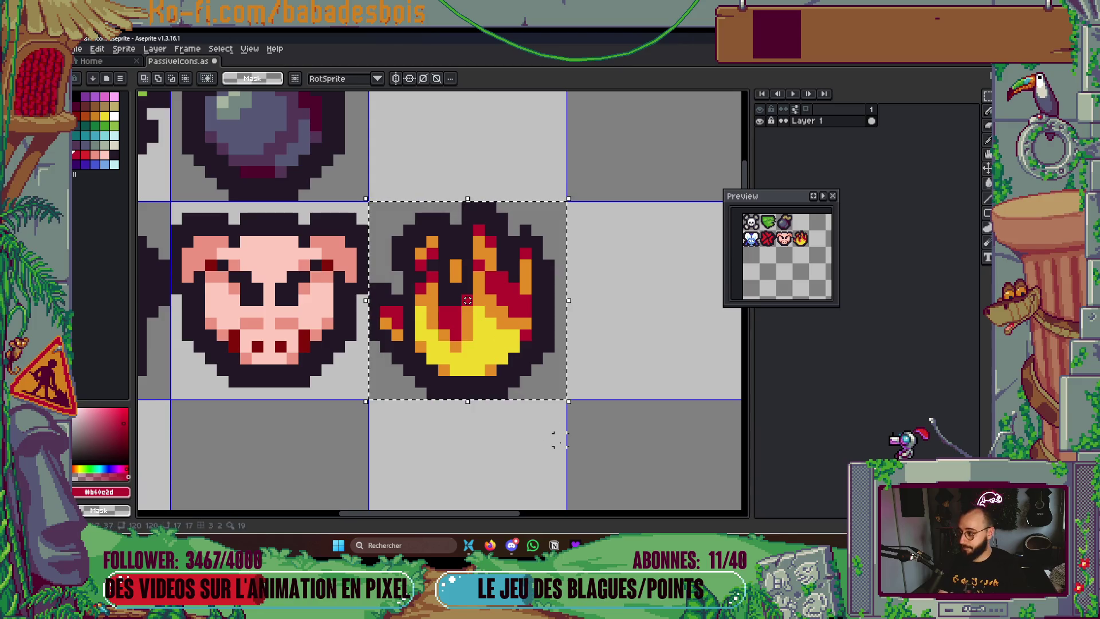
# Nudge the fire icon one pixel right and commit the move
pyautogui.press('Right')
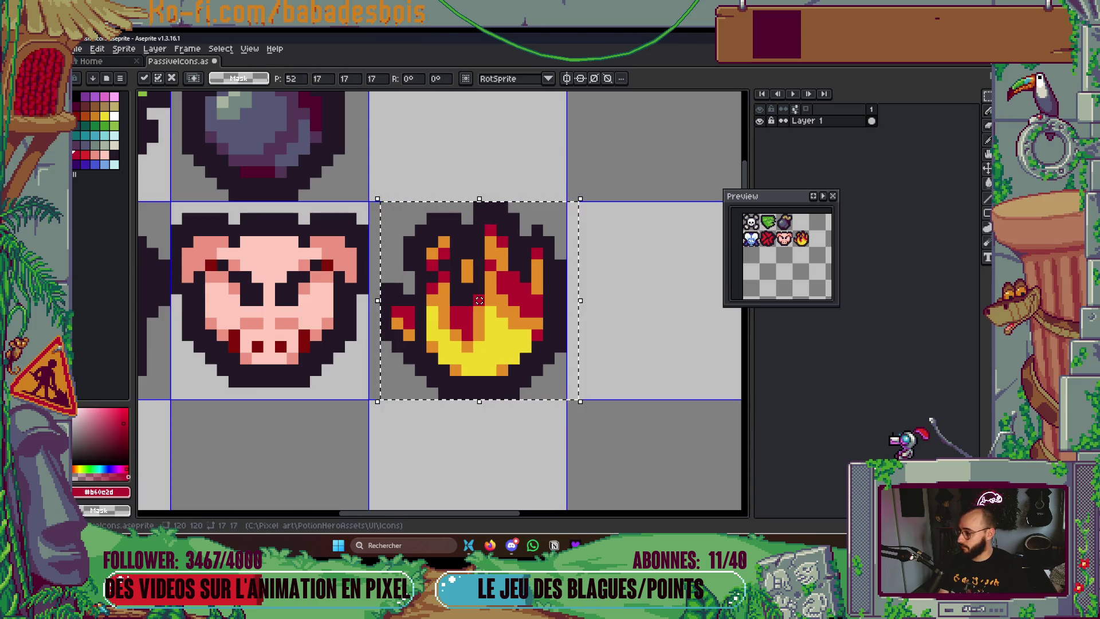
pyautogui.moveTo(451, 451); pyautogui.dragTo(467, 458)
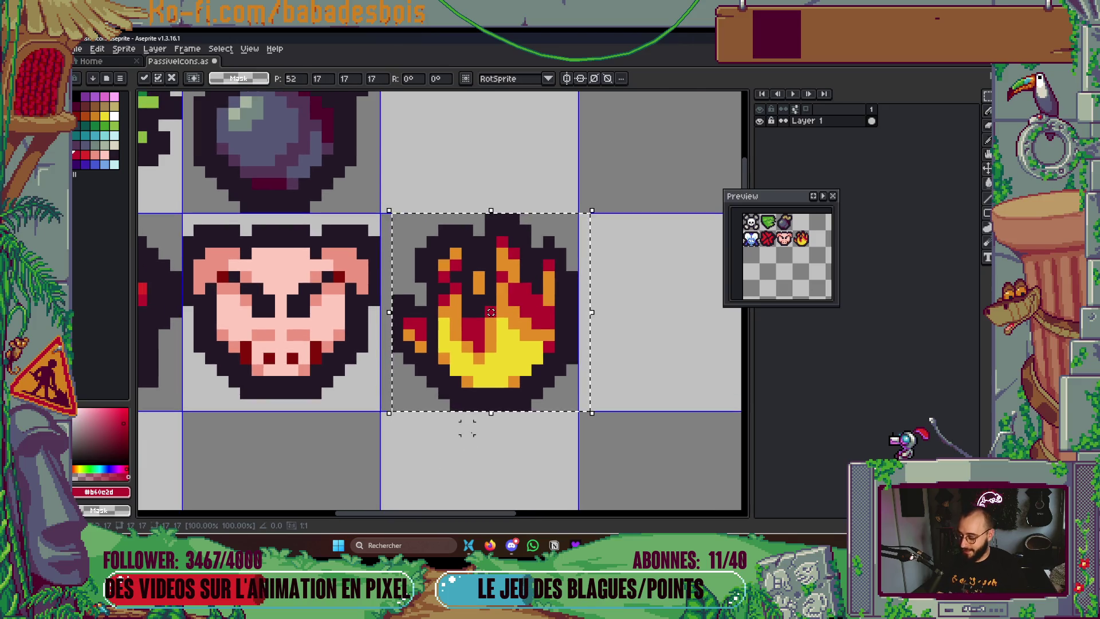
pyautogui.hotkey('ctrl', 'd')
pyautogui.moveTo(420, 346); pyautogui.dragTo(450, 334)
pyautogui.press('b')
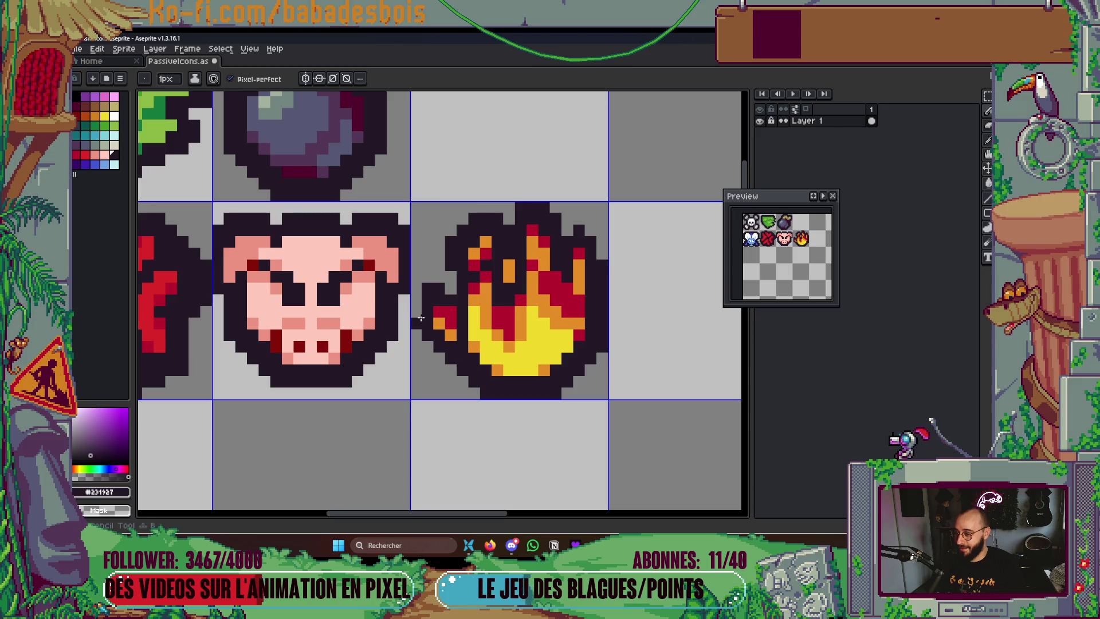
pyautogui.scroll(-4, 474, 413)
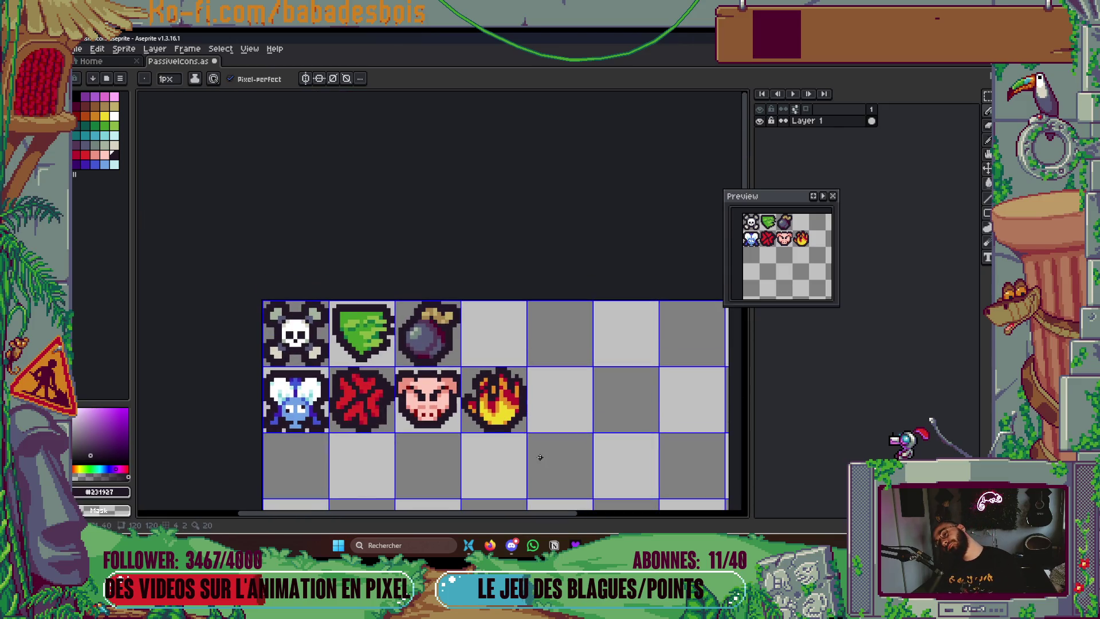
pyautogui.scroll(1, 491, 418)
pyautogui.scroll(3, 491, 418)
# Reposition the small tongue pixel group left of the flame
pyautogui.press('m')
pyautogui.moveTo(390, 279)
pyautogui.mouseDown()
pyautogui.moveTo(452, 392)
pyautogui.moveTo(444, 328)
pyautogui.mouseUp()
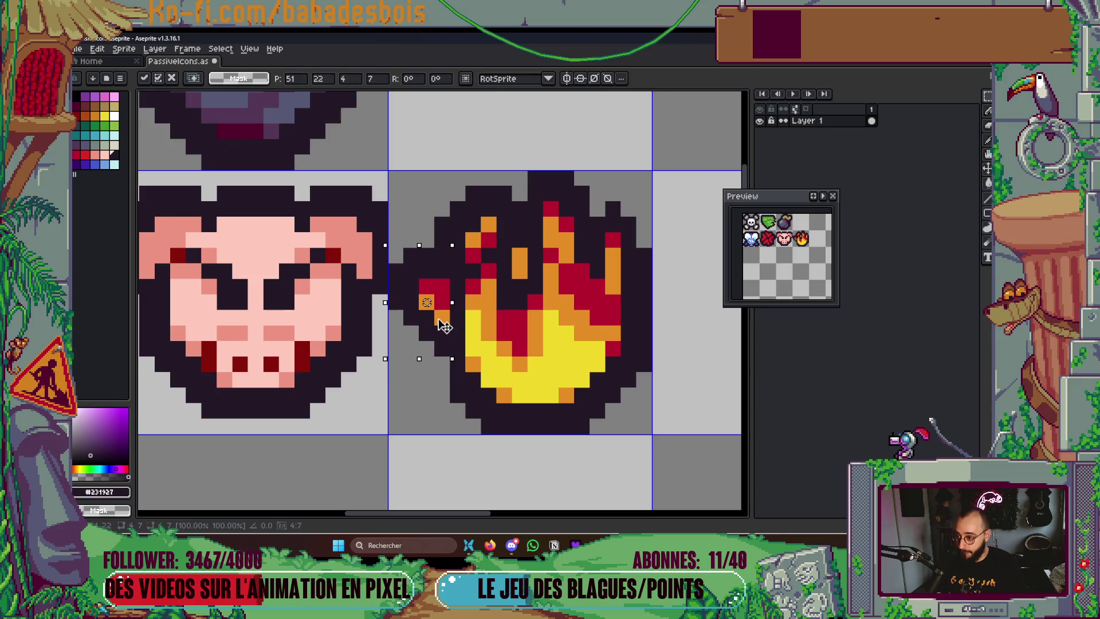
pyautogui.click(411, 395)
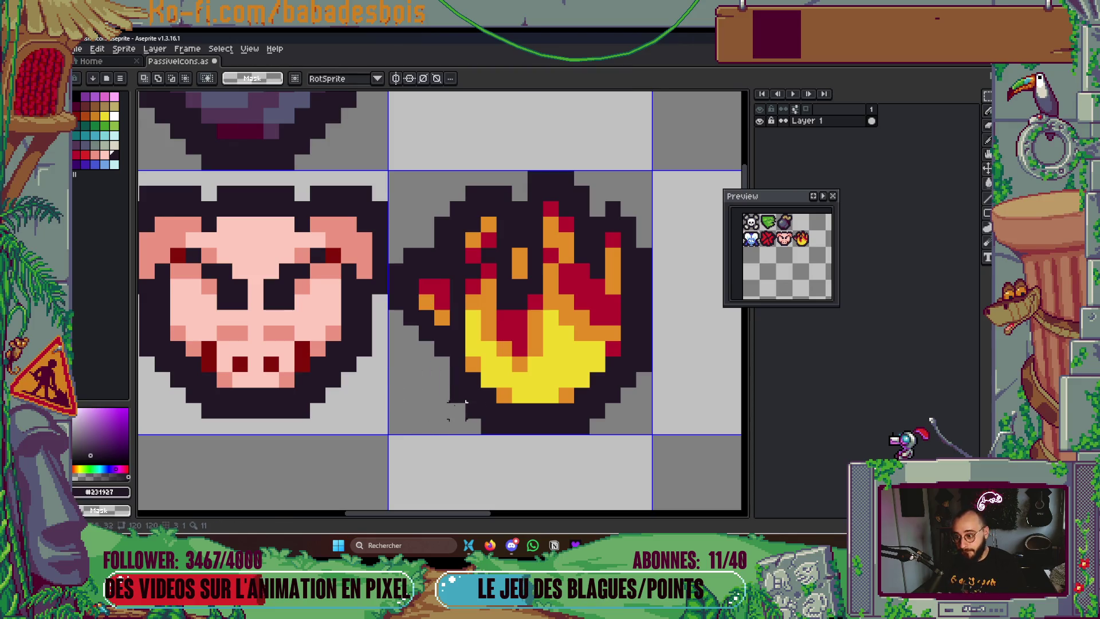
# Paint two outline pixels left of the fire orange, darken others, and save the sheet
pyautogui.press('b')
pyautogui.keyDown('alt'); pyautogui.click(473, 367); pyautogui.keyUp('alt')
pyautogui.moveTo(457, 365); pyautogui.dragTo(428, 352)
pyautogui.keyDown('alt'); pyautogui.click(453, 382); pyautogui.keyUp('alt')
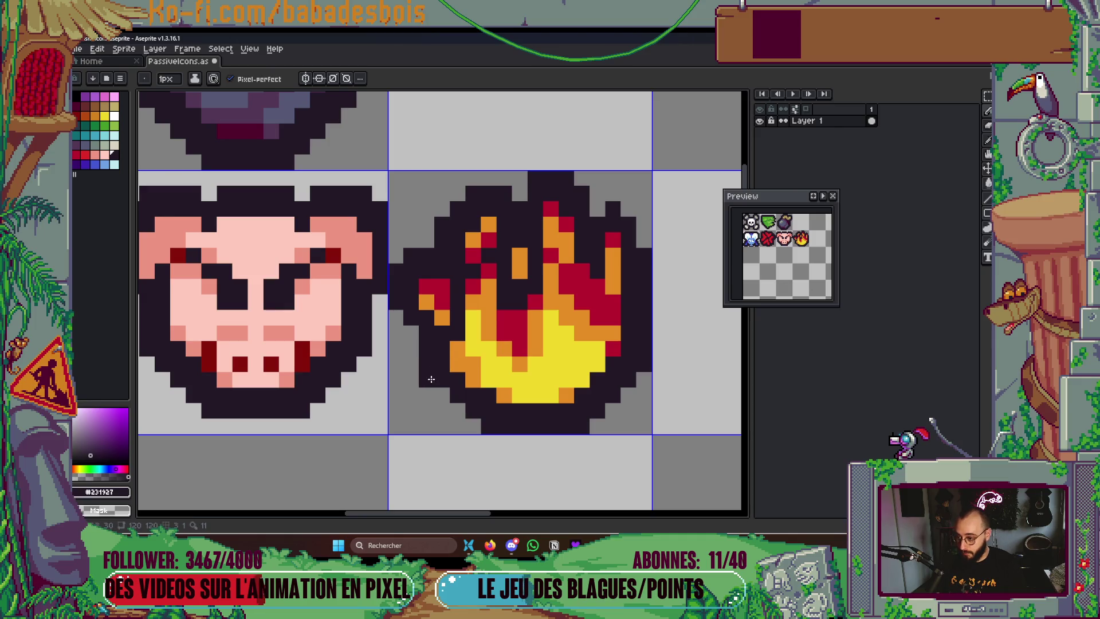
pyautogui.scroll(-6, 449, 426)
pyautogui.hotkey('ctrl', 's')
pyautogui.scroll(6, 468, 369)
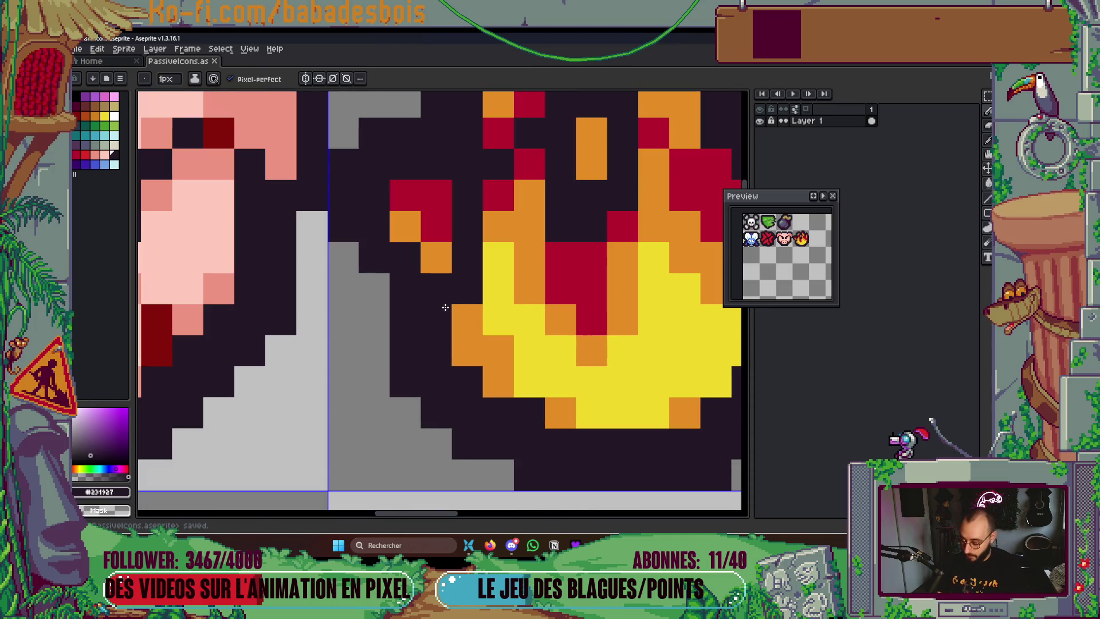
# Repaint the tongue with orange pixels, a 2x2 red block, and three dark outline pixels
pyautogui.keyDown('alt'); pyautogui.click(459, 302); pyautogui.keyUp('alt')
pyautogui.click(440, 318)
pyautogui.click(467, 287)
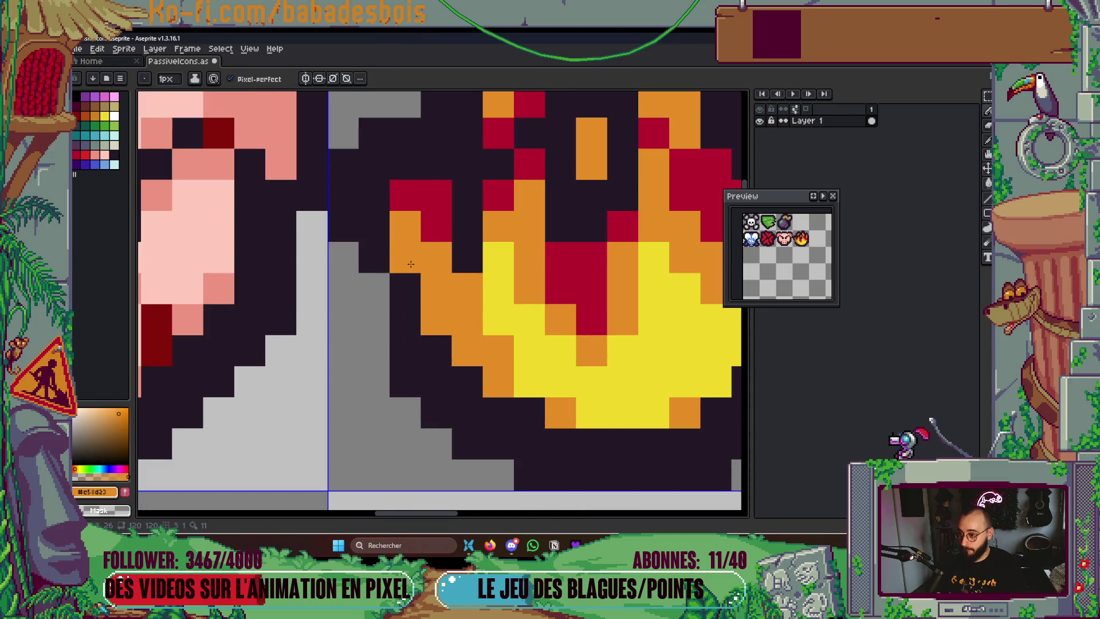
pyautogui.keyDown('alt'); pyautogui.click(441, 231); pyautogui.keyUp('alt')
pyautogui.moveTo(436, 286)
pyautogui.mouseDown()
pyautogui.moveTo(456, 290)
pyautogui.moveTo(452, 343)
pyautogui.moveTo(436, 274)
pyautogui.mouseUp()
pyautogui.keyDown('alt'); pyautogui.click(435, 272); pyautogui.keyUp('alt')
pyautogui.click(405, 194)
pyautogui.click(437, 226)
pyautogui.keyDown('alt'); pyautogui.click(453, 196); pyautogui.keyUp('alt')
pyautogui.click(437, 195)
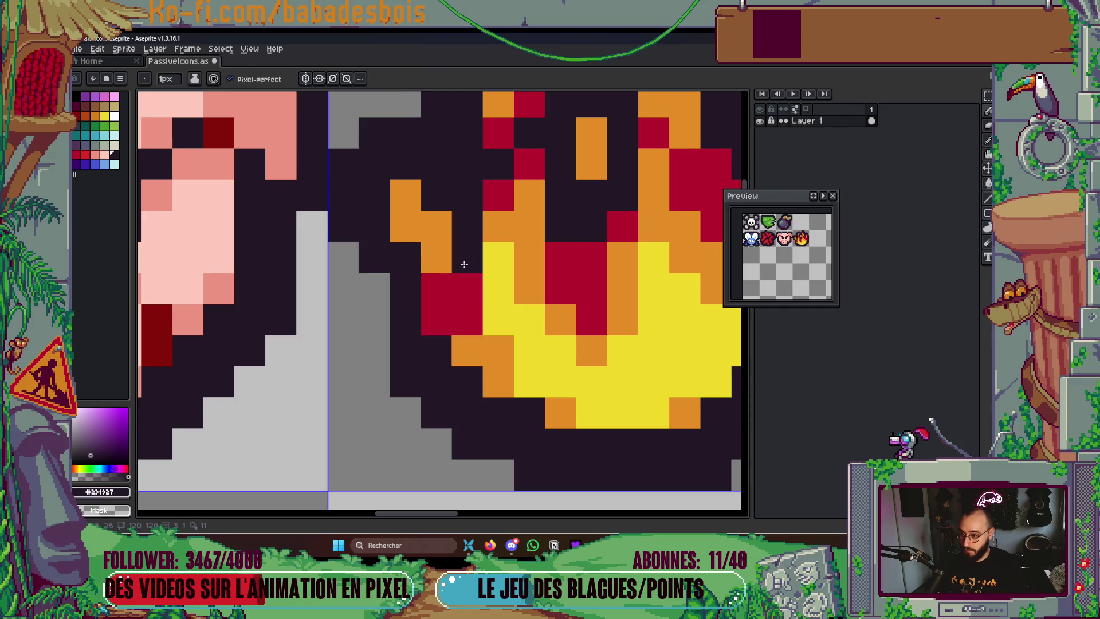
pyautogui.click(467, 287)
pyautogui.click(435, 321)
# Paint more tongue pixels red and darken three red pixels left of the flame
pyautogui.scroll(-3, 436, 336)
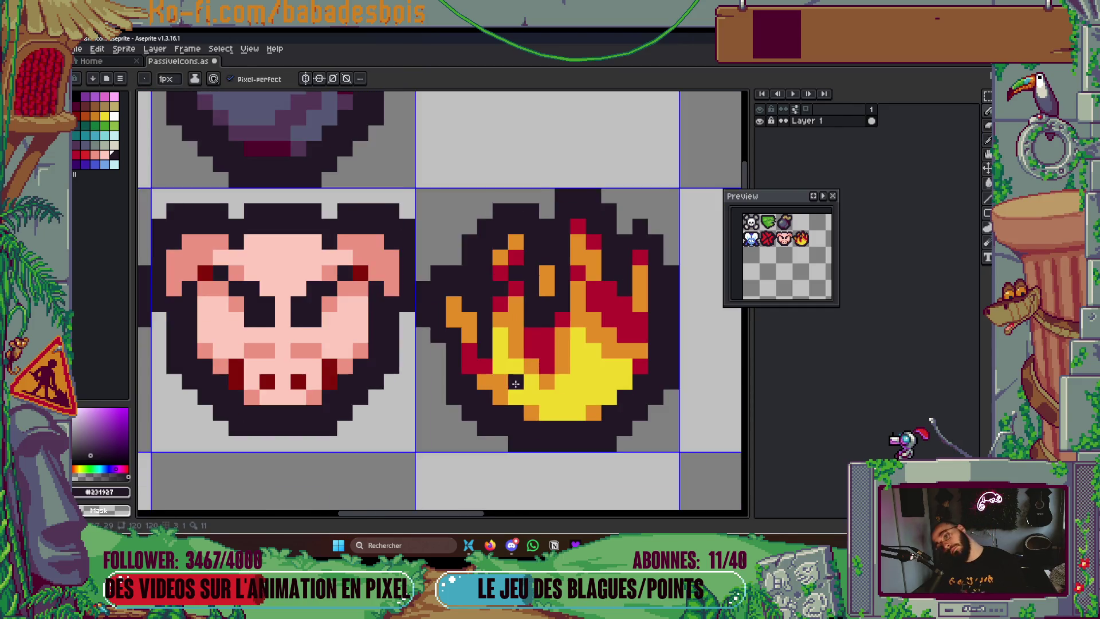
pyautogui.scroll(3, 478, 432)
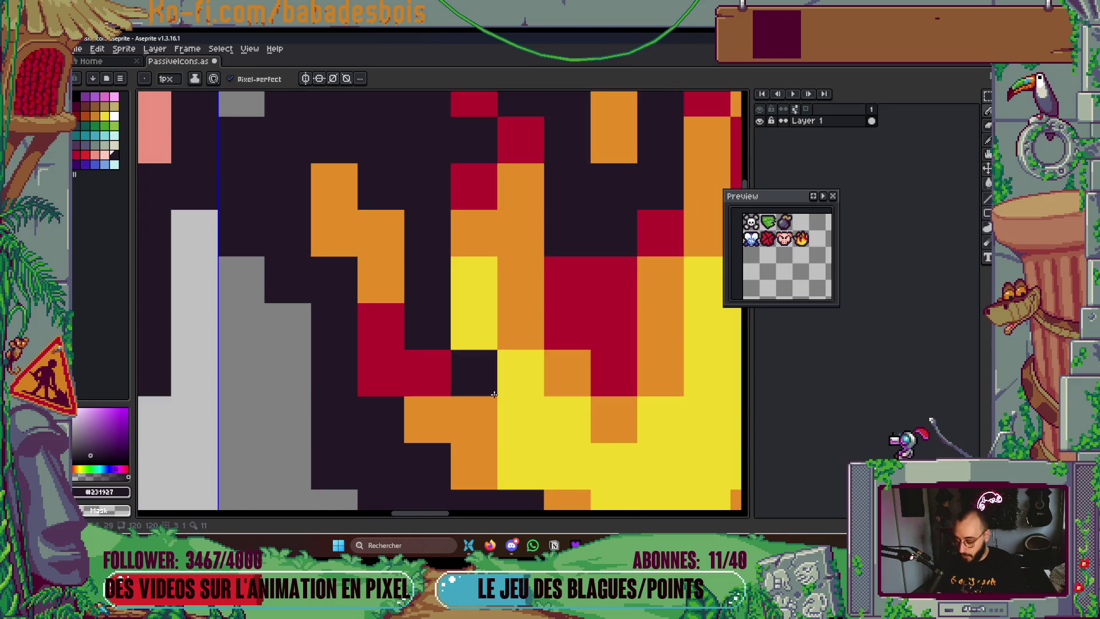
pyautogui.click(424, 373)
pyautogui.click(427, 419)
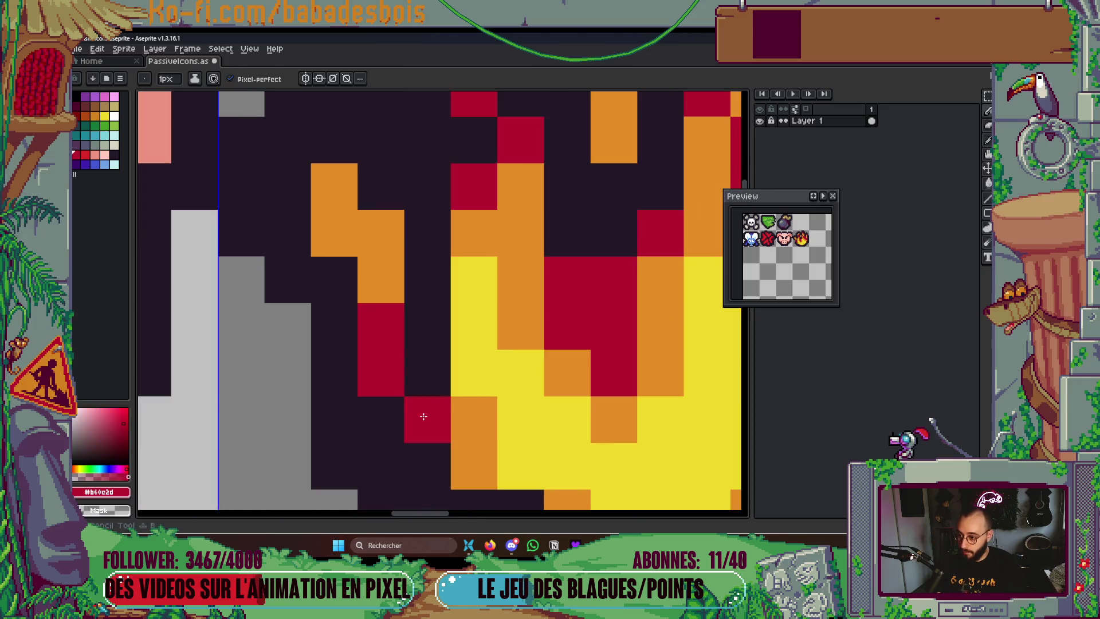
pyautogui.click(474, 465)
pyautogui.click(427, 373)
pyautogui.hotkey('ctrl', 'z')
pyautogui.keyDown('alt'); pyautogui.click(423, 344); pyautogui.keyUp('alt')
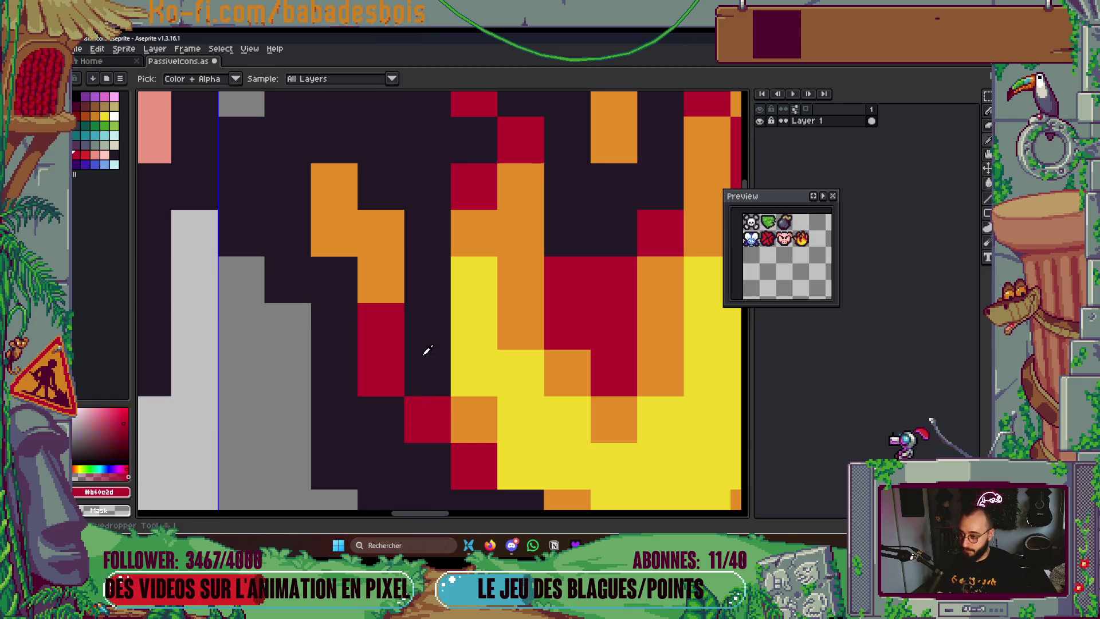
pyautogui.click(413, 419)
pyautogui.click(378, 372)
# Touch up the remaining flame pixels with red while viewing the whole icon
pyautogui.scroll(-3, 381, 418)
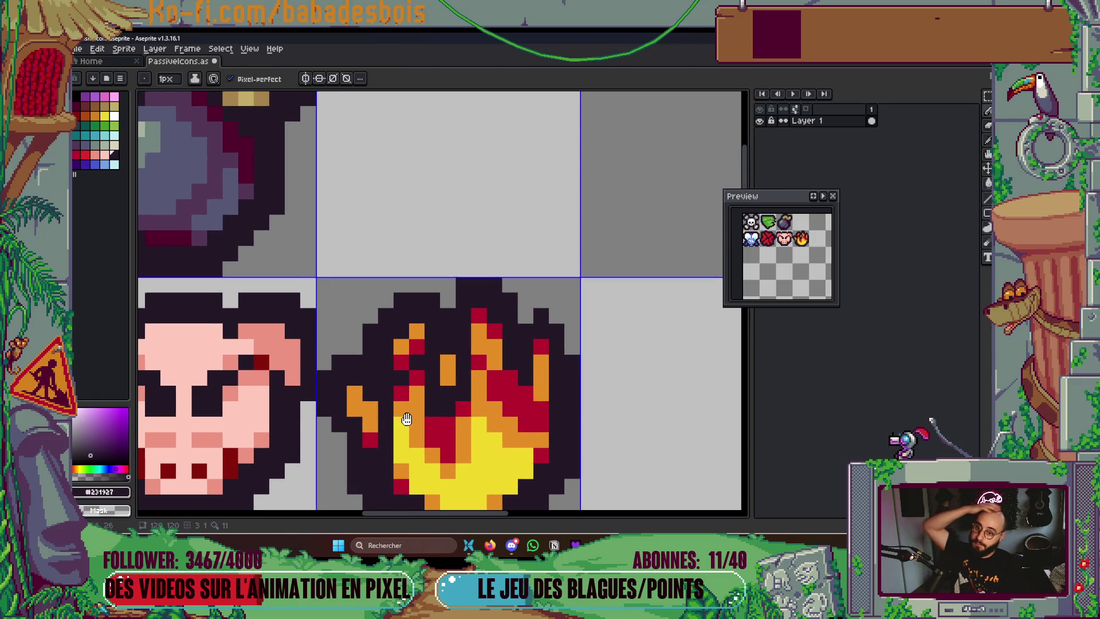
pyautogui.moveTo(406, 420); pyautogui.dragTo(415, 383)
pyautogui.scroll(2, 410, 372)
pyautogui.click(420, 375)
pyautogui.keyDown('alt'); pyautogui.click(390, 343); pyautogui.keyUp('alt')
pyautogui.click(412, 398)
pyautogui.scroll(-3, 451, 327)
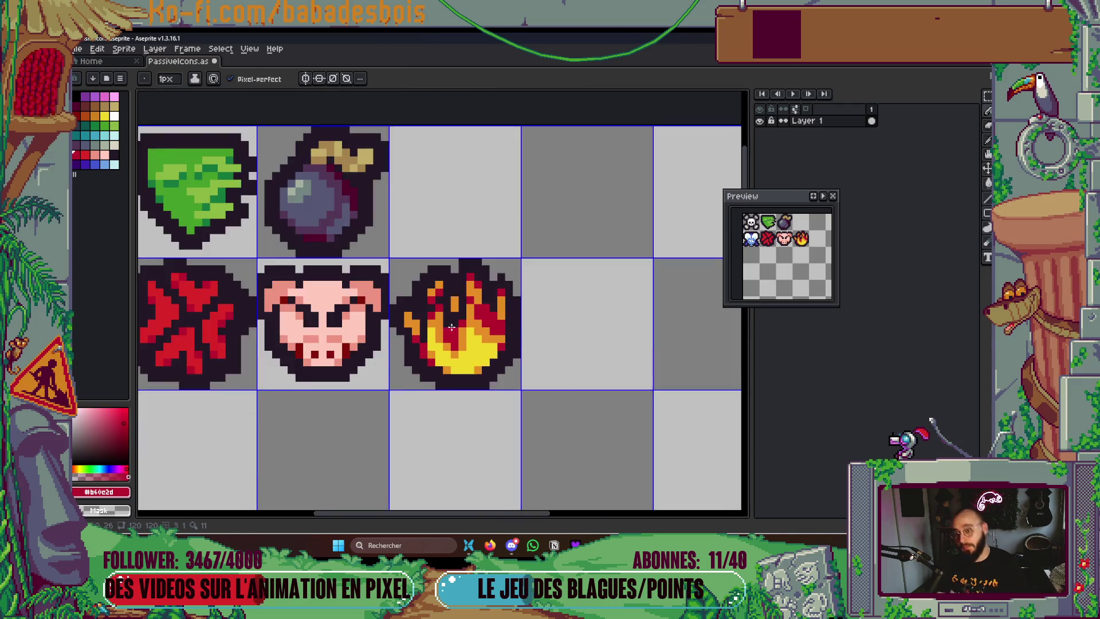
pyautogui.scroll(-2, 451, 327)
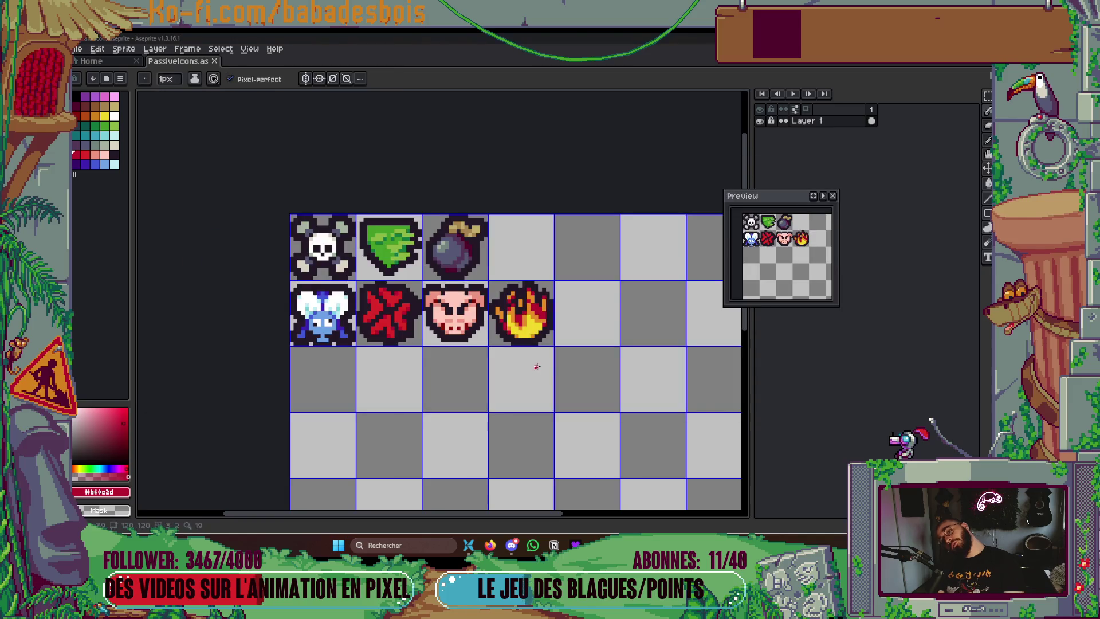
pyautogui.hotkey('alt', 'Tab')
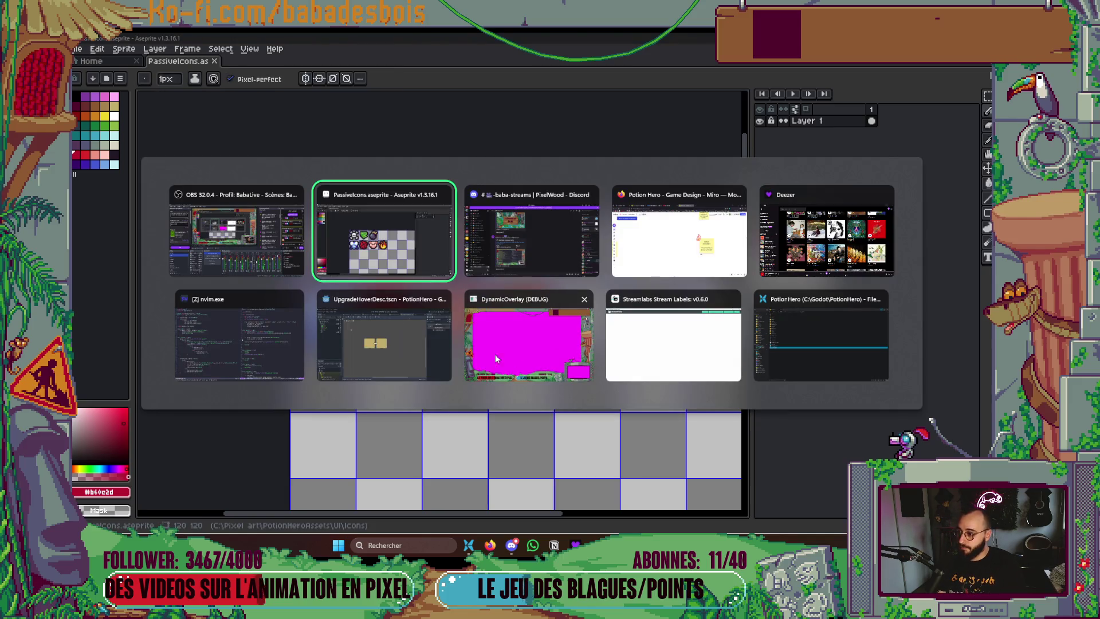
pyautogui.click(632, 268)
pyautogui.scroll(-5, 632, 268)
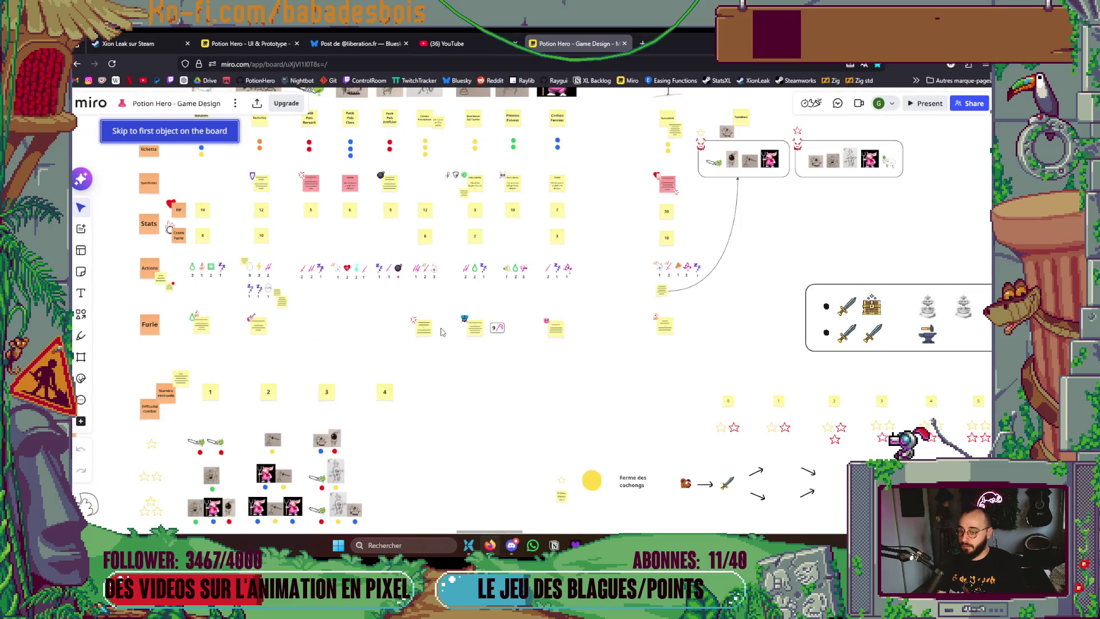
pyautogui.scroll(-10, 438, 344)
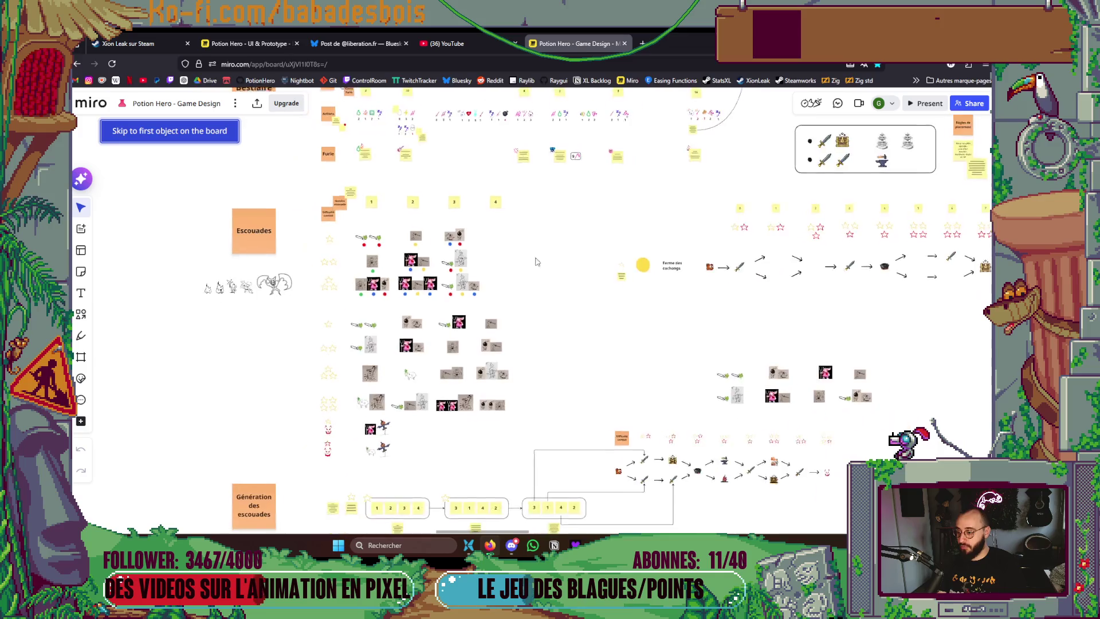
pyautogui.hscroll(-10, 441, 437)
pyautogui.scroll(-5, 441, 436)
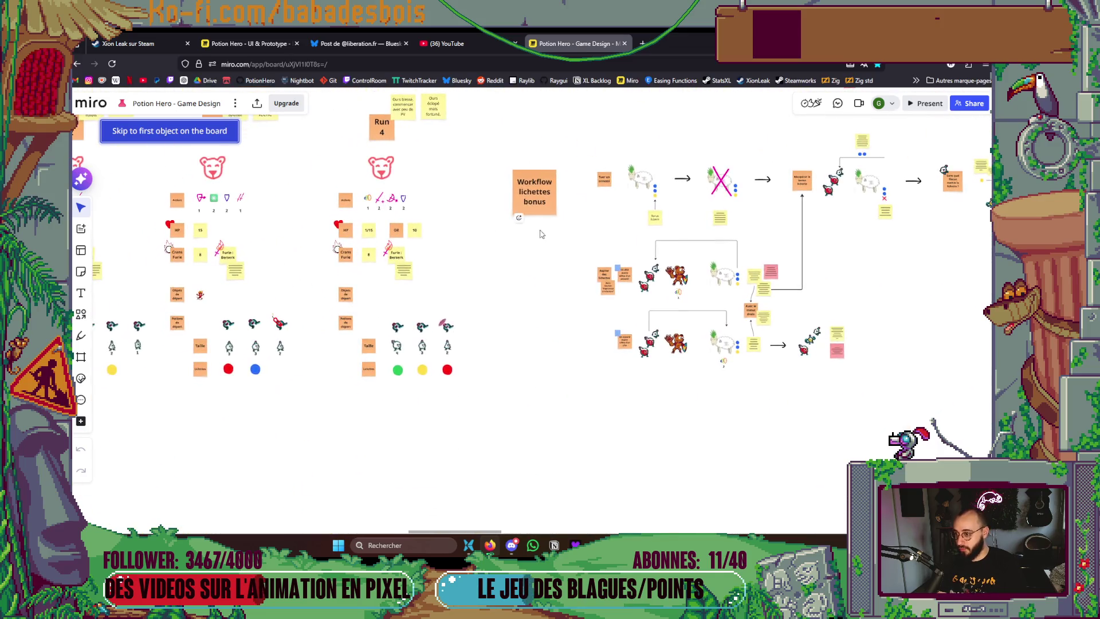
pyautogui.scroll(5, 360, 318)
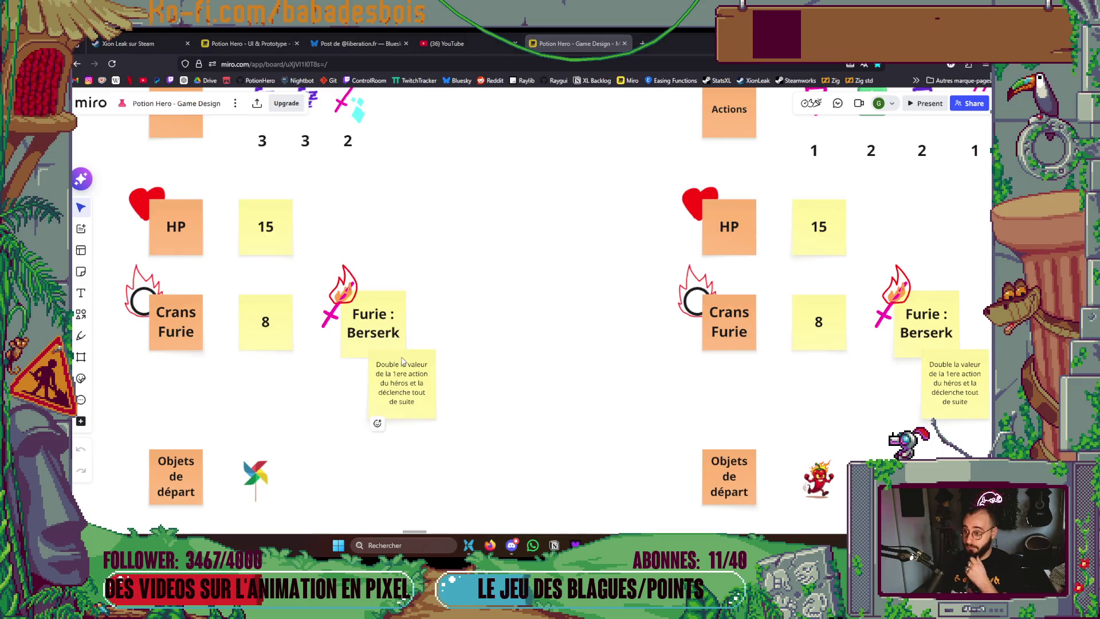
pyautogui.hotkey('alt', 'Tab')
pyautogui.scroll(-3, 401, 356)
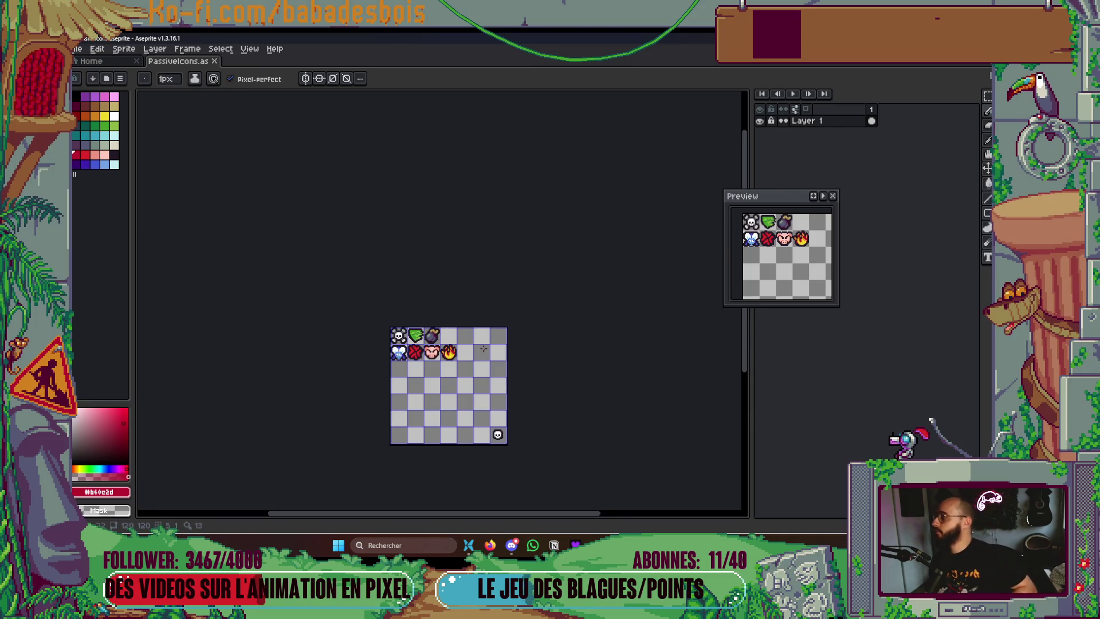
pyautogui.scroll(2, 481, 351)
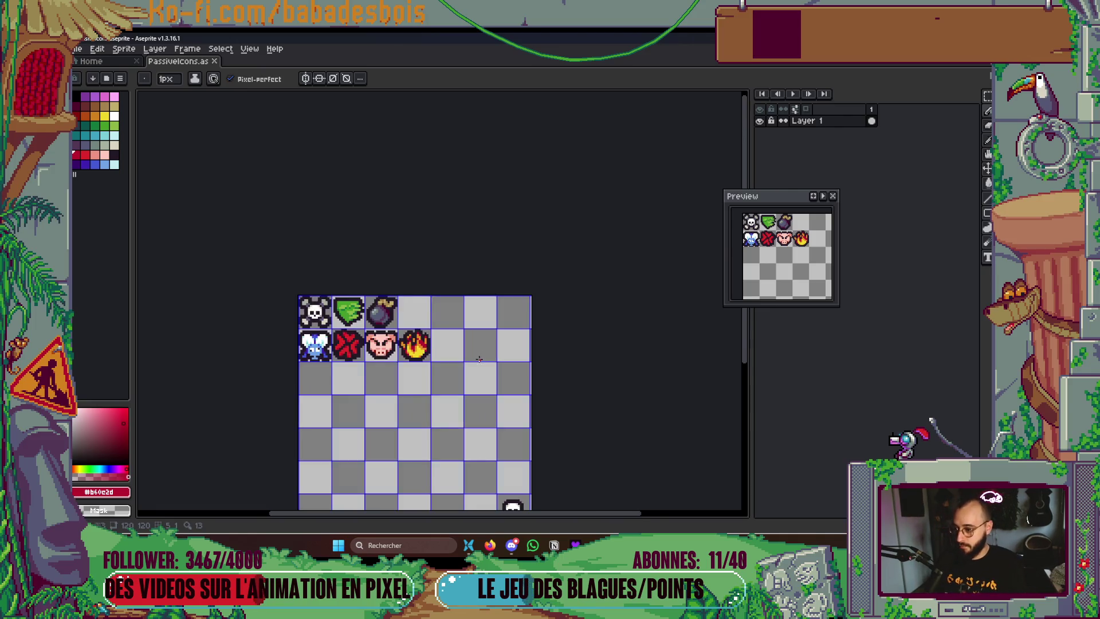
pyautogui.hotkey('alt', 'Tab')
pyautogui.press('Tab')
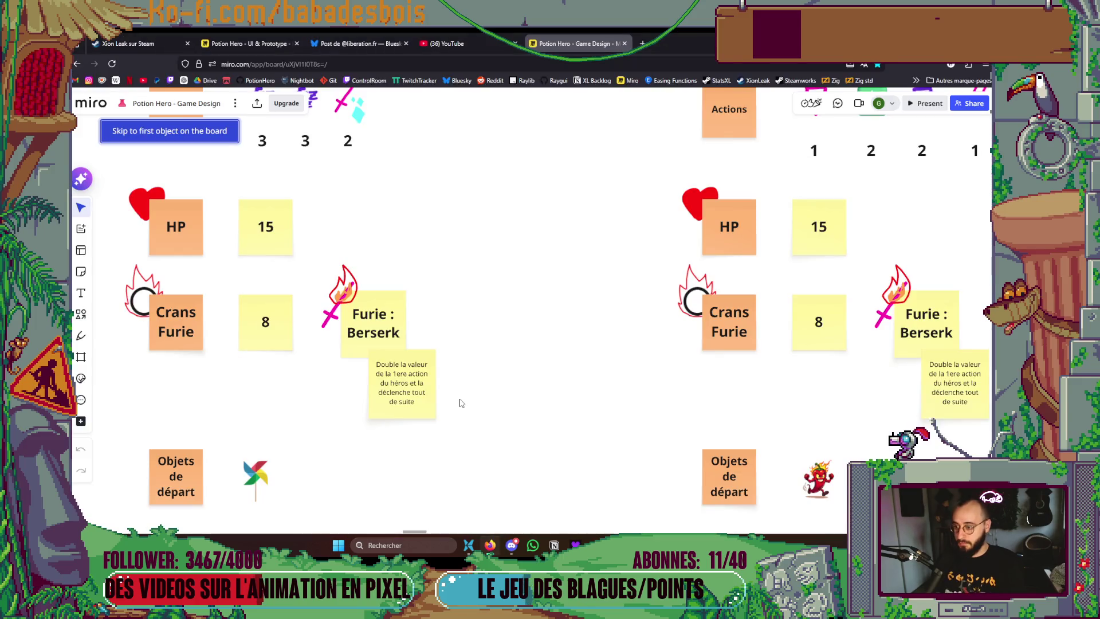
pyautogui.hotkey('alt', 'Tab')
pyautogui.scroll(2, 459, 398)
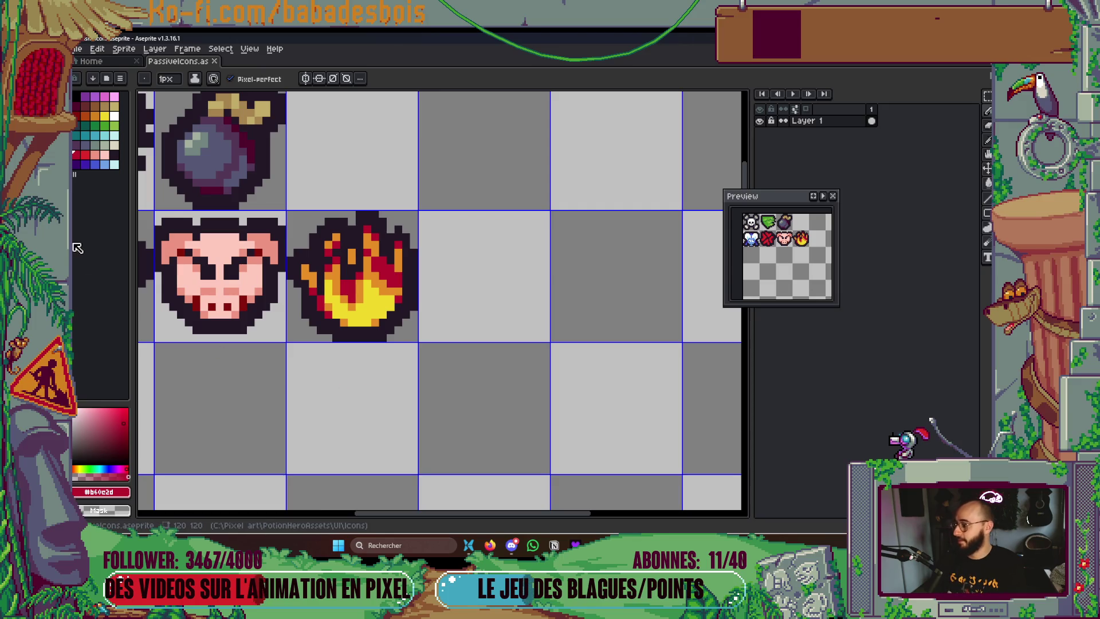
pyautogui.click(490, 545)
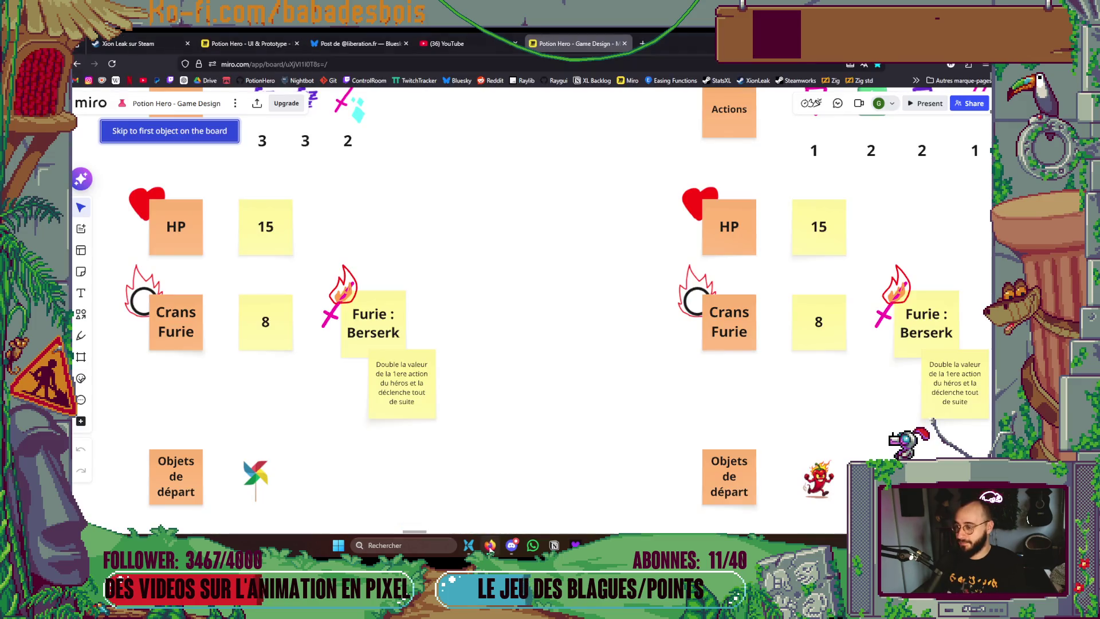
# Search Google for 'winnie the pooh' in a new tab, correcting the spelling
pyautogui.click(642, 43)
pyautogui.write('wi')
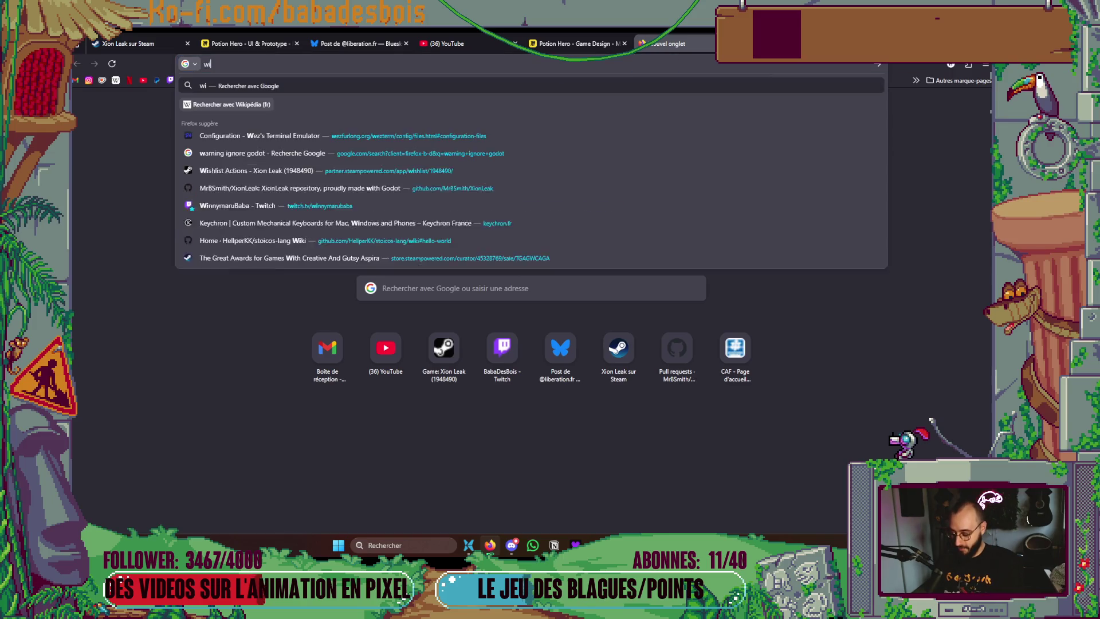
pyautogui.write('nny the poo')
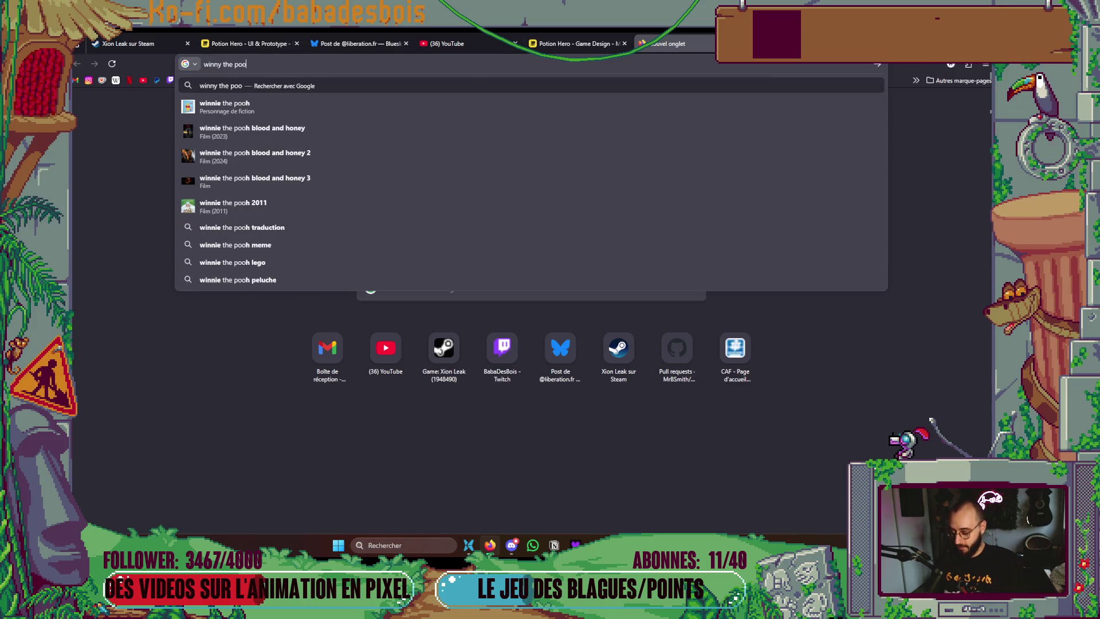
pyautogui.press('Return')
pyautogui.click(318, 113)
pyautogui.write('h')
pyautogui.press('Return')
# Switch to Images results and browse the Pooh pictures
pyautogui.scroll(-3, 290, 182)
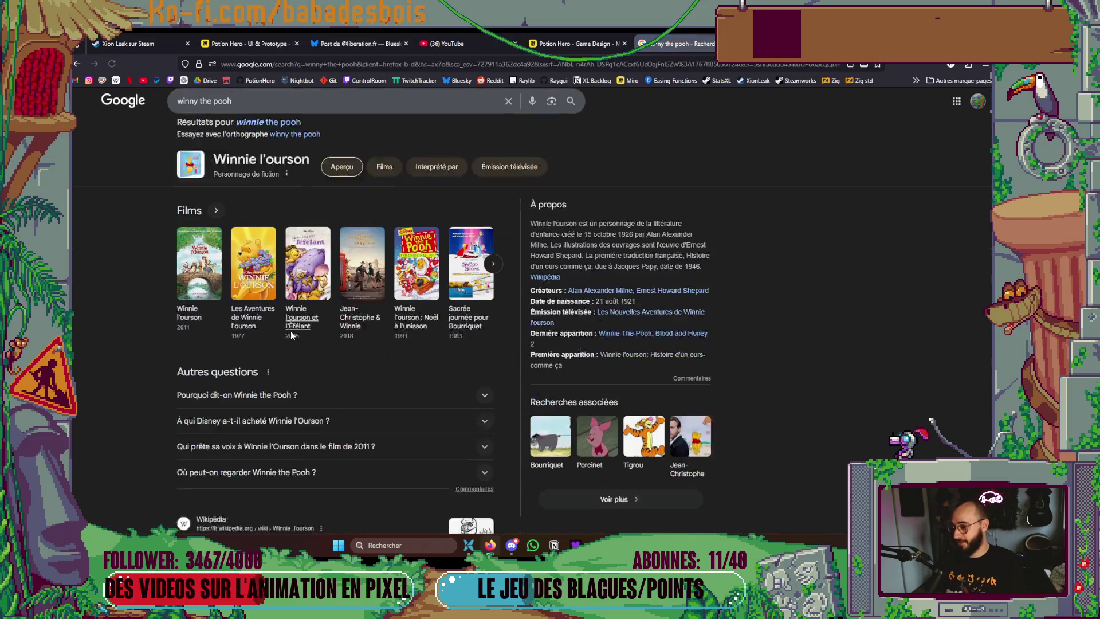
pyautogui.scroll(3, 307, 318)
pyautogui.click(233, 145)
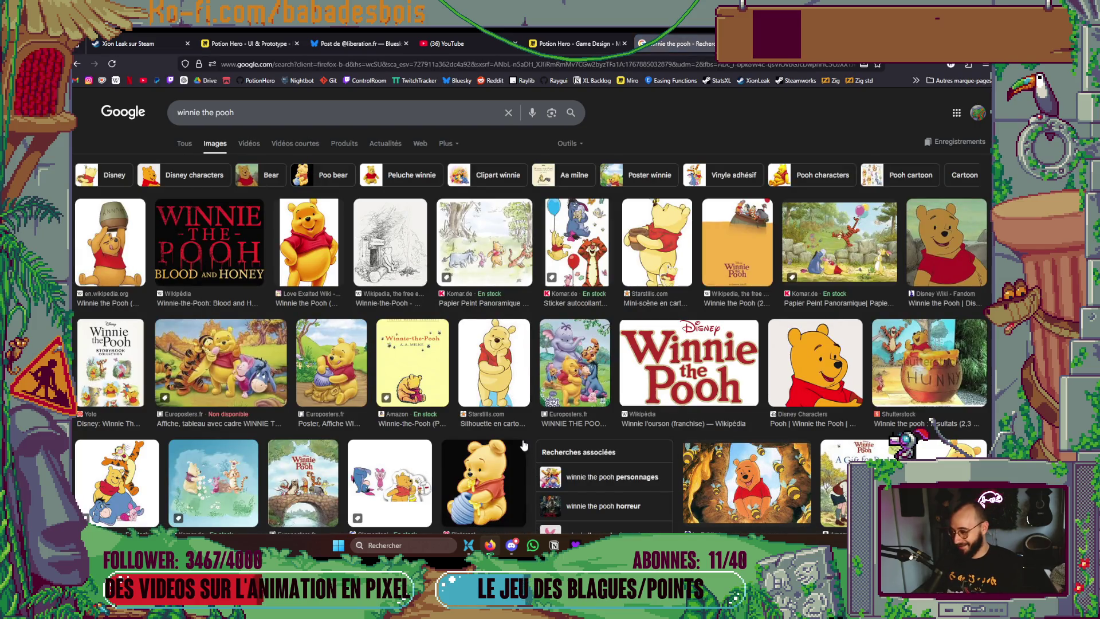
pyautogui.scroll(-4, 836, 430)
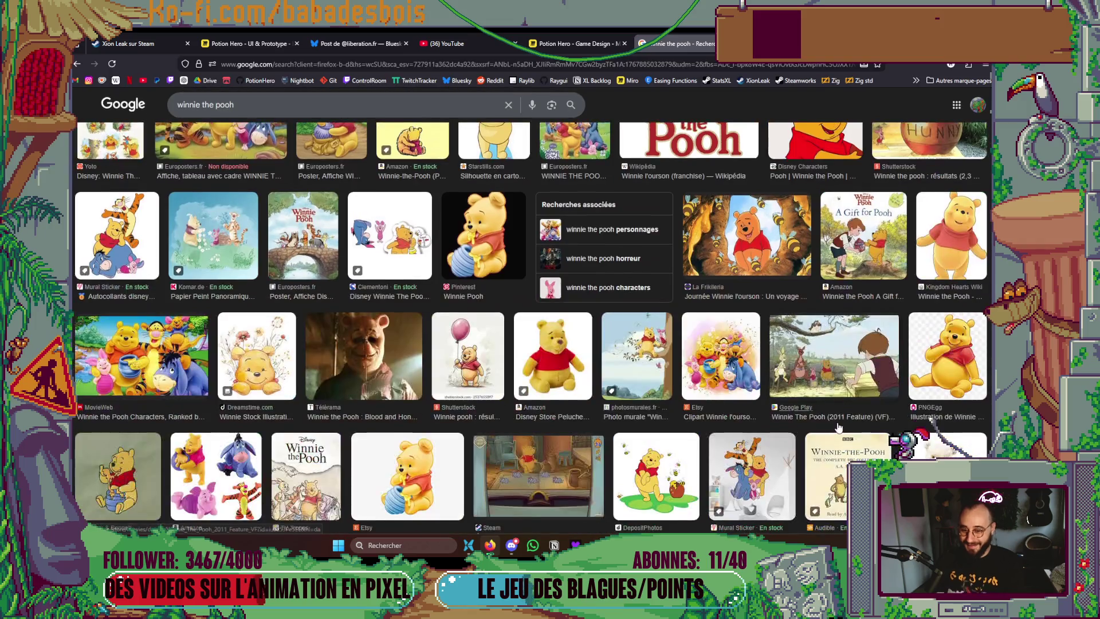
pyautogui.scroll(1, 828, 424)
pyautogui.scroll(3, 827, 424)
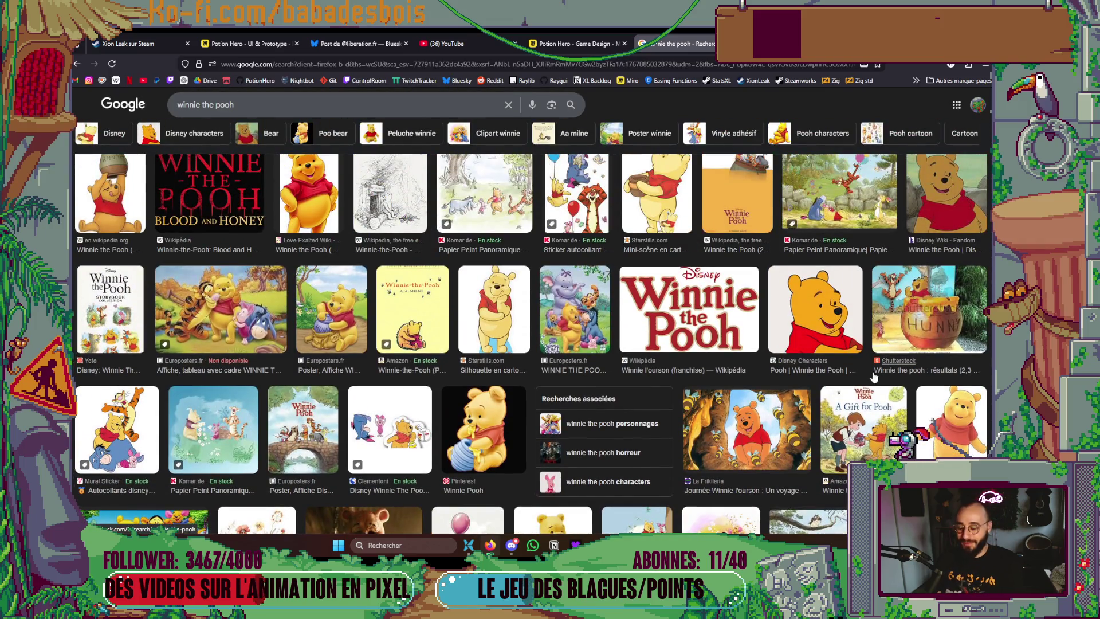
pyautogui.hotkey('alt', 'Tab')
pyautogui.hotkey('alt', 'Tab')
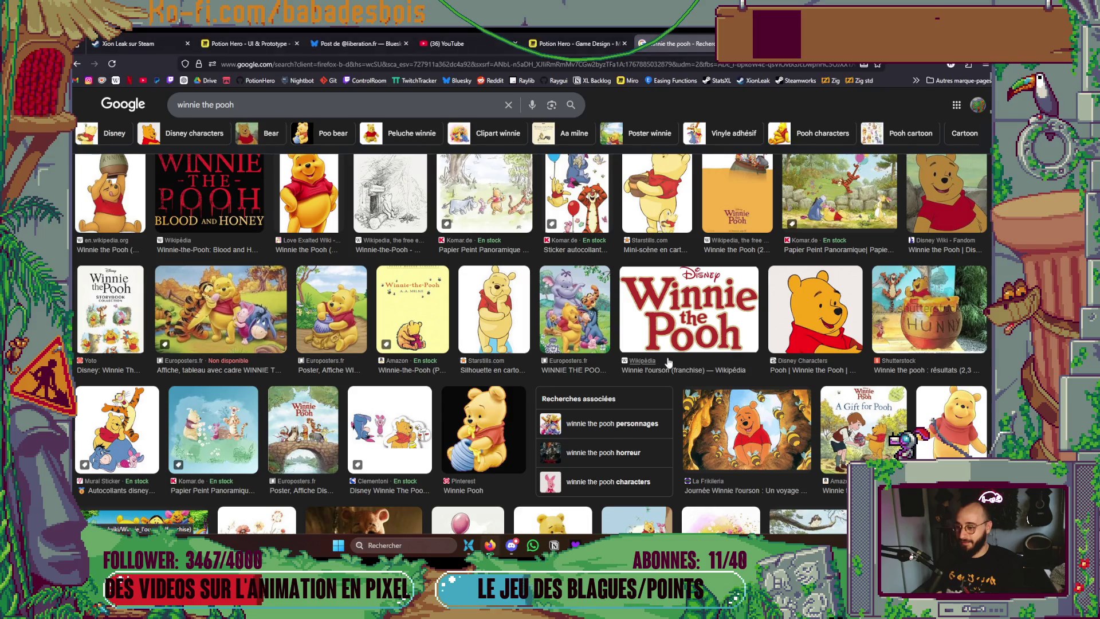
pyautogui.hotkey('alt', 'Tab')
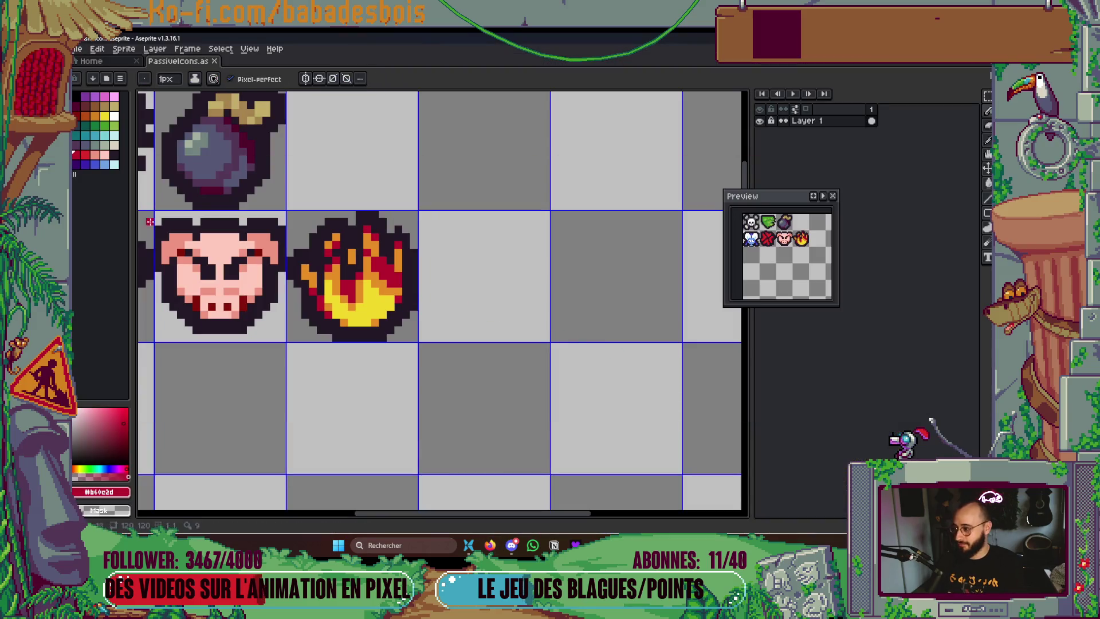
# Pick the tan colour and try a test stroke in the empty cell, then undo it
pyautogui.click(105, 106)
pyautogui.press('v')
pyautogui.press('b')
pyautogui.moveTo(445, 280)
pyautogui.mouseDown()
pyautogui.moveTo(474, 330)
pyautogui.moveTo(490, 328)
pyautogui.mouseUp()
pyautogui.hotkey('ctrl', 'z')
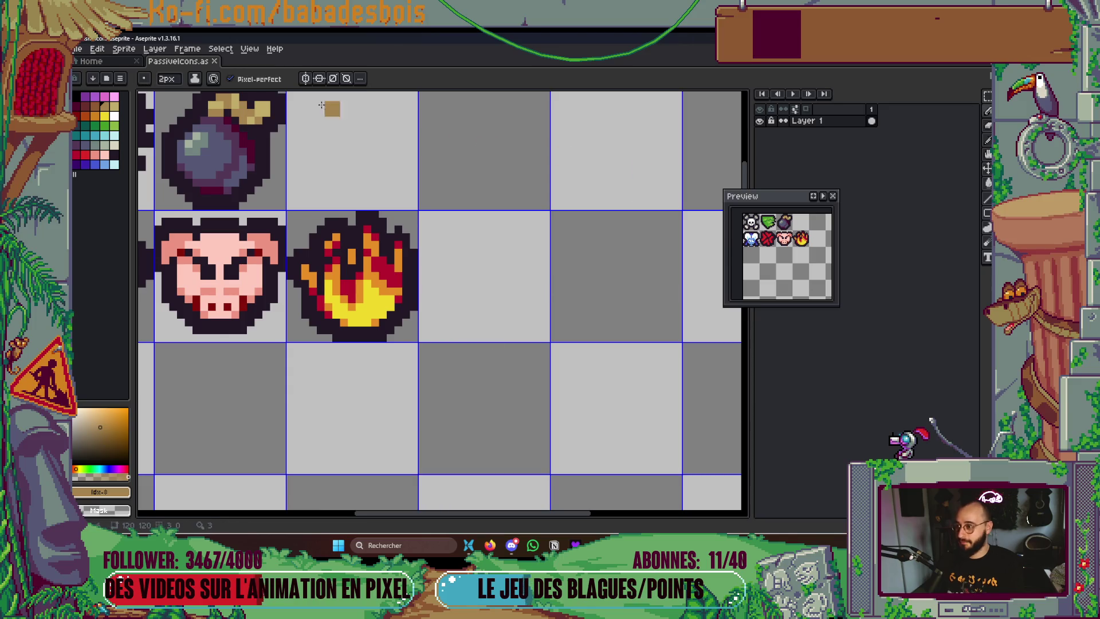
# Enable vertical mirror symmetry with its axis at the empty cell's centre
pyautogui.click(306, 78)
pyautogui.scroll(-1, 401, 212)
pyautogui.moveTo(293, 131); pyautogui.dragTo(458, 133)
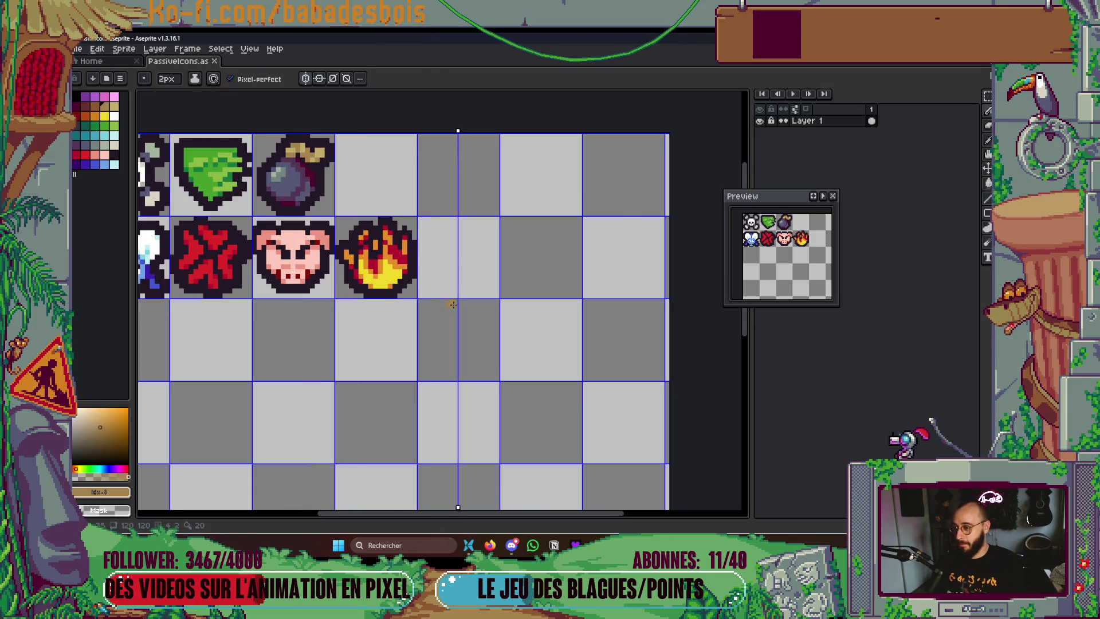
pyautogui.scroll(2, 452, 304)
# Paint a mirrored tan U beside the flame and fill it solid
pyautogui.moveTo(425, 223)
pyautogui.mouseDown()
pyautogui.moveTo(433, 255)
pyautogui.moveTo(463, 278)
pyautogui.moveTo(444, 270)
pyautogui.moveTo(448, 261)
pyautogui.mouseUp()
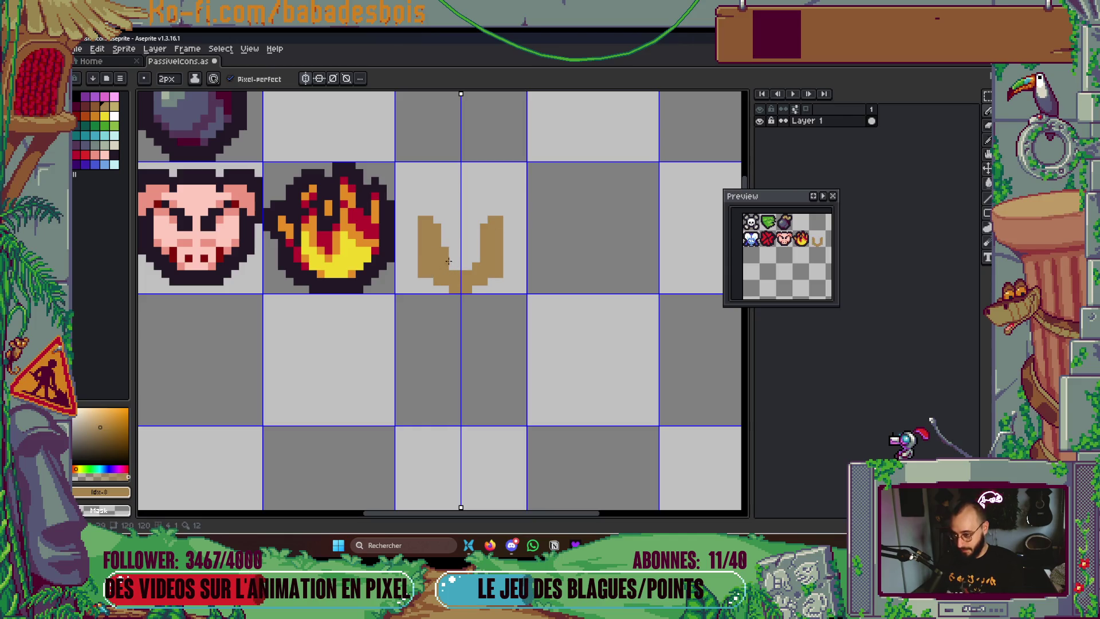
pyautogui.hotkey('ctrl', 'z')
pyautogui.moveTo(433, 203); pyautogui.dragTo(437, 215)
pyautogui.scroll(1, 451, 271)
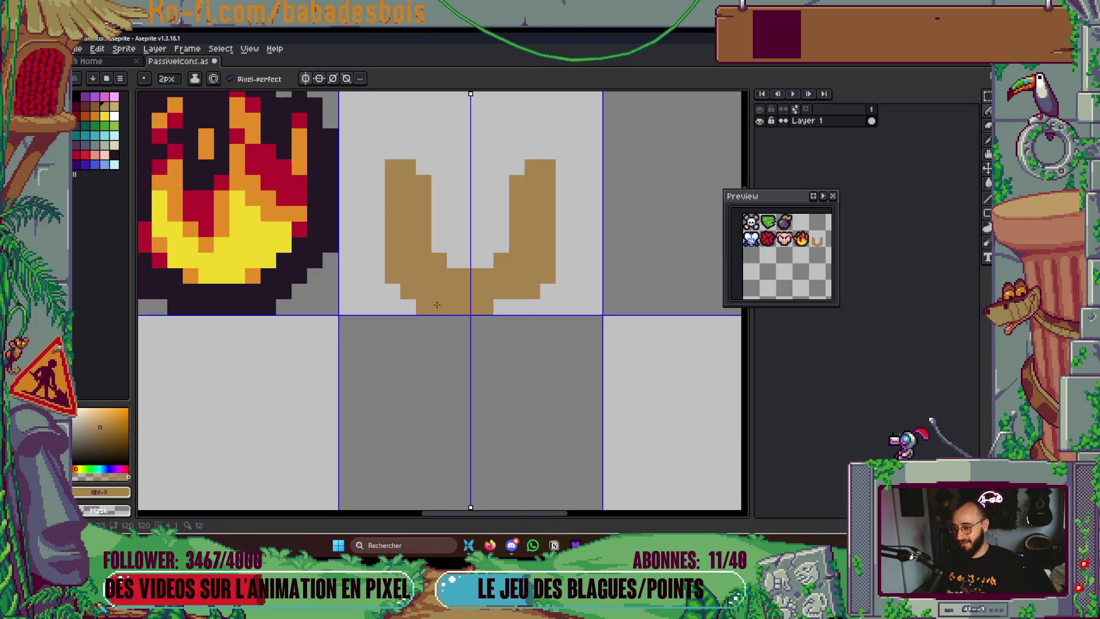
pyautogui.hotkey('ctrl', 'z')
pyautogui.hotkey('ctrl', 'z')
pyautogui.hotkey('ctrl', 'z')
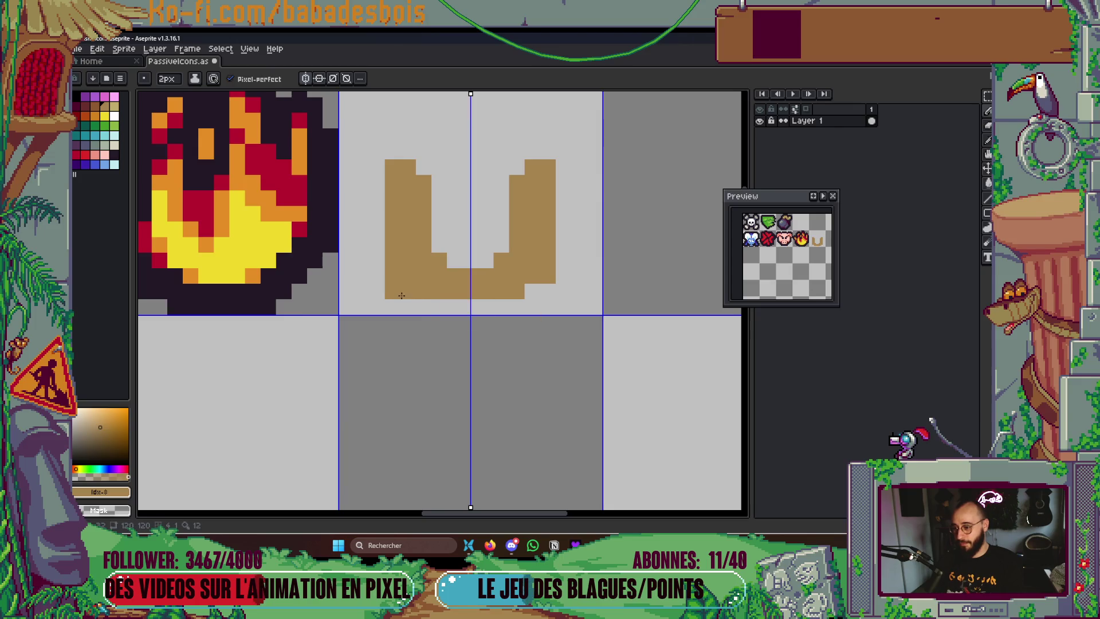
pyautogui.hotkey('ctrl', 'z')
pyautogui.hotkey('ctrl', 'z')
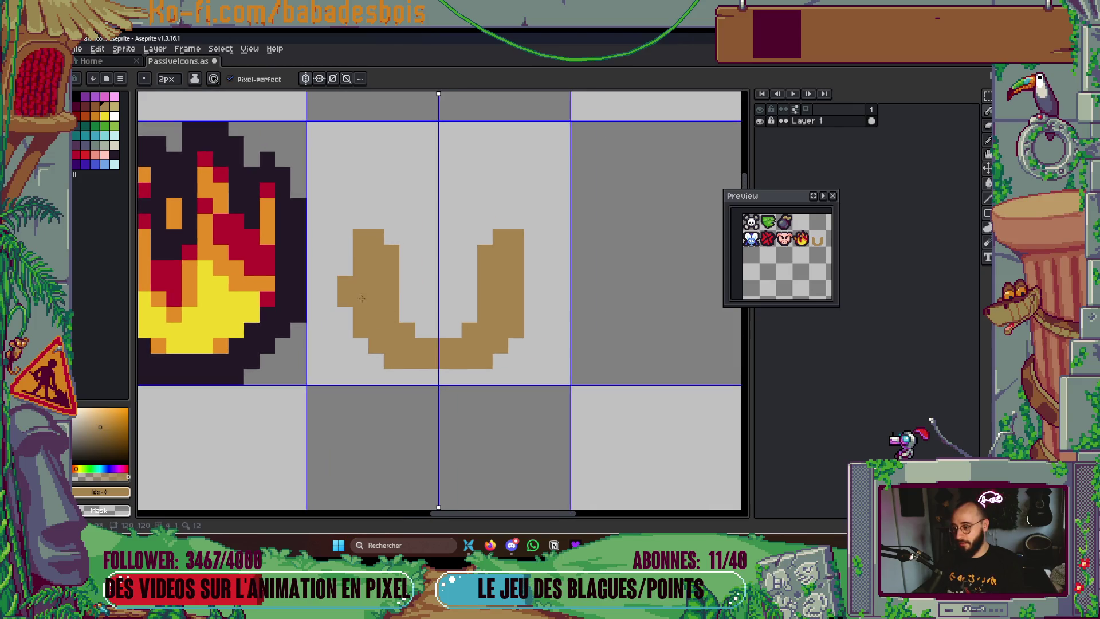
pyautogui.click(387, 227)
pyautogui.moveTo(415, 226)
pyautogui.mouseDown()
pyautogui.moveTo(408, 269)
pyautogui.moveTo(421, 327)
pyautogui.moveTo(447, 293)
pyautogui.mouseUp()
pyautogui.moveTo(446, 235)
pyautogui.mouseDown()
pyautogui.moveTo(352, 172)
pyautogui.moveTo(370, 192)
pyautogui.moveTo(438, 207)
pyautogui.moveTo(538, 198)
pyautogui.mouseUp()
pyautogui.hotkey('ctrl', 'z')
pyautogui.hotkey('ctrl', 'z')
pyautogui.hotkey('ctrl', 'z')
pyautogui.scroll(-2, 571, 217)
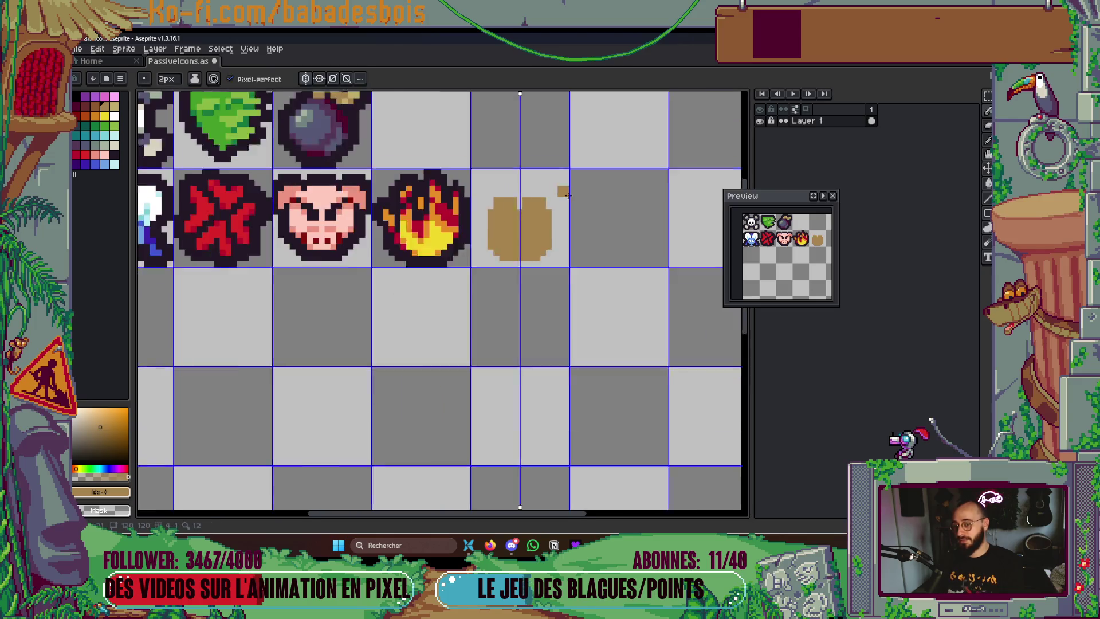
# Select the cell holding the tan blob and delete it
pyautogui.press('m')
pyautogui.moveTo(462, 212); pyautogui.dragTo(547, 297)
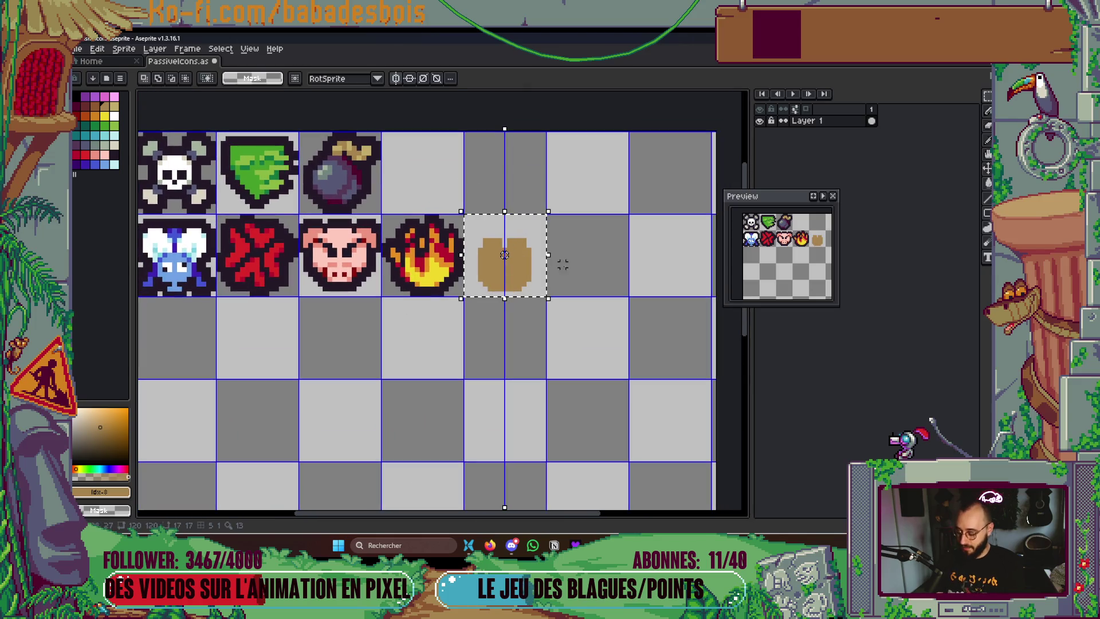
pyautogui.press('g')
pyautogui.scroll(2, 556, 266)
pyautogui.press('z')
pyautogui.moveTo(515, 263); pyautogui.dragTo(498, 272)
pyautogui.press('Delete')
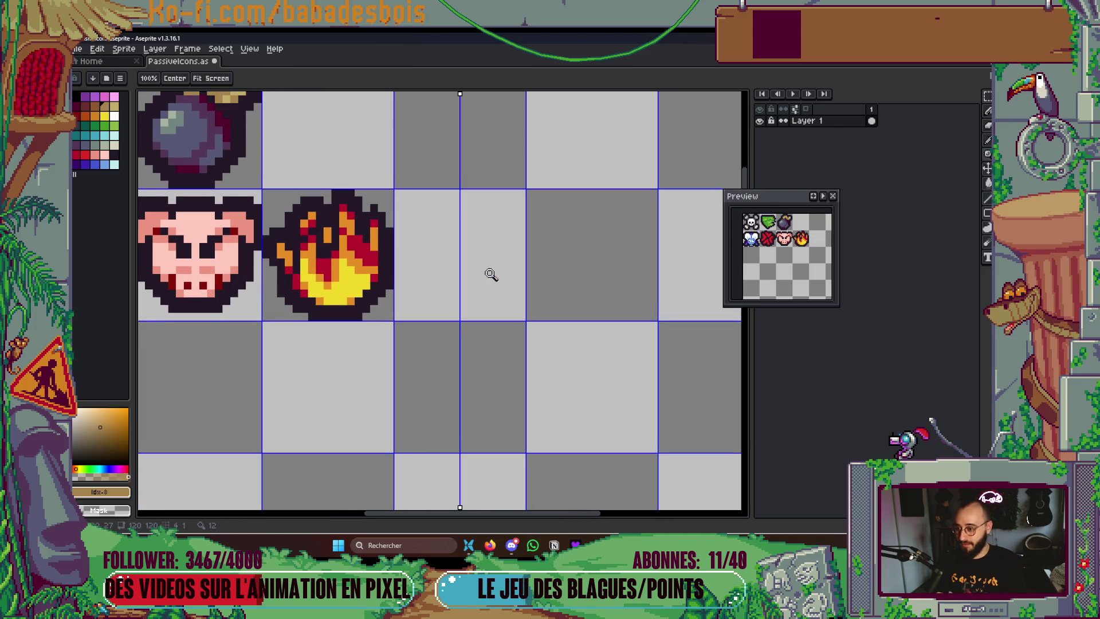
# Pick a brown palette colour and turn off mirror symmetry
pyautogui.click(433, 265)
pyautogui.press('b')
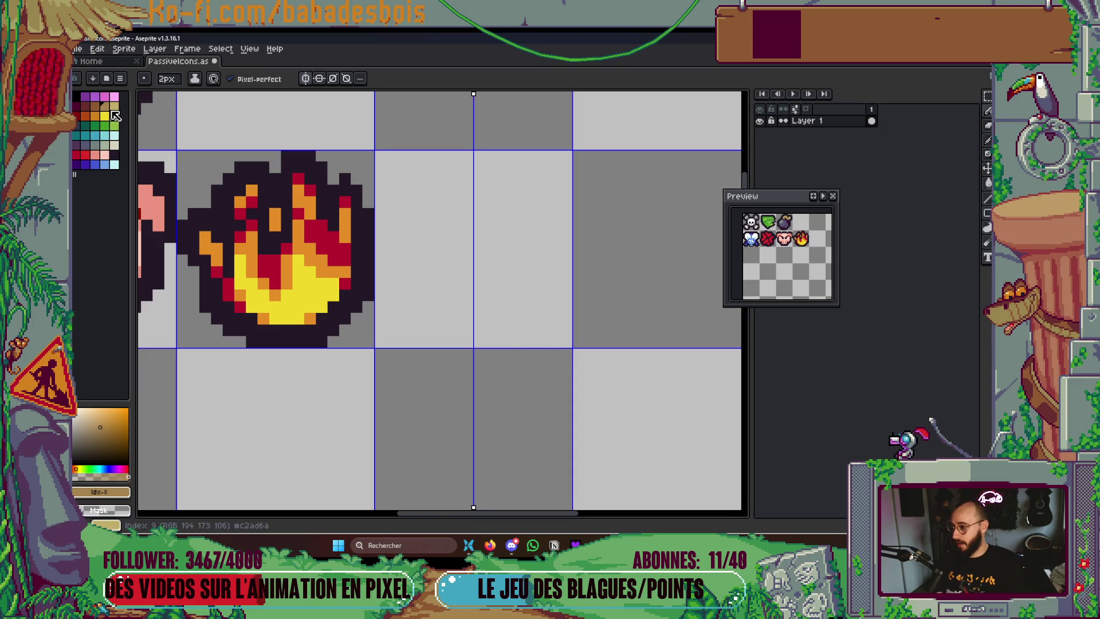
pyautogui.click(97, 106)
pyautogui.click(316, 80)
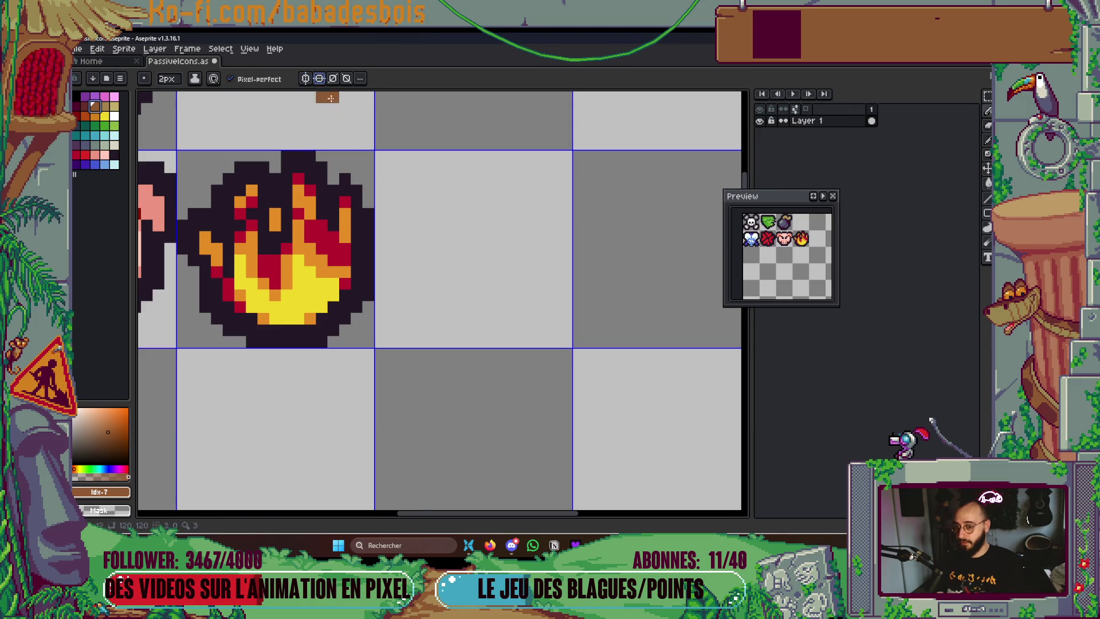
pyautogui.scroll(-3, 473, 204)
pyautogui.scroll(3, 476, 207)
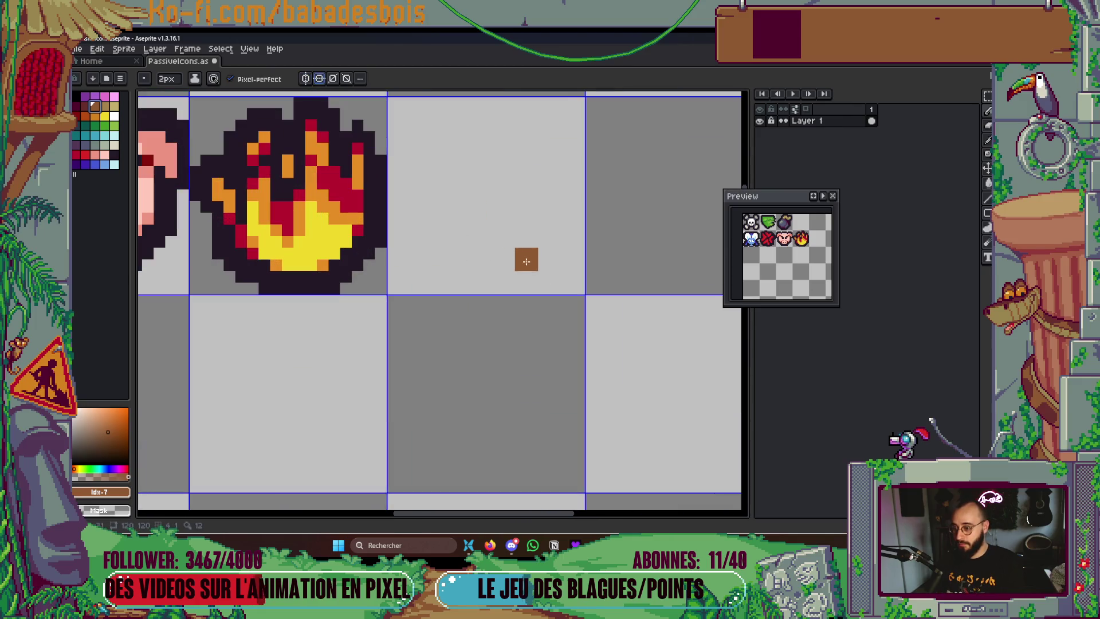
# Draw a diagonal brown stick, thickening and widening its lower end
pyautogui.moveTo(526, 262)
pyautogui.mouseDown()
pyautogui.moveTo(452, 183)
pyautogui.moveTo(461, 126)
pyautogui.moveTo(444, 129)
pyautogui.mouseUp()
pyautogui.moveTo(479, 223)
pyautogui.mouseDown()
pyautogui.moveTo(479, 243)
pyautogui.moveTo(517, 269)
pyautogui.mouseUp()
pyautogui.moveTo(526, 225); pyautogui.dragTo(544, 264)
pyautogui.click(536, 276)
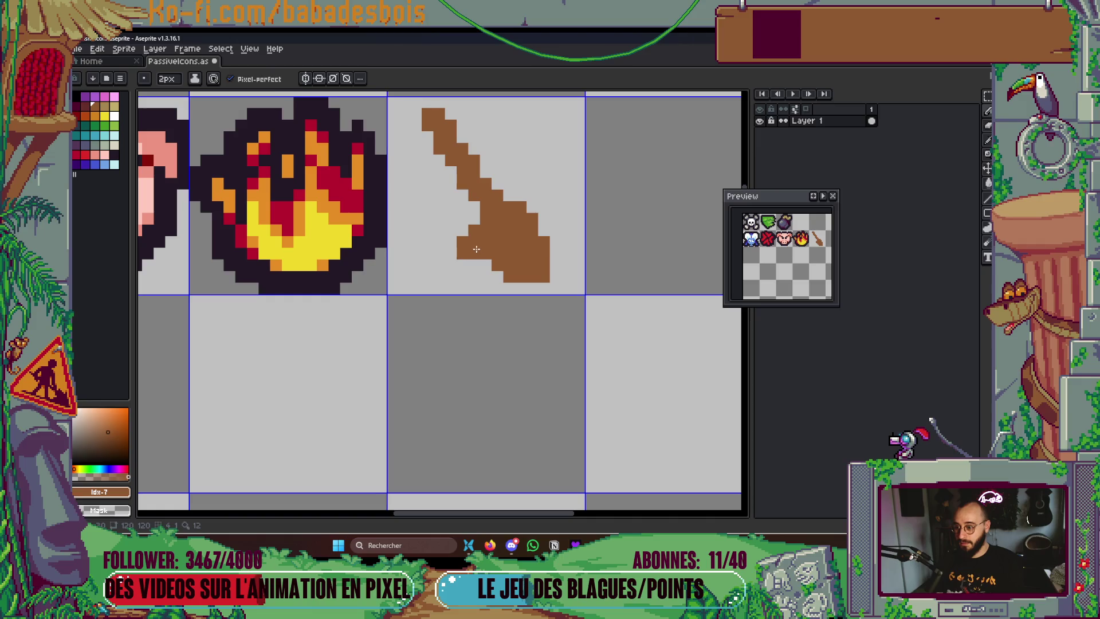
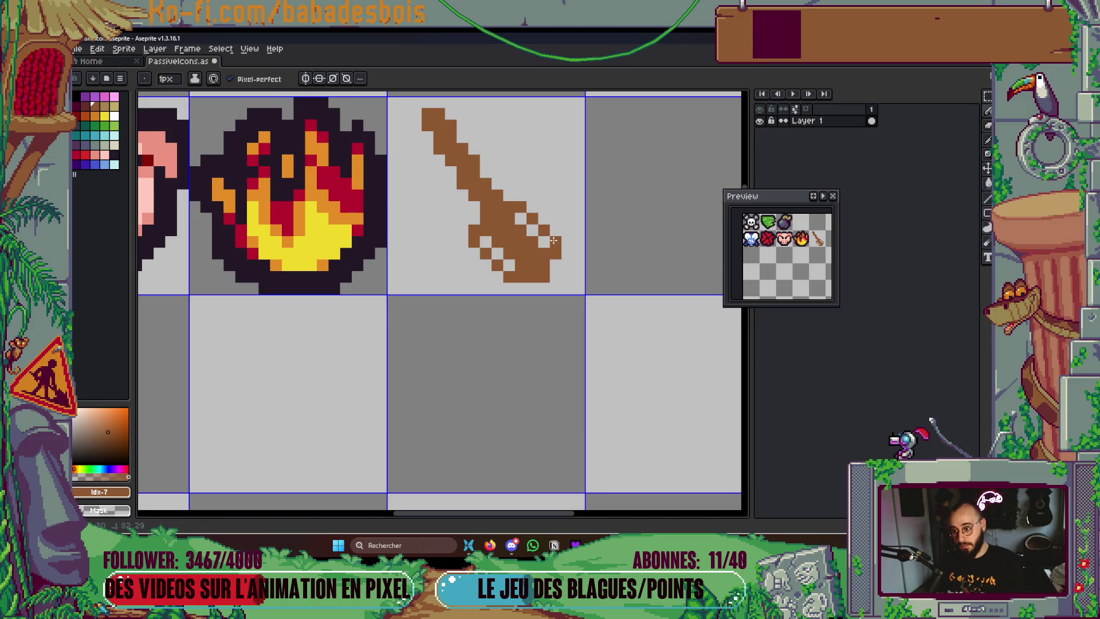
# Cut the brown dipper sketch out of the tile beside the fire icon, then switch to the browser's Pooh image results
pyautogui.scroll(-5, 552, 261)
pyautogui.scroll(3, 582, 246)
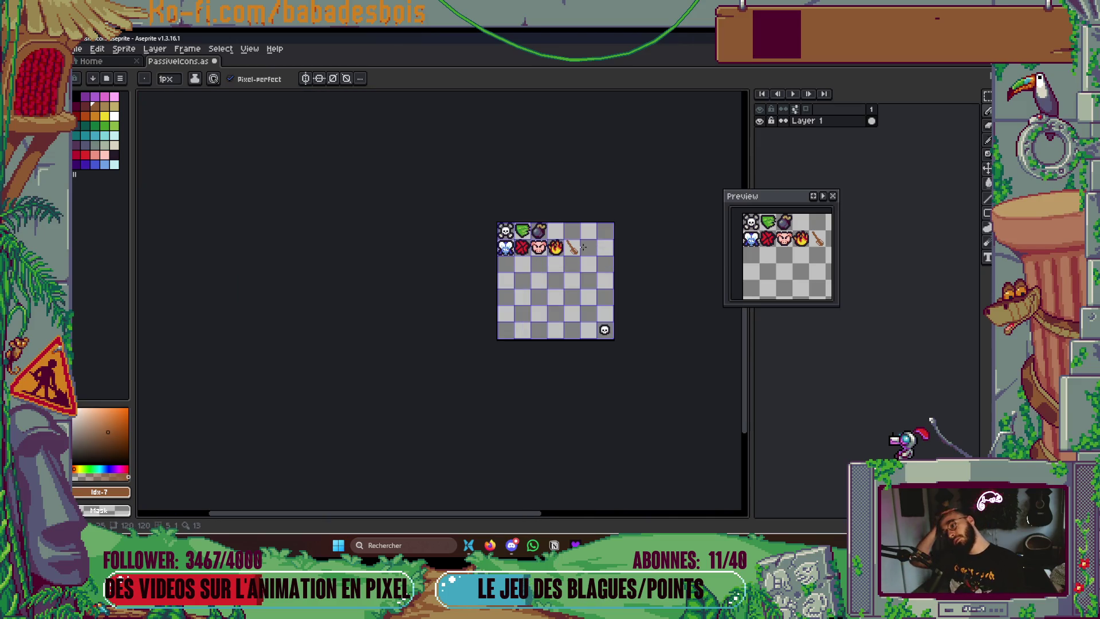
pyautogui.scroll(1, 582, 246)
pyautogui.press('m')
pyautogui.click(538, 259)
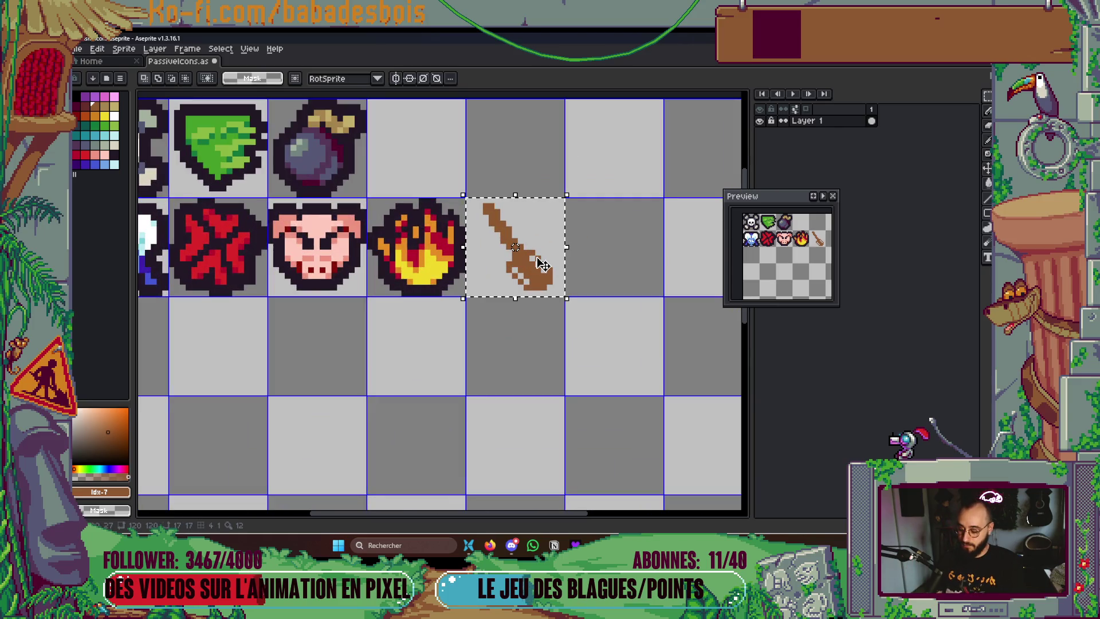
pyautogui.hotkey('ctrl', 'x')
pyautogui.scroll(-5, 532, 264)
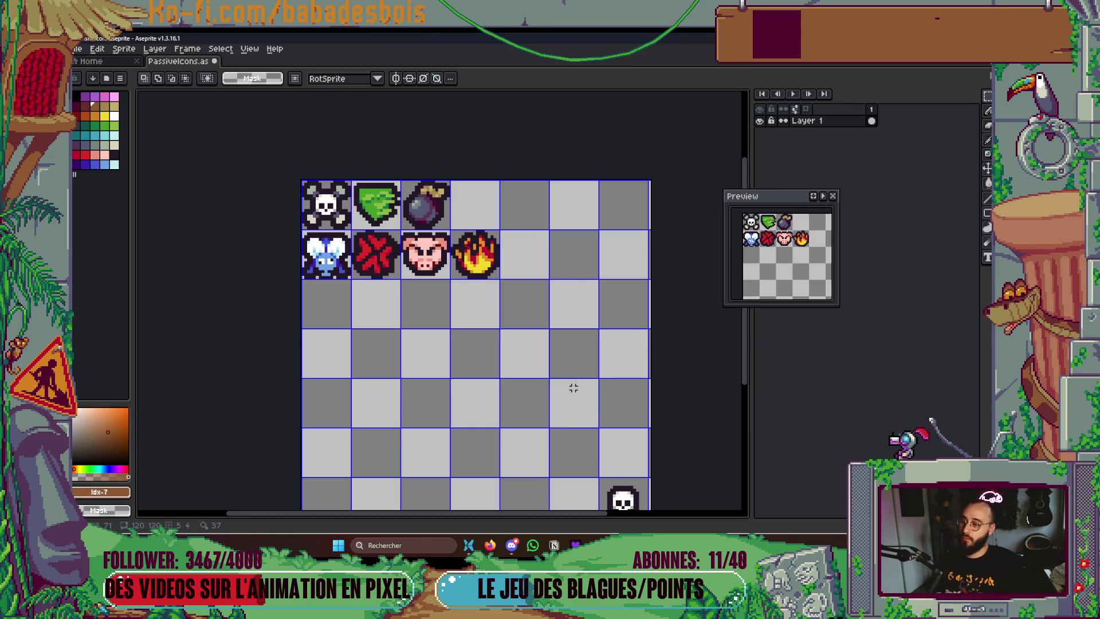
pyautogui.hotkey('alt', 'Tab')
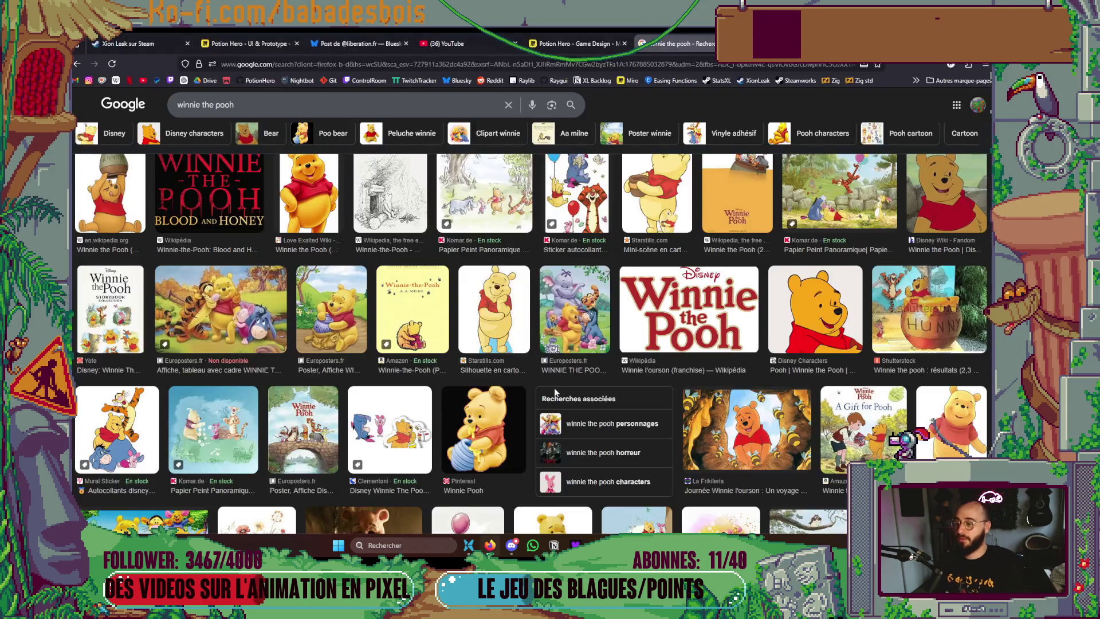
# Scroll the 'winnie the pooh' image results for honey-pot ideas, then return to the Aseprite icon sheet
pyautogui.scroll(-4, 549, 385)
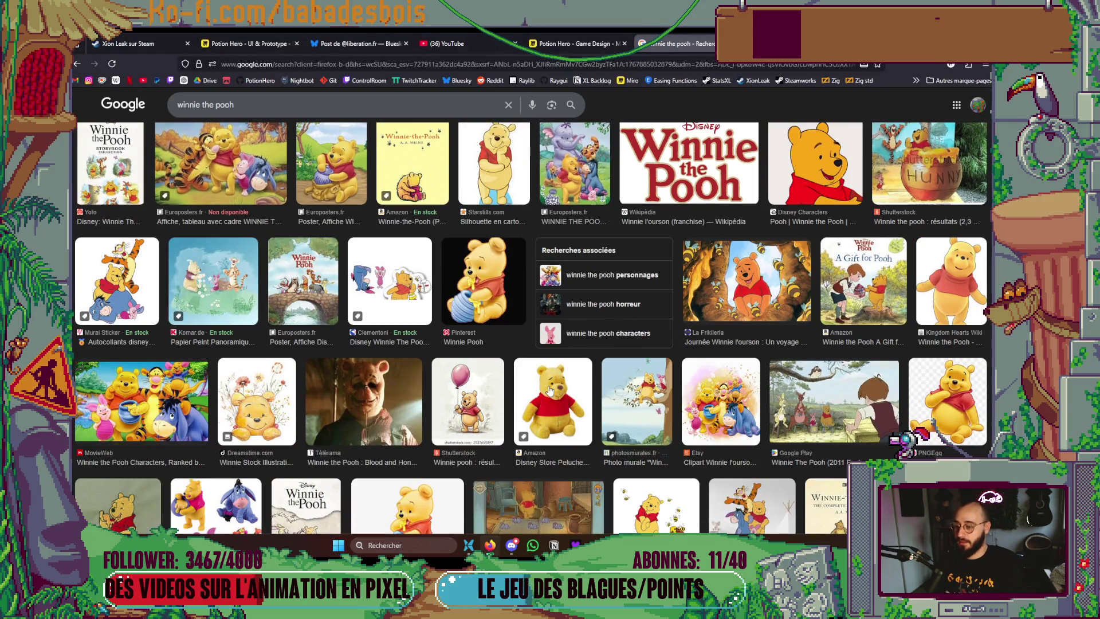
pyautogui.scroll(-1, 548, 391)
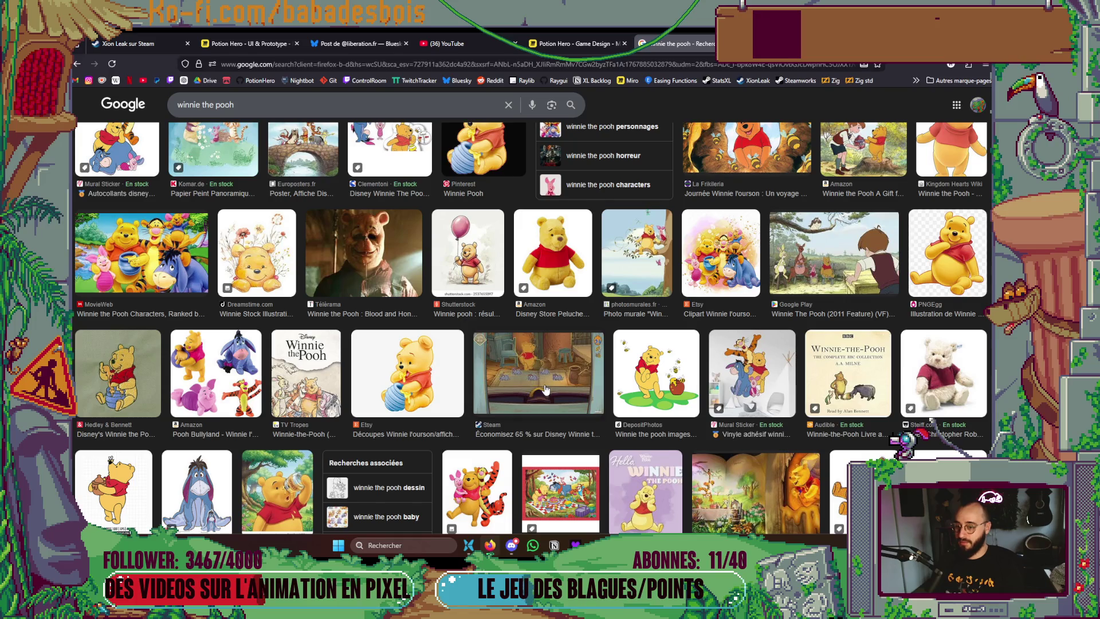
pyautogui.hotkey('alt', 'Tab')
pyautogui.hotkey('alt', 'Tab')
pyautogui.hotkey('alt', 'Tab')
pyautogui.scroll(4, 511, 282)
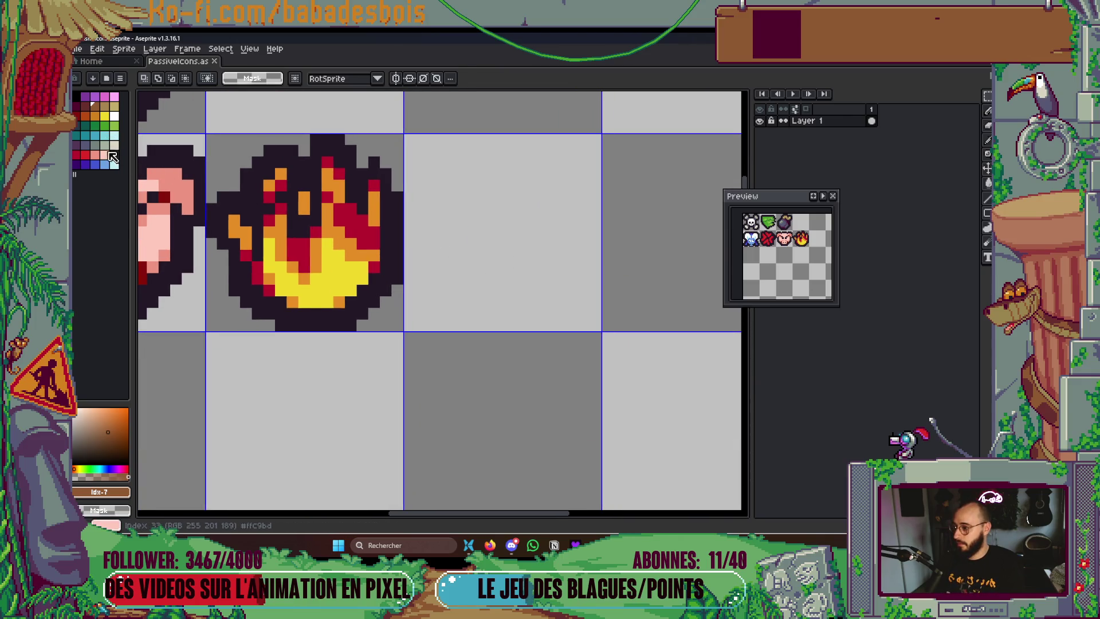
# Draw a light-blue pot body with a 2px Pencil and vertical mirror symmetry
pyautogui.click(108, 170)
pyautogui.press('b')
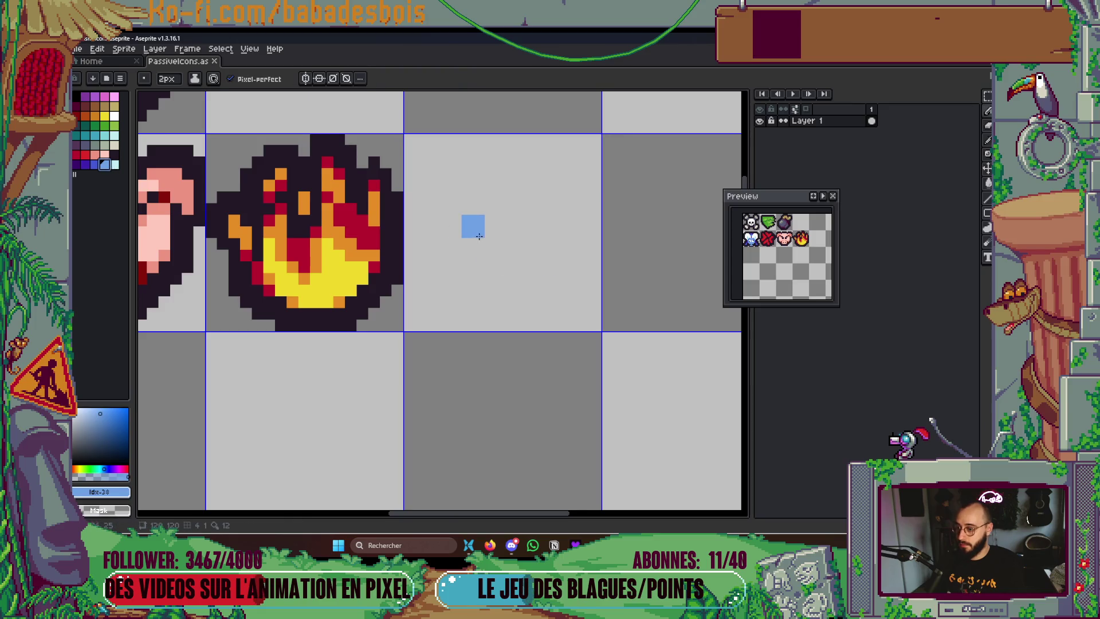
pyautogui.press('-')
pyautogui.moveTo(450, 179); pyautogui.dragTo(531, 180)
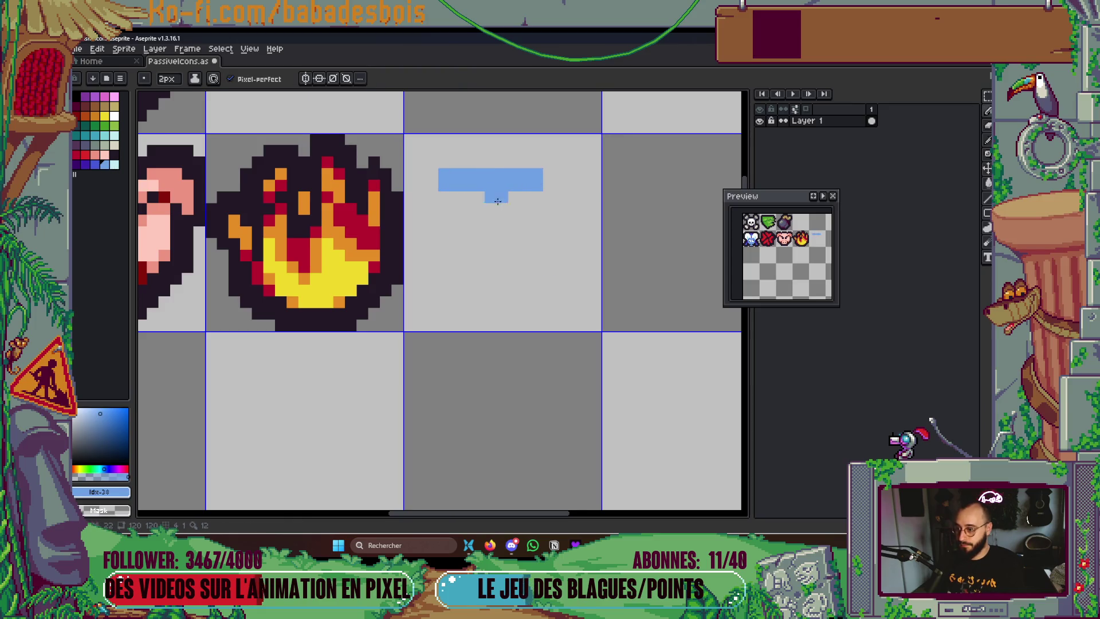
pyautogui.moveTo(462, 200)
pyautogui.mouseDown()
pyautogui.moveTo(463, 232)
pyautogui.moveTo(439, 257)
pyautogui.moveTo(554, 294)
pyautogui.moveTo(520, 238)
pyautogui.moveTo(531, 220)
pyautogui.mouseUp()
pyautogui.hotkey('ctrl', 'z')
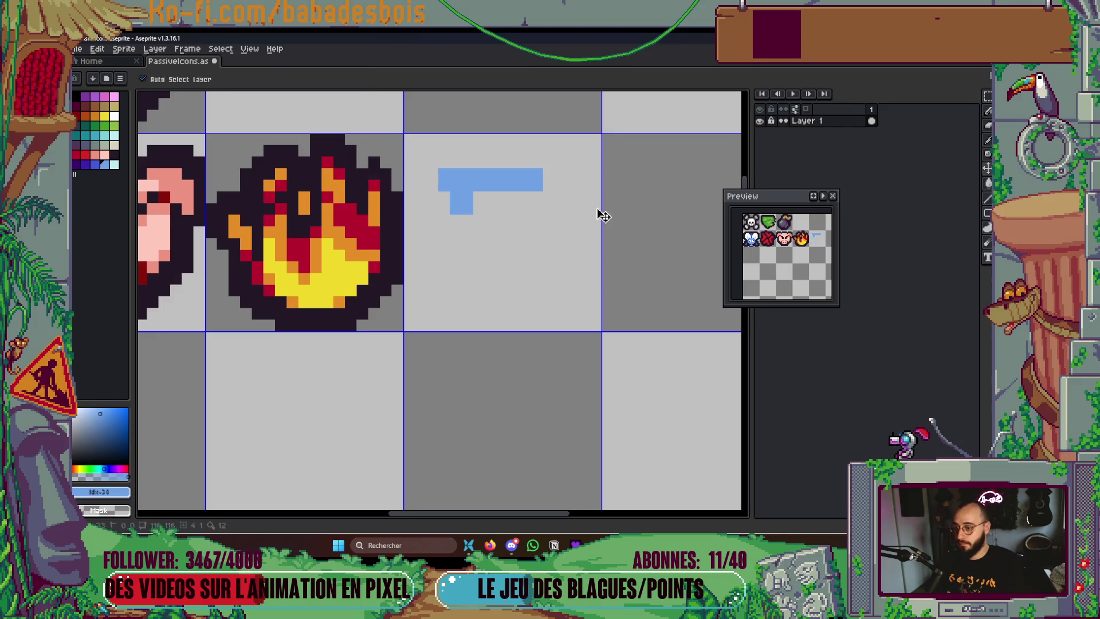
pyautogui.hotkey('ctrl', 'z')
pyautogui.click(306, 81)
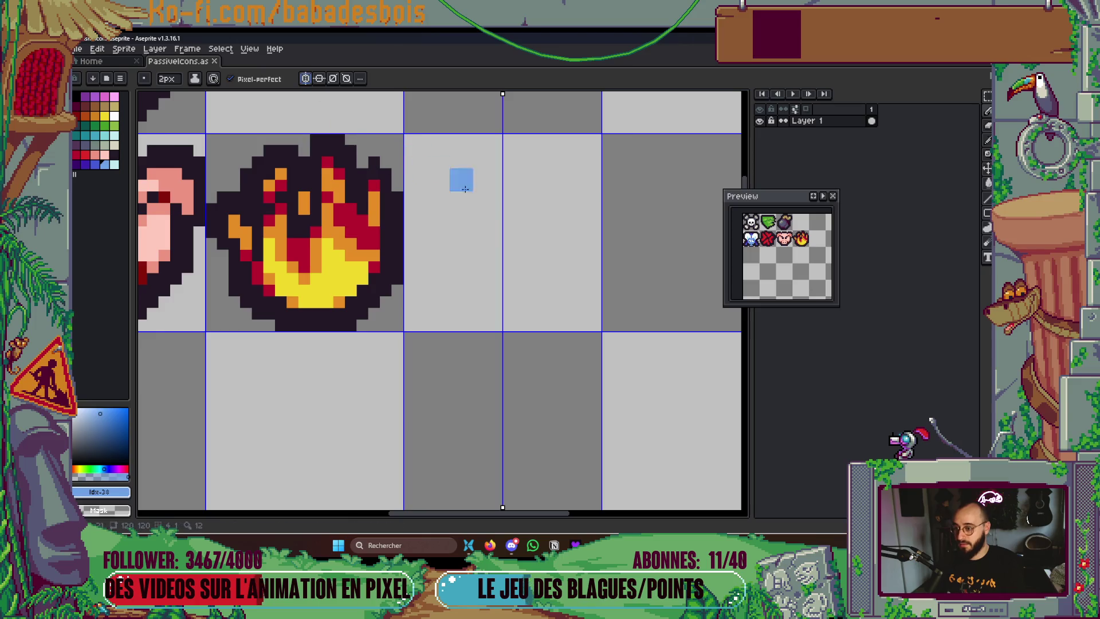
pyautogui.click(500, 298)
pyautogui.moveTo(489, 287)
pyautogui.mouseDown()
pyautogui.moveTo(468, 270)
pyautogui.moveTo(461, 234)
pyautogui.moveTo(491, 246)
pyautogui.moveTo(492, 232)
pyautogui.moveTo(459, 184)
pyautogui.moveTo(523, 200)
pyautogui.mouseUp()
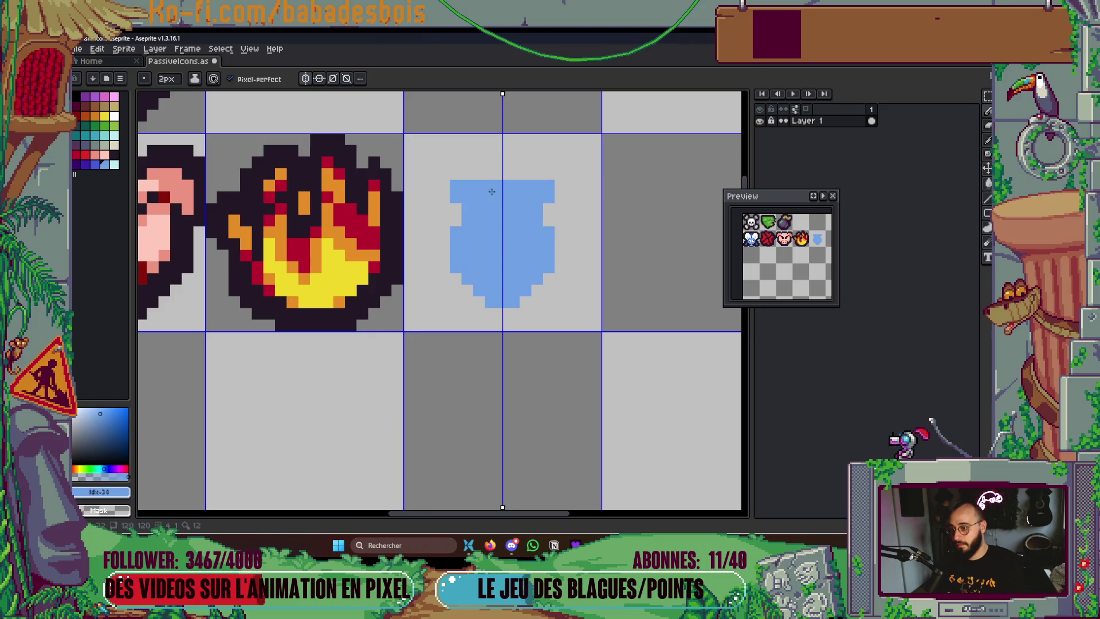
# Switch to orange at 1px, place a first honey pixel, and turn symmetry off
pyautogui.click(95, 125)
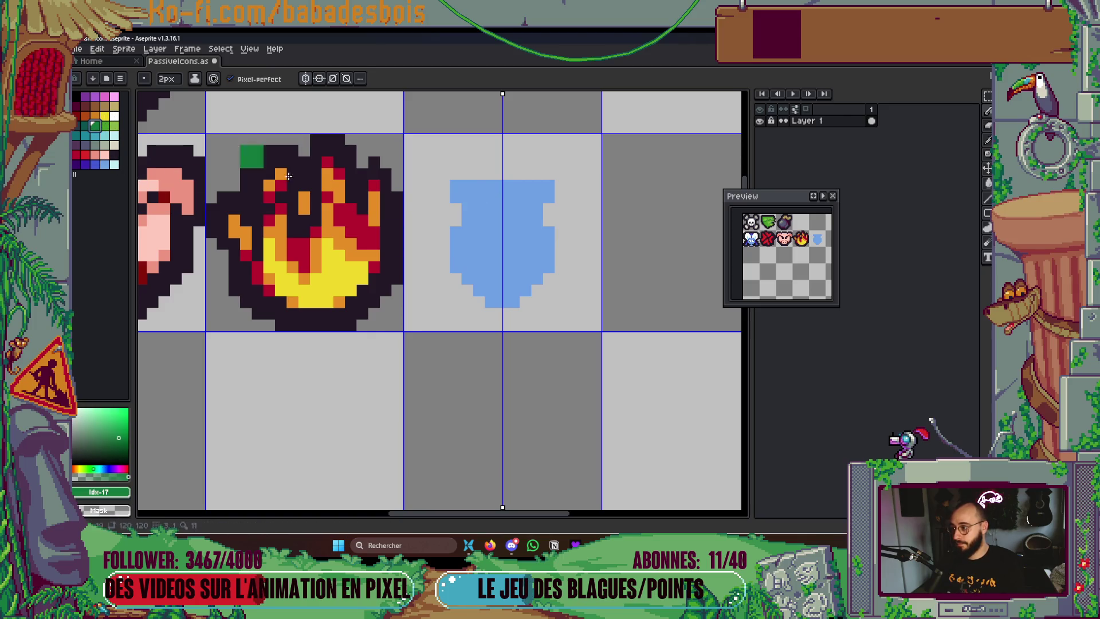
pyautogui.click(94, 115)
pyautogui.press('-')
pyautogui.click(472, 193)
pyautogui.click(307, 79)
pyautogui.scroll(1, 503, 229)
pyautogui.press('i')
pyautogui.keyDown('alt'); pyautogui.click(507, 245); pyautogui.keyUp('alt')
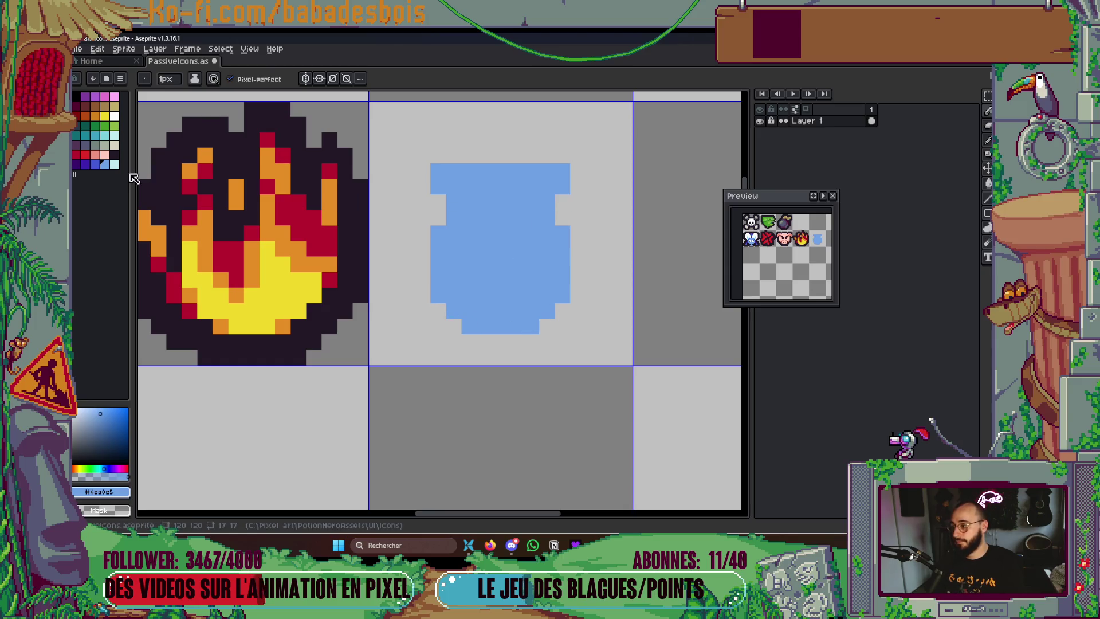
# Paint orange honey across the pot's top with a drip running down its side
pyautogui.click(96, 116)
pyautogui.moveTo(500, 171)
pyautogui.mouseDown()
pyautogui.moveTo(508, 212)
pyautogui.moveTo(504, 174)
pyautogui.mouseUp()
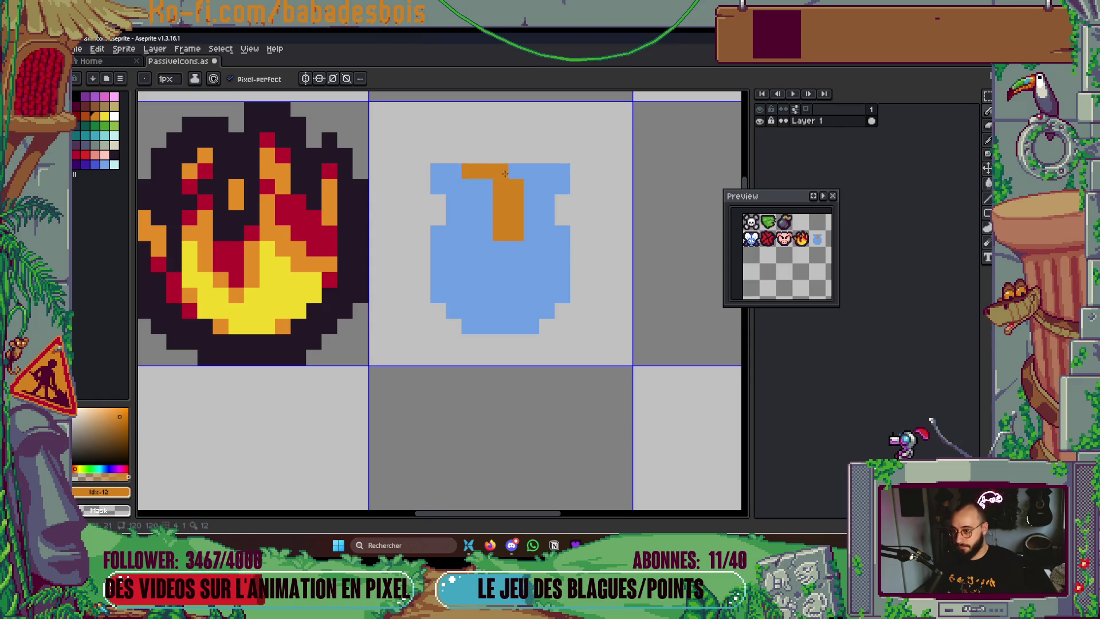
pyautogui.click(461, 189)
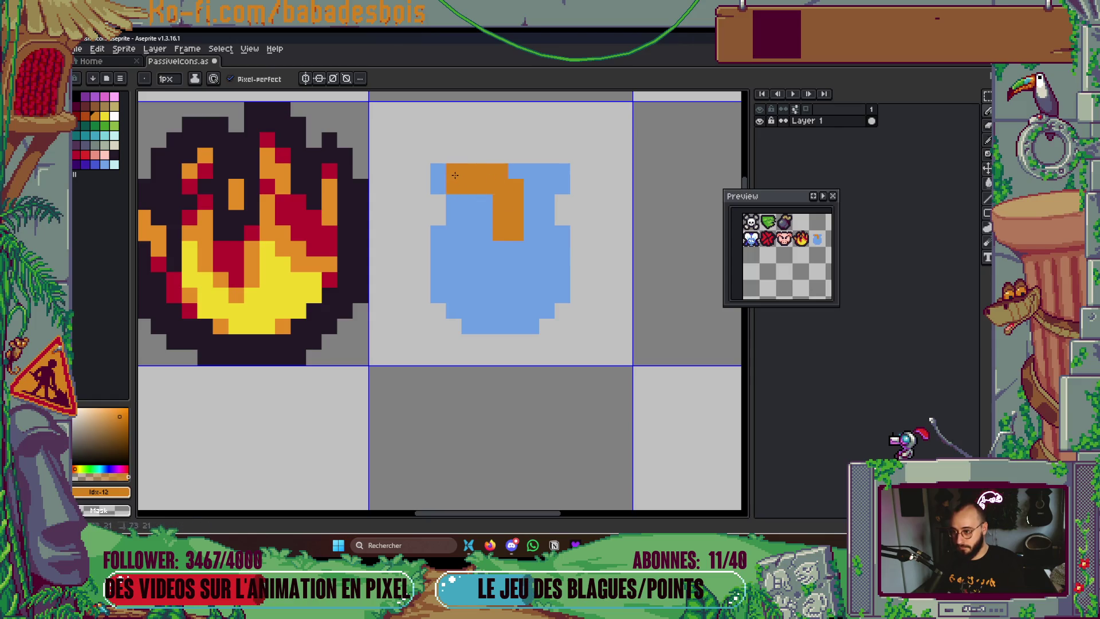
pyautogui.moveTo(519, 170); pyautogui.dragTo(548, 180)
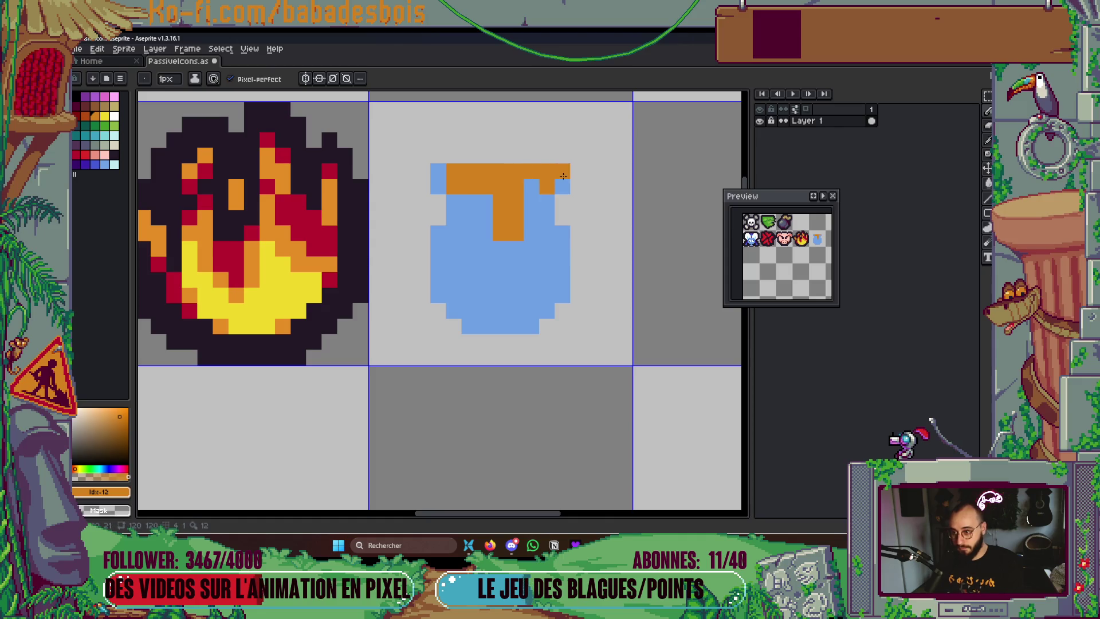
pyautogui.moveTo(471, 202); pyautogui.dragTo(469, 217)
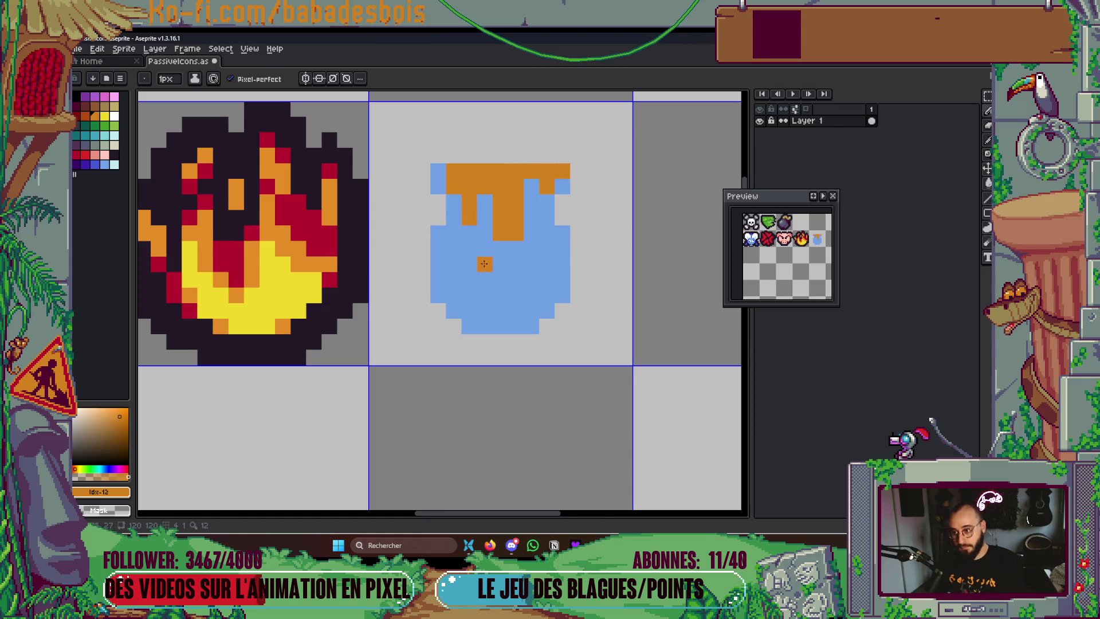
pyautogui.moveTo(510, 253); pyautogui.dragTo(524, 247)
pyautogui.scroll(-5, 514, 311)
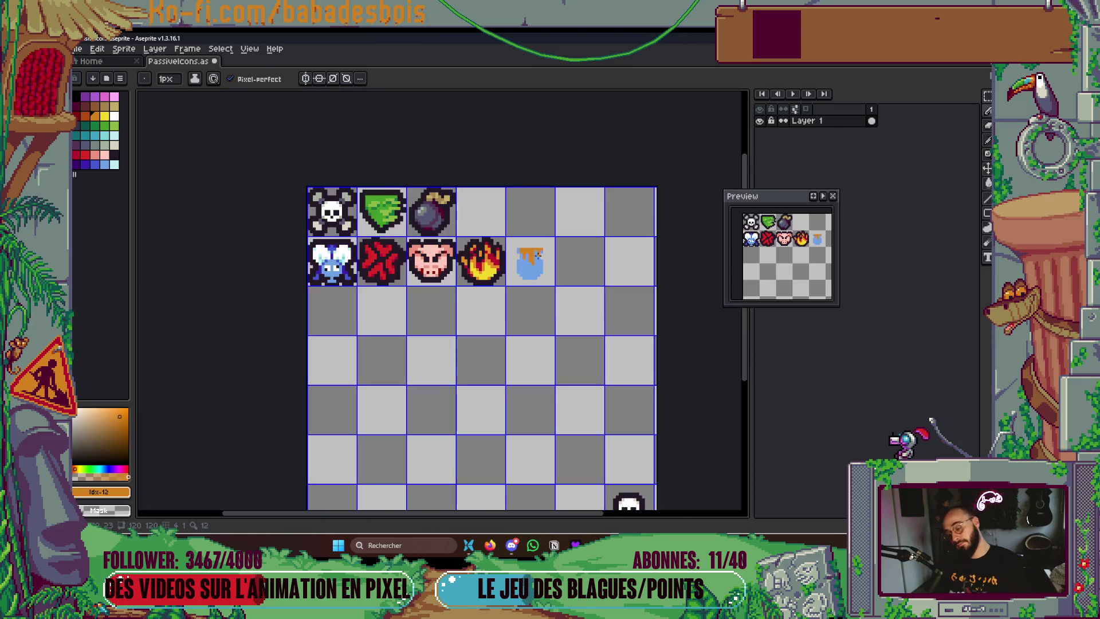
# Add a dark-blue shadow row under the honey and widen the pot's left side in light blue
pyautogui.scroll(2, 490, 281)
pyautogui.scroll(2, 491, 281)
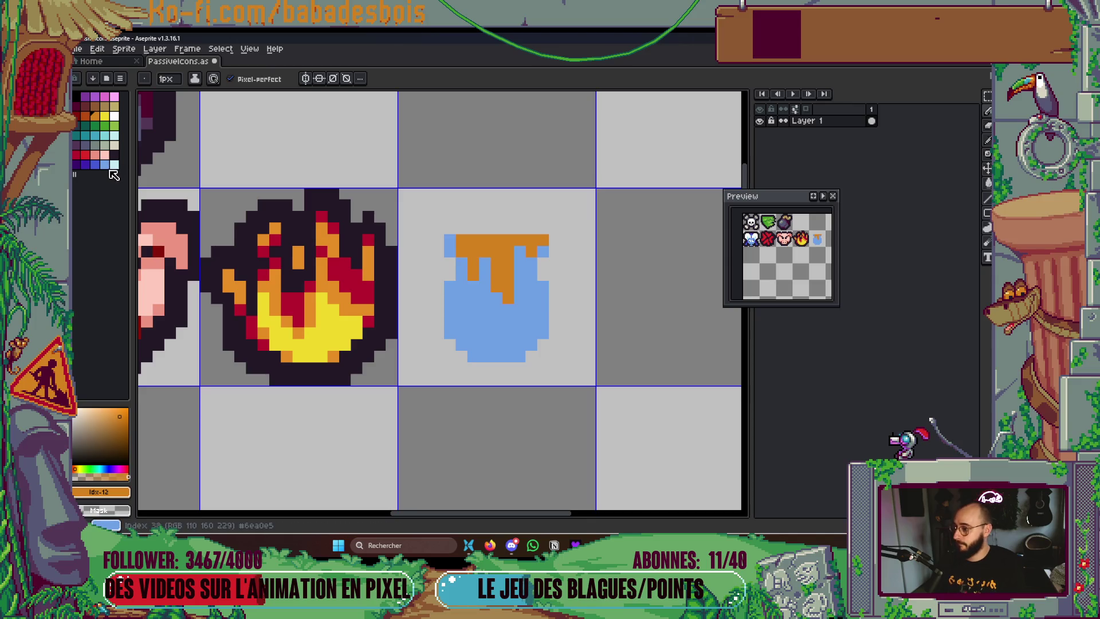
pyautogui.click(94, 164)
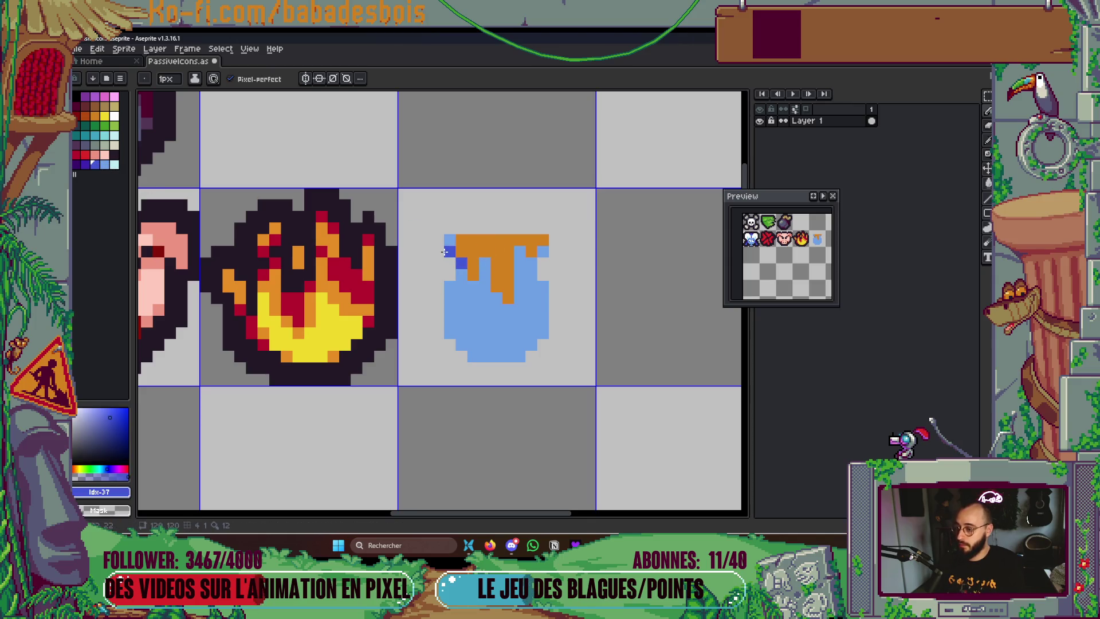
pyautogui.moveTo(519, 262); pyautogui.dragTo(538, 259)
pyautogui.scroll(-5, 542, 251)
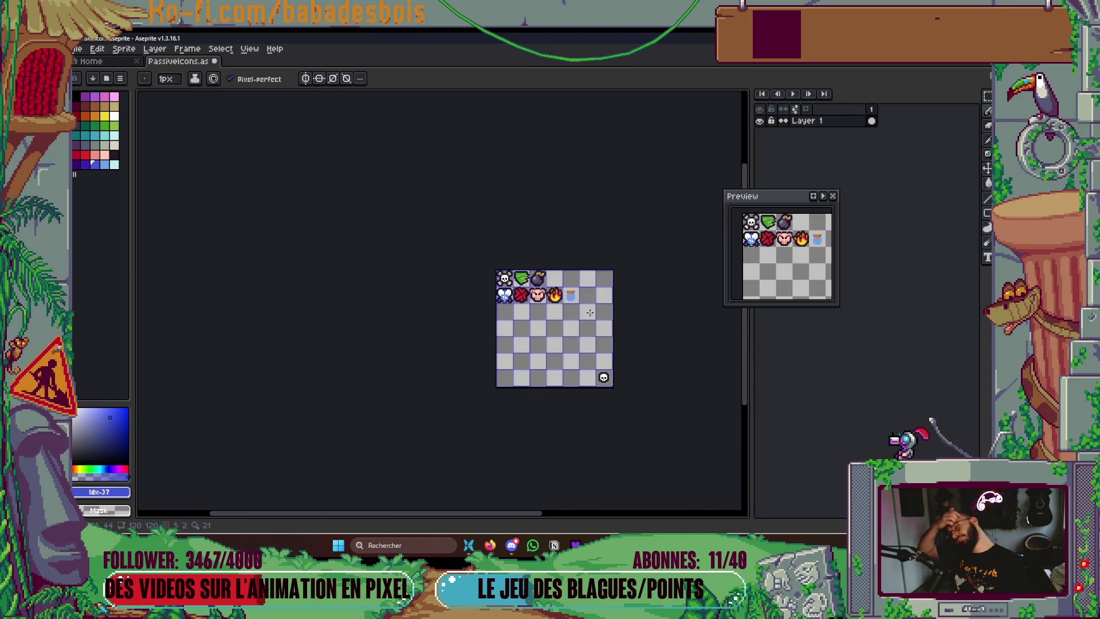
pyautogui.scroll(5, 577, 316)
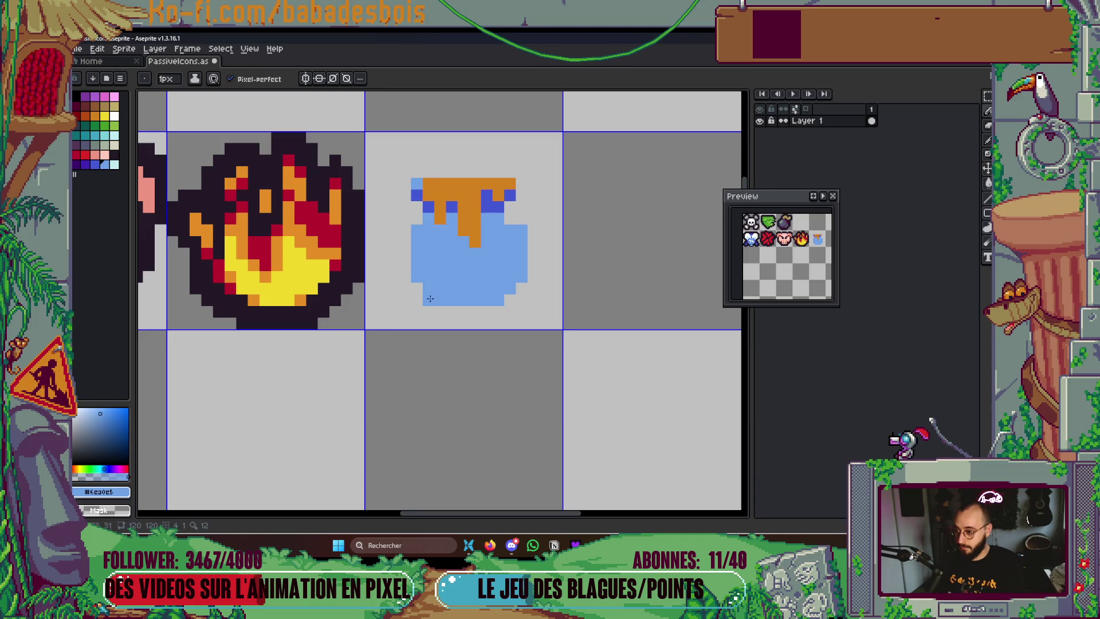
pyautogui.moveTo(419, 286); pyautogui.dragTo(405, 244)
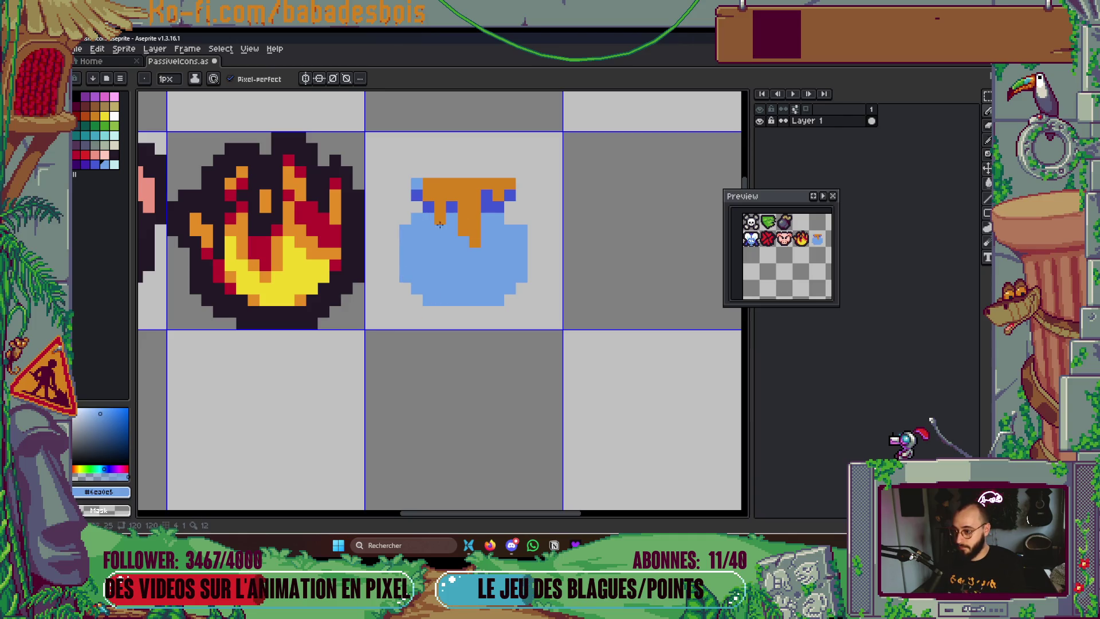
pyautogui.scroll(-5, 521, 261)
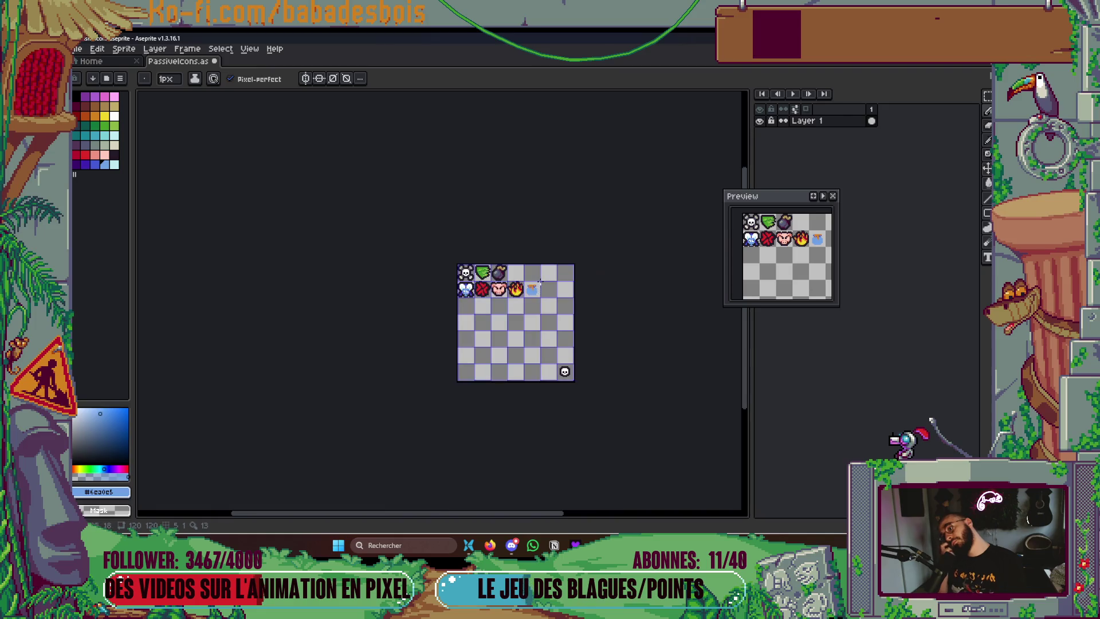
pyautogui.scroll(6, 430, 275)
pyautogui.click(337, 241)
pyautogui.hotkey('ctrl', 'z')
# Darken the honey's top edge with darker orange shading pixels
pyautogui.click(84, 115)
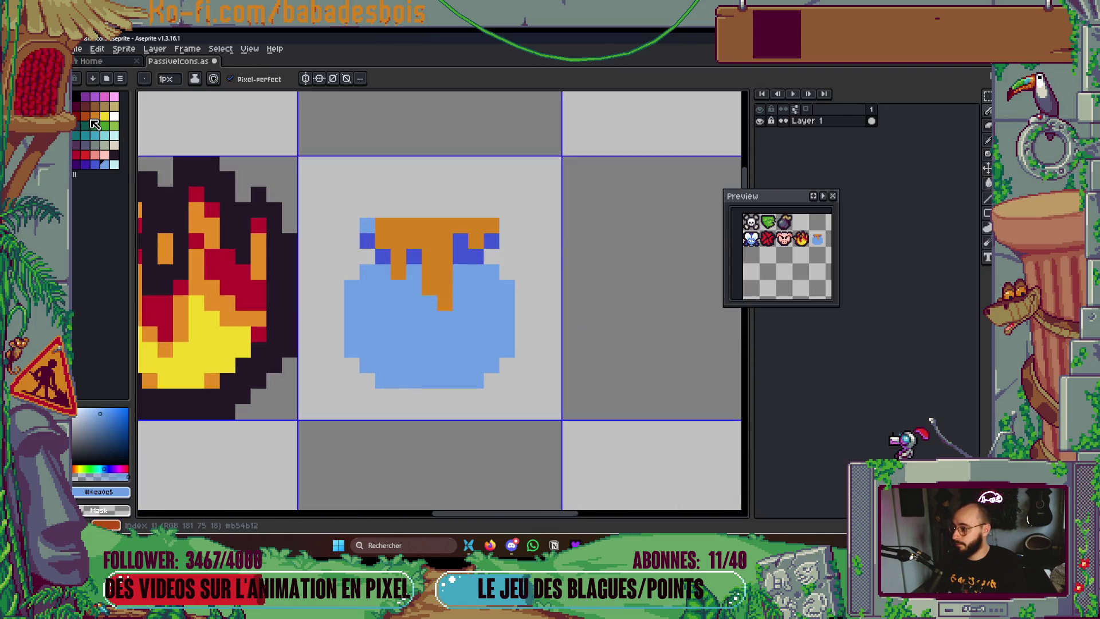
pyautogui.click(446, 255)
pyautogui.moveTo(449, 248); pyautogui.dragTo(383, 240)
pyautogui.click(398, 256)
pyautogui.click(442, 245)
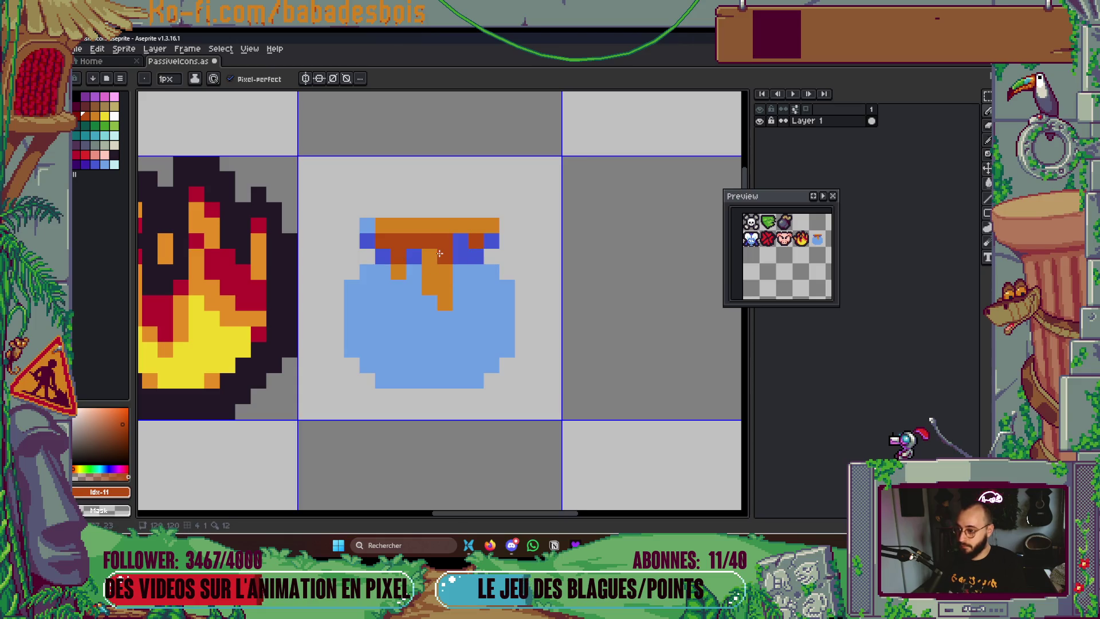
pyautogui.scroll(-5, 496, 255)
pyautogui.scroll(-2, 496, 255)
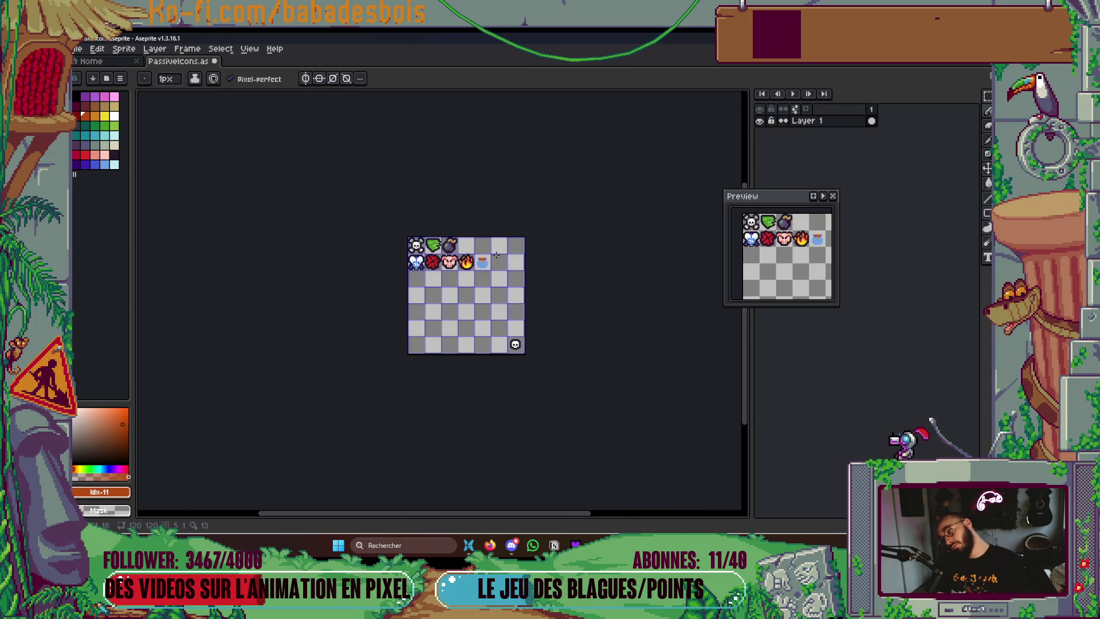
pyautogui.scroll(7, 493, 258)
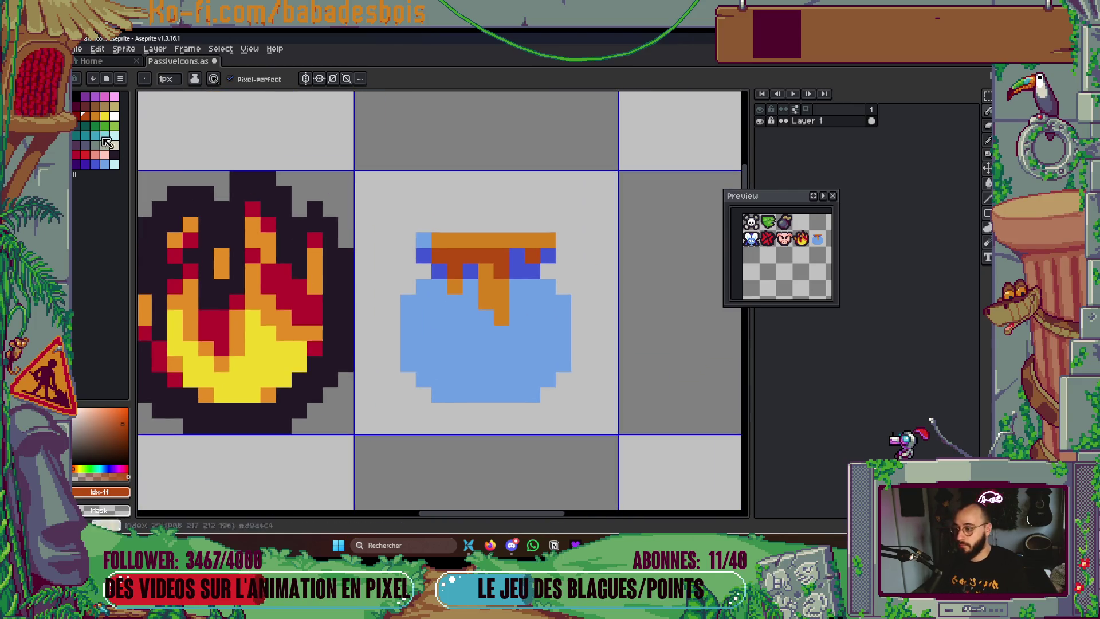
# Draw an L-shaped dark-brown dipper handle above the pot, with a pixel beside the rim
pyautogui.click(94, 107)
pyautogui.moveTo(501, 224); pyautogui.dragTo(511, 215)
pyautogui.click(518, 219)
pyautogui.click(547, 209)
pyautogui.click(565, 260)
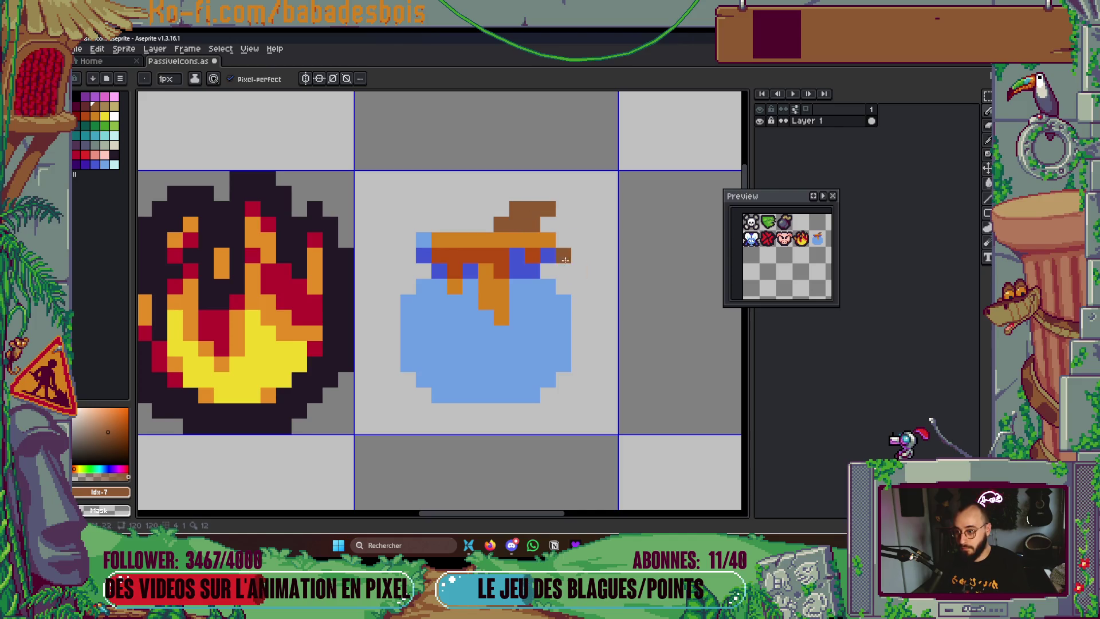
pyautogui.scroll(-3, 604, 289)
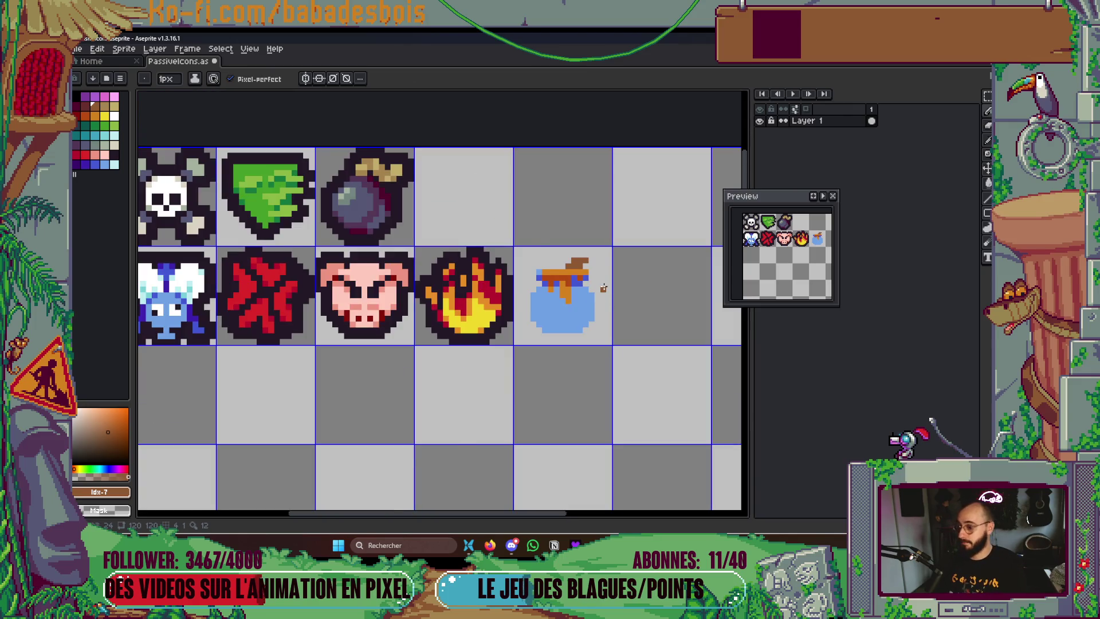
pyautogui.scroll(-1, 603, 288)
pyautogui.scroll(3, 604, 288)
# Sample the honey orange and paint an orange spot on the pot body
pyautogui.press('i')
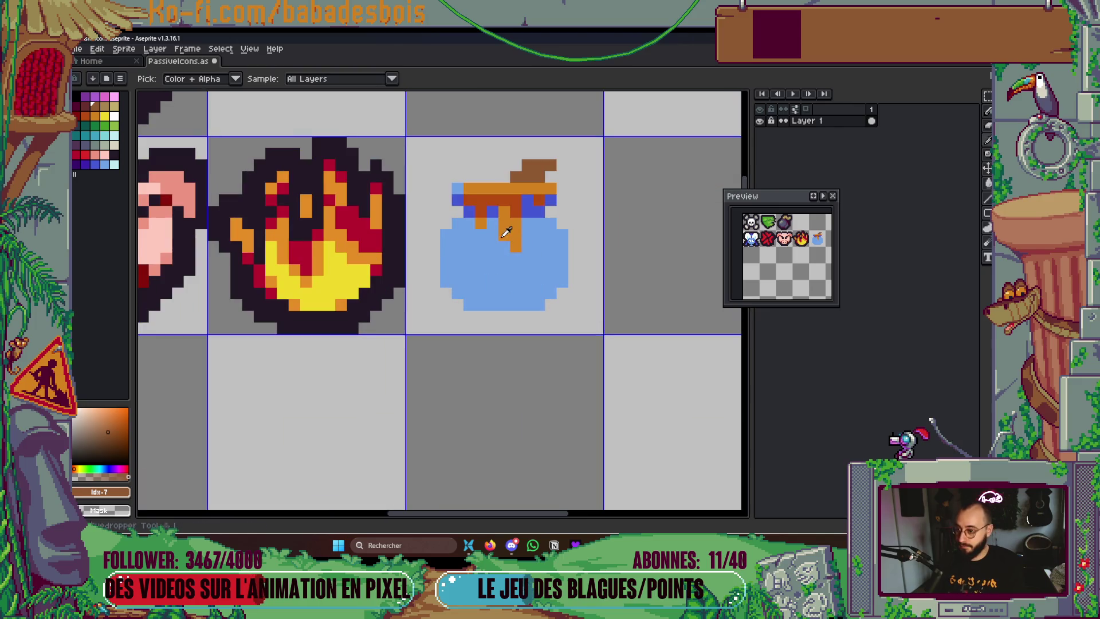
pyautogui.click(506, 231)
pyautogui.press('b')
pyautogui.moveTo(479, 265); pyautogui.dragTo(493, 274)
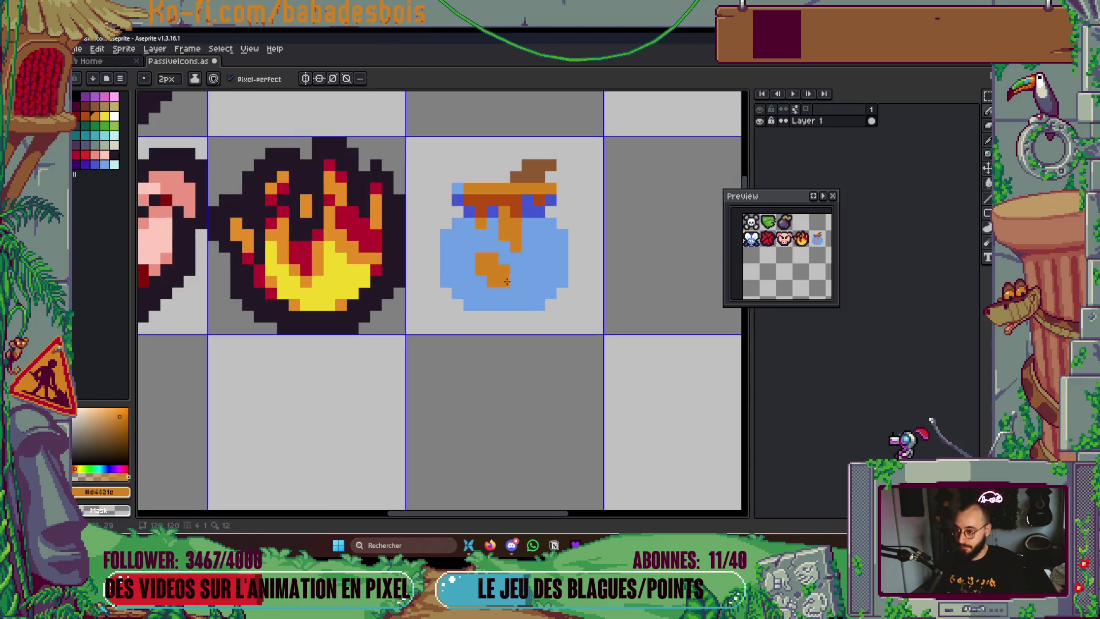
pyautogui.scroll(-1, 573, 287)
pyautogui.scroll(1, 529, 309)
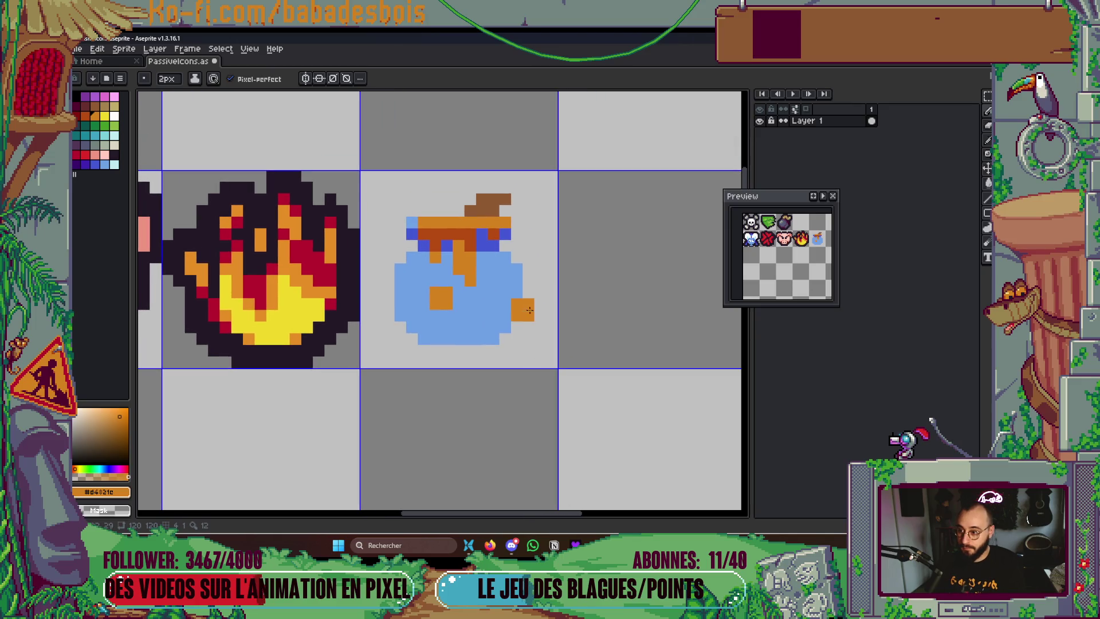
pyautogui.scroll(-5, 527, 232)
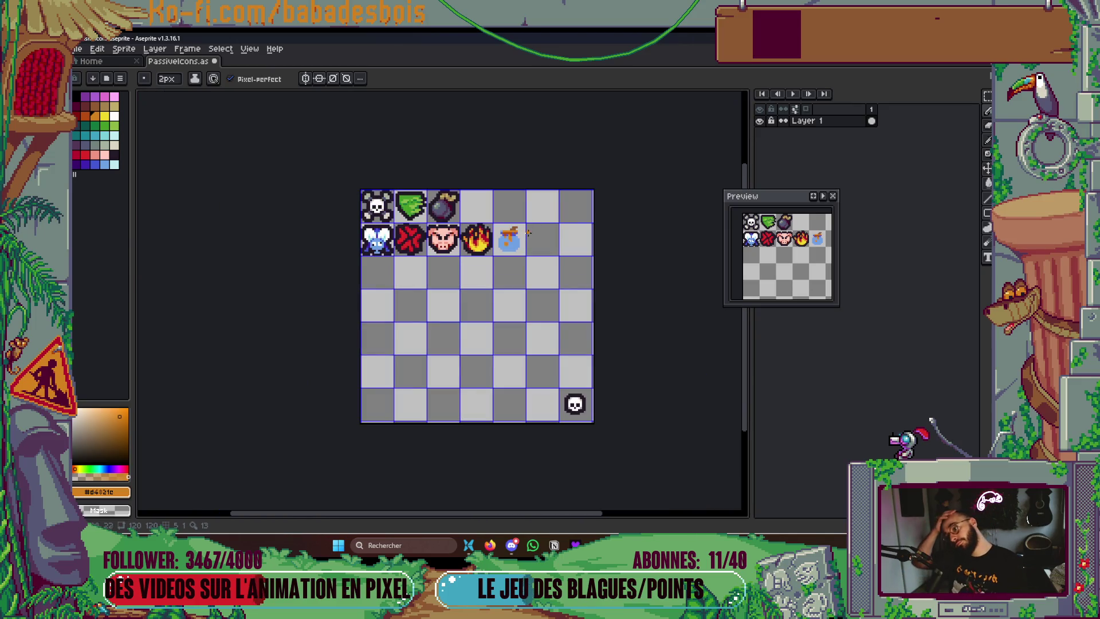
pyautogui.scroll(3, 537, 236)
pyautogui.press('m')
pyautogui.moveTo(424, 236); pyautogui.dragTo(503, 316)
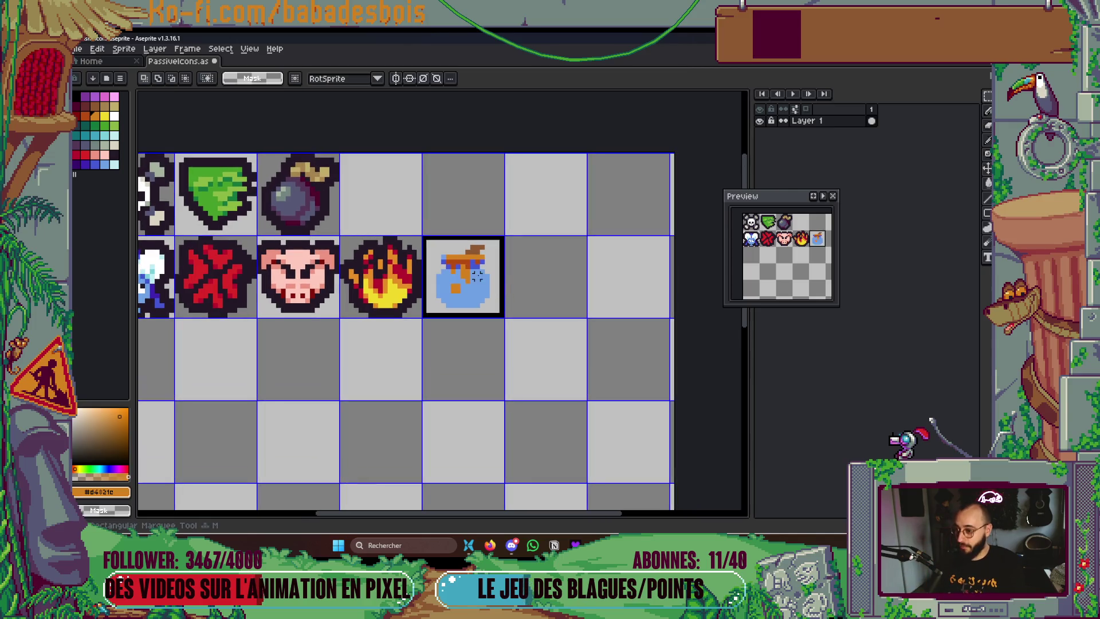
pyautogui.hotkey('ctrl', 'd')
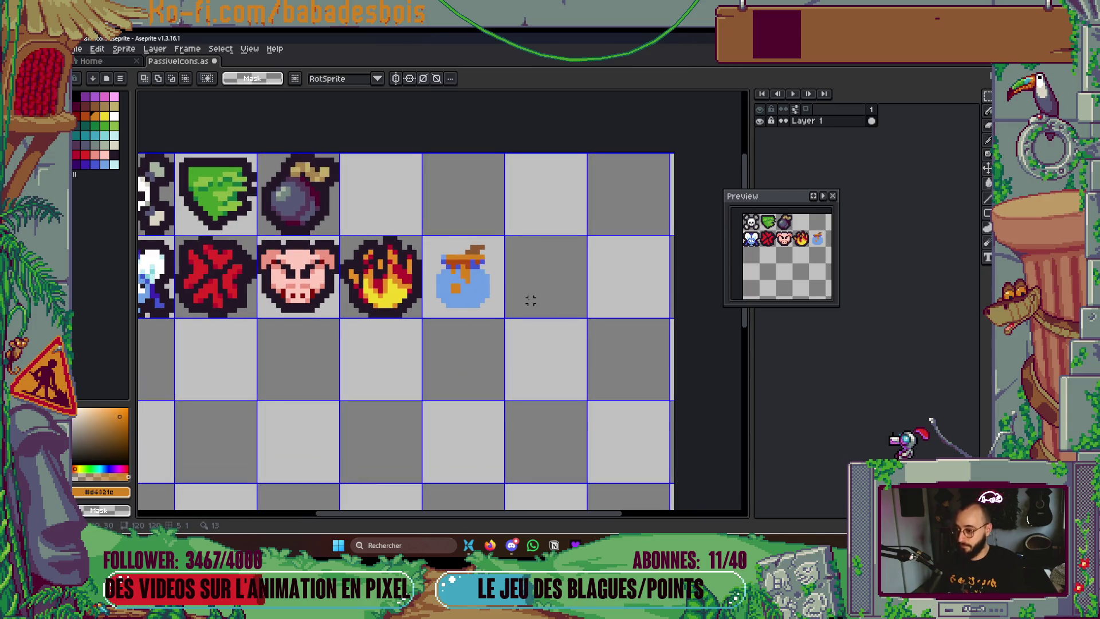
pyautogui.scroll(3, 493, 274)
# Shade the pot's bottom corners and right edge dark blue
pyautogui.press('b')
pyautogui.keyDown('alt'); pyautogui.click(364, 189); pyautogui.keyUp('alt')
pyautogui.click(286, 316)
pyautogui.moveTo(286, 317)
pyautogui.mouseDown()
pyautogui.moveTo(401, 320)
pyautogui.moveTo(279, 316)
pyautogui.moveTo(275, 305)
pyautogui.mouseUp()
pyautogui.hotkey('ctrl', 'z')
pyautogui.click(381, 308)
pyautogui.moveTo(410, 284); pyautogui.dragTo(413, 228)
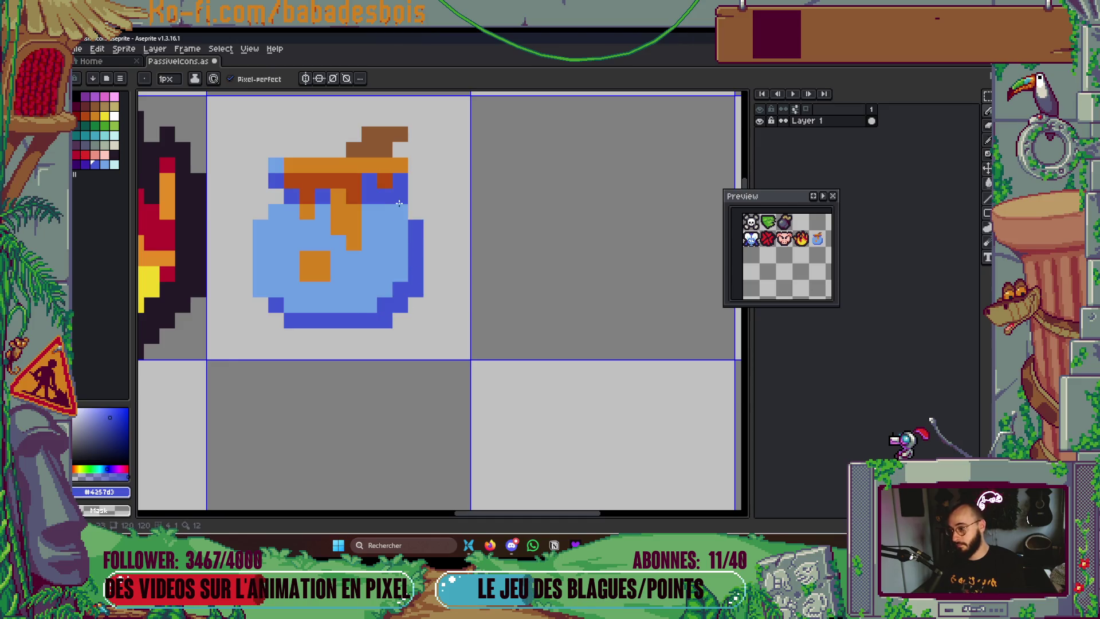
pyautogui.scroll(-4, 483, 280)
pyautogui.scroll(-5, 483, 279)
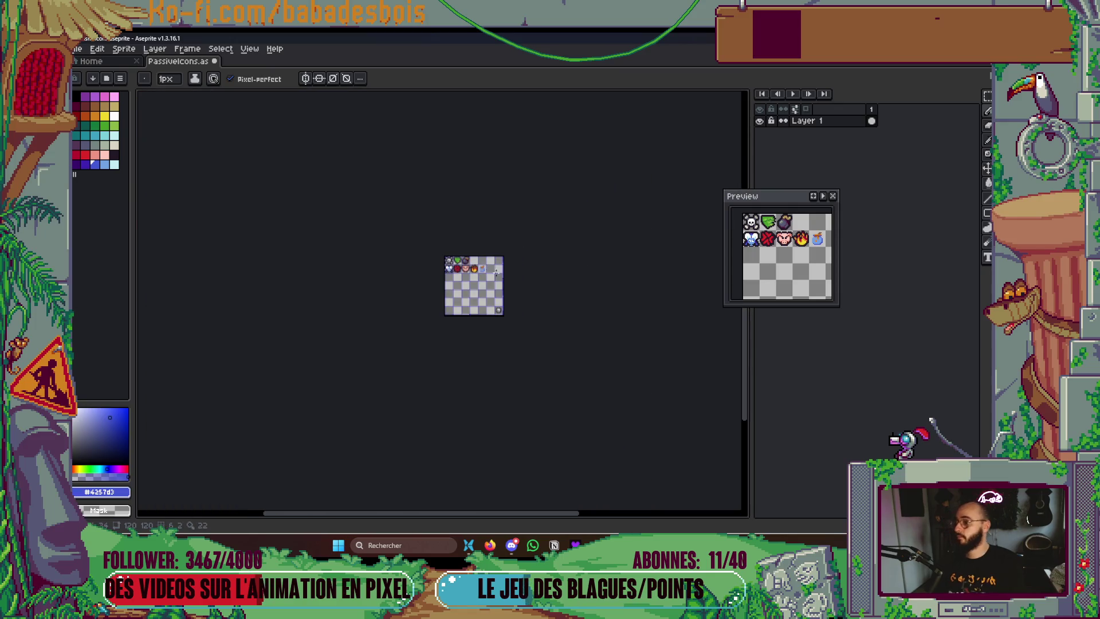
pyautogui.scroll(1, 491, 262)
# Glance at the Potion Hero - Game Design board, then shade the pot's left edge dark blue
pyautogui.hotkey('alt', 'Tab')
pyautogui.hotkey('alt', 'Tab')
pyautogui.click(237, 235)
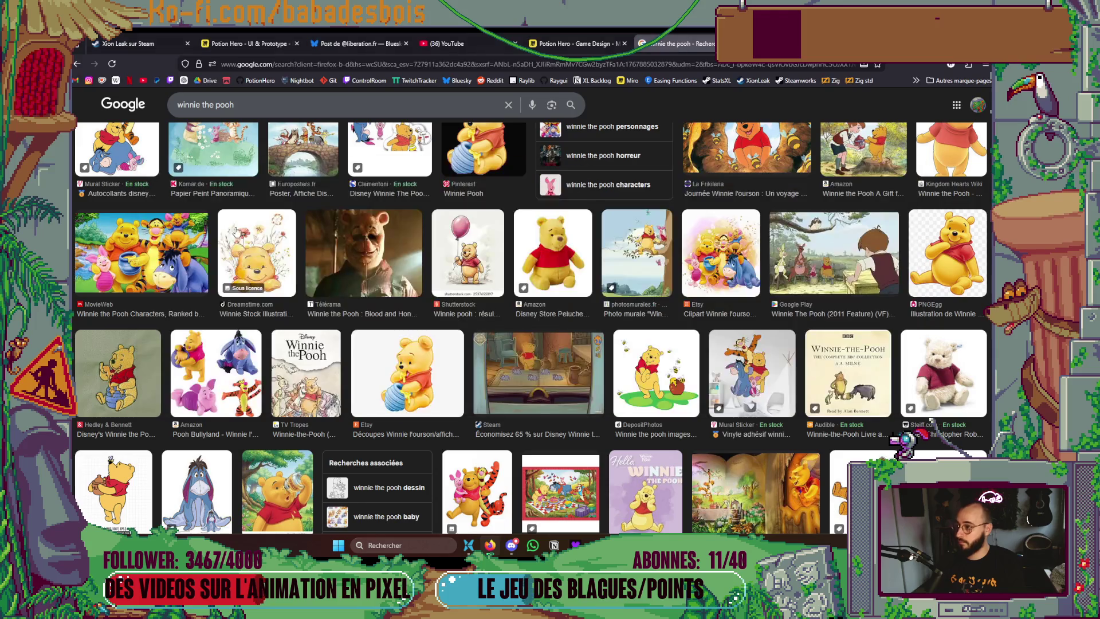
pyautogui.click(559, 37)
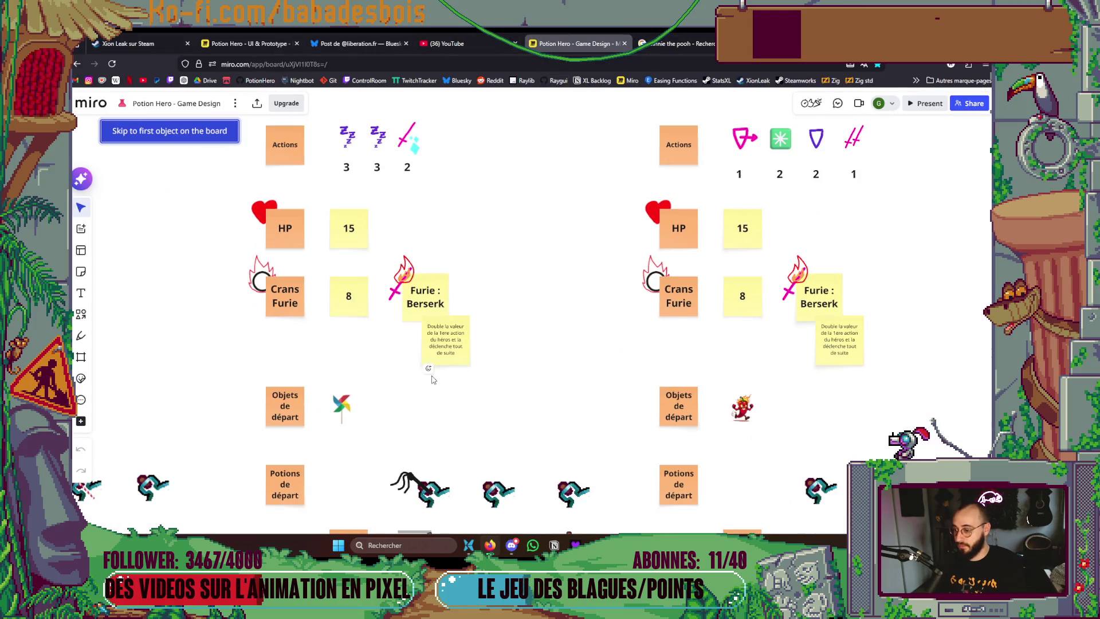
pyautogui.hotkey('alt', 'Tab')
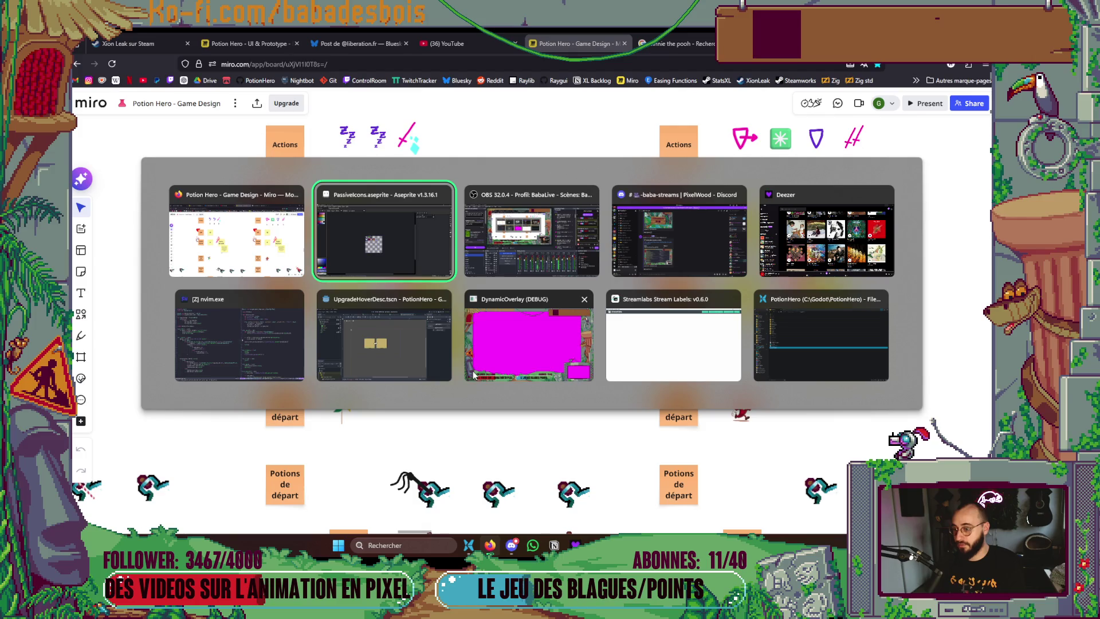
pyautogui.scroll(5, 325, 314)
pyautogui.moveTo(325, 314)
pyautogui.mouseDown()
pyautogui.moveTo(270, 319)
pyautogui.moveTo(293, 226)
pyautogui.moveTo(293, 249)
pyautogui.moveTo(295, 162)
pyautogui.mouseUp()
# Darken the pot's top-left rim pixel and bottom row dark blue, then save PassiveIcons.aseprite
pyautogui.click(294, 133)
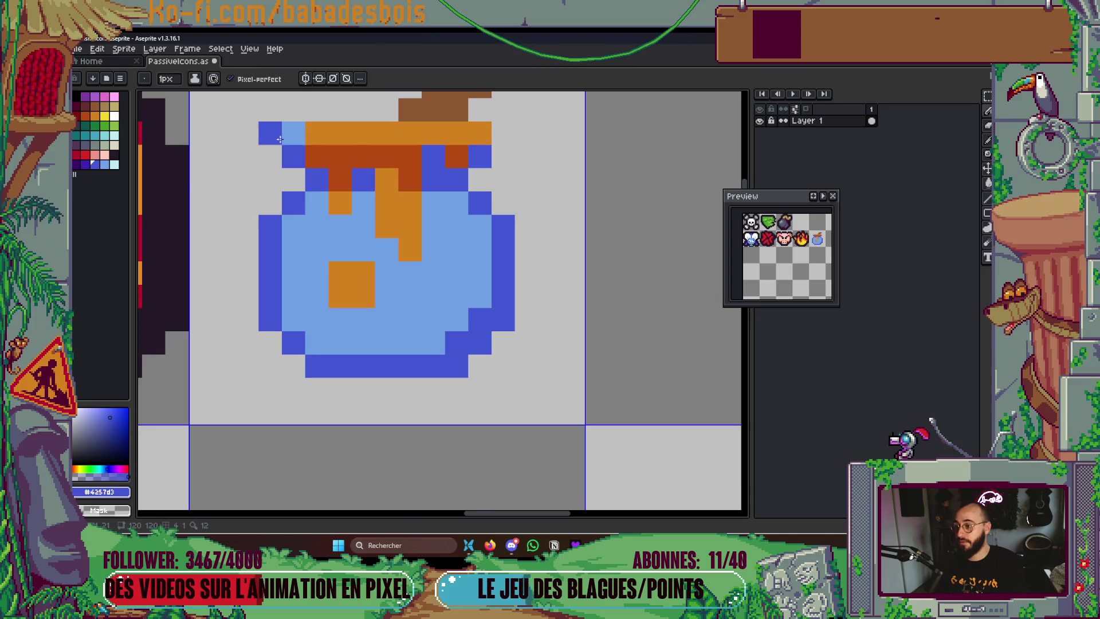
pyautogui.scroll(-2, 293, 138)
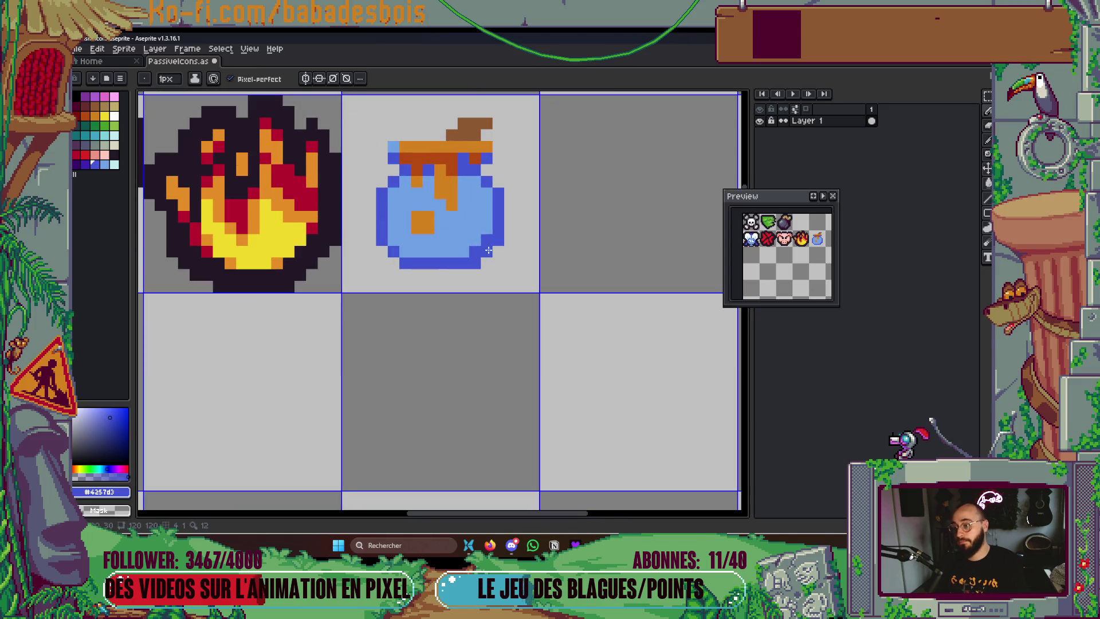
pyautogui.moveTo(408, 252)
pyautogui.mouseDown()
pyautogui.moveTo(472, 253)
pyautogui.moveTo(484, 193)
pyautogui.mouseUp()
pyautogui.scroll(-4, 486, 393)
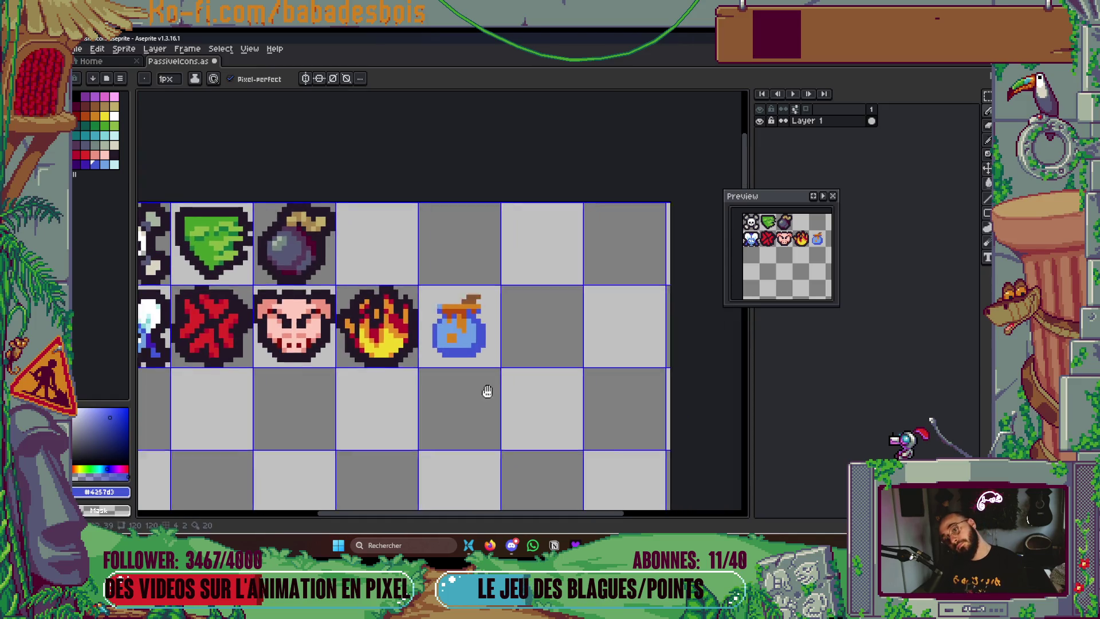
pyautogui.hotkey('ctrl', 's')
pyautogui.scroll(5, 462, 352)
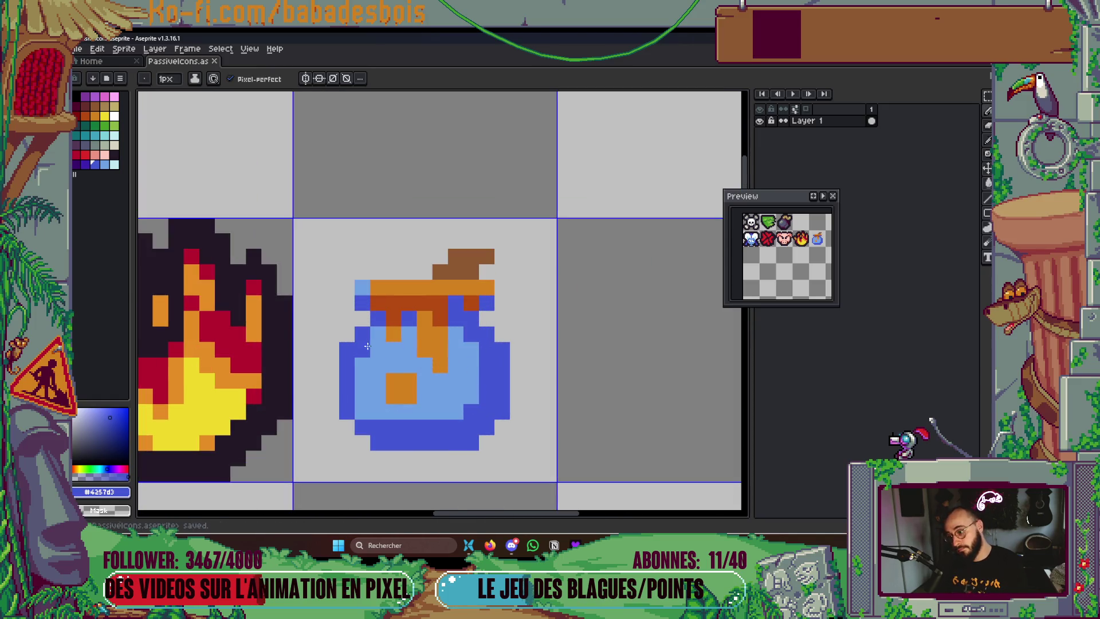
pyautogui.scroll(-5, 410, 415)
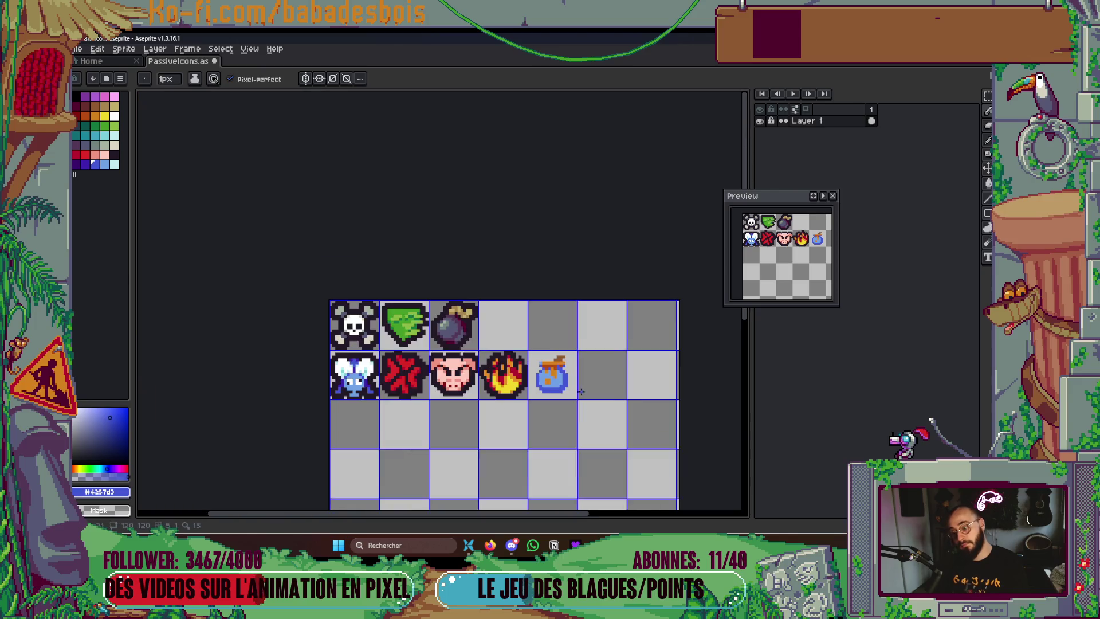
# Nudge the honey pot one tile right and apply a dark Outline effect around it
pyautogui.press('m')
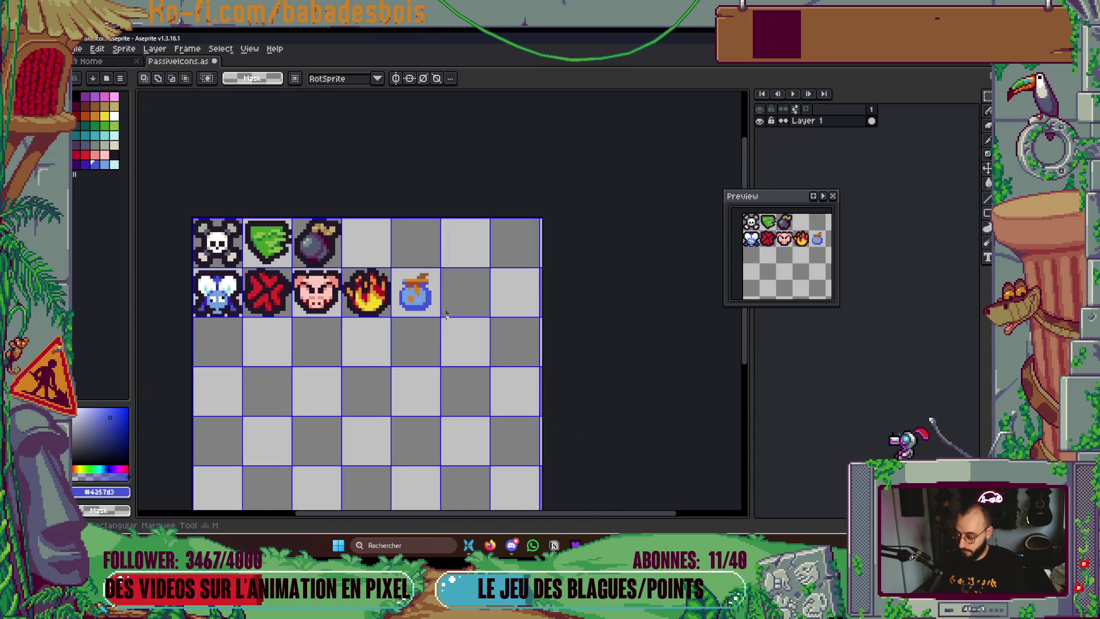
pyautogui.hotkey('shift', 'Right')
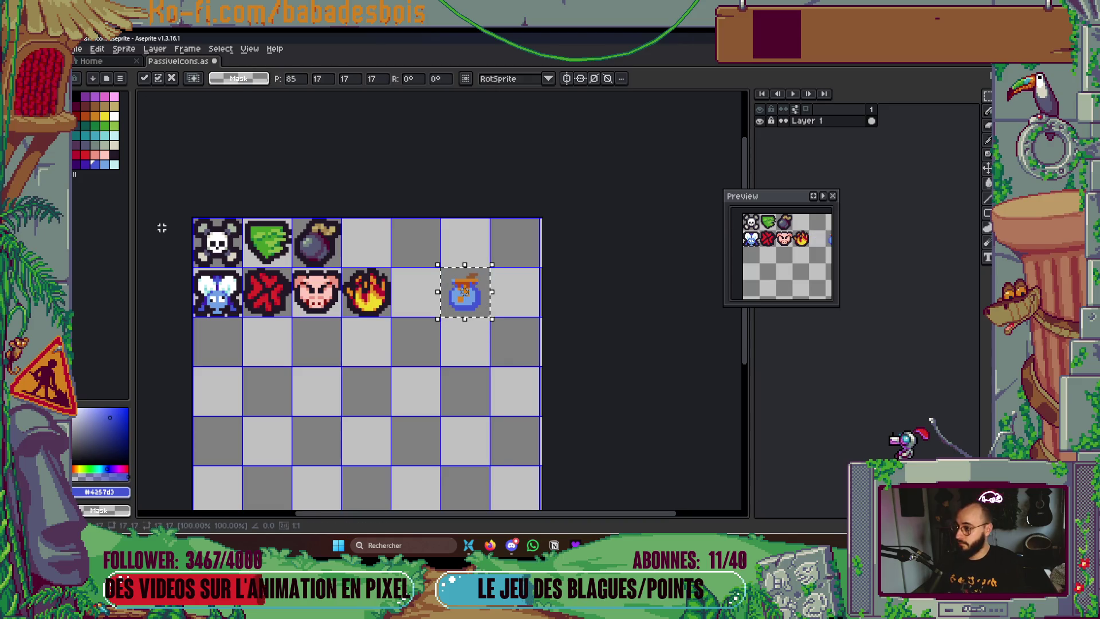
pyautogui.click(114, 155)
pyautogui.hotkey('shift', 'o')
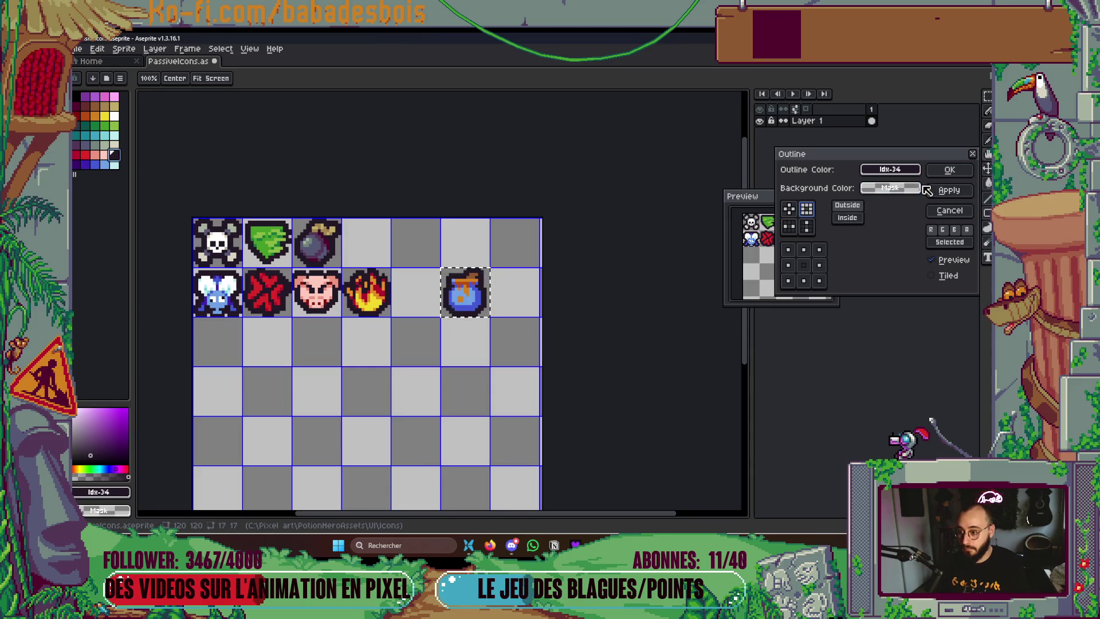
pyautogui.click(949, 169)
pyautogui.scroll(5, 491, 282)
# Erase a stray outline pixel and shade the underside of the dipper handle dark red
pyautogui.press('b')
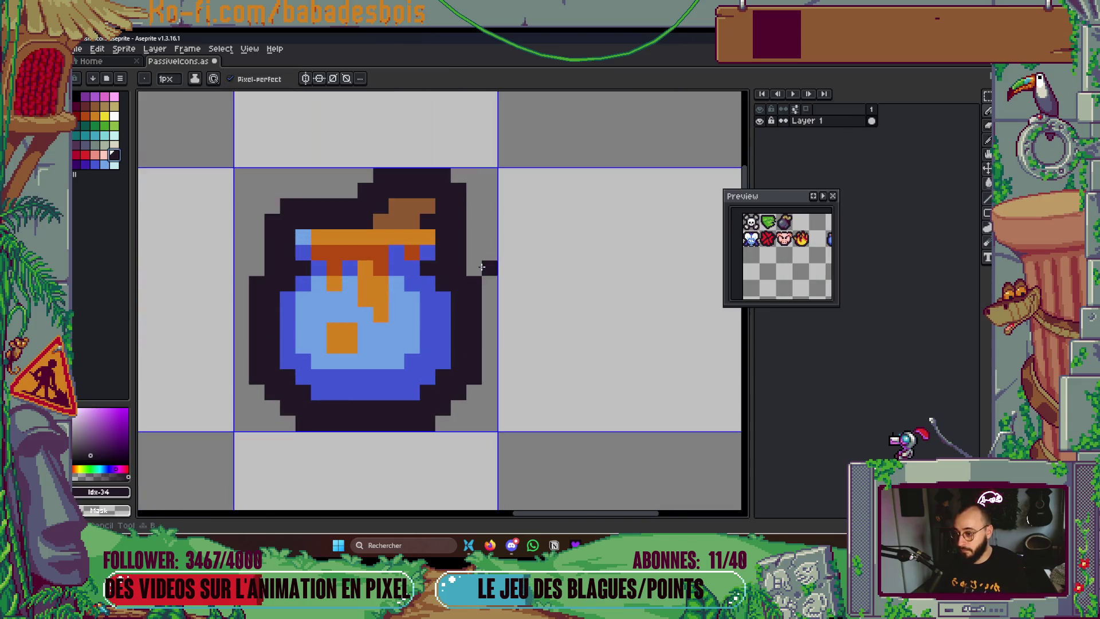
pyautogui.rightClick(464, 269)
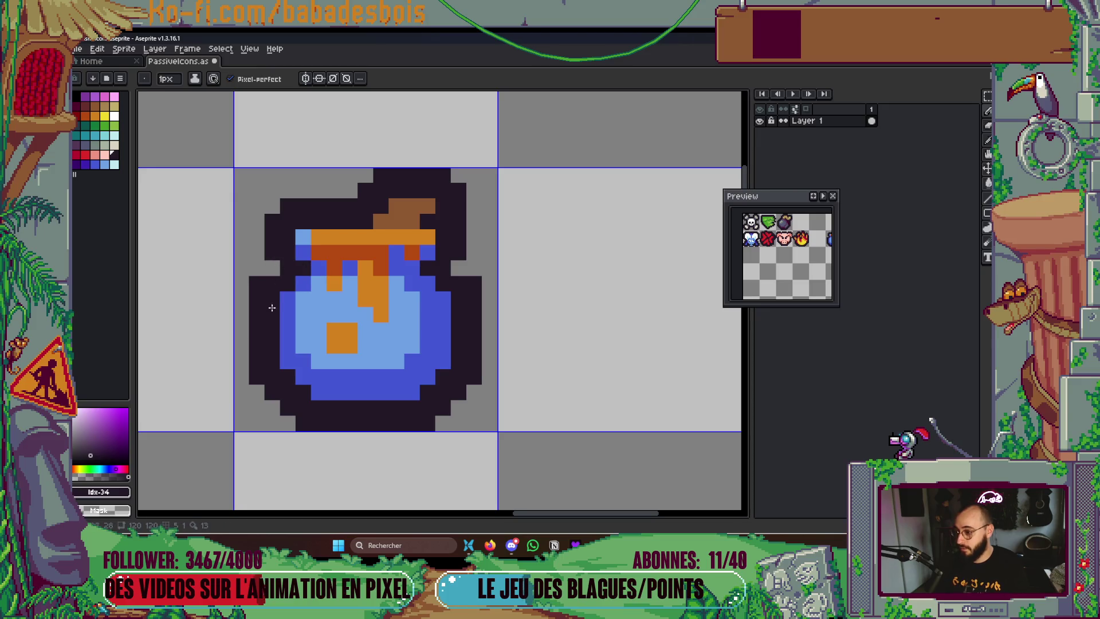
pyautogui.moveTo(476, 356); pyautogui.dragTo(460, 341)
pyautogui.moveTo(798, 260); pyautogui.dragTo(754, 256)
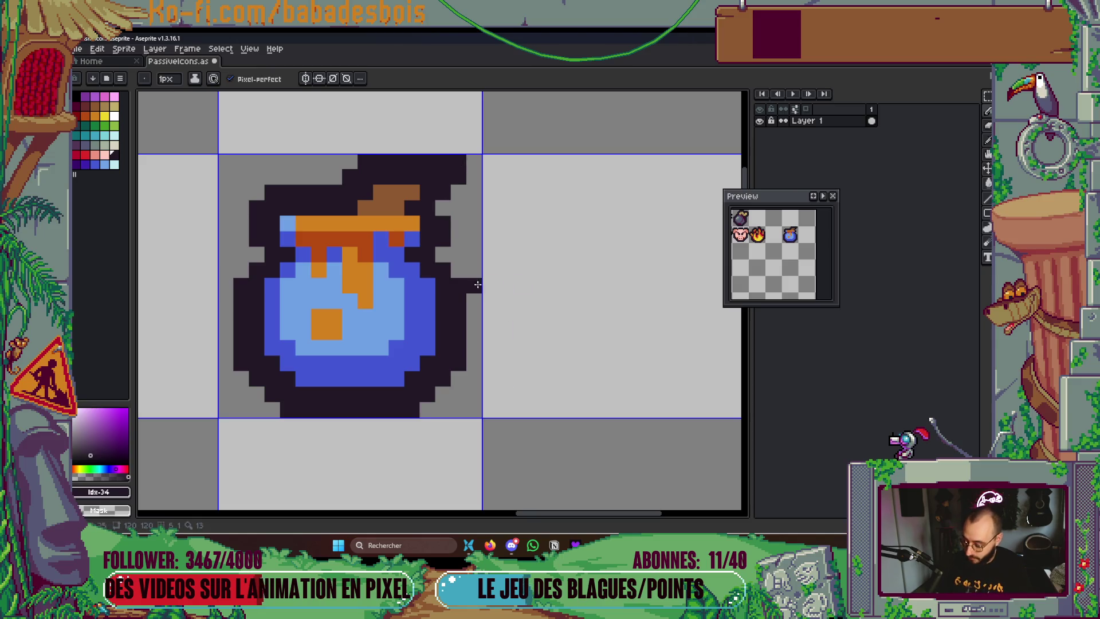
pyautogui.keyDown('alt'); pyautogui.click(411, 185); pyautogui.keyUp('alt')
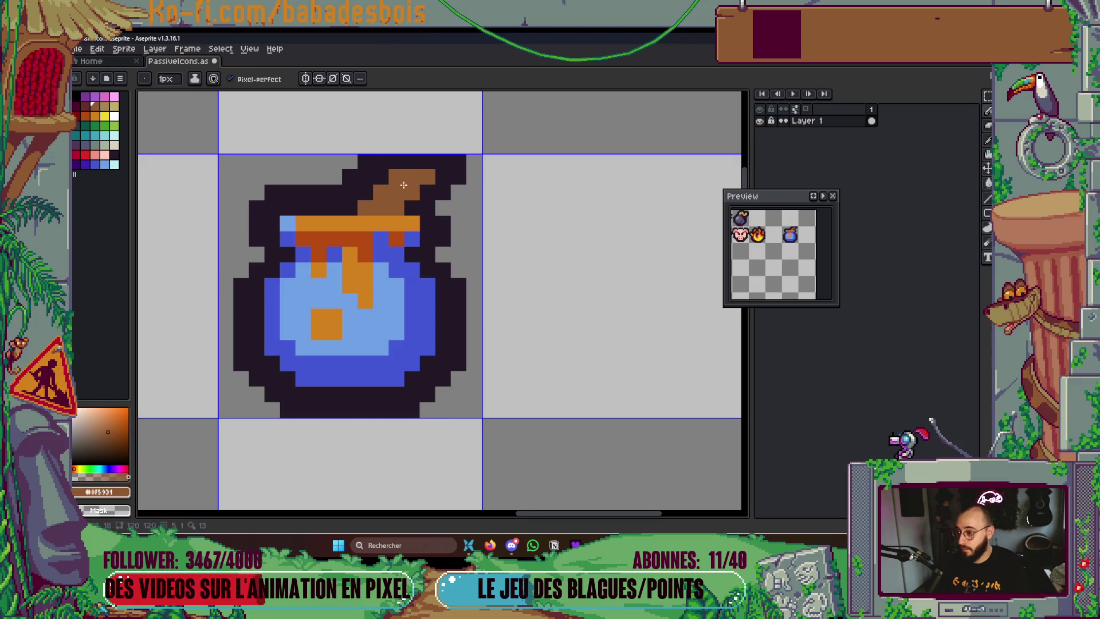
pyautogui.scroll(-1, 510, 292)
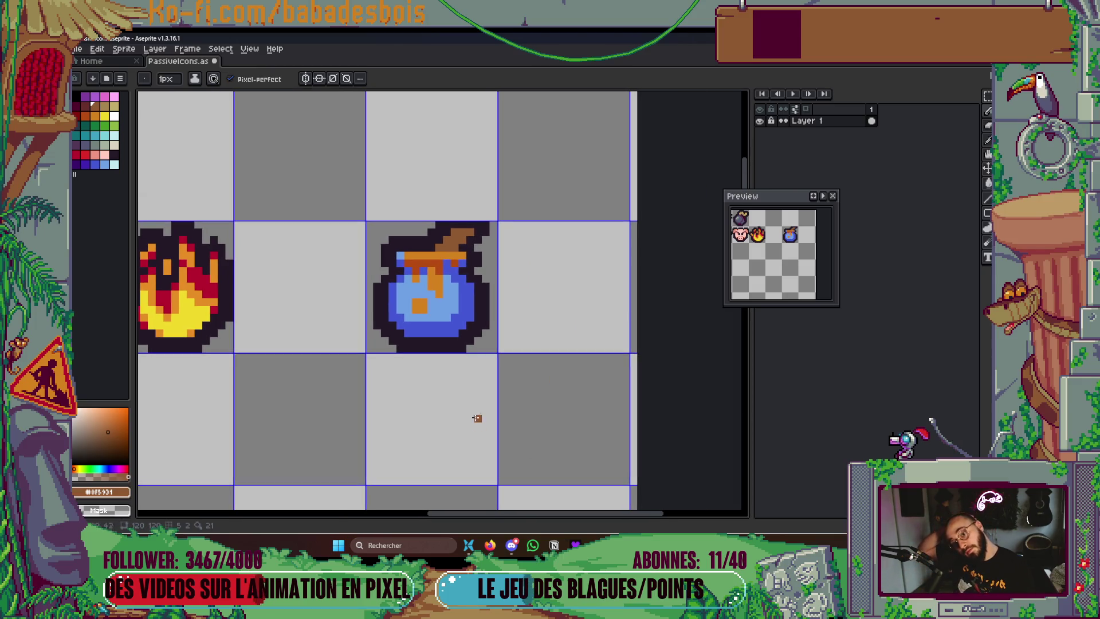
pyautogui.scroll(1, 480, 300)
pyautogui.click(84, 105)
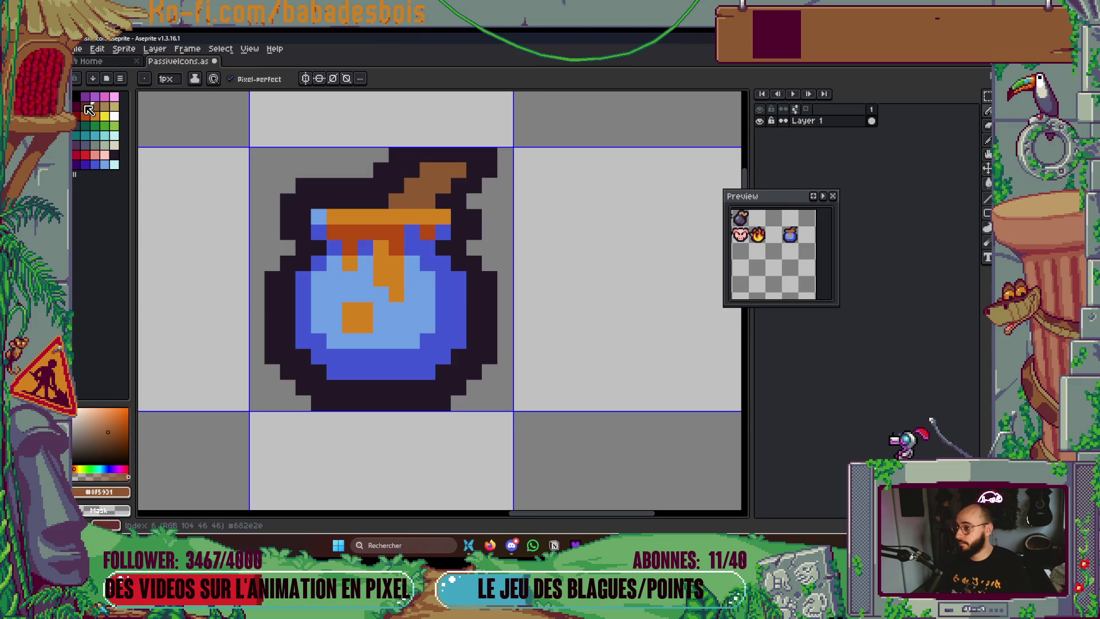
pyautogui.moveTo(397, 201); pyautogui.dragTo(428, 201)
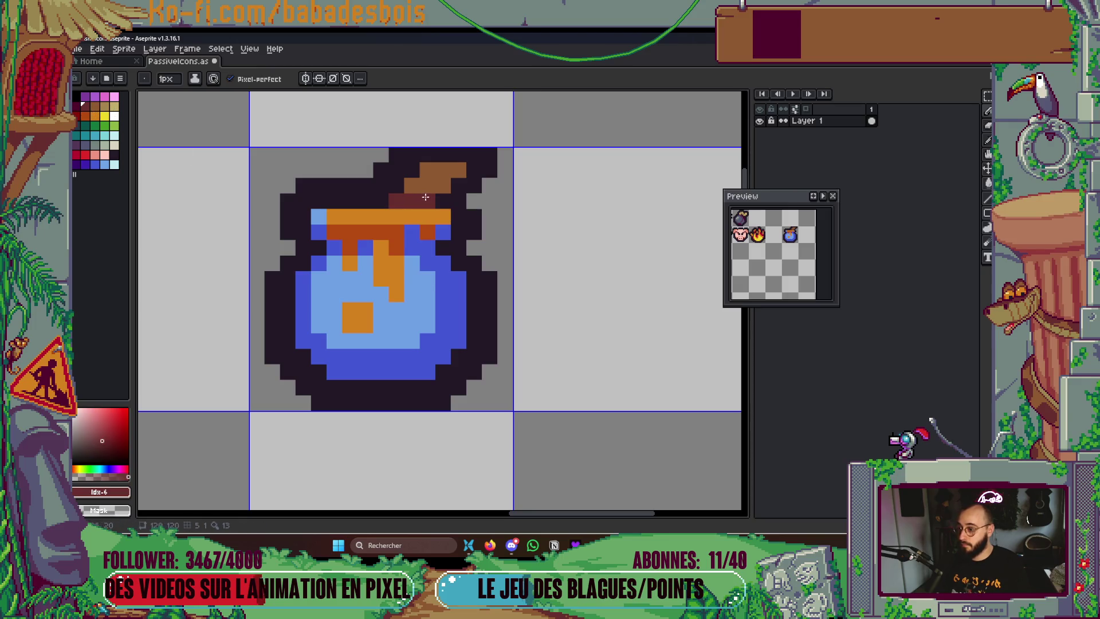
# Add darker orange drip pixels under and within the honey band
pyautogui.scroll(1, 458, 344)
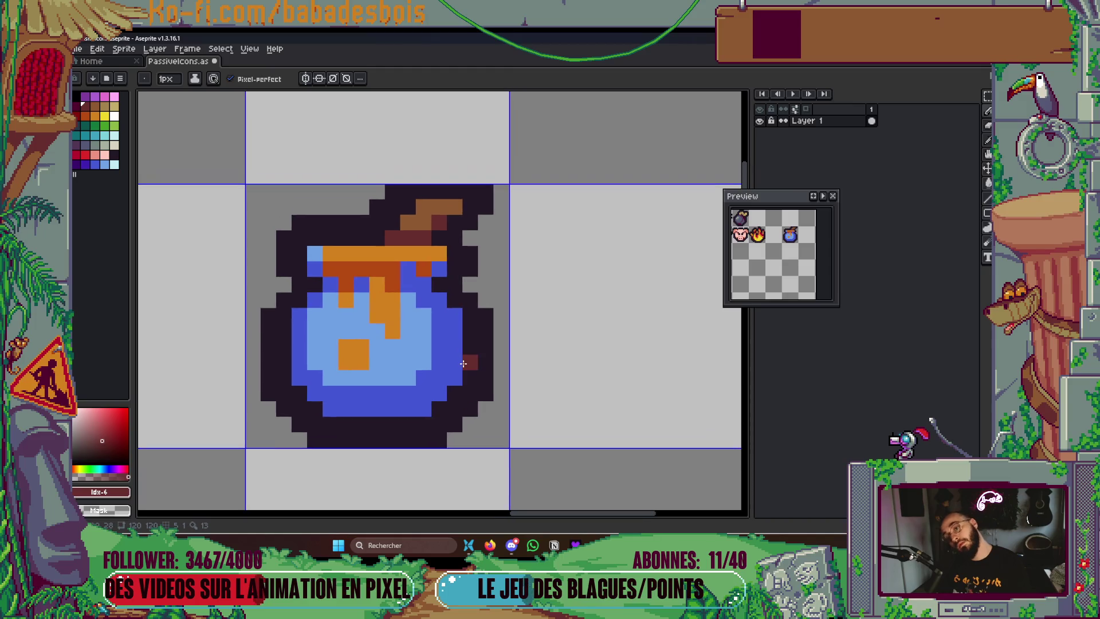
pyautogui.keyDown('alt'); pyautogui.click(417, 220); pyautogui.keyUp('alt')
pyautogui.scroll(-3, 550, 327)
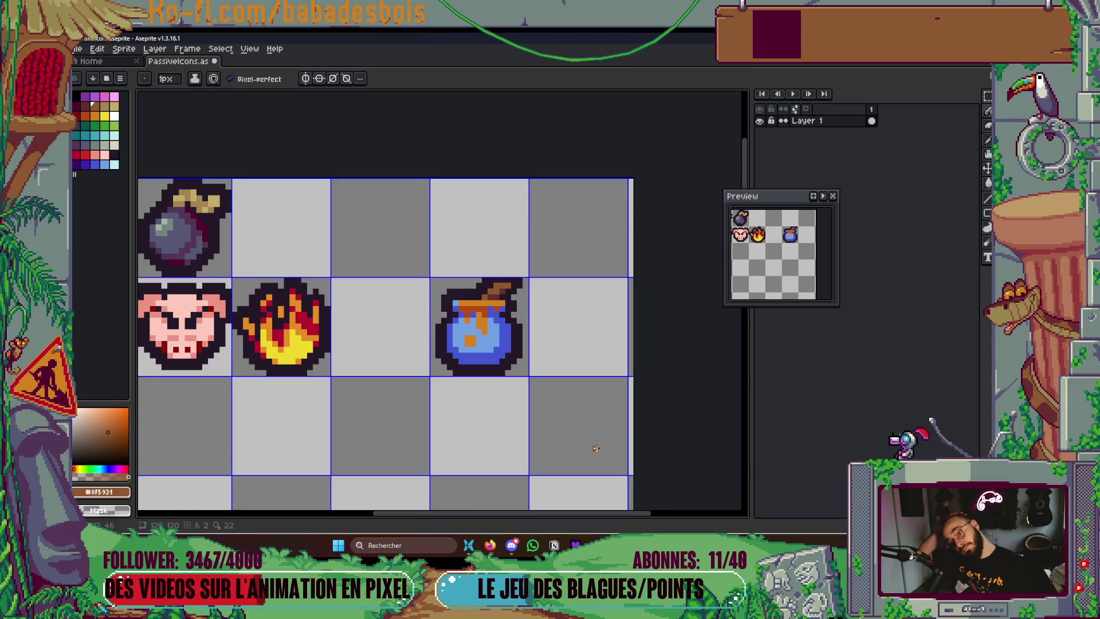
pyautogui.scroll(3, 510, 345)
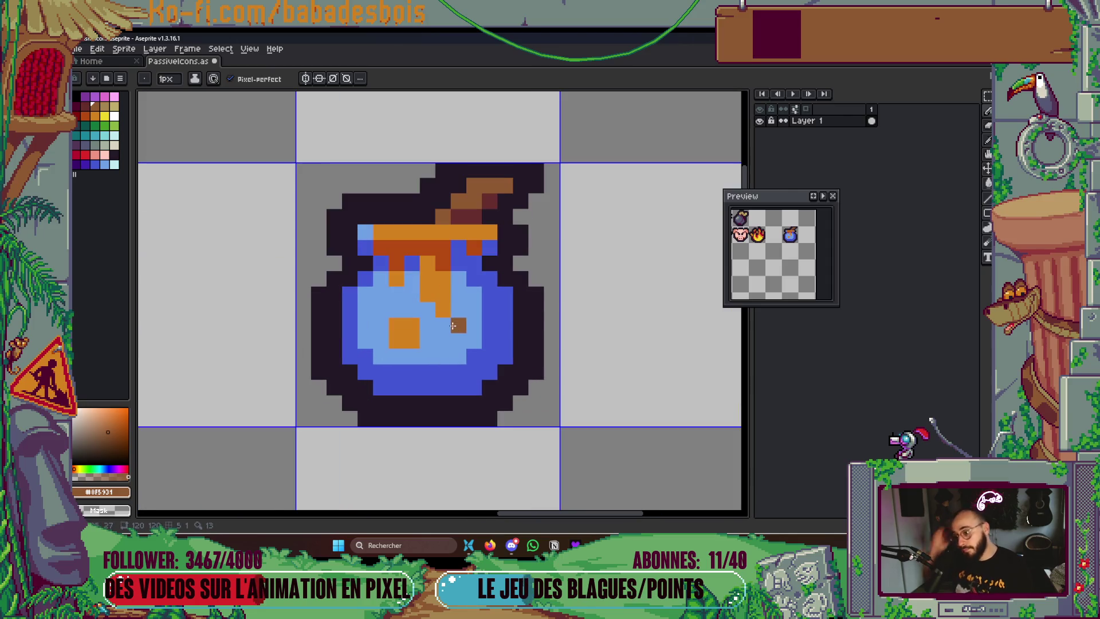
pyautogui.keyDown('alt'); pyautogui.click(443, 263); pyautogui.keyUp('alt')
pyautogui.click(443, 277)
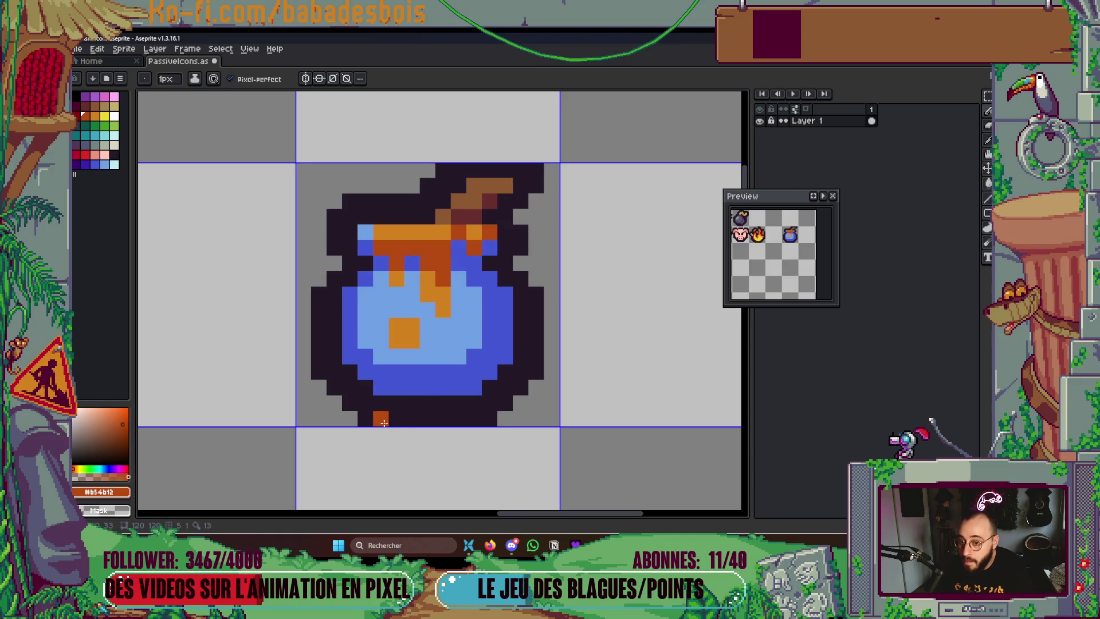
pyautogui.click(410, 234)
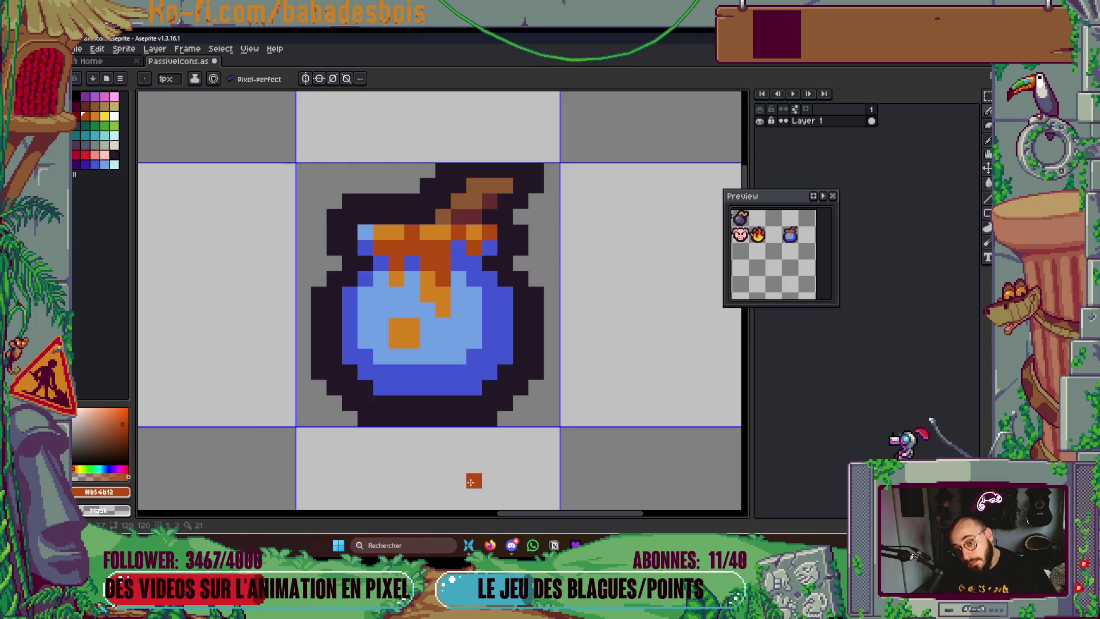
# Shade three light-blue pixels in the pot body dark blue beneath the drips
pyautogui.scroll(-2, 482, 469)
pyautogui.scroll(2, 483, 387)
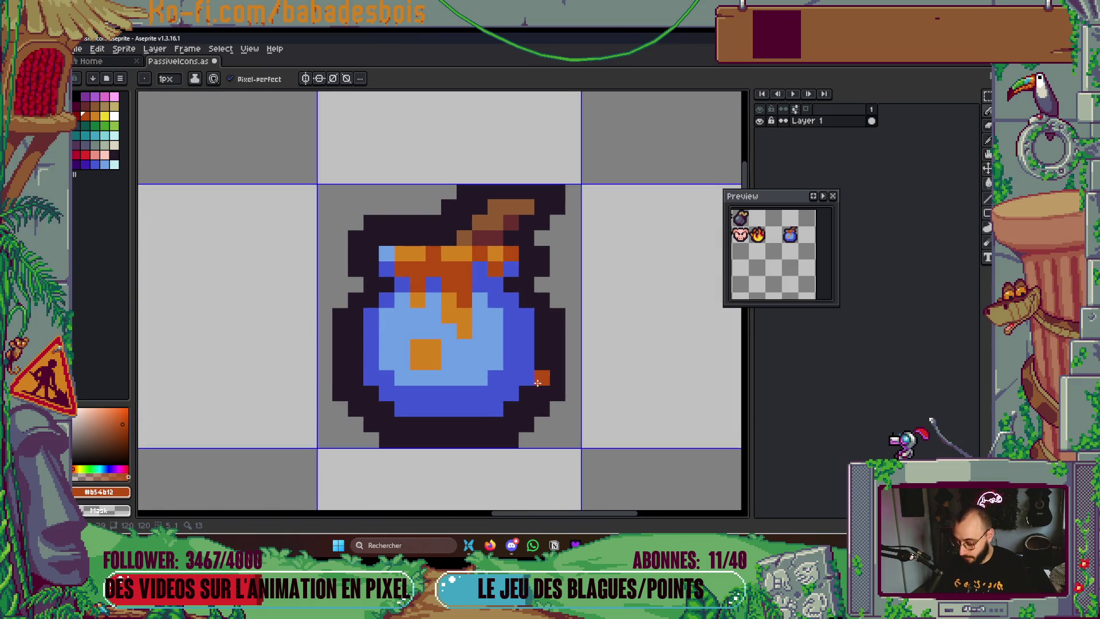
pyautogui.keyDown('alt'); pyautogui.click(517, 366); pyautogui.keyUp('alt')
pyautogui.click(449, 330)
pyautogui.click(431, 304)
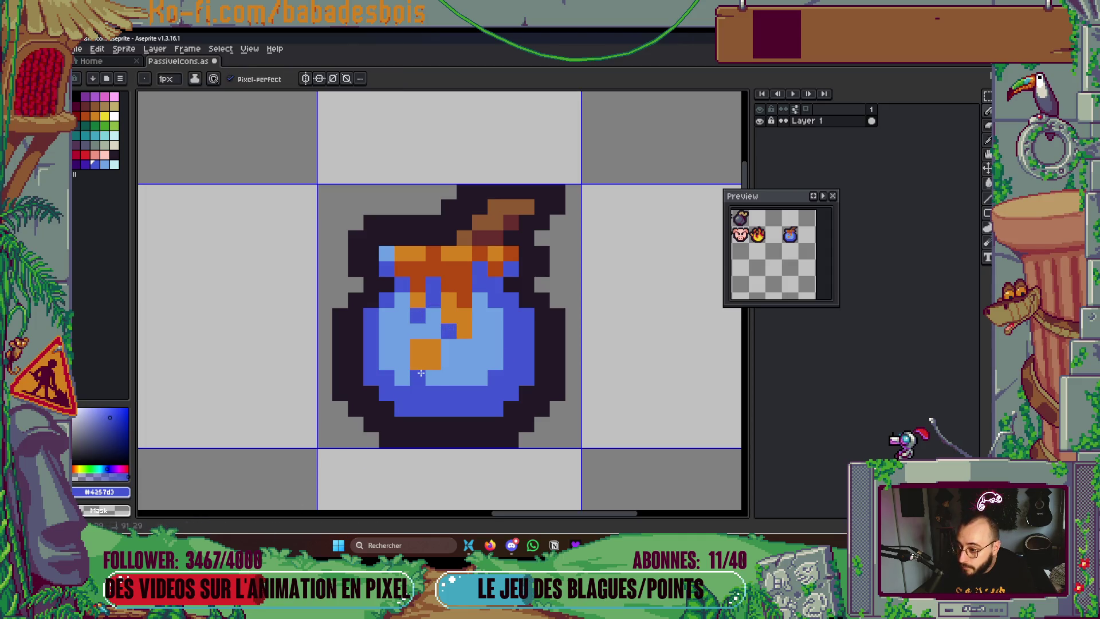
pyautogui.click(449, 361)
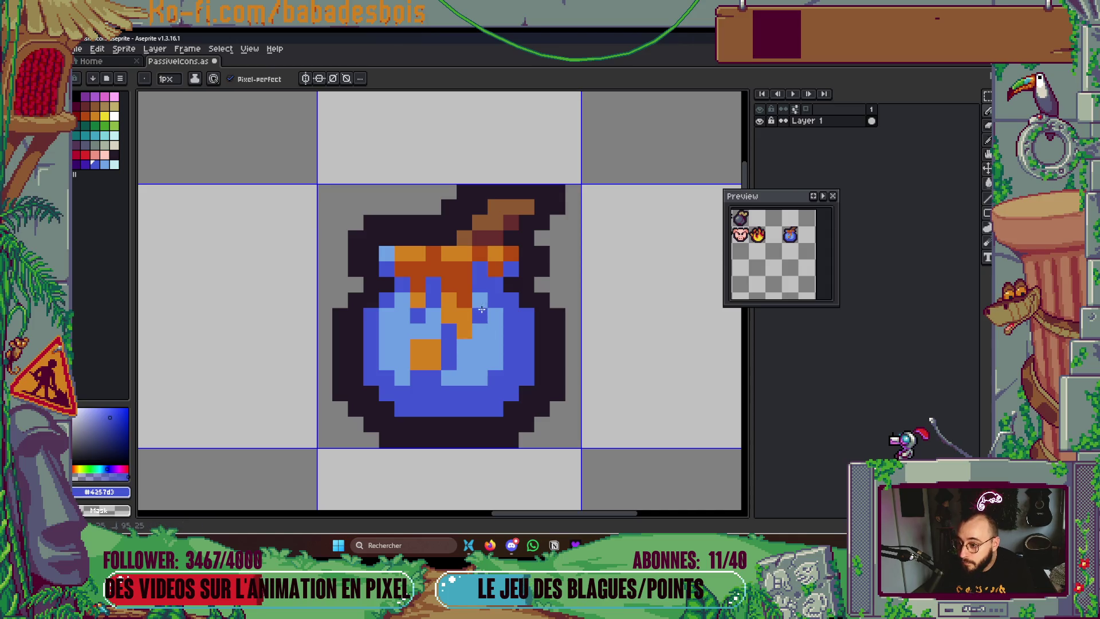
pyautogui.scroll(-3, 387, 391)
pyautogui.scroll(-2, 387, 391)
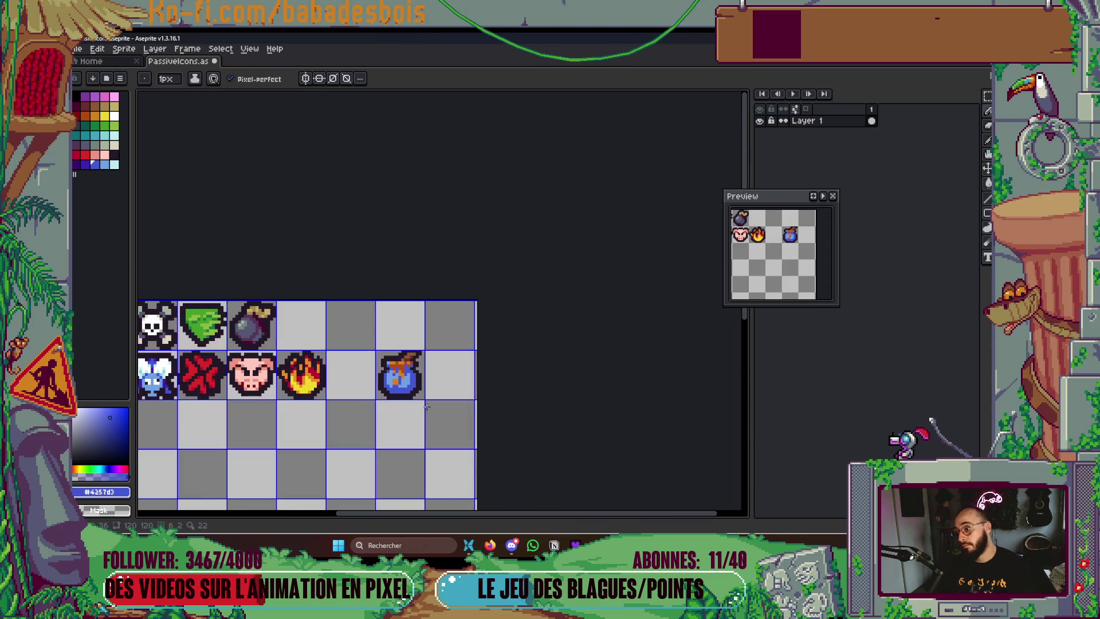
# Select the honey pot's cell and shift it one cell left, beside the fire icon
pyautogui.press('v')
pyautogui.press('b')
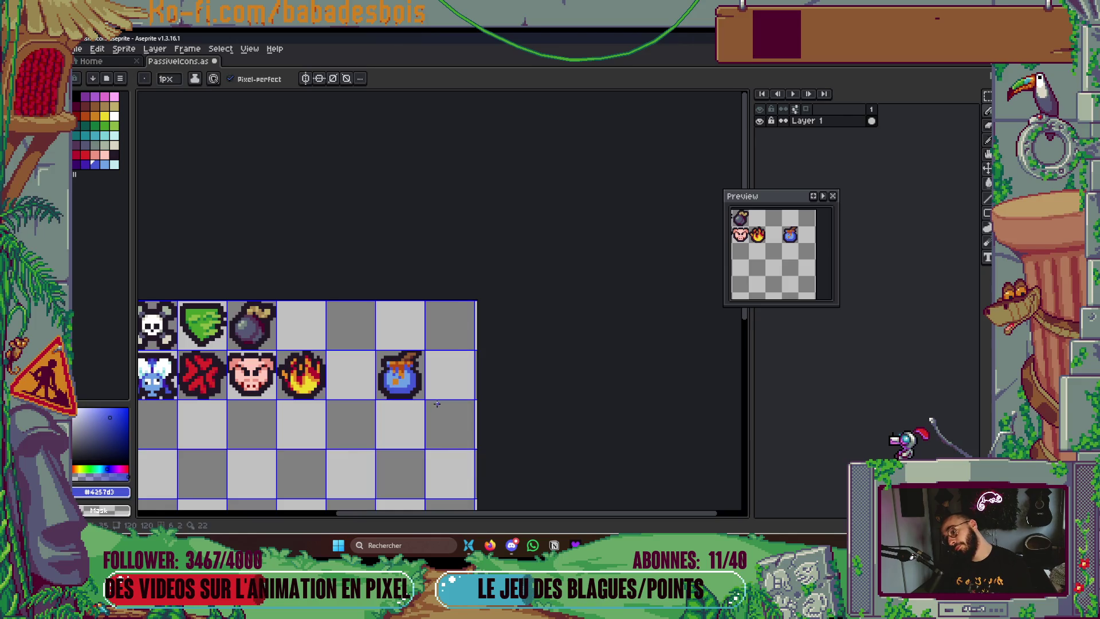
pyautogui.scroll(-5, 451, 399)
pyautogui.scroll(4, 453, 367)
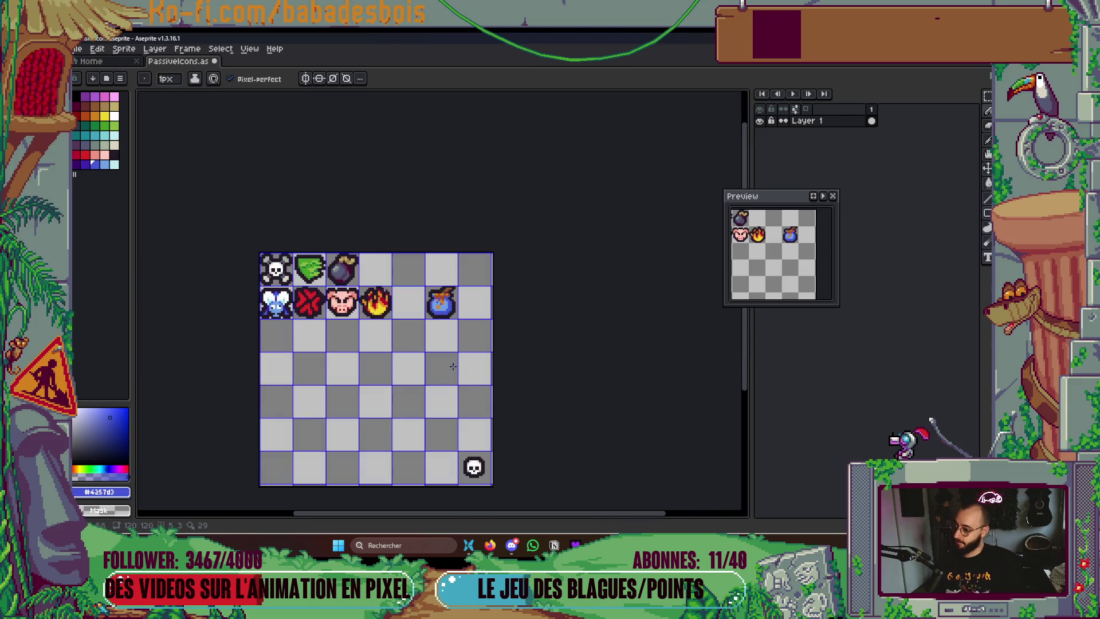
pyautogui.press('m')
pyautogui.moveTo(452, 312); pyautogui.dragTo(427, 287)
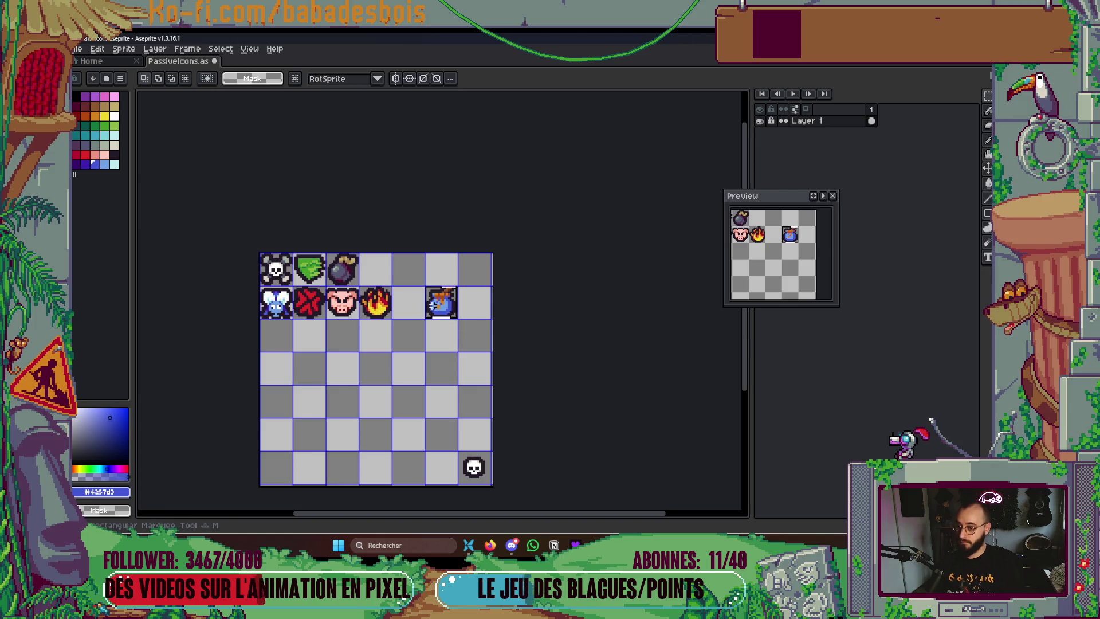
pyautogui.hotkey('shift', 'Left')
pyautogui.hotkey('ctrl', 'd')
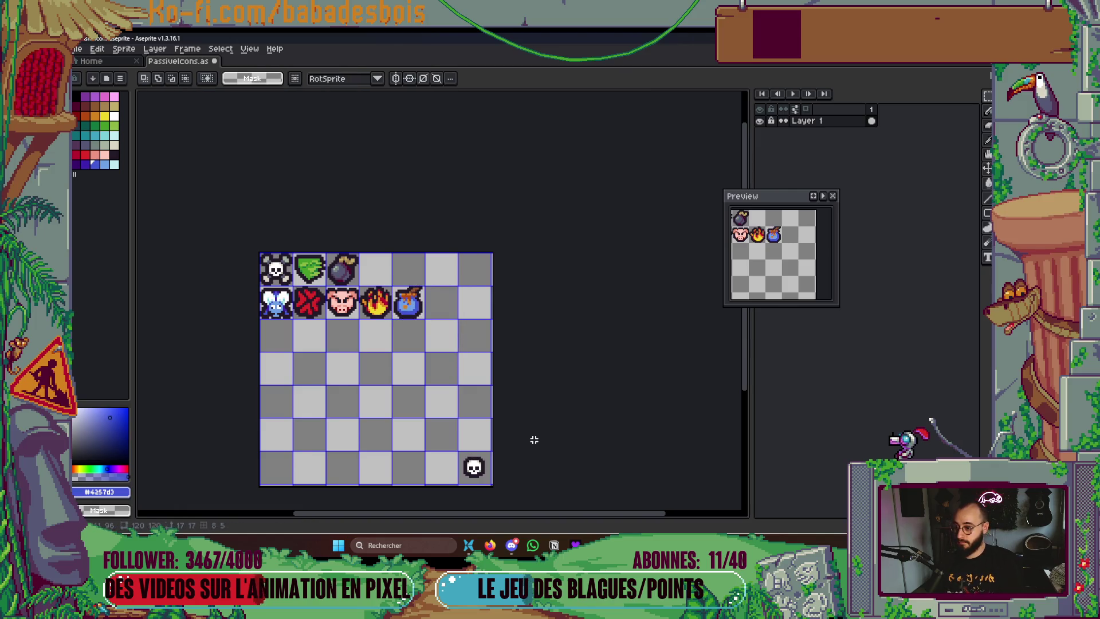
# Touch up the pot's shading, repainting pixels in its light blue and dark blue
pyautogui.scroll(-4, 470, 357)
pyautogui.scroll(2, 459, 300)
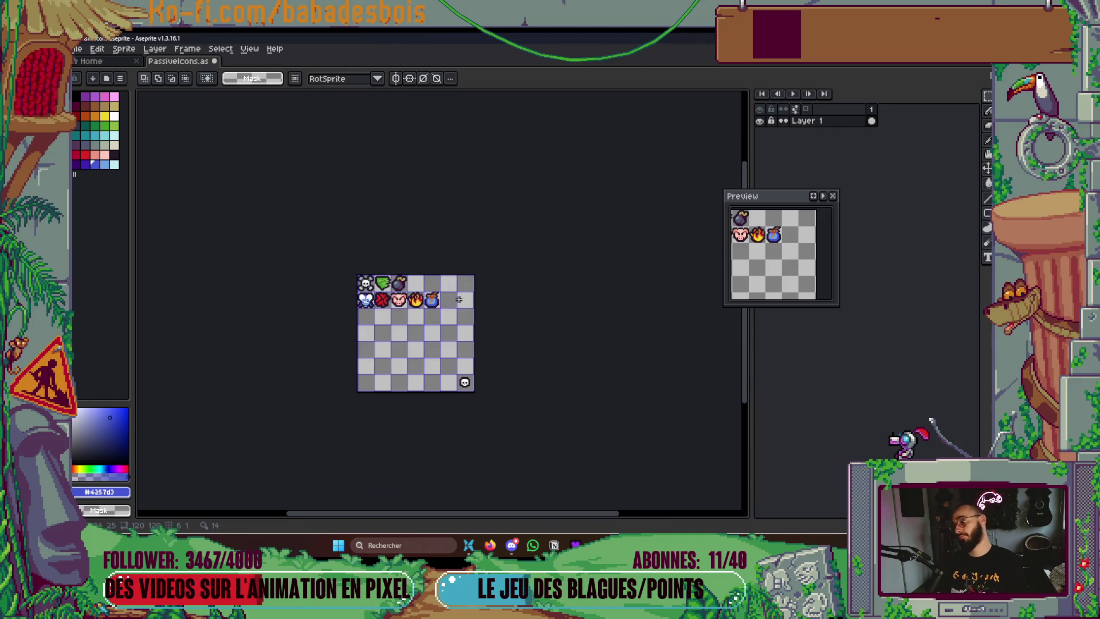
pyautogui.scroll(5, 432, 301)
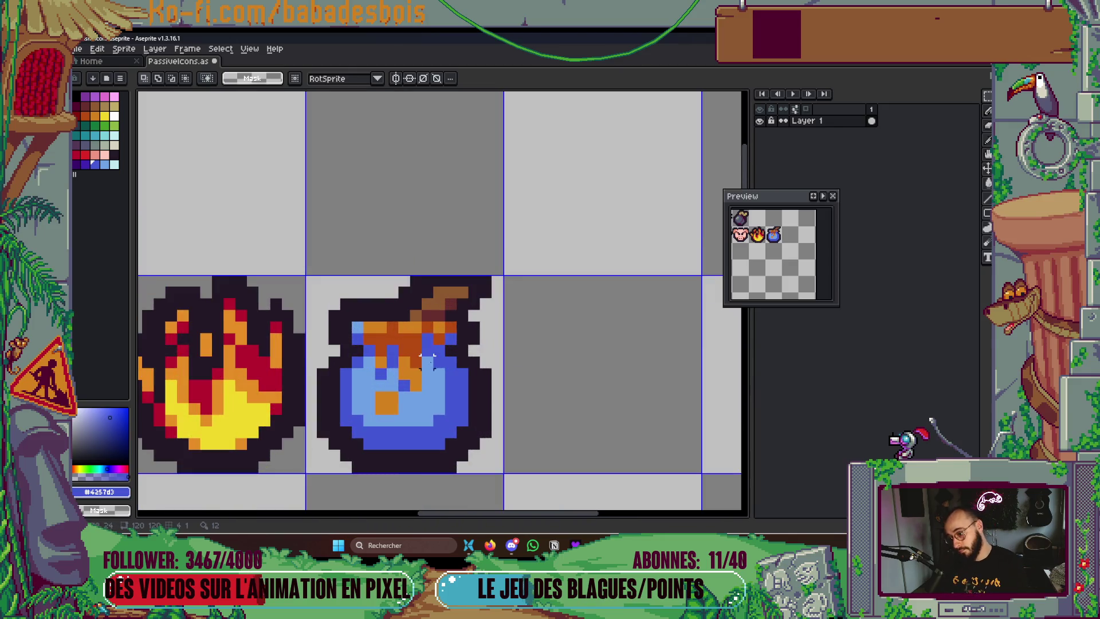
pyautogui.press('i')
pyautogui.click(411, 403)
pyautogui.press('b')
pyautogui.click(399, 386)
pyautogui.click(368, 371)
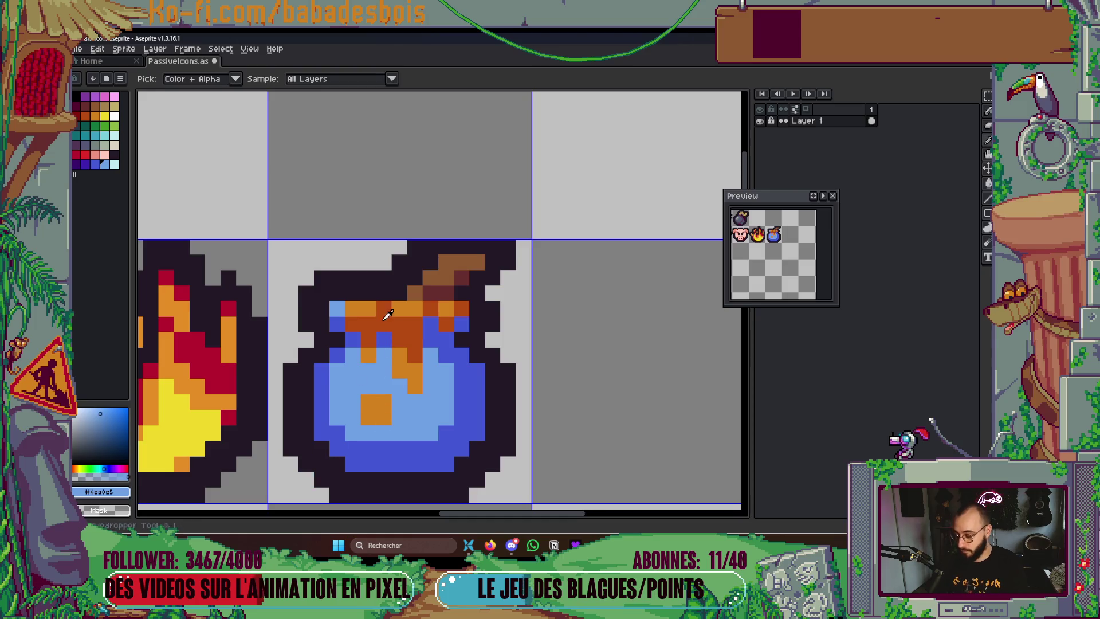
pyautogui.keyDown('alt'); pyautogui.click(383, 339); pyautogui.keyUp('alt')
pyautogui.click(369, 369)
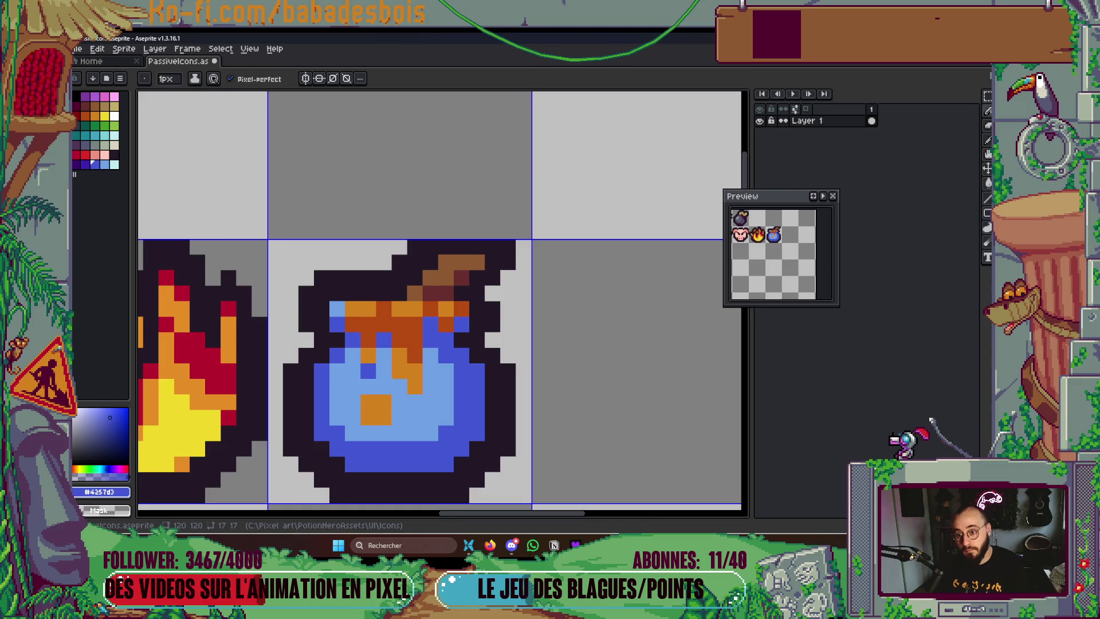
# Paint a stray light-blue pot pixel in the honey's darker orange and save the sheet
pyautogui.scroll(-3, 626, 373)
pyautogui.press('v')
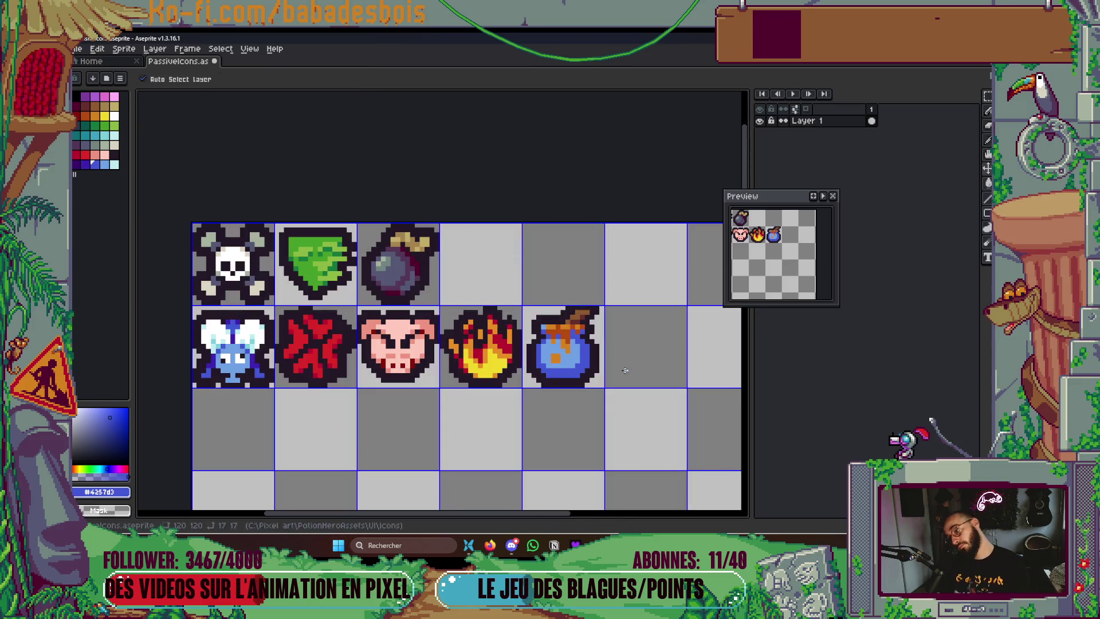
pyautogui.scroll(-3, 625, 370)
pyautogui.press('b')
pyautogui.hotkey('ctrl', 's')
pyautogui.scroll(5, 645, 317)
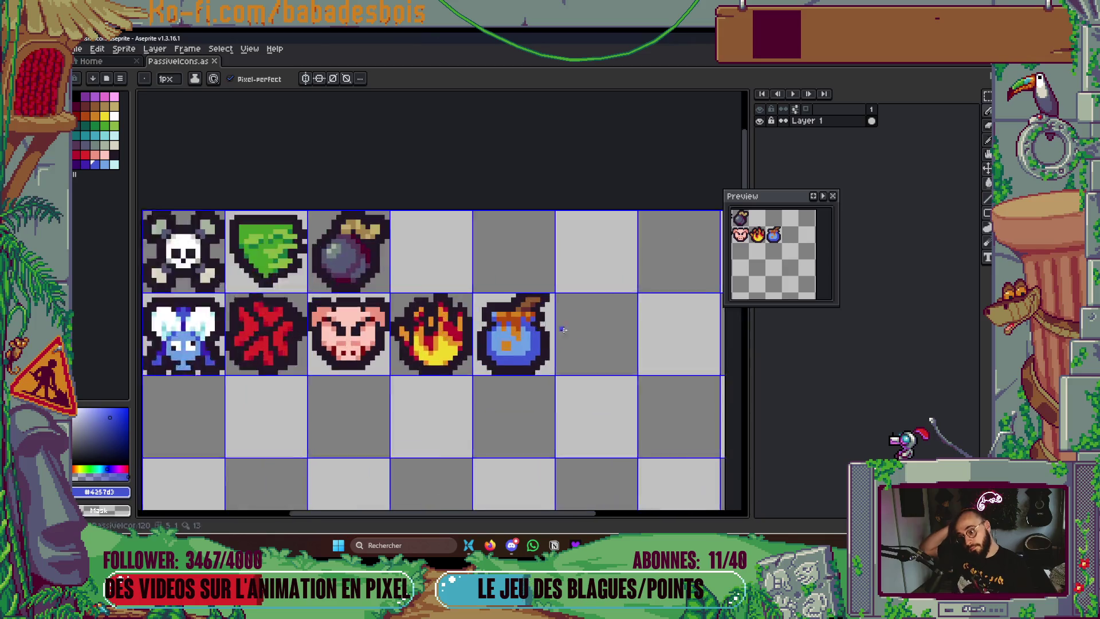
pyautogui.press('i')
pyautogui.click(518, 302)
pyautogui.press('b')
pyautogui.click(457, 293)
pyautogui.hotkey('ctrl', 's')
# Save again, check the Godot editor and Miro board, then return to the icon sheet
pyautogui.scroll(-4, 473, 367)
pyautogui.scroll(-1, 541, 376)
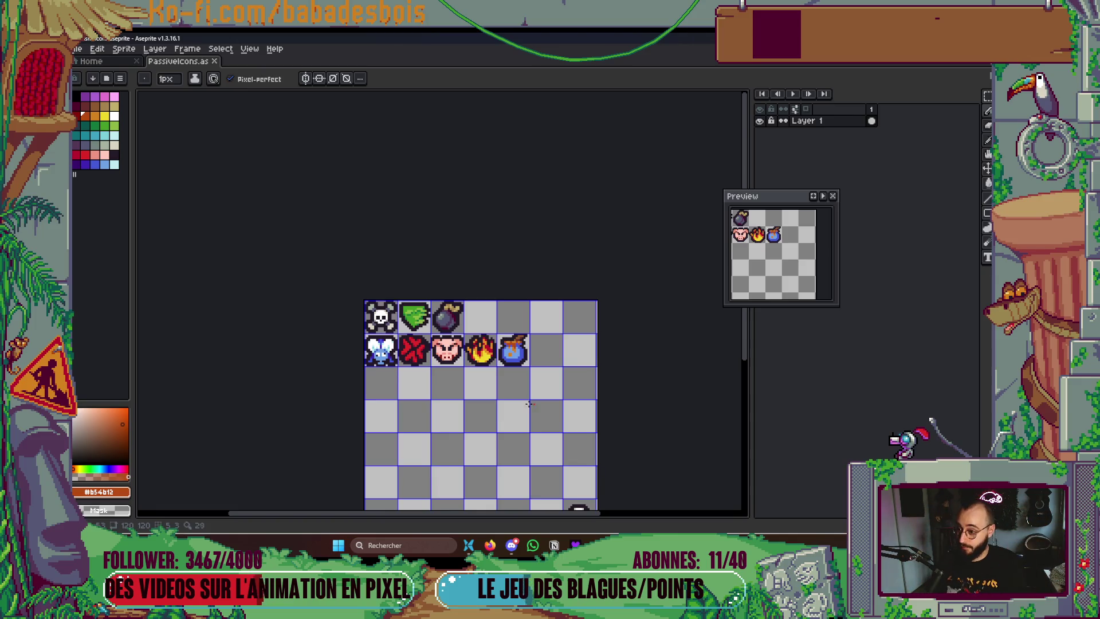
pyautogui.scroll(-1, 583, 425)
pyautogui.hotkey('ctrl', 's')
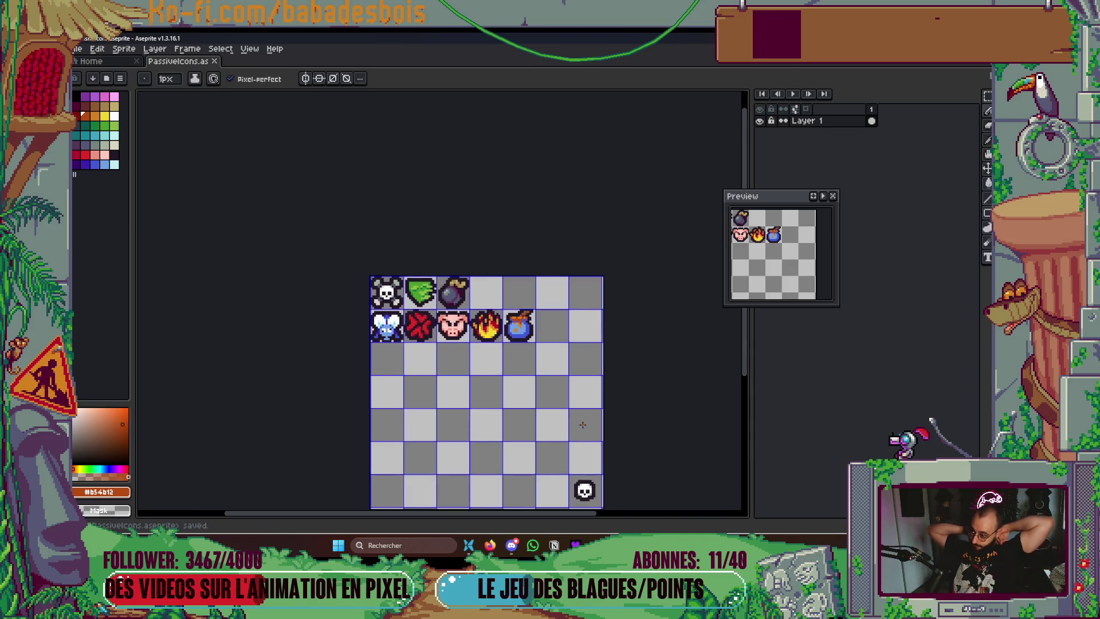
pyautogui.hotkey('alt', 'Tab')
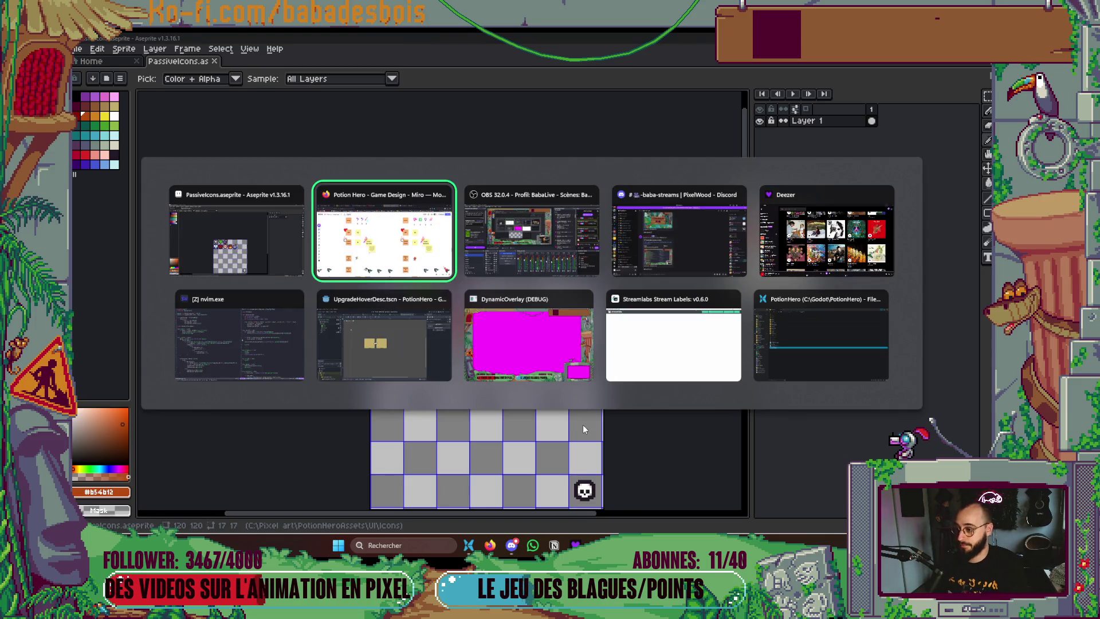
pyautogui.press('Down')
pyautogui.click(489, 545)
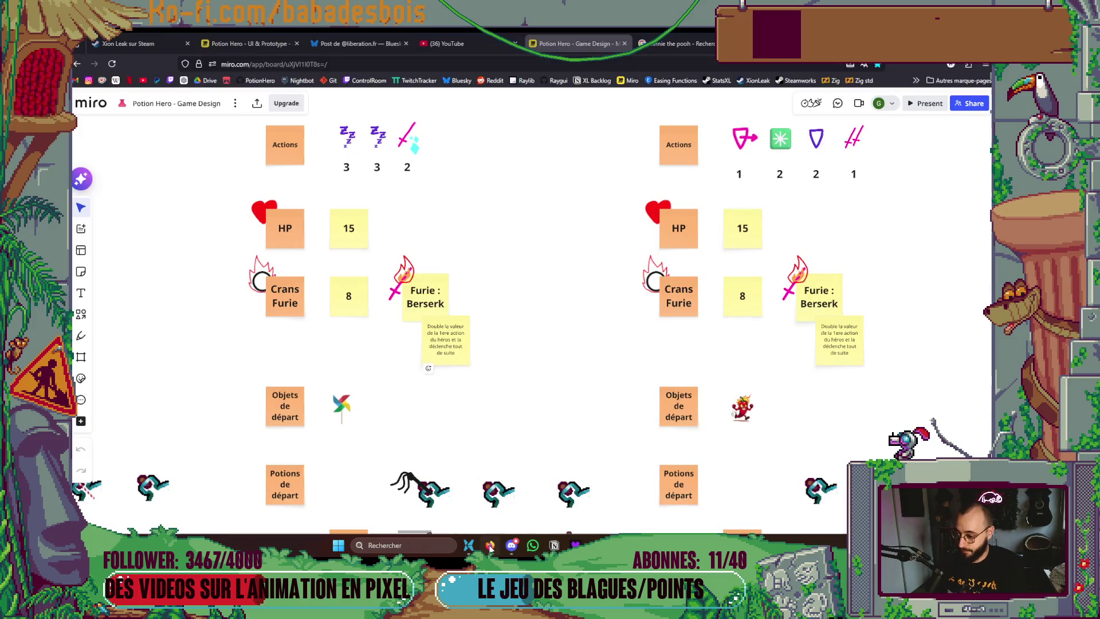
pyautogui.click(490, 546)
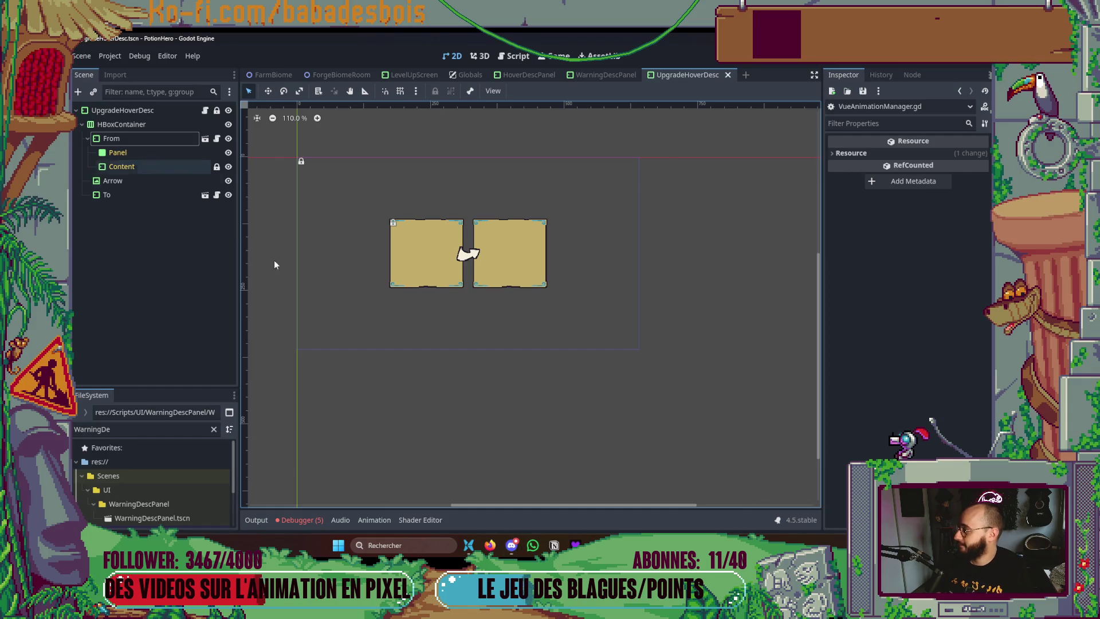
pyautogui.scroll(-3, 547, 338)
pyautogui.scroll(-1, 568, 358)
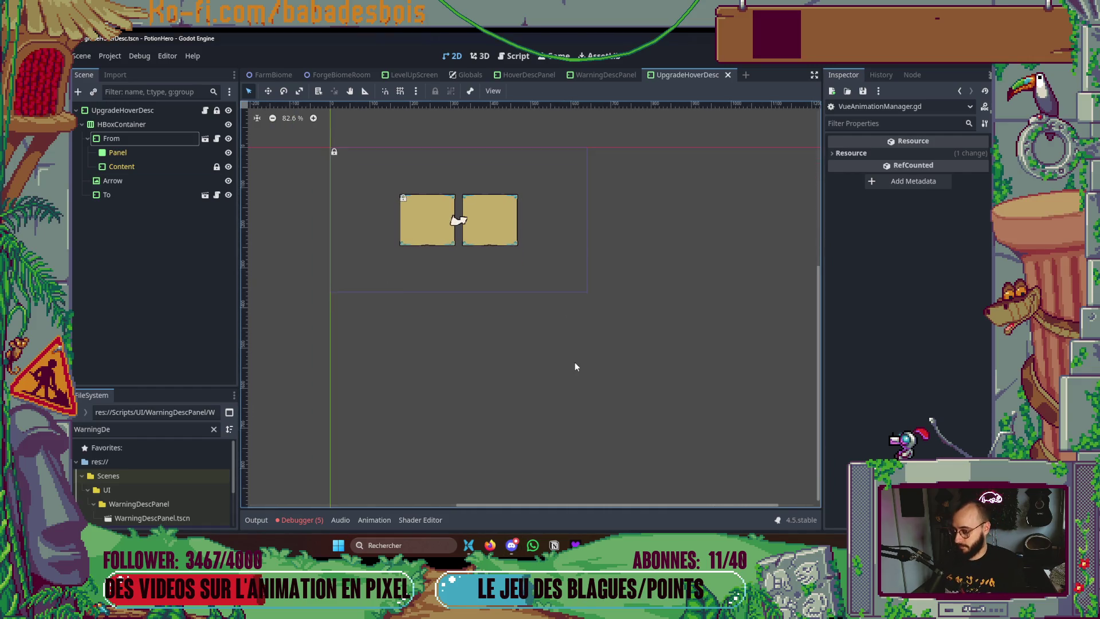
pyautogui.hotkey('alt', 'Tab')
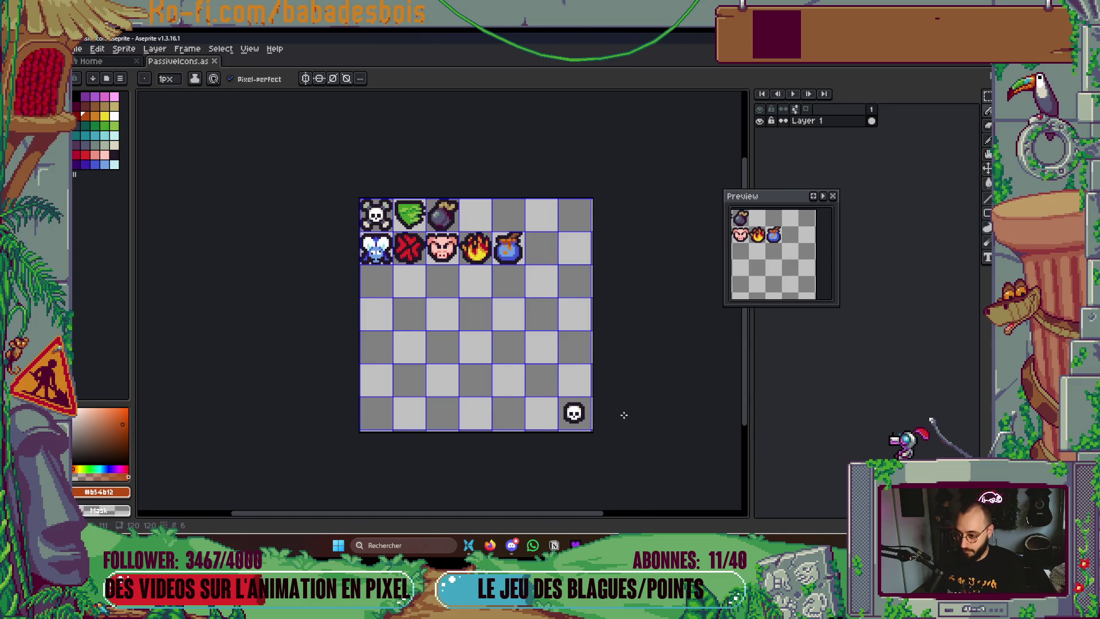
# Open Canvas Size and trim the sheet from 120×120 px to 119×119 px
pyautogui.scroll(1, 624, 414)
pyautogui.hotkey('ctrl', 'alt', 'c')
pyautogui.moveTo(596, 442); pyautogui.dragTo(594, 442)
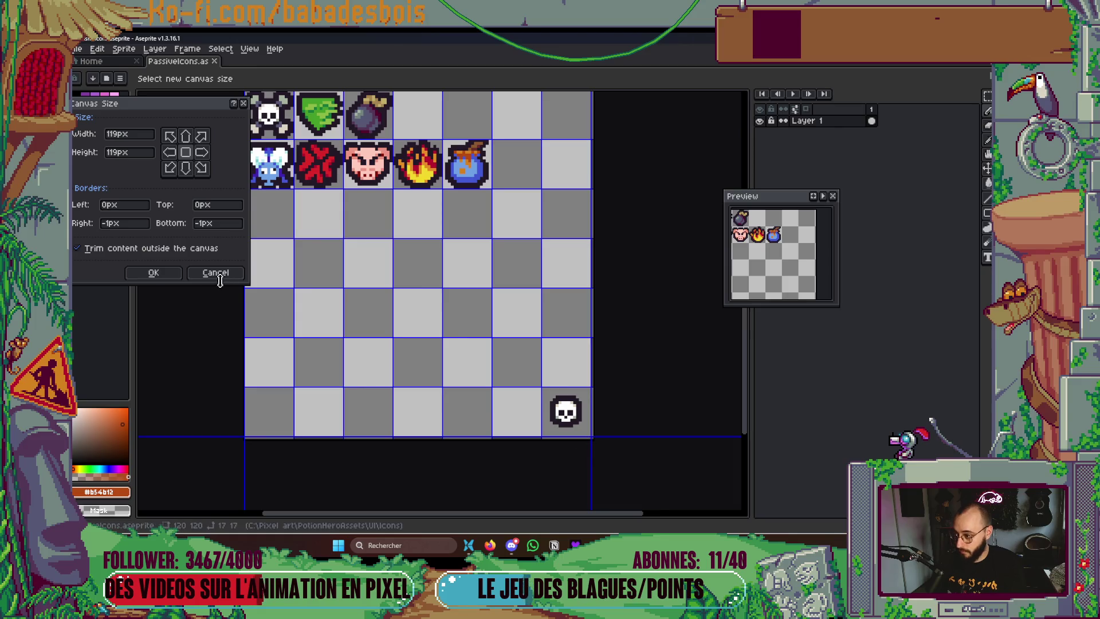